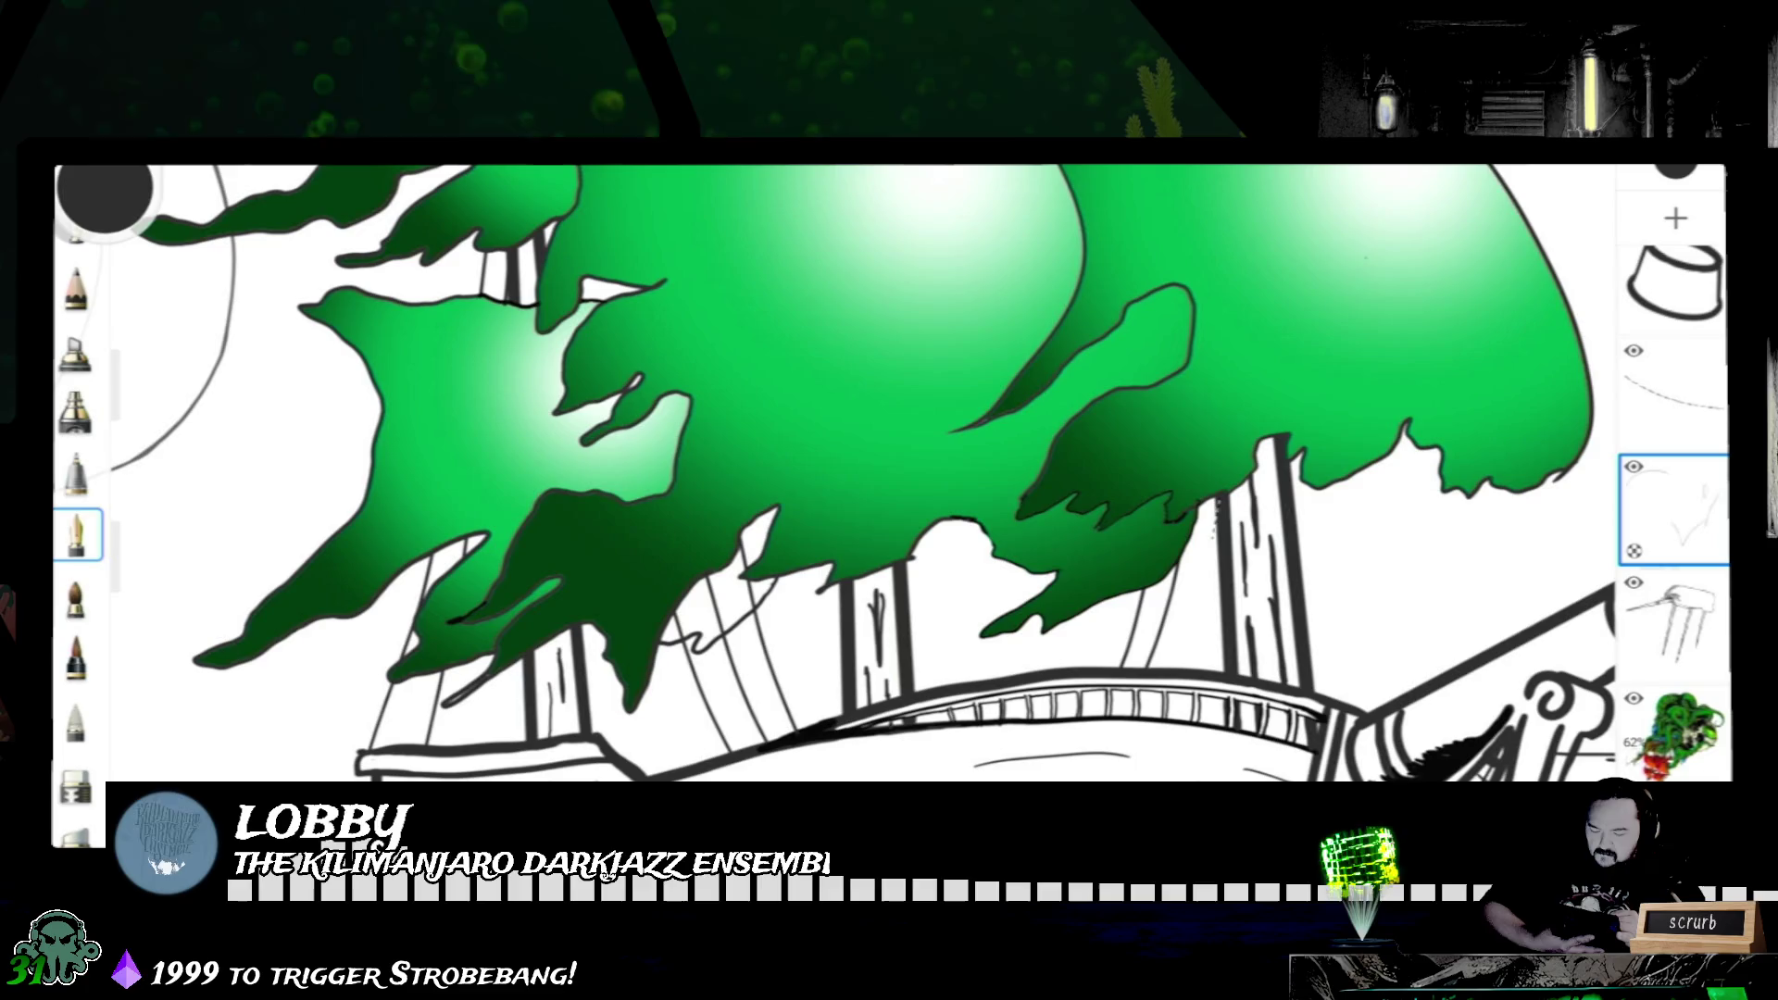
- Ink thin rigging lines beside the right mast, undo the stray centre-mast stroke, and return to the green pen
left_click_drag(1217, 512, 1189, 622)
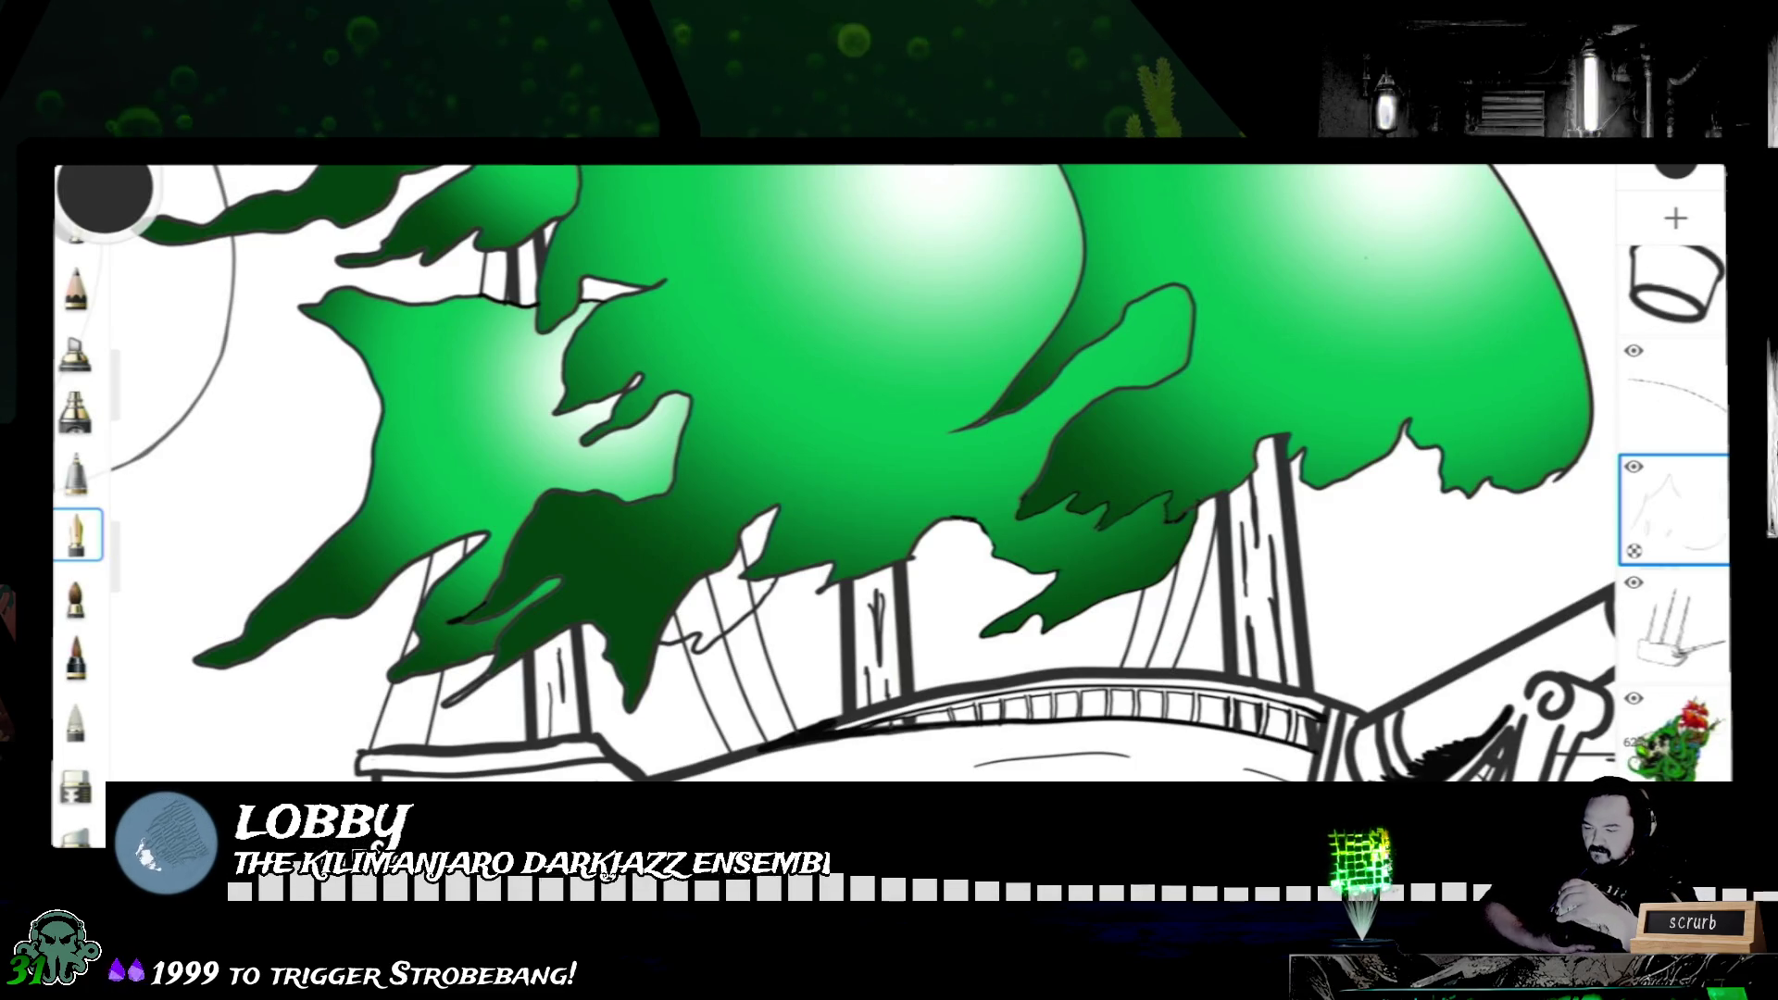
left_click(77, 783)
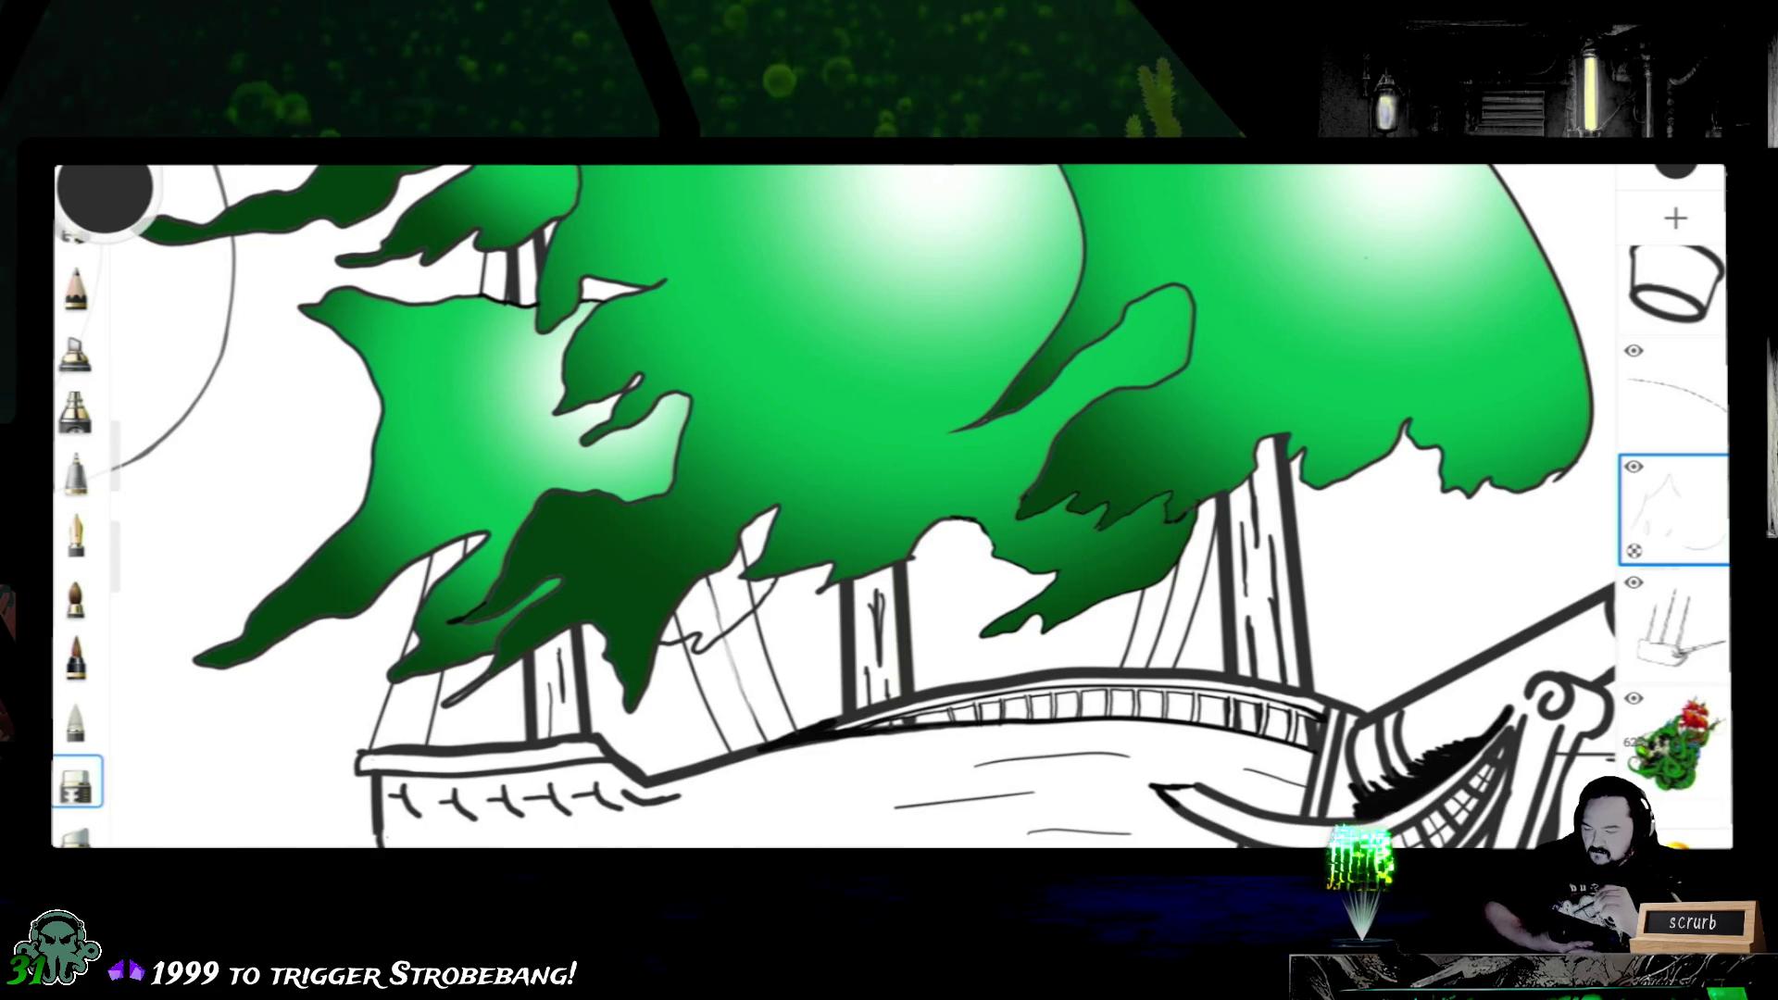
left_click_drag(132, 458, 132, 396)
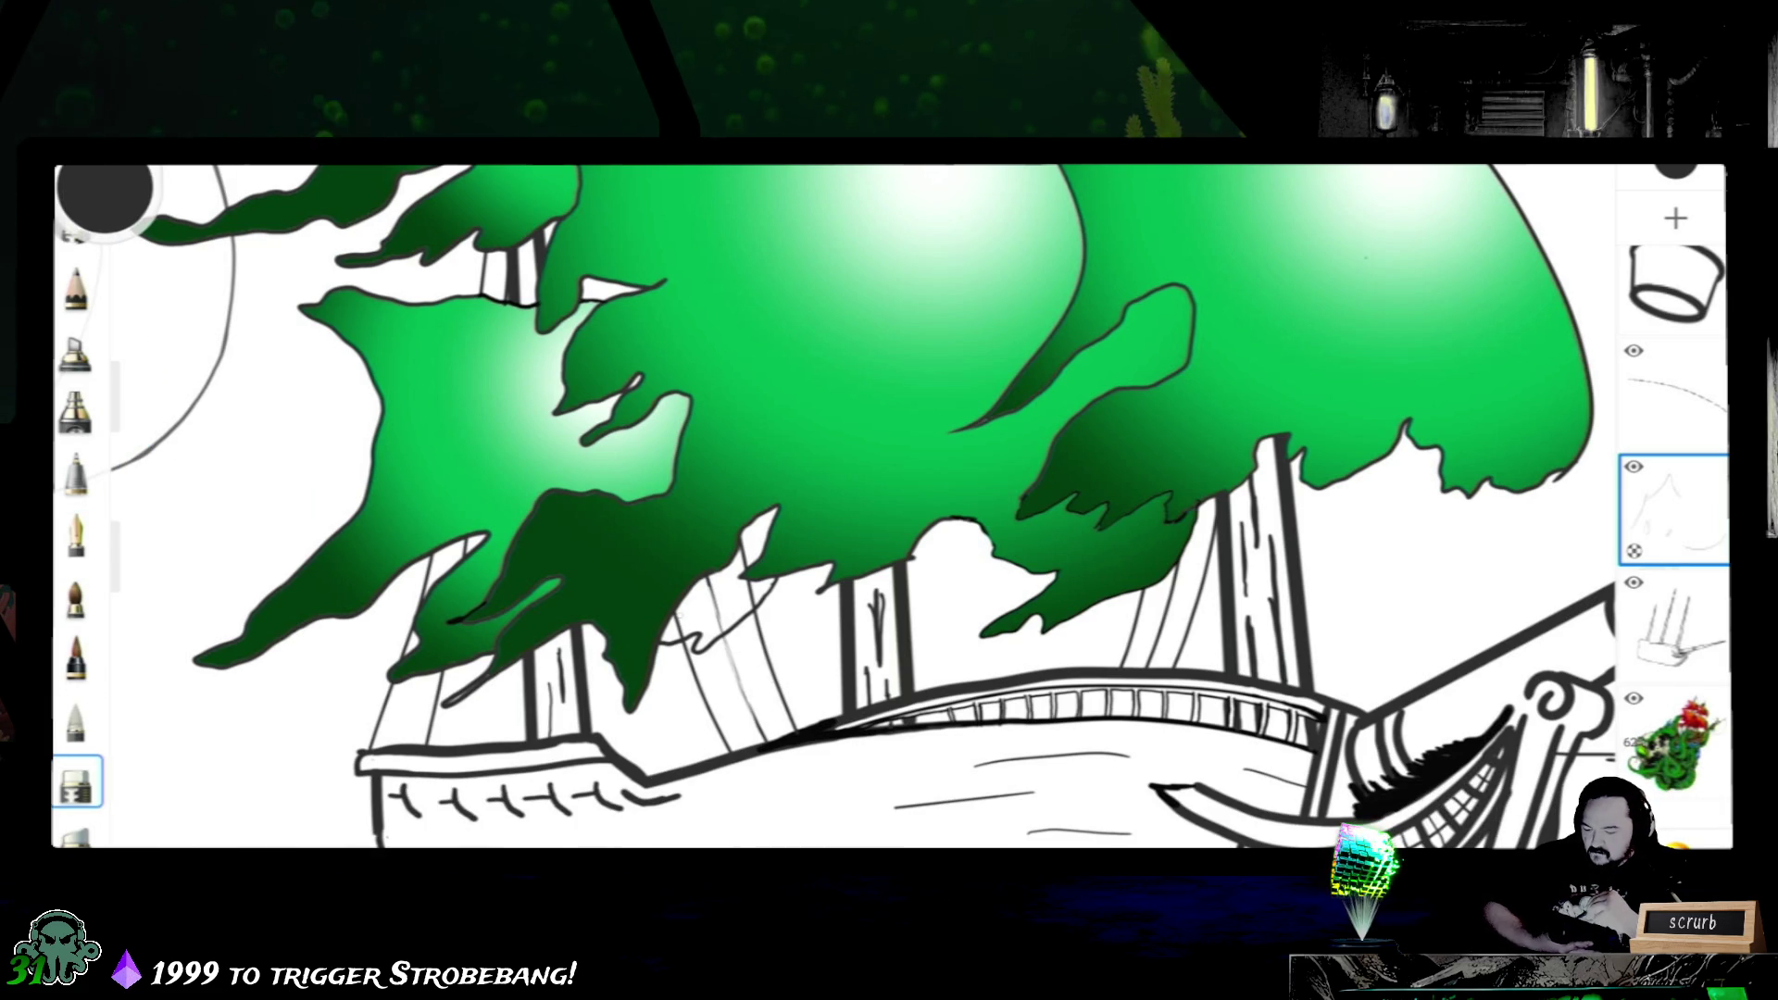
key("ctrl+z")
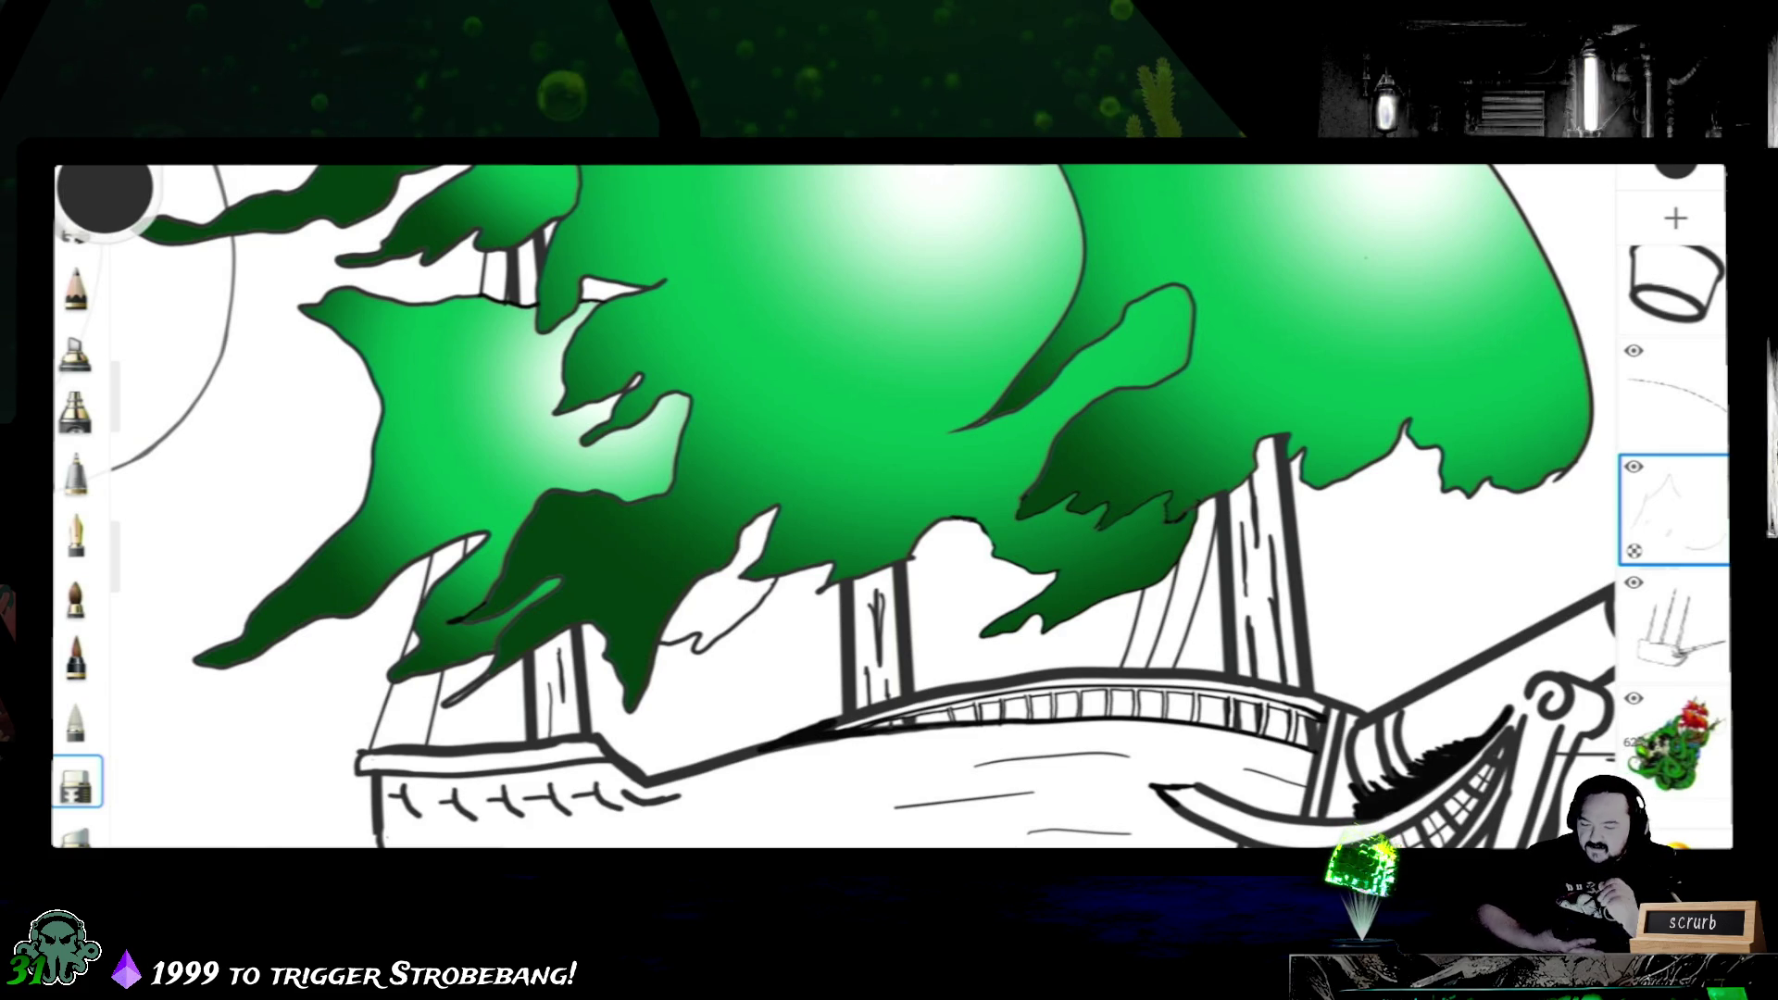
left_click(77, 533)
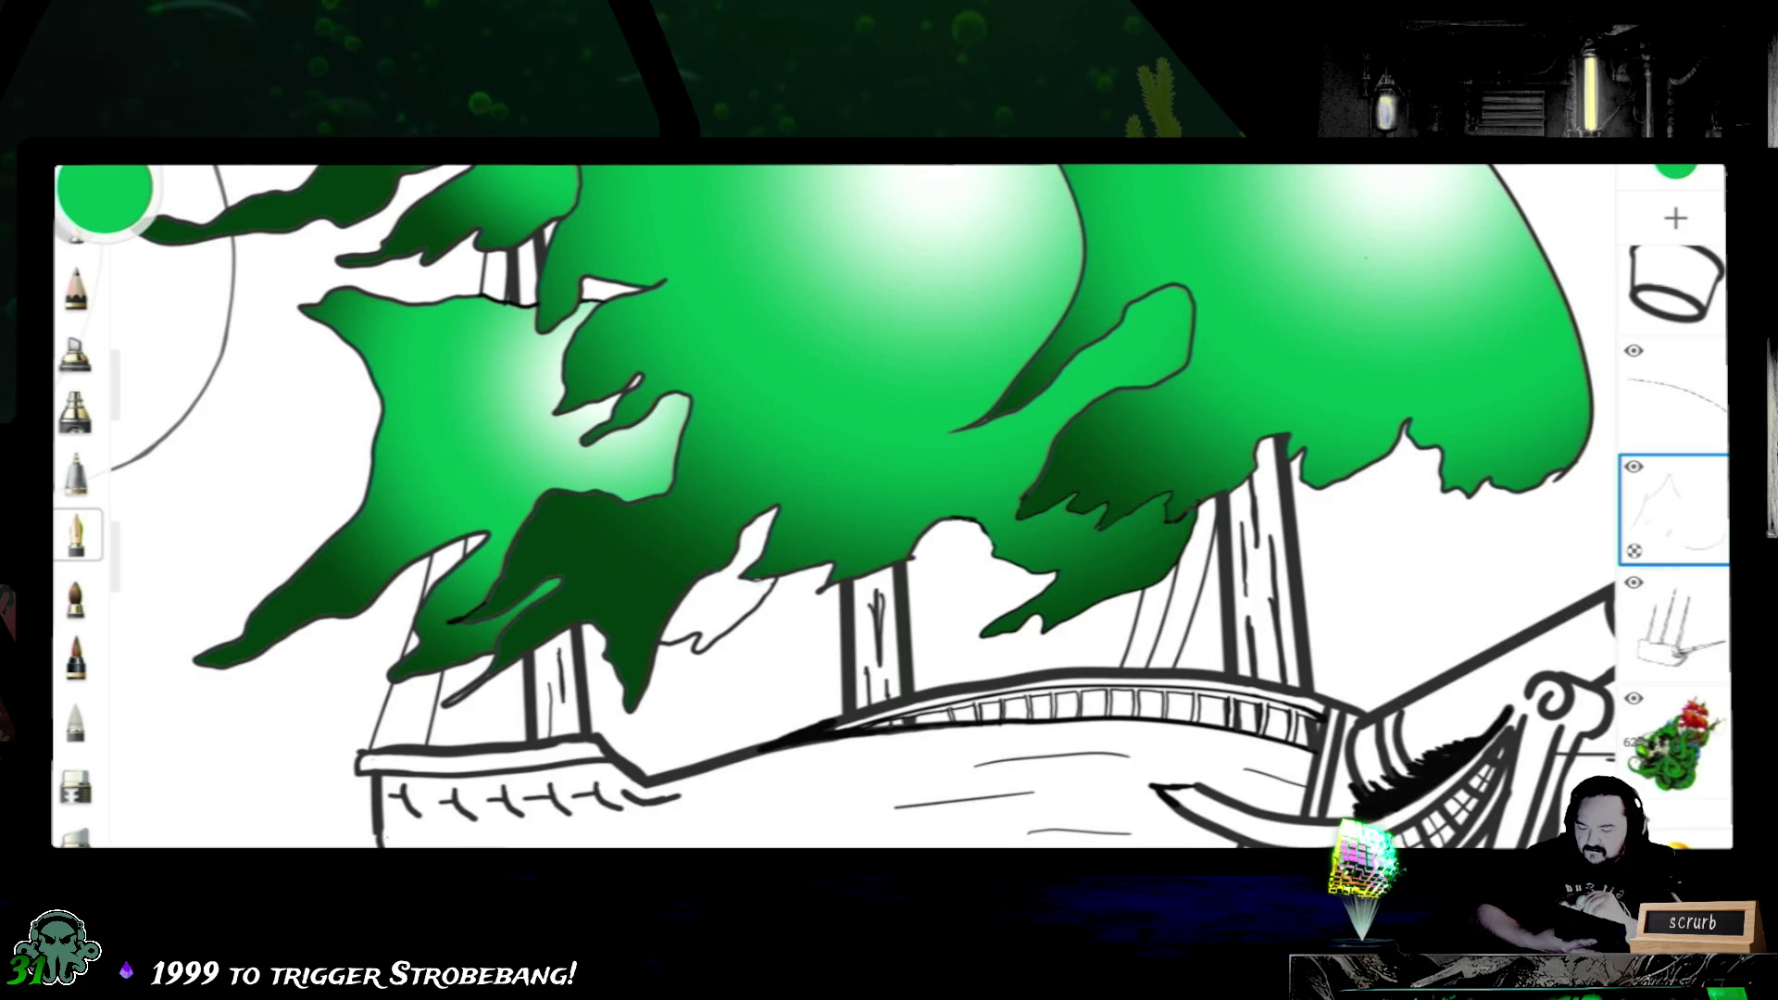
- Undo the accidental background gradient and move the sails layer to the top of the stack
left_click(723, 599)
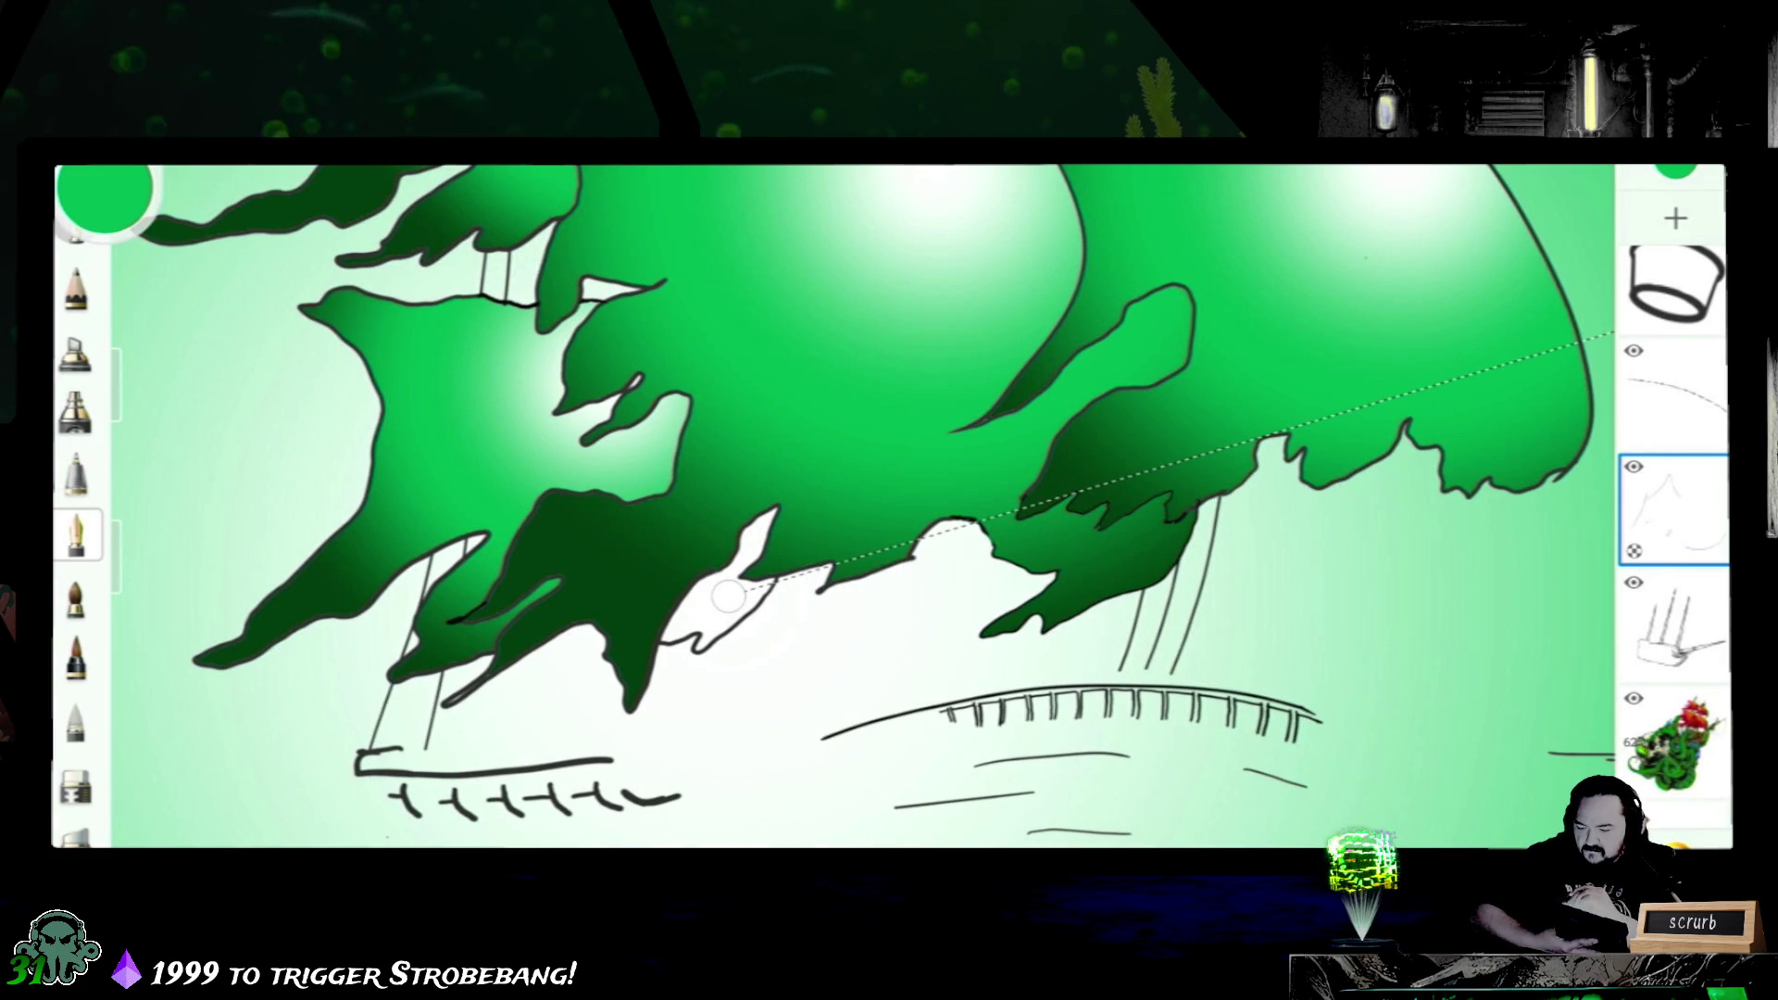
left_click(728, 596)
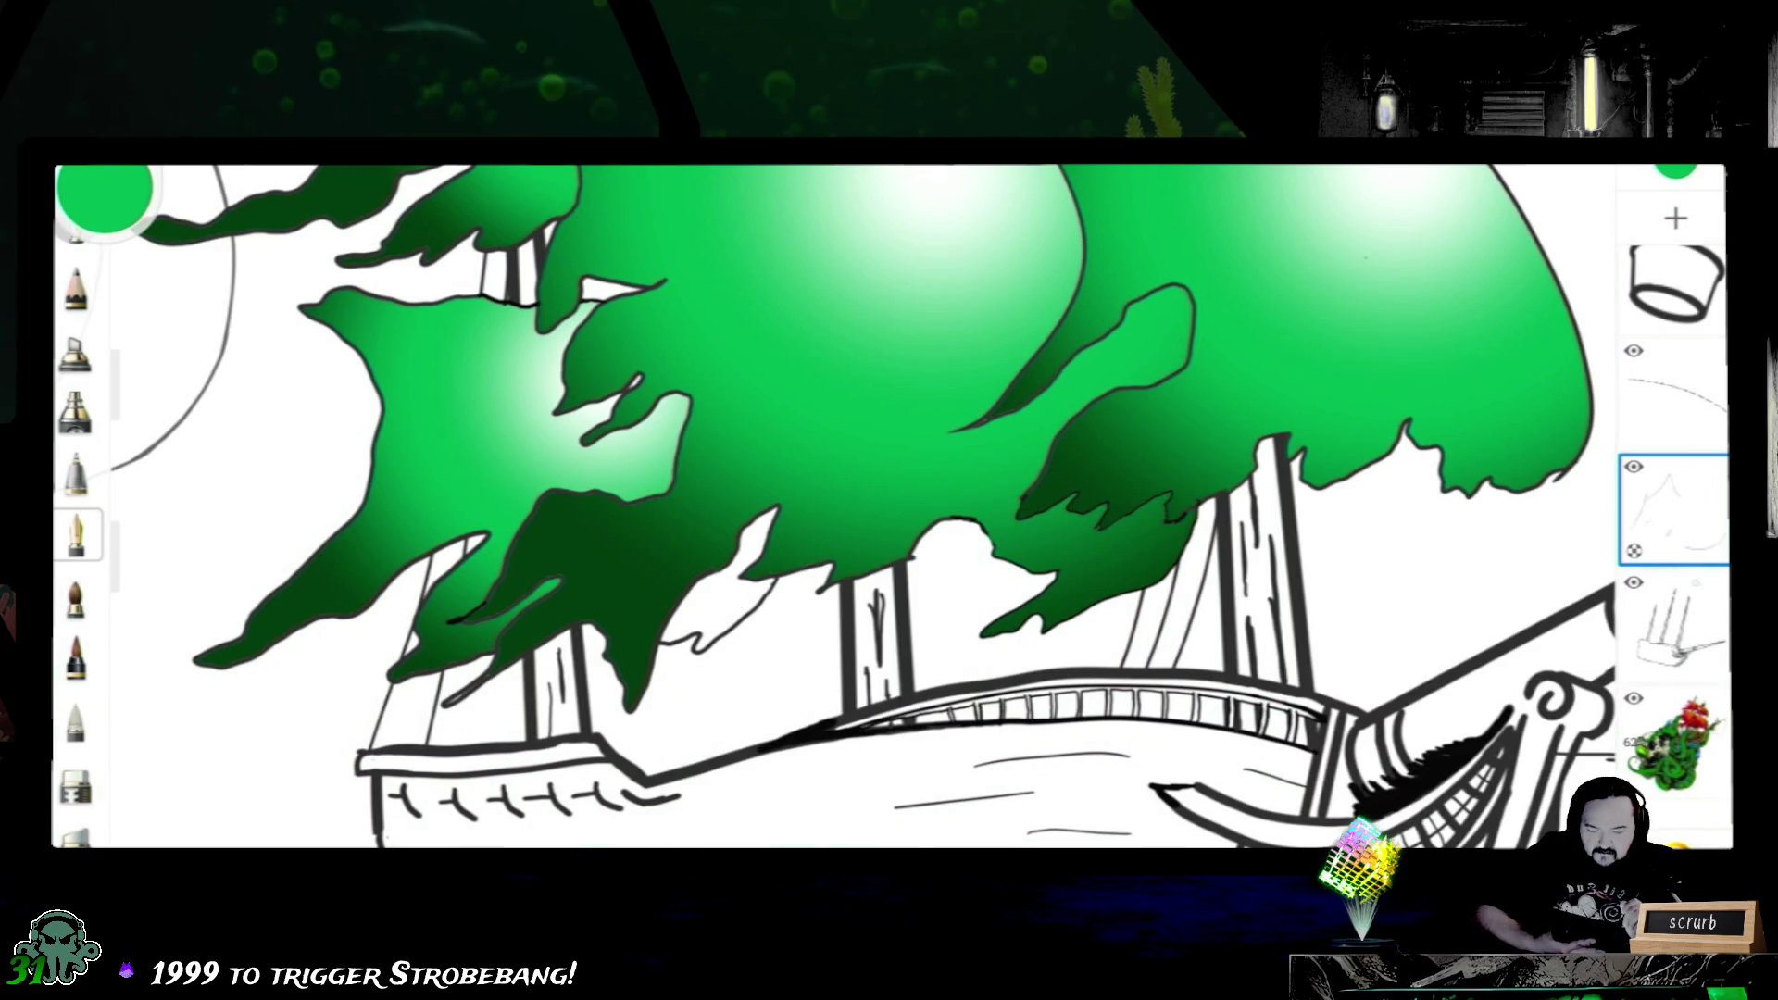
left_click_drag(1674, 506, 1674, 313)
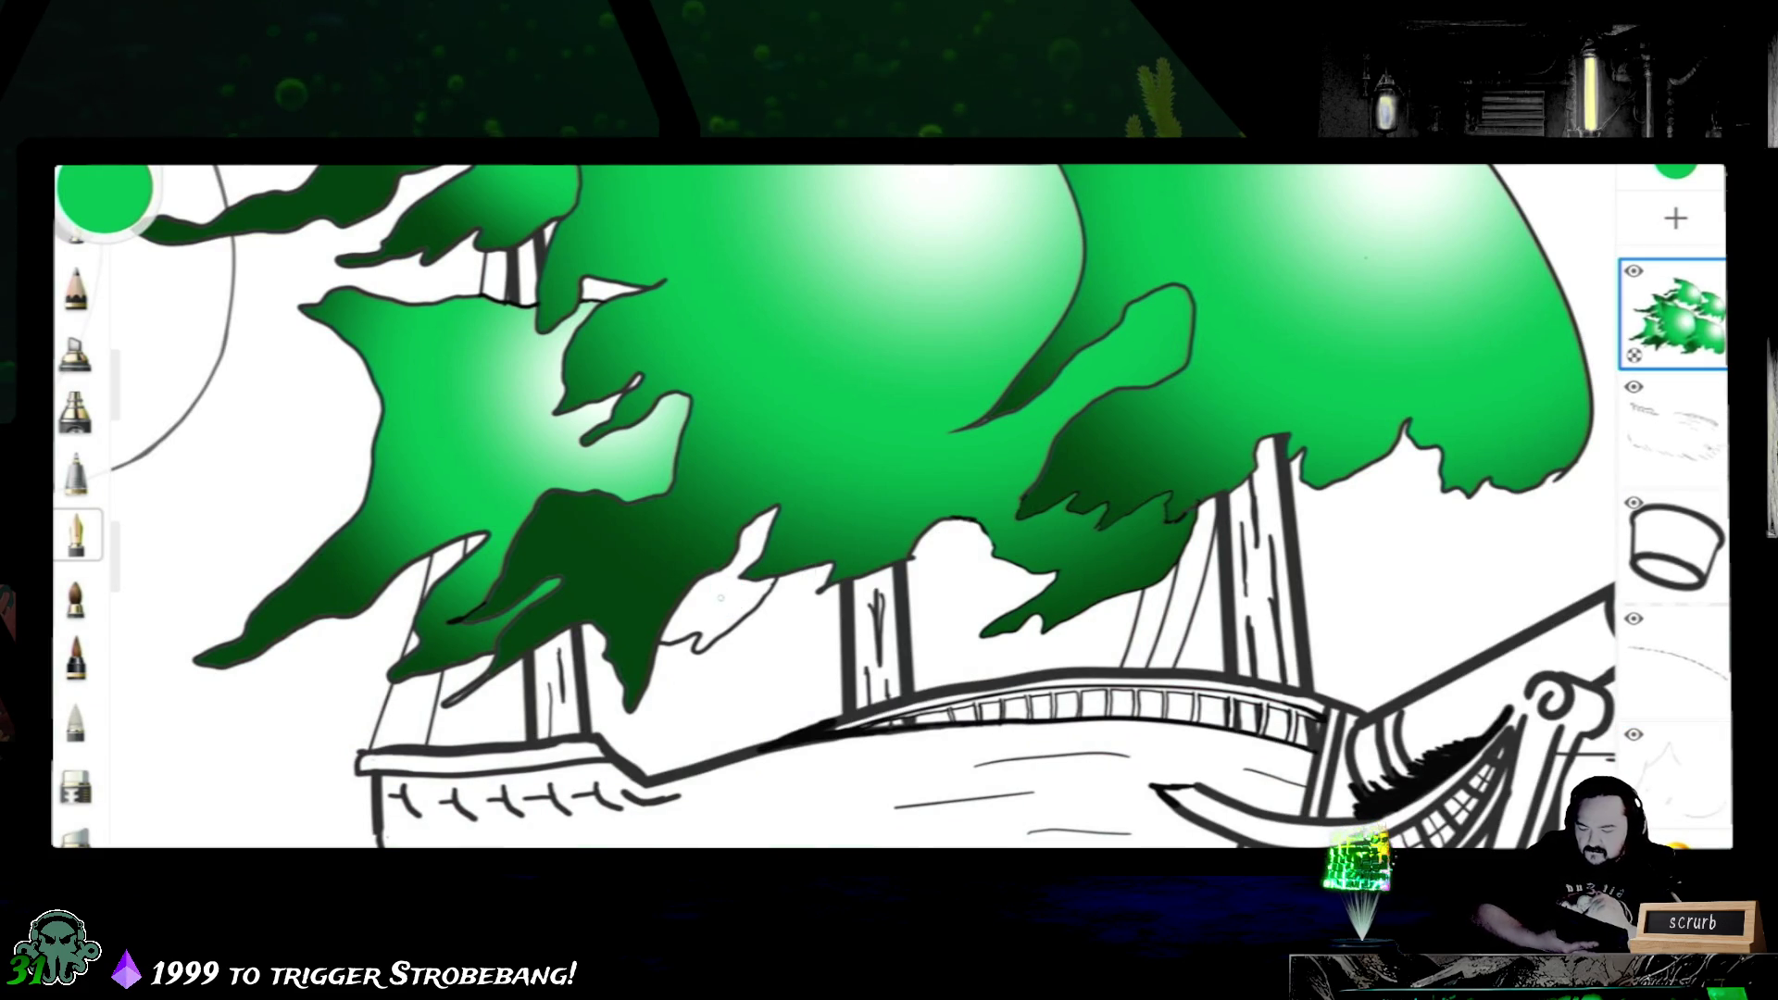
- Re-lay the green gradient across the dark sail, dark end pushed up, then make the lowest layer active
left_click(756, 581)
left_click_drag(797, 570, 973, 399)
left_click_drag(719, 595, 830, 472)
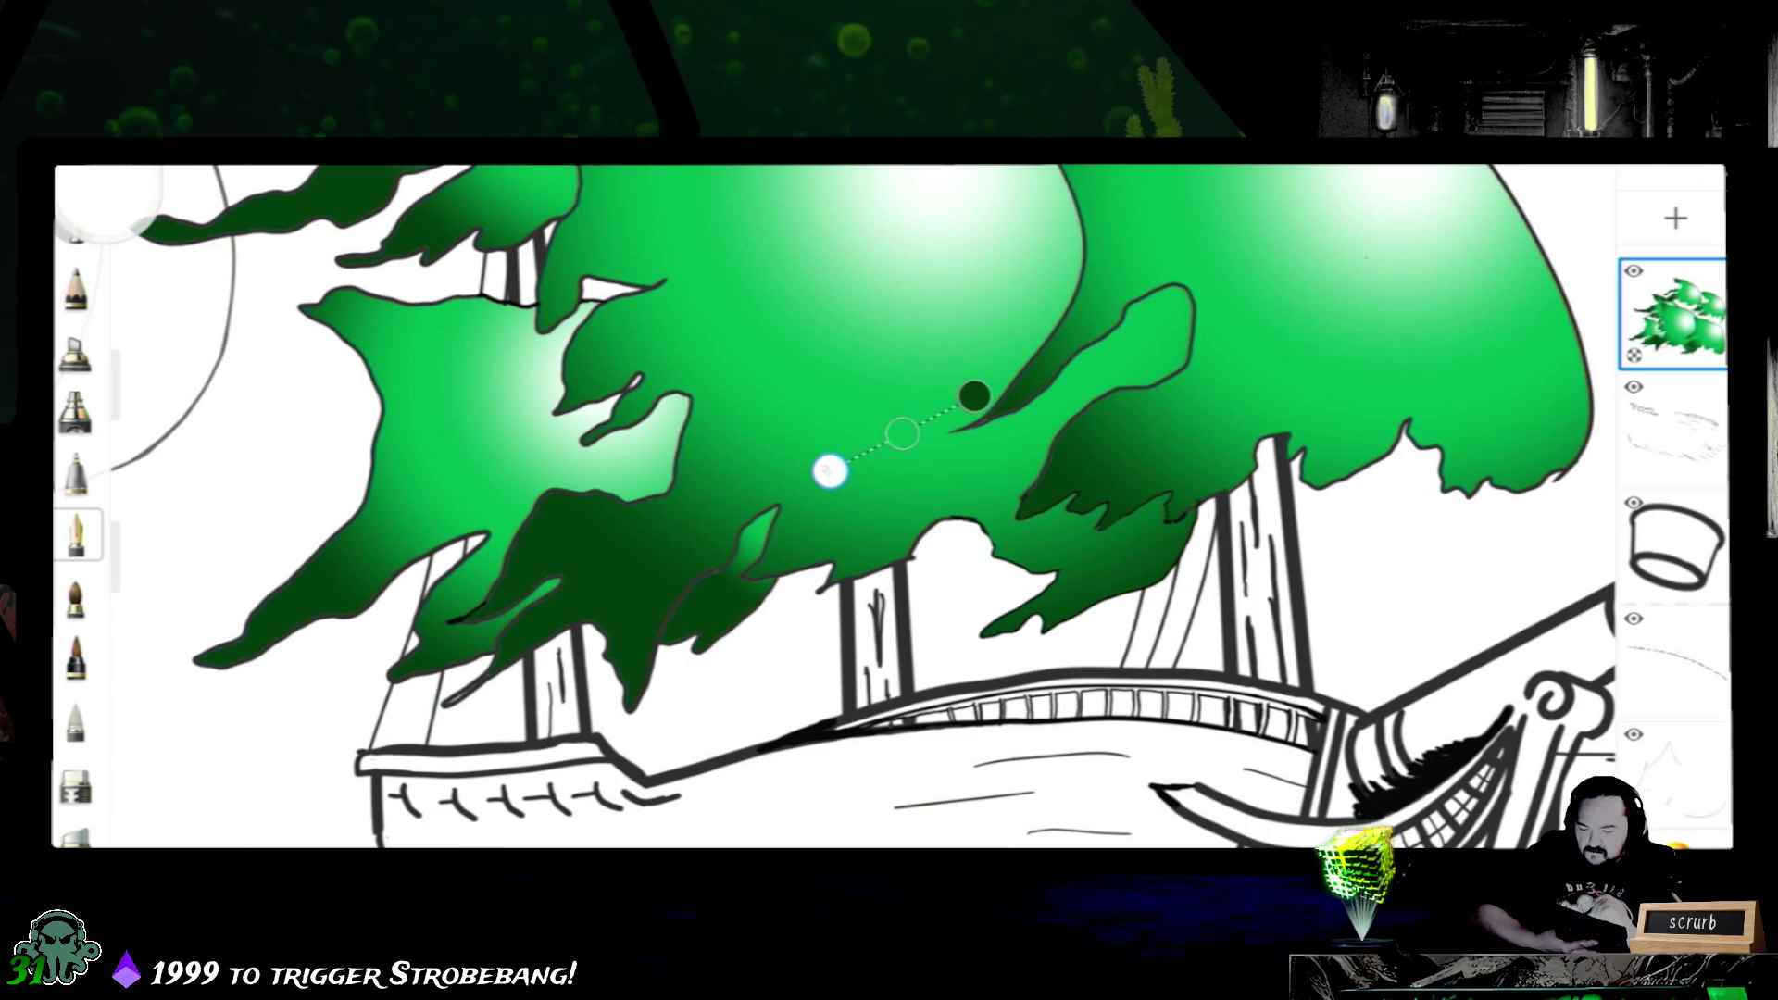
mouse_move(974, 396)
left_mouse_down()
mouse_move(940, 278)
mouse_move(976, 264)
left_mouse_up()
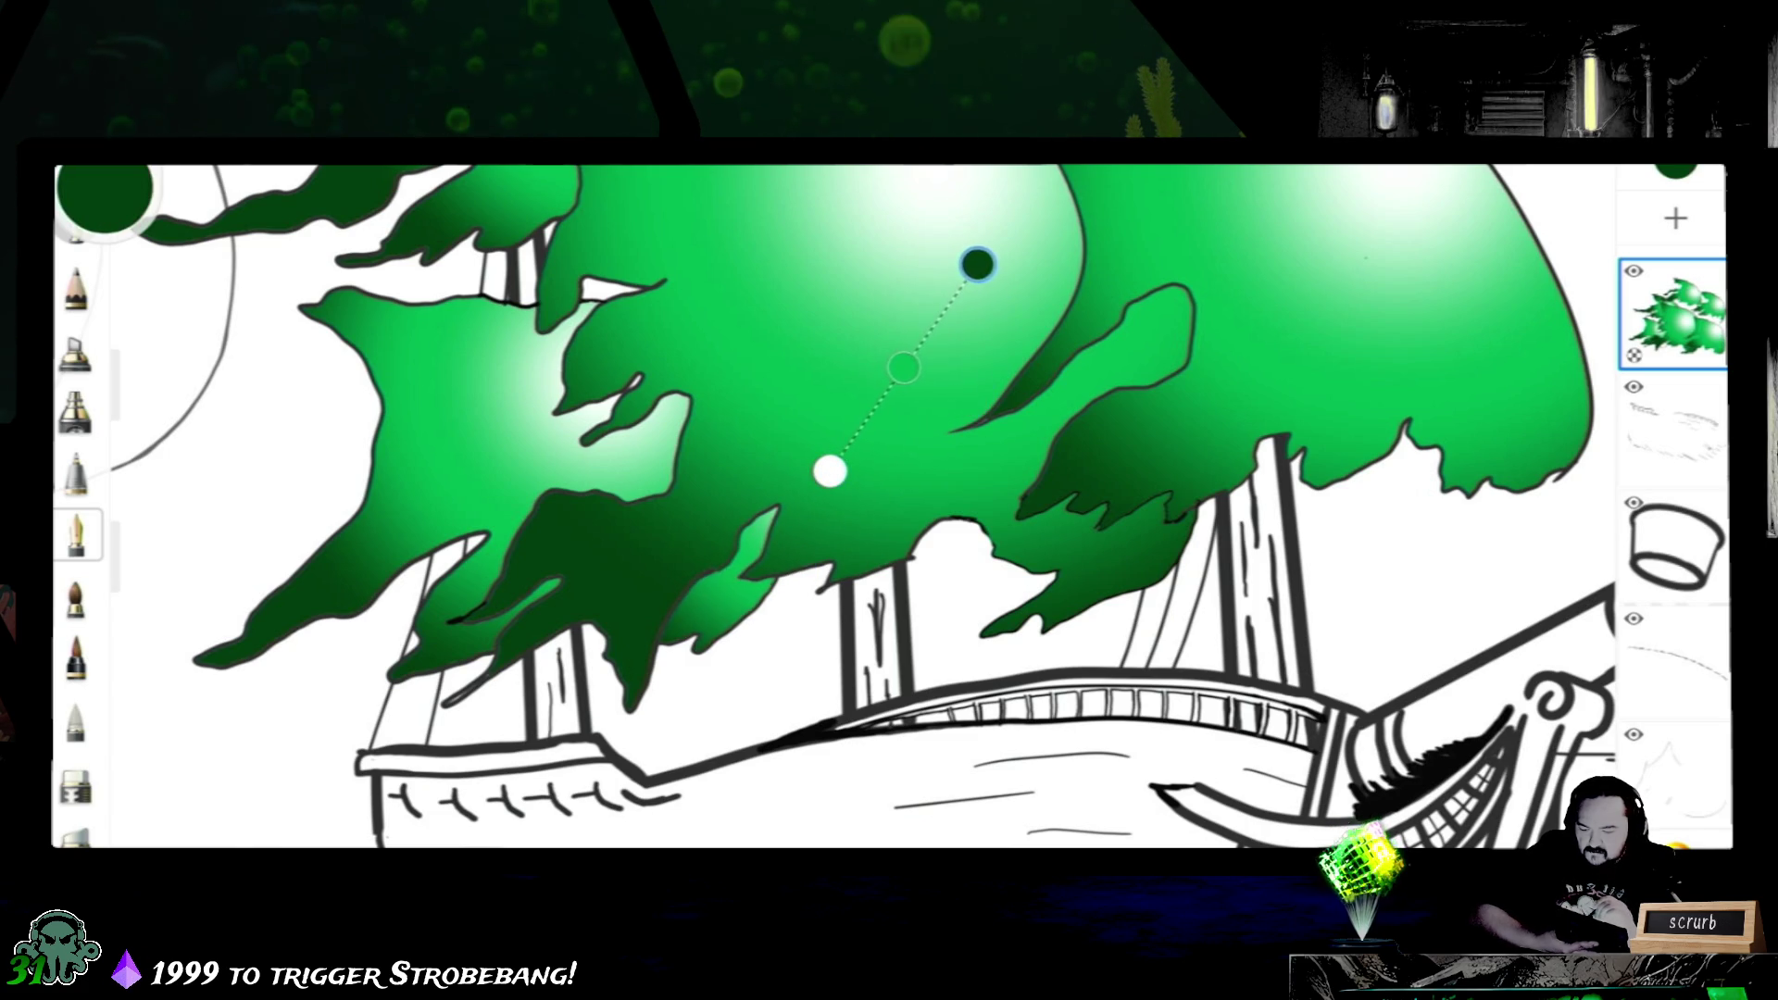
left_click(77, 534)
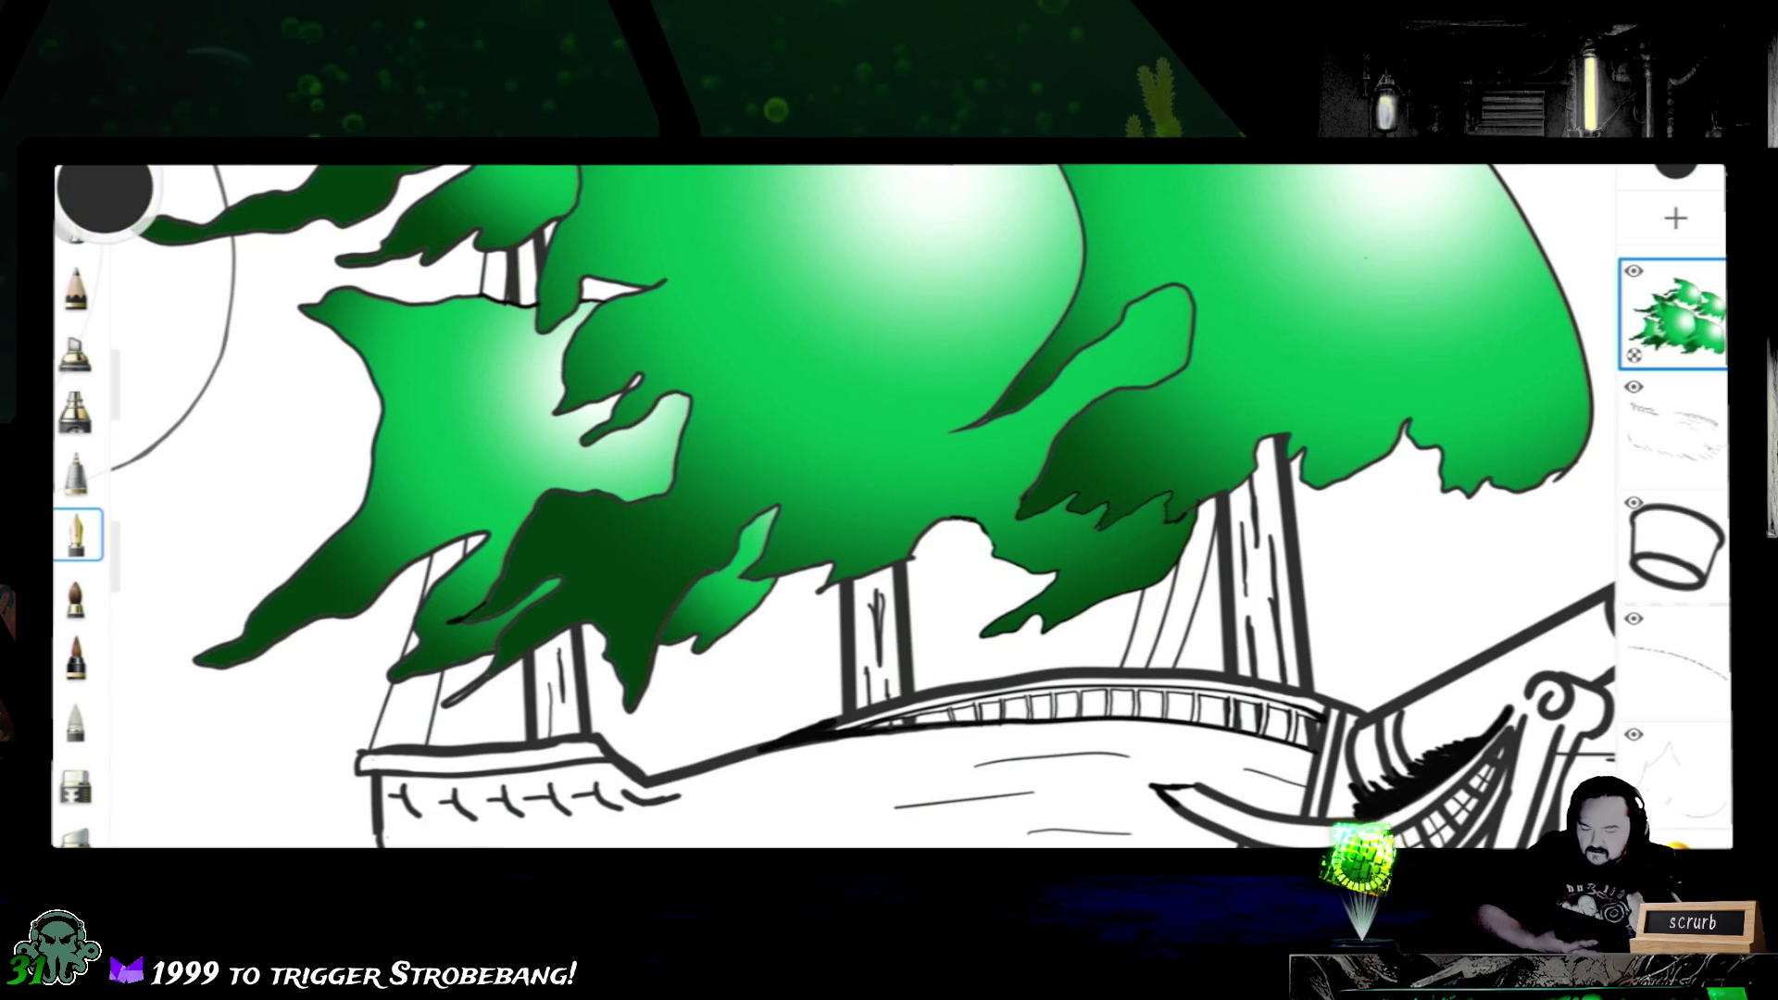
scroll(1674, 417, "down", 2)
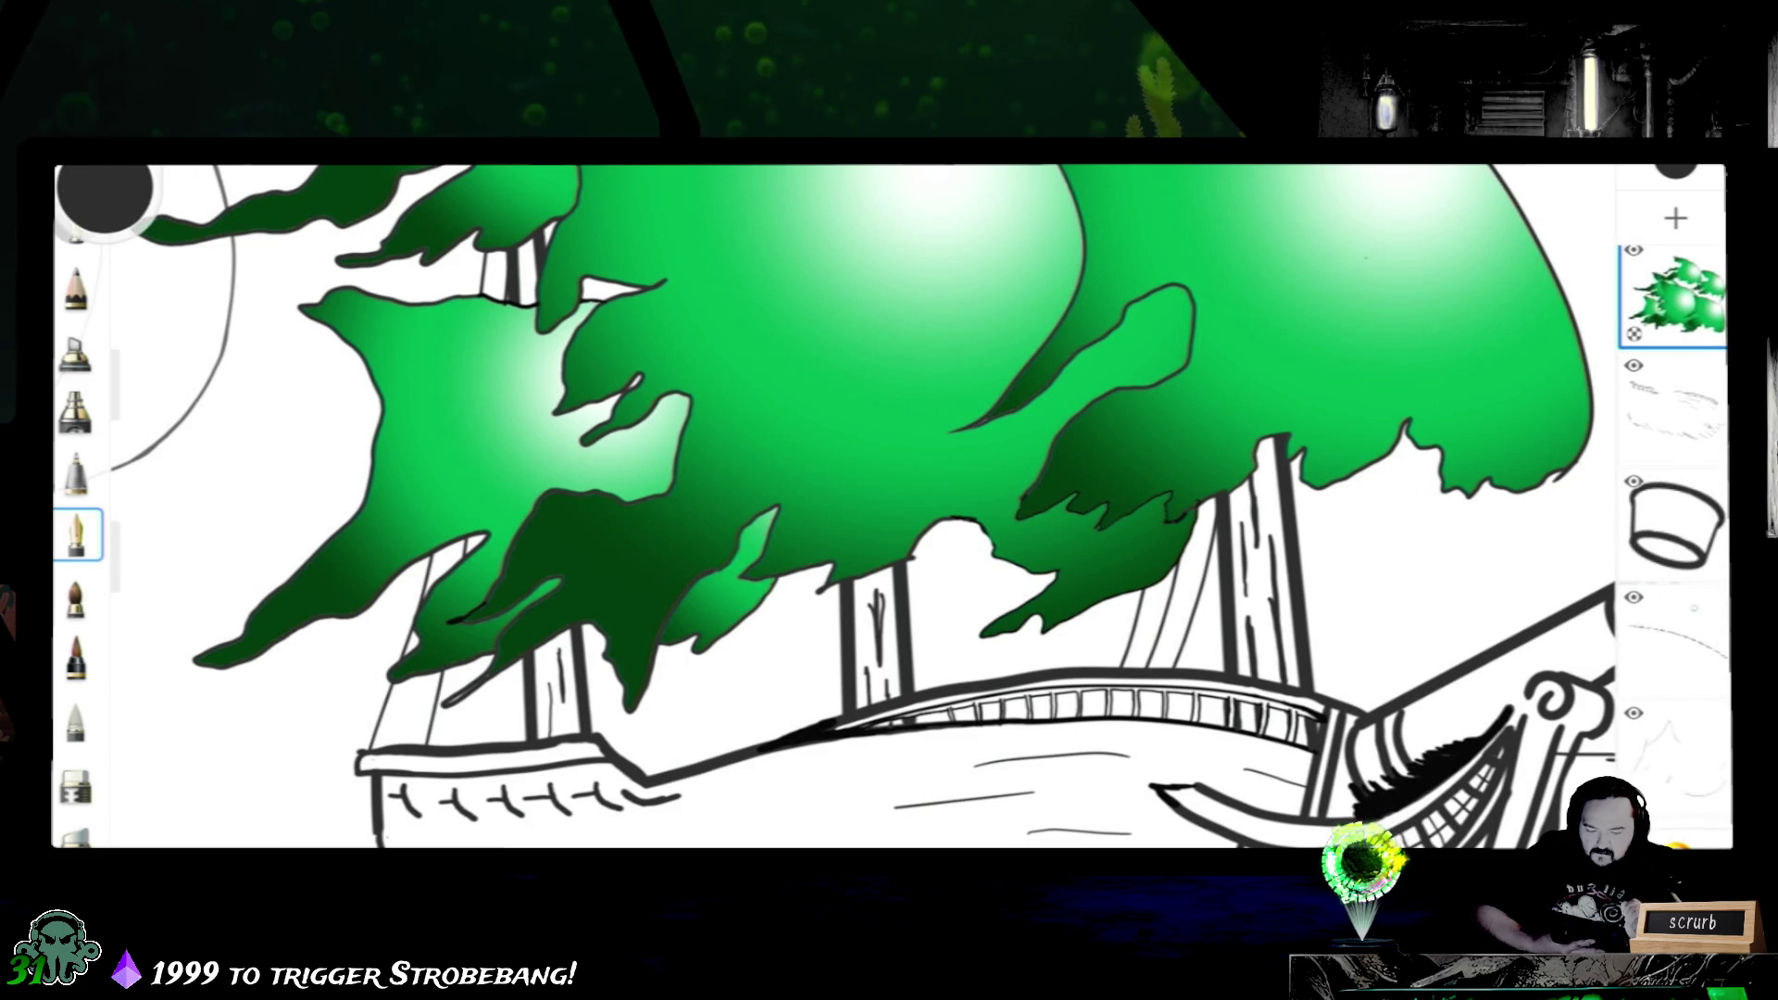
left_click(1675, 757)
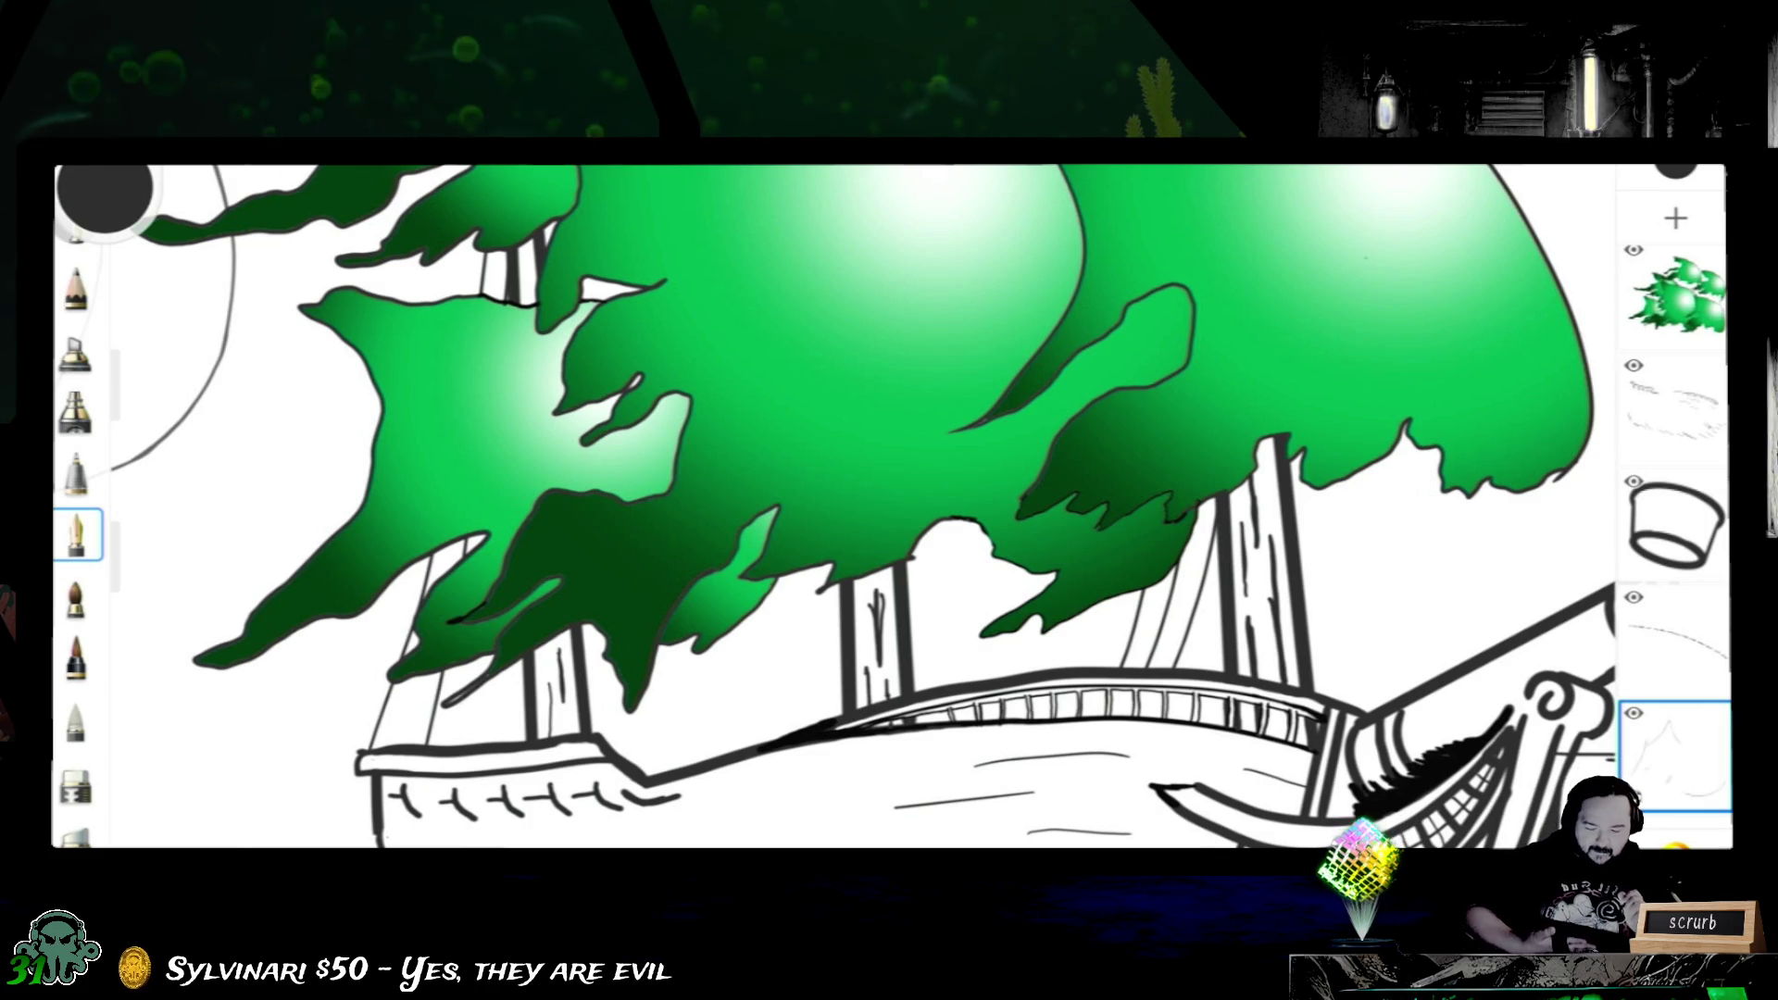
scroll(834, 507, "down", 5)
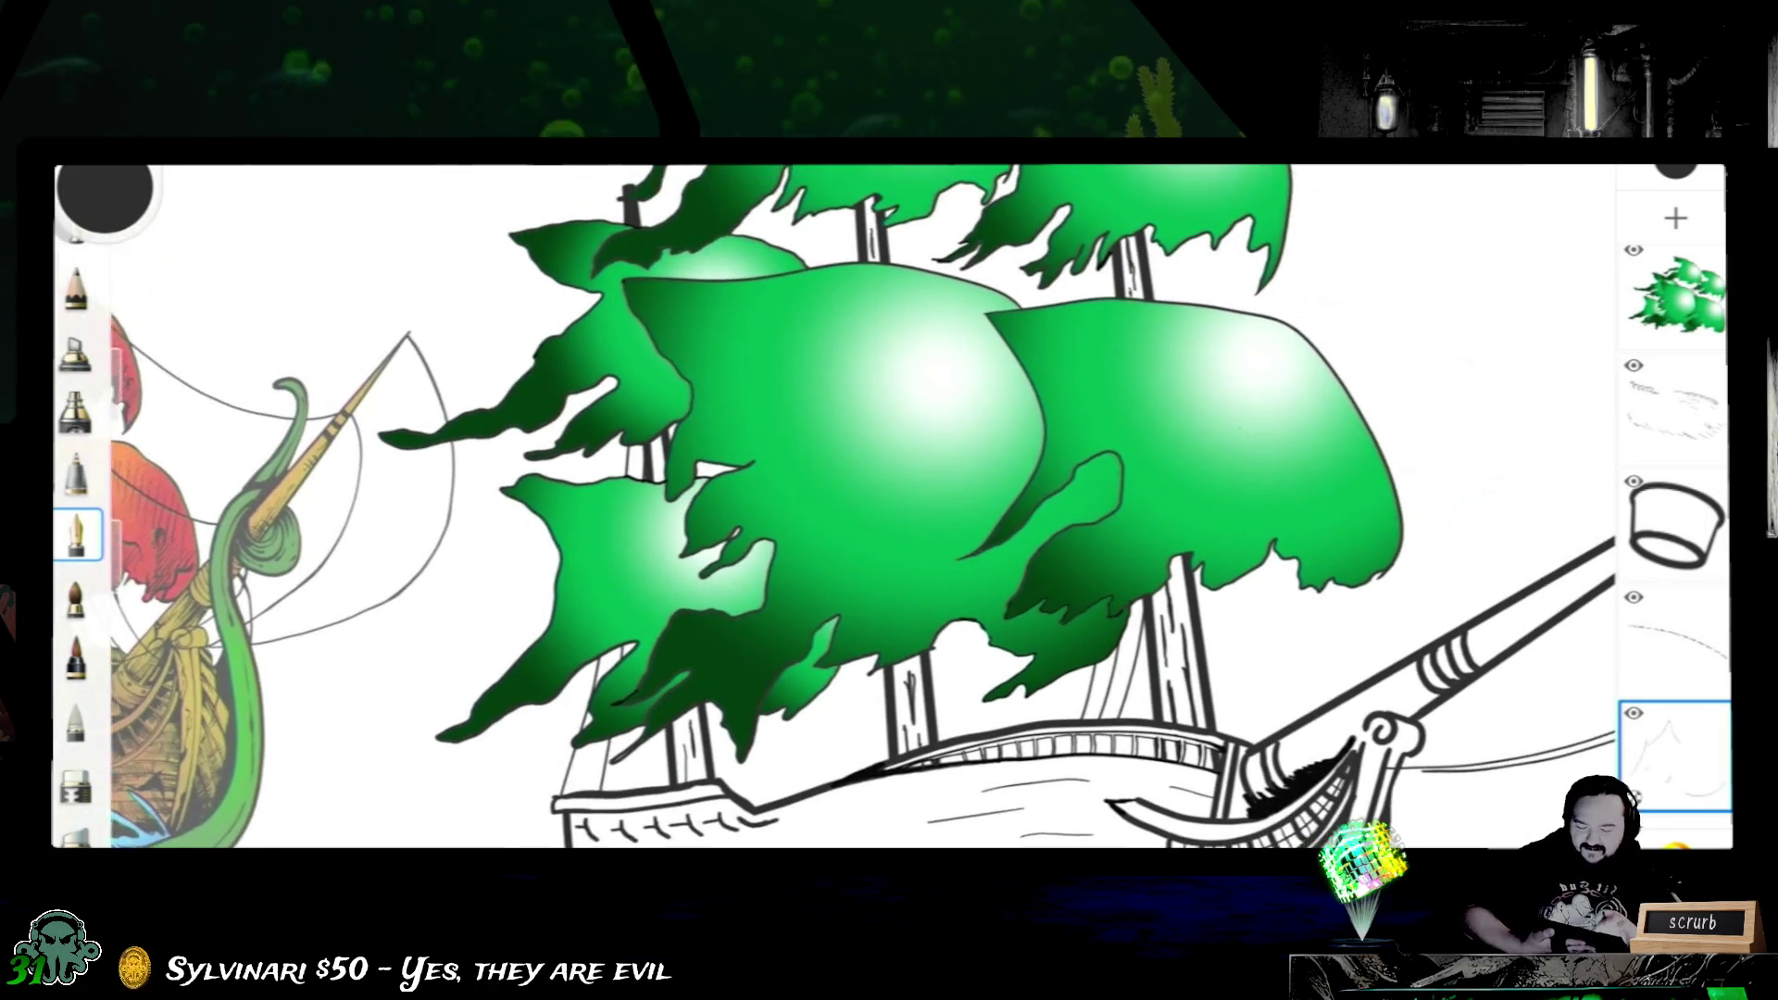
- Frame the full hull beside the kraken and settle on the ship layer with the inking pen ready
left_click_drag(833, 625, 972, 389)
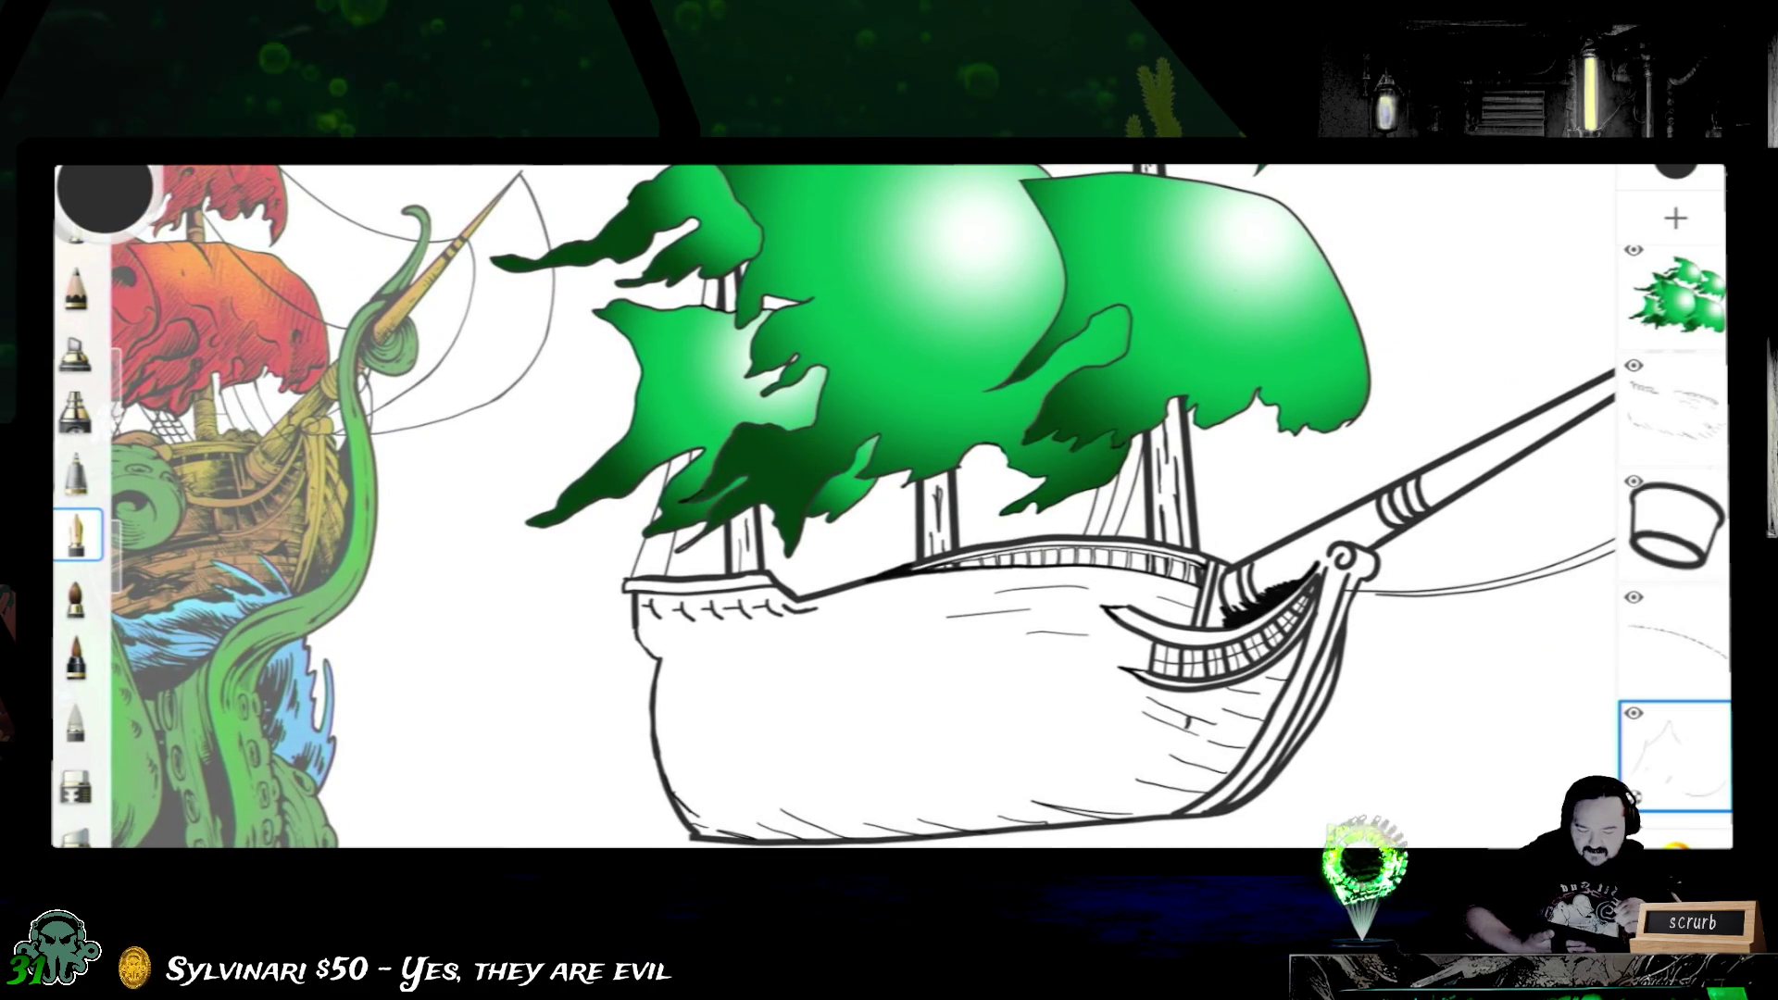
scroll(1673, 556, "down", 2)
scroll(1674, 556, "down", 2)
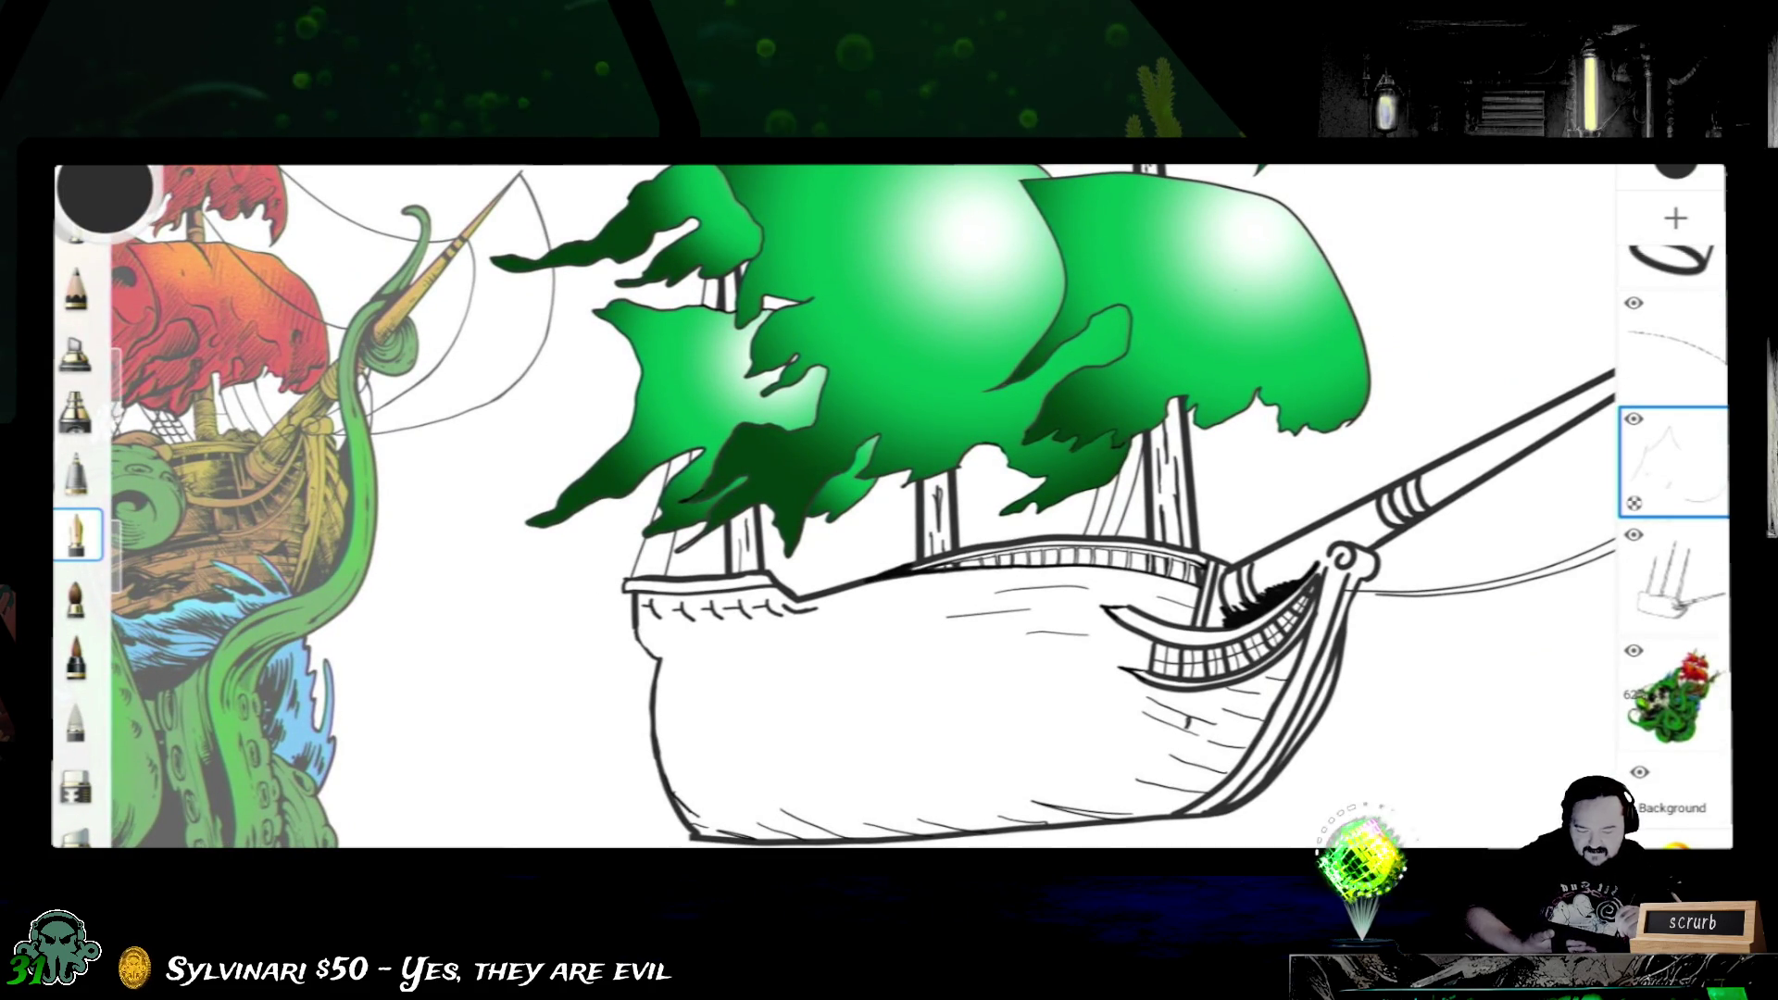
left_click(1674, 577)
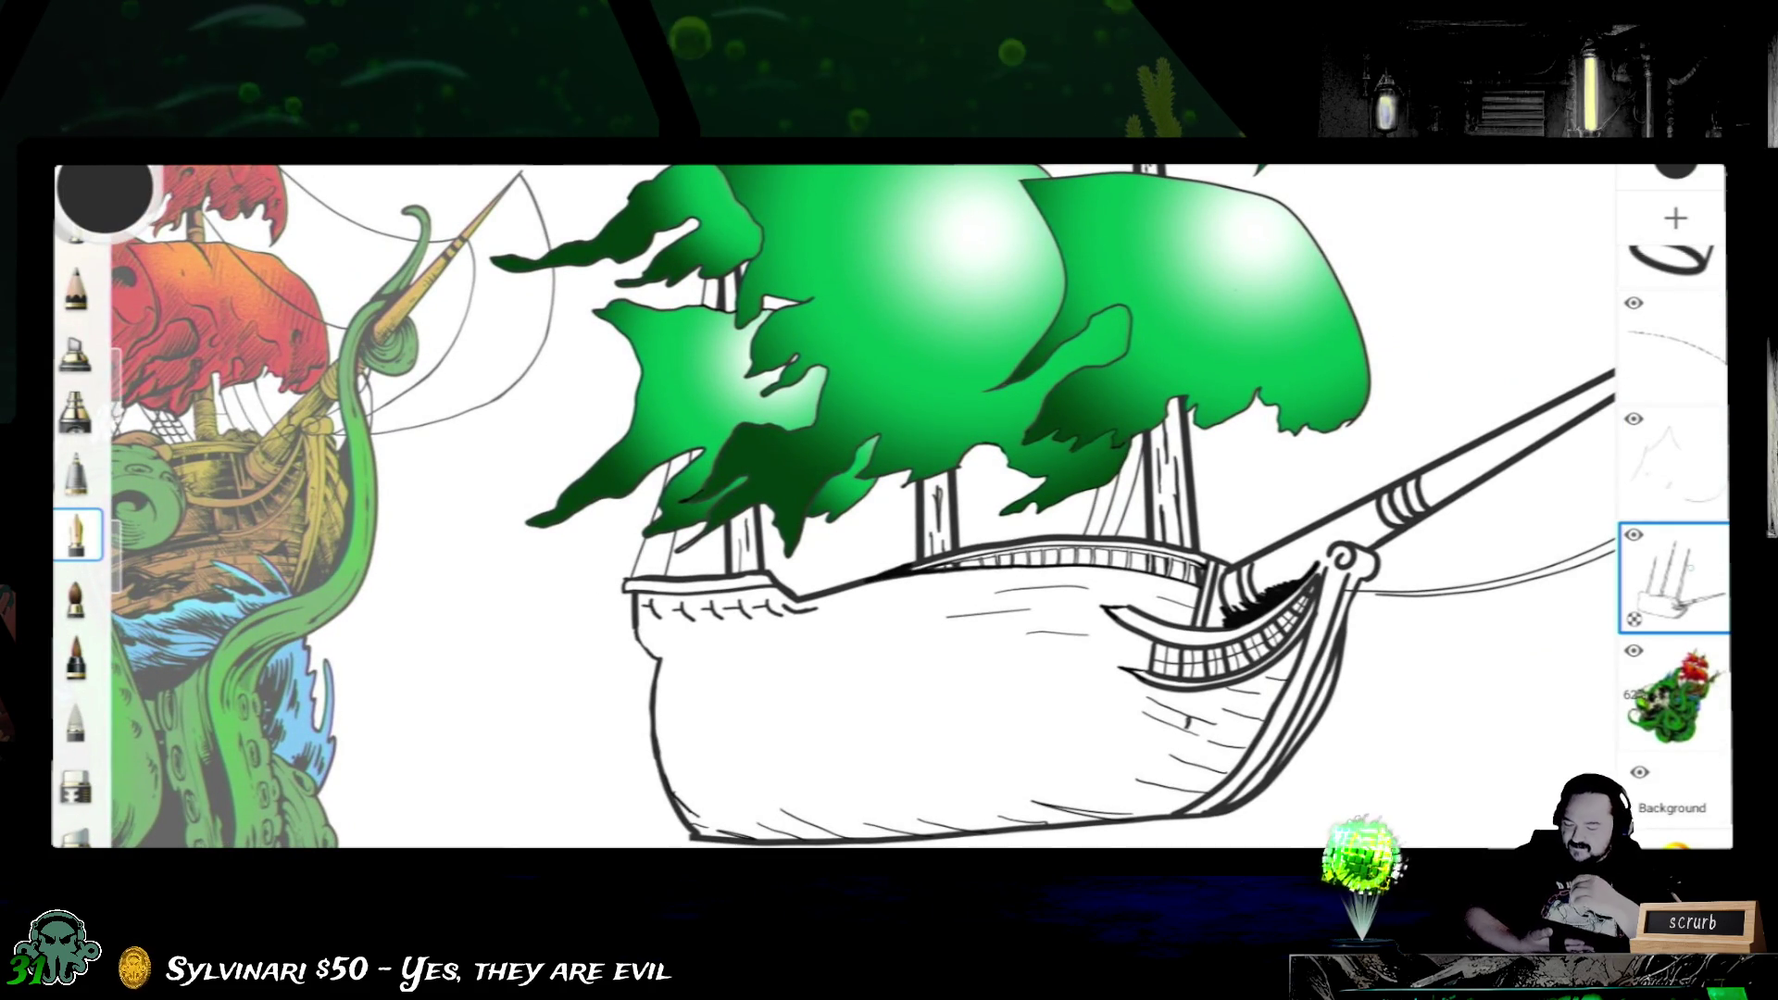
left_click(76, 782)
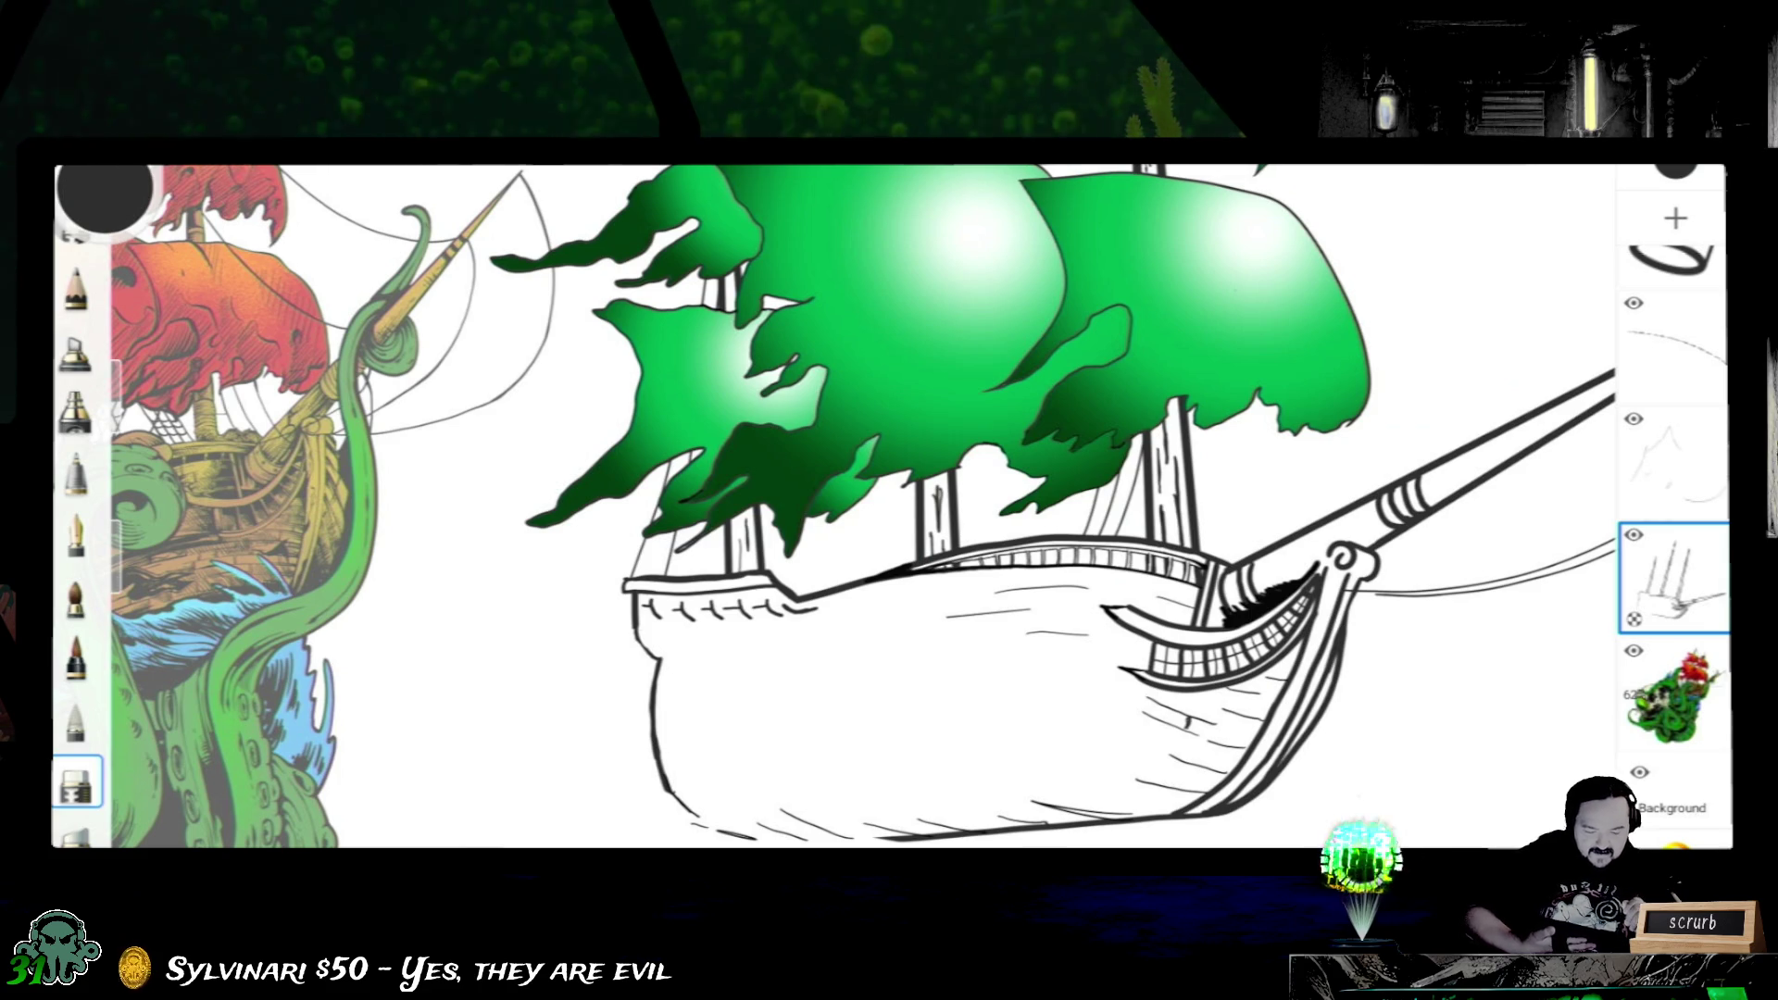
scroll(1674, 556, "up", 3)
left_click(1674, 430)
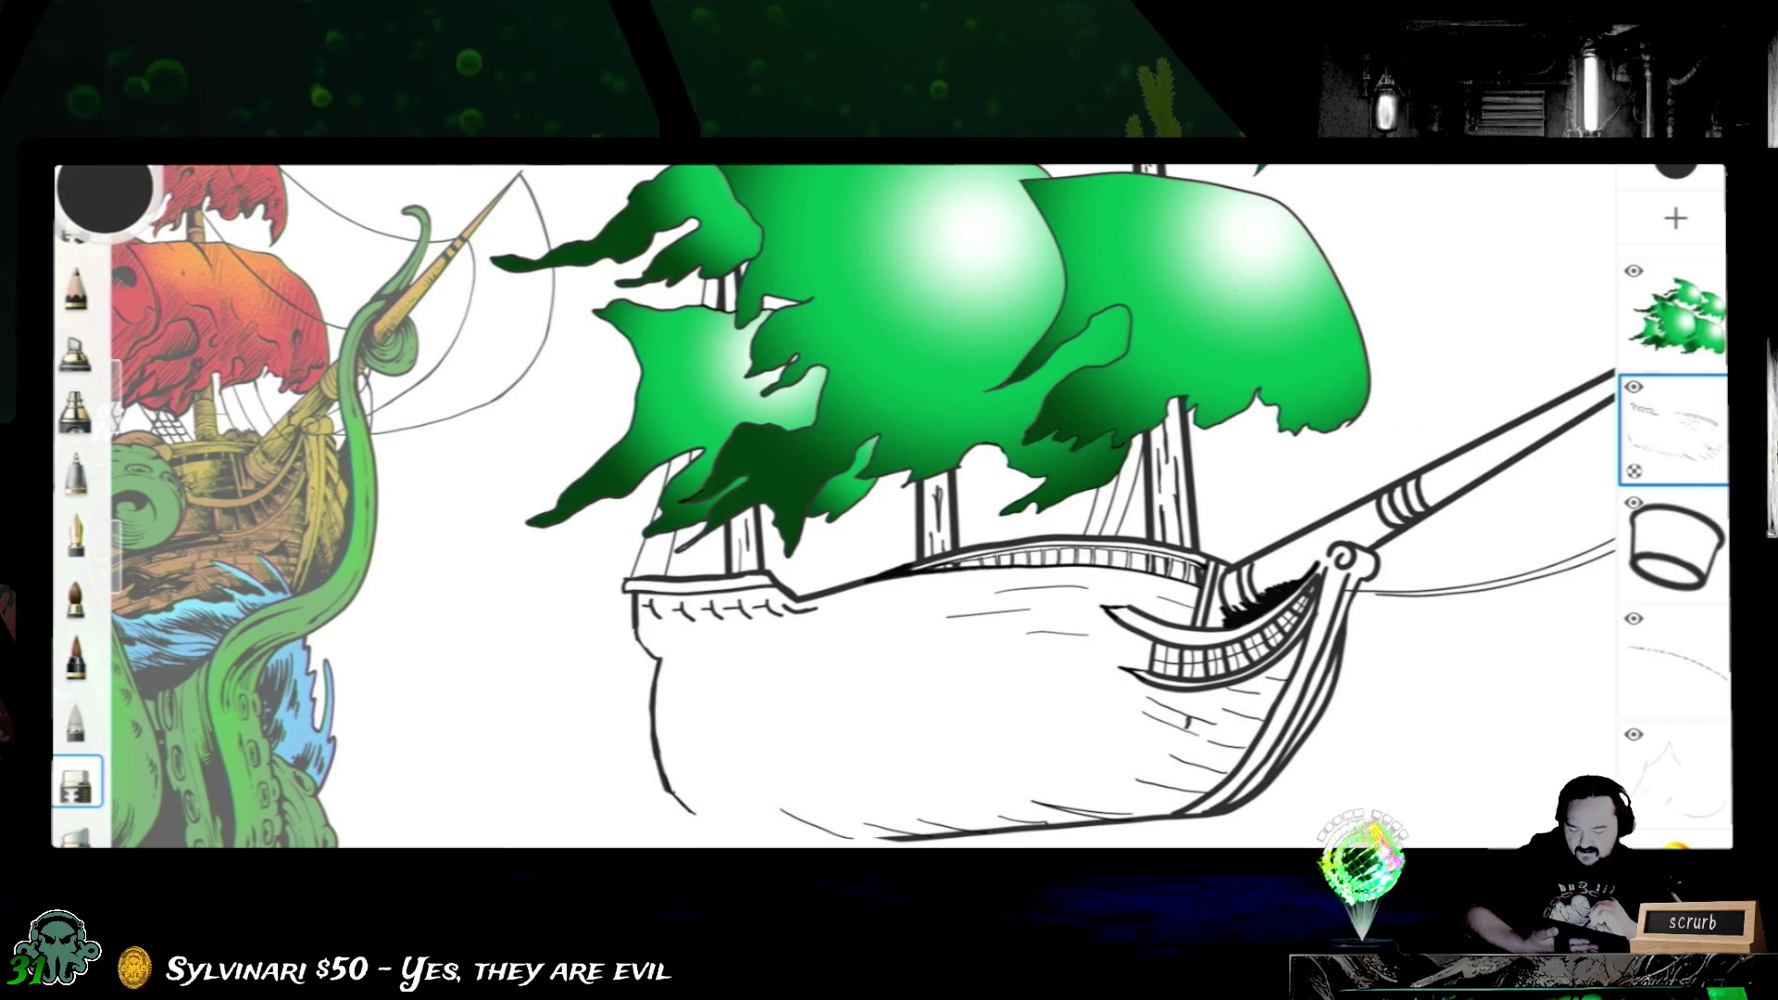
left_click(77, 536)
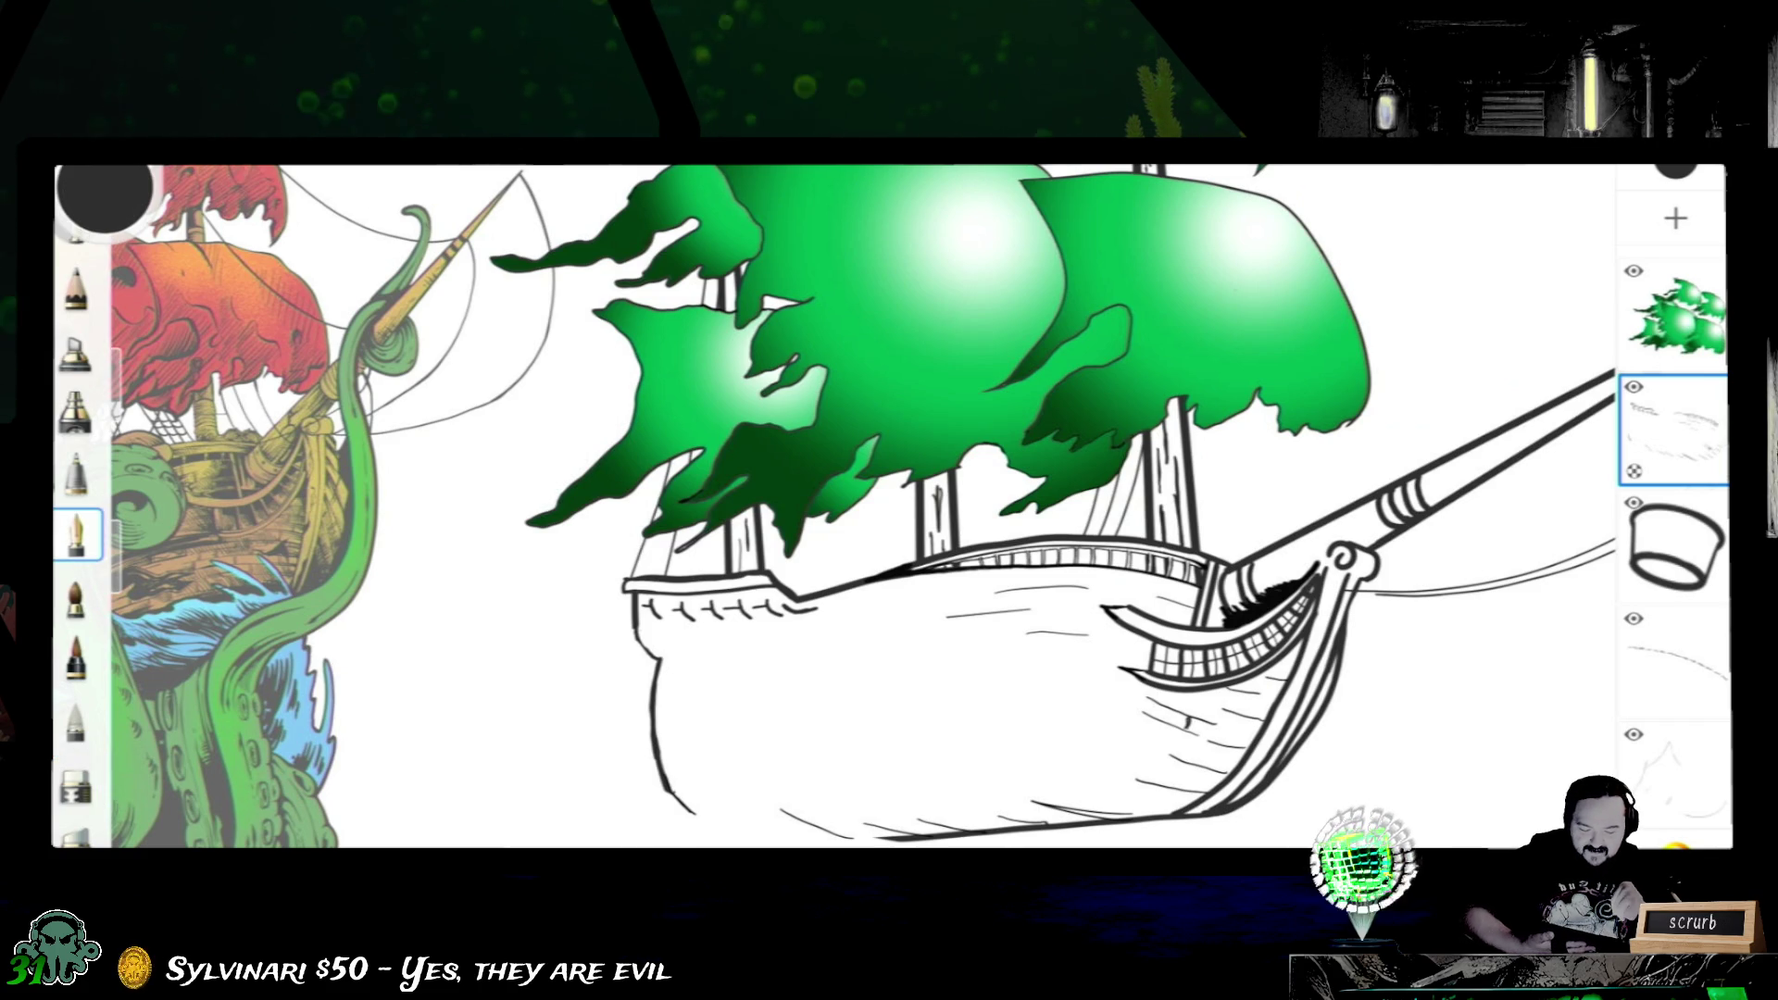
scroll(1675, 529, "down", 5)
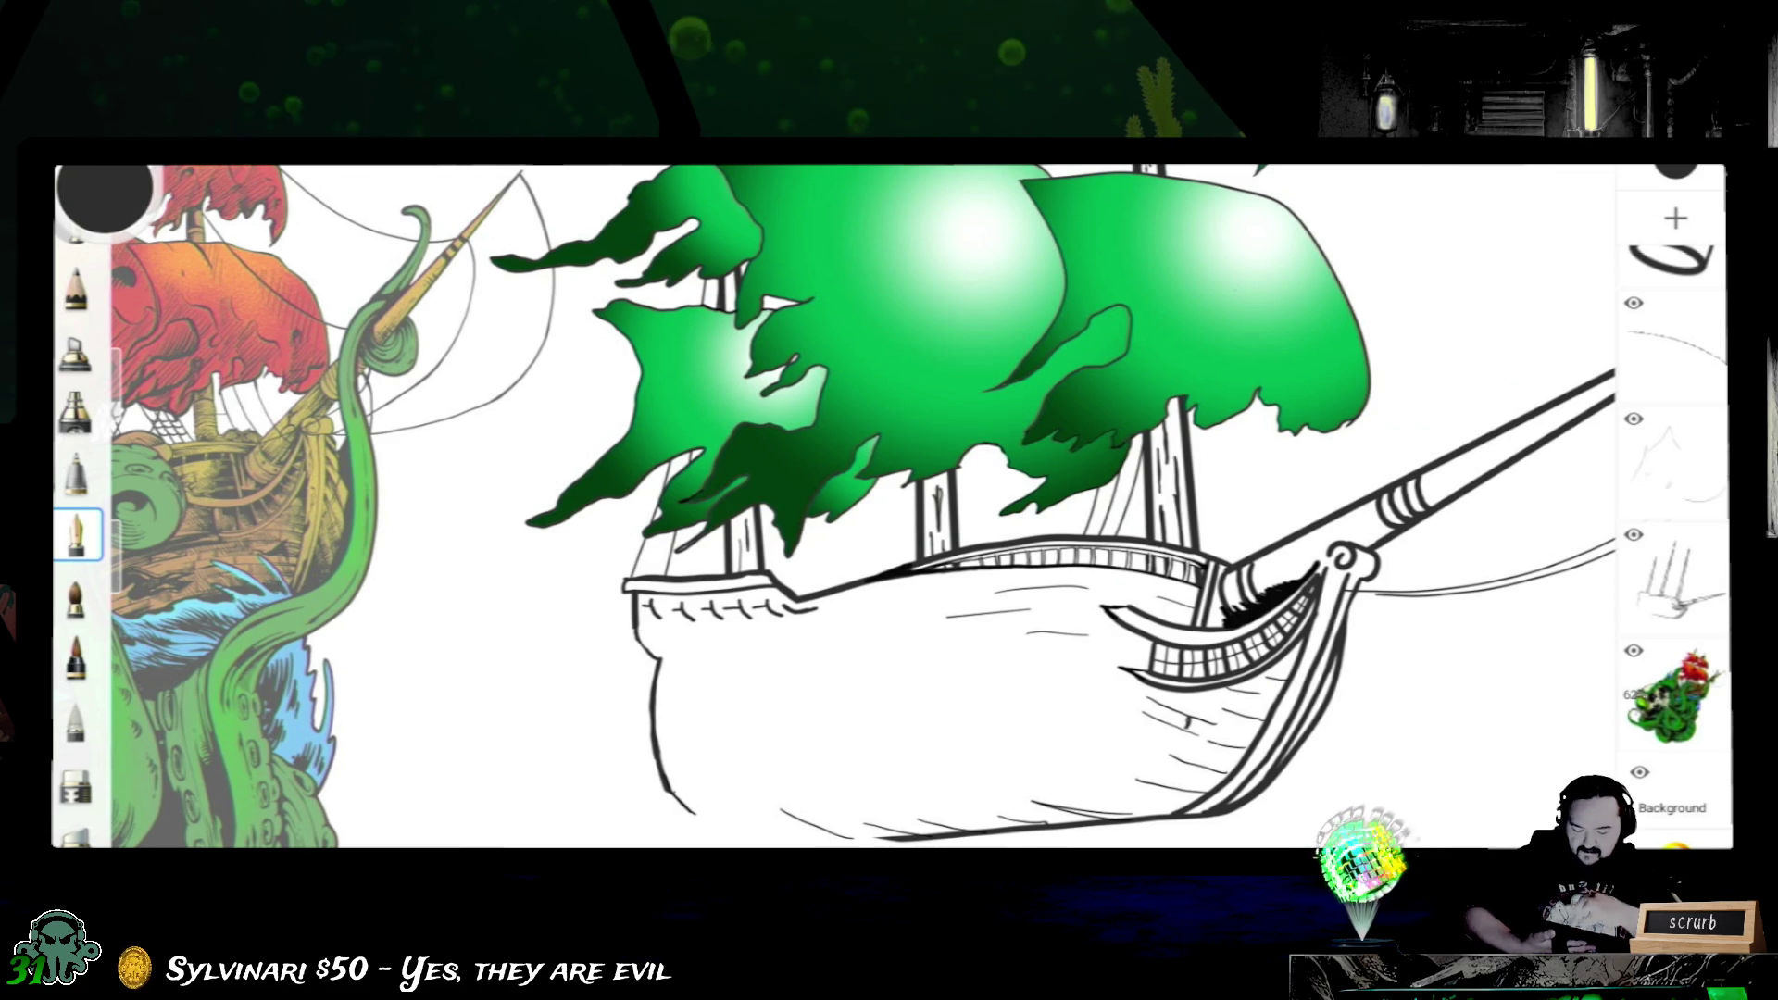
scroll(973, 626, "up", 5)
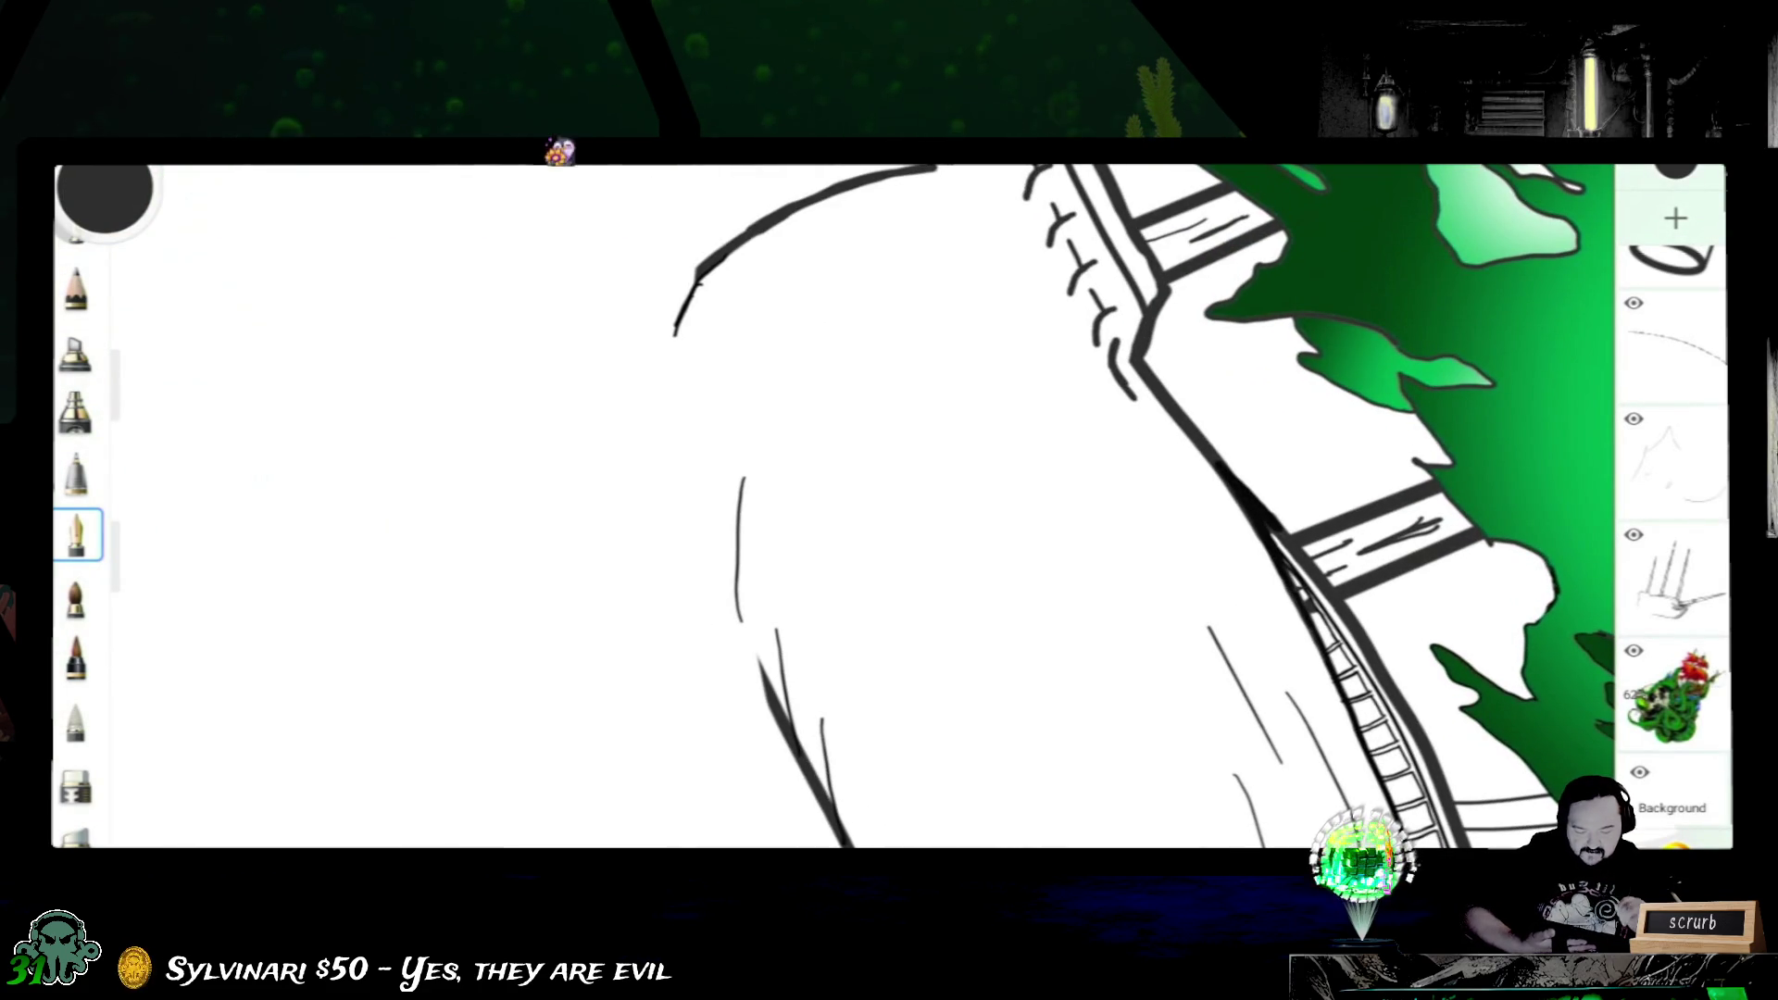
- On the ship linework layer, ink the hull outline, undoing failed attempts until one long clean stroke remains
left_click(1675, 577)
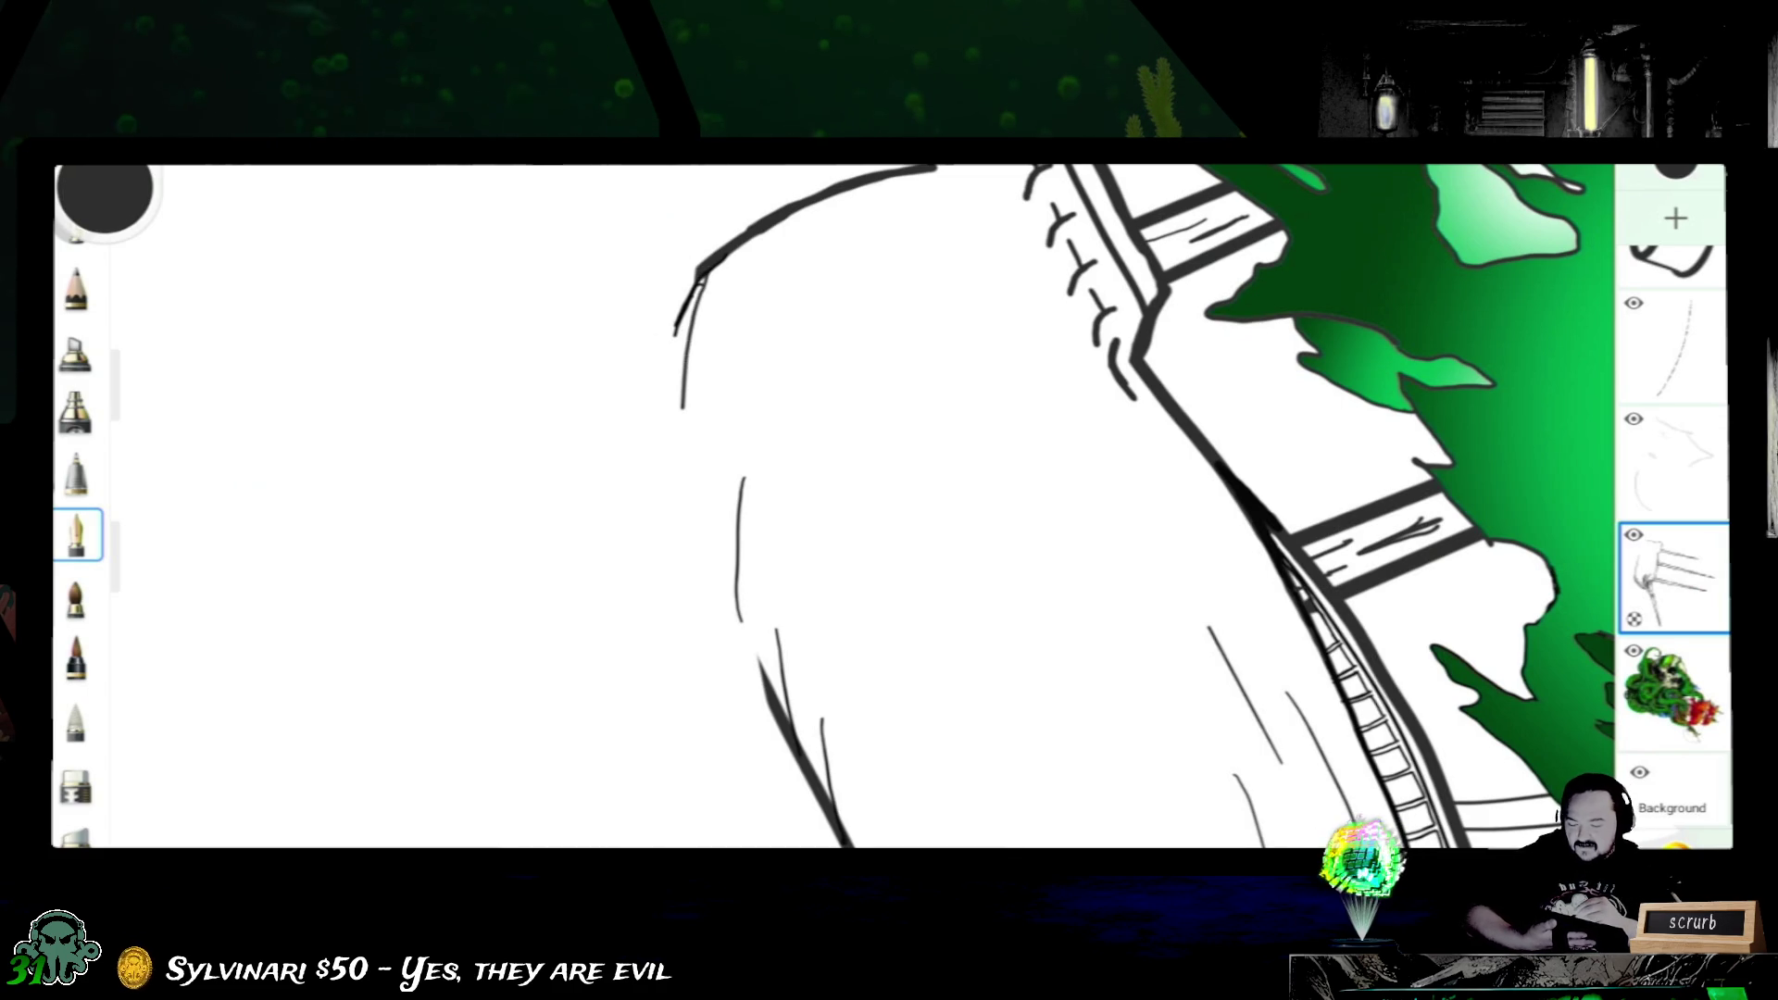
left_click_drag(682, 368, 686, 462)
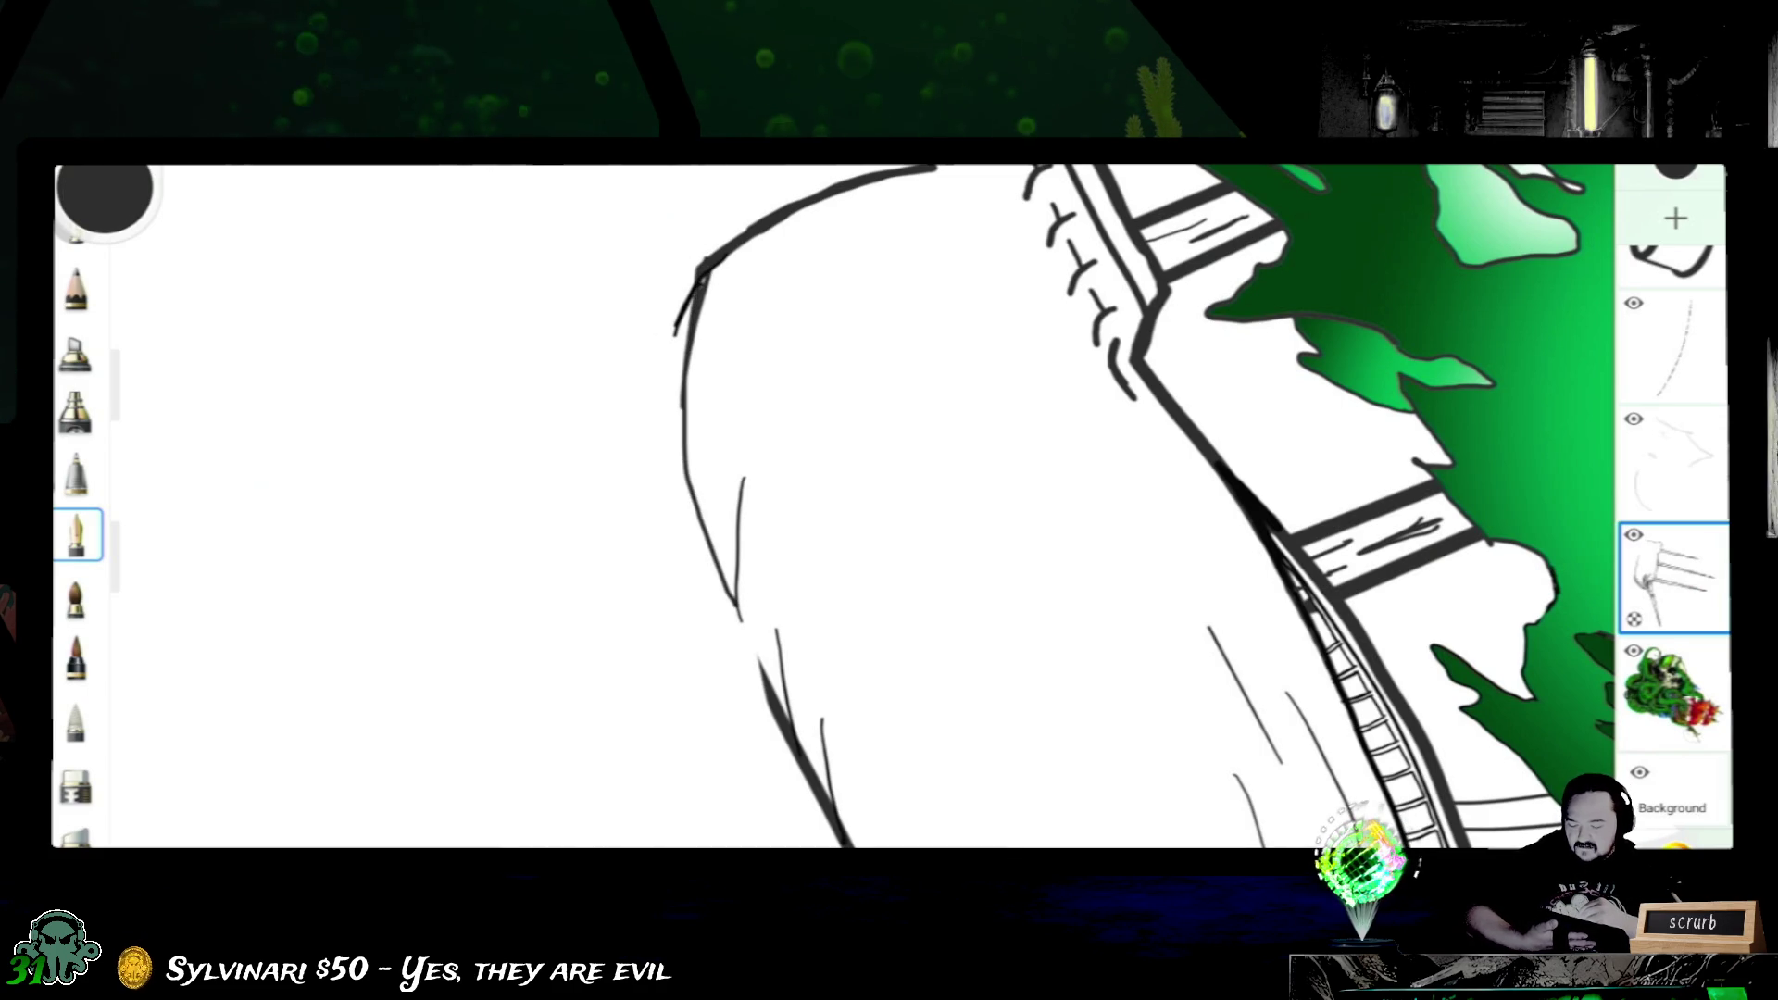
mouse_move(773, 687)
left_mouse_down()
mouse_move(721, 593)
mouse_move(689, 442)
left_mouse_up()
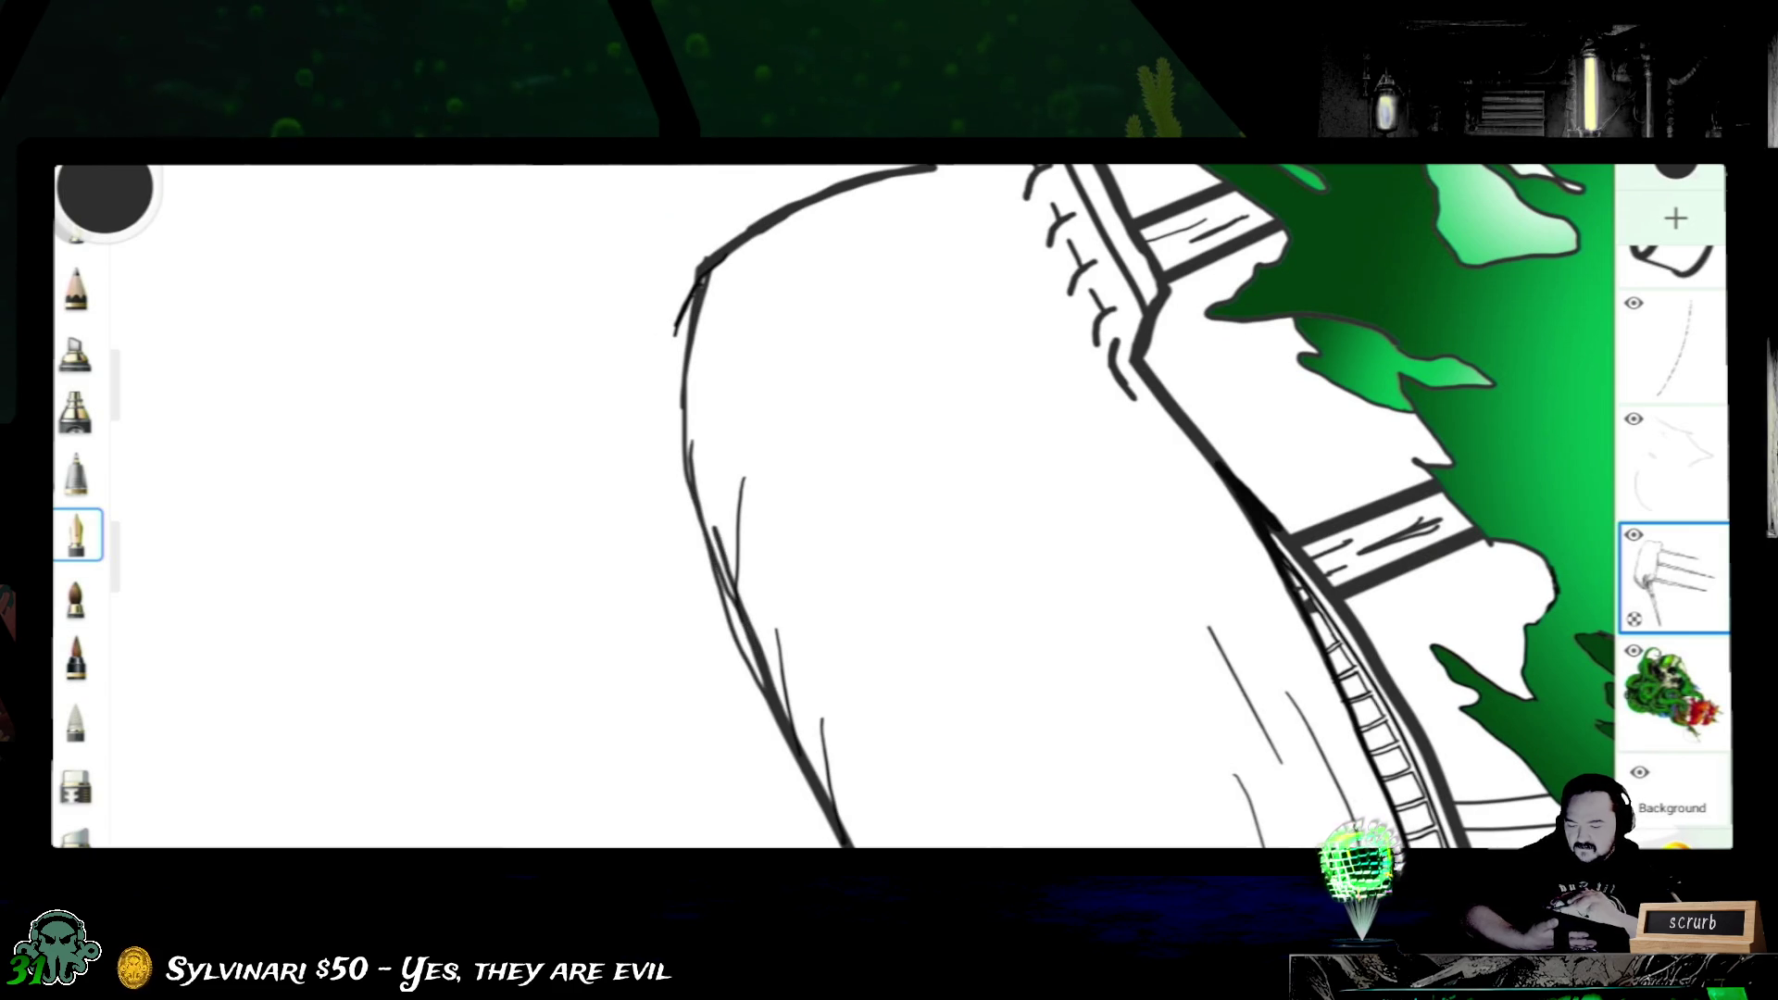
key("ctrl+z")
key("ctrl+z")
key("ctrl+z")
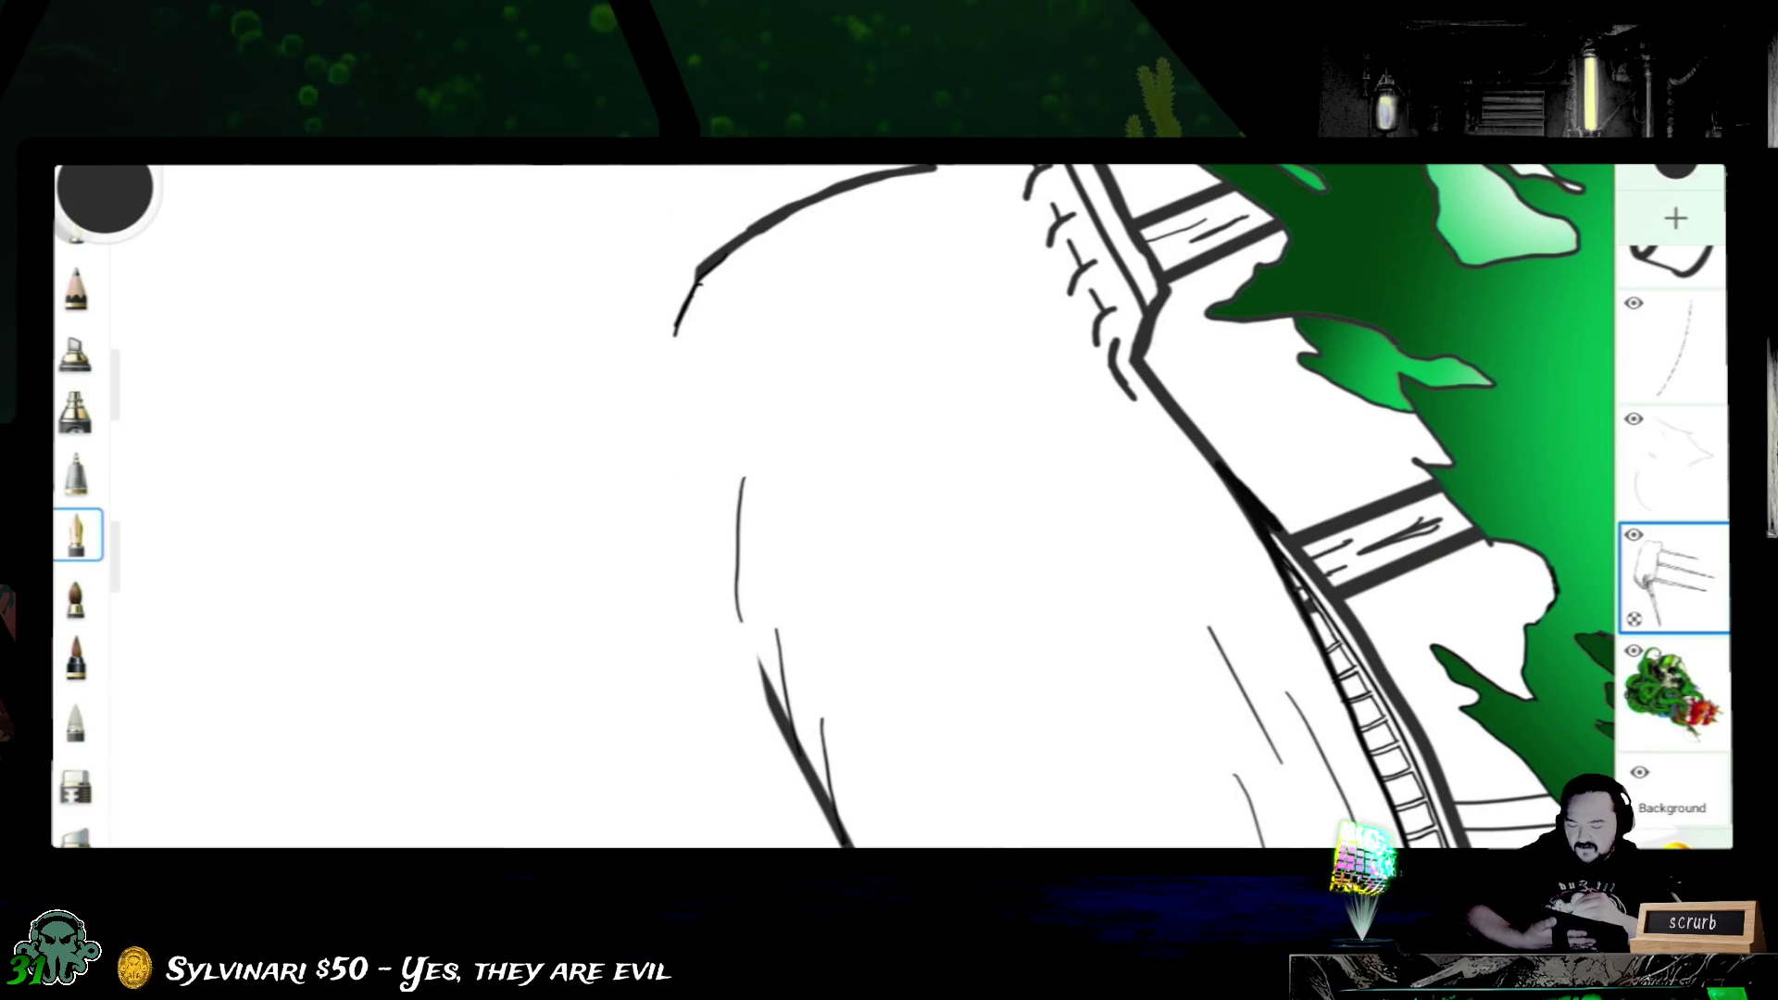
mouse_move(676, 334)
left_mouse_down()
mouse_move(681, 466)
mouse_move(762, 684)
left_mouse_up()
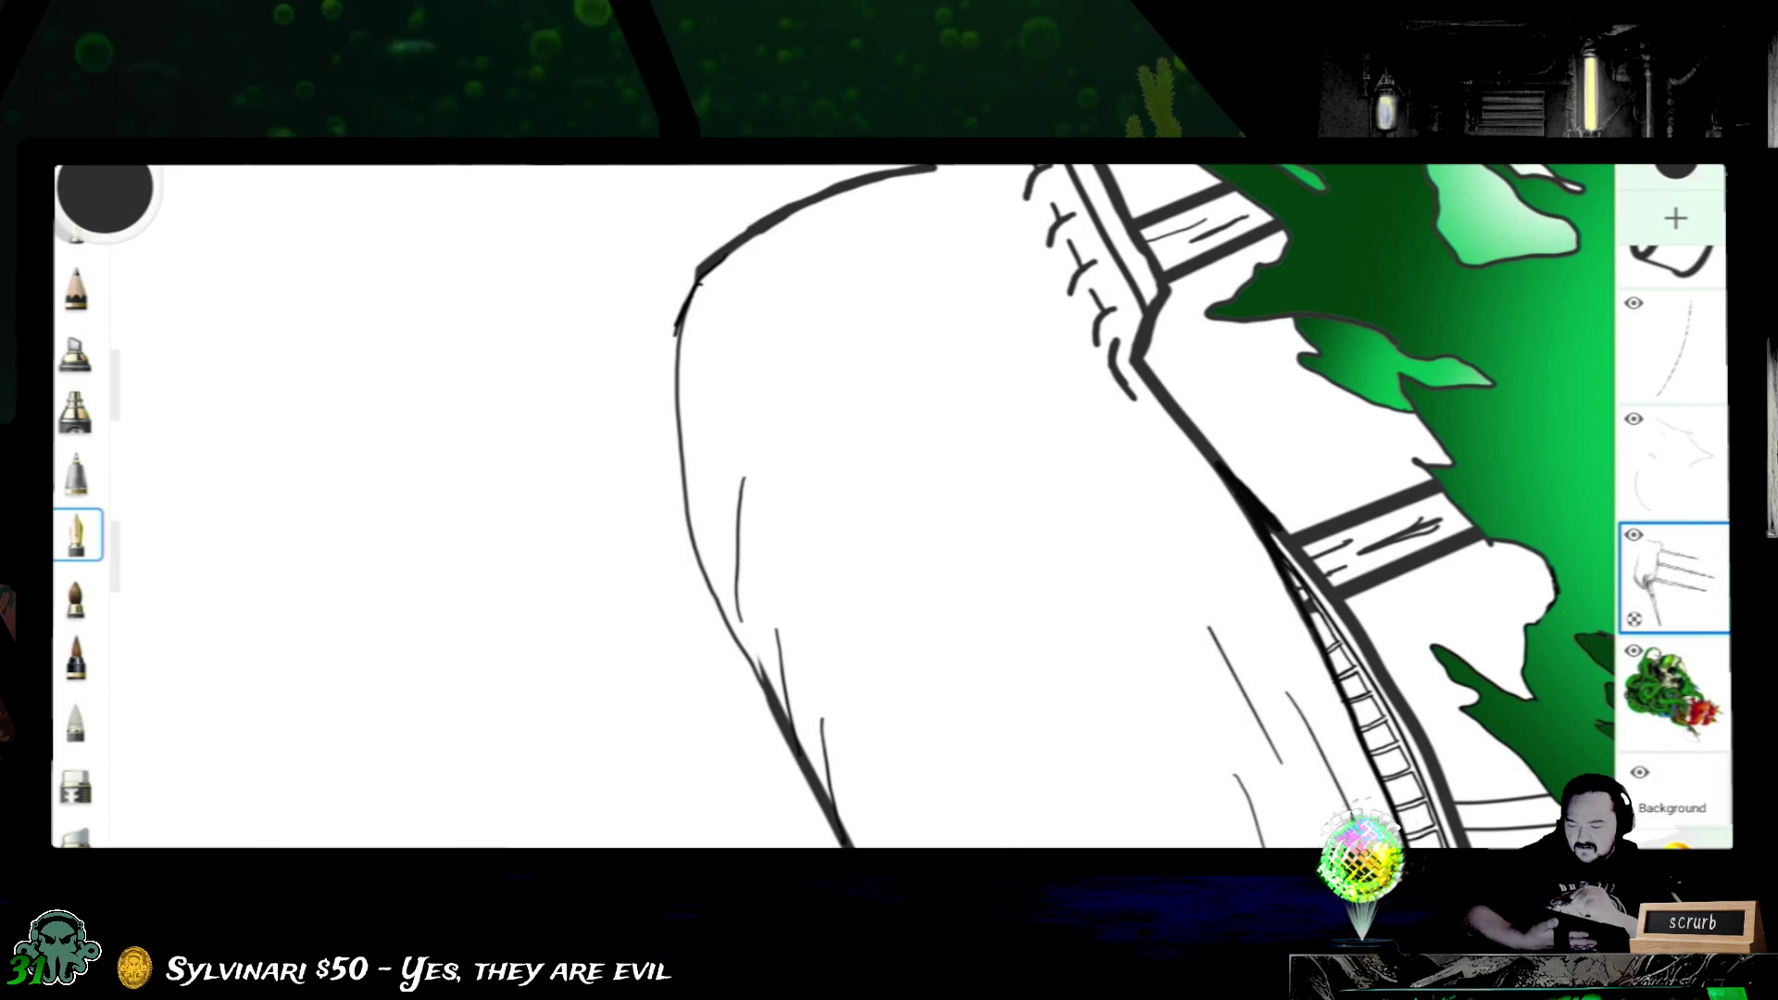
key("ctrl+z")
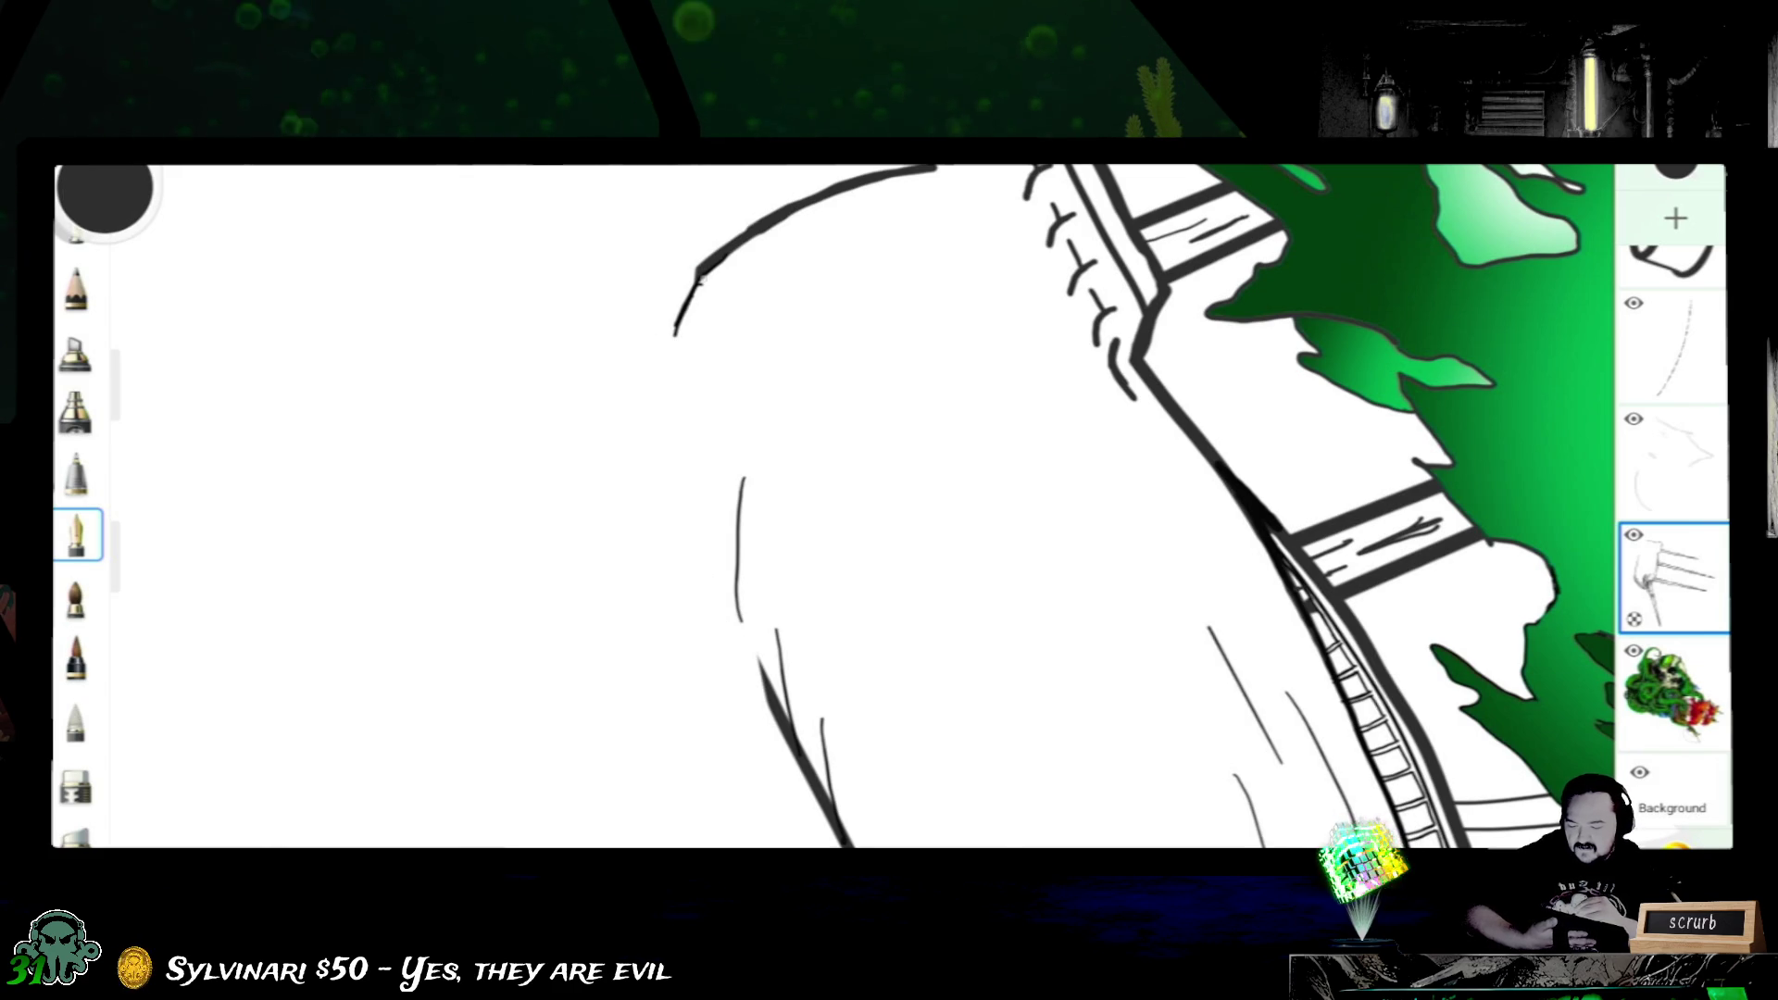
left_click_drag(699, 279, 761, 668)
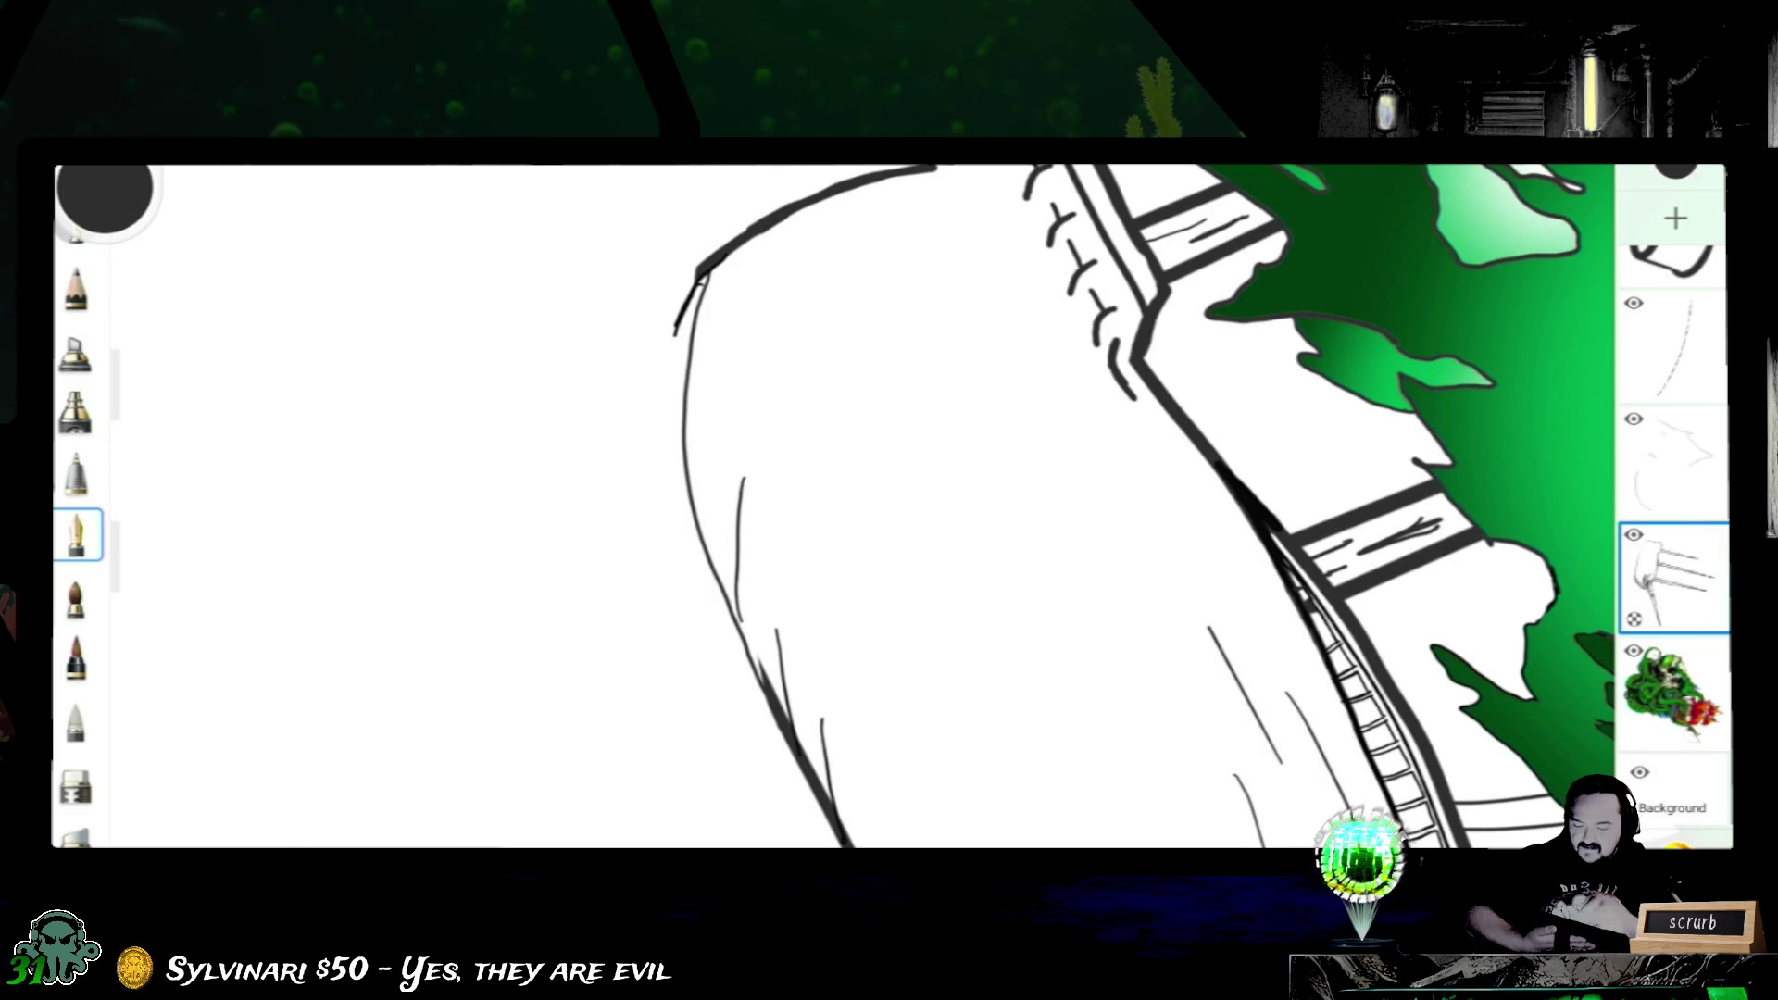
scroll(889, 508, "down", 3)
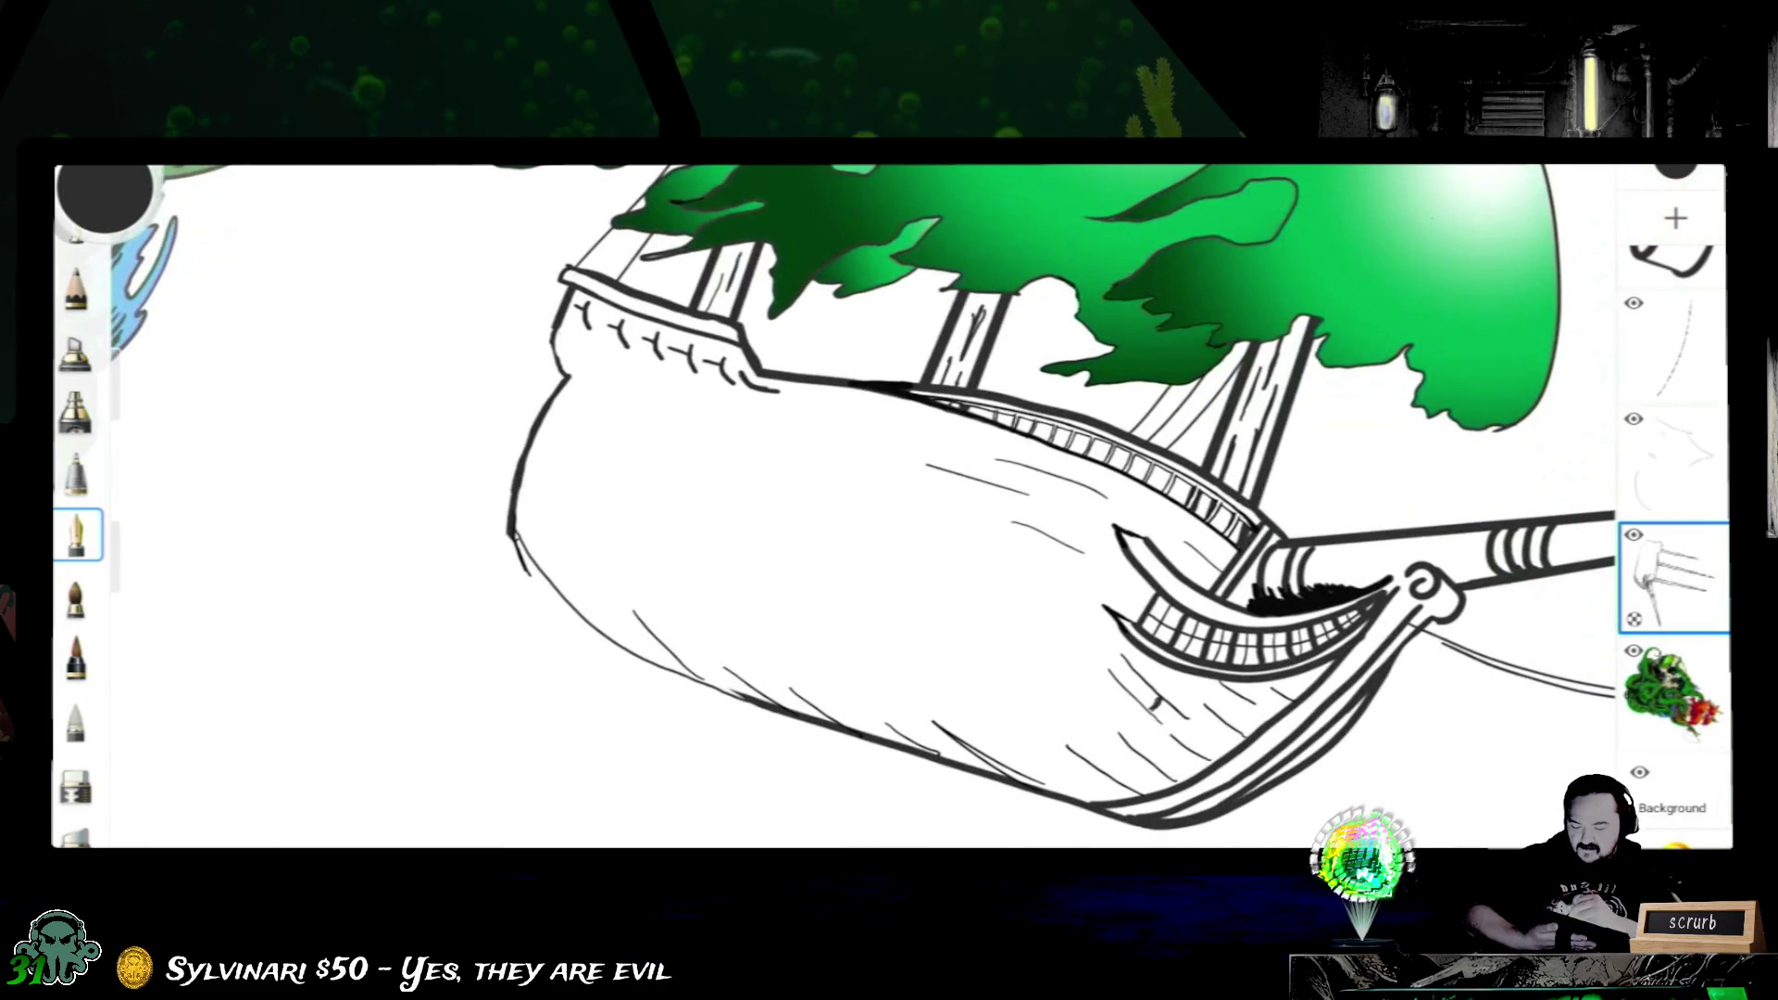
scroll(1009, 499, "down", 2)
- Draw the two sides of a narrow fin below the hull and tilt the canvas toward the kraken
left_click_drag(903, 556, 1029, 528)
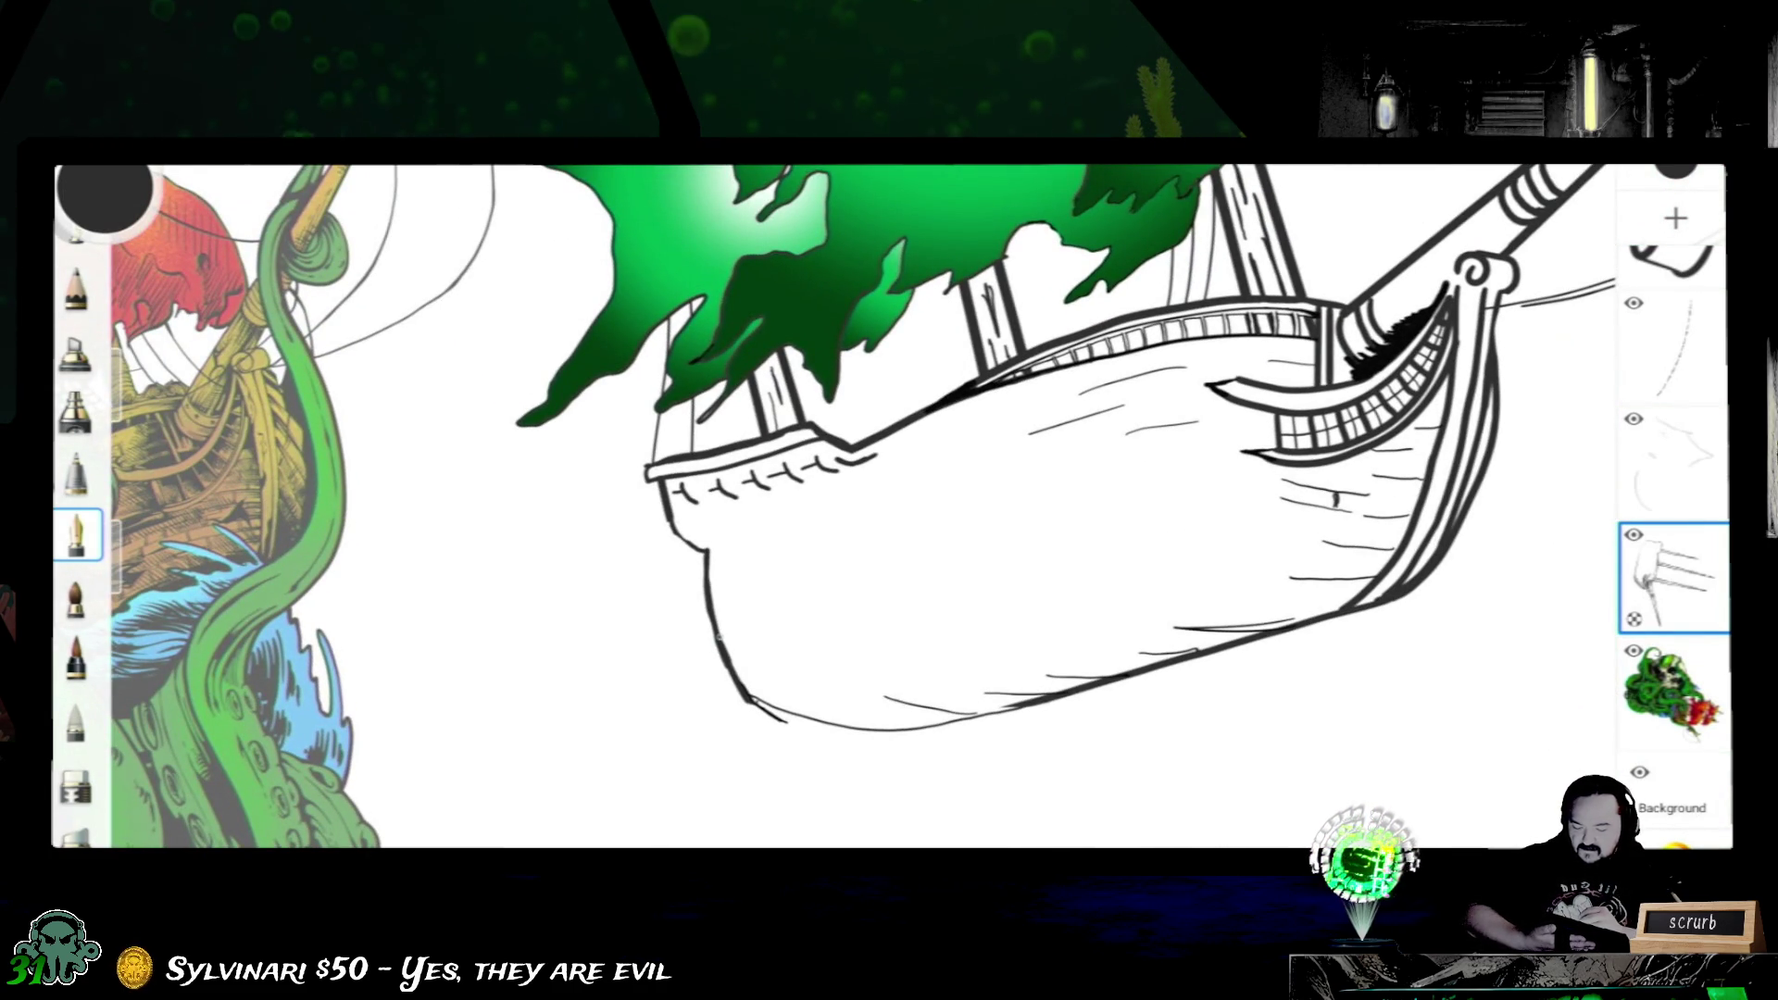
mouse_move(709, 637)
left_mouse_down()
mouse_move(734, 799)
mouse_move(751, 790)
left_mouse_up()
left_click_drag(782, 715, 769, 787)
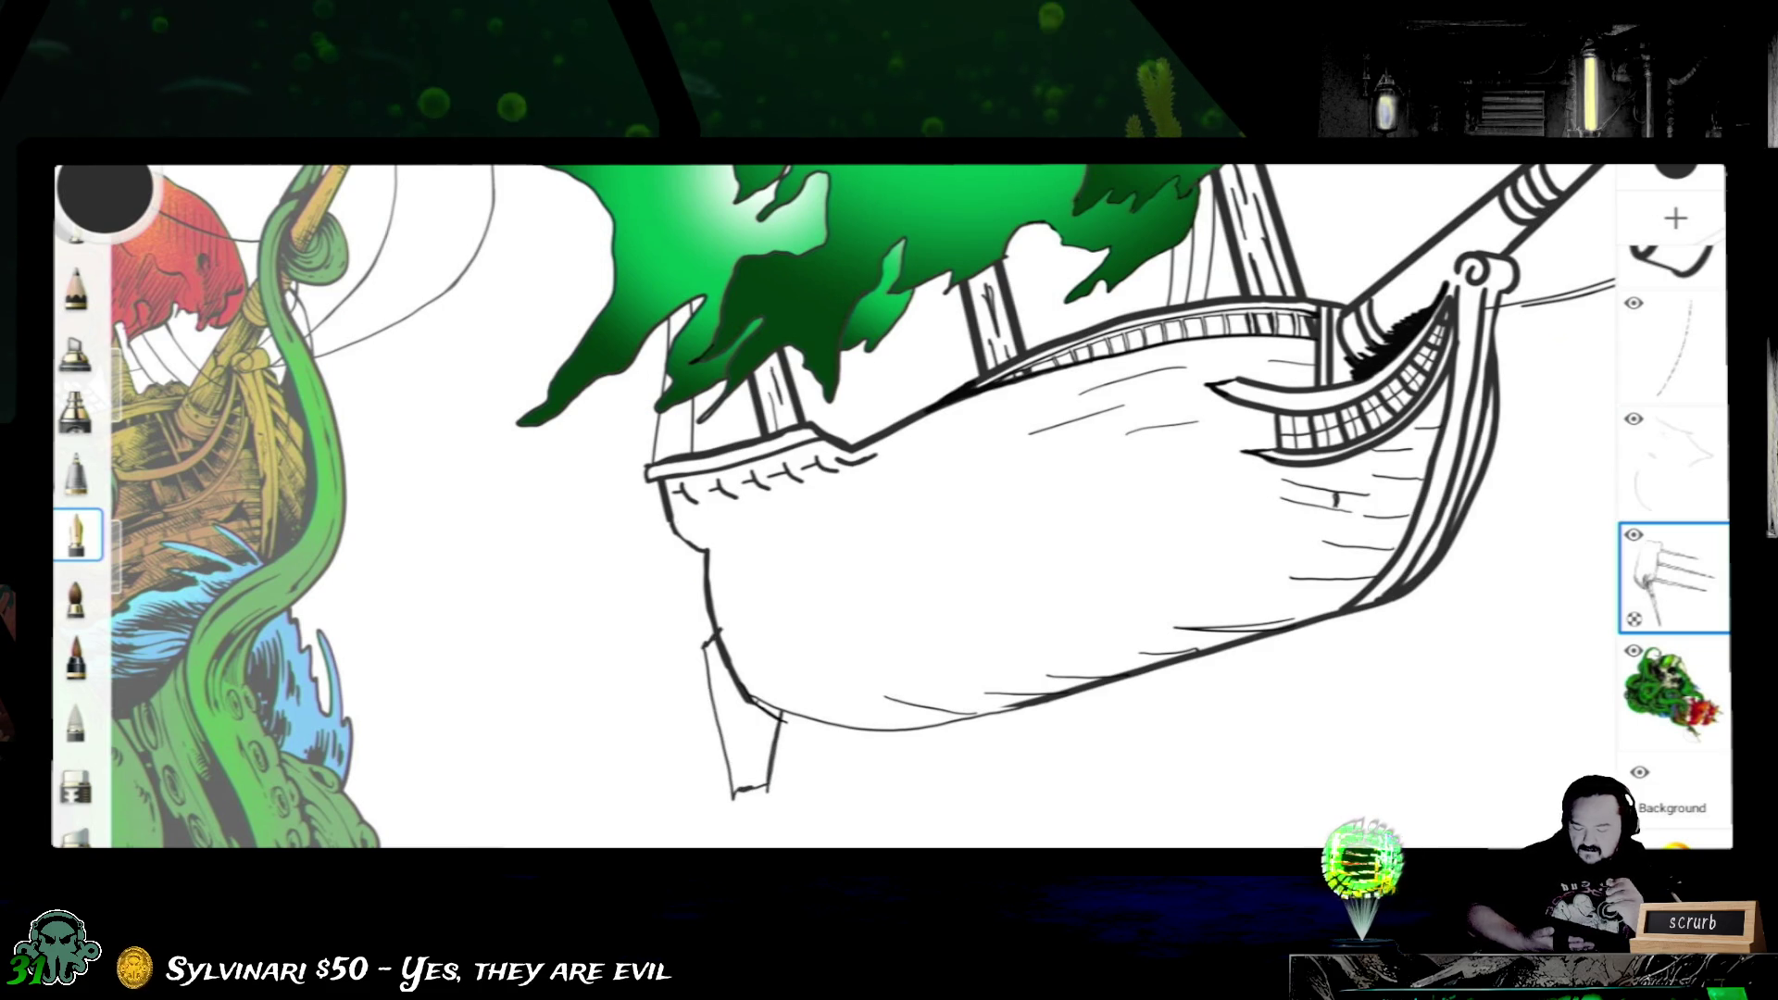
left_click_drag(733, 792, 1007, 674)
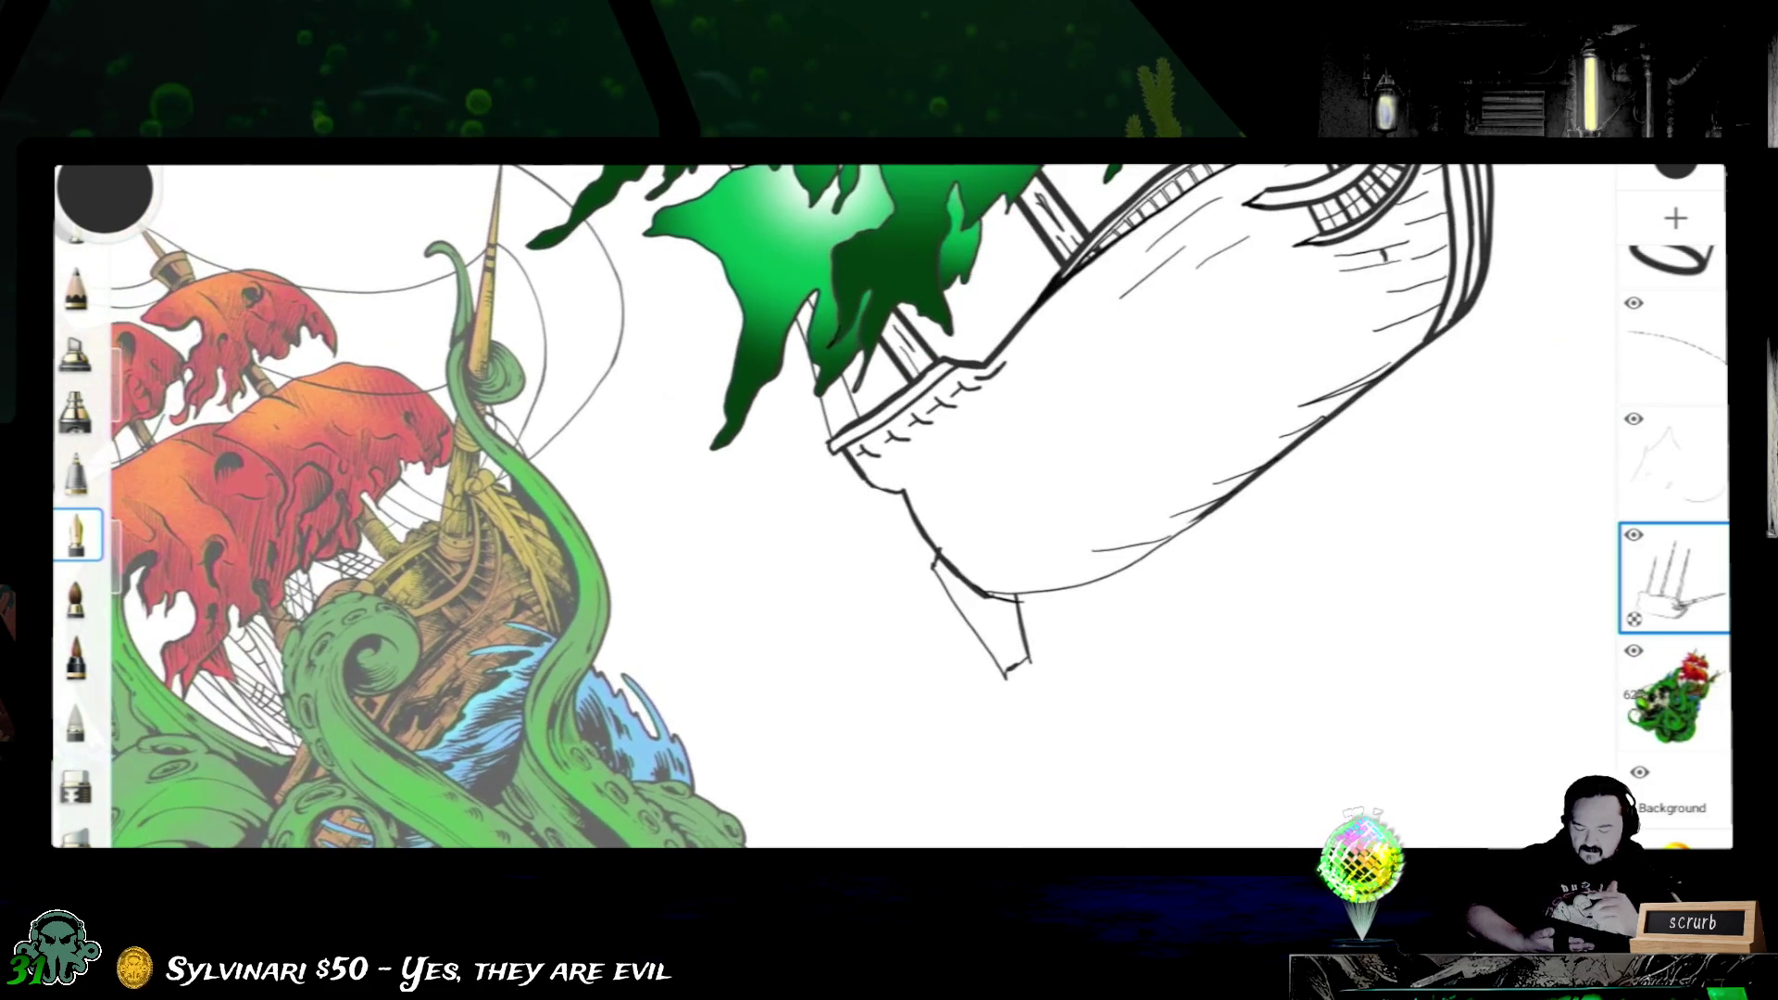
scroll(1056, 667, "up", 5)
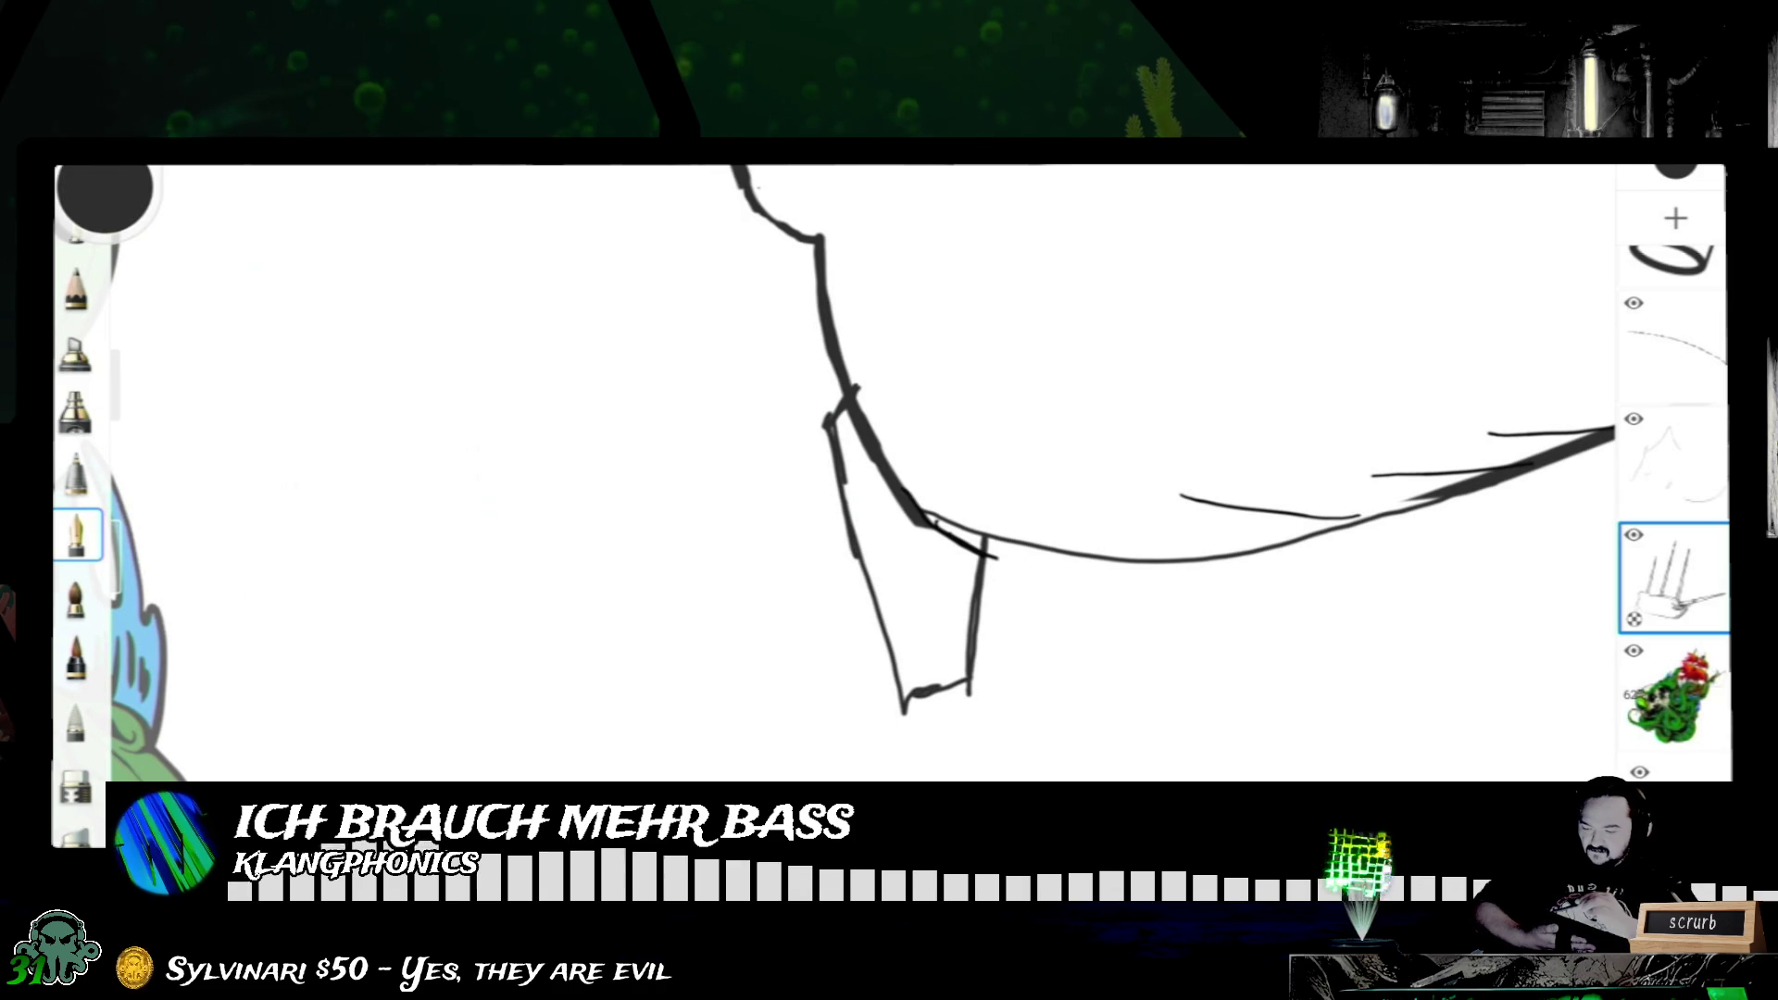
- Undo the fin sketch below the hull
key("ctrl+z")
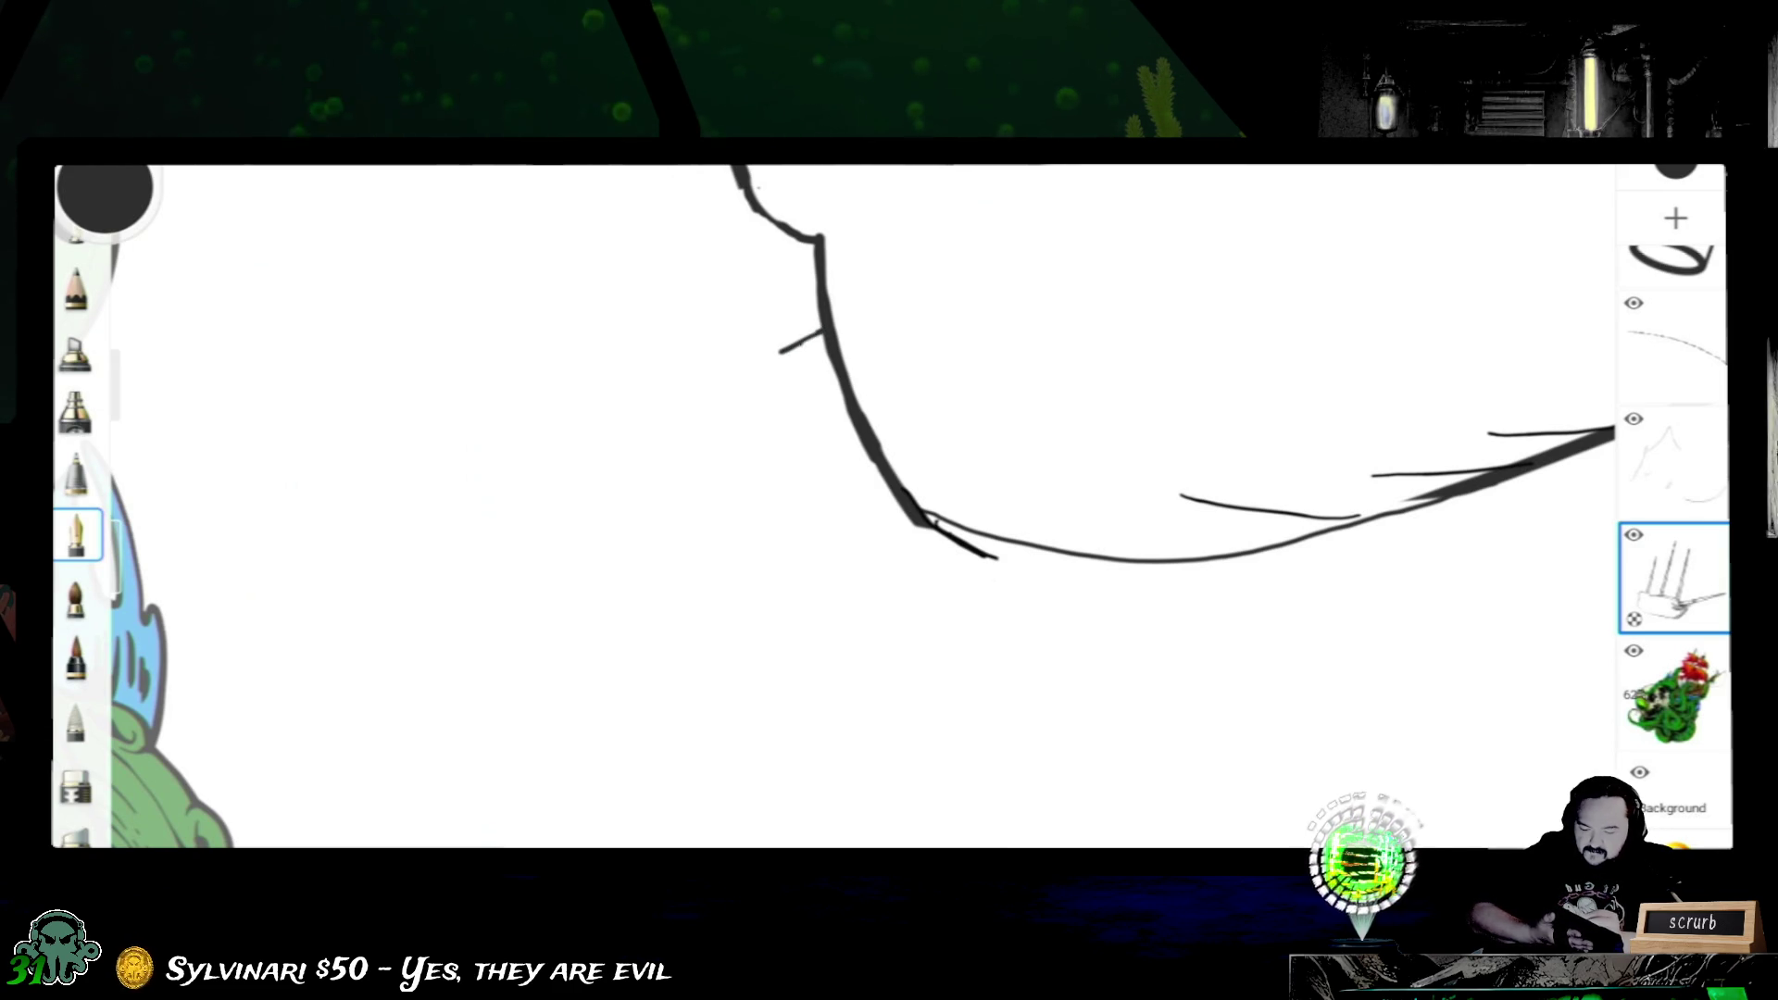
- Redraw the fin's long edge and its bottom edge up to the hull, undoing the bad strokes
mouse_move(781, 350)
left_mouse_down()
mouse_move(852, 662)
mouse_move(881, 678)
left_mouse_up()
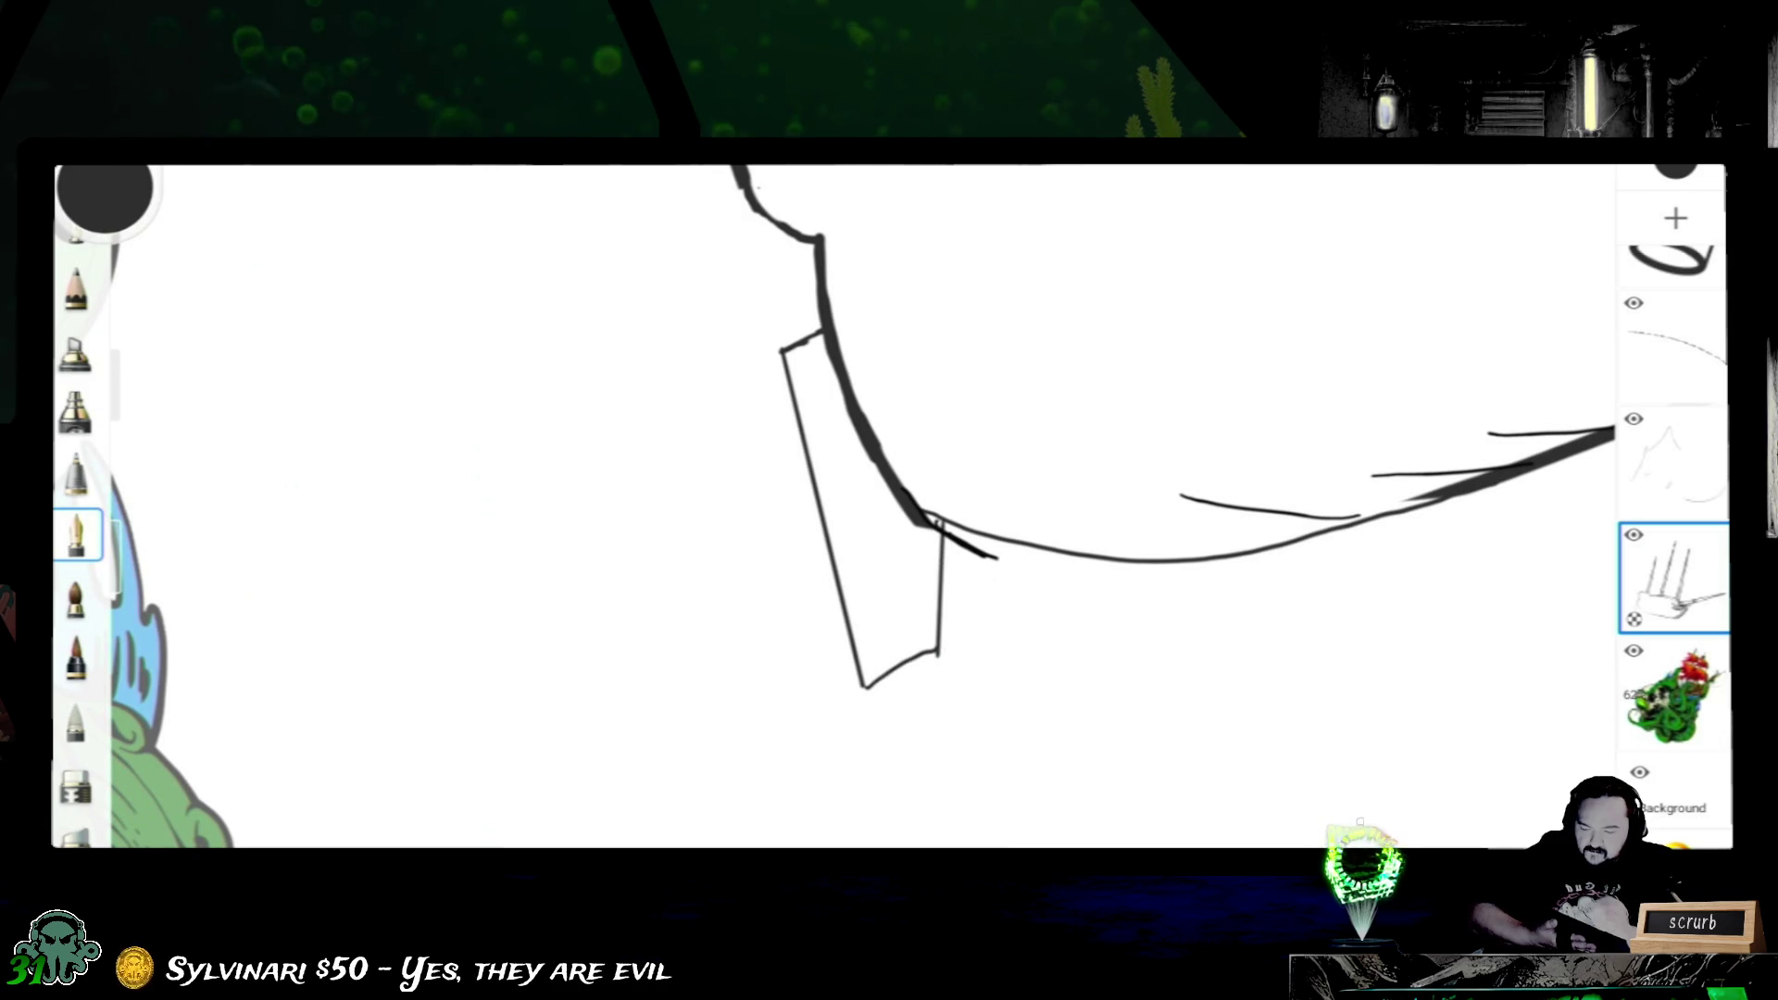
key("ctrl+z")
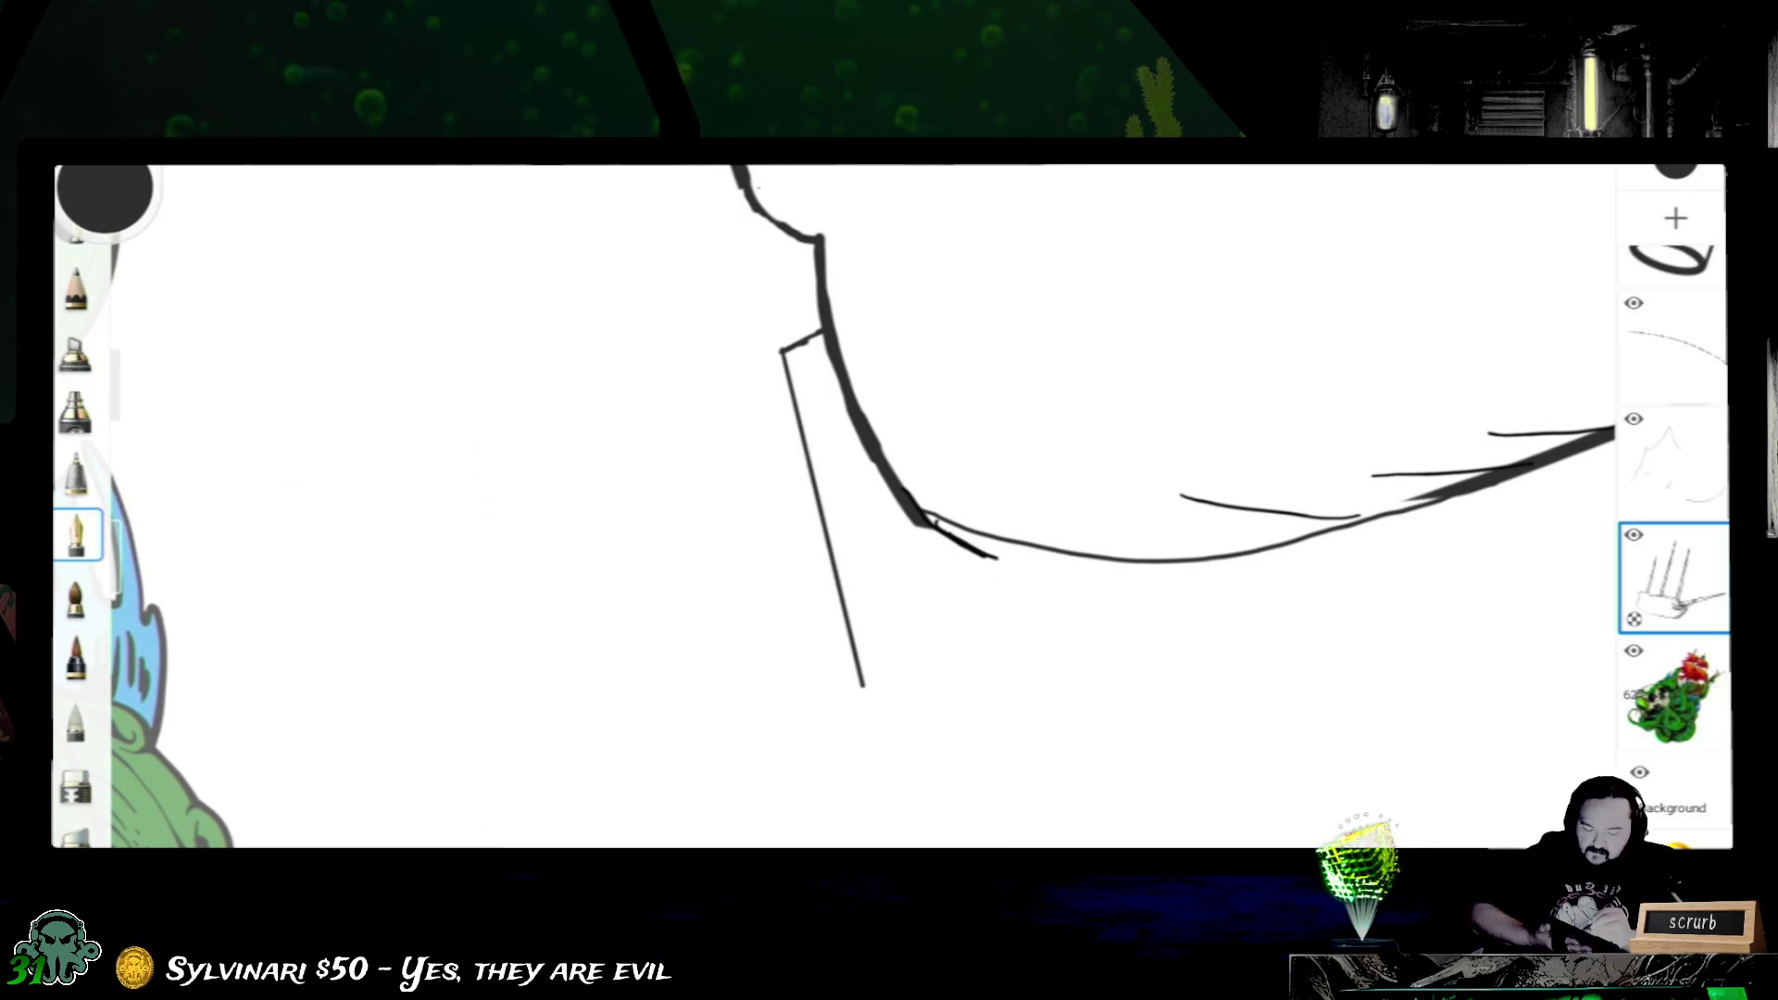
left_click_drag(862, 685, 930, 650)
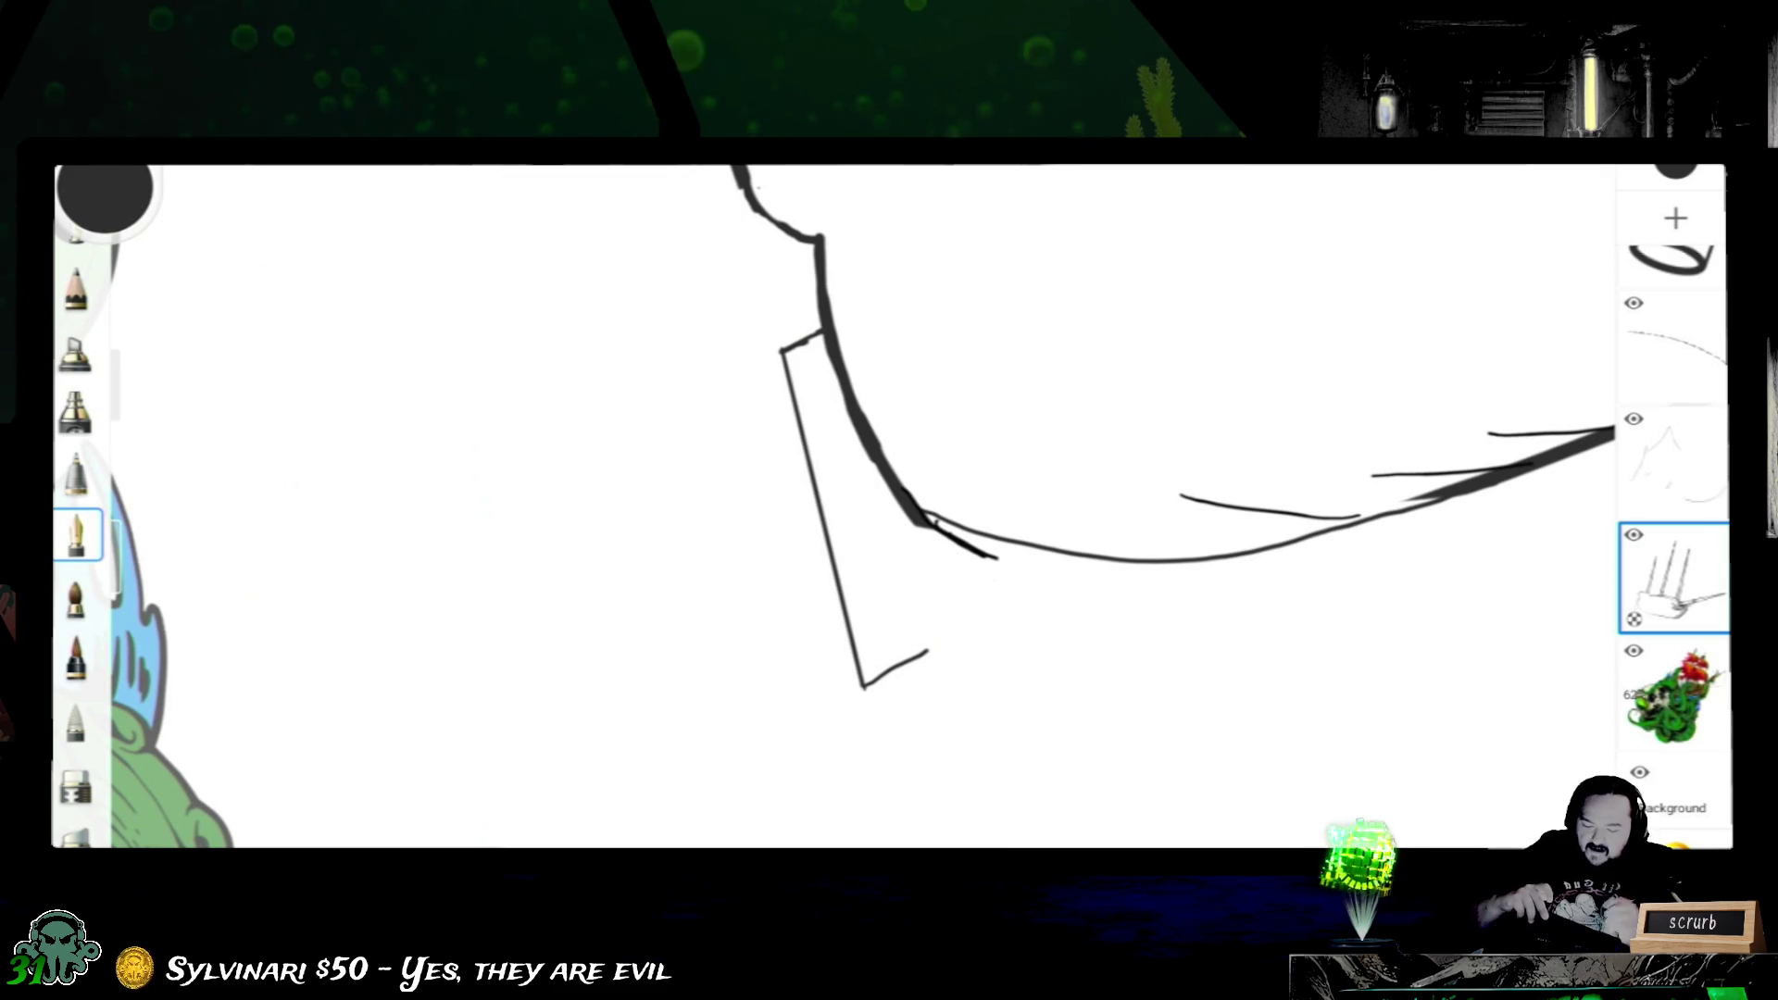
left_click_drag(862, 687, 917, 653)
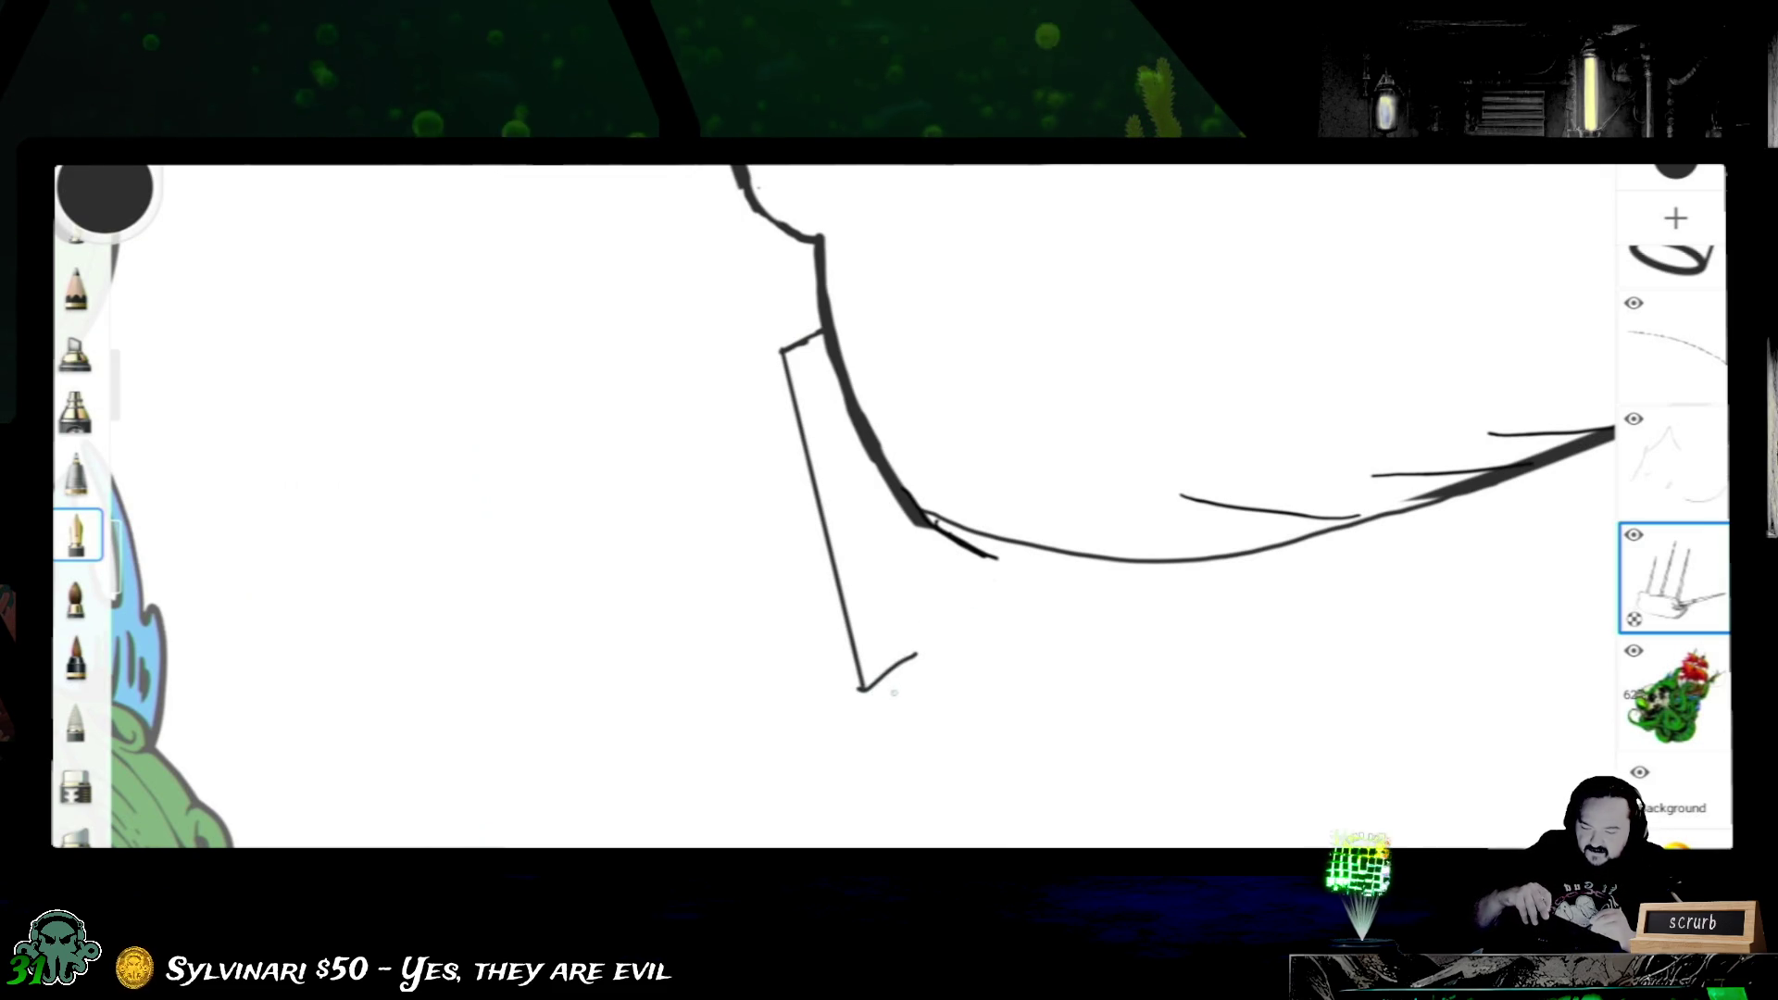
key("ctrl+z")
left_click_drag(847, 692, 911, 658)
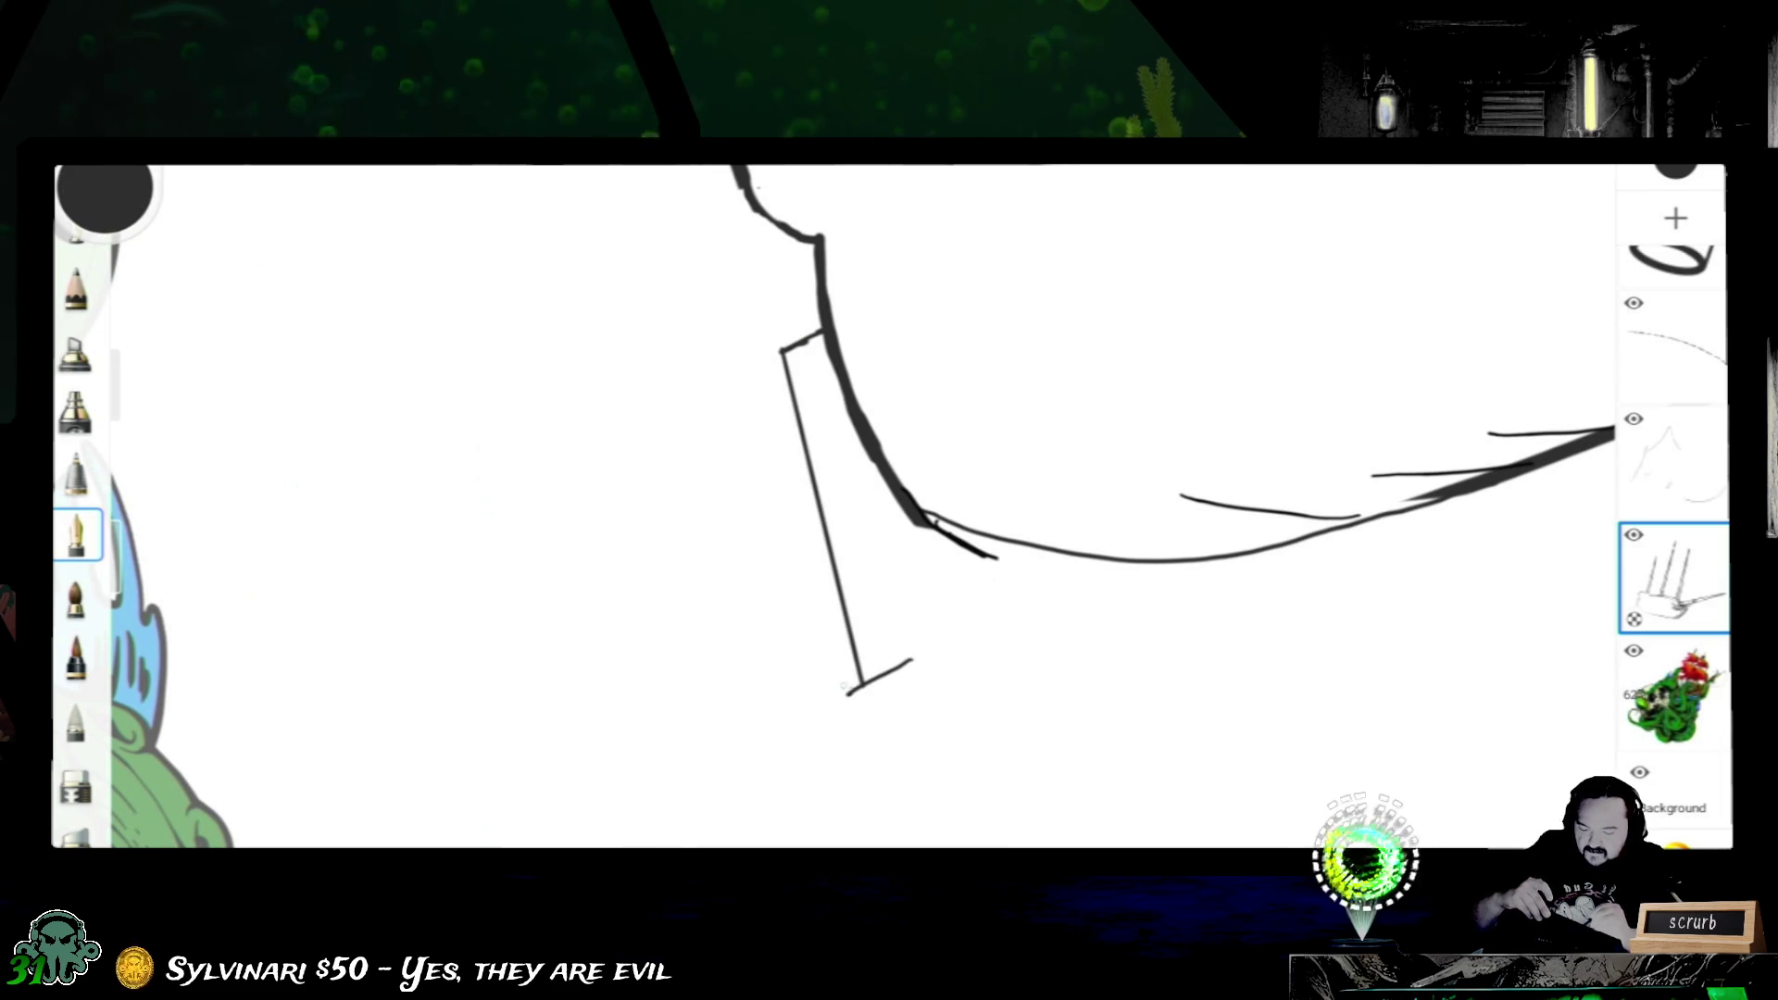
key("ctrl+z")
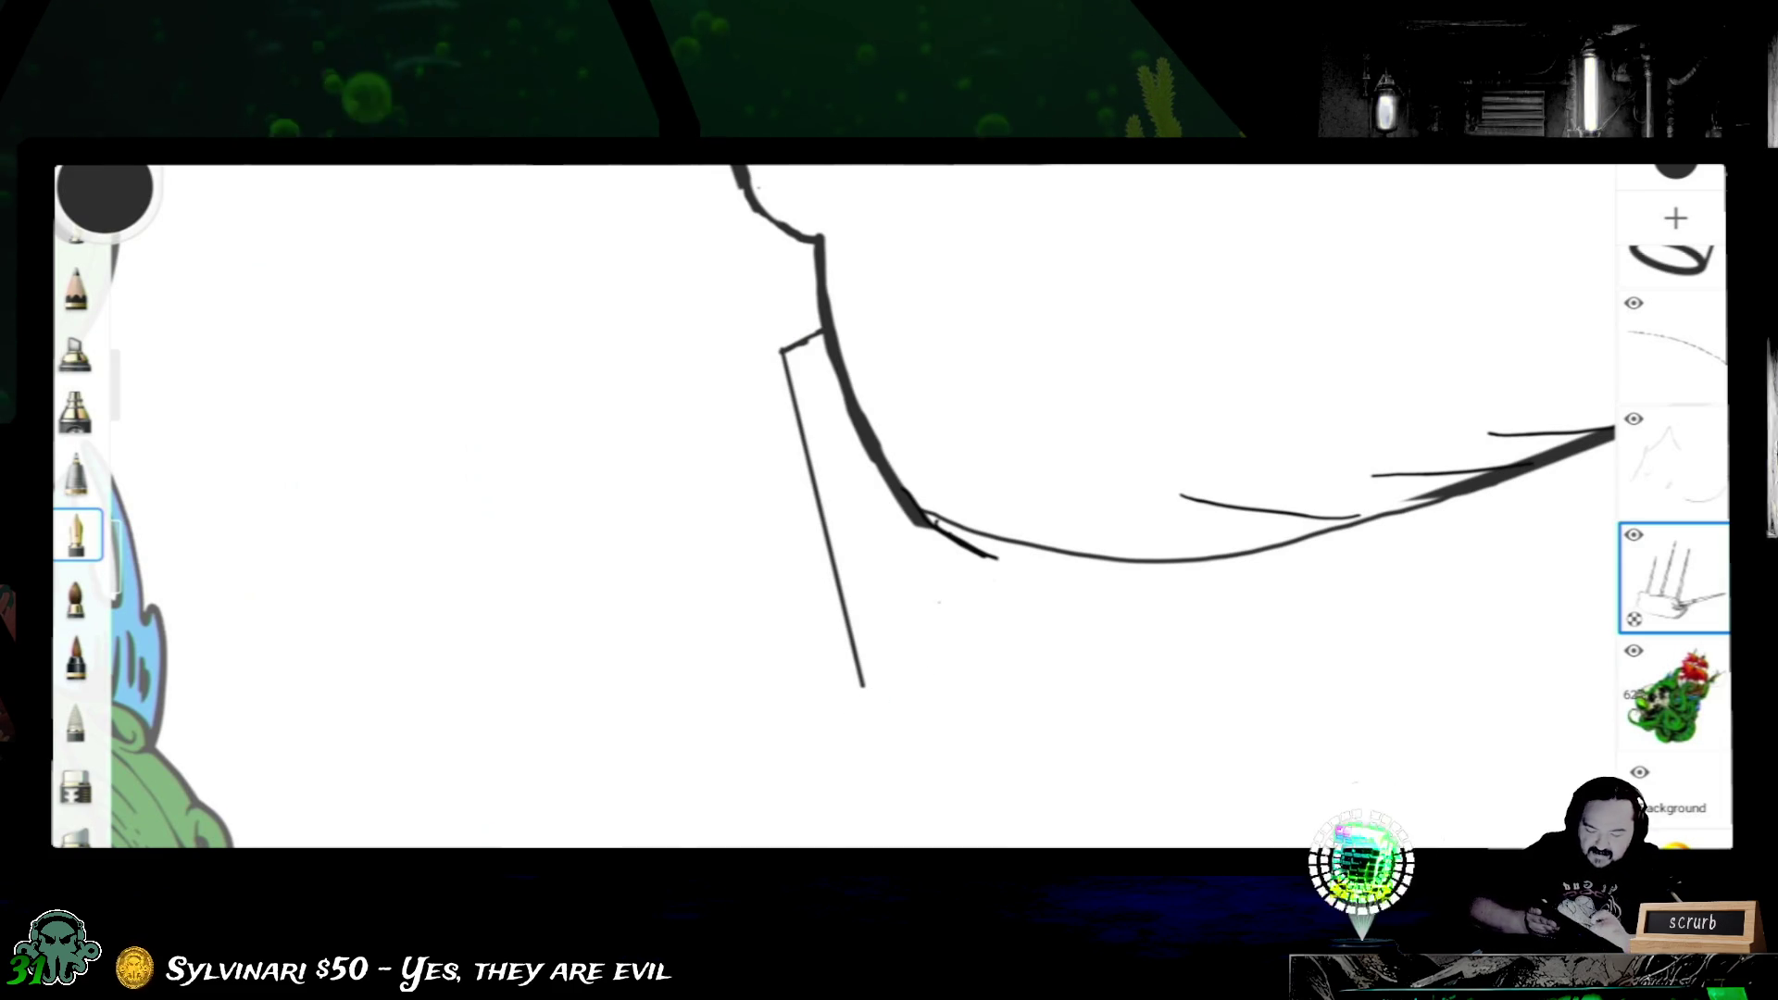
scroll(889, 459, "up", 3)
left_click_drag(603, 752, 801, 619)
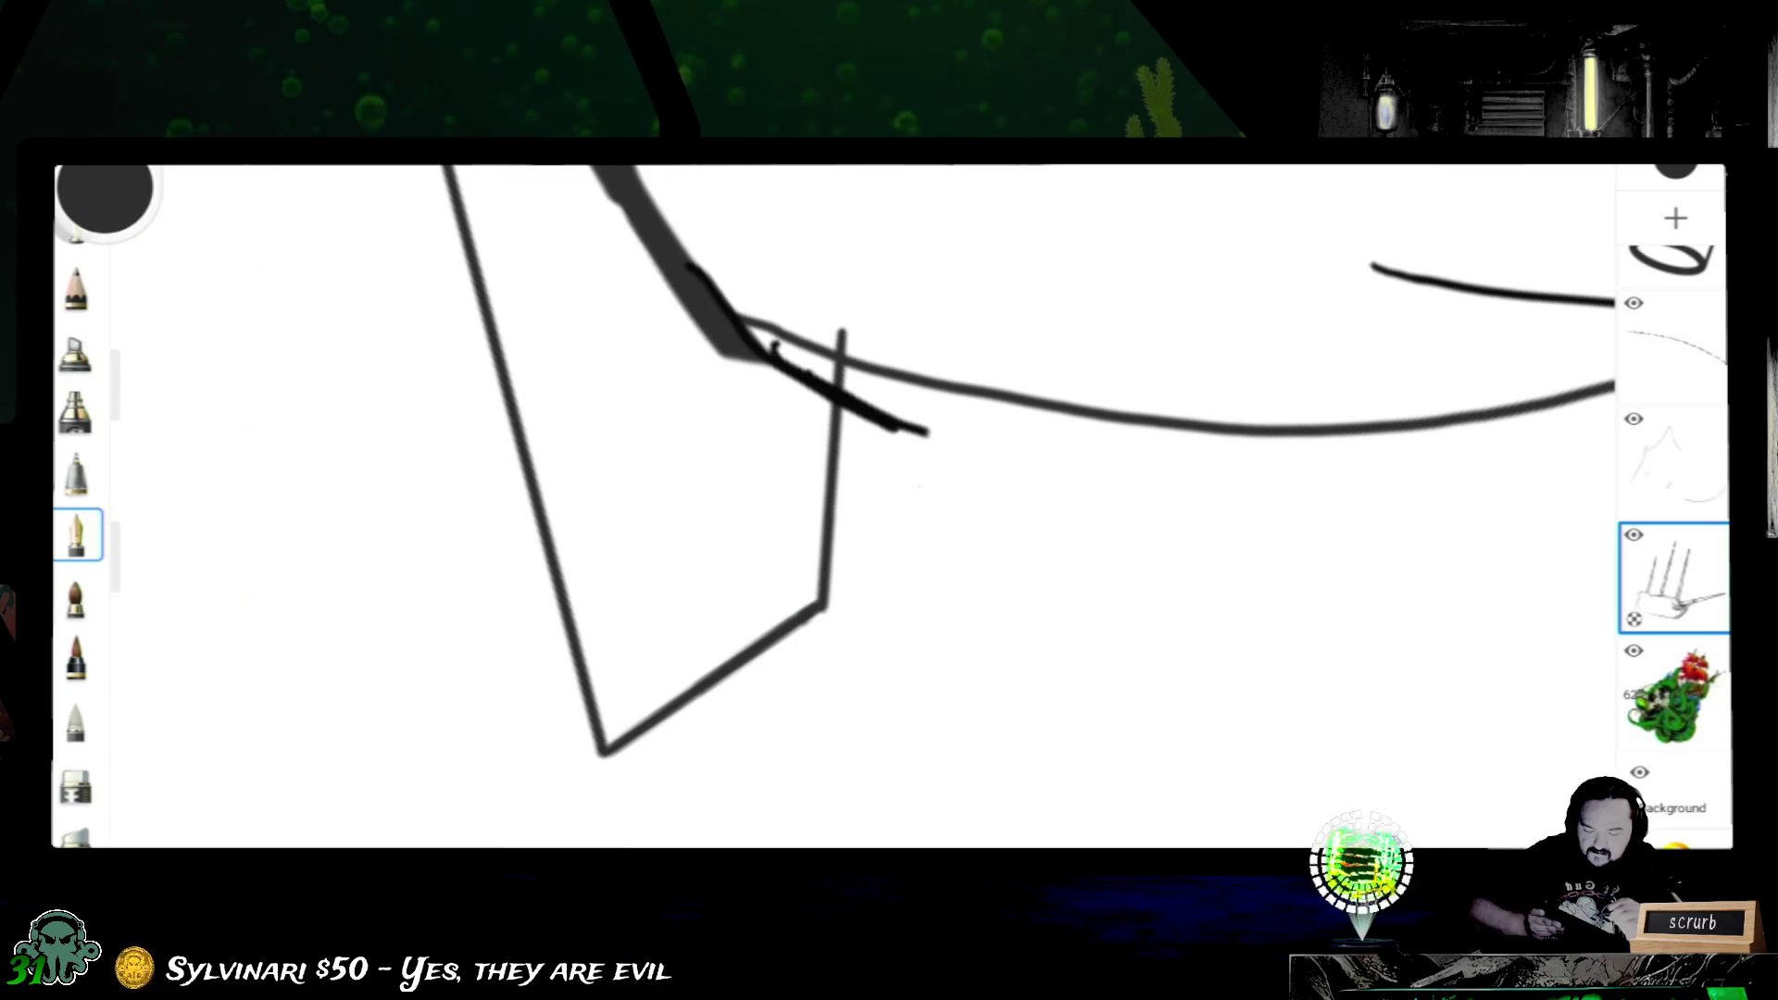
- On the scribble layer, erase part of the thick dark stroke, then return to the hand-sketch layer
left_click(1674, 463)
left_click(1674, 348)
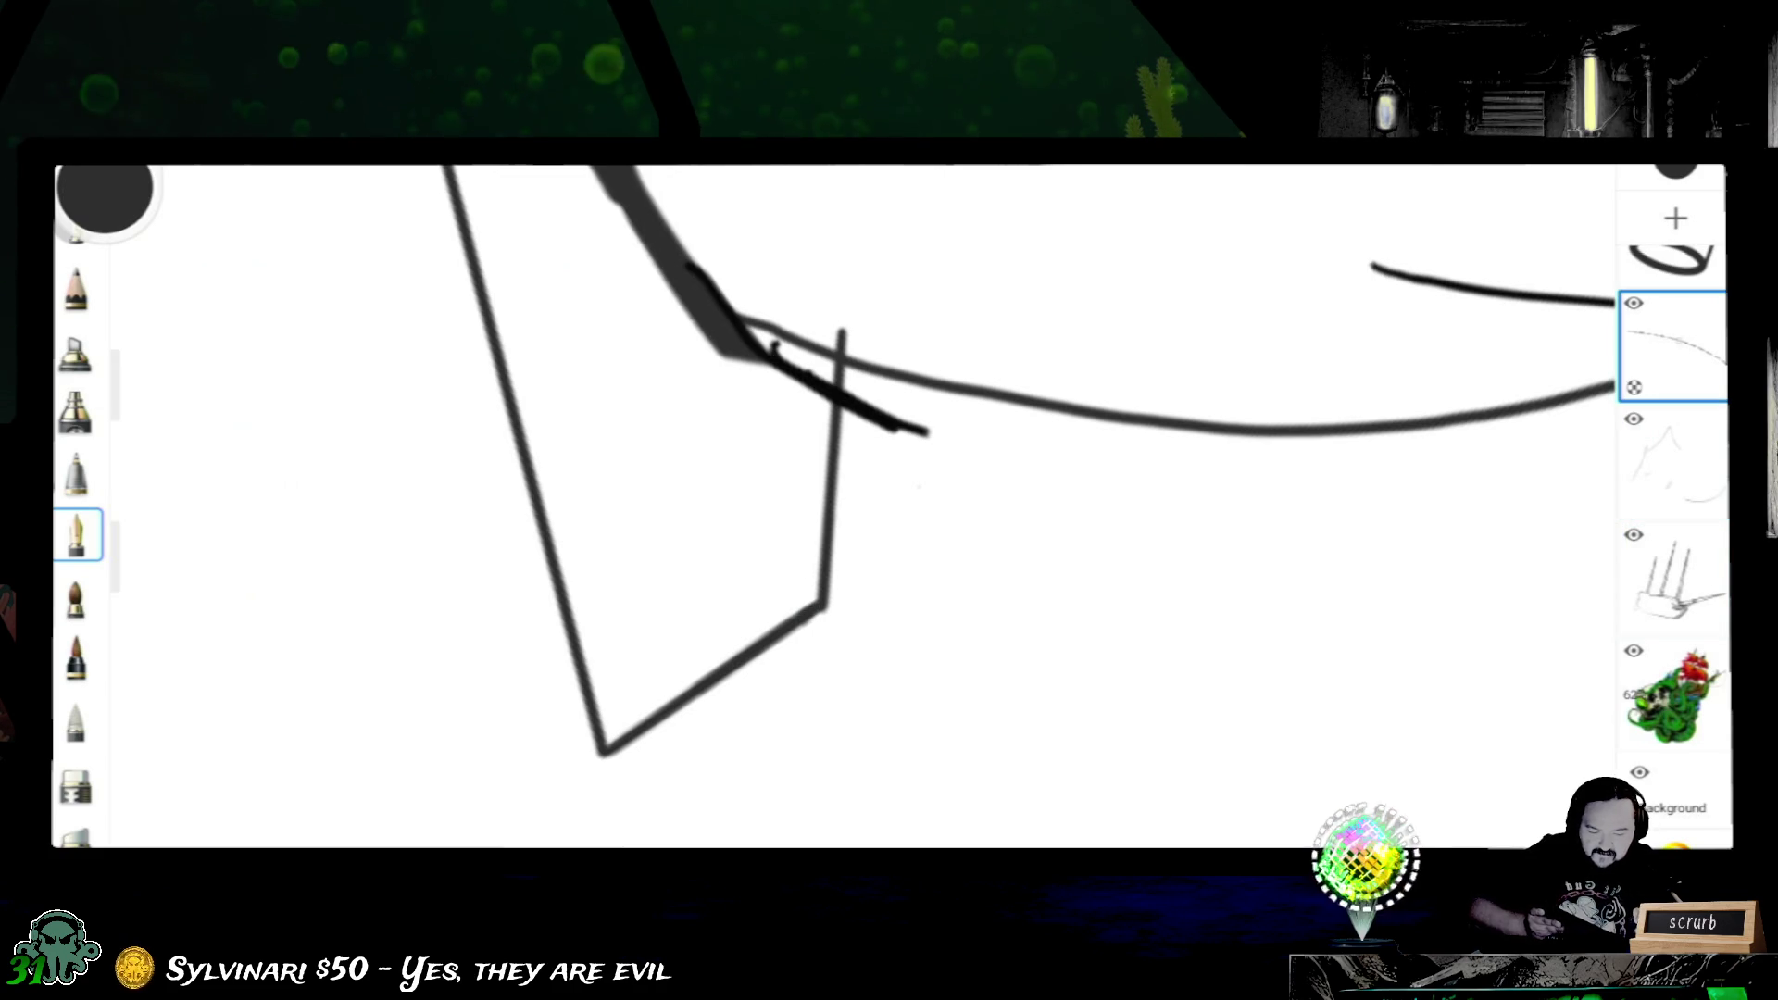
scroll(1675, 417, "up", 3)
left_click(1674, 431)
left_click(77, 785)
left_click_drag(757, 347, 887, 420)
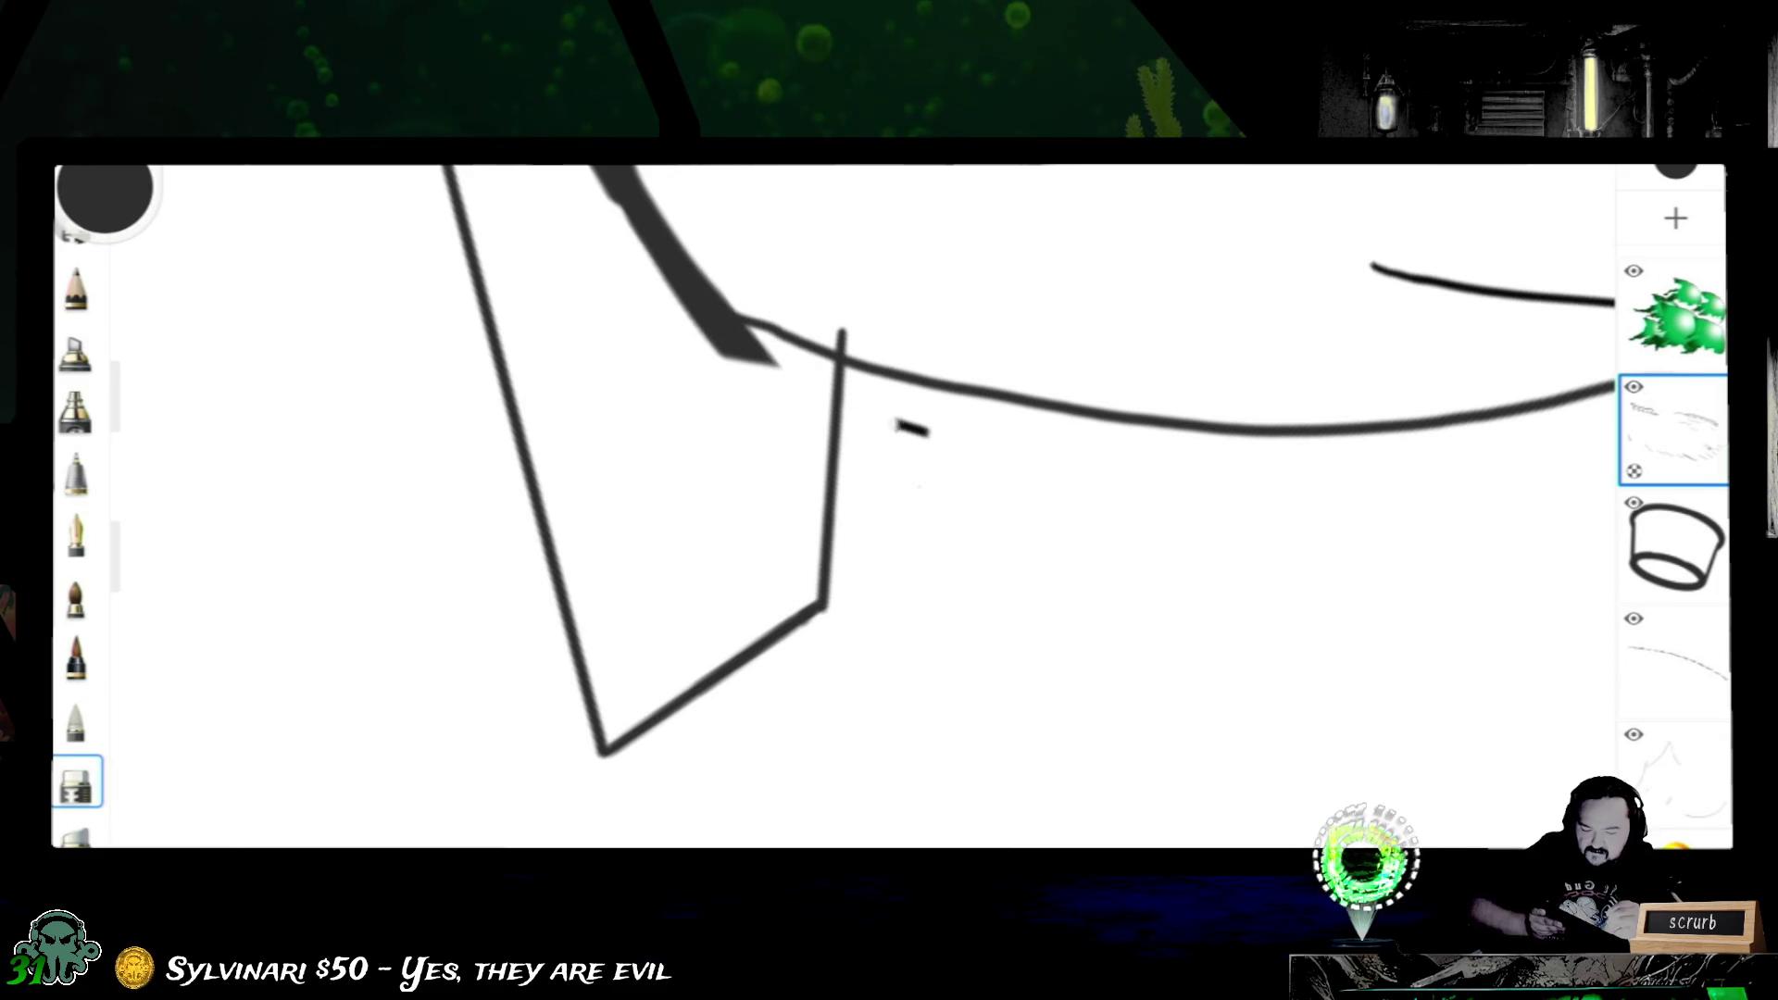
scroll(1675, 529, "down", 3)
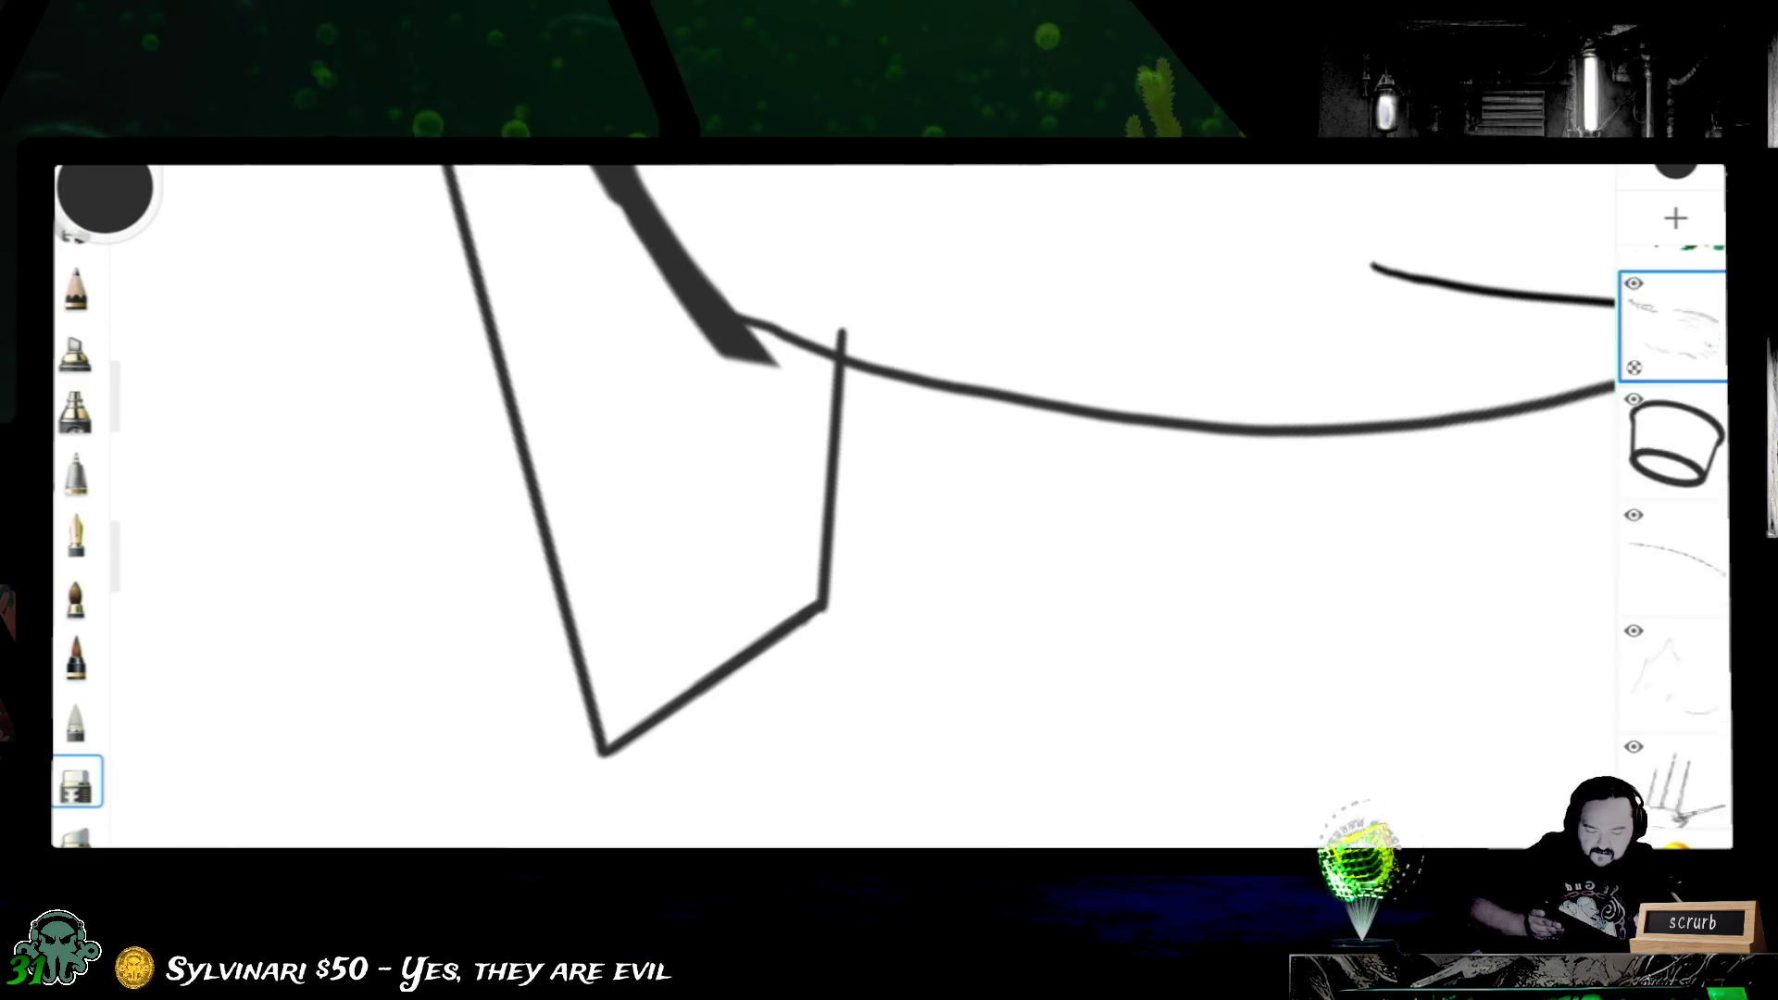
left_click(1675, 576)
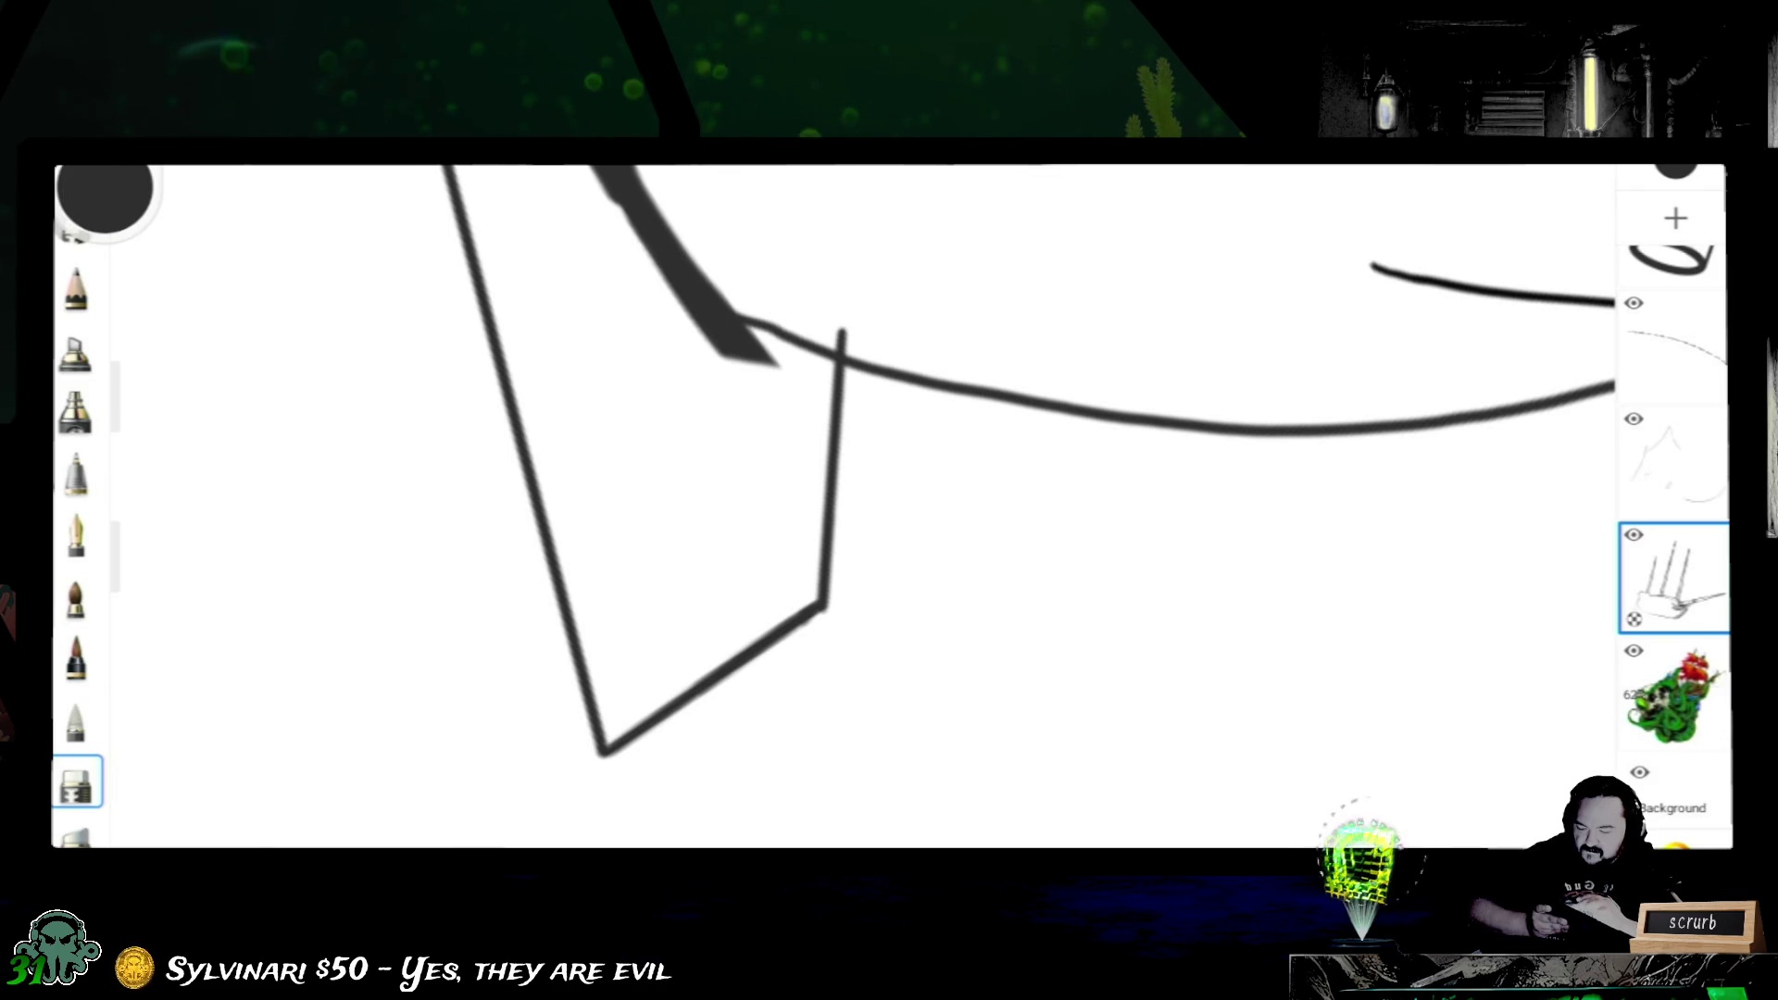
- With a smaller eraser, thin the thick black stroke's left edge where the fin meets the hull
left_click_drag(130, 418, 131, 460)
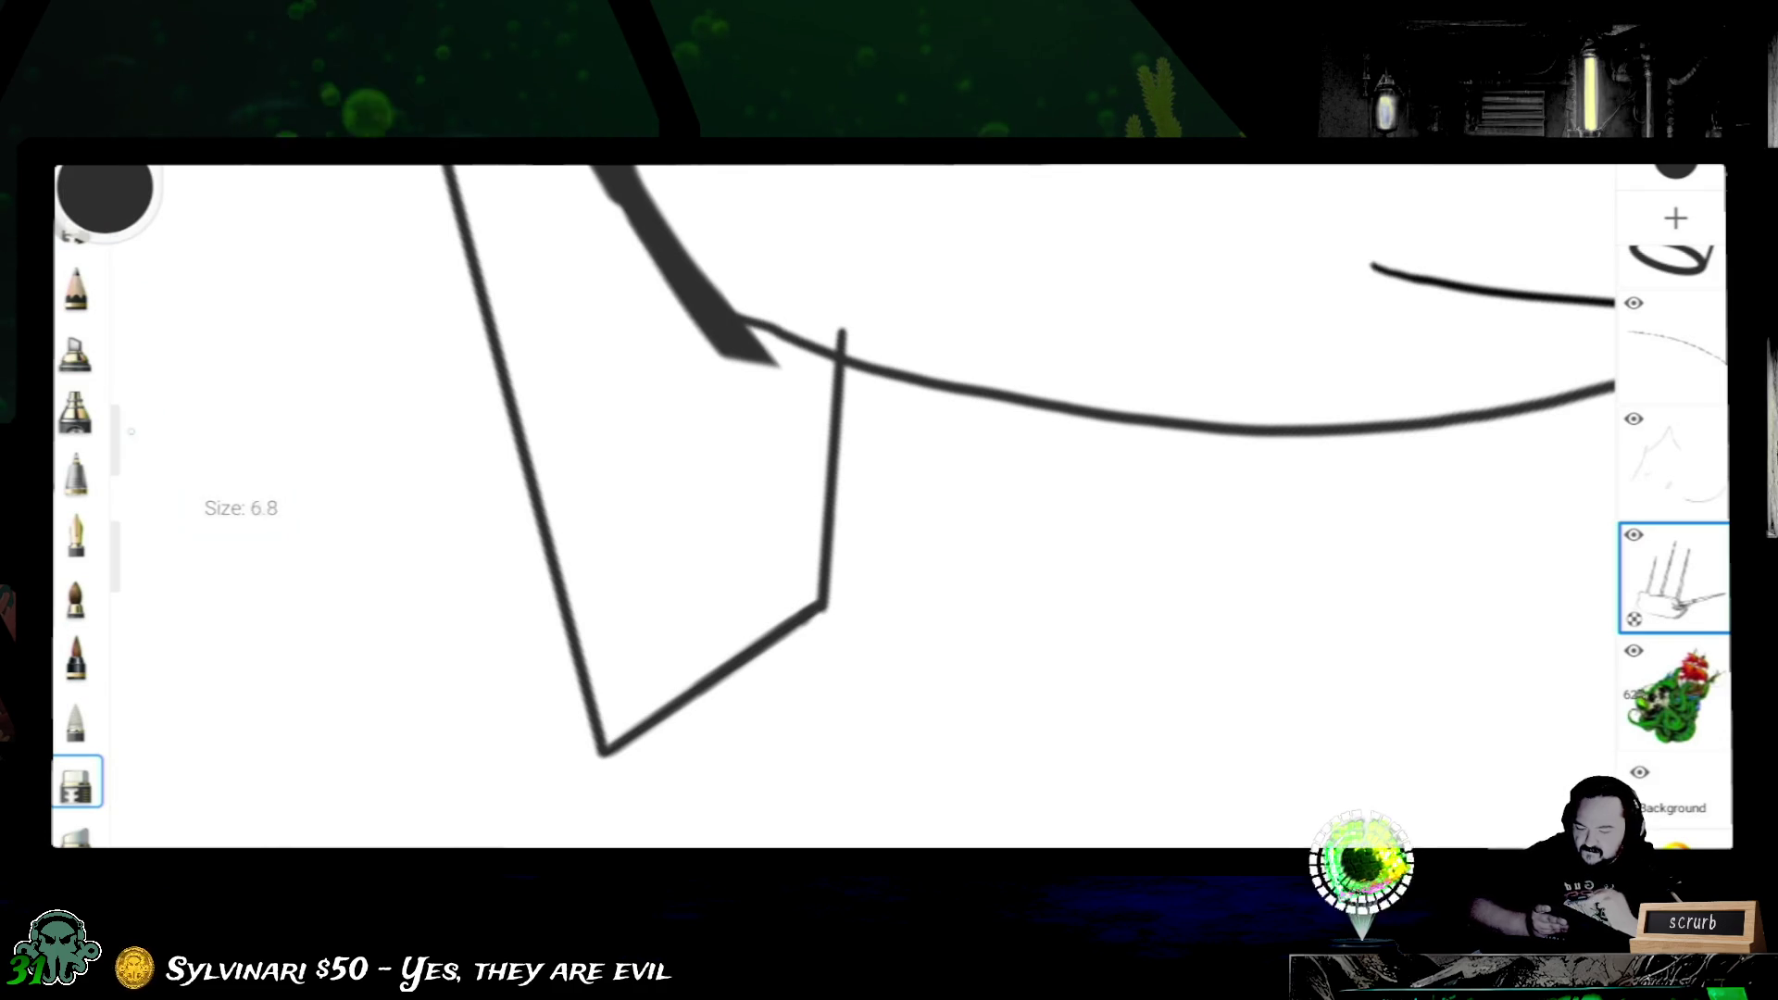
left_click_drag(834, 501, 695, 555)
mouse_move(619, 396)
left_mouse_down()
mouse_move(626, 535)
mouse_move(645, 556)
left_mouse_up()
left_click_drag(639, 341, 650, 515)
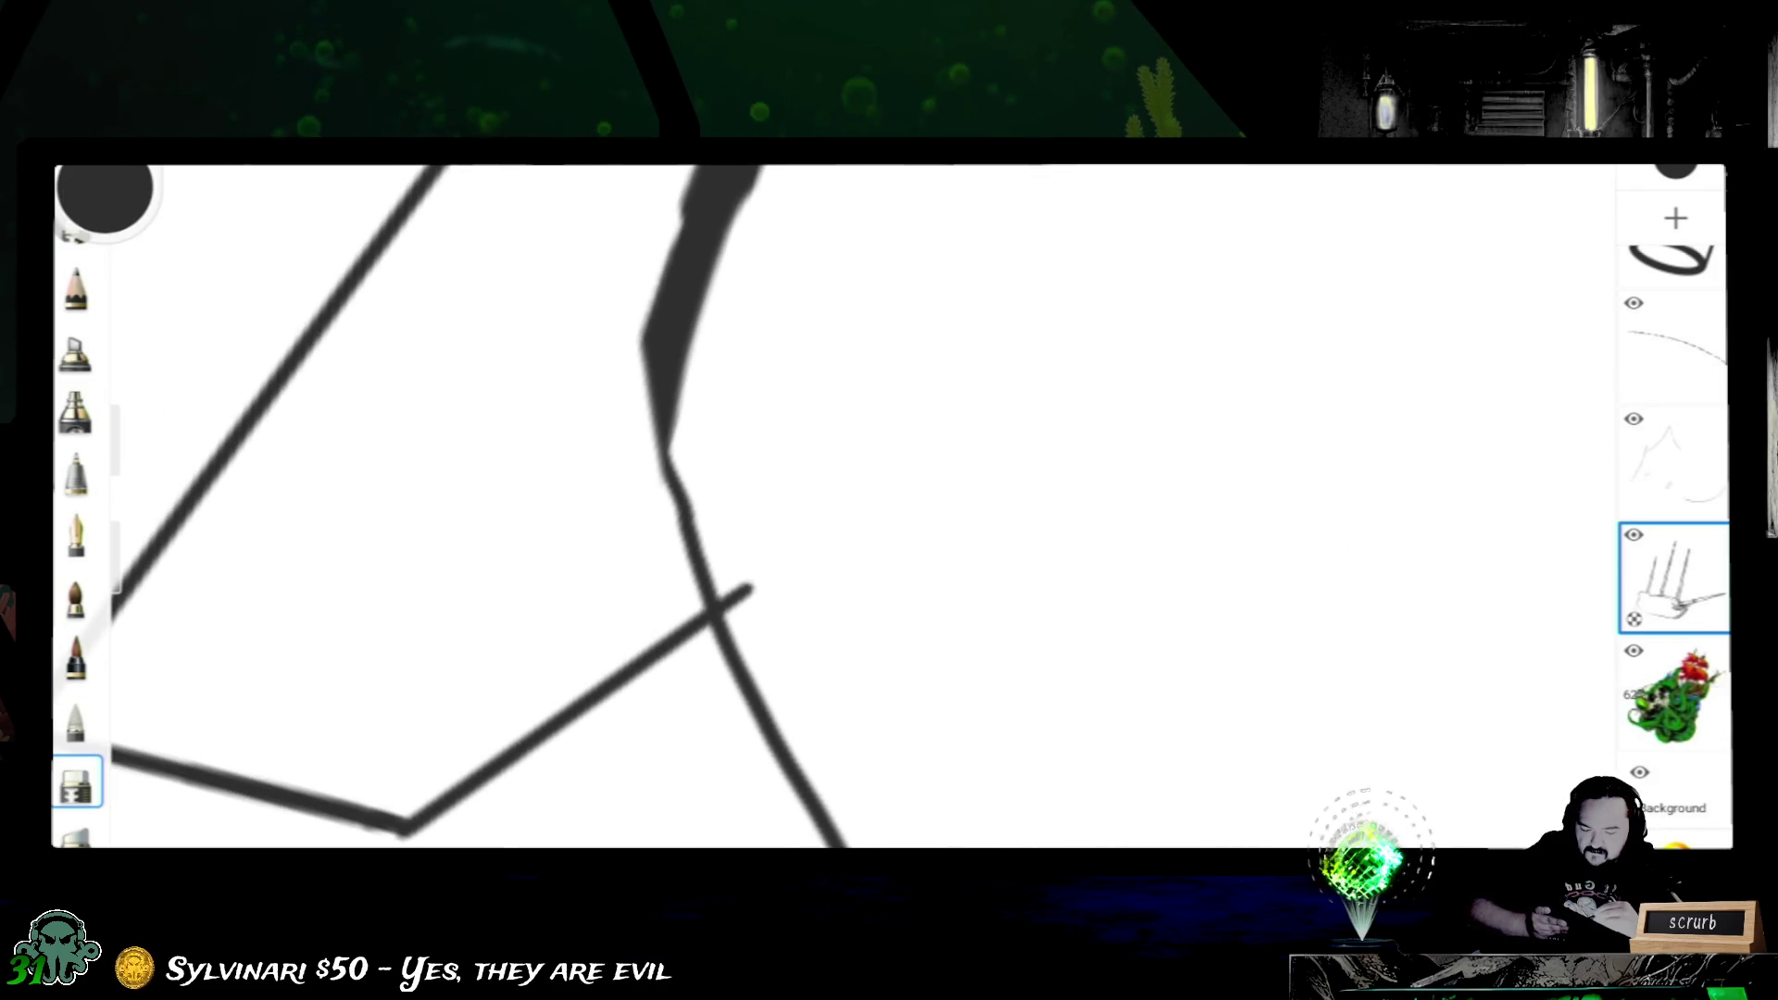
- Erase the small leftover stroke end and pan up to the hull's tick-mark plank
mouse_move(751, 589)
left_mouse_down()
mouse_move(719, 612)
mouse_move(766, 675)
mouse_move(803, 812)
left_mouse_up()
left_click_drag(834, 347, 730, 727)
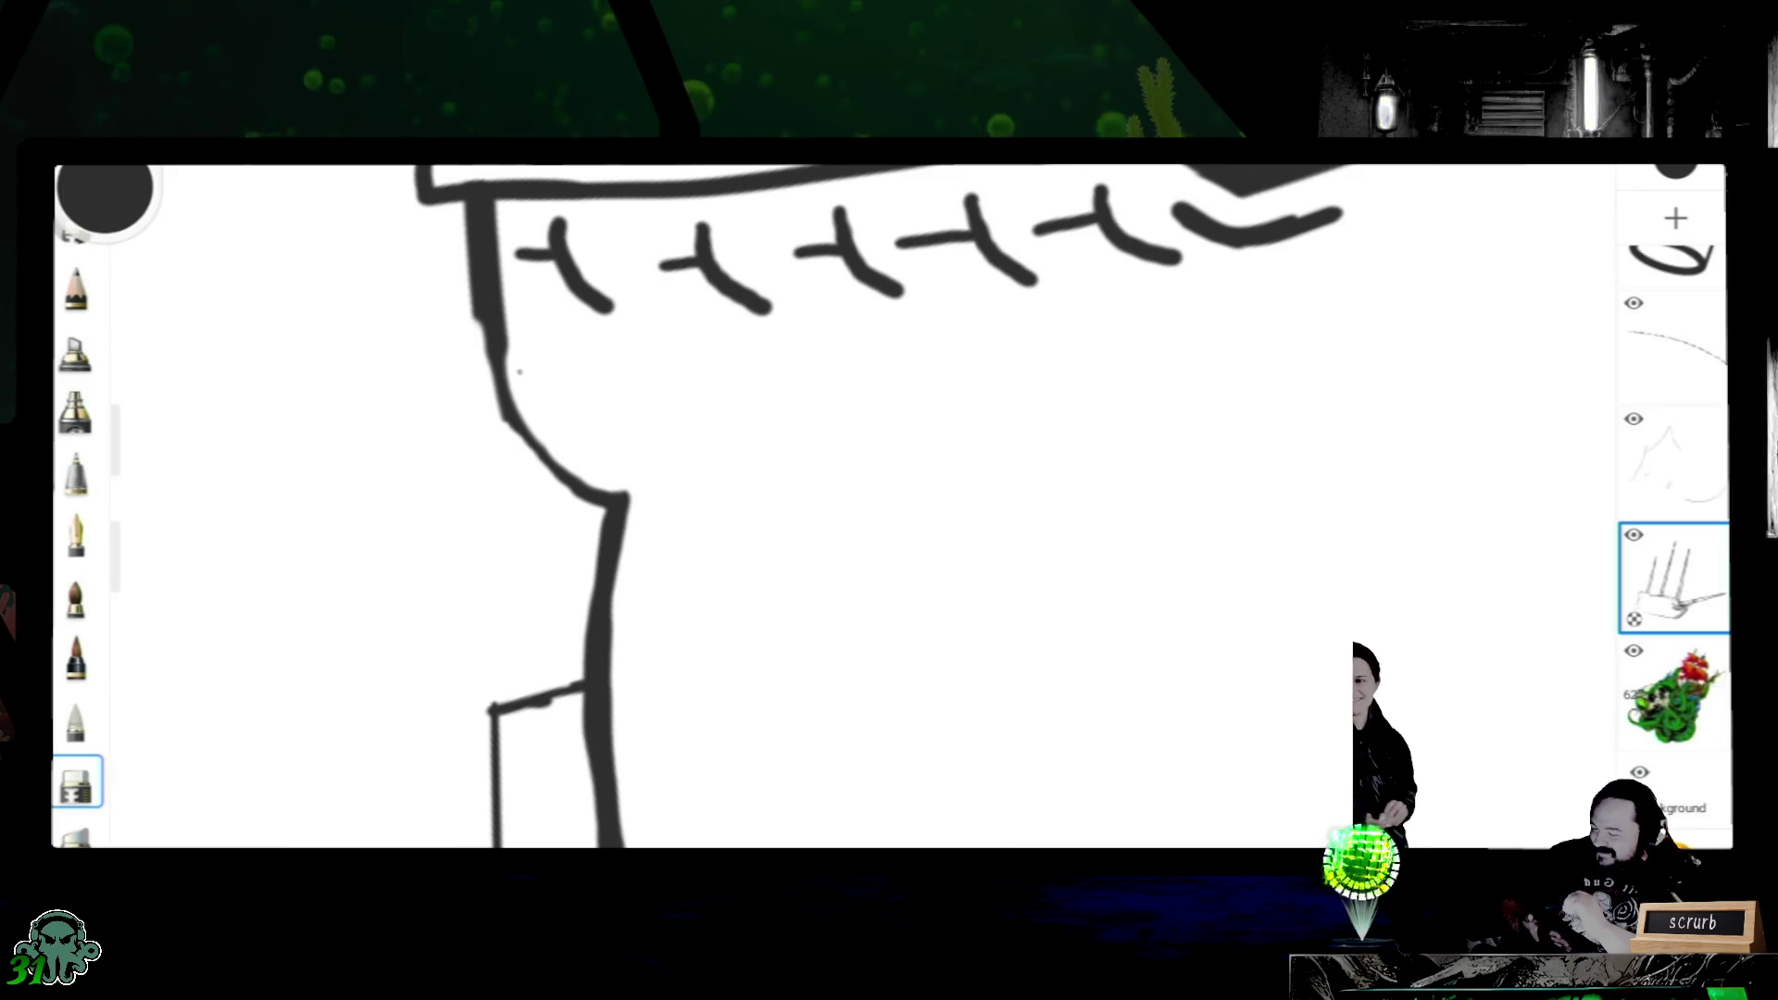
- Alternate pen and eraser across layers to touch up the hull bend, erasing a small nick in the outline
left_click(77, 536)
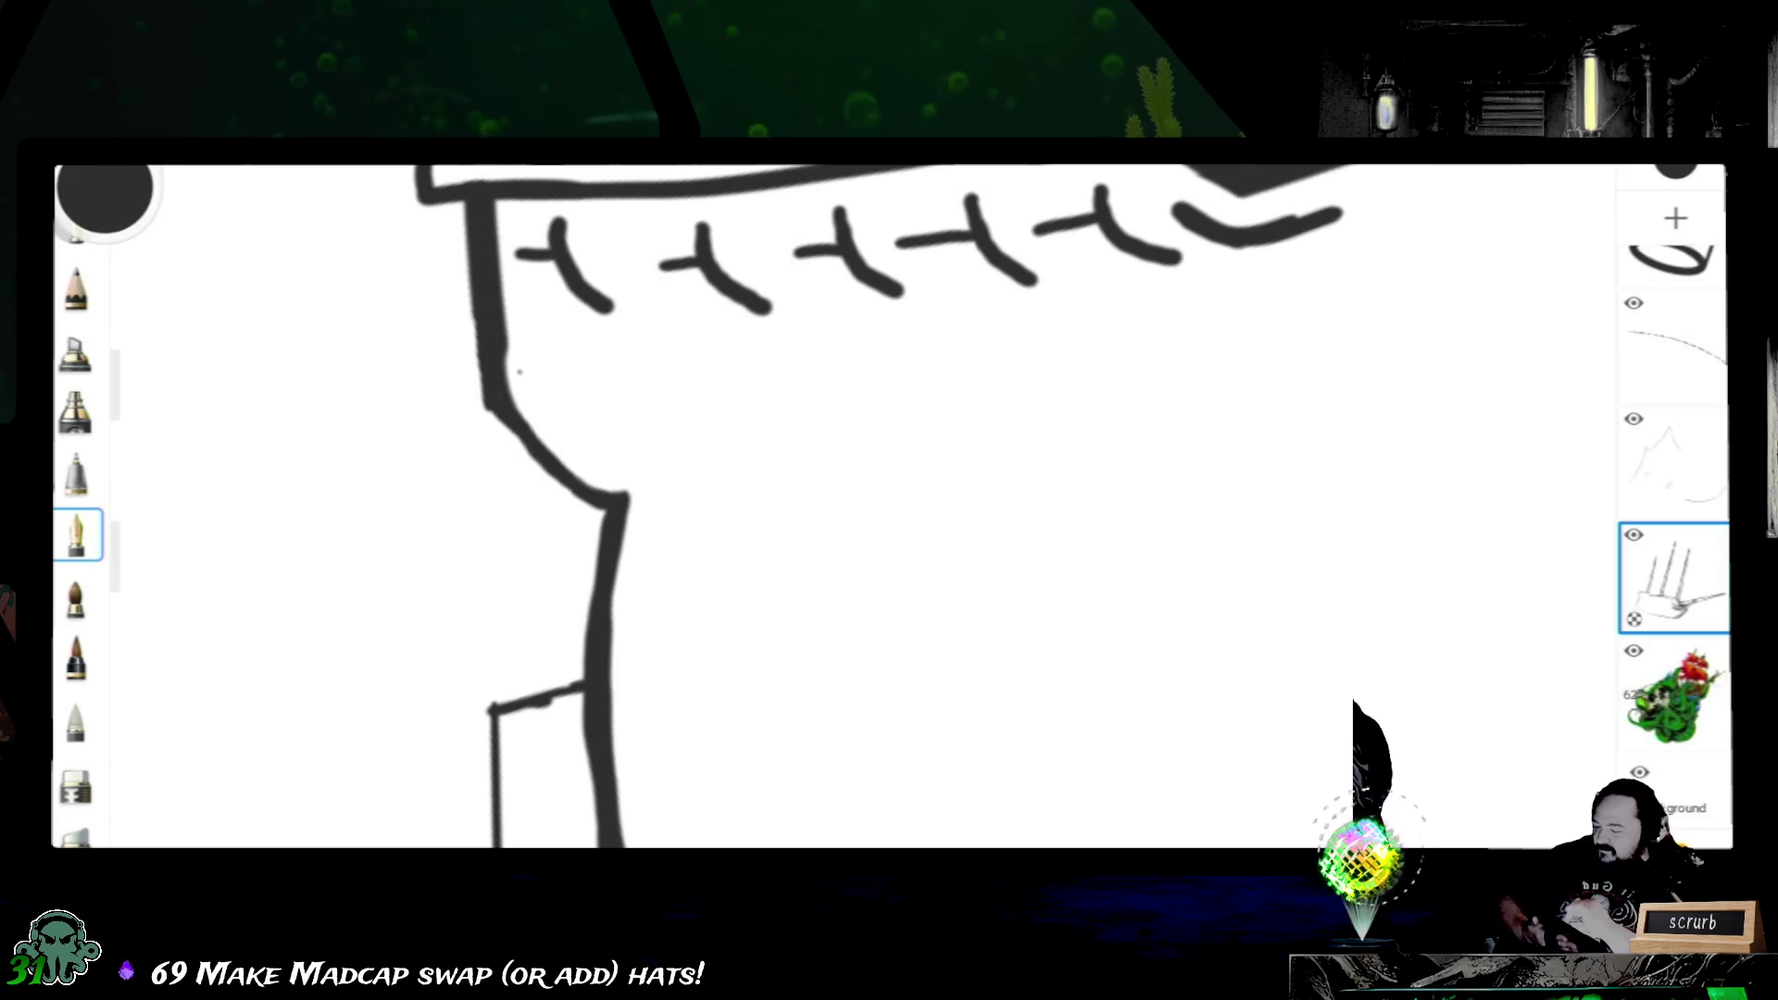
left_click(77, 782)
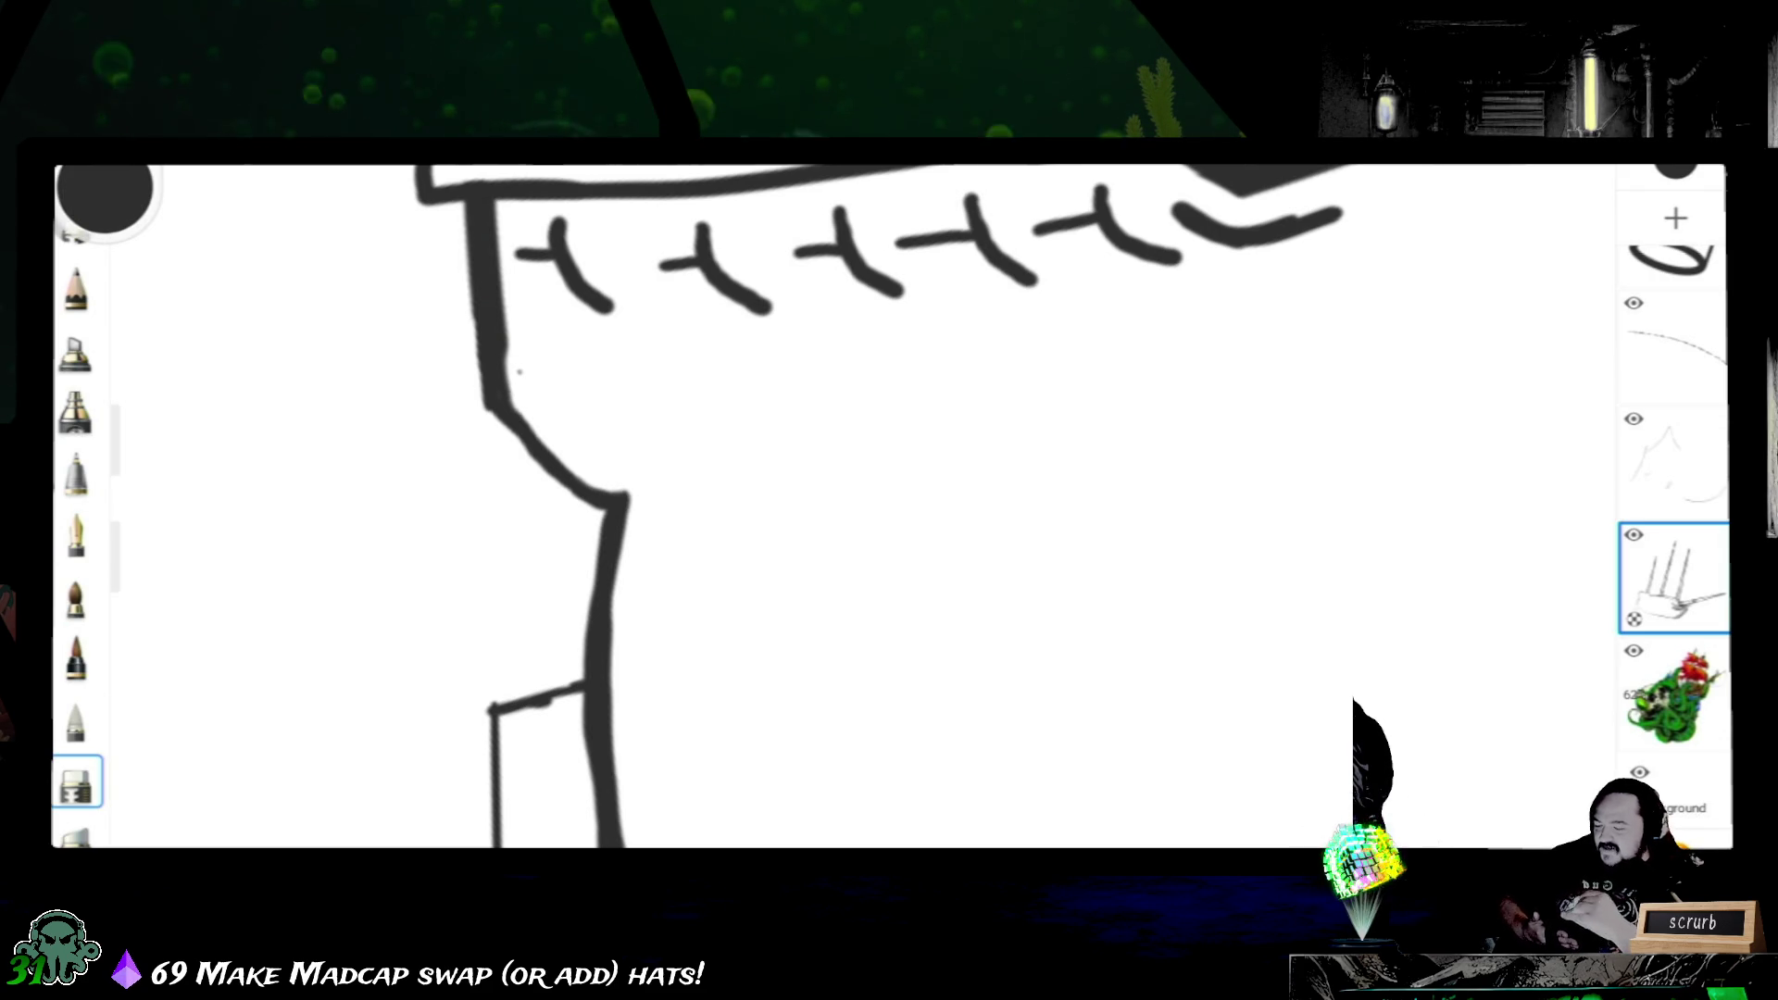
left_click(1675, 462)
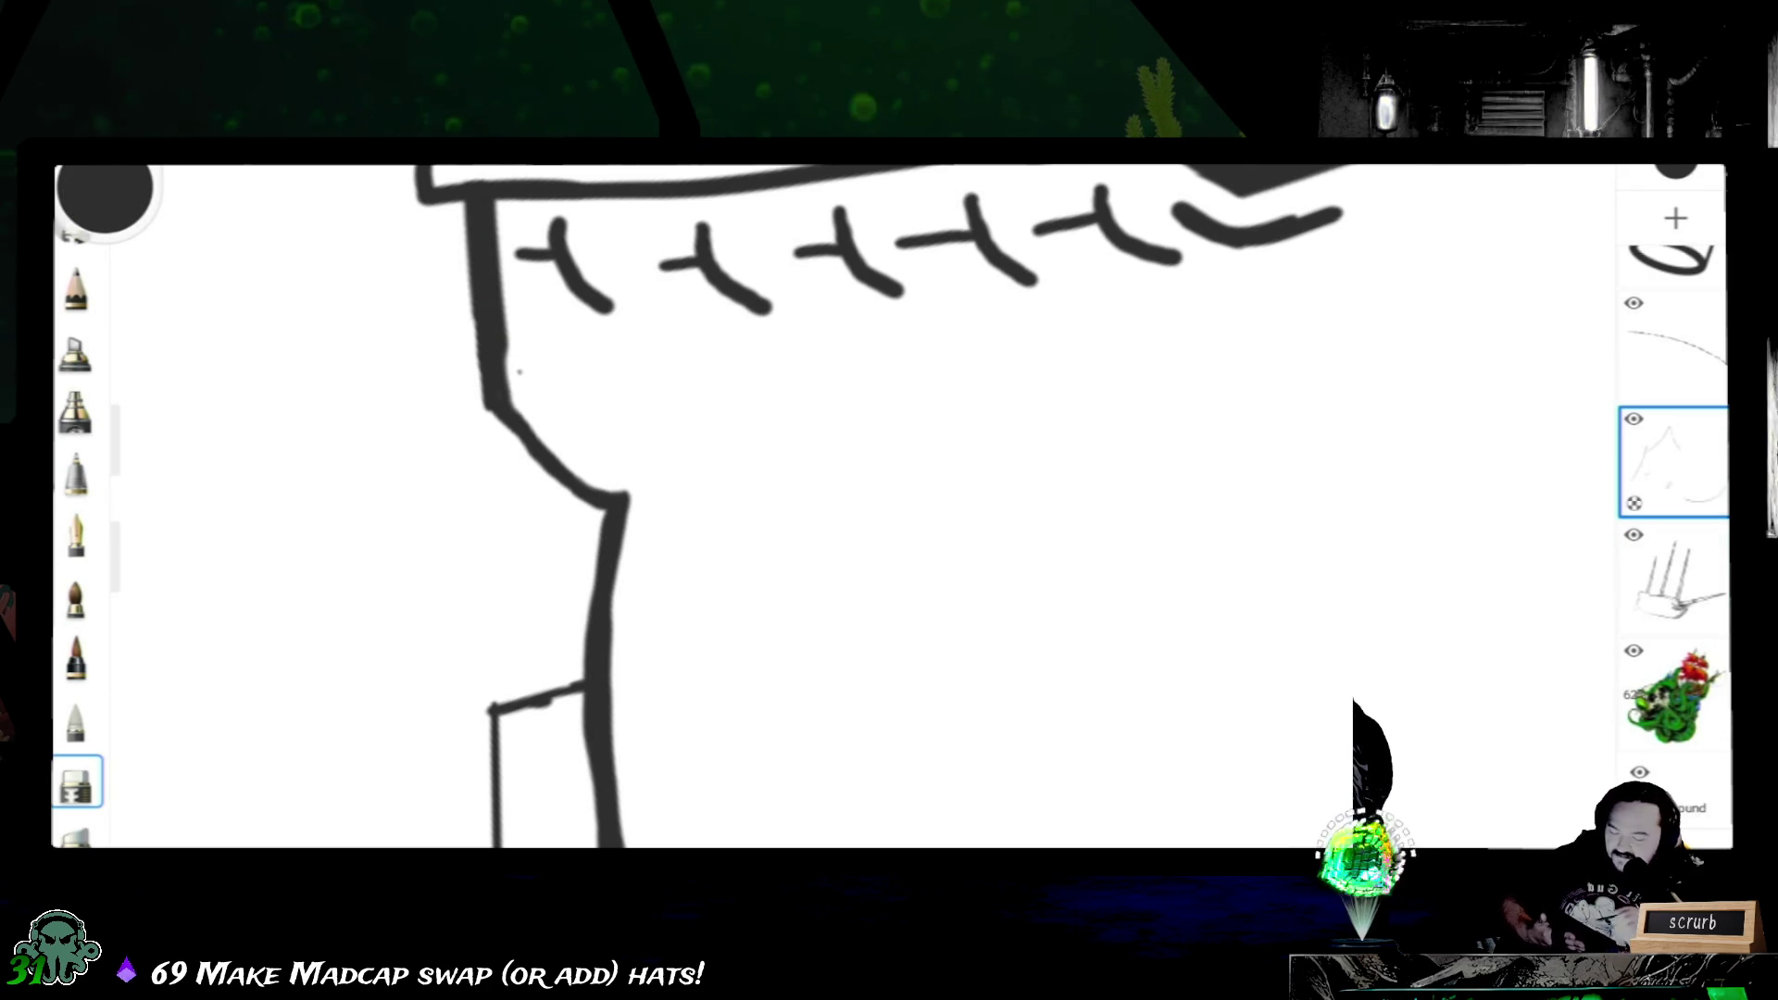
scroll(1675, 529, "up", 5)
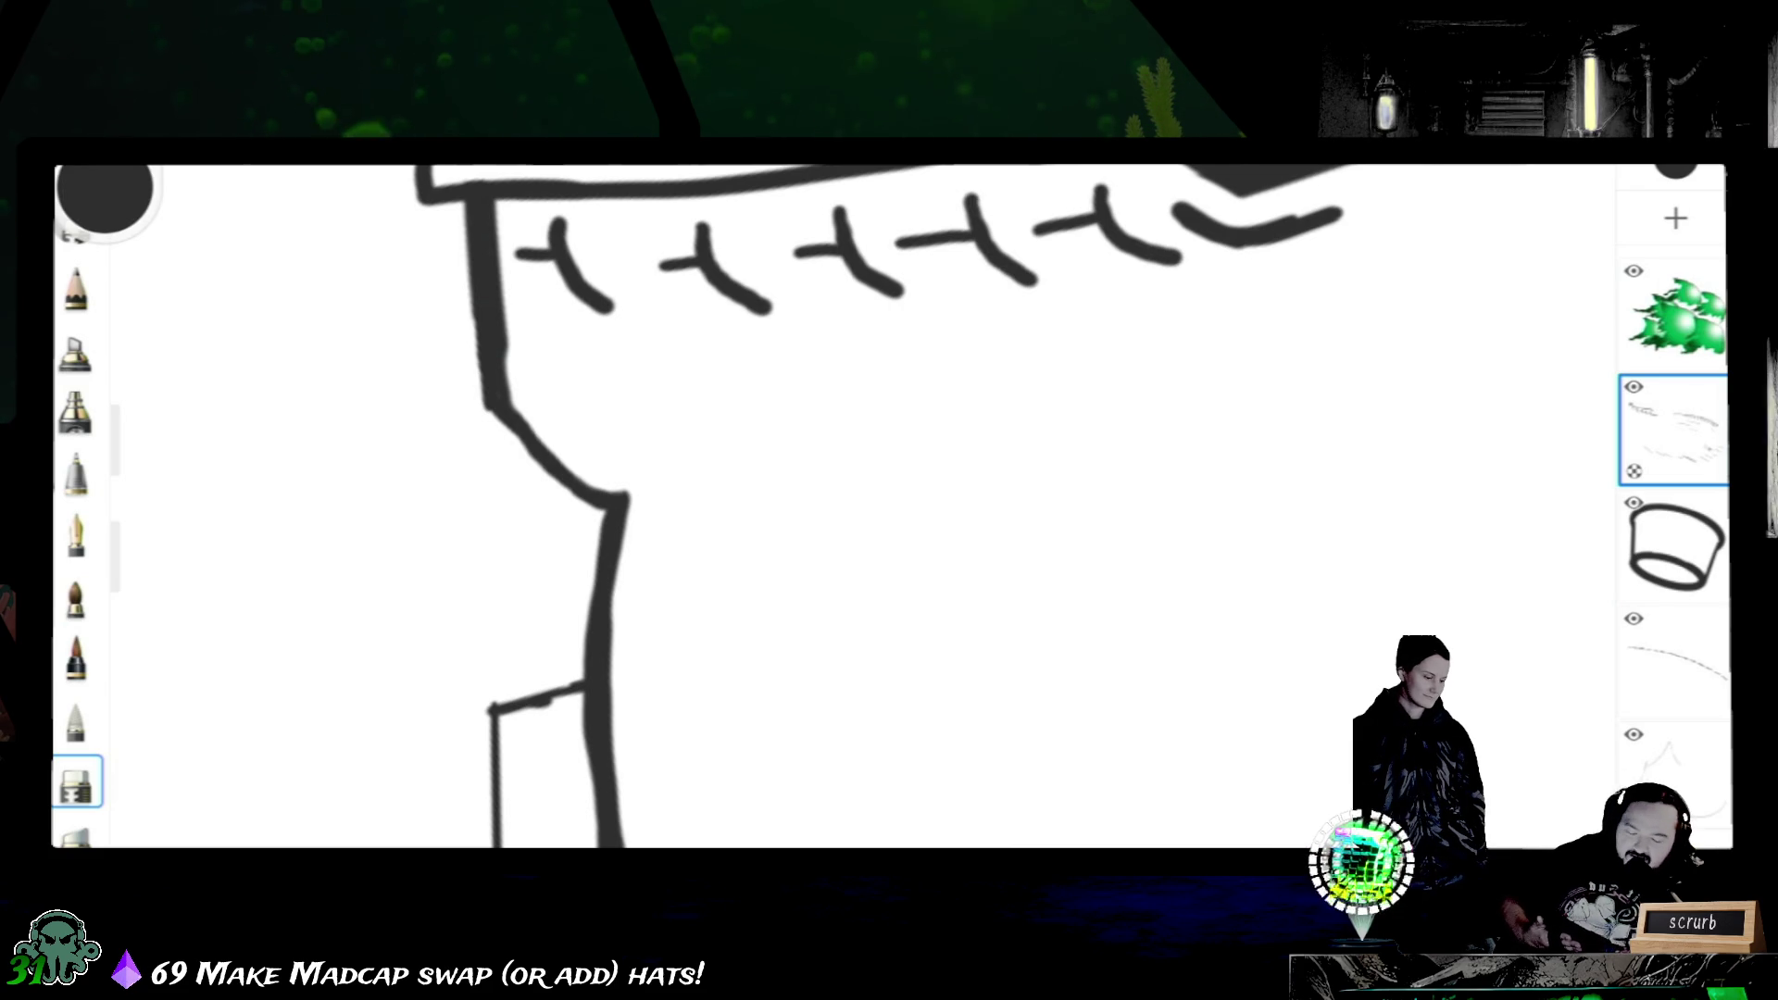
scroll(1675, 487, "down", 4)
left_click(1674, 576)
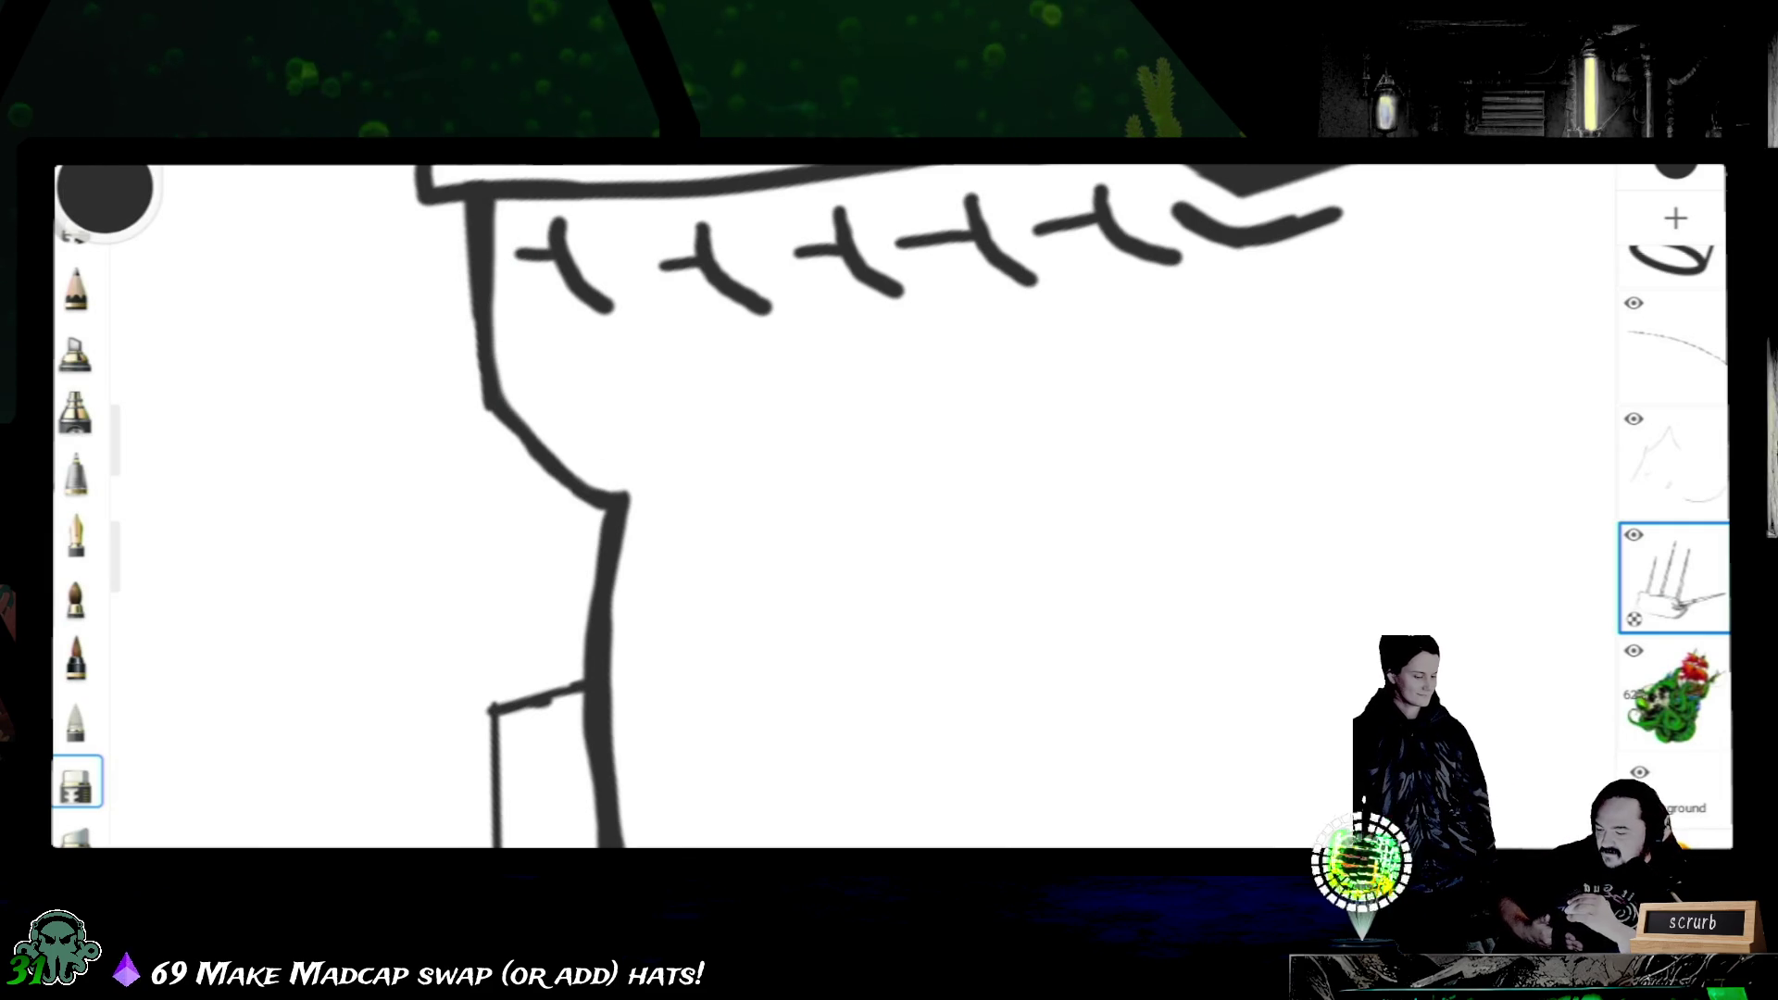
left_click(76, 535)
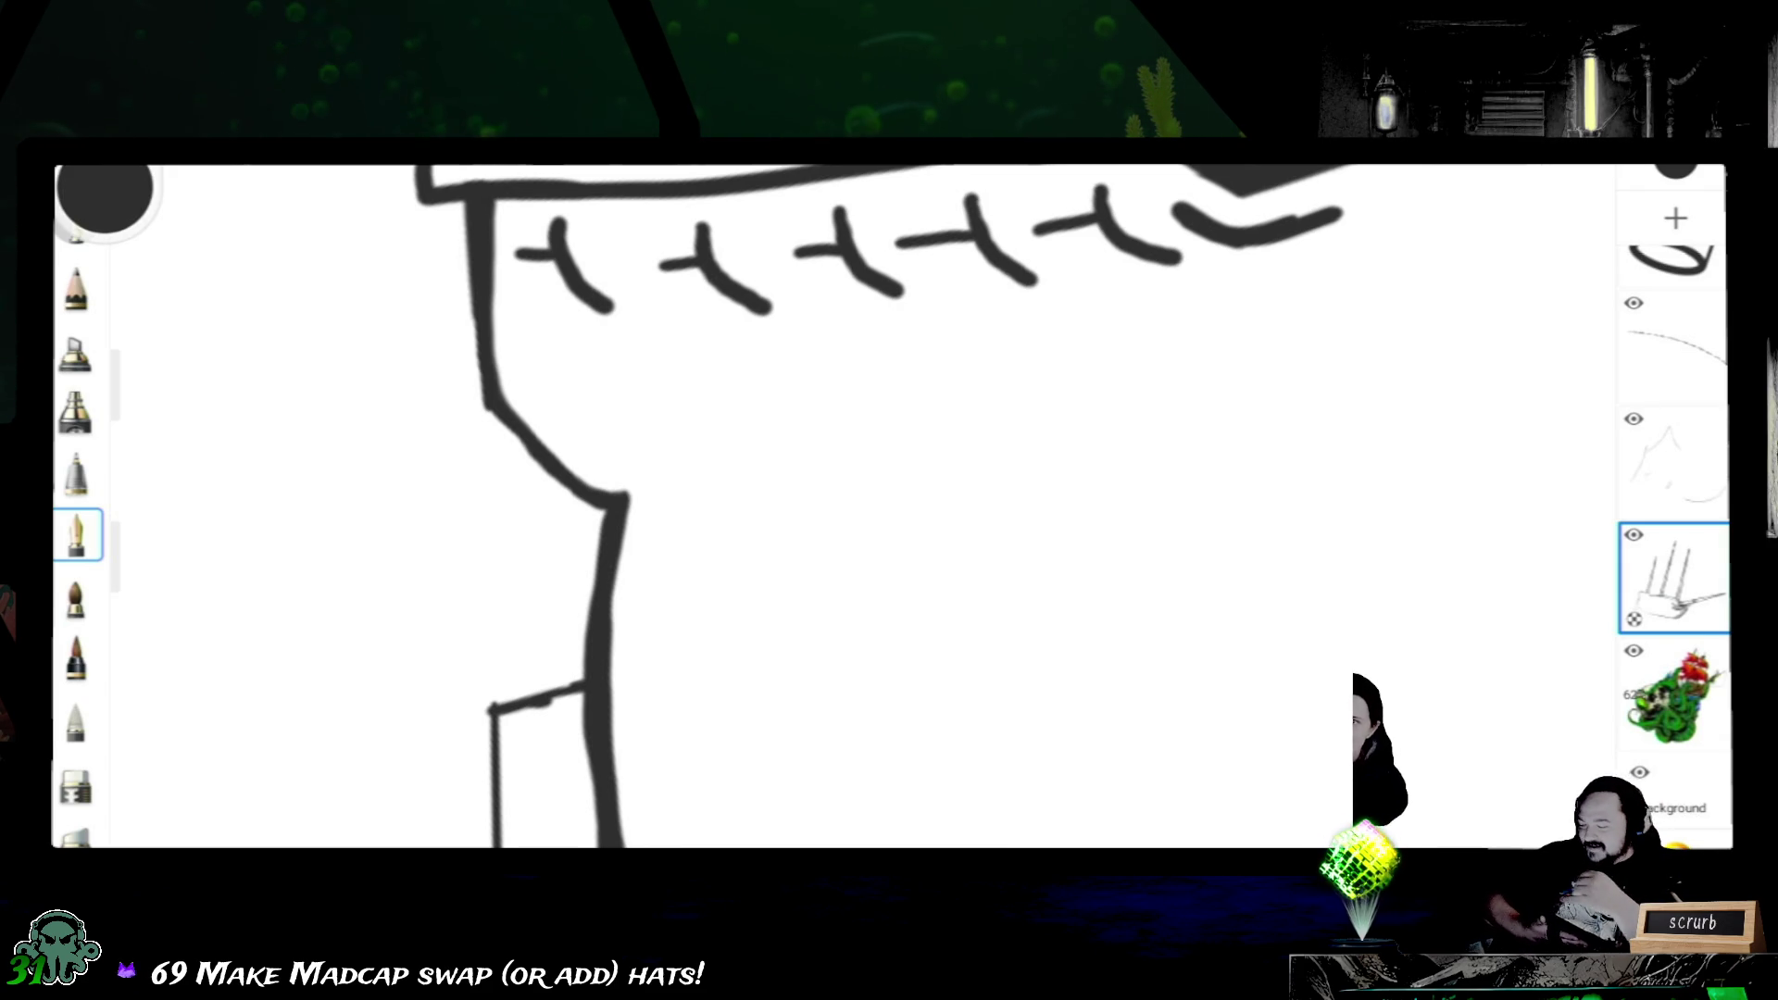
left_click(76, 784)
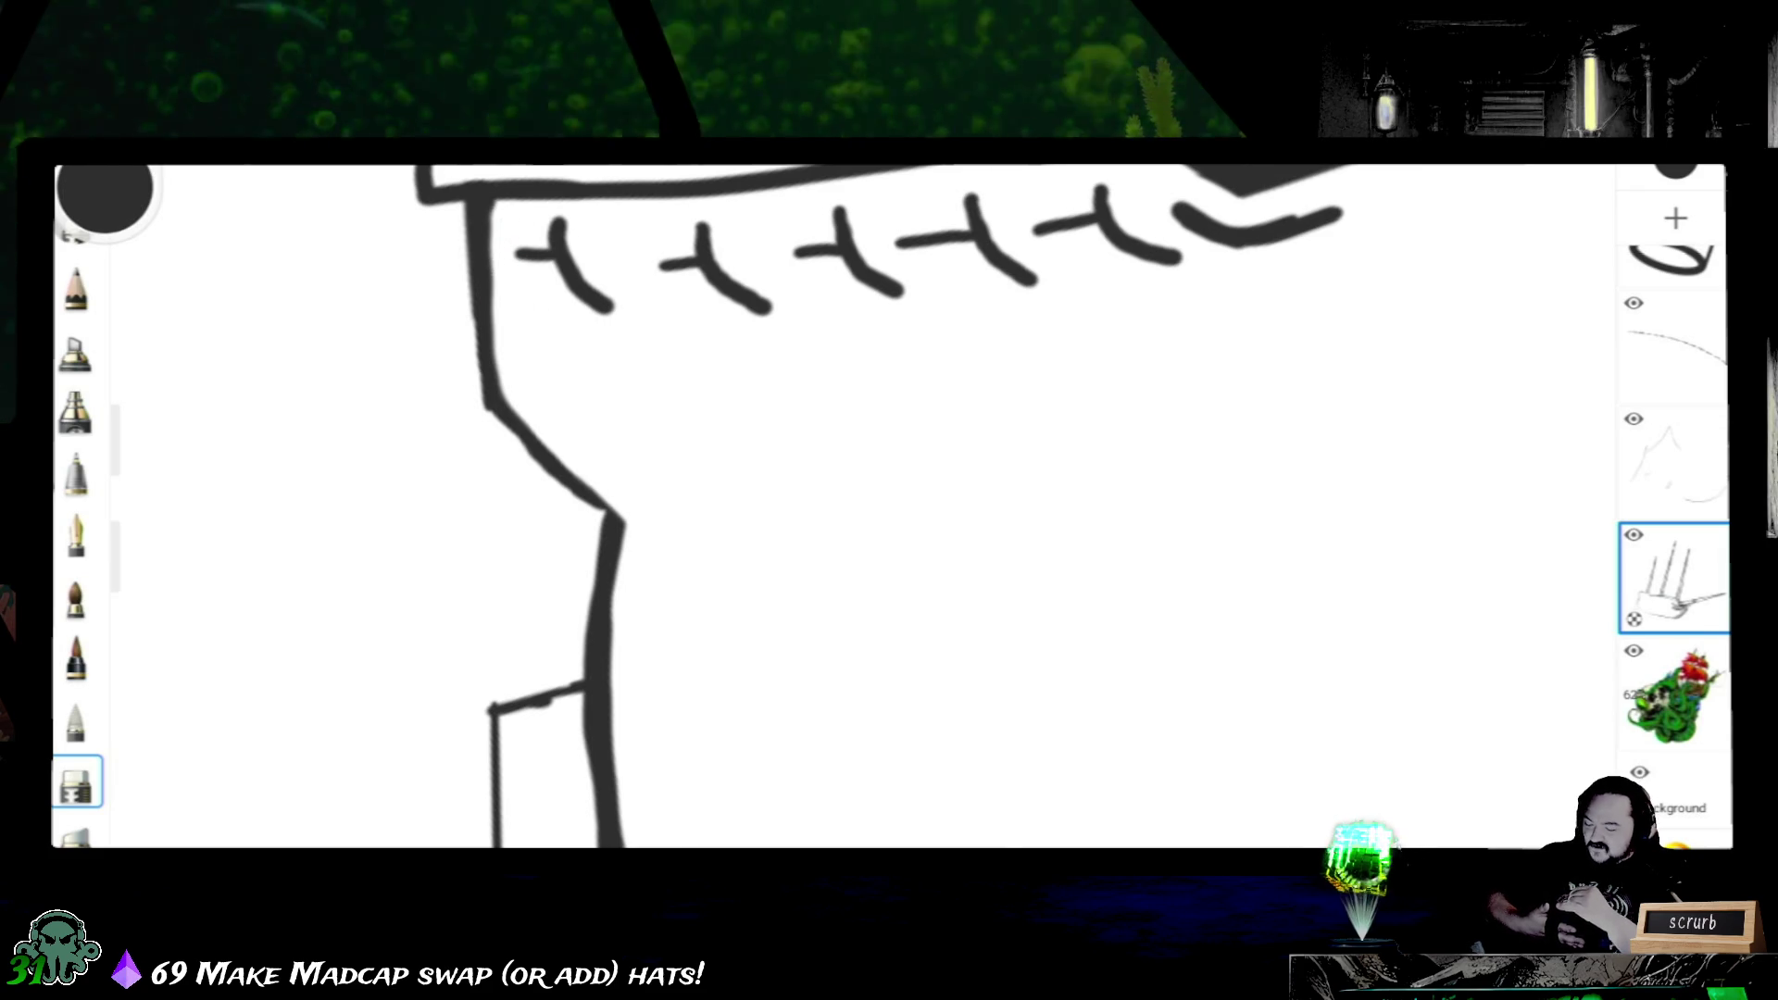
left_click(482, 329)
left_click(77, 535)
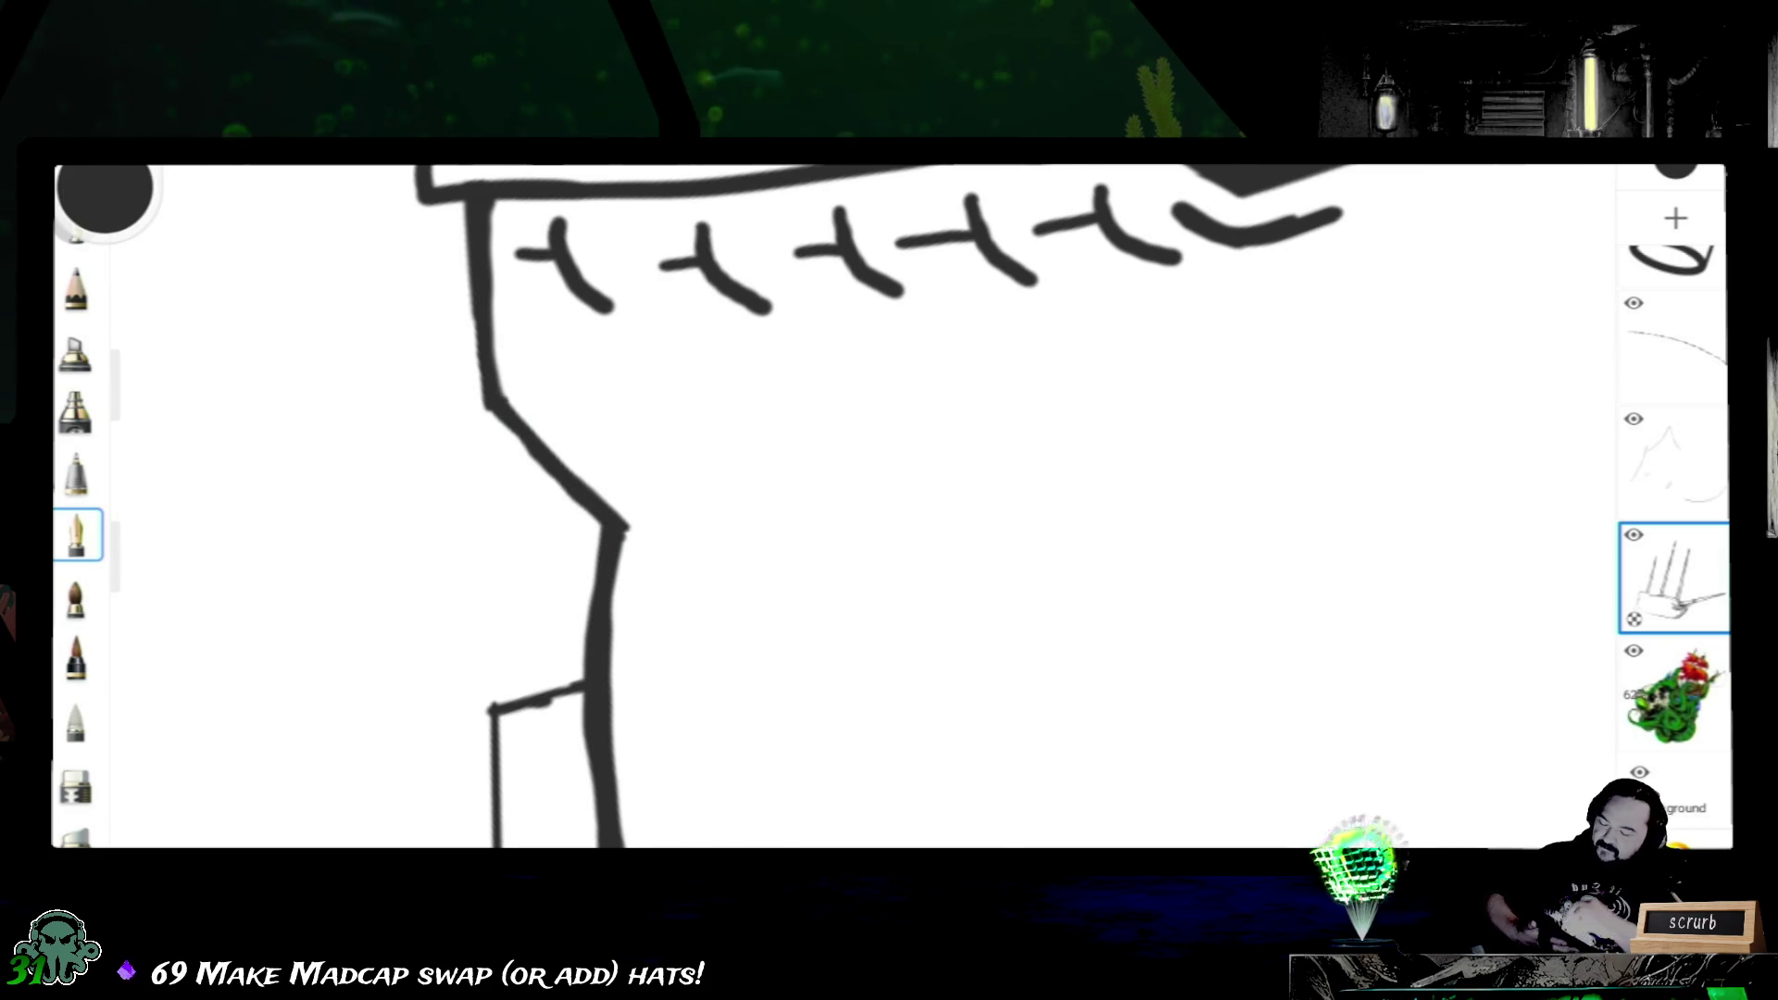
scroll(890, 507, "down", 2)
scroll(889, 507, "down", 2)
scroll(834, 508, "up", 2)
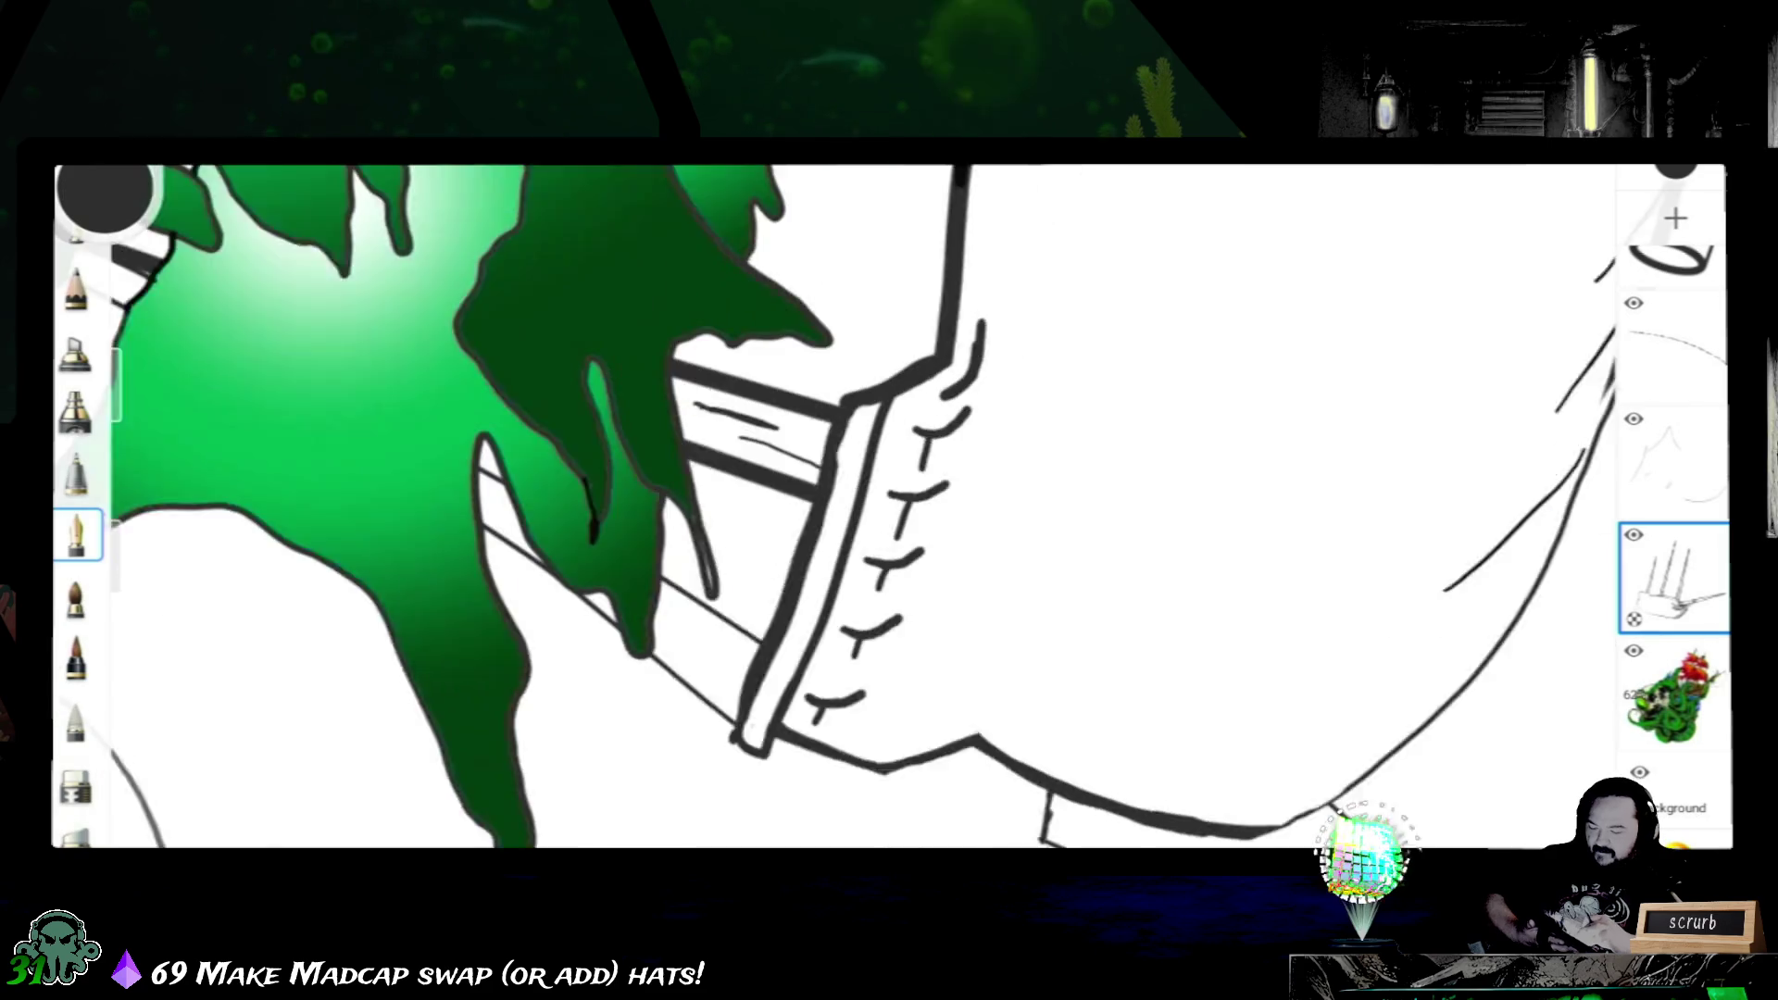
scroll(834, 507, "down", 2)
- Reselect the inking pen, then rotate, zoom out and pan until the bow sits beside the green tentacles
left_click(76, 782)
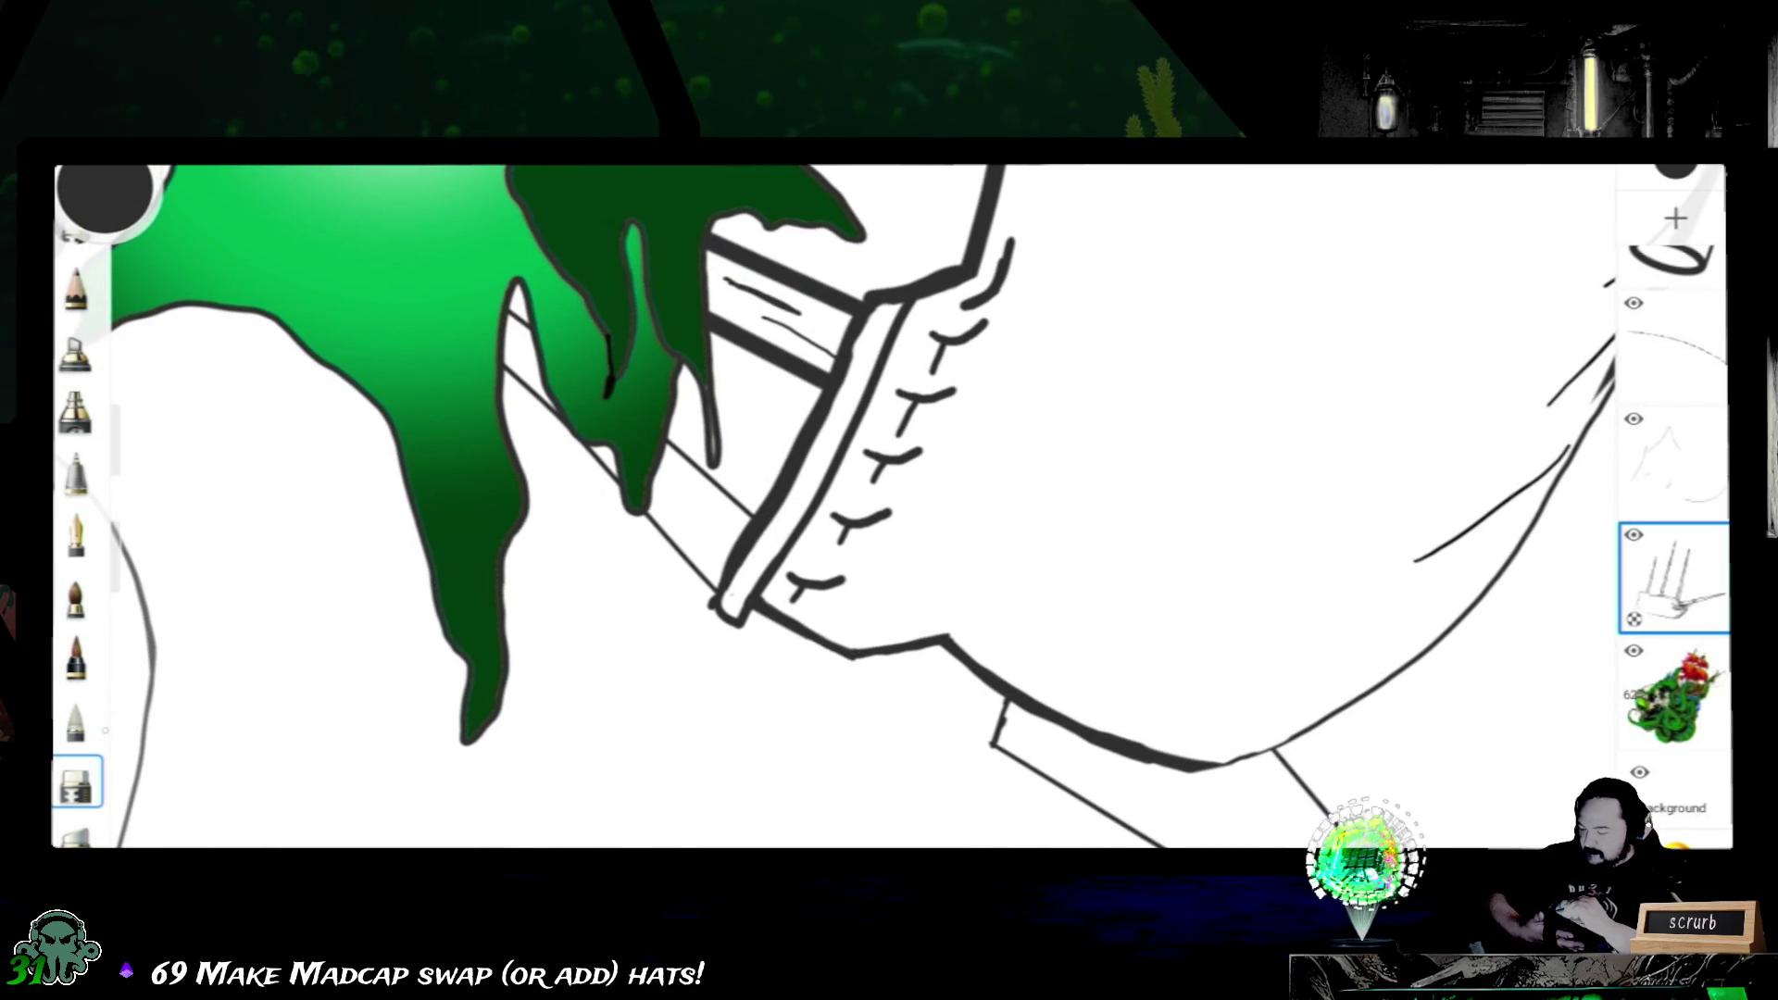
left_click(76, 472)
left_click(77, 535)
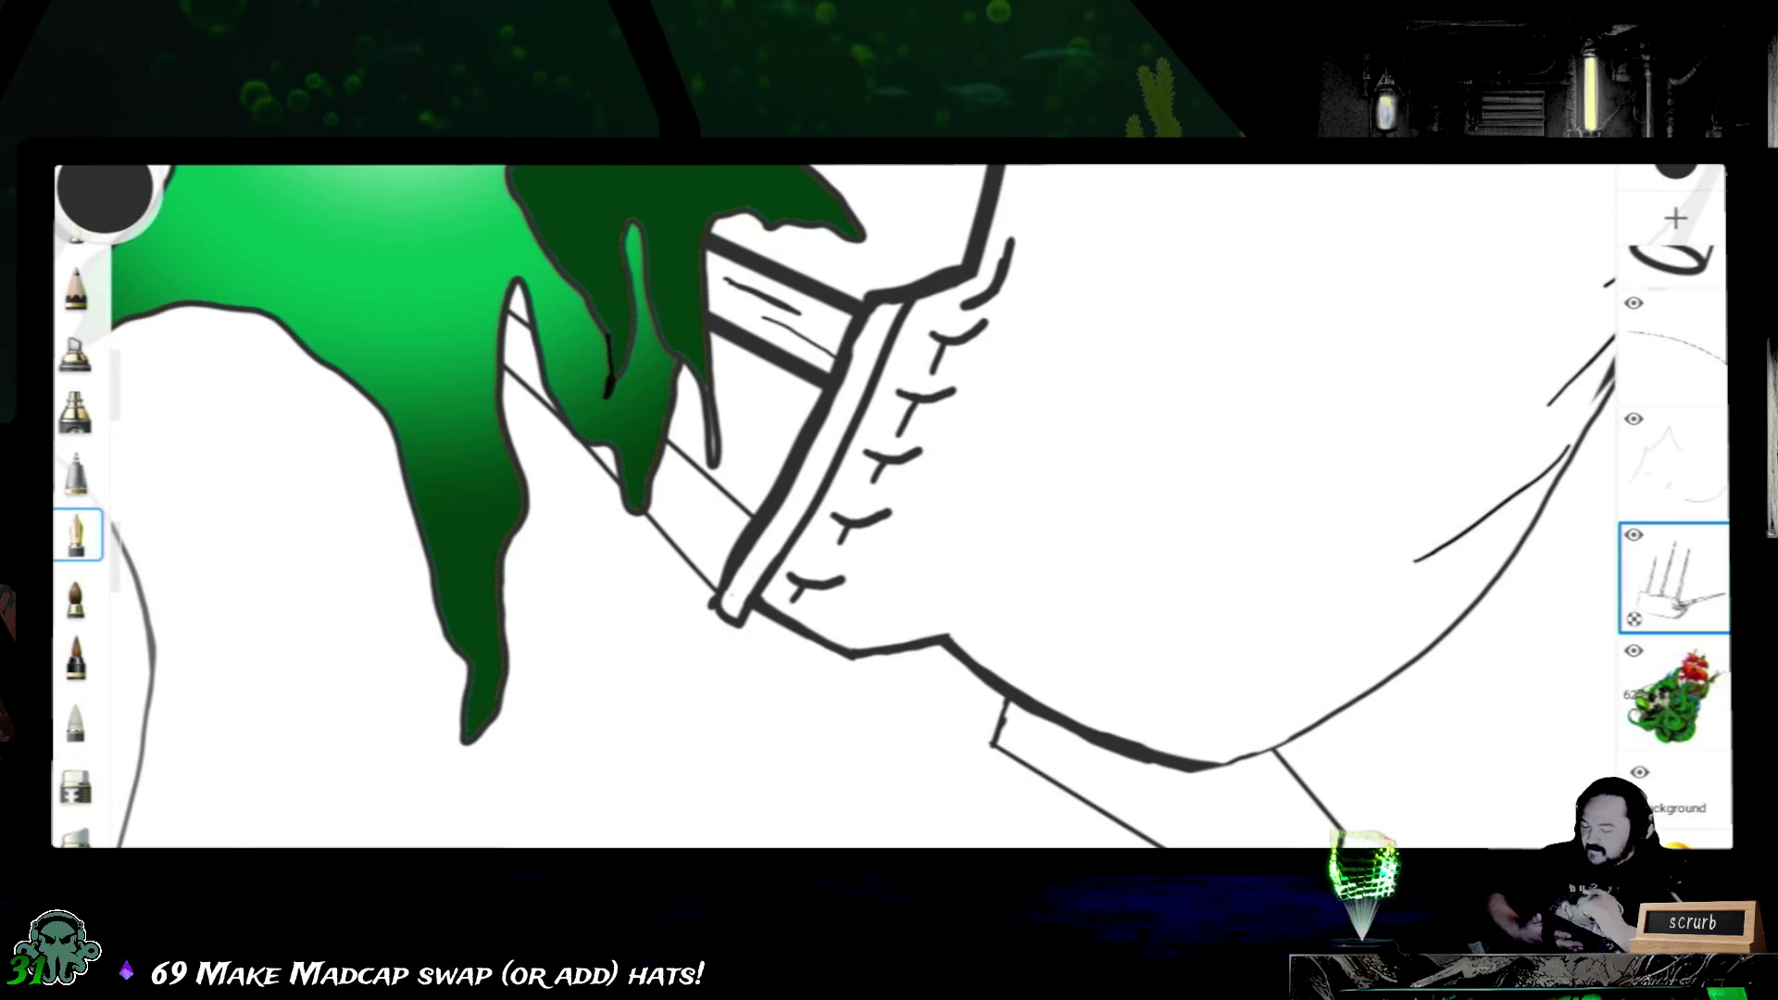
scroll(834, 501, "up", 3)
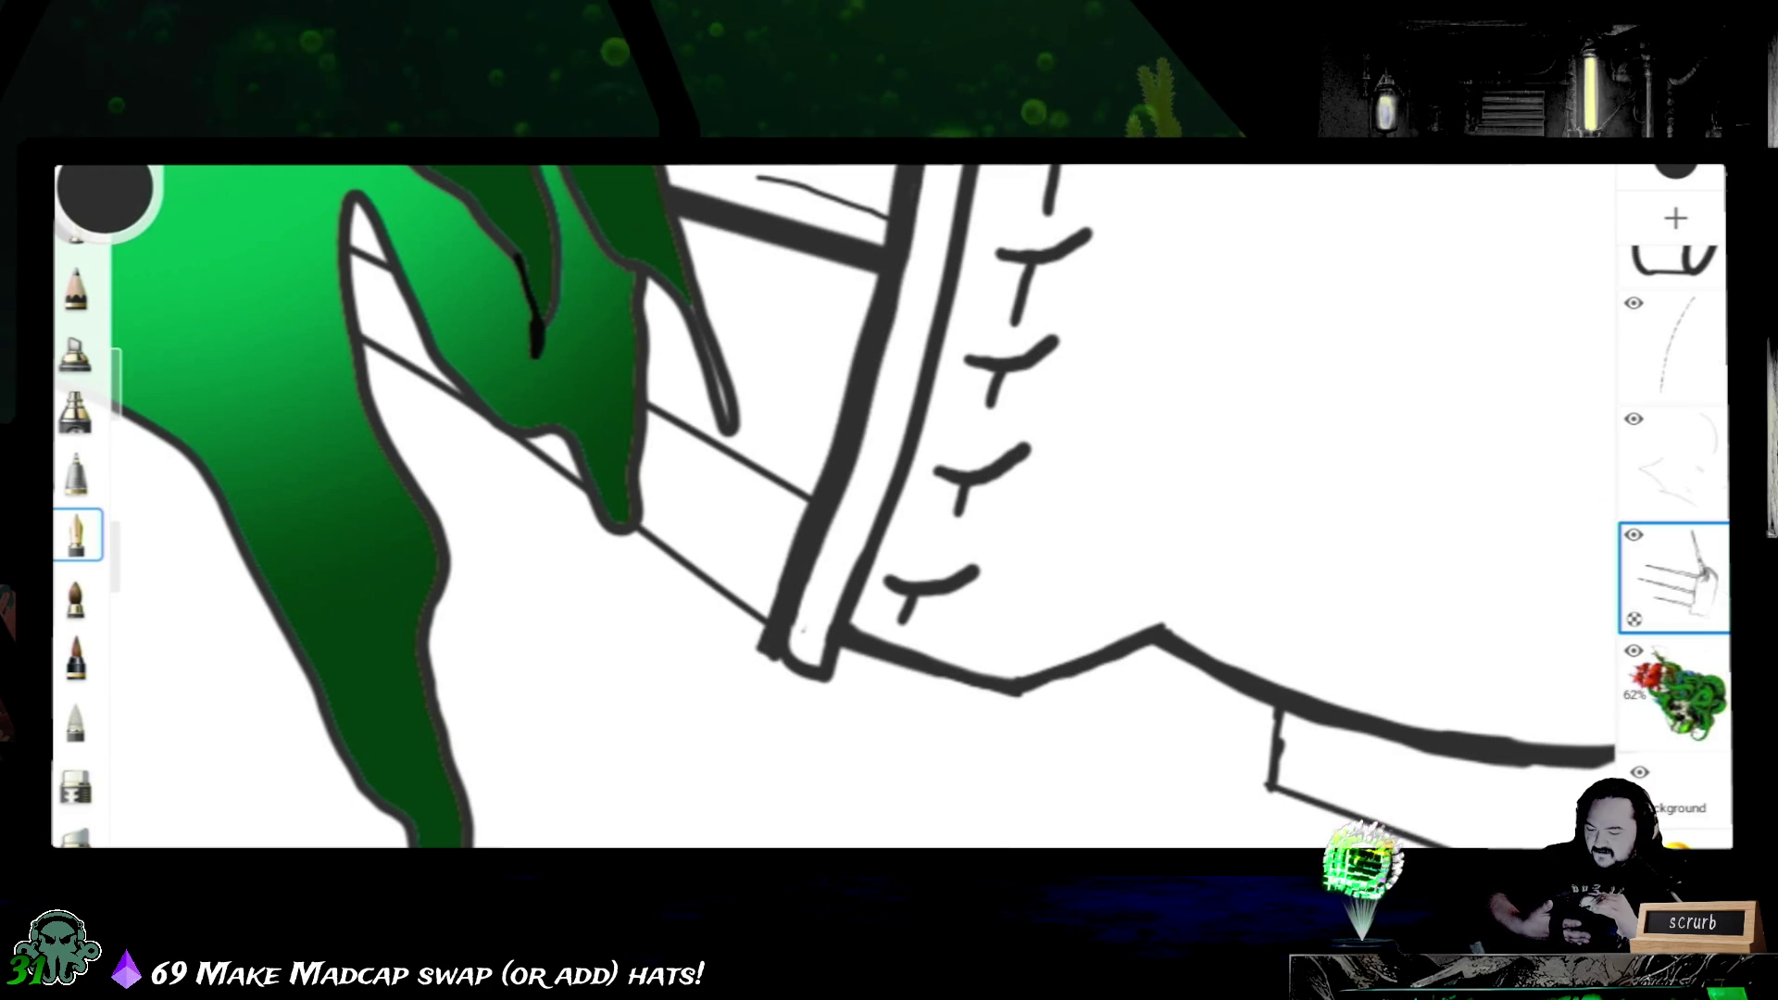
left_click_drag(831, 666, 612, 752)
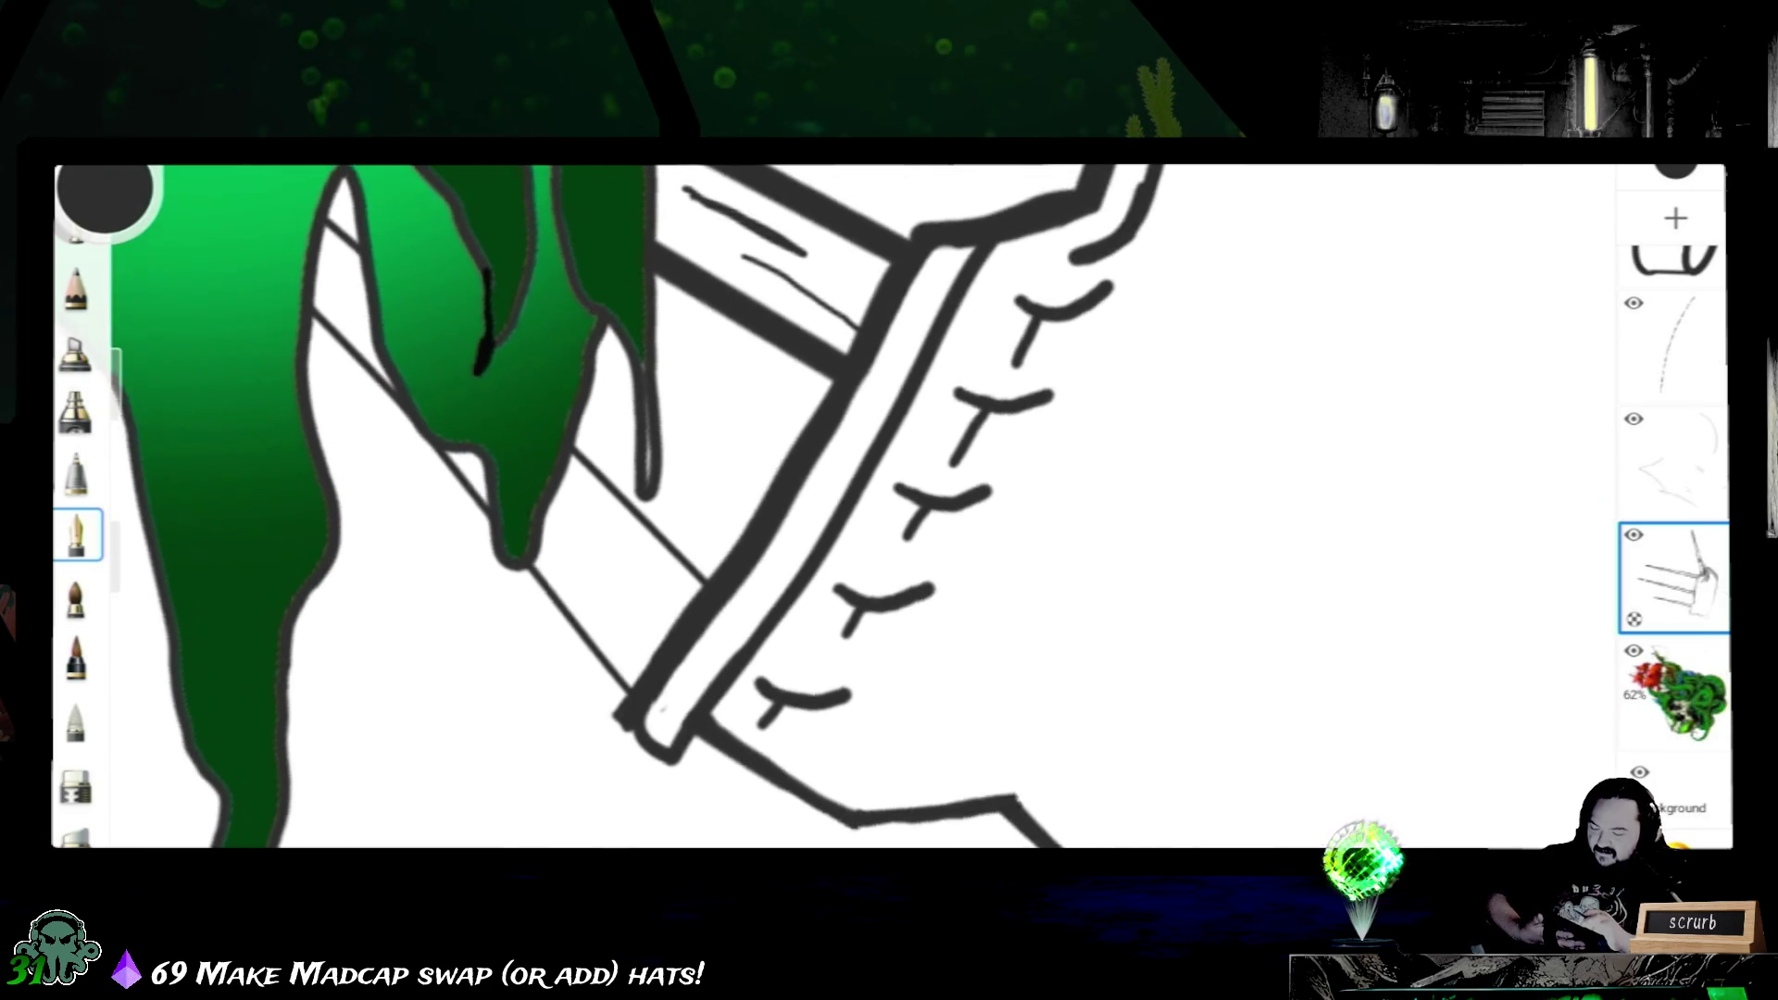
mouse_move(834, 556)
left_mouse_down()
mouse_move(723, 501)
mouse_move(667, 585)
left_mouse_up()
left_click_drag(889, 515, 889, 480)
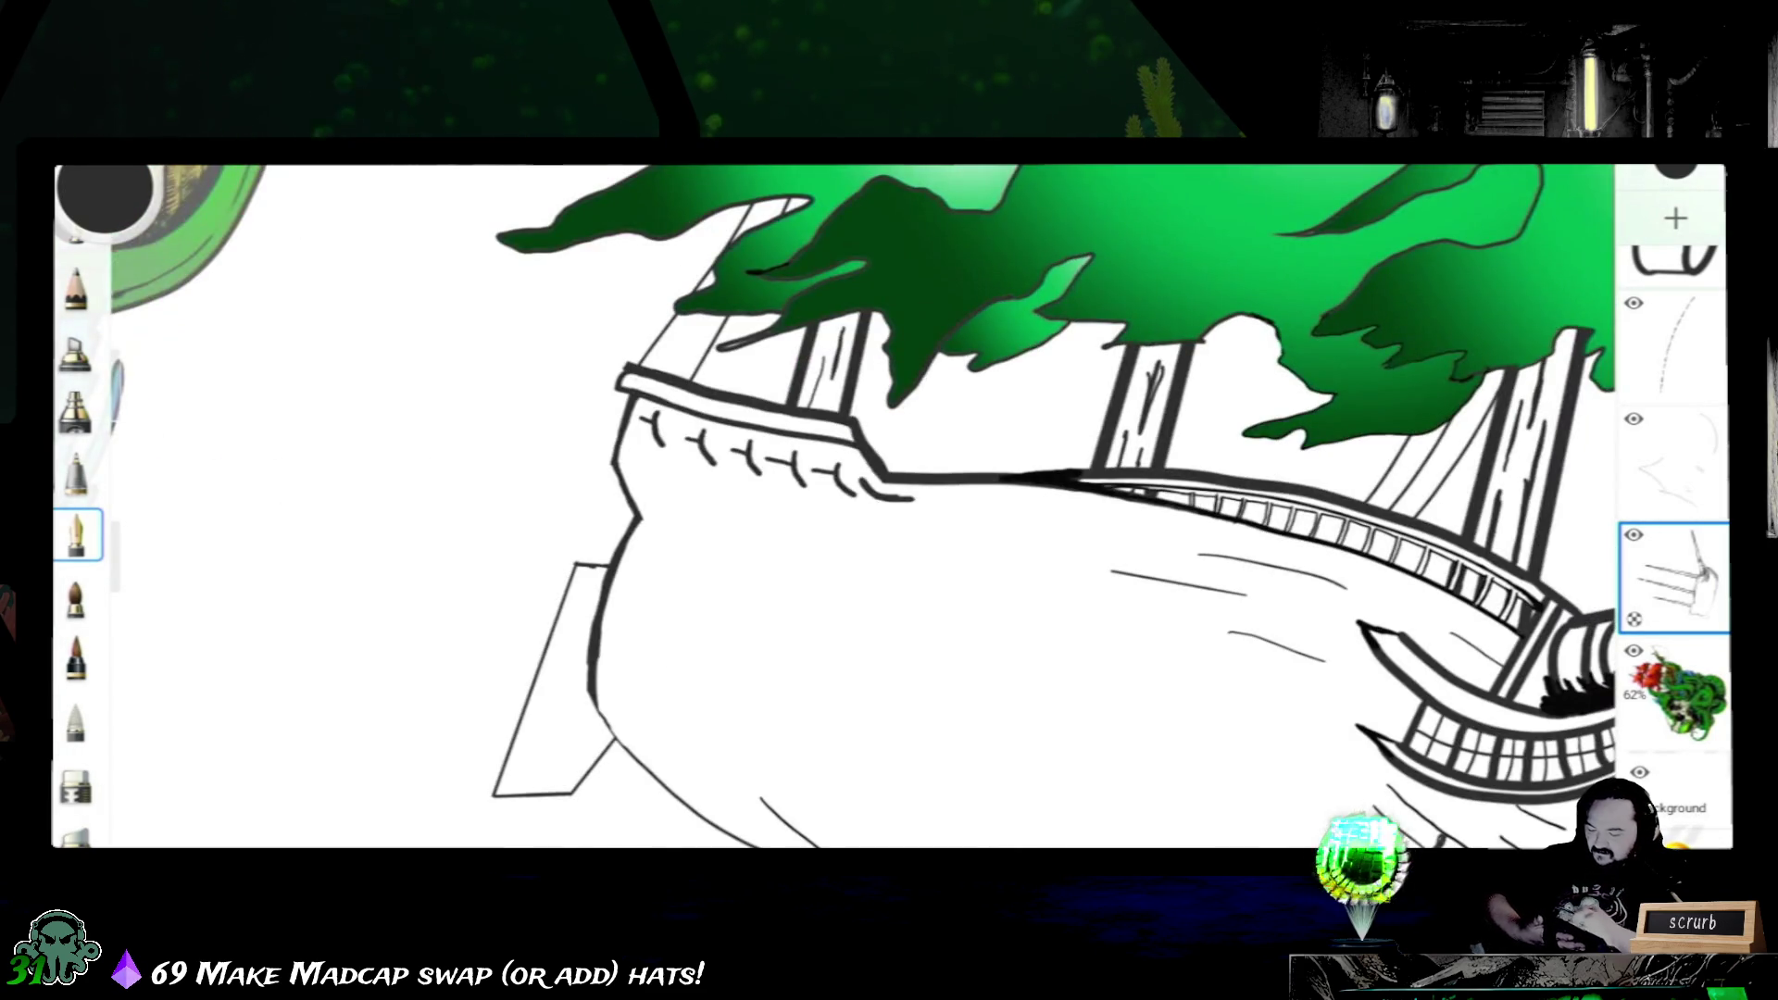
left_click_drag(890, 556, 584, 528)
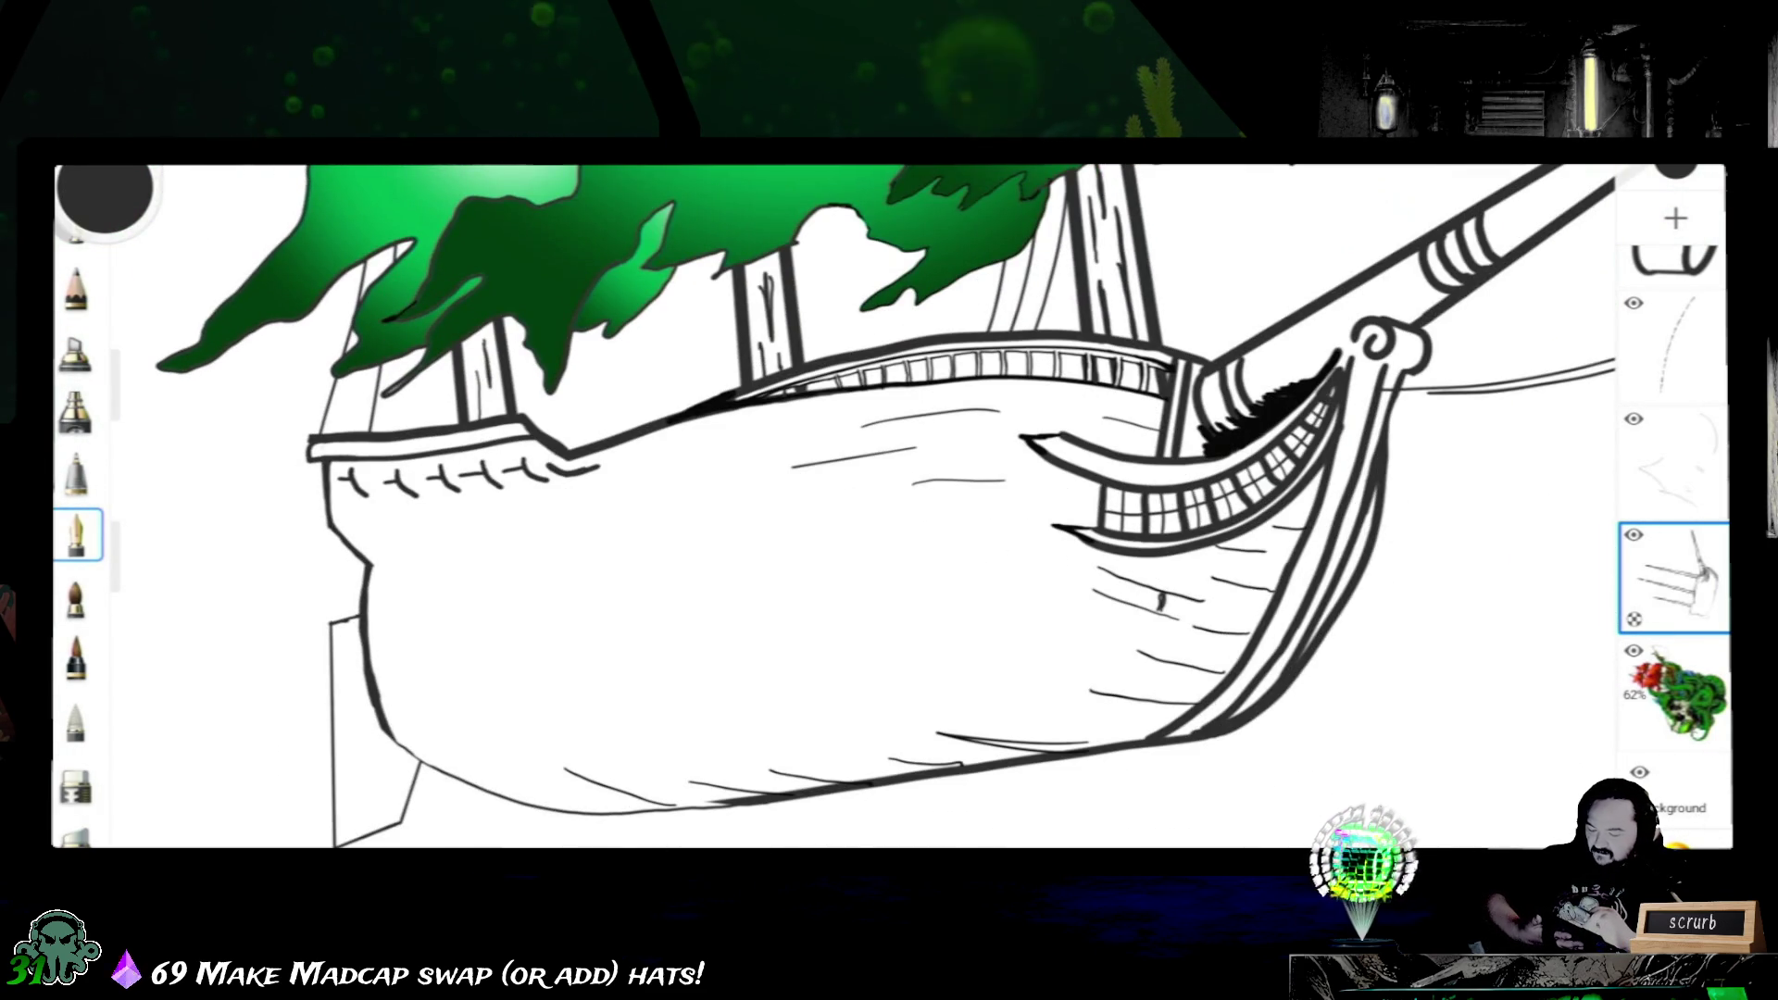
left_click_drag(889, 515, 1229, 487)
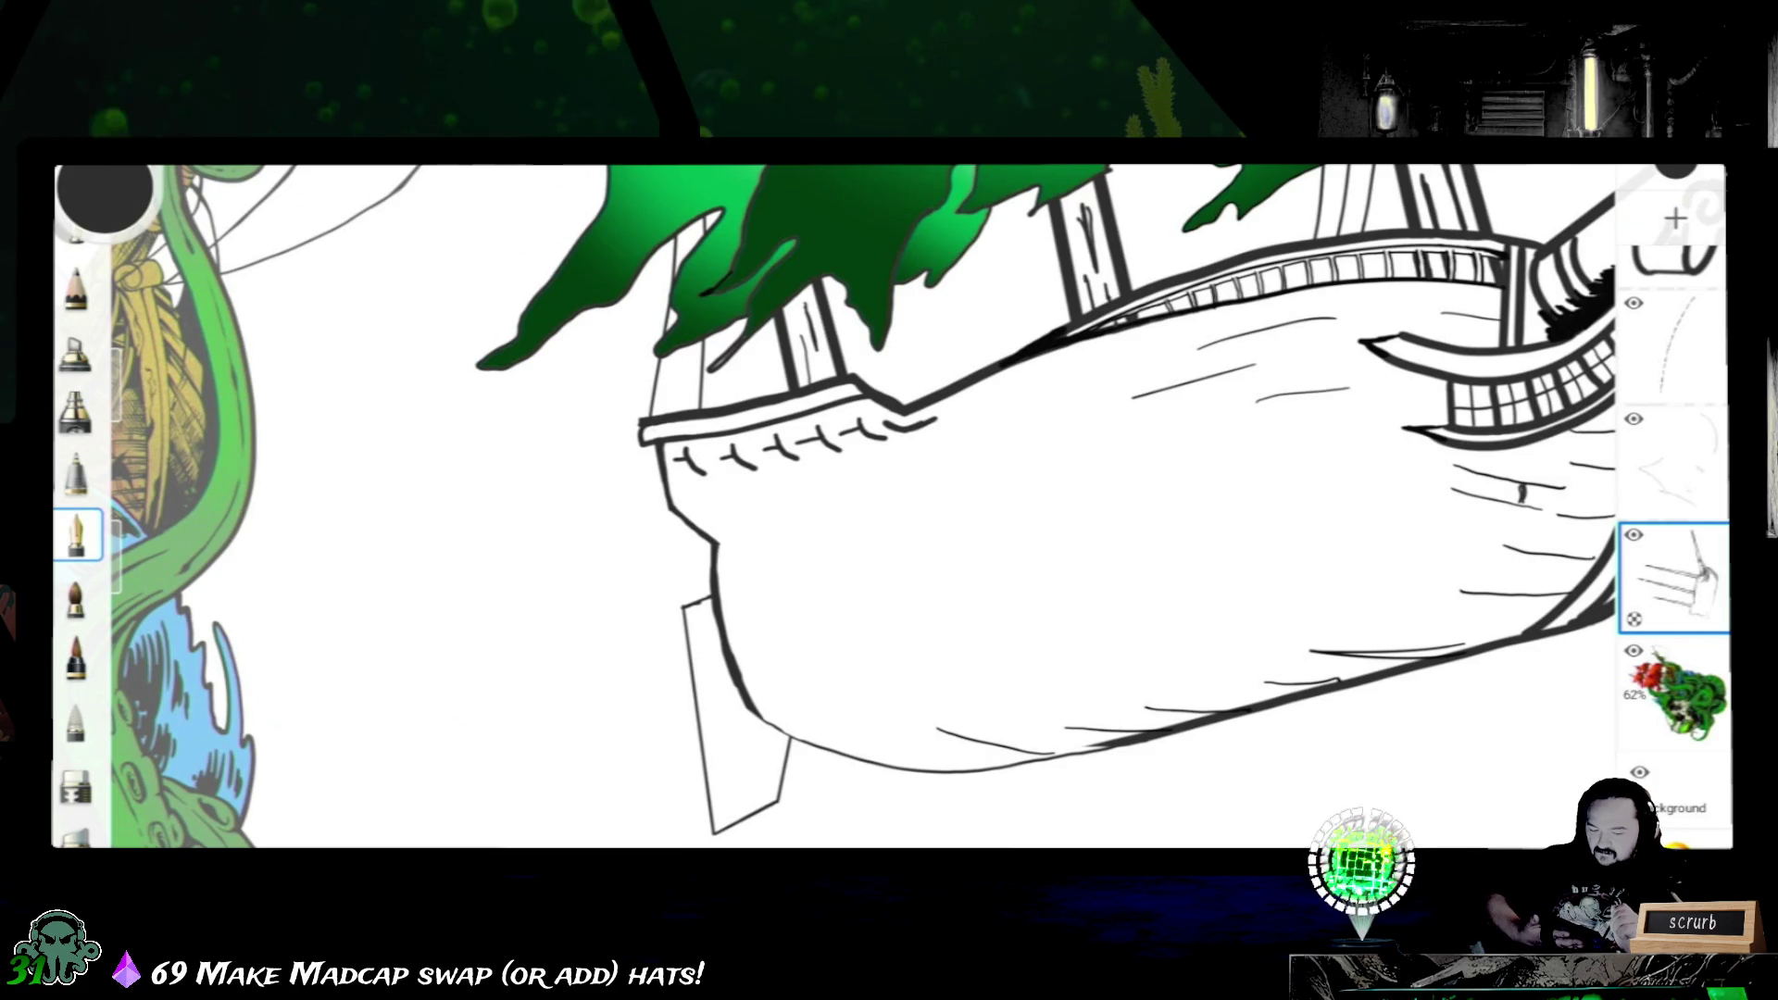
scroll(1675, 528, "up", 3)
scroll(1675, 529, "up", 1)
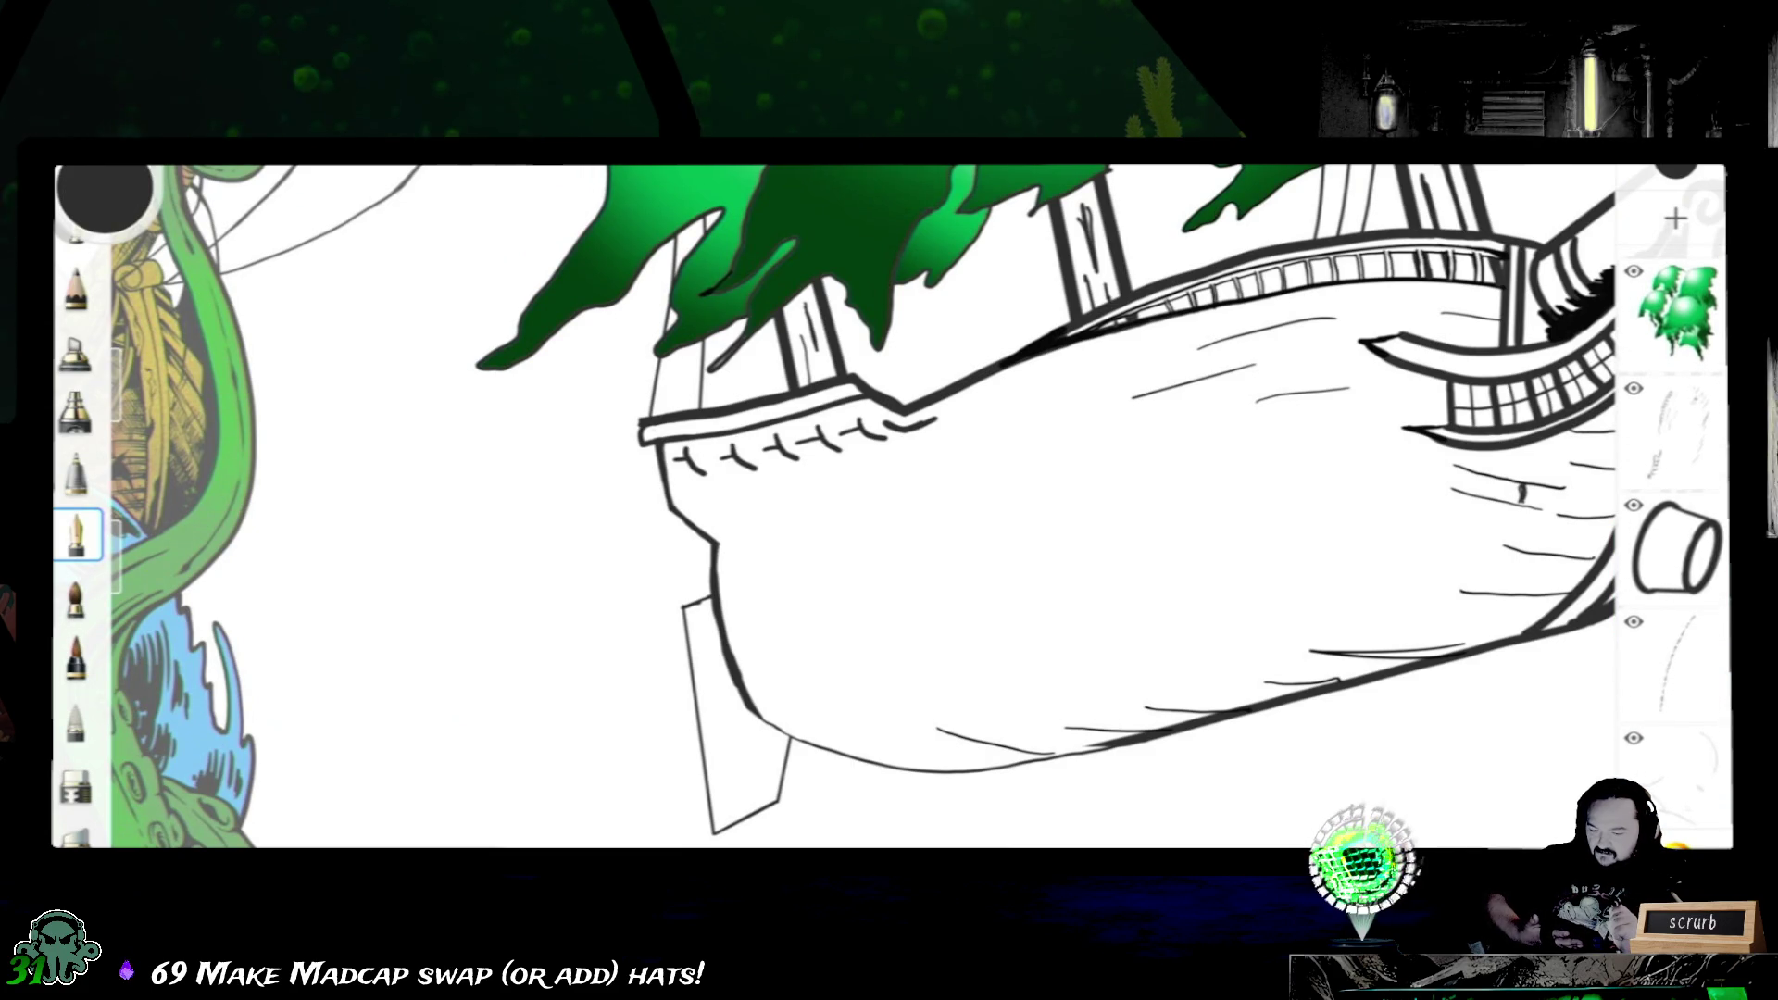
scroll(1675, 528, "down", 2)
scroll(1675, 529, "down", 1)
scroll(1675, 528, "down", 1)
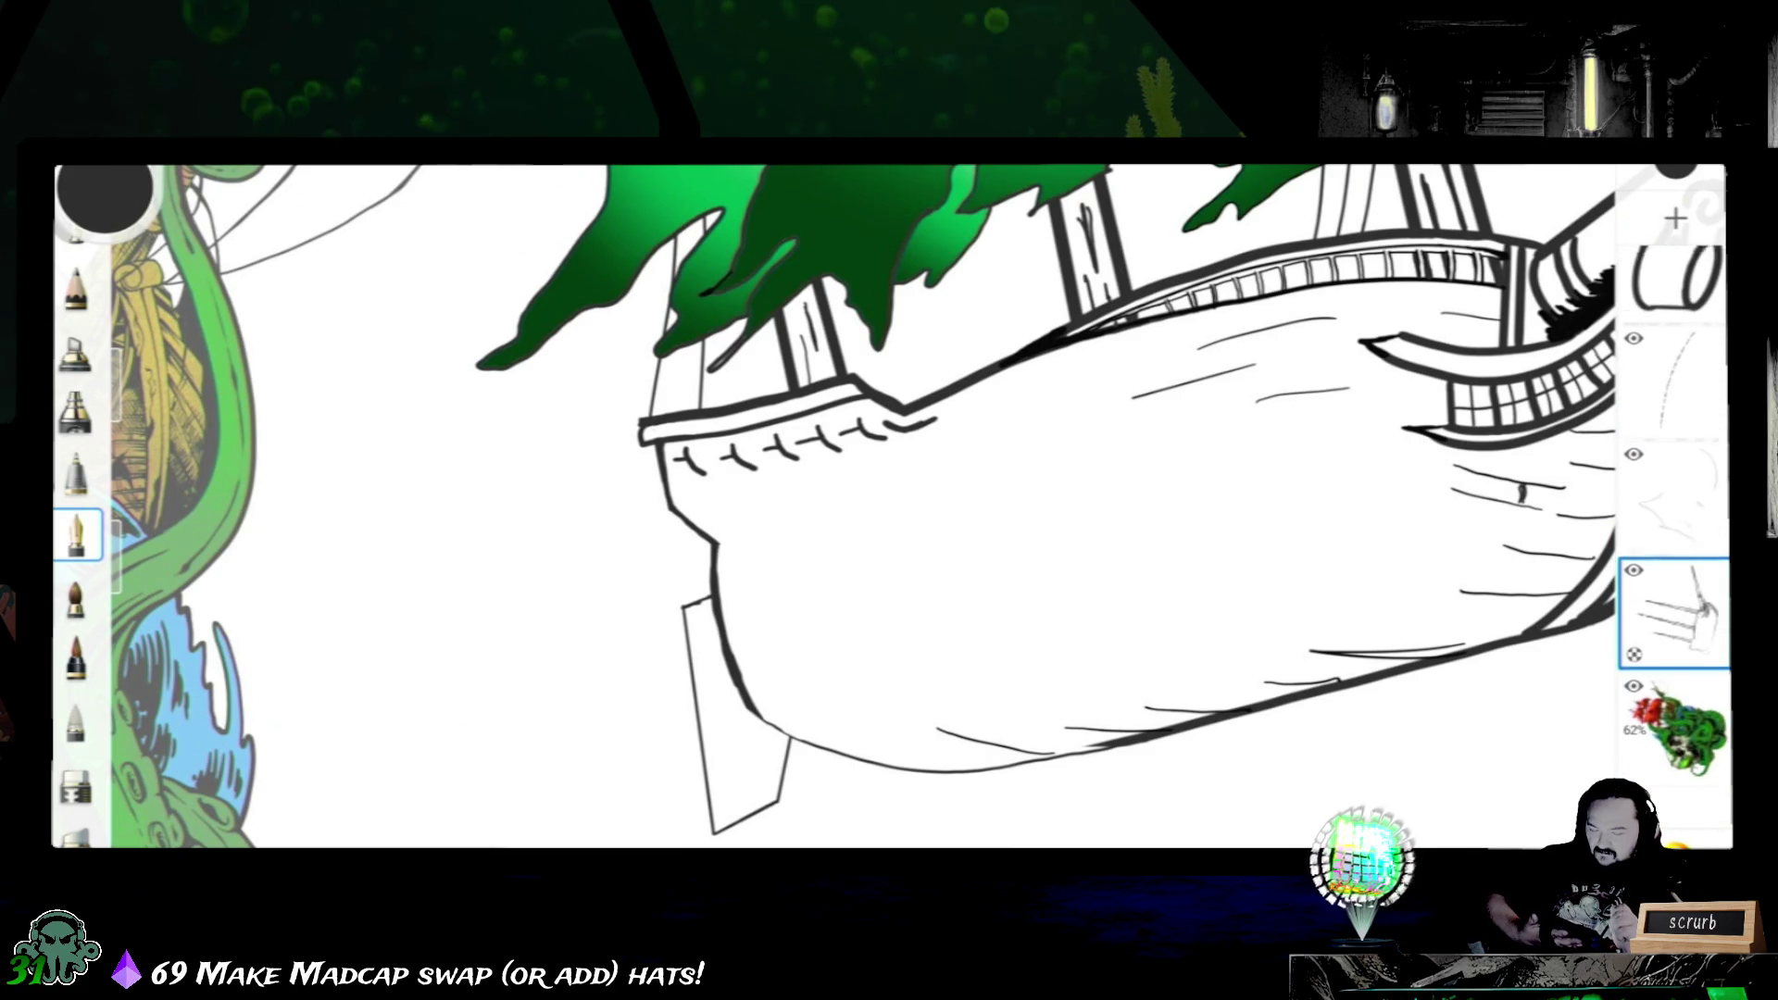
scroll(1675, 528, "down", 1)
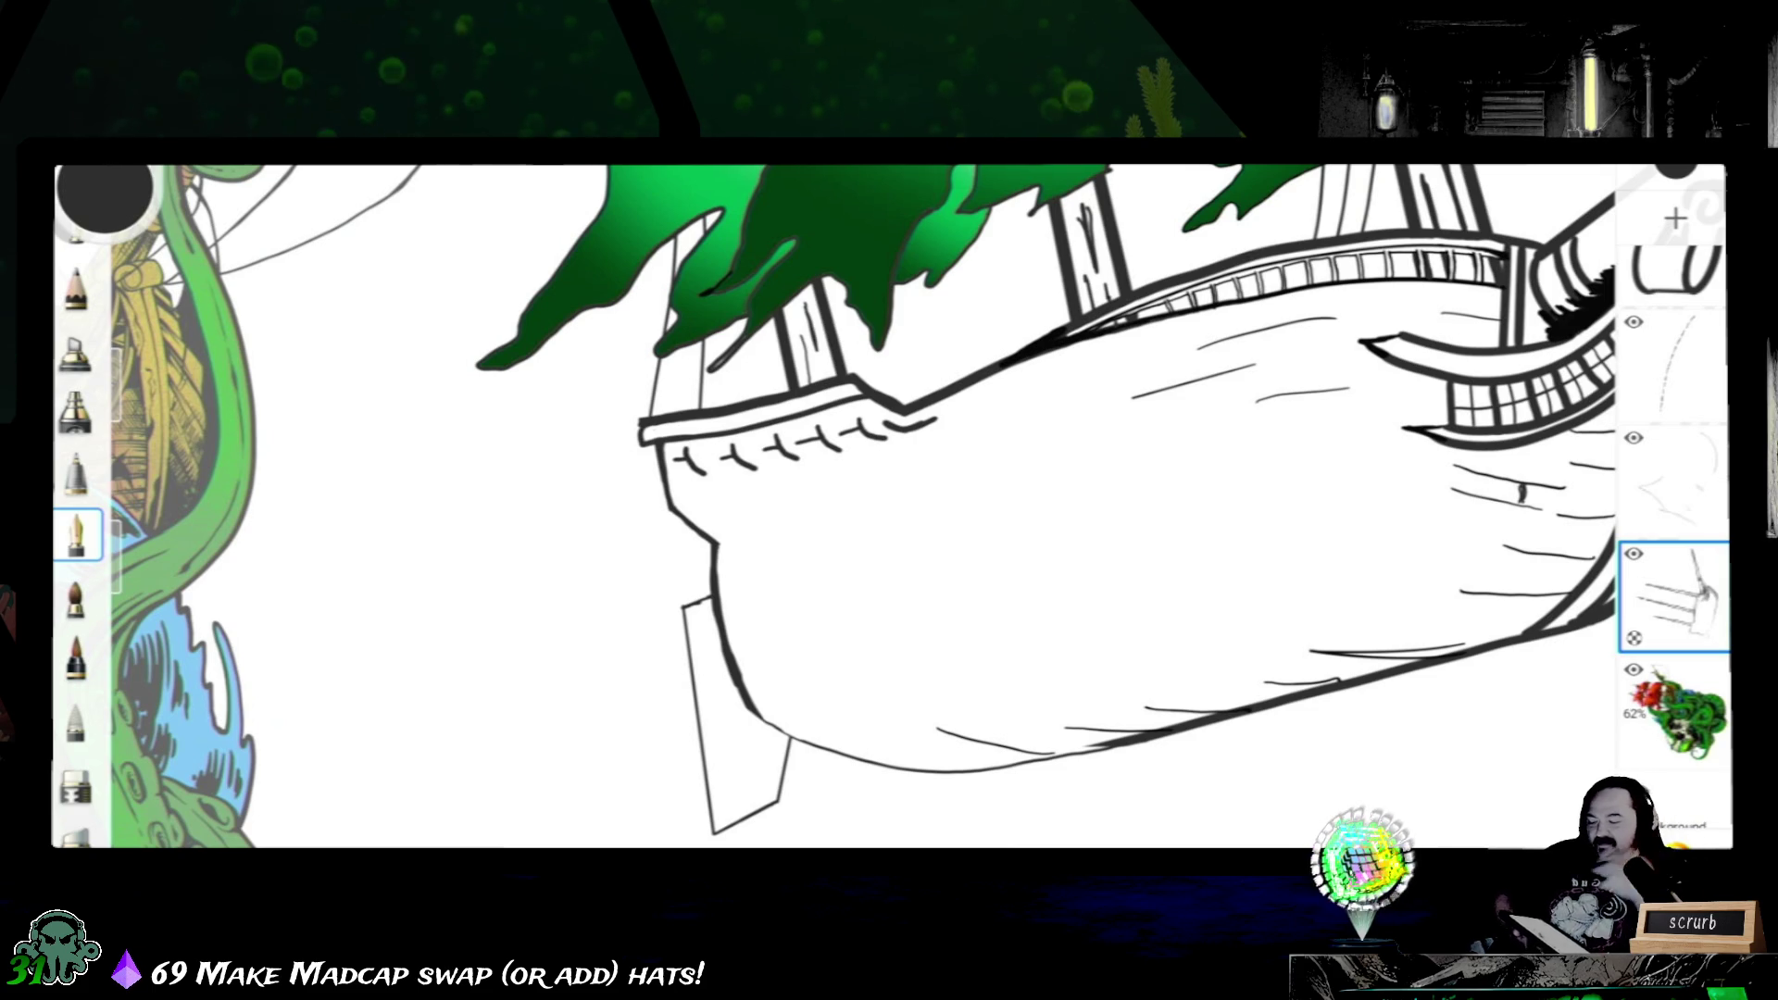
- Switch the active brush to the Eraser without touching the ship
key("e")
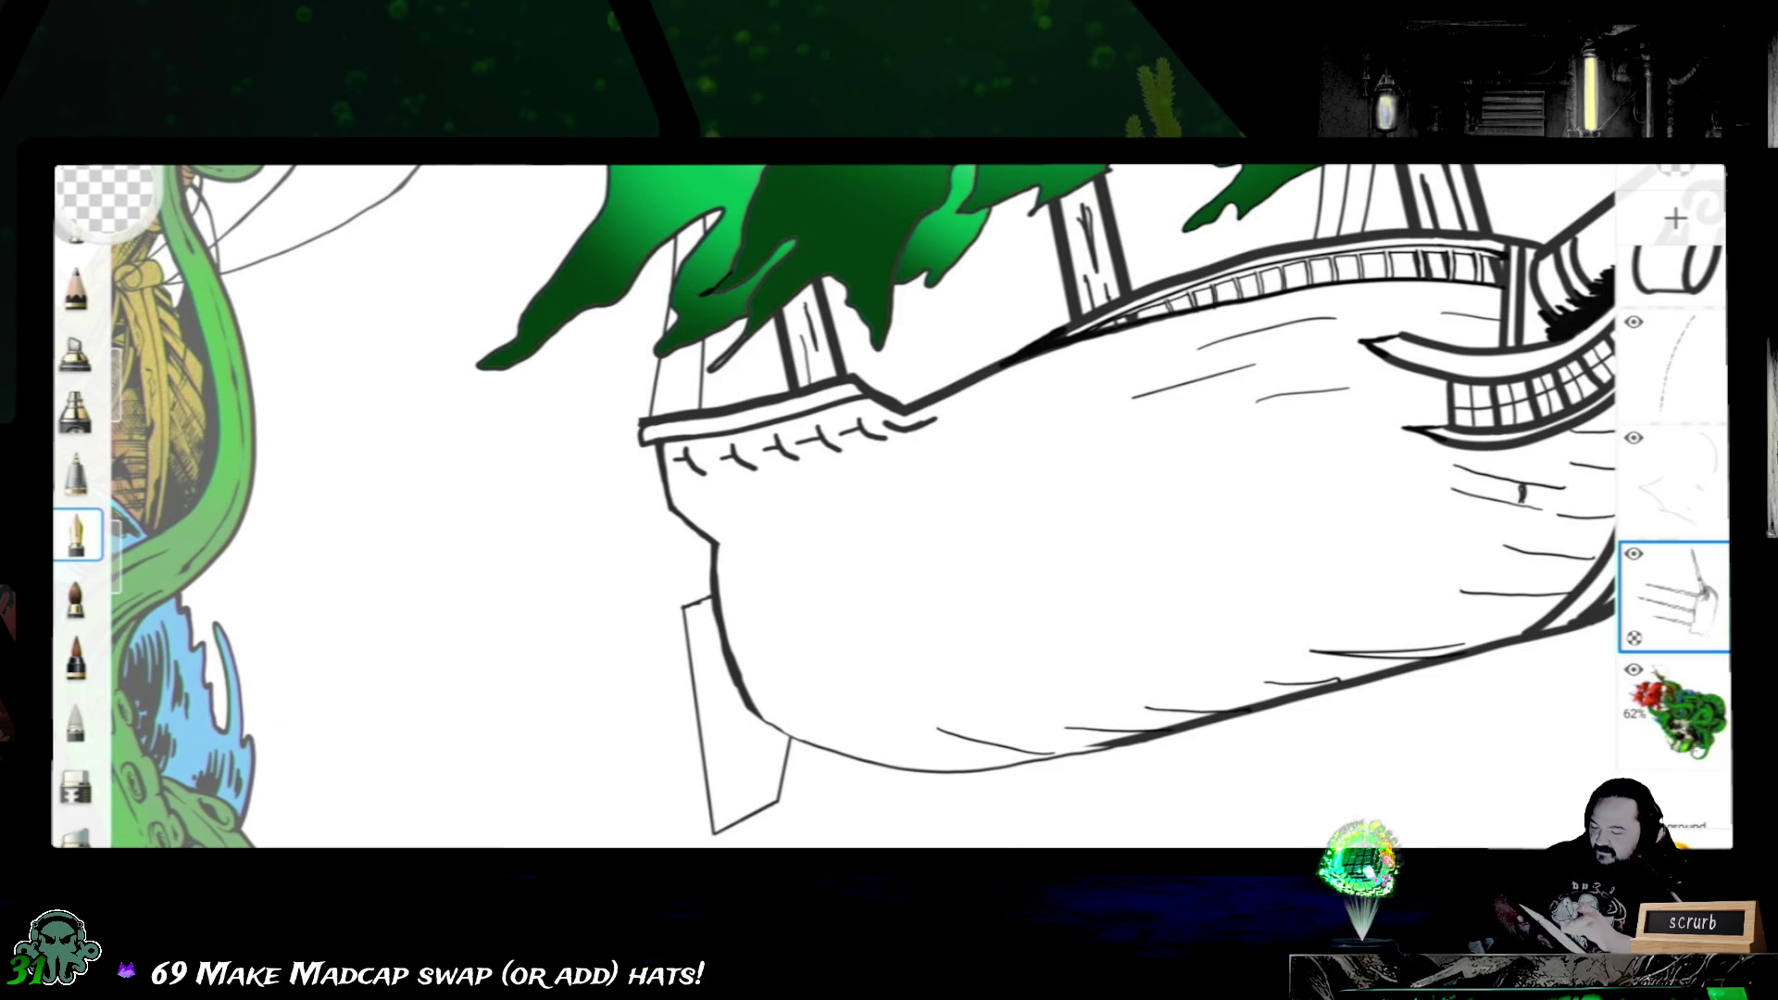
- Zoom out and rotate the canvas so the whole ship shows with the bow pointing upward
left_click_drag(973, 556, 723, 459)
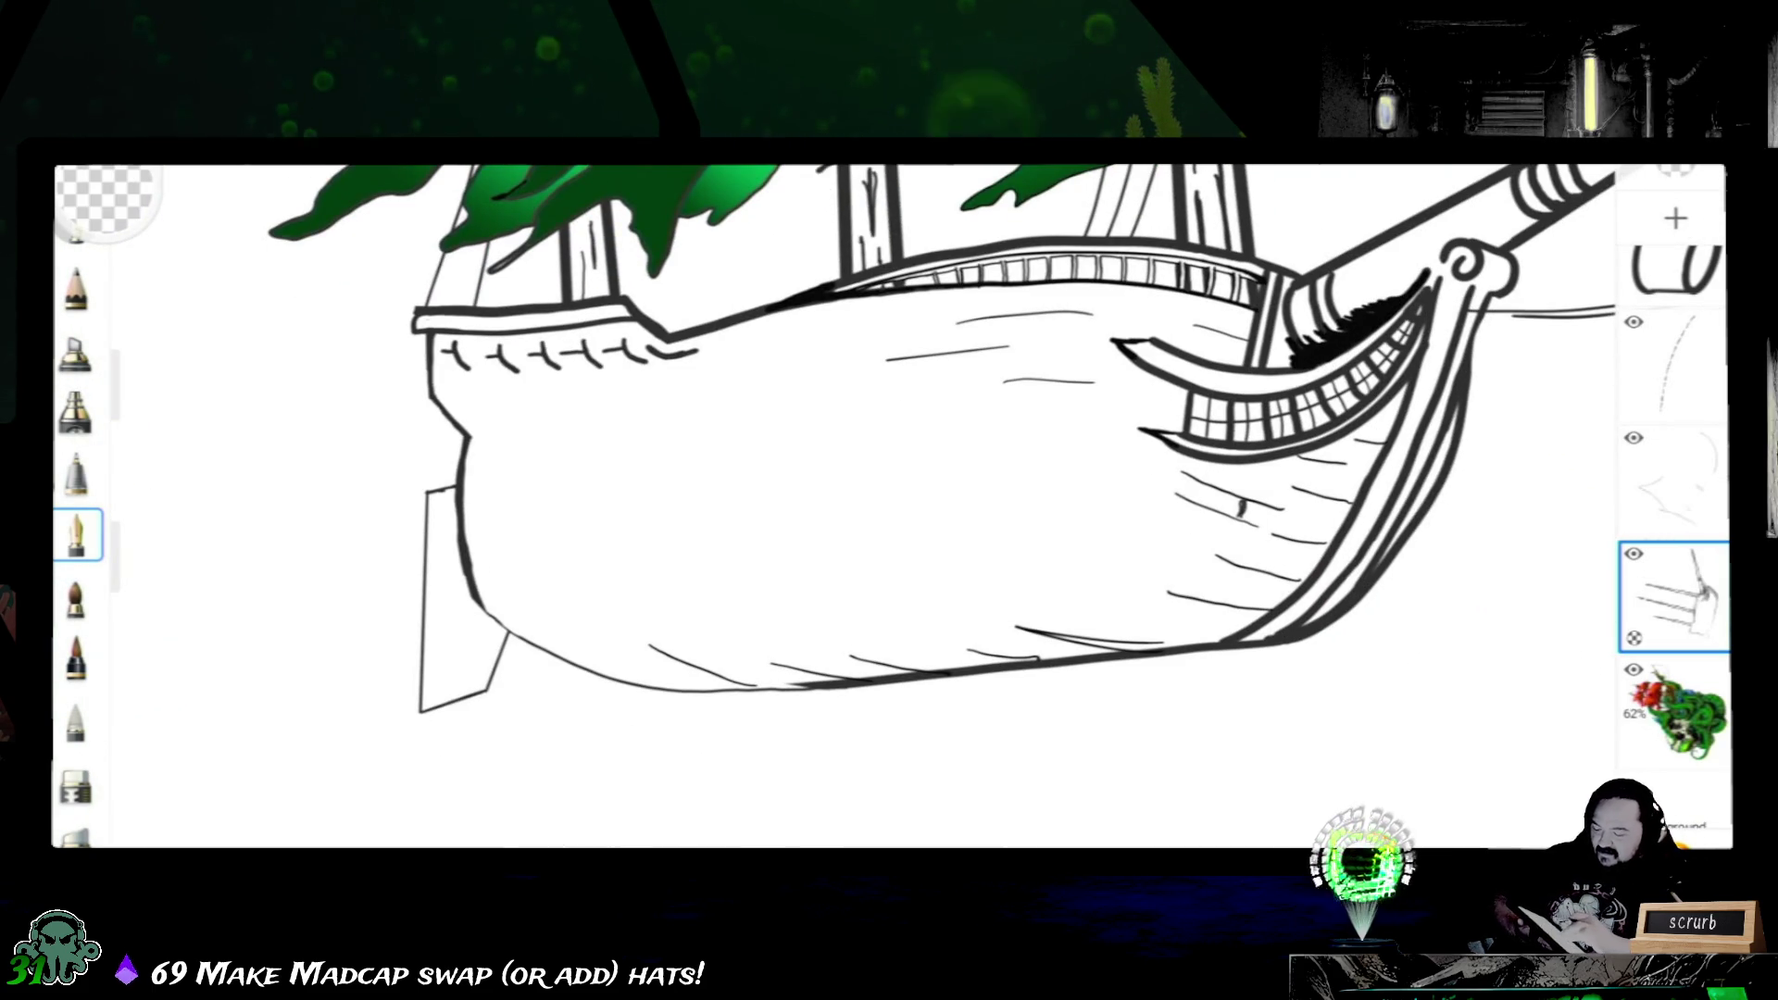
left_click_drag(972, 458, 876, 488)
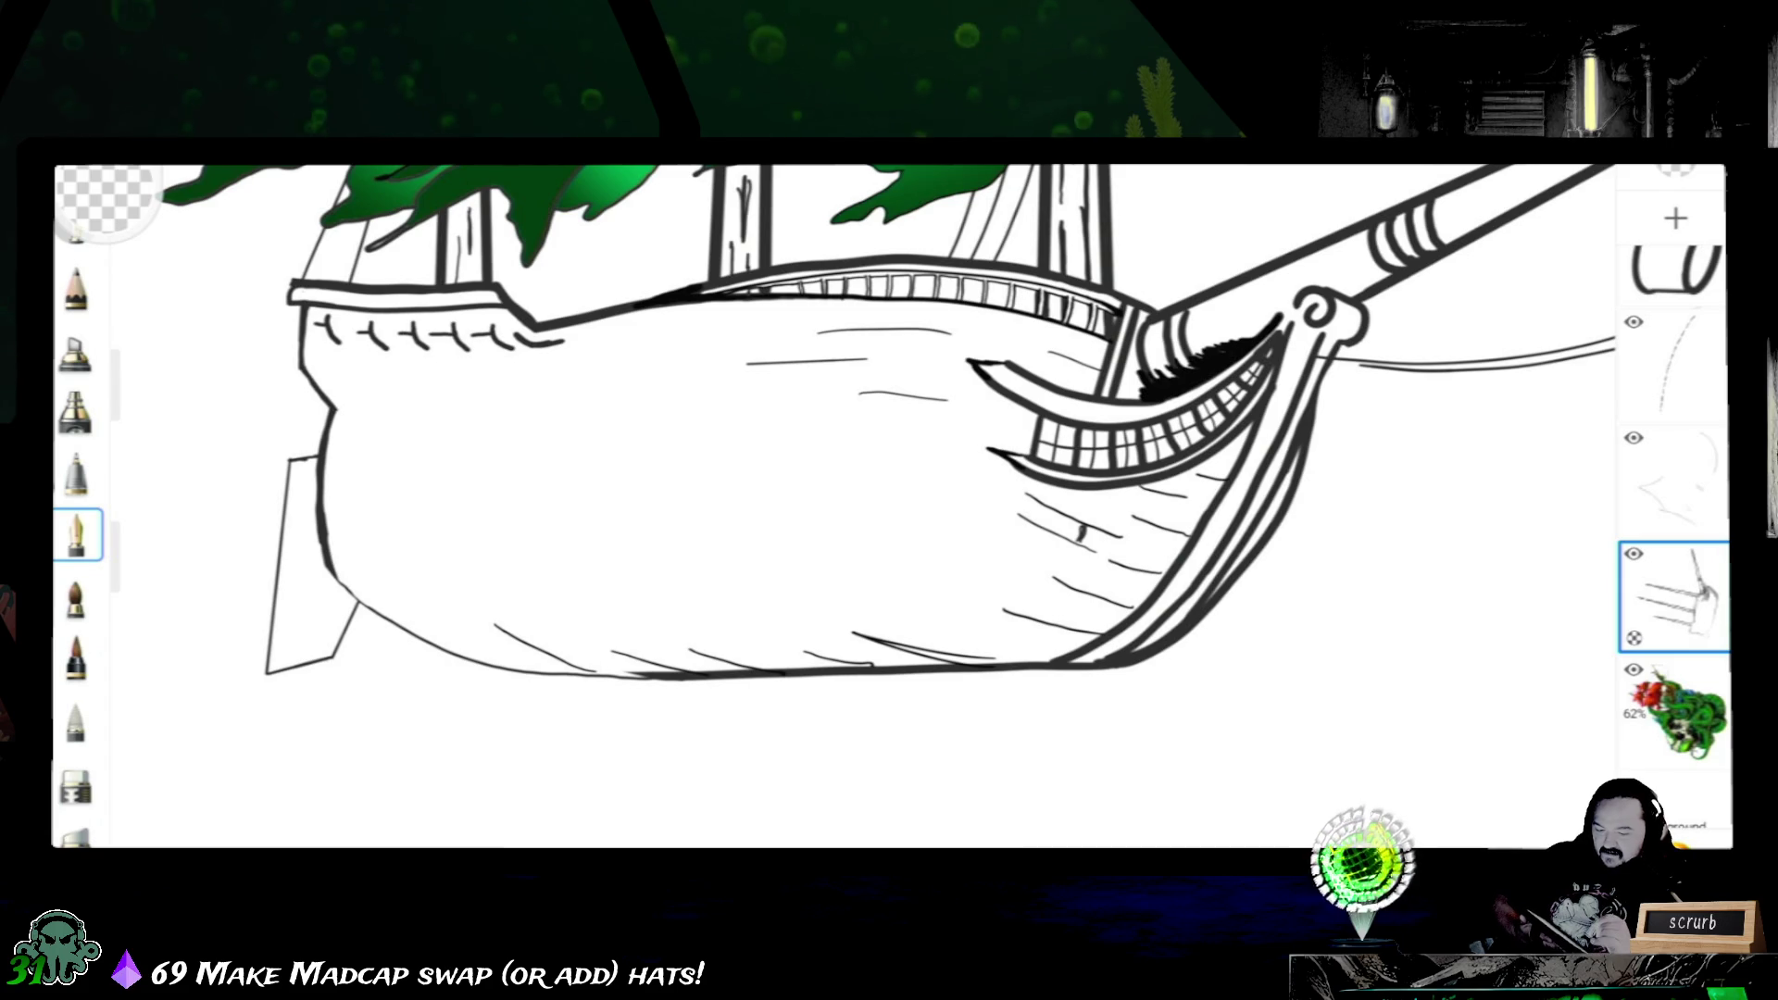
left_click_drag(890, 458, 861, 640)
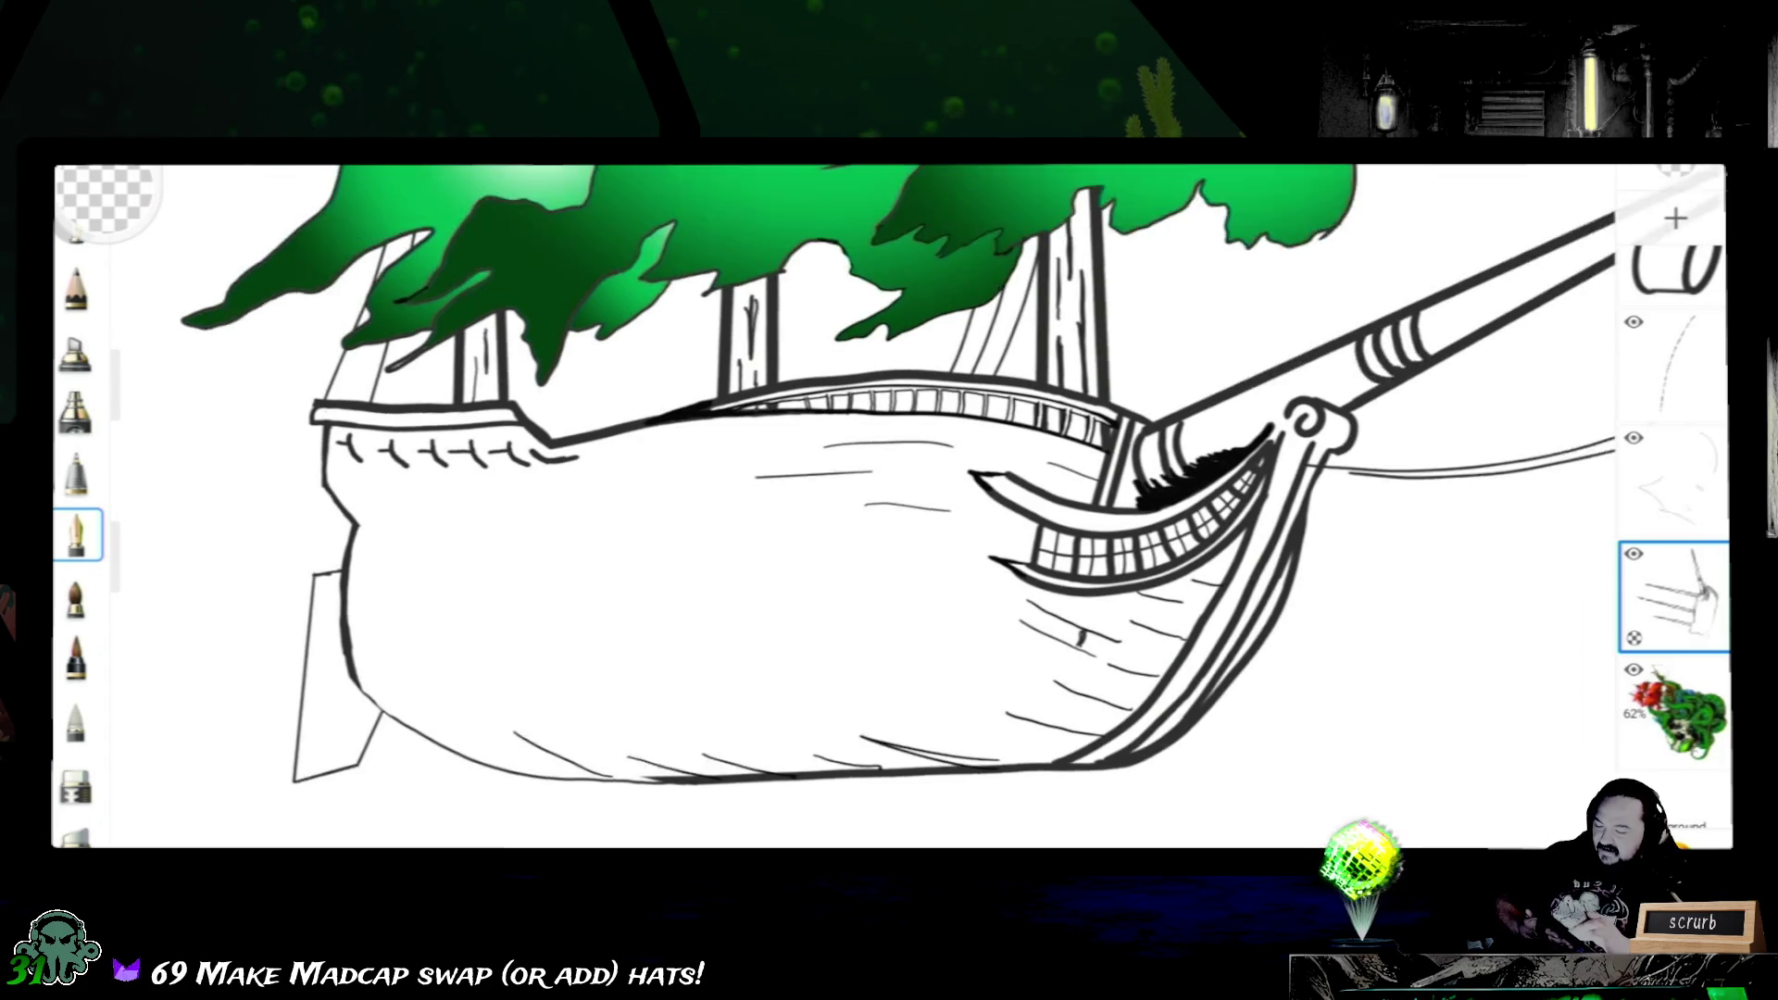
scroll(834, 507, "down", 3)
scroll(833, 507, "down", 2)
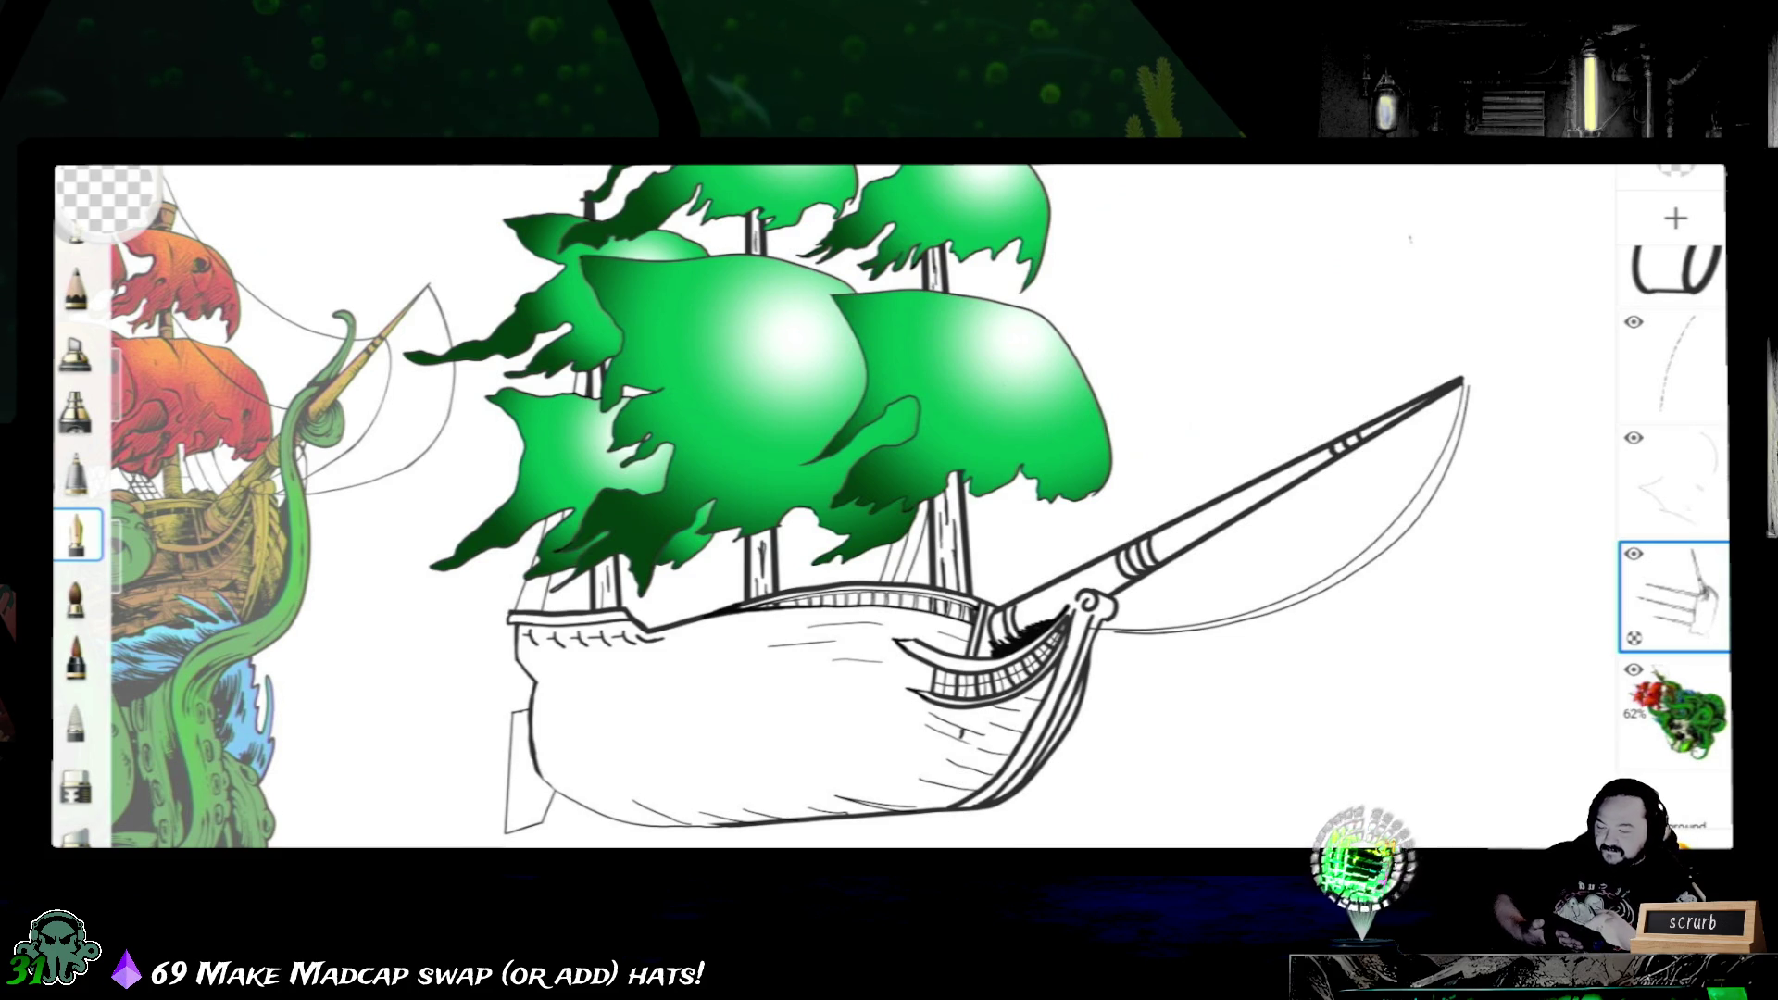
scroll(833, 507, "down", 2)
scroll(889, 508, "up", 2)
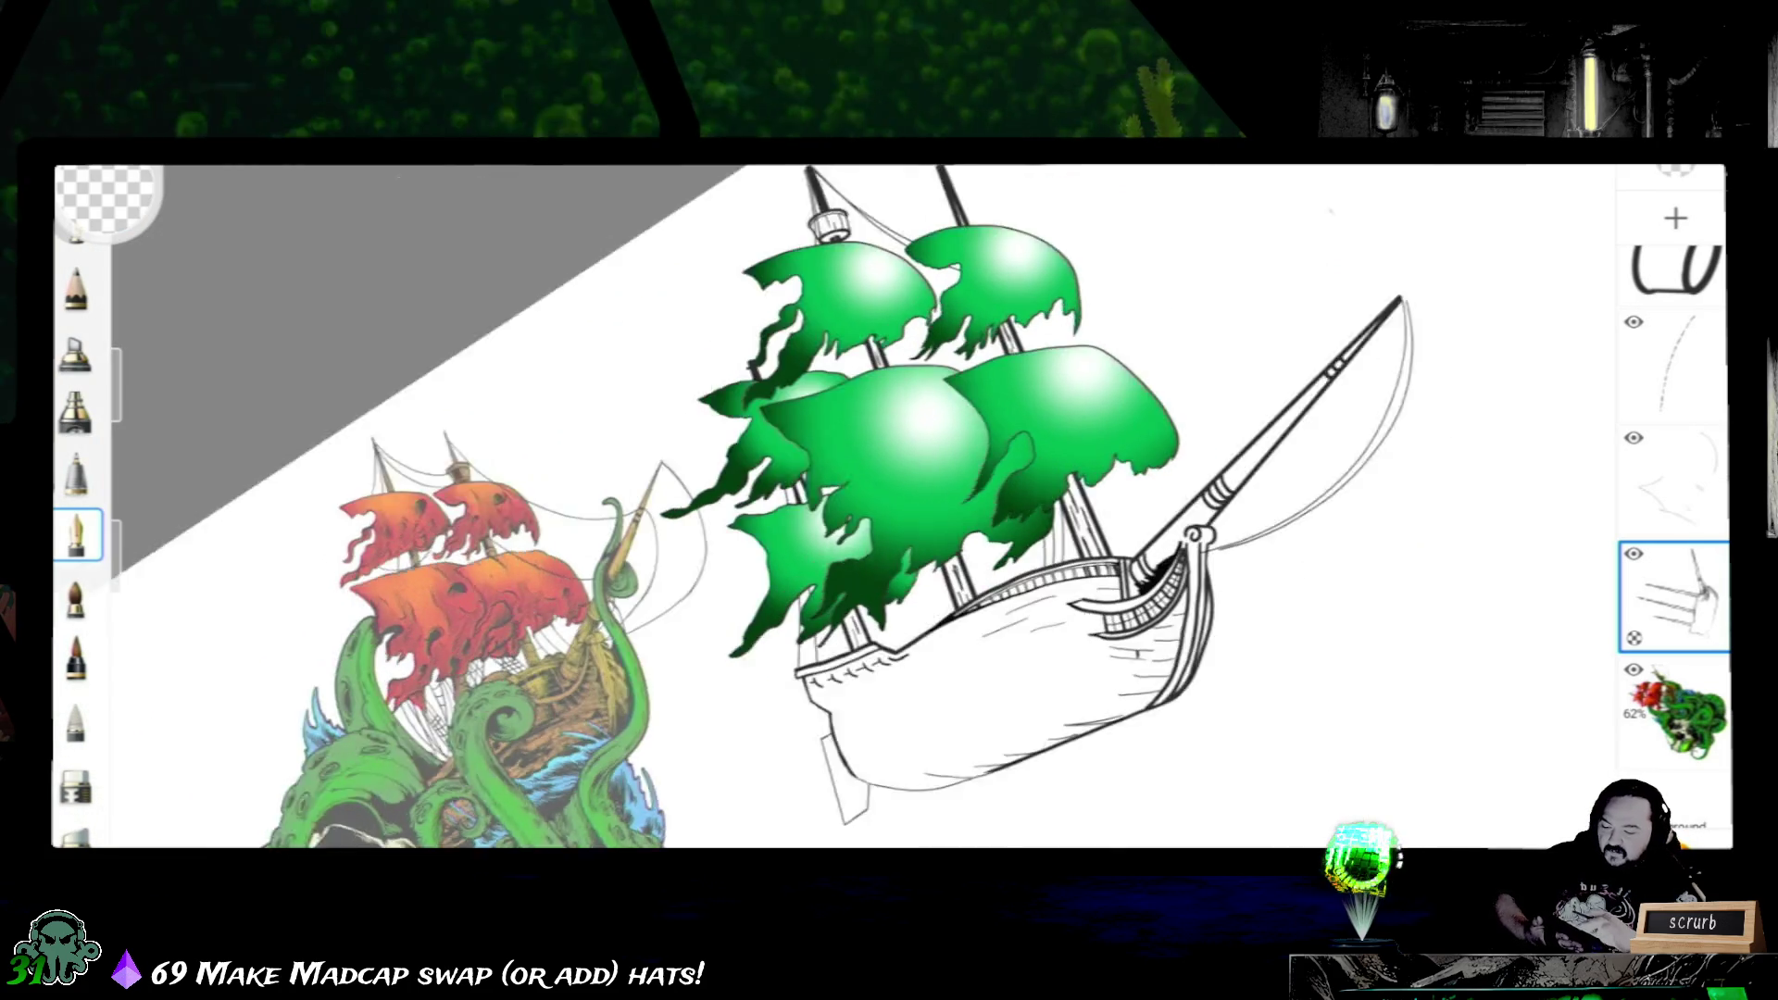
left_click_drag(972, 625, 835, 418)
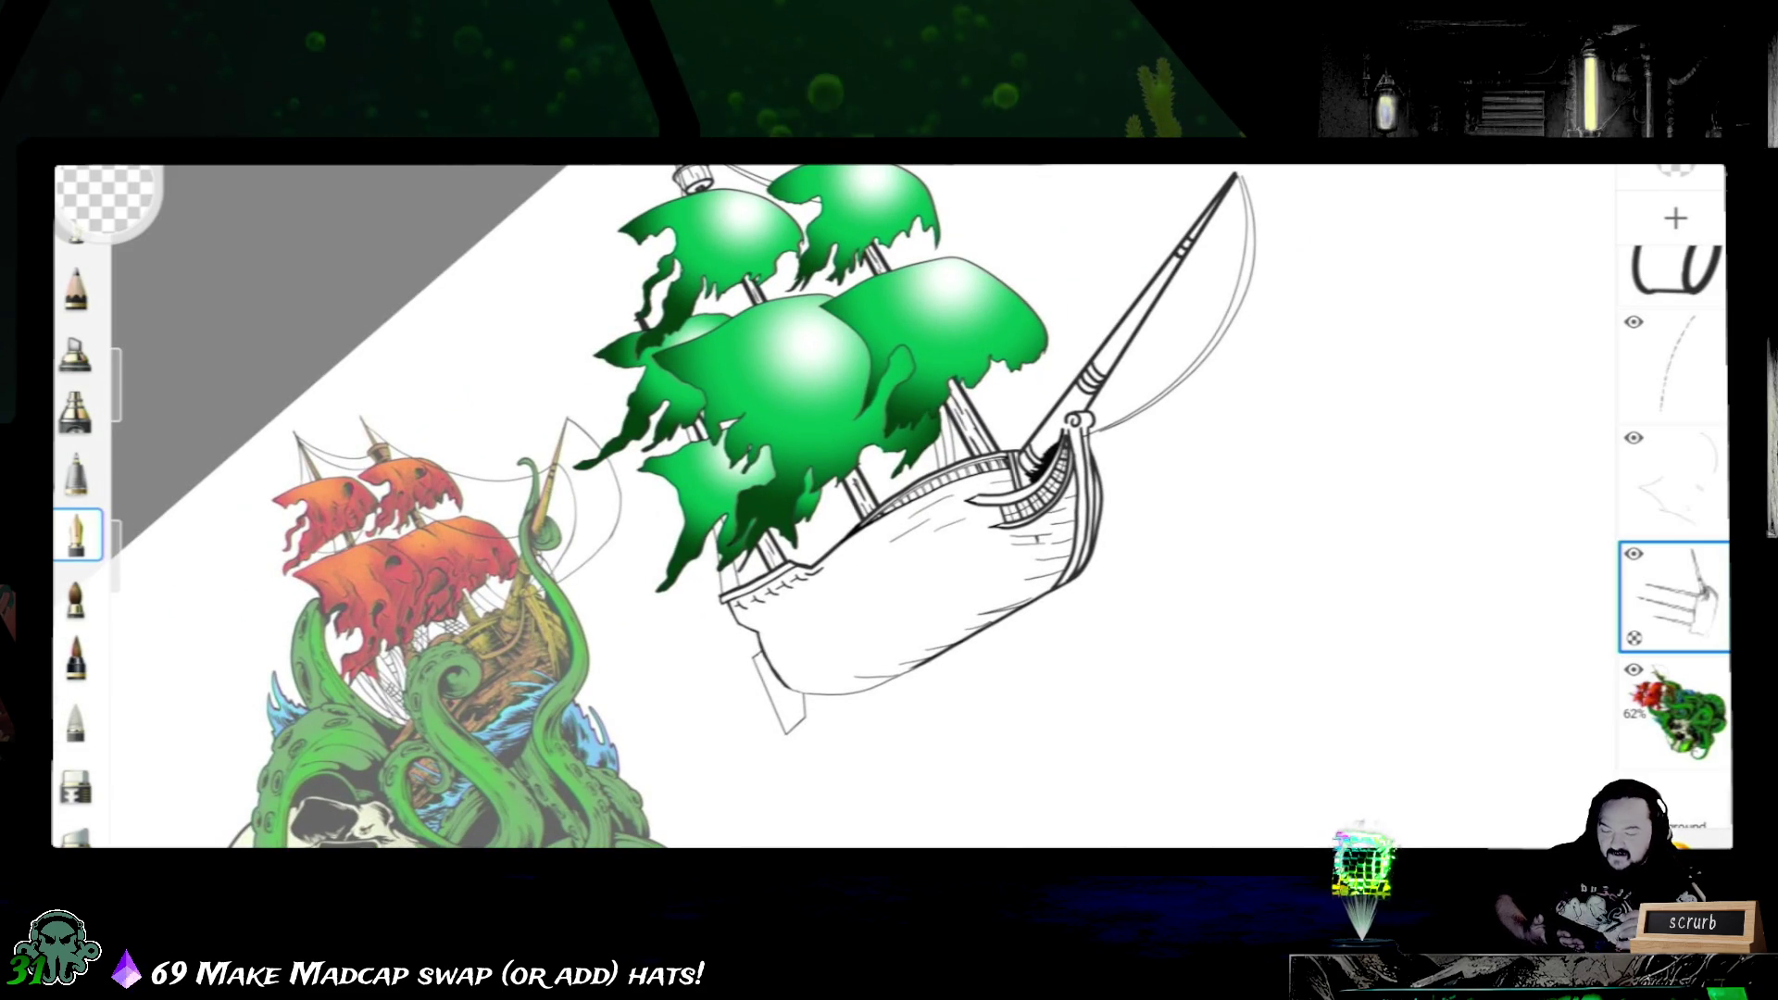
scroll(1675, 528, "up", 3)
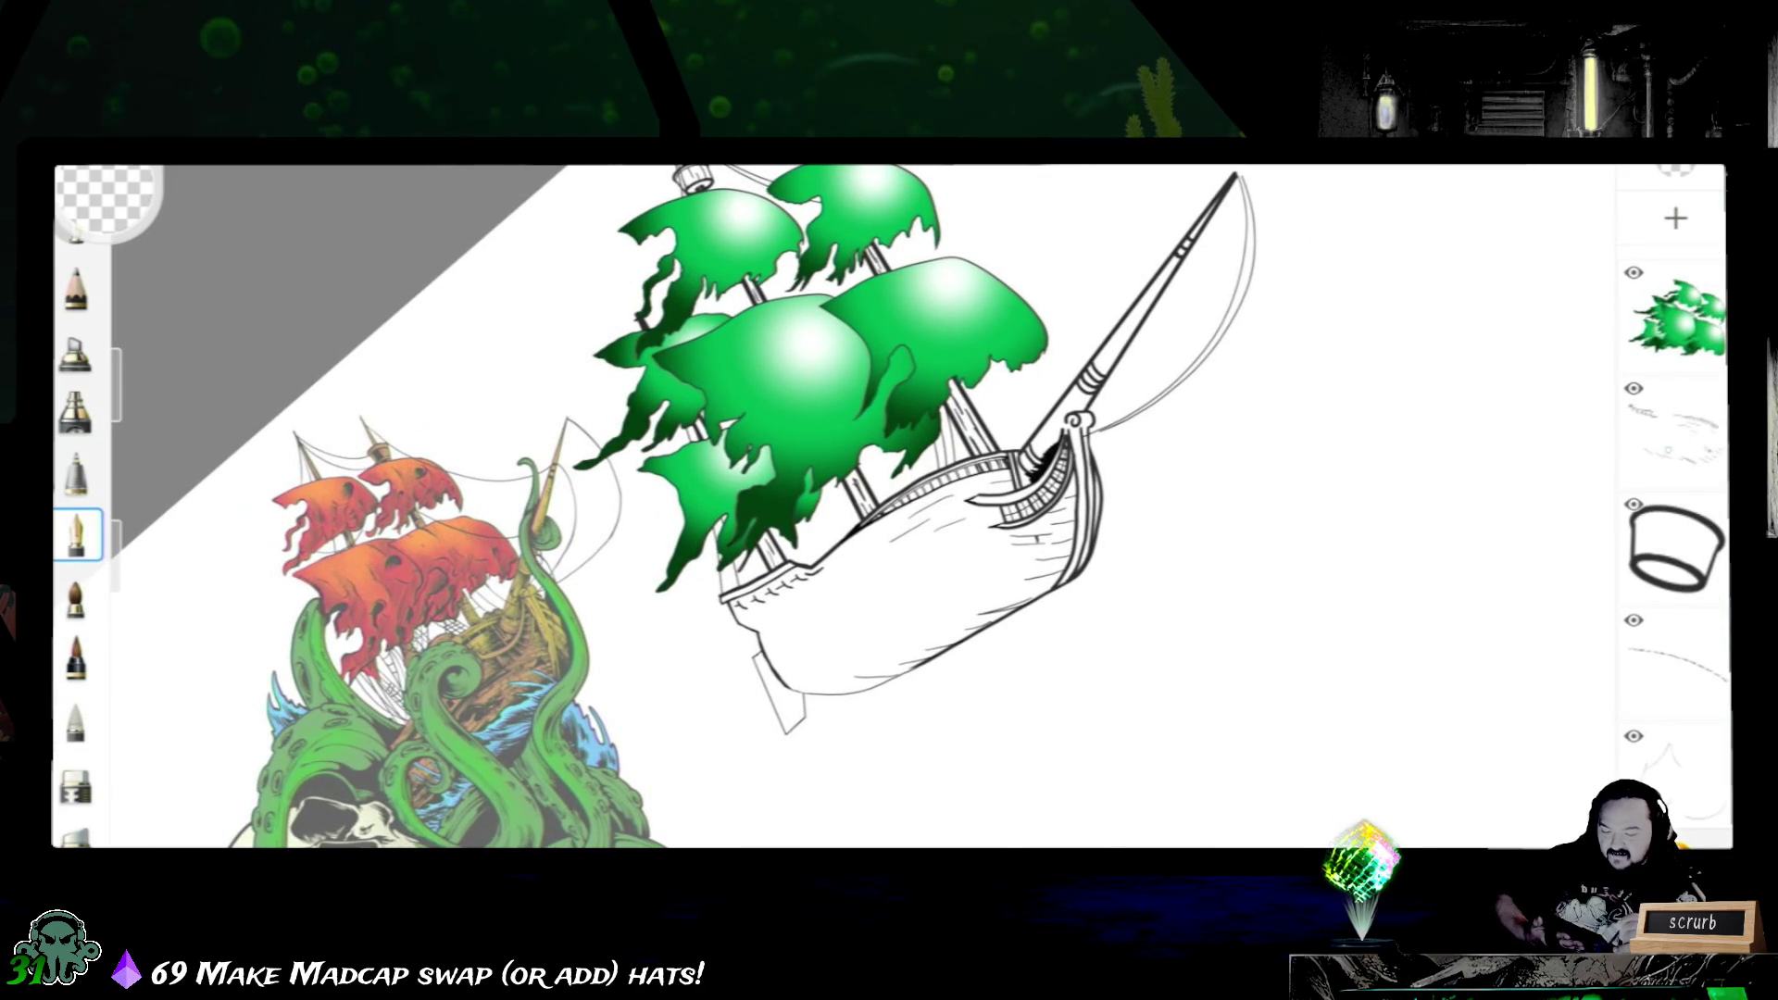
scroll(1674, 528, "down", 1)
scroll(1673, 528, "down", 2)
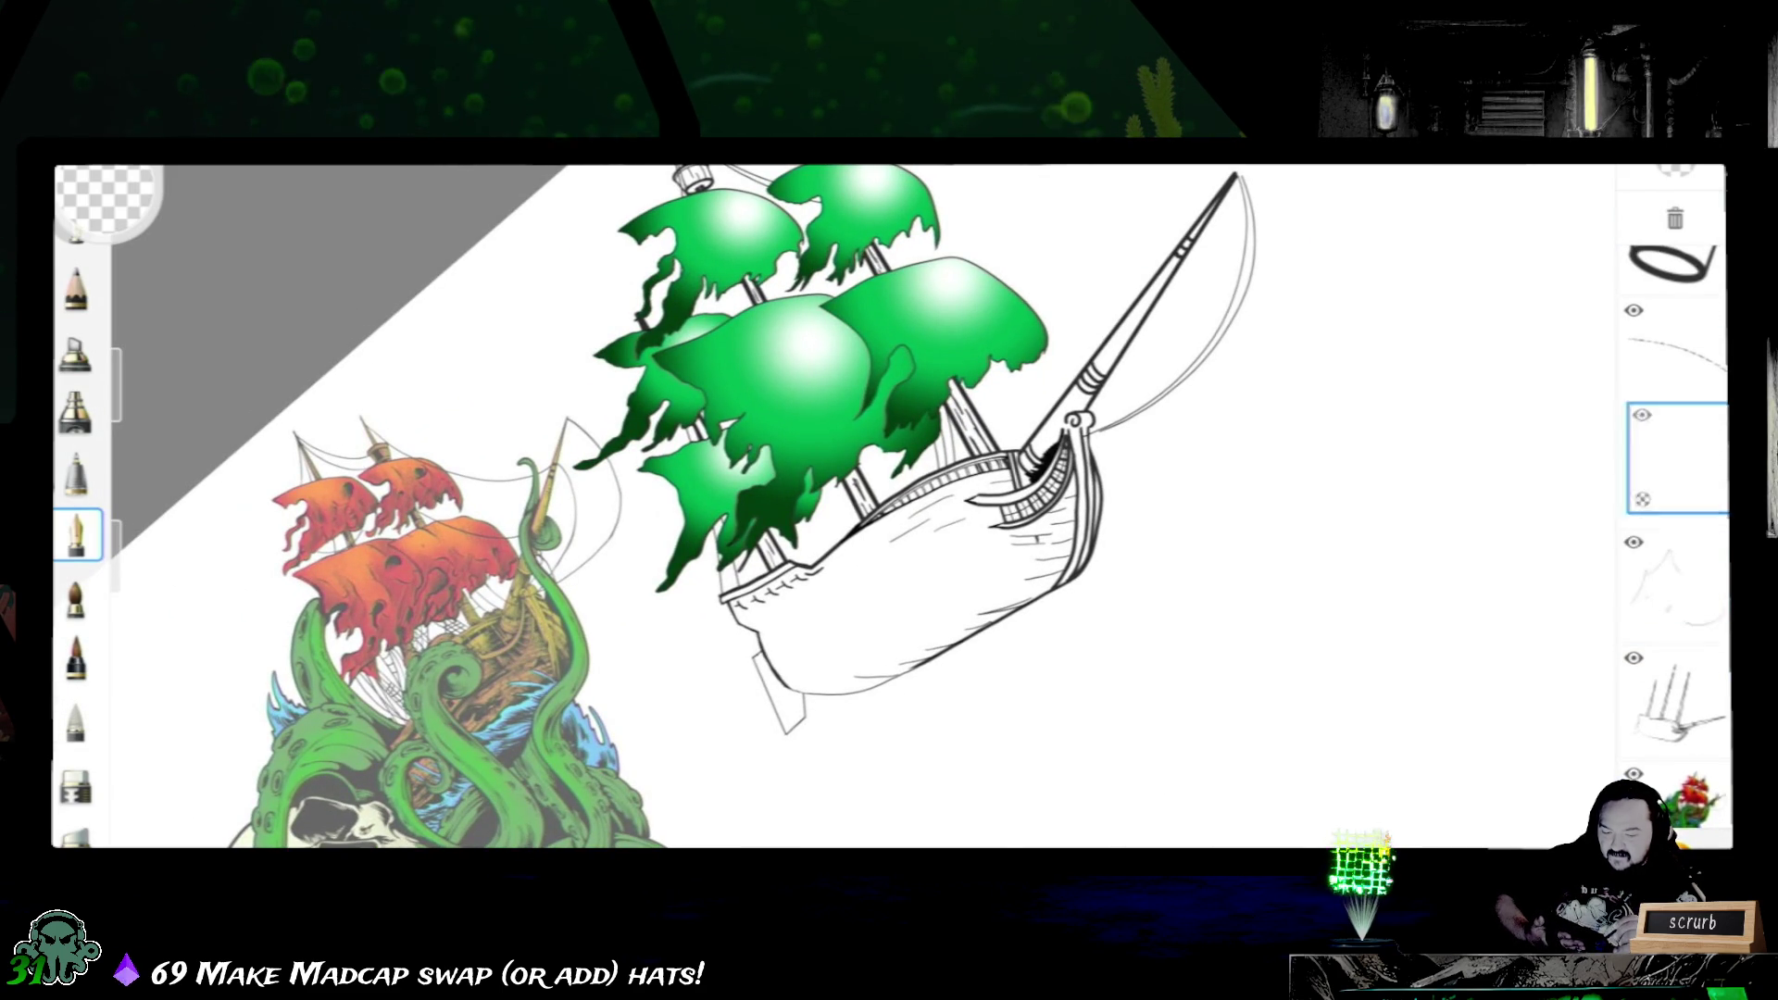
scroll(1674, 528, "up", 3)
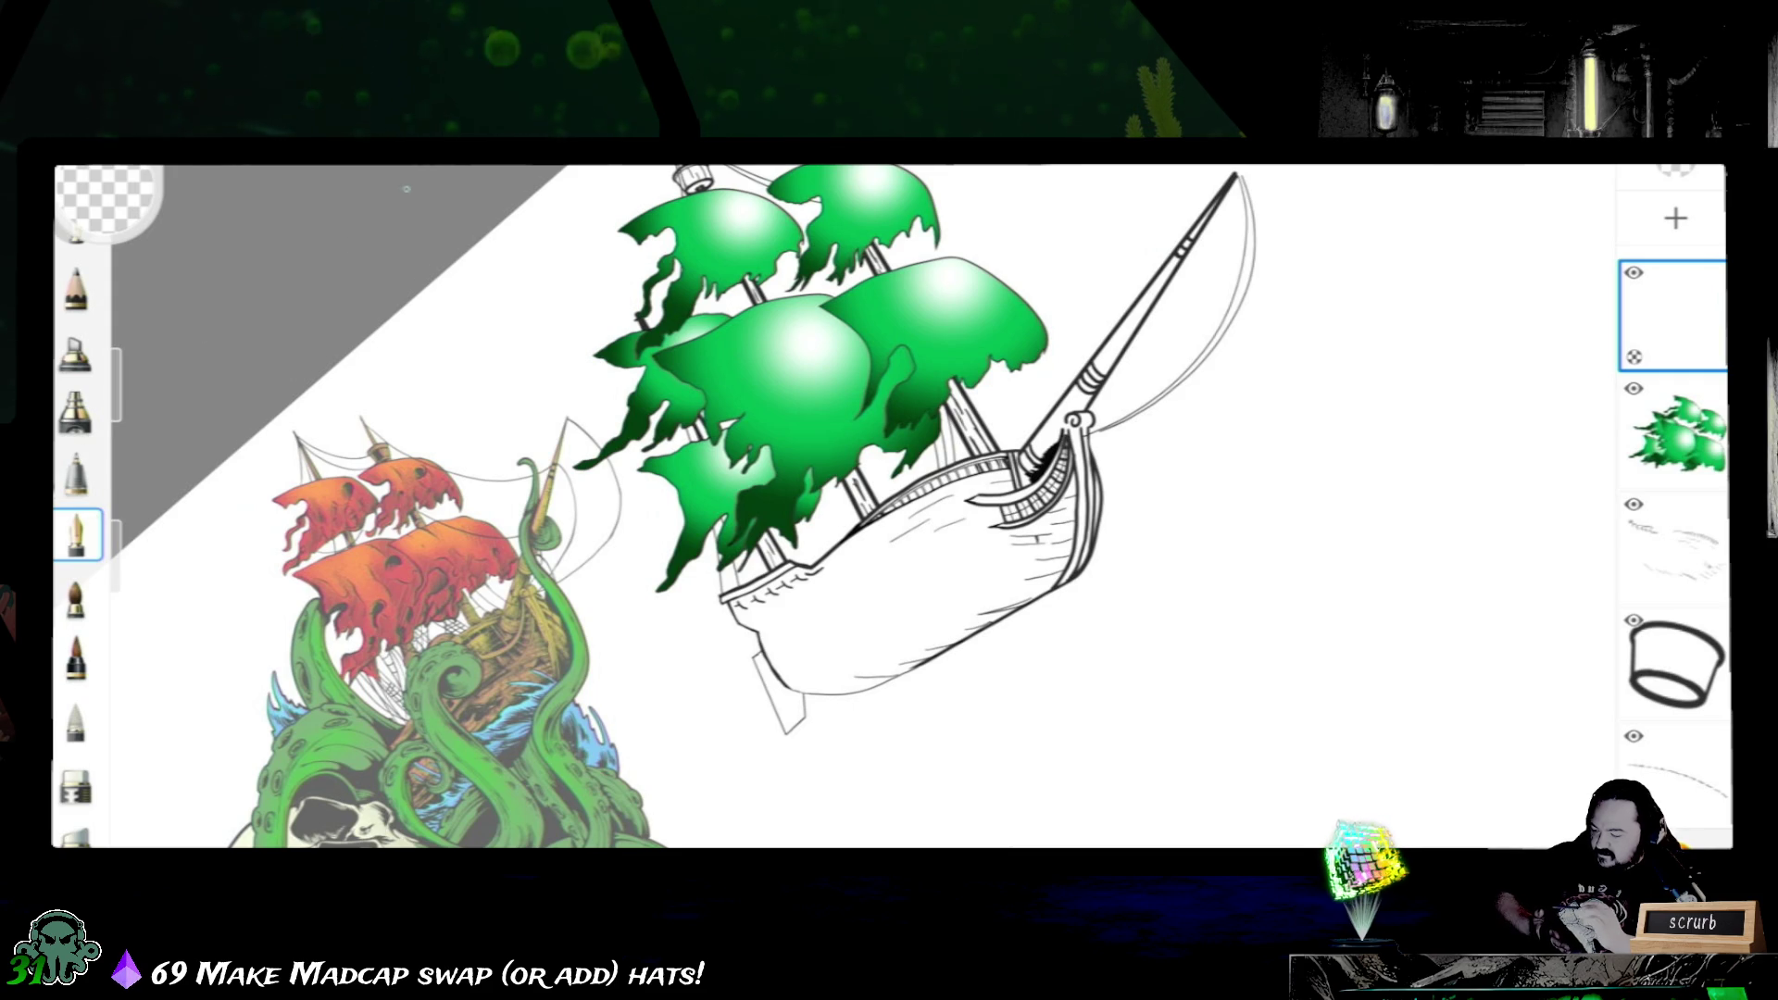
- Pick bright blue 0051FF and draw a wavy waterline across the hull
left_click(108, 194)
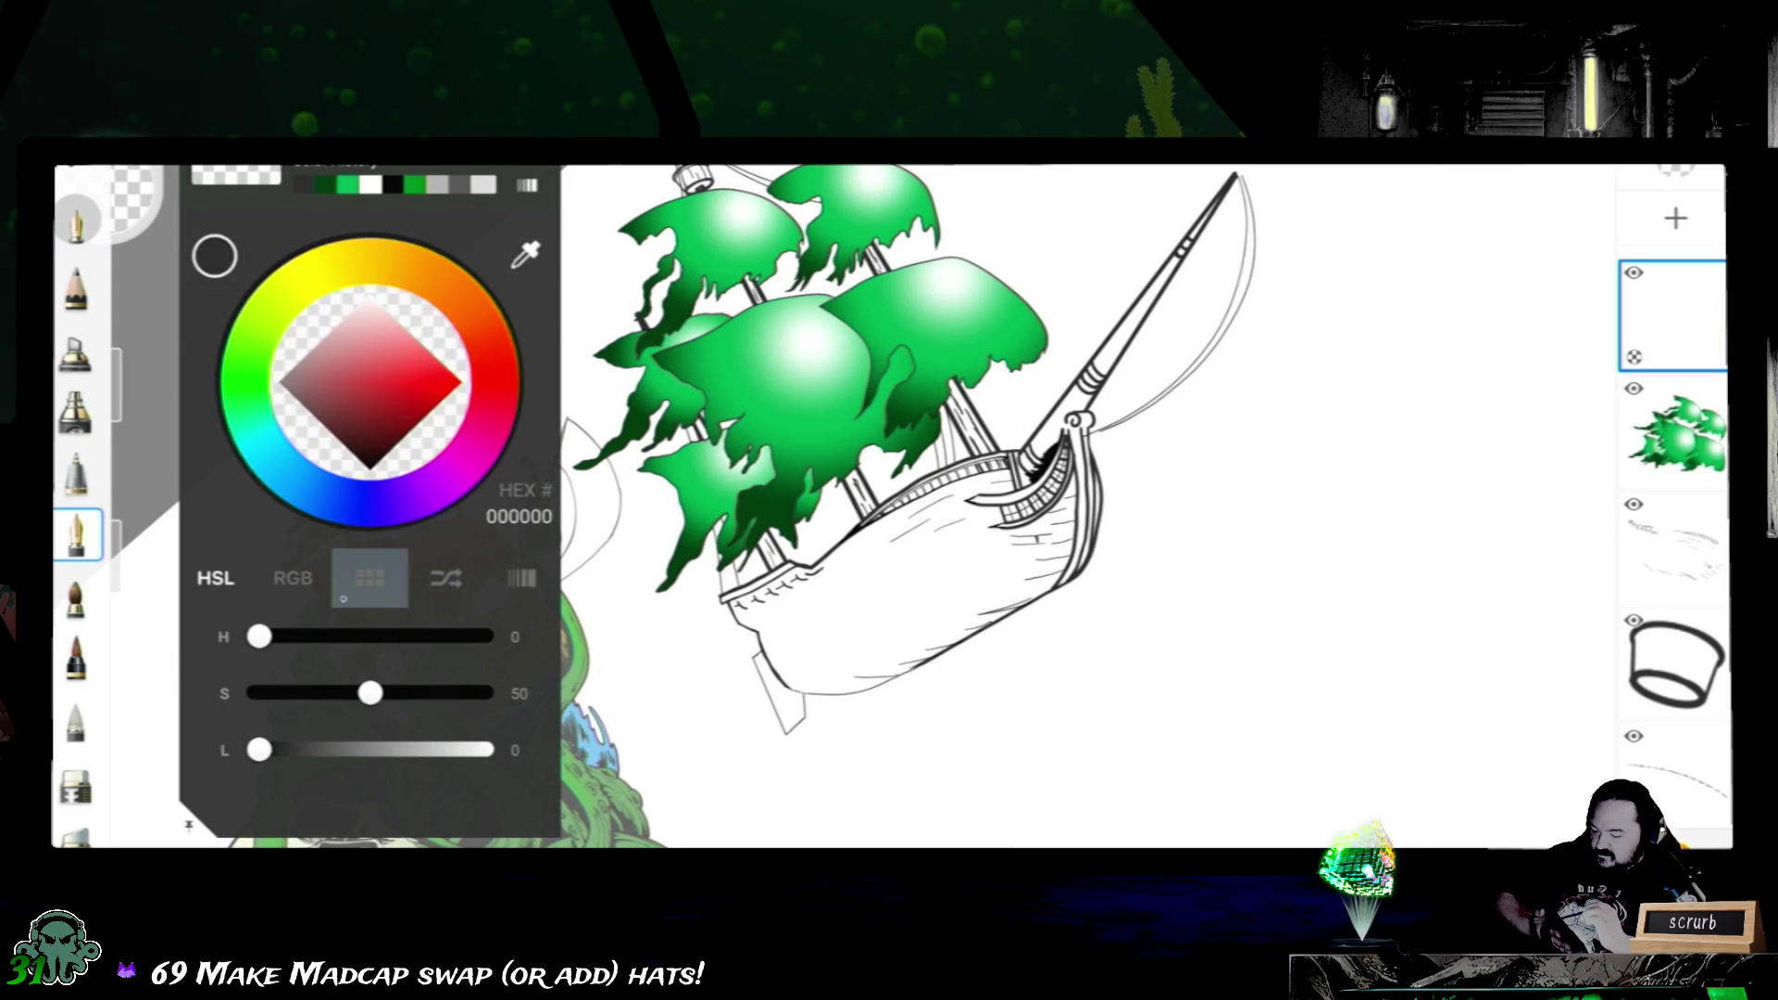
left_click(336, 497)
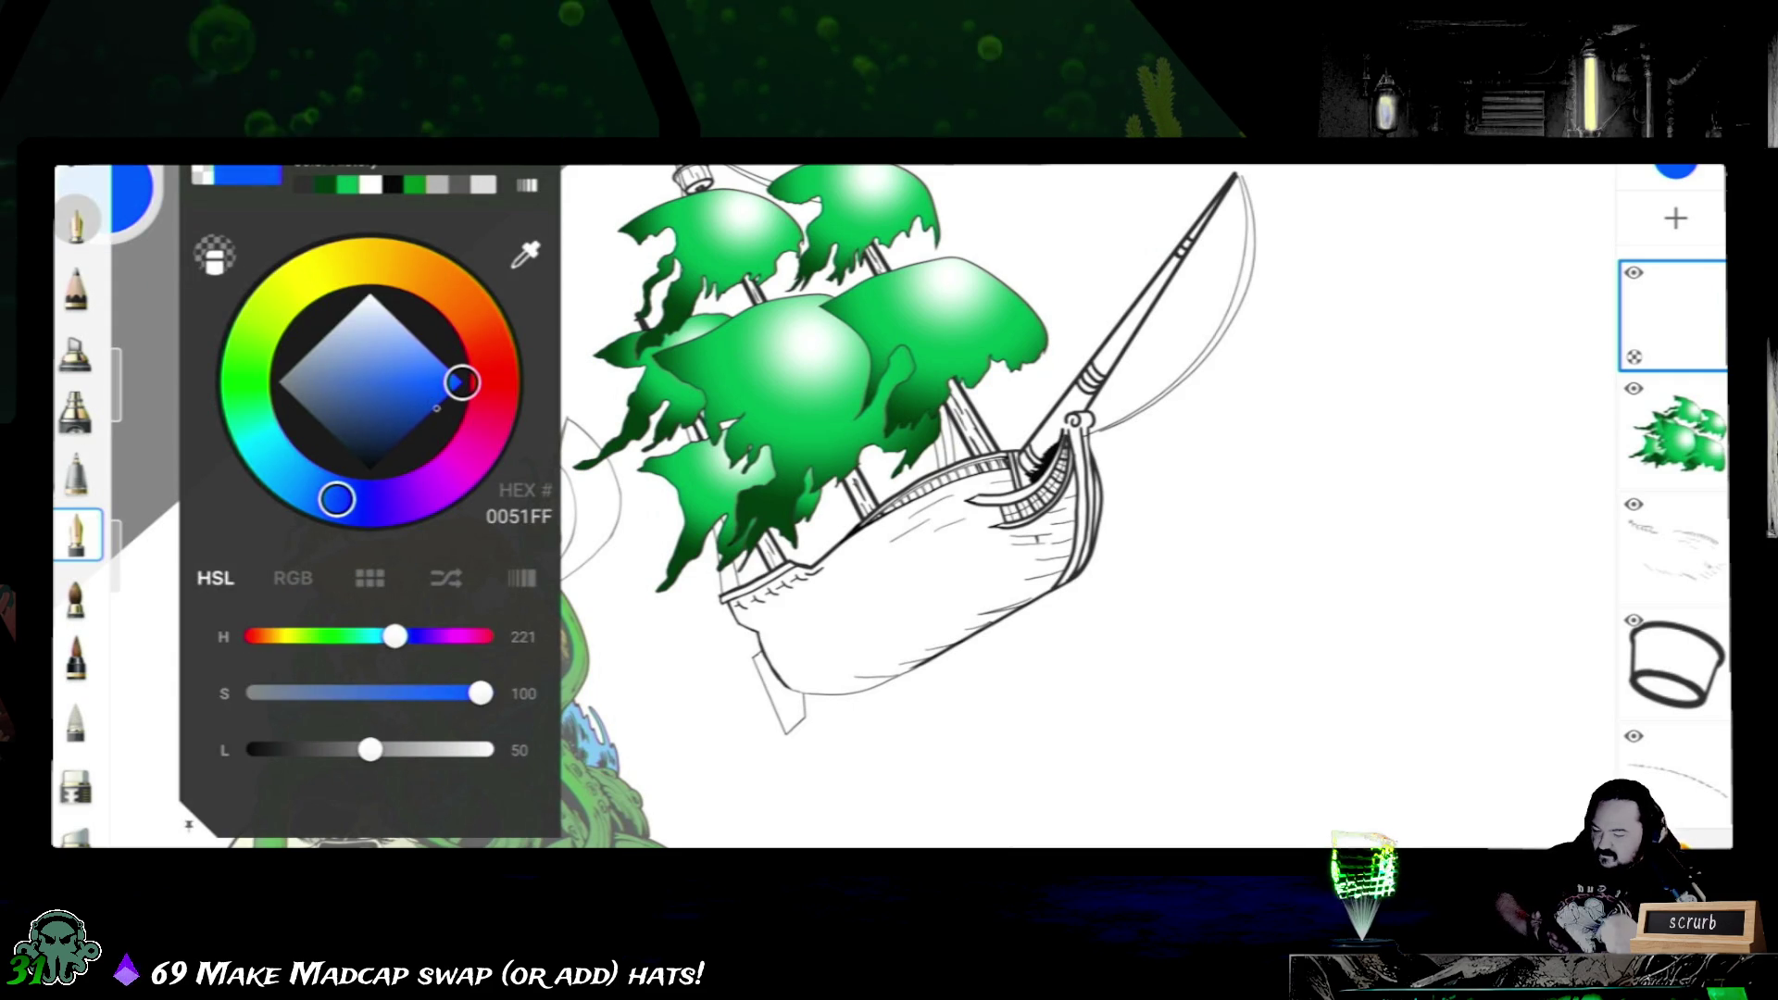
left_click(108, 195)
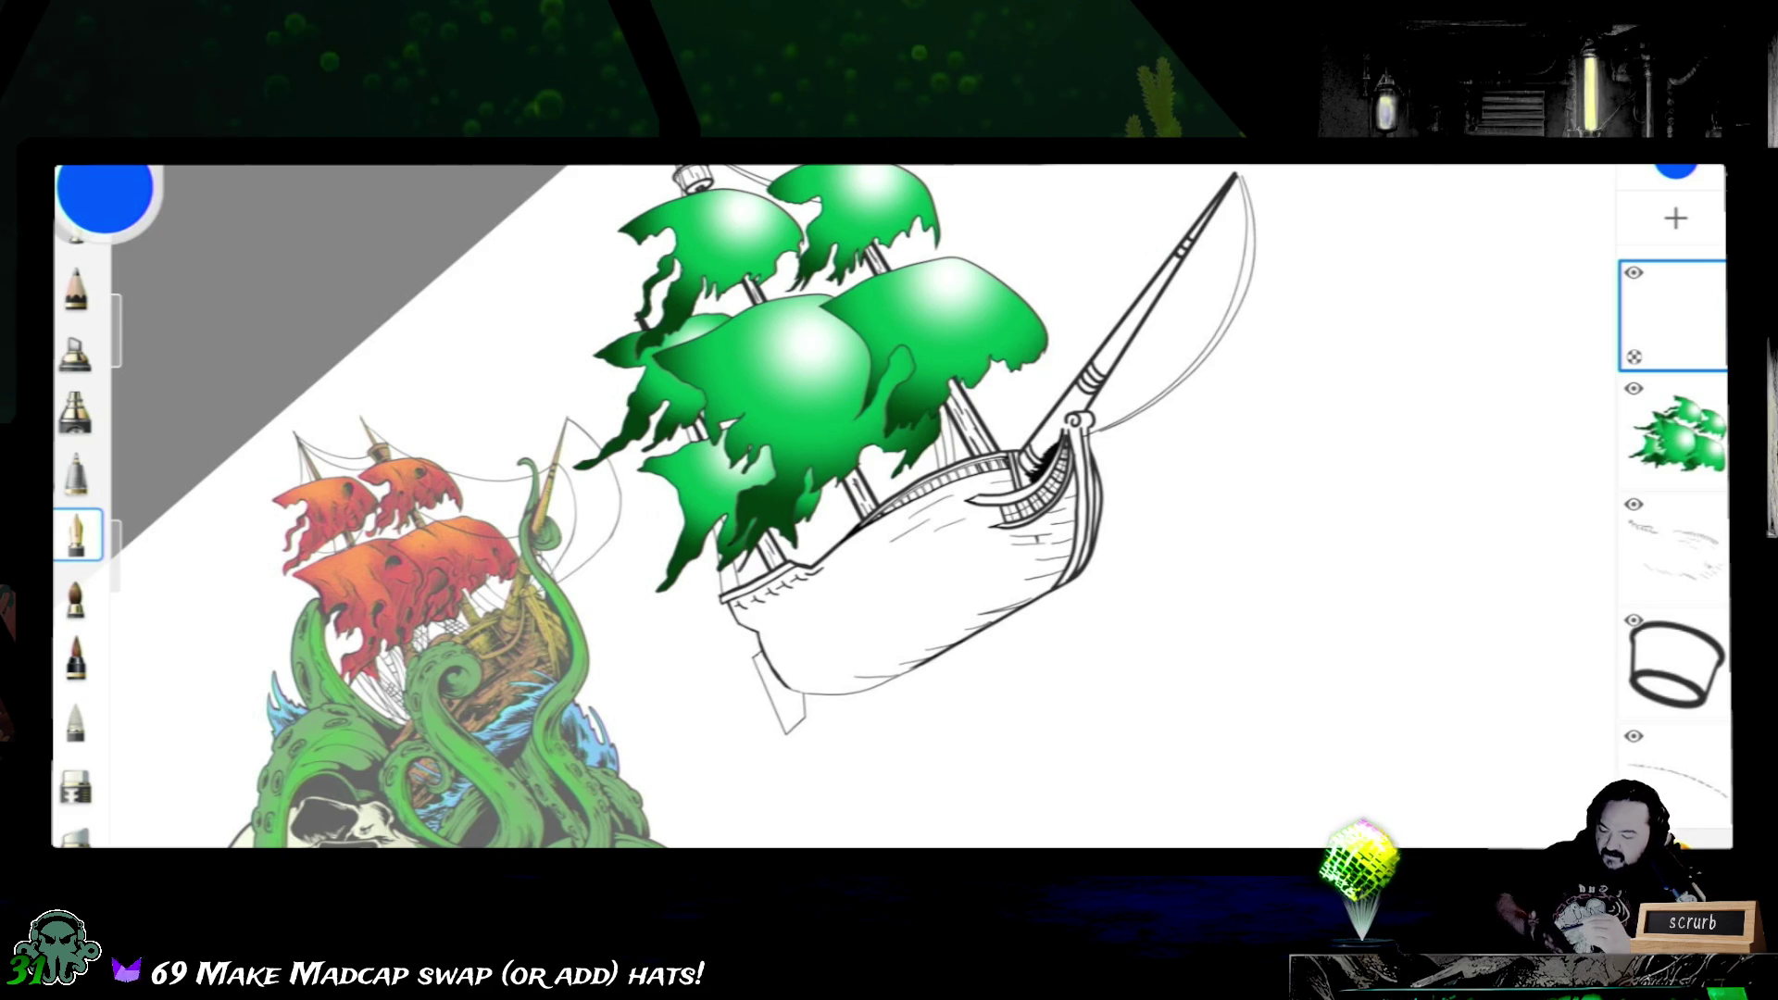
mouse_move(787, 619)
left_mouse_down()
mouse_move(1152, 546)
mouse_move(1431, 519)
left_mouse_up()
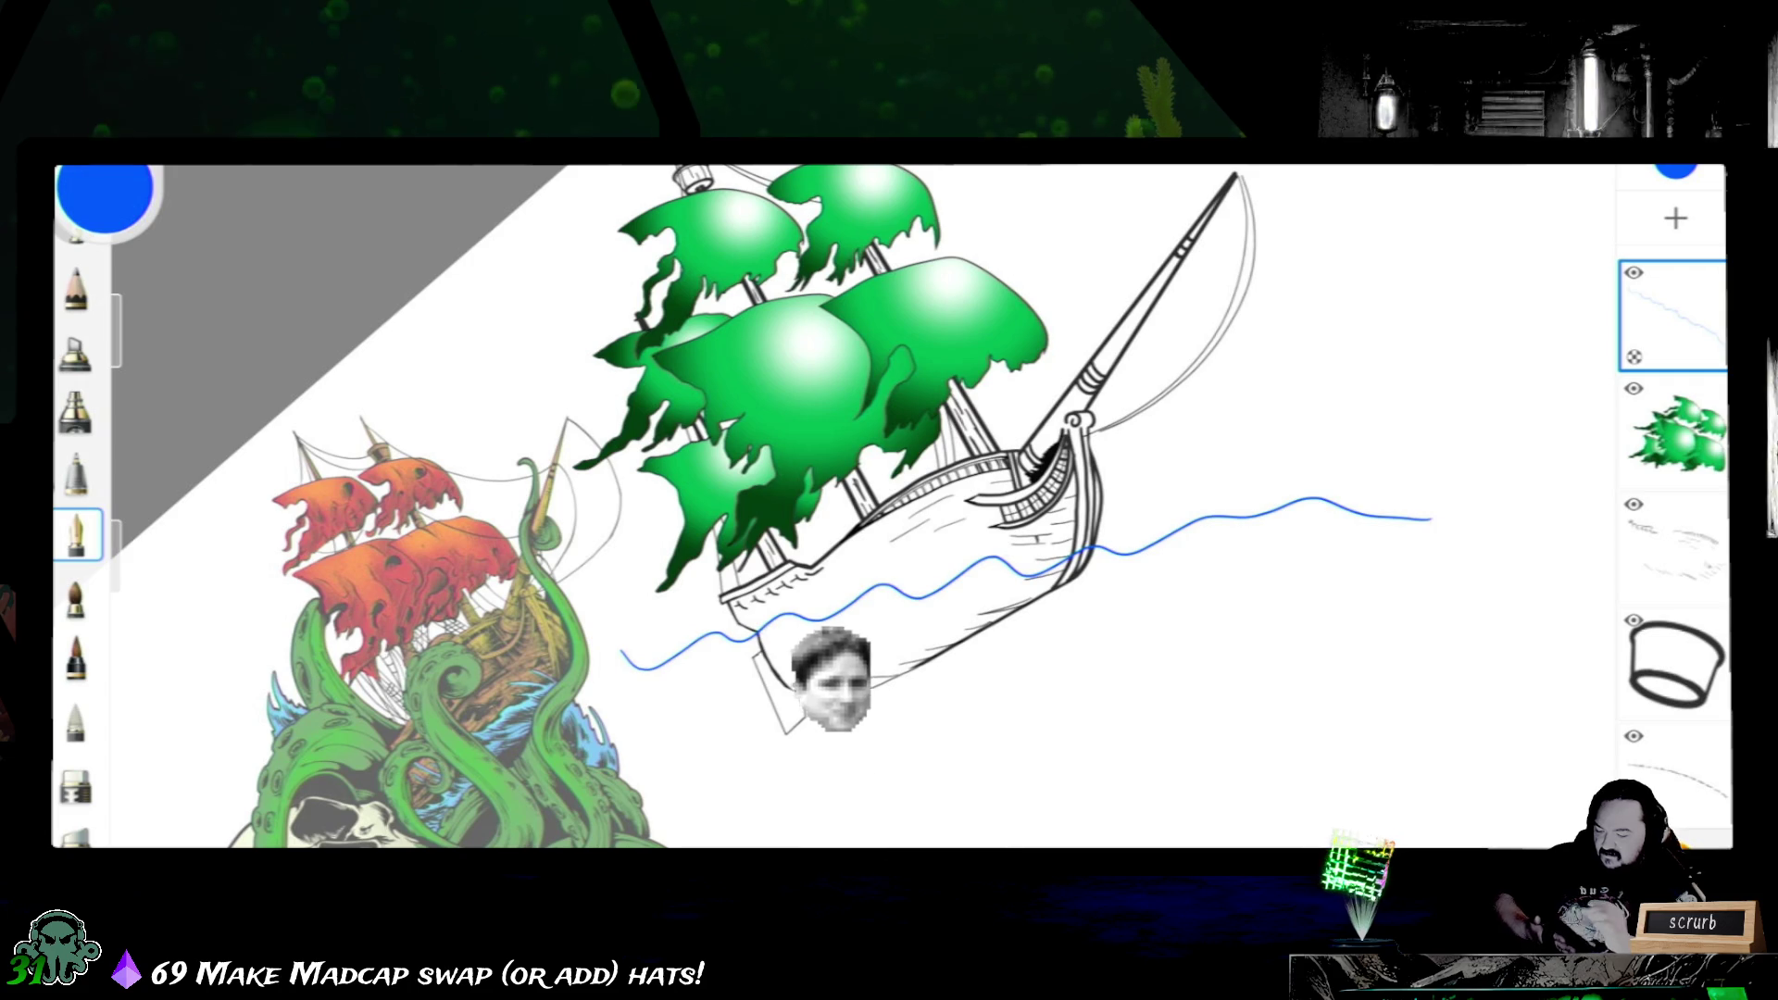
- Undo the wave stroke and redraw the blue wavy waterline across the hull
key("ctrl+z")
mouse_move(608, 636)
left_mouse_down()
mouse_move(778, 612)
mouse_move(1144, 503)
mouse_move(1373, 483)
left_mouse_up()
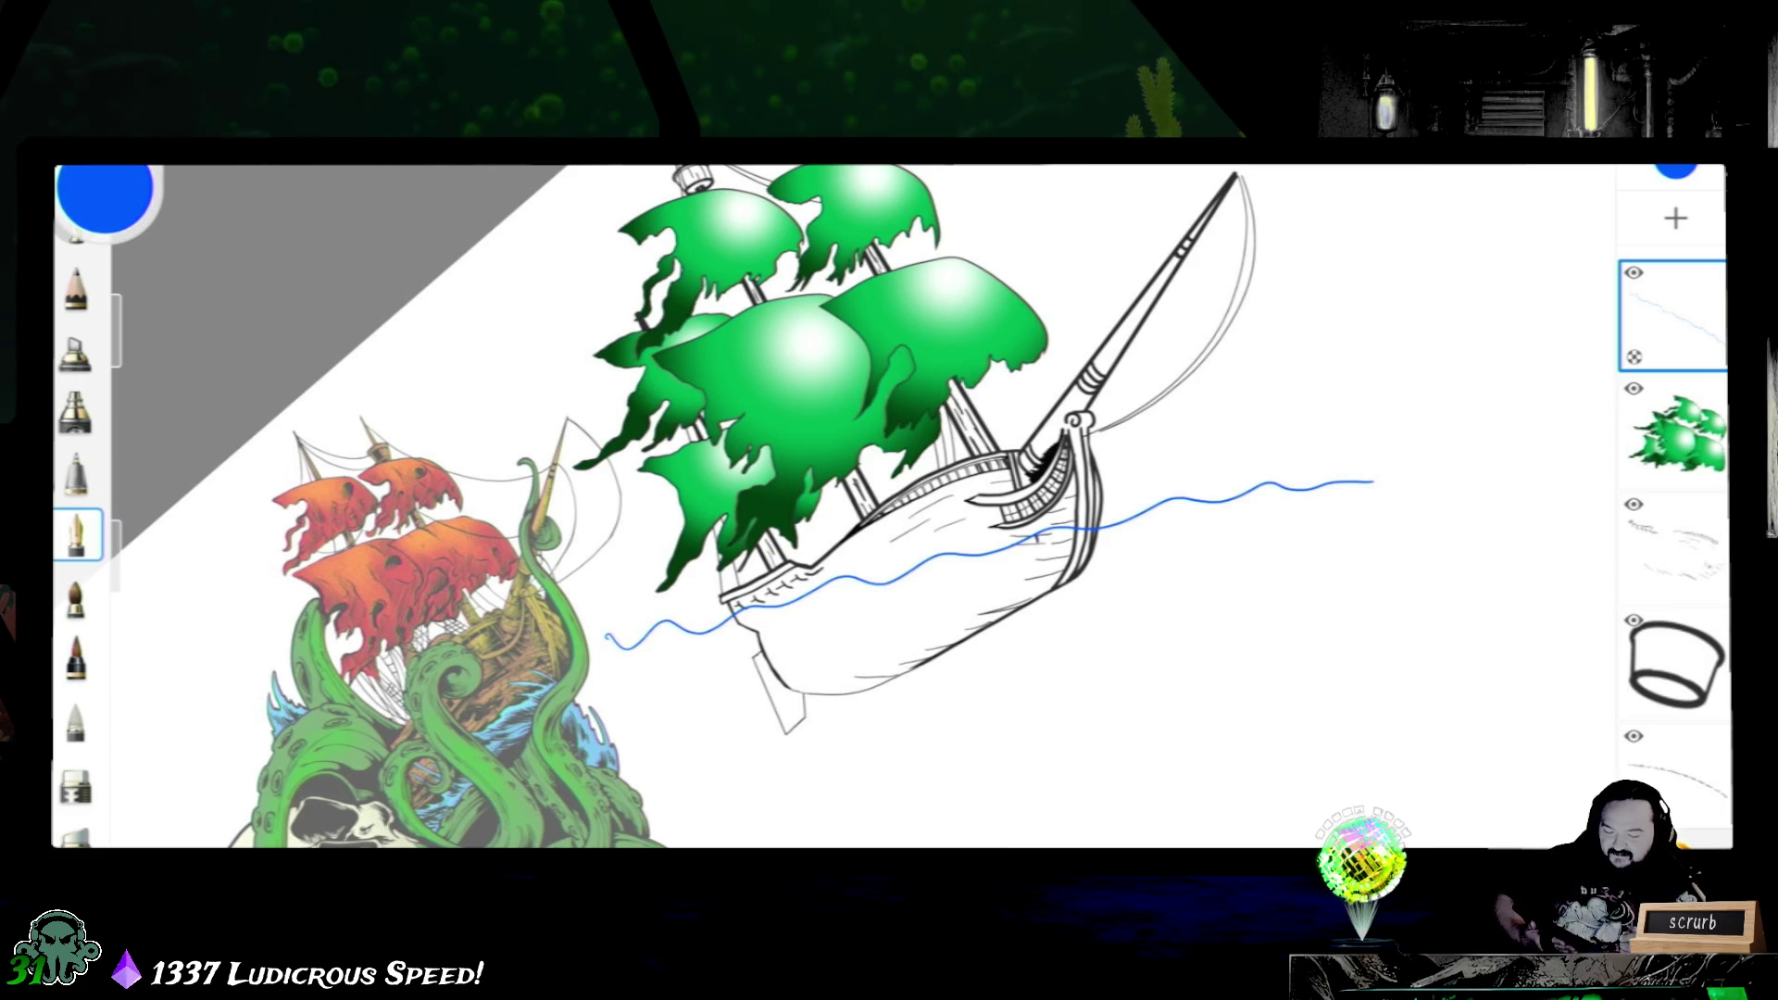
scroll(1675, 528, "down", 2)
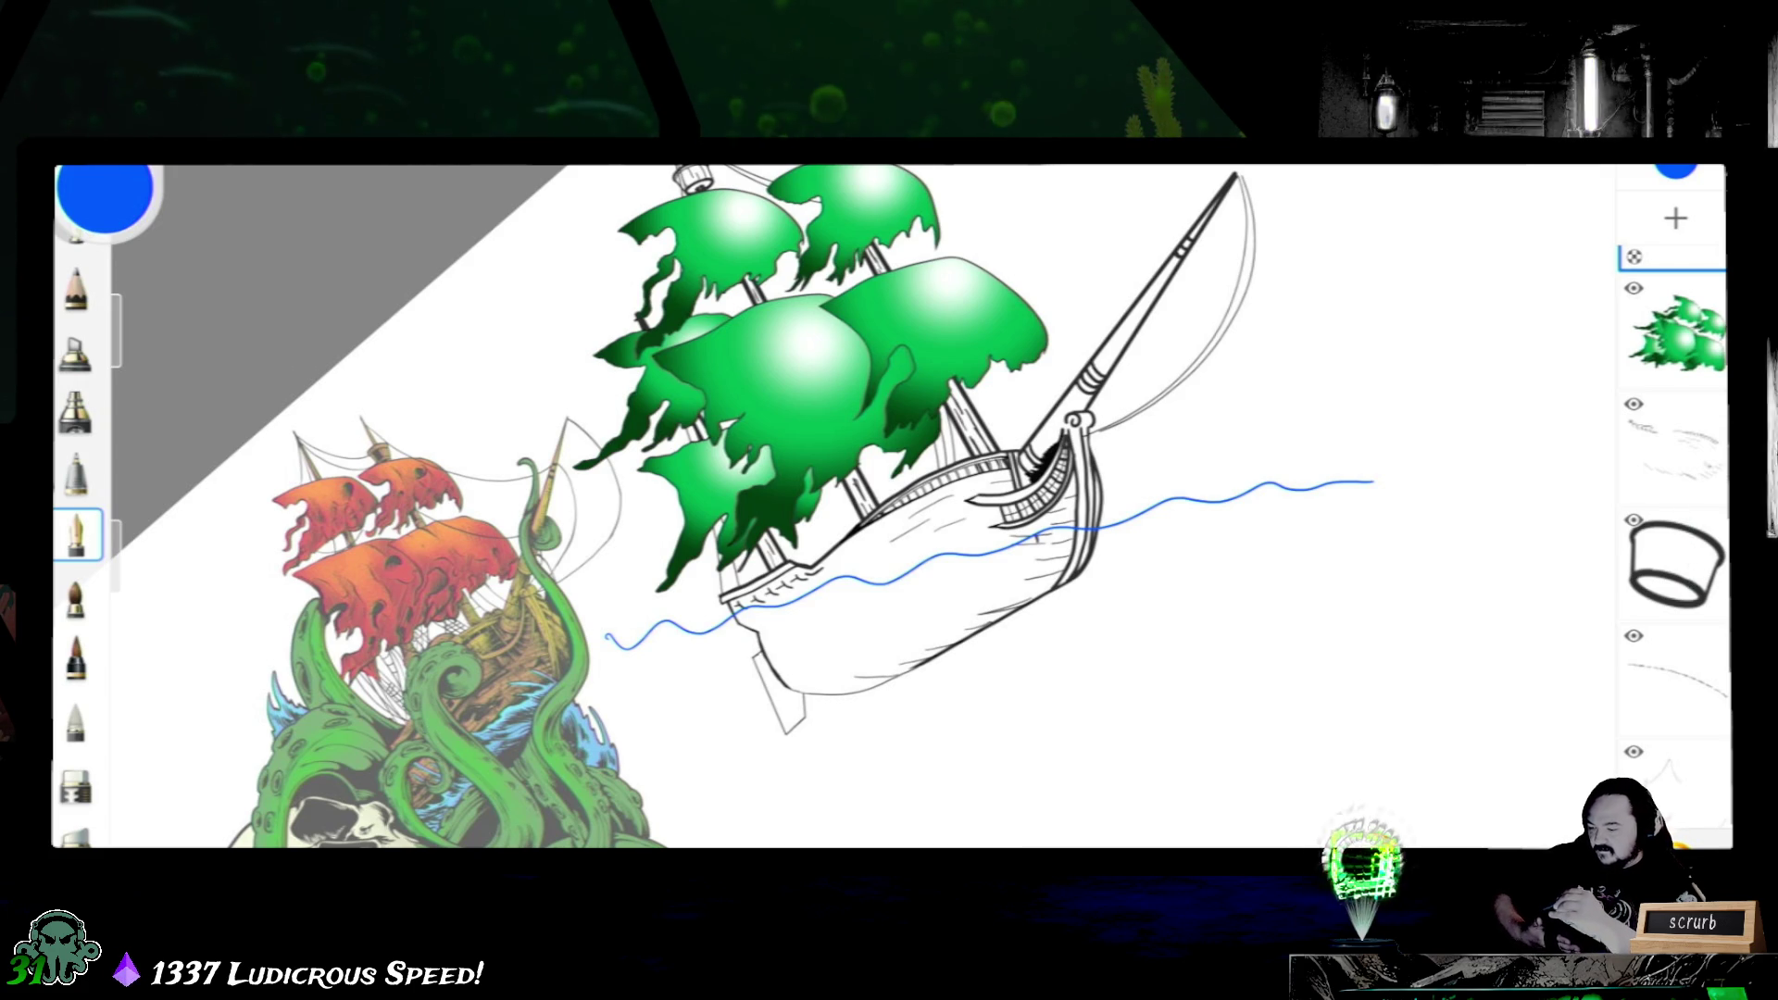
- Save the current sketch, switch the colour to green and select the masts layer
left_click(320, 174)
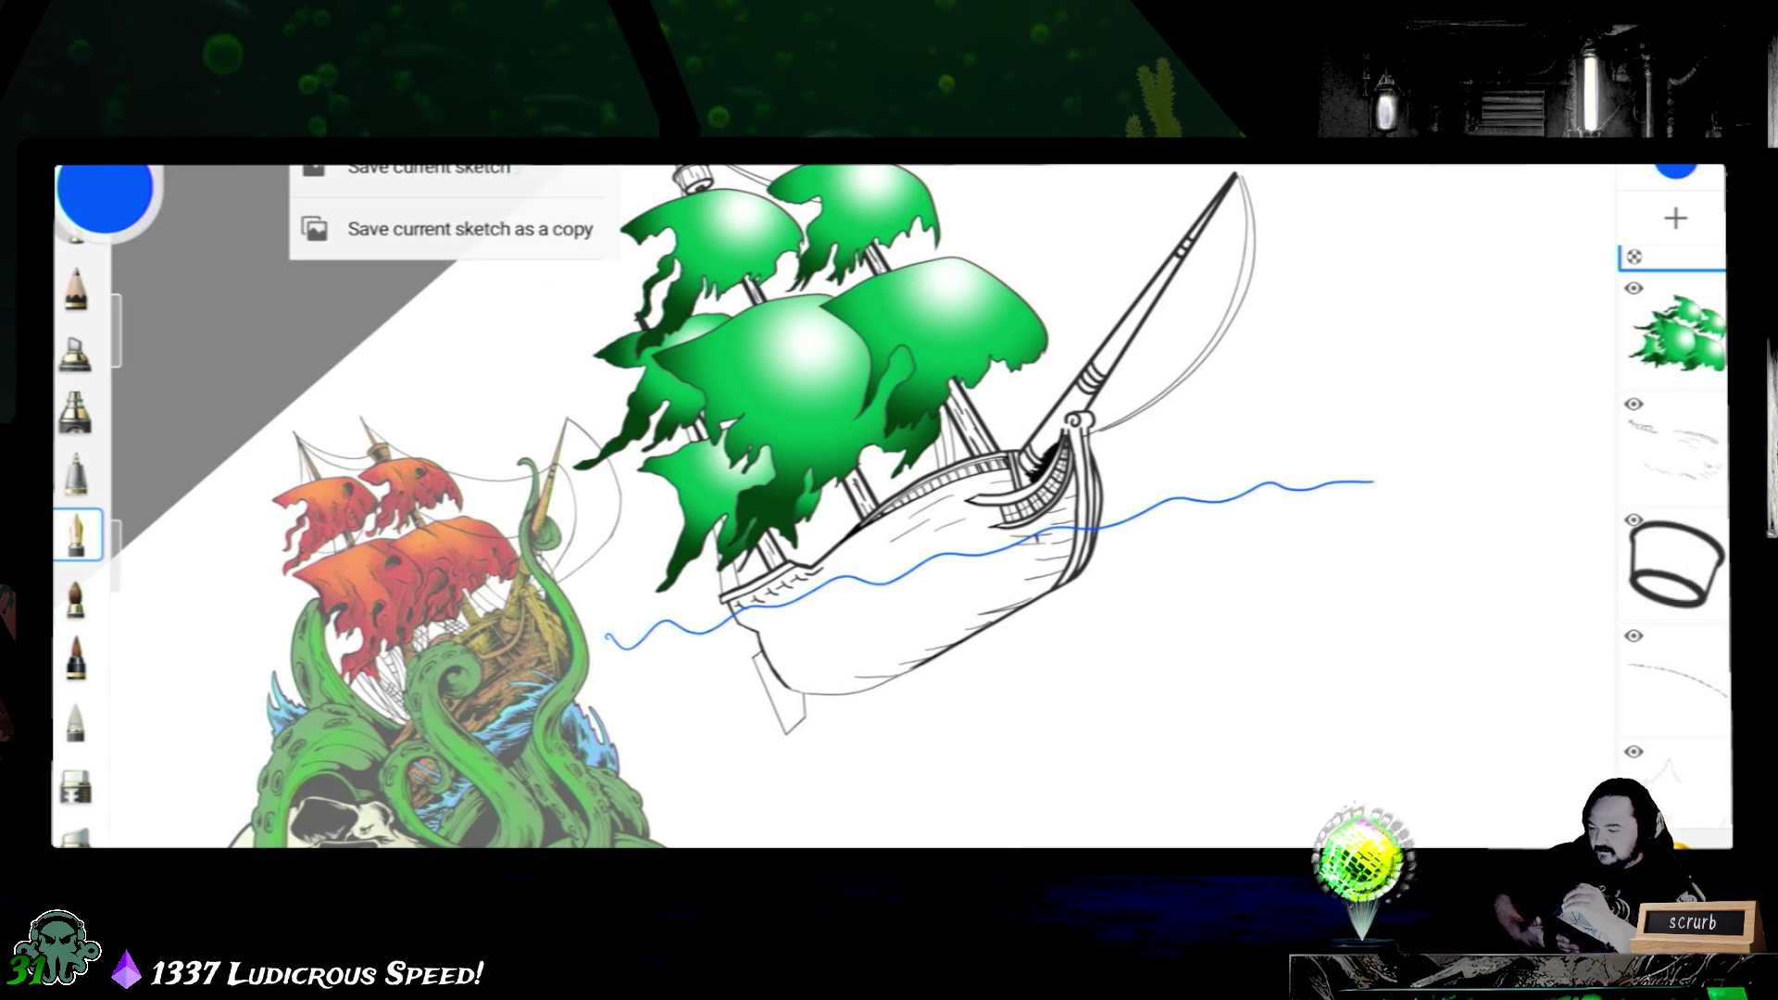
left_click(428, 166)
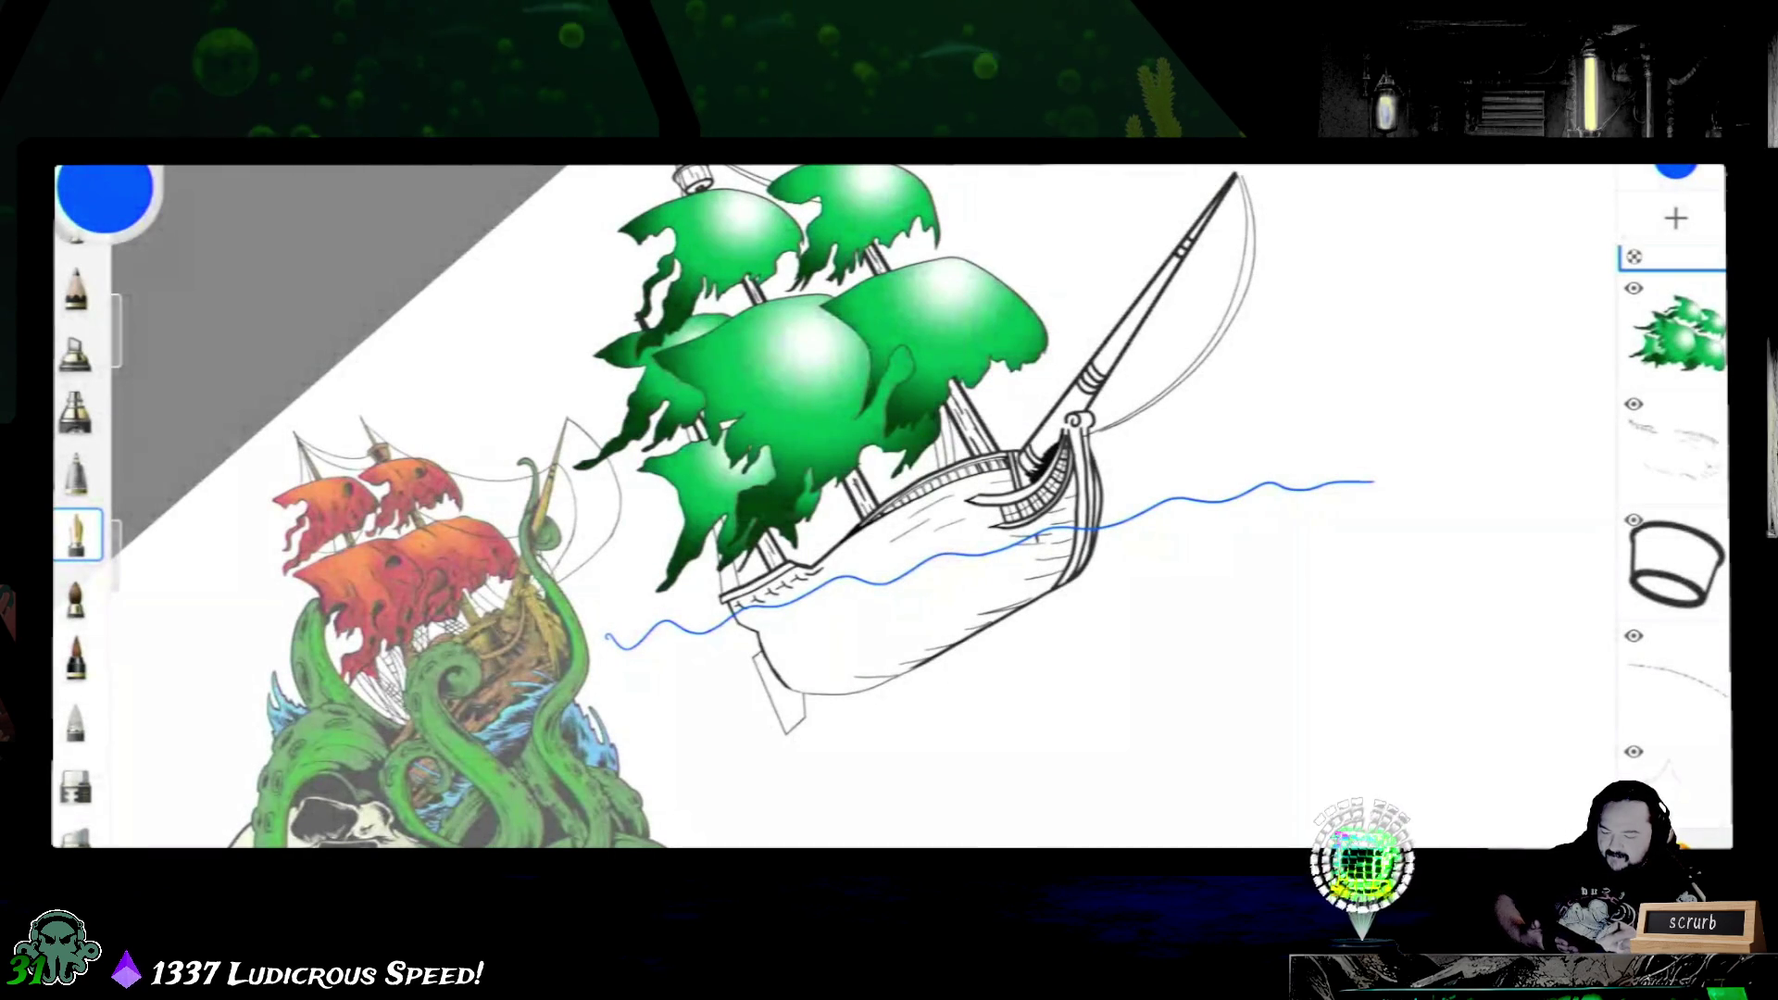
scroll(1673, 528, "down", 3)
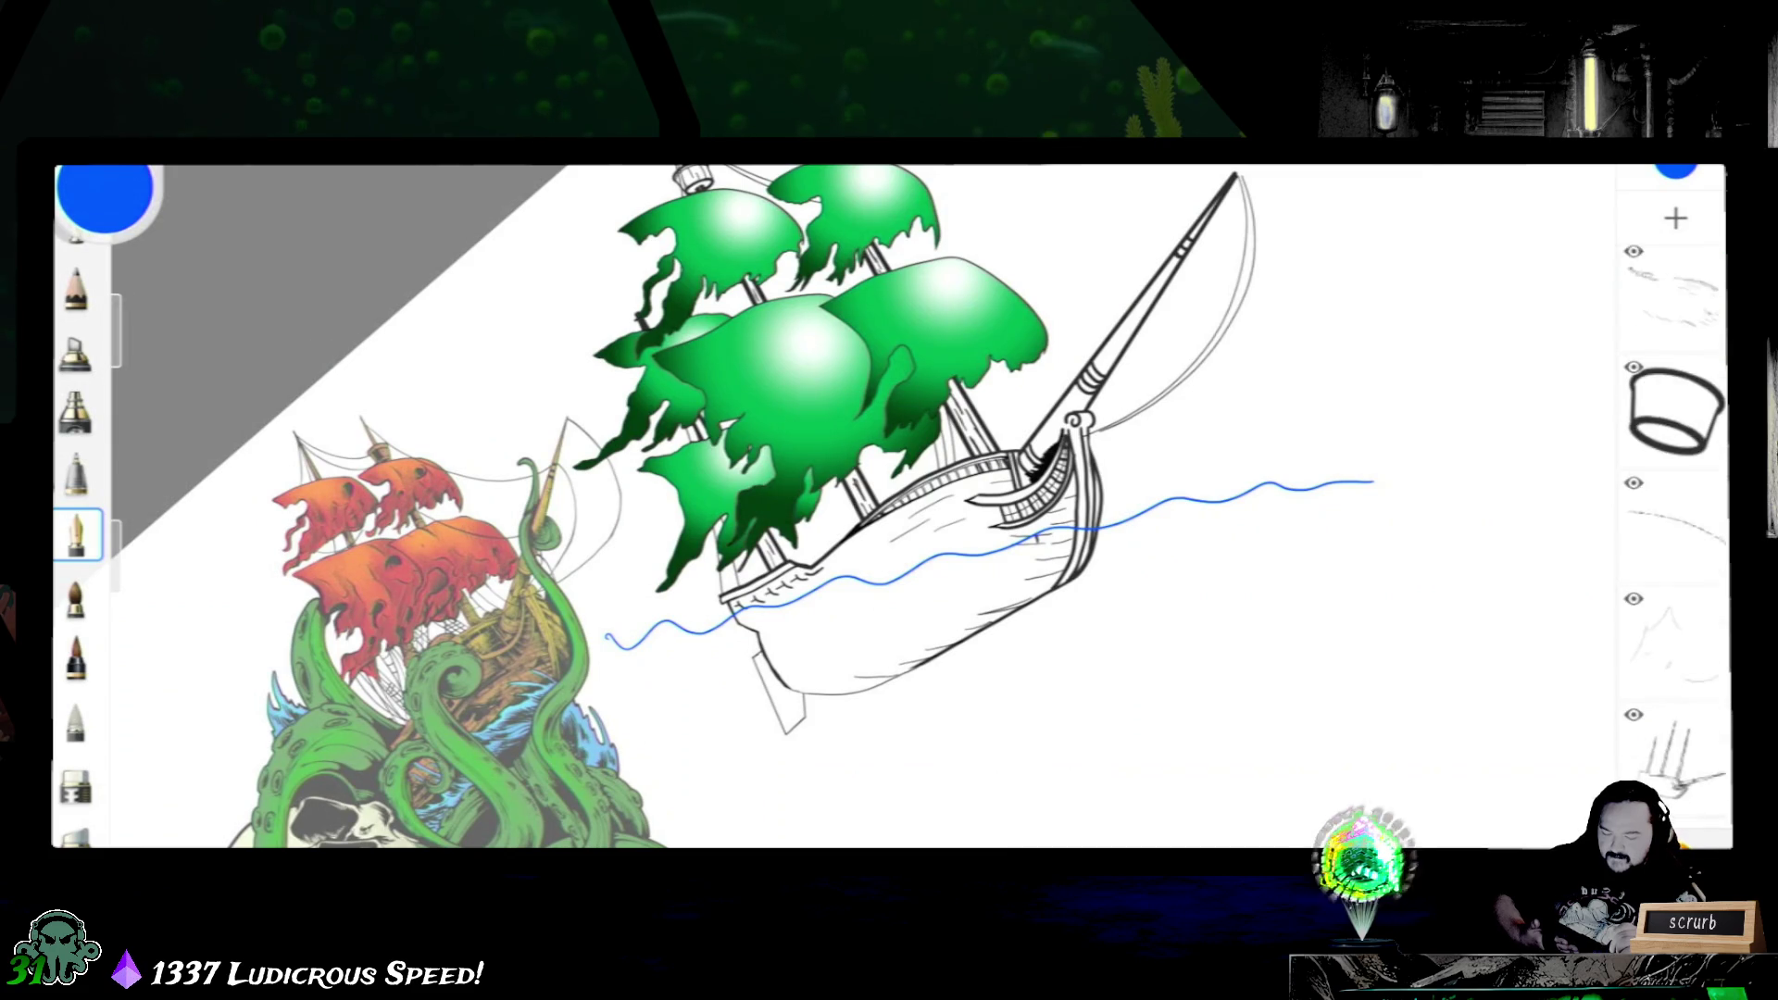
scroll(1675, 528, "up", 1)
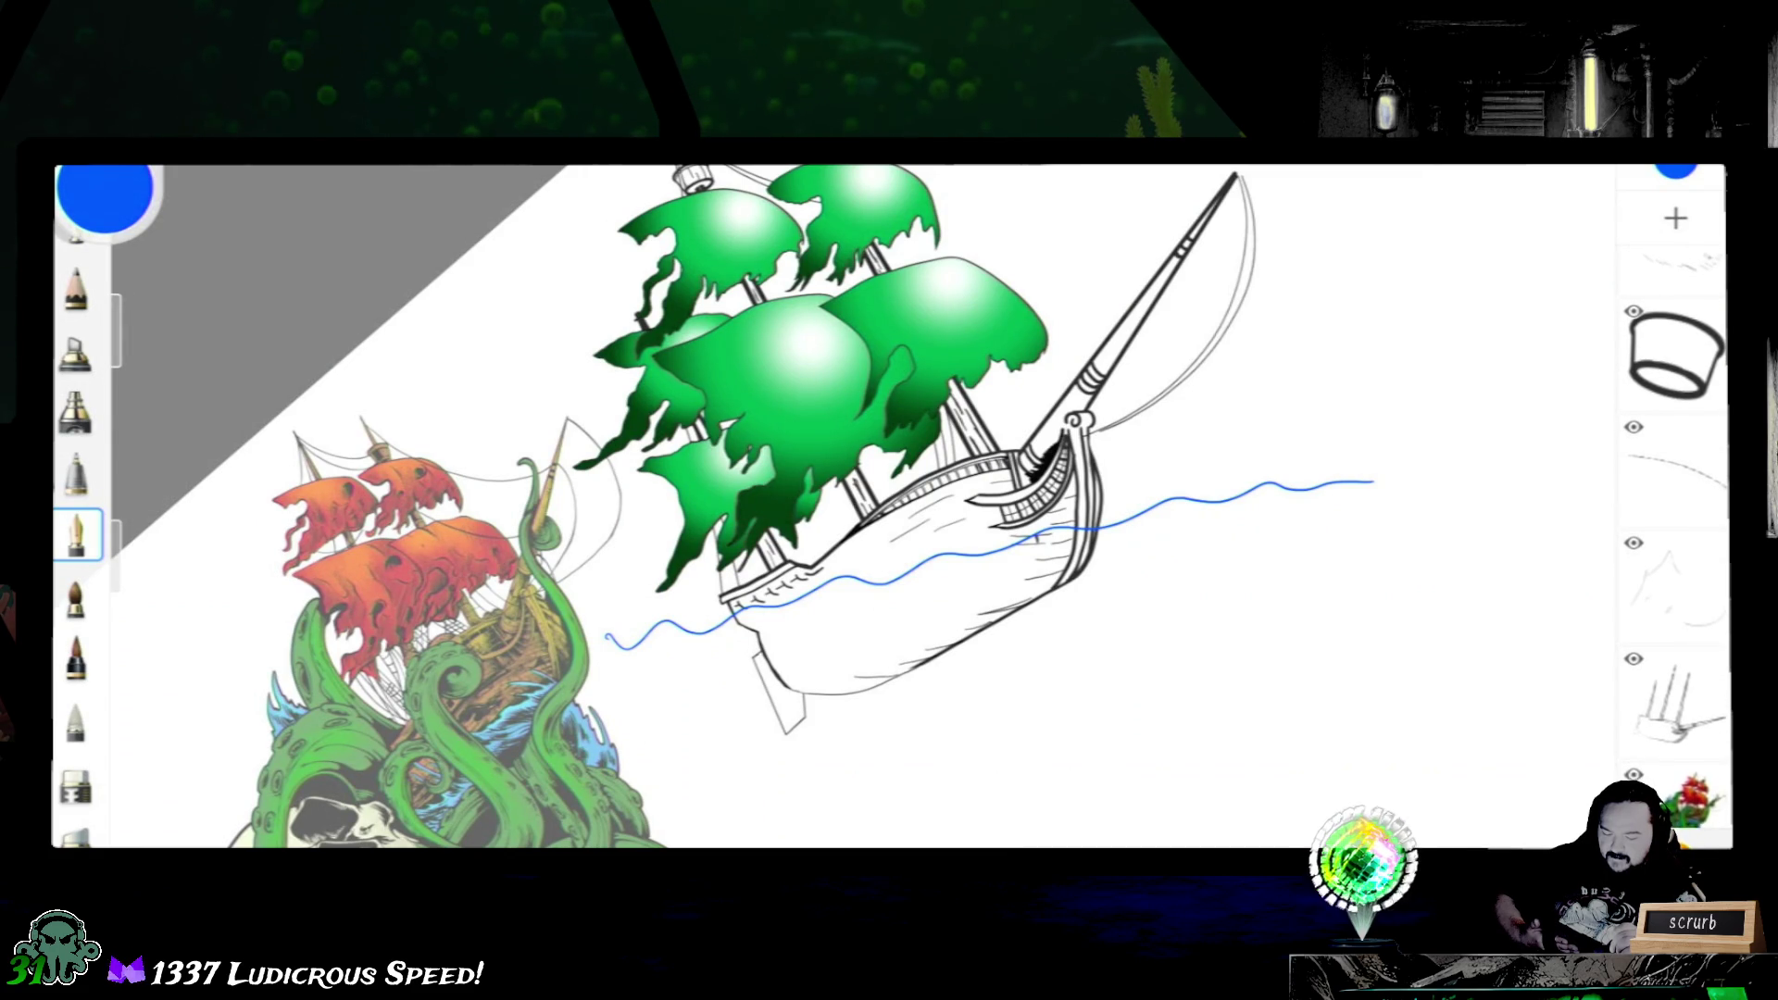
scroll(1675, 528, "down", 1)
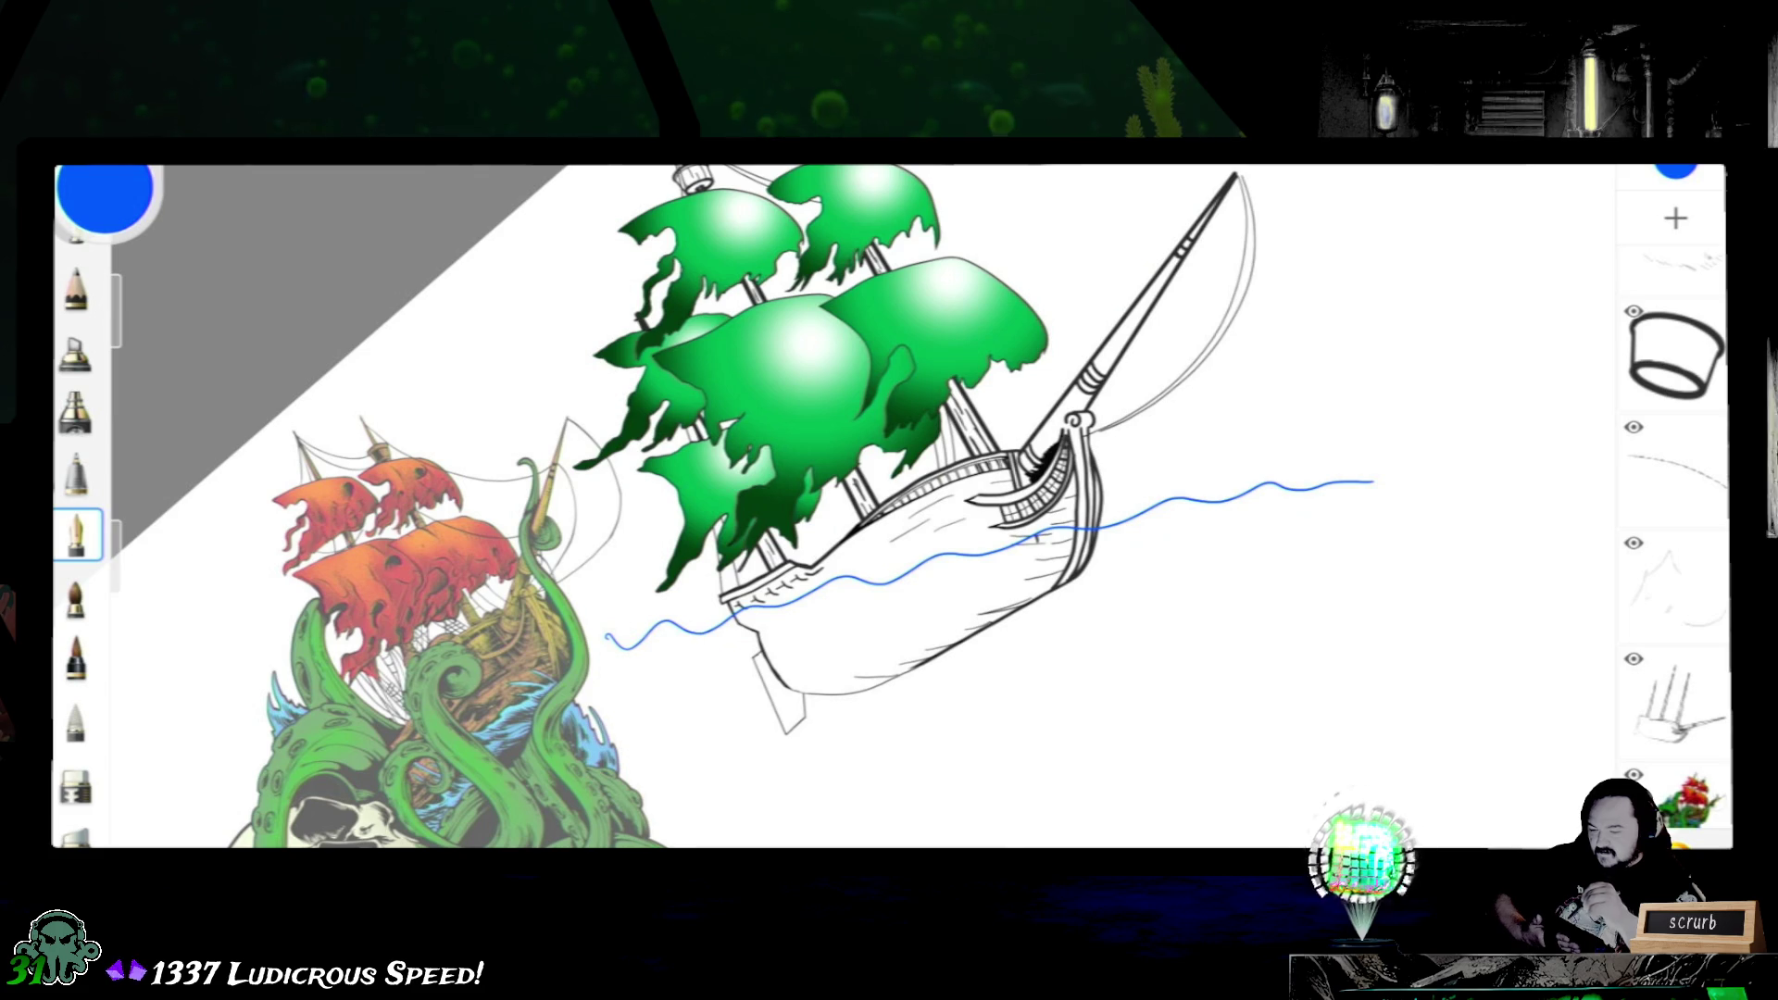
left_click(880, 188)
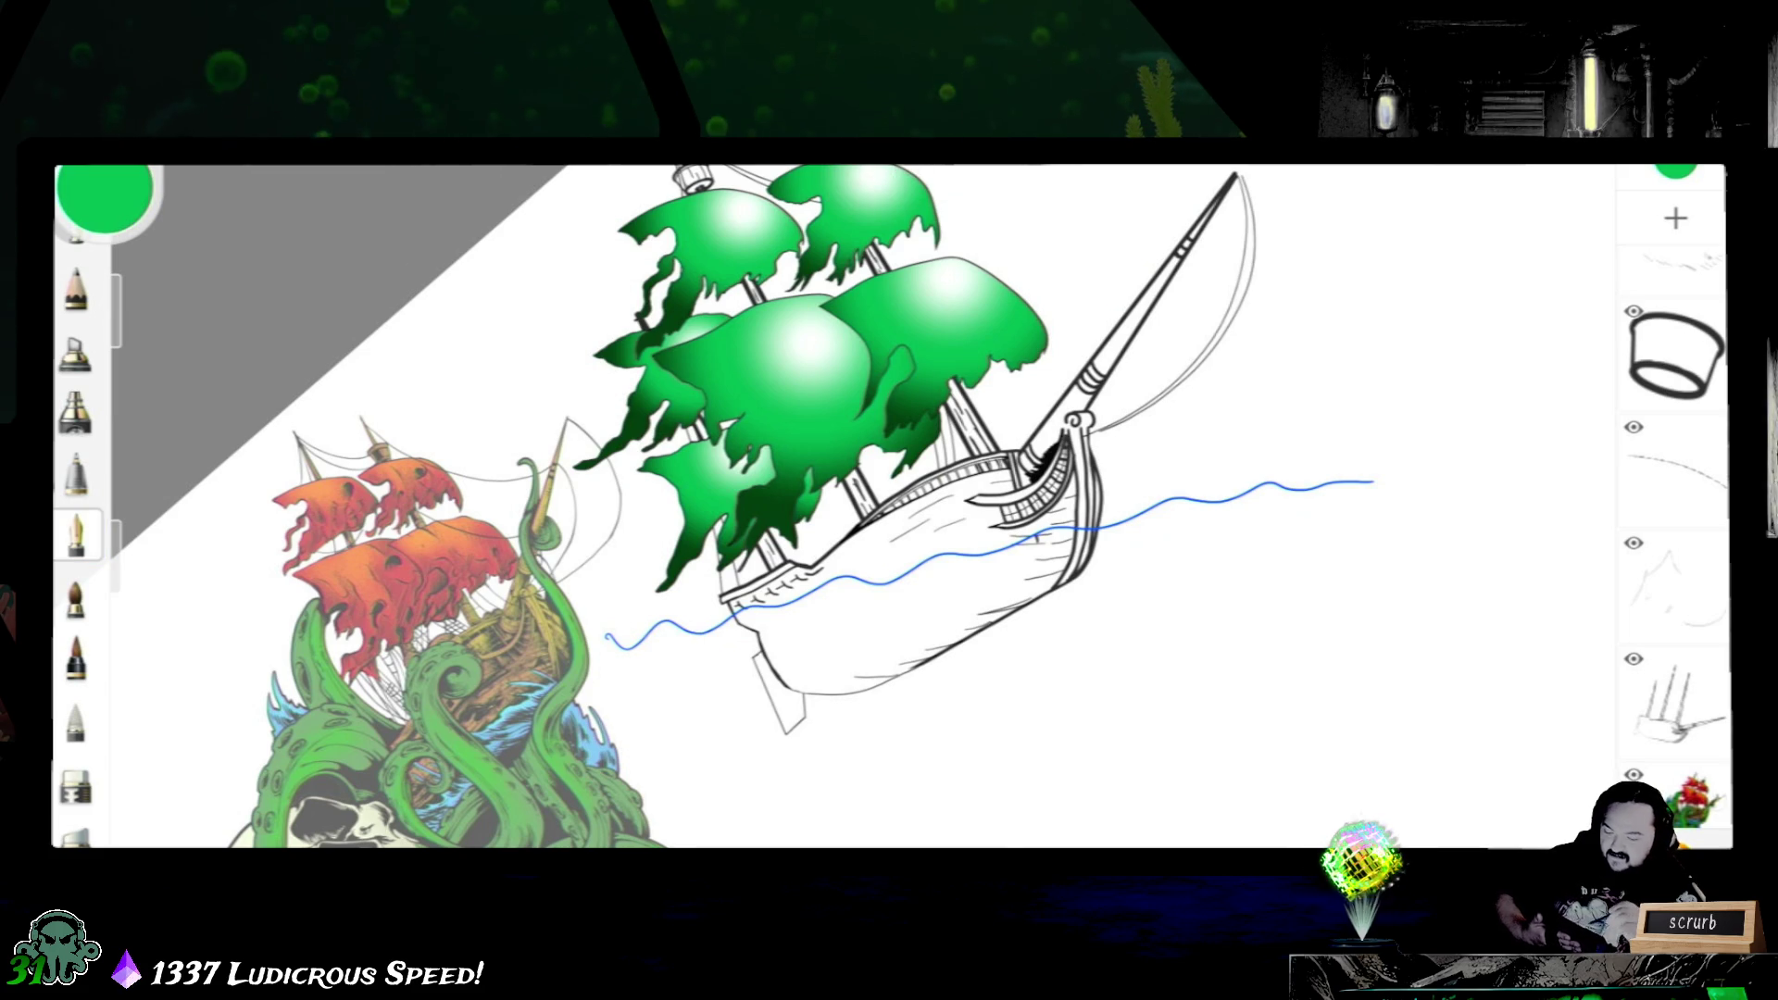
left_click(1673, 702)
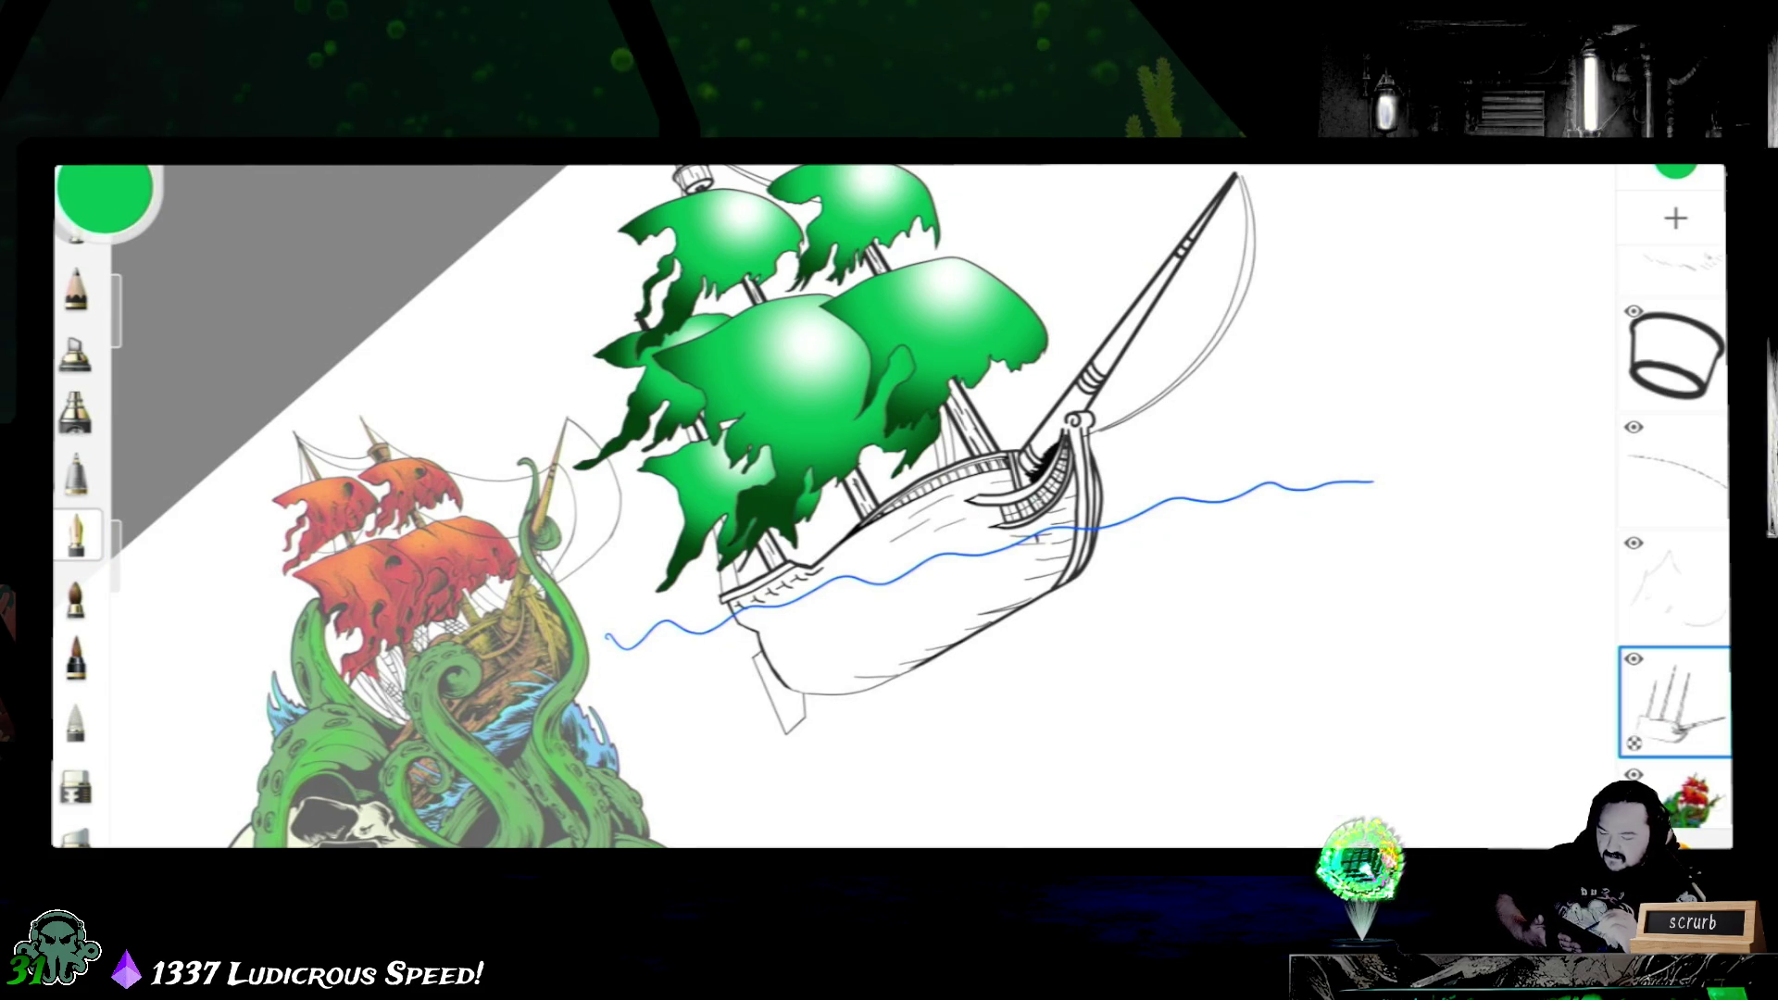
left_click_drag(969, 533, 1318, 236)
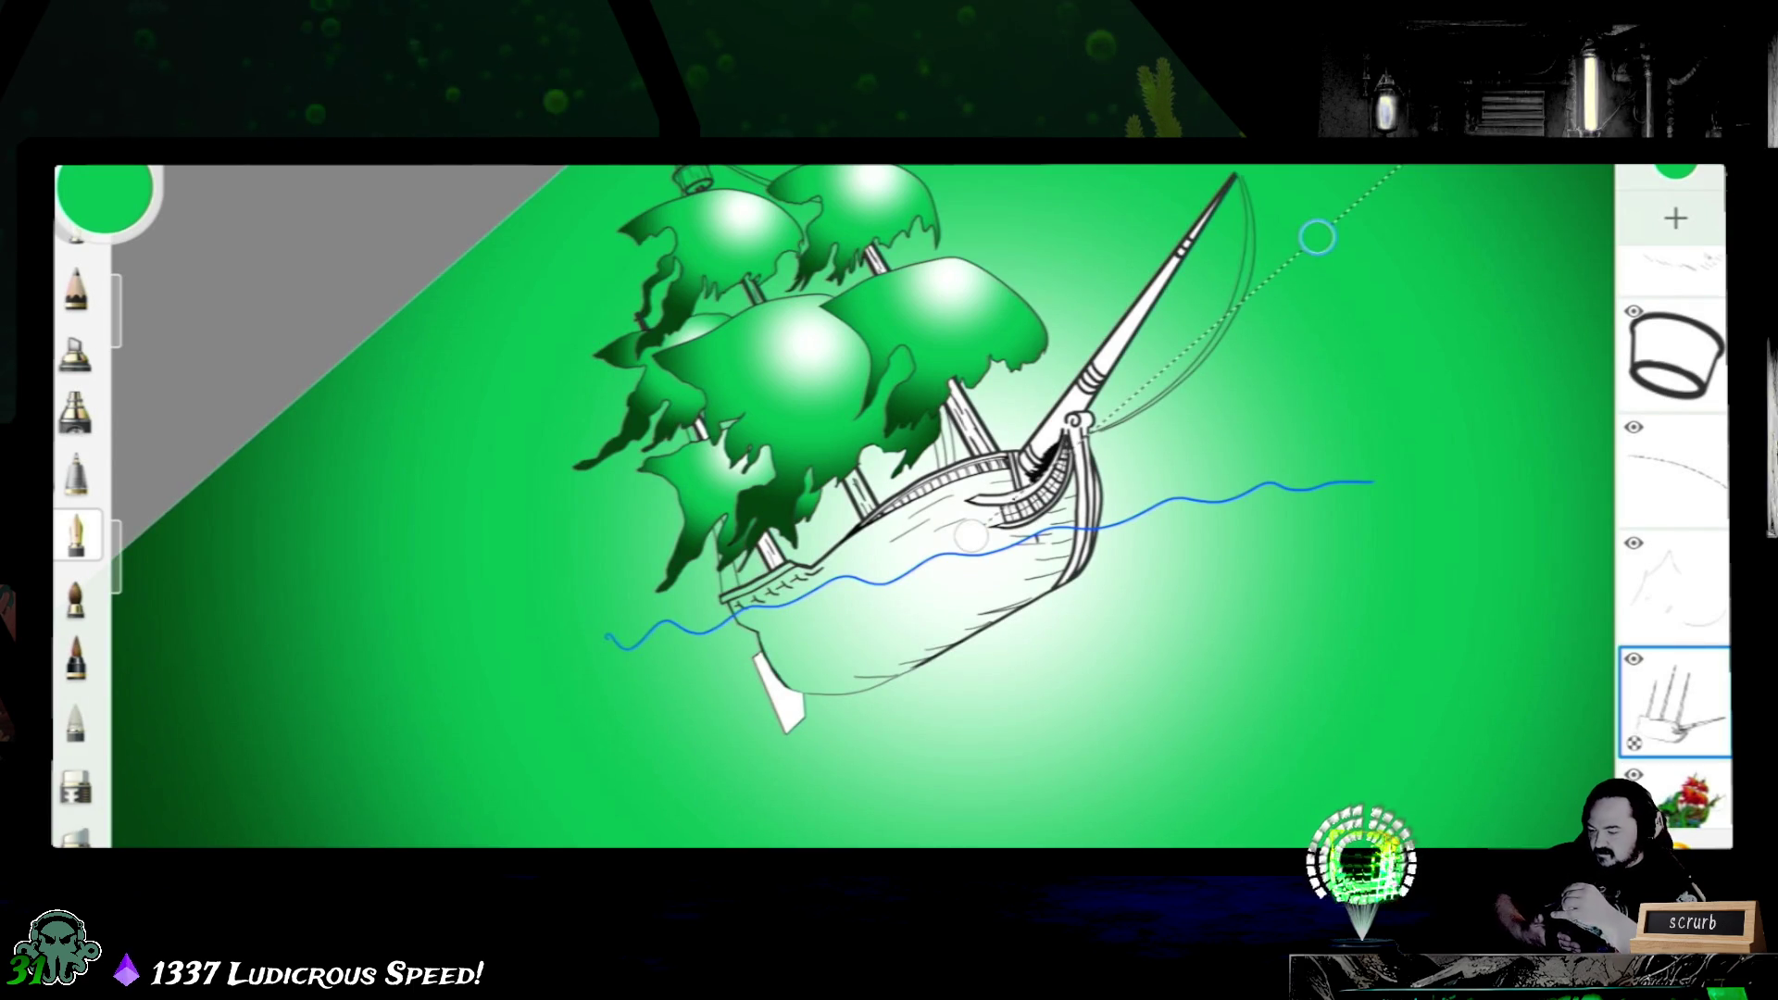
key("ctrl+z")
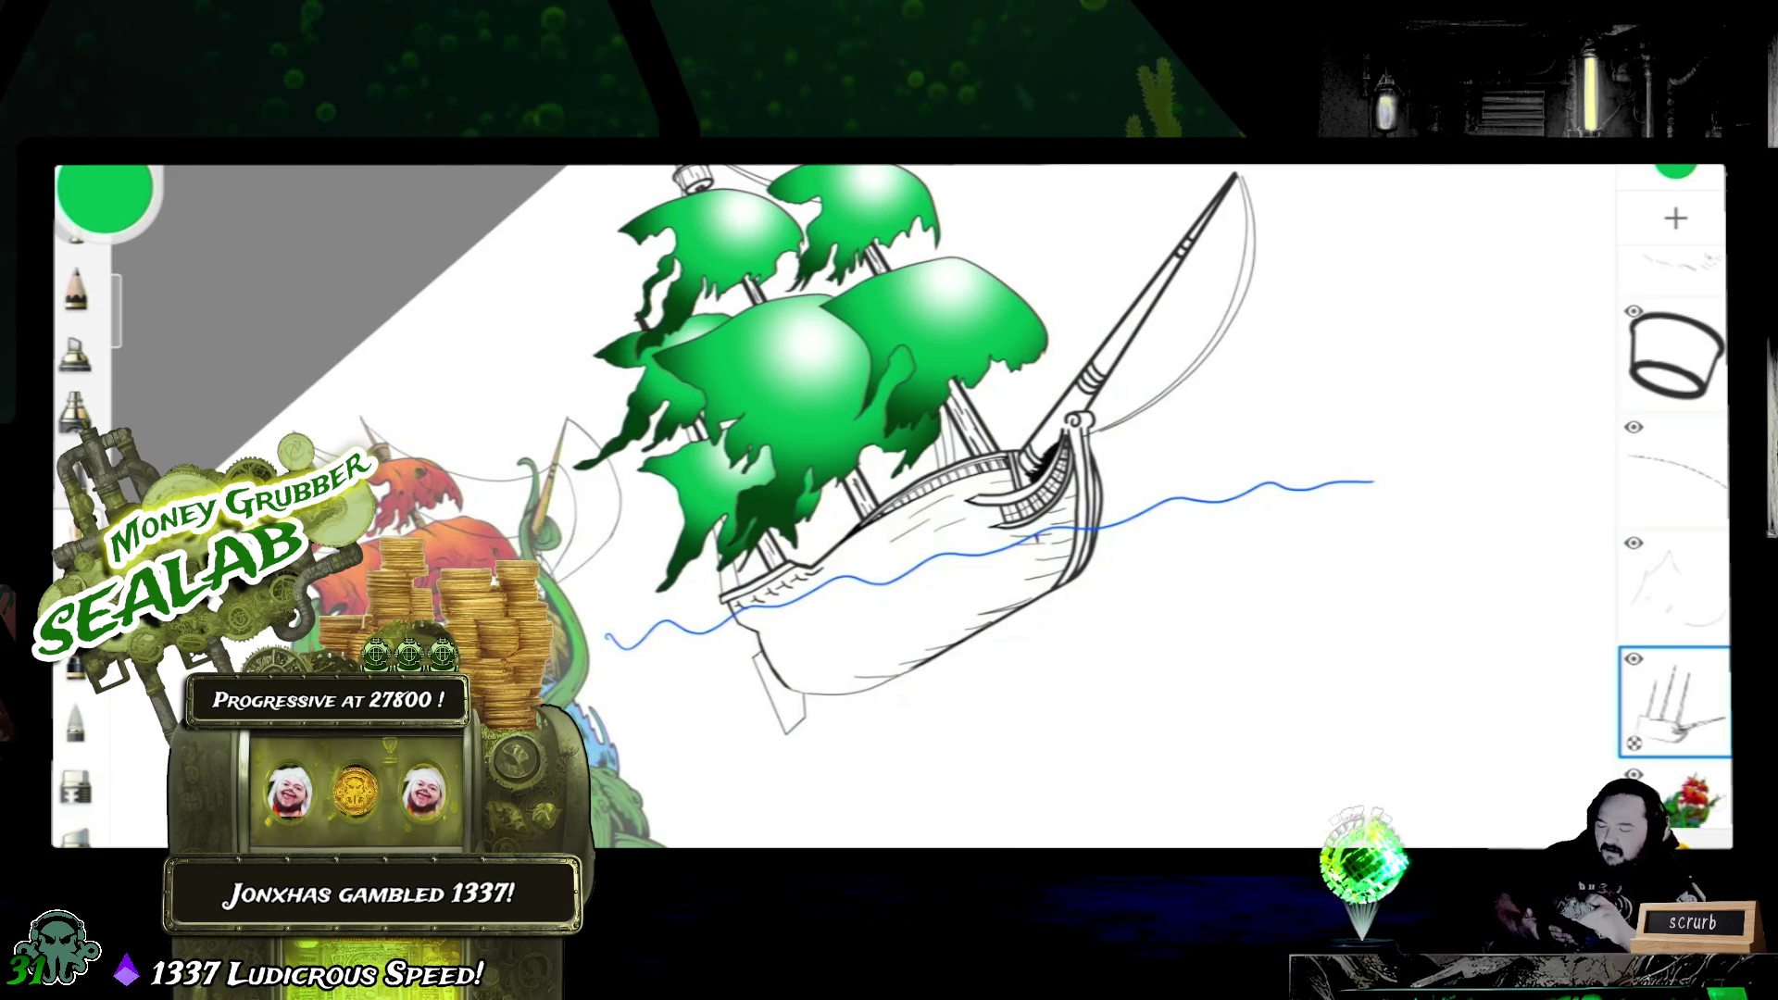
scroll(890, 506, "up", 5)
scroll(890, 508, "down", 2)
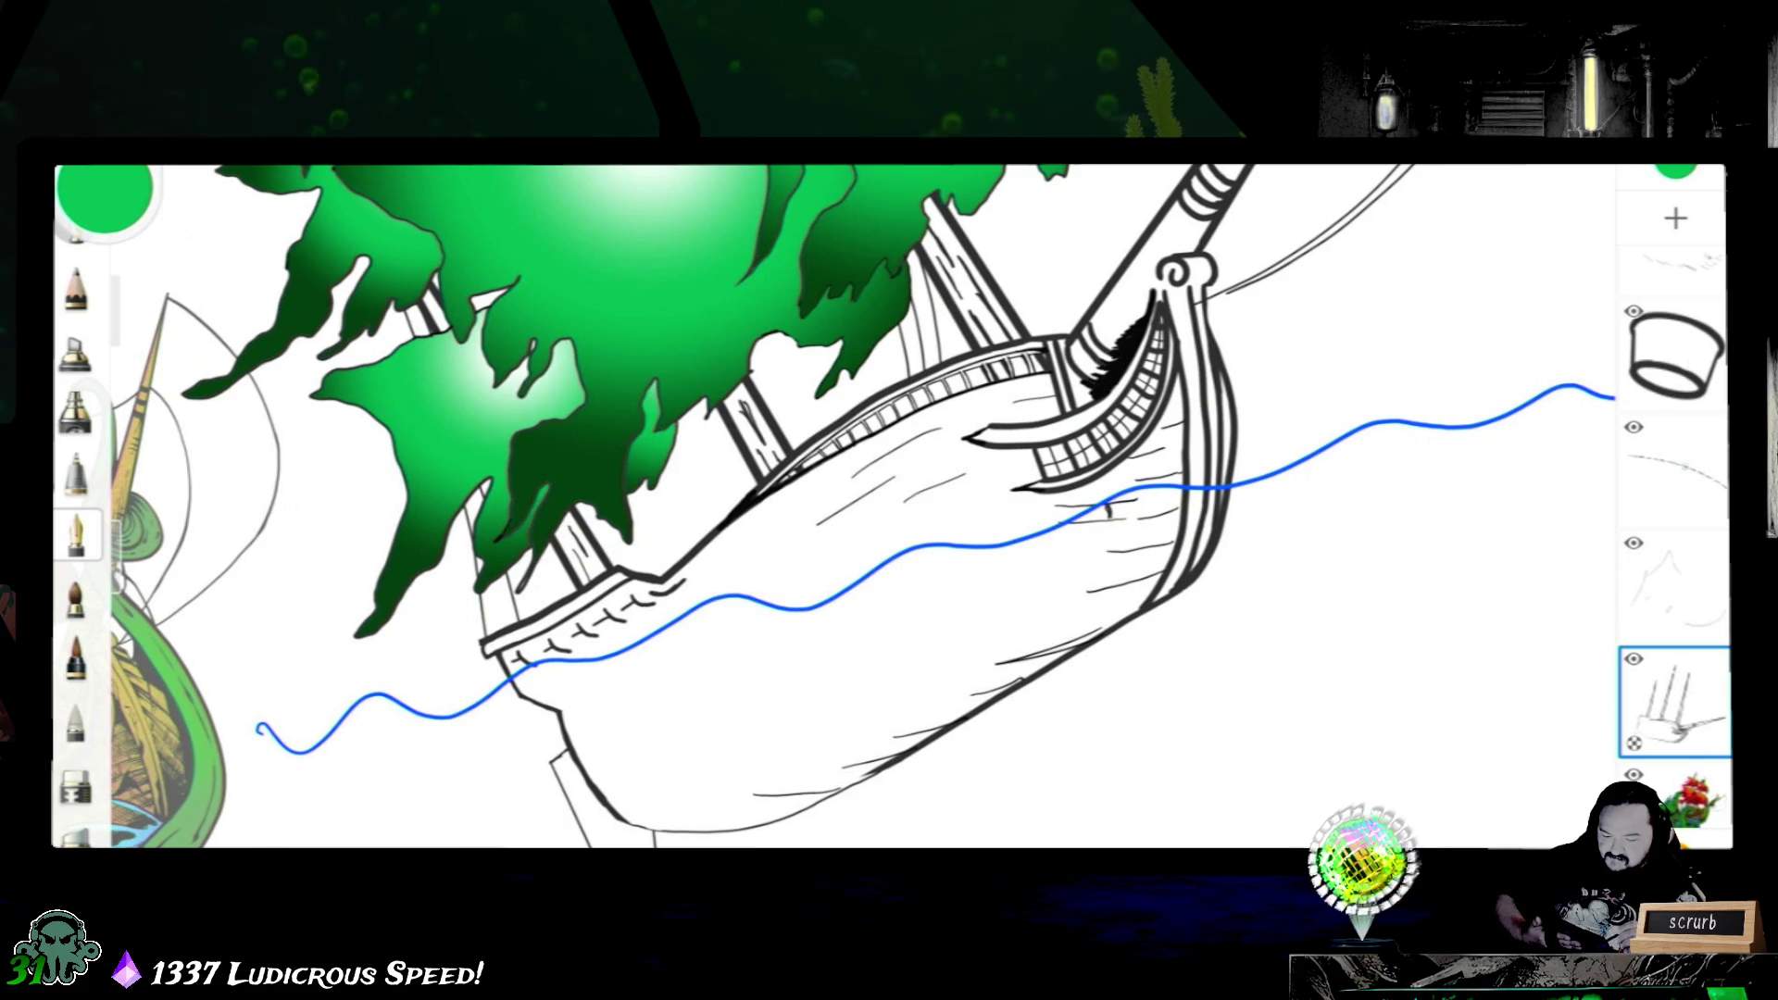
scroll(1675, 529, "up", 3)
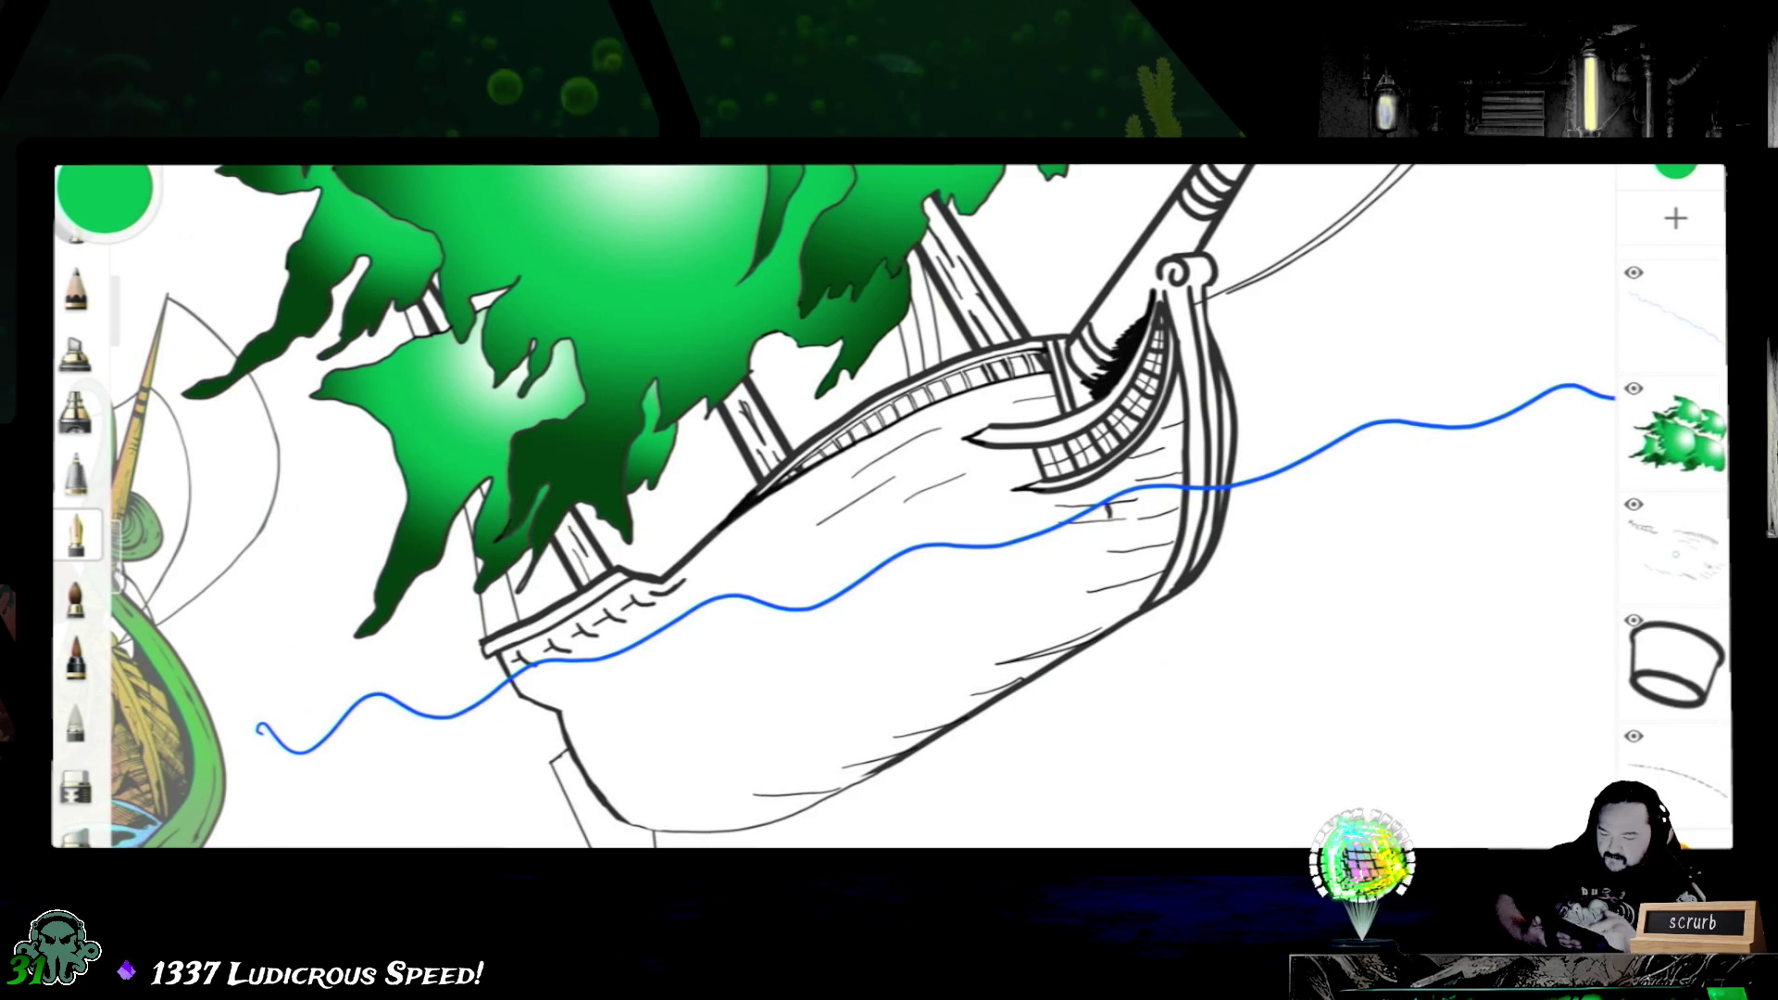
scroll(834, 506, "down", 3)
scroll(833, 508, "down", 2)
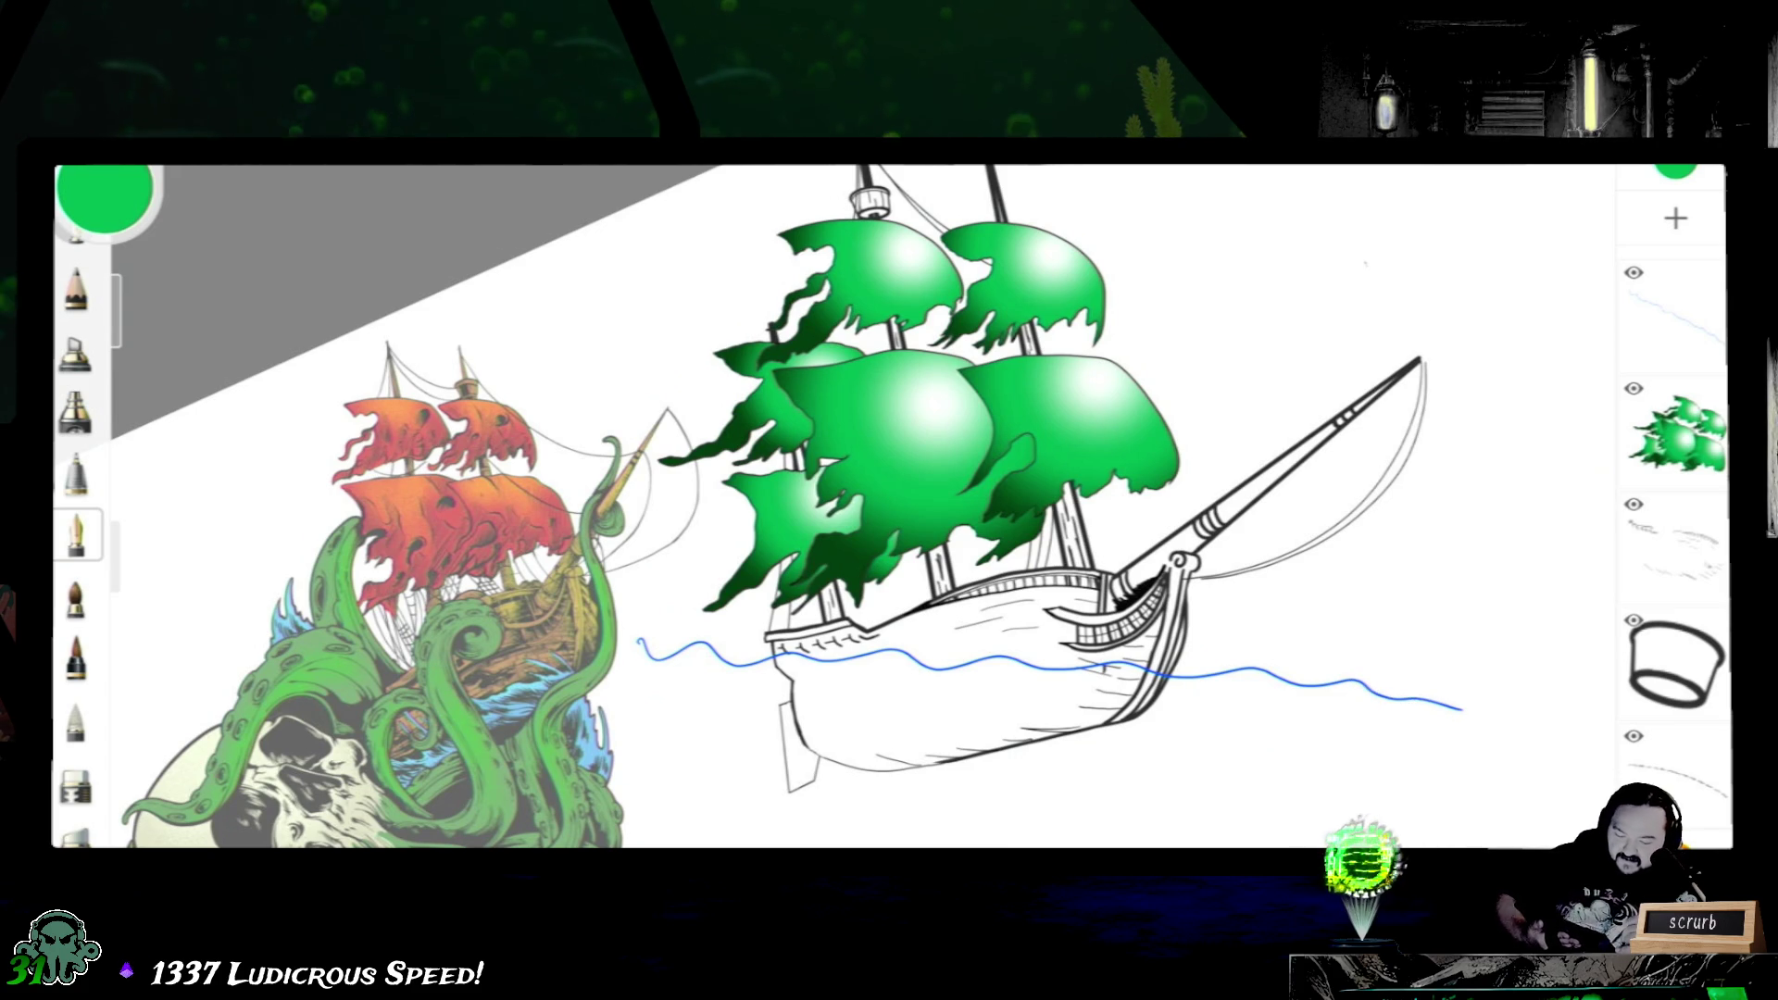
scroll(1675, 528, "down", 2)
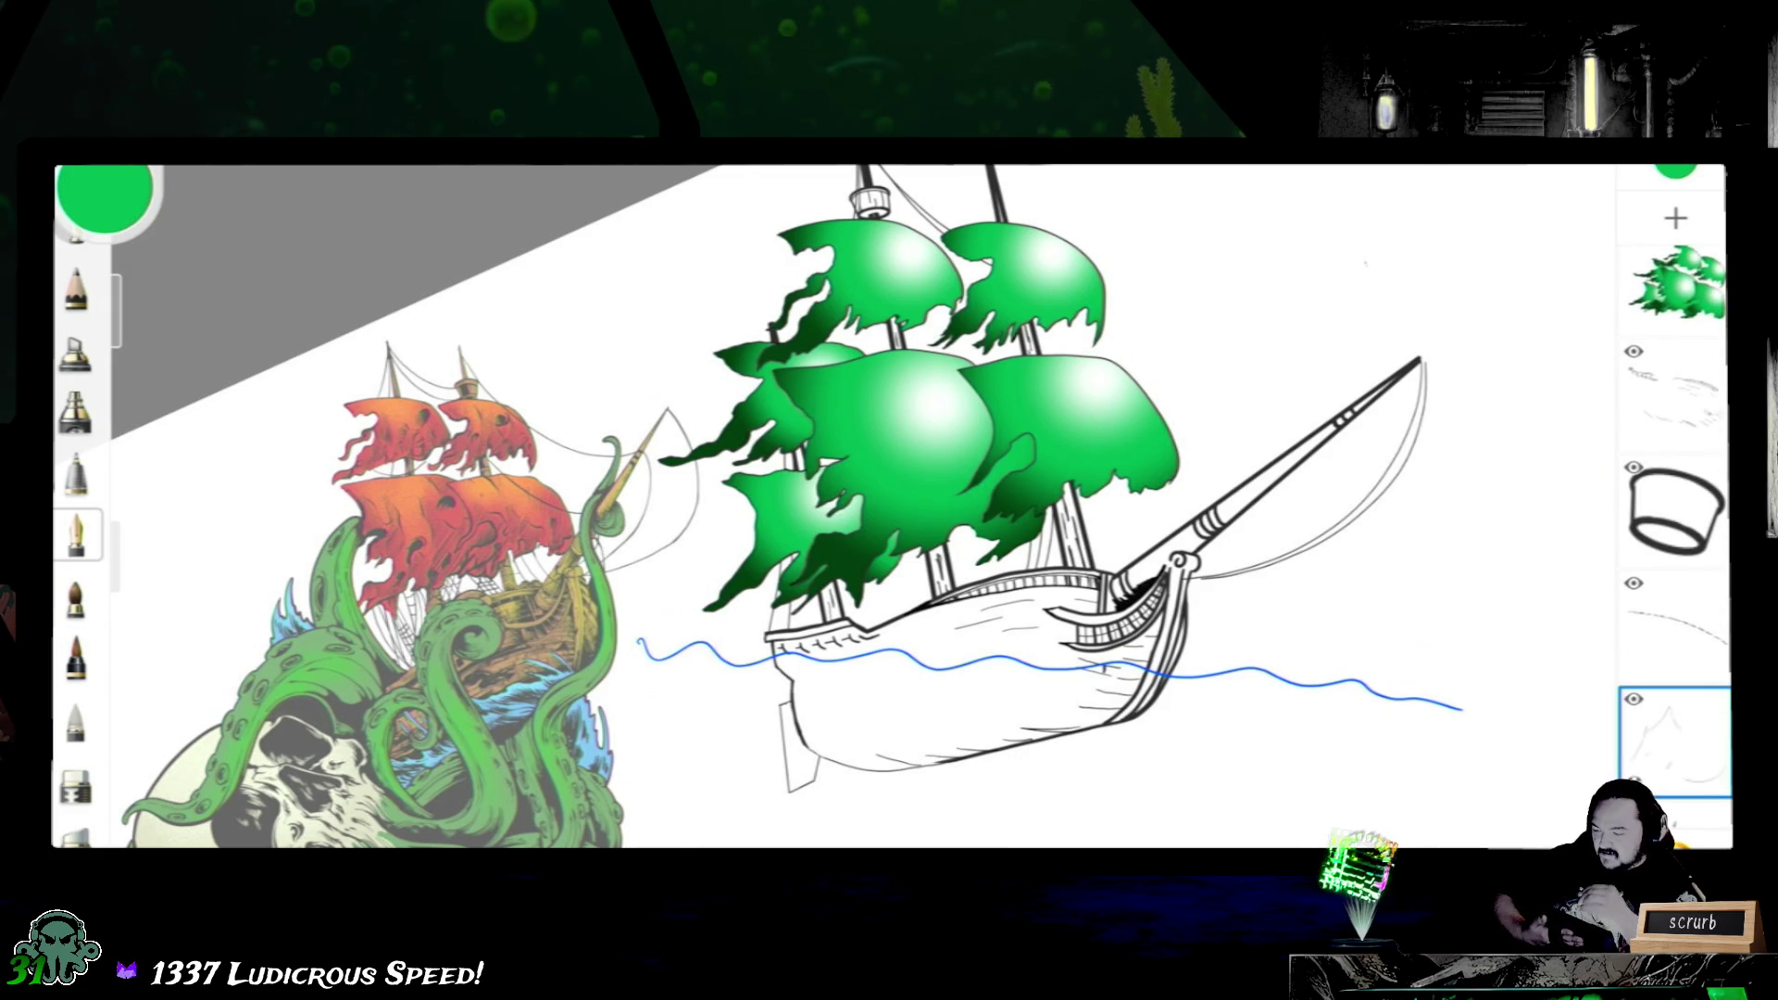
- Select the Pen brush and set the ink colour to pure black 000000
left_click(77, 535)
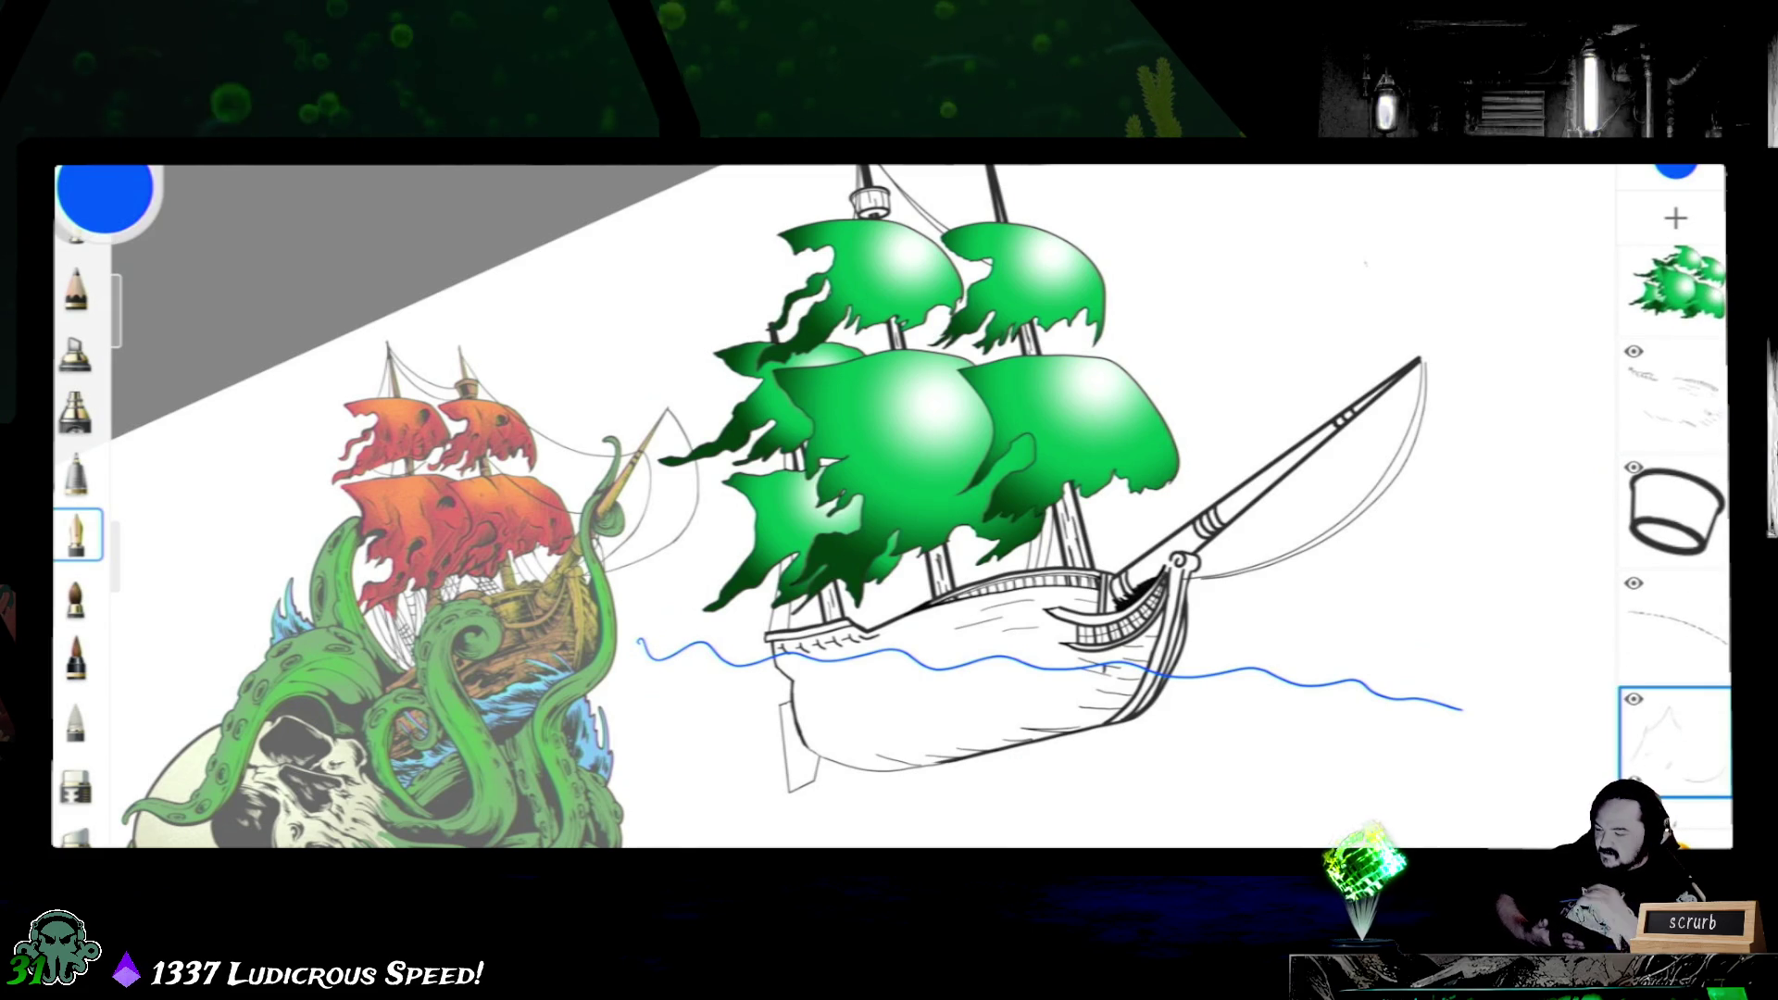
left_click(105, 197)
left_click_drag(369, 749, 248, 748)
left_click(104, 197)
- Shrink the brush size, trying and undoing test strokes near the bowsprit
mouse_move(1182, 214)
left_mouse_down()
mouse_move(1229, 417)
mouse_move(1271, 327)
left_mouse_up()
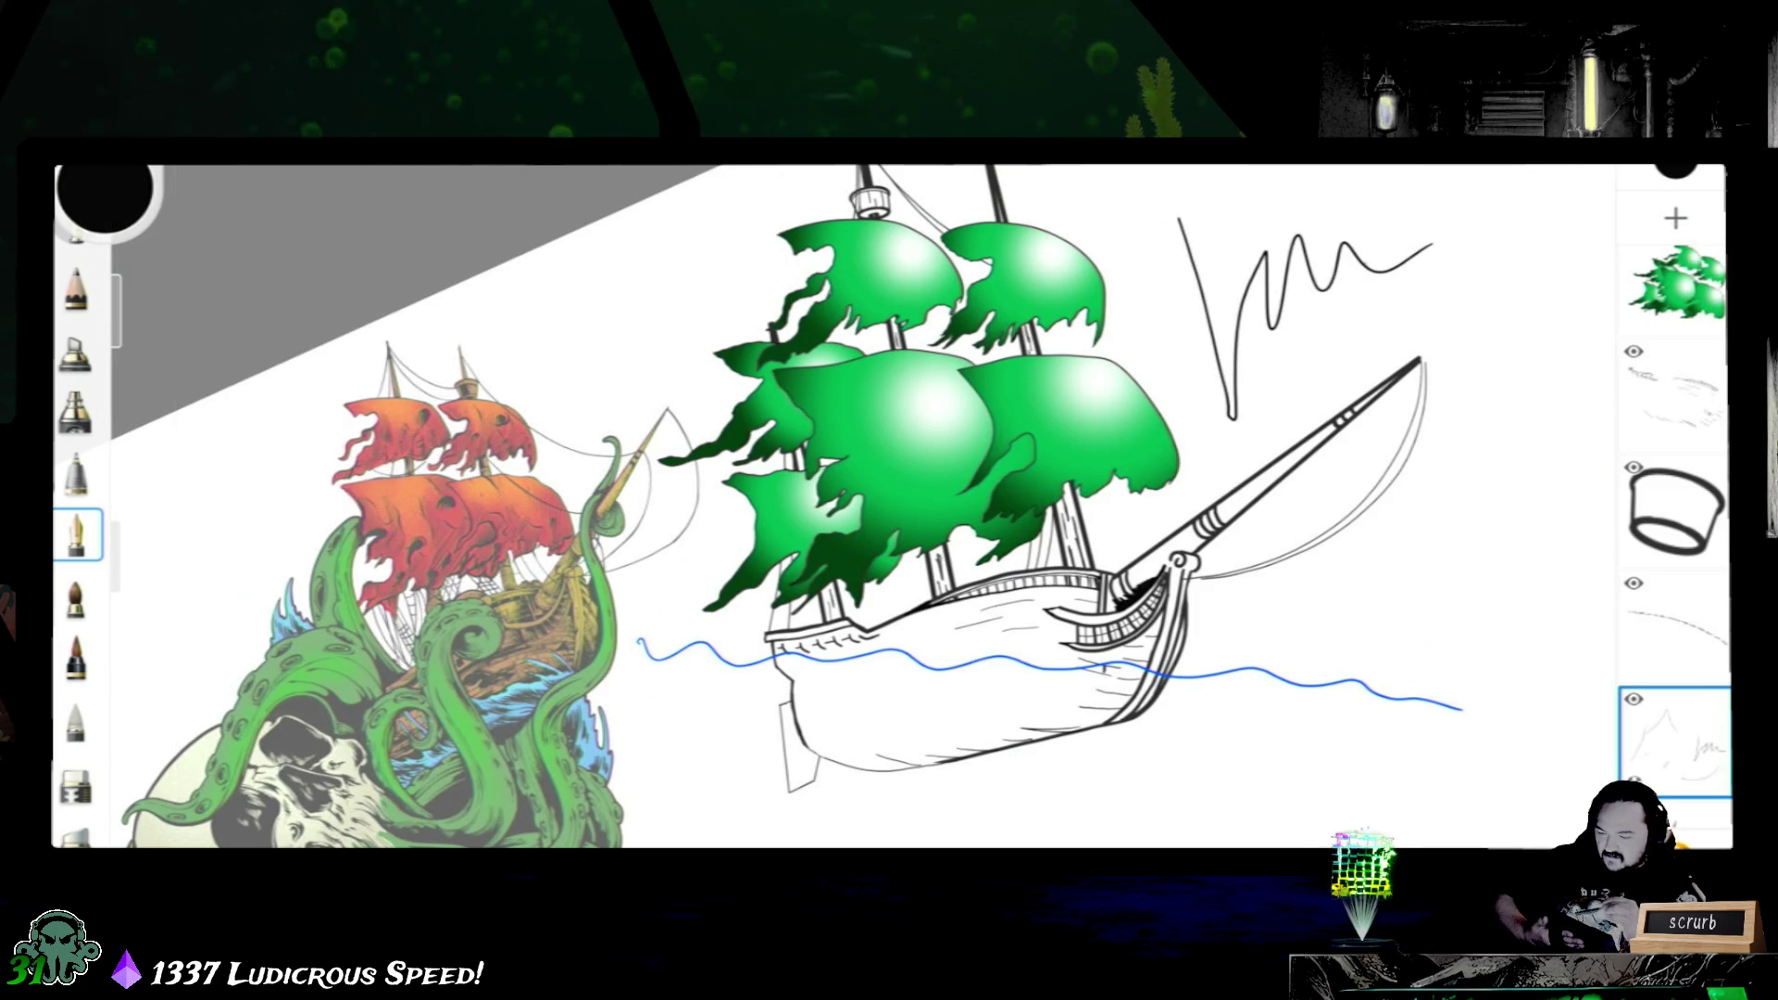
key("ctrl+z")
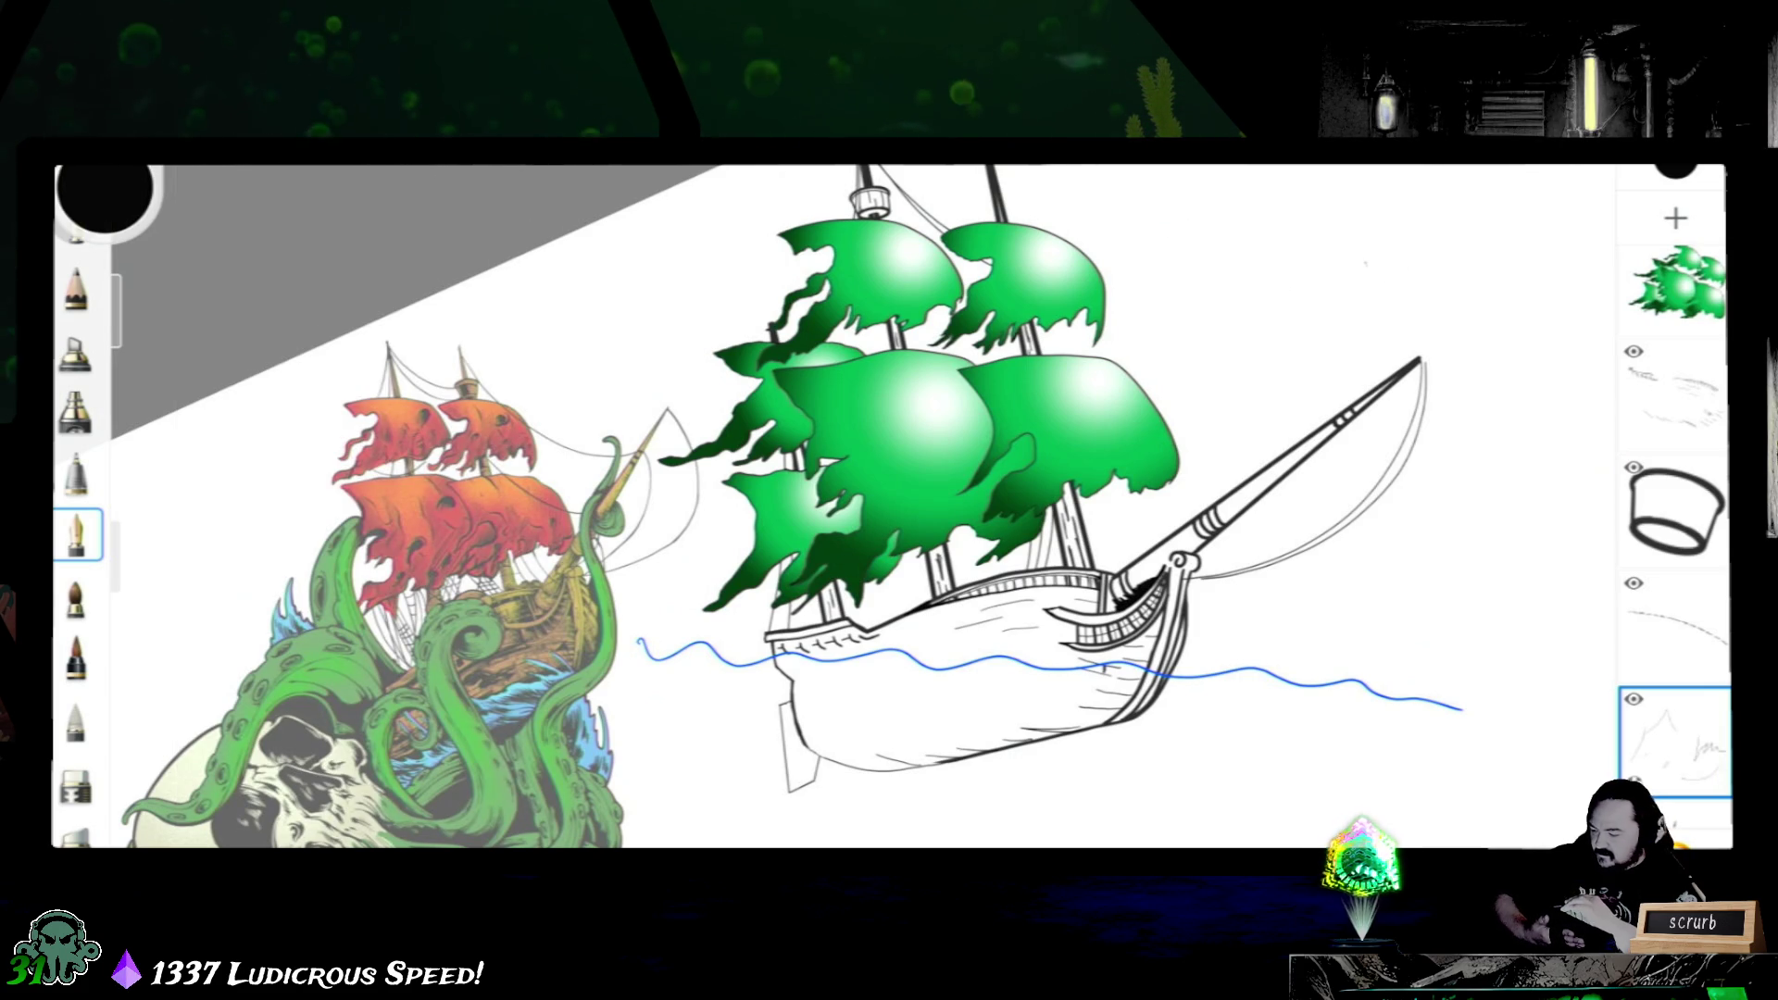
left_click_drag(135, 286, 134, 334)
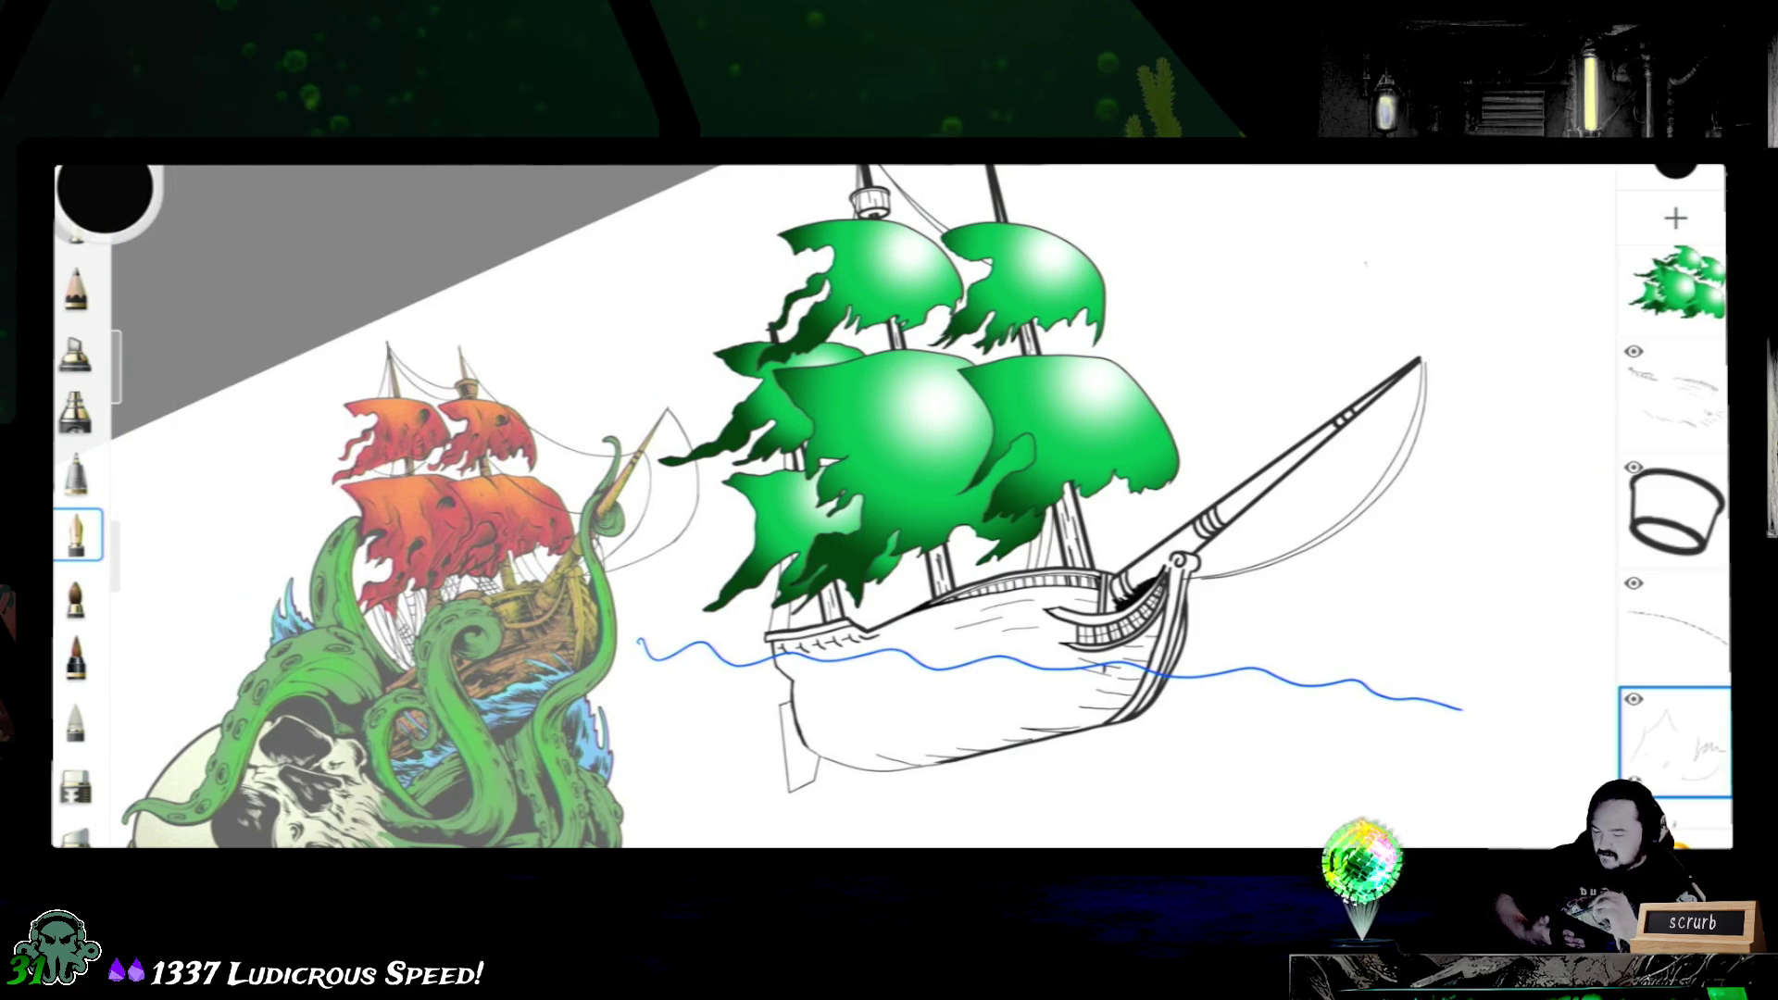
scroll(972, 417, "up", 5)
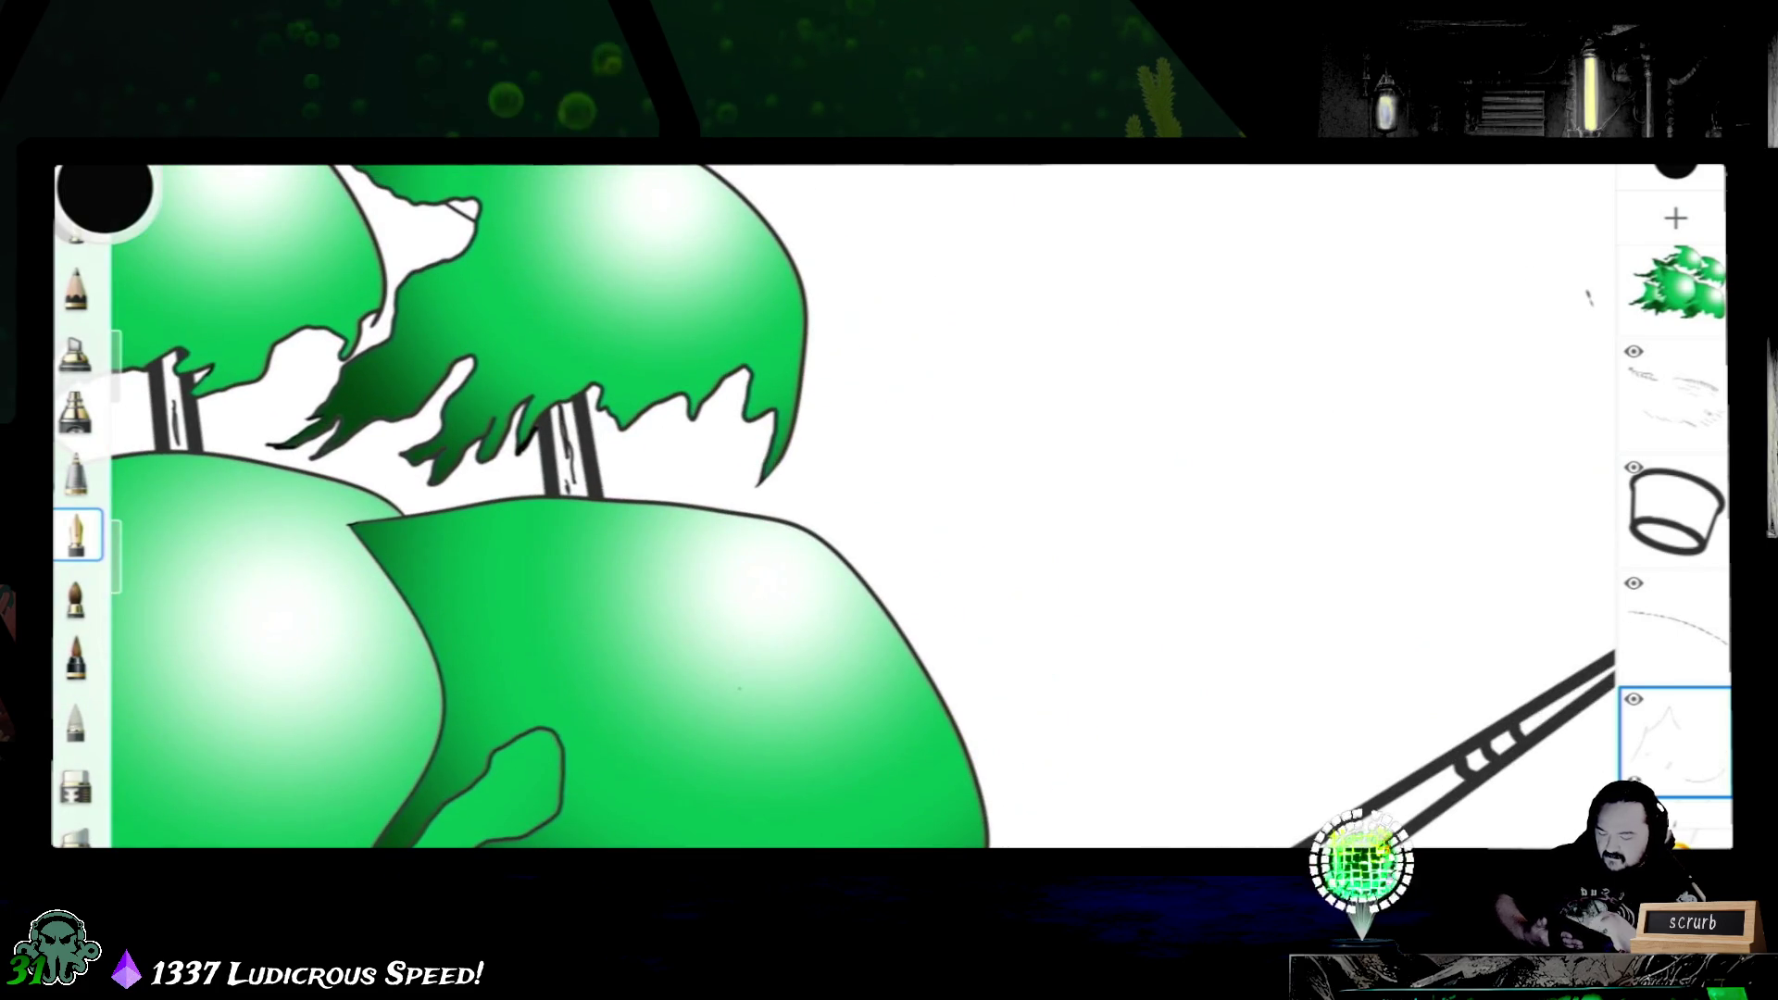
scroll(890, 508, "down", 2)
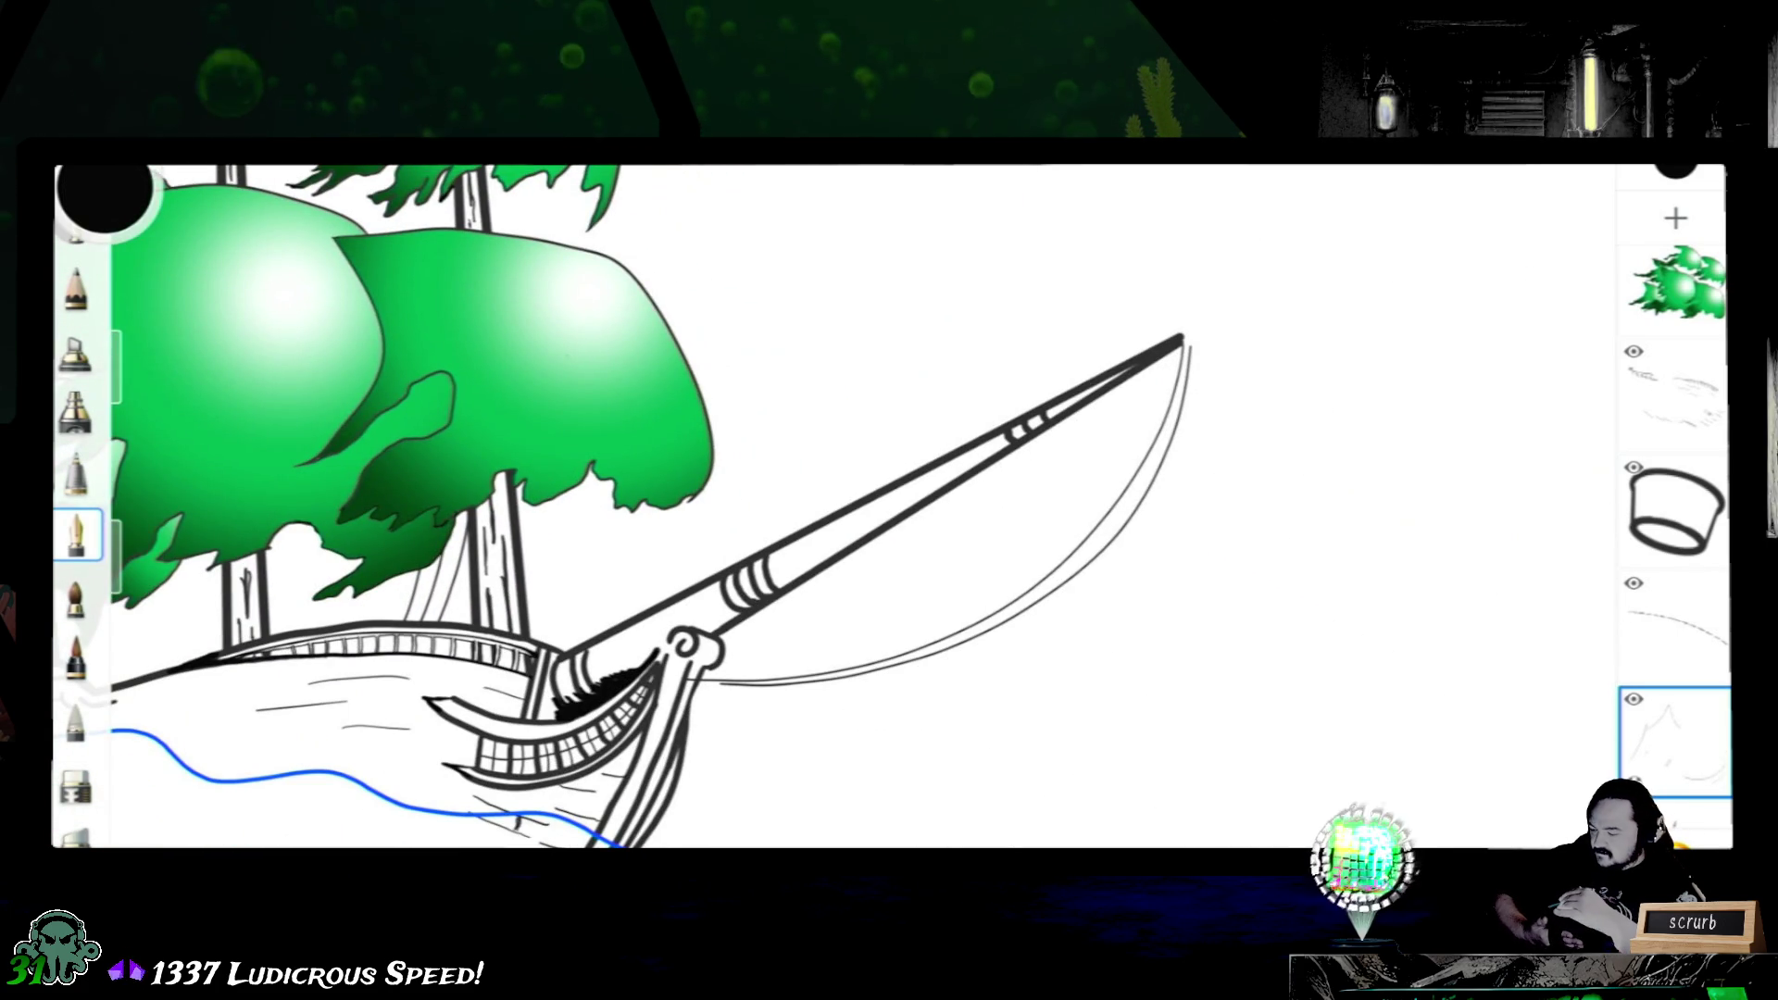
left_click_drag(137, 412, 136, 340)
mouse_move(1201, 331)
left_mouse_down()
mouse_move(1207, 507)
mouse_move(1306, 398)
left_mouse_up()
key("ctrl+z")
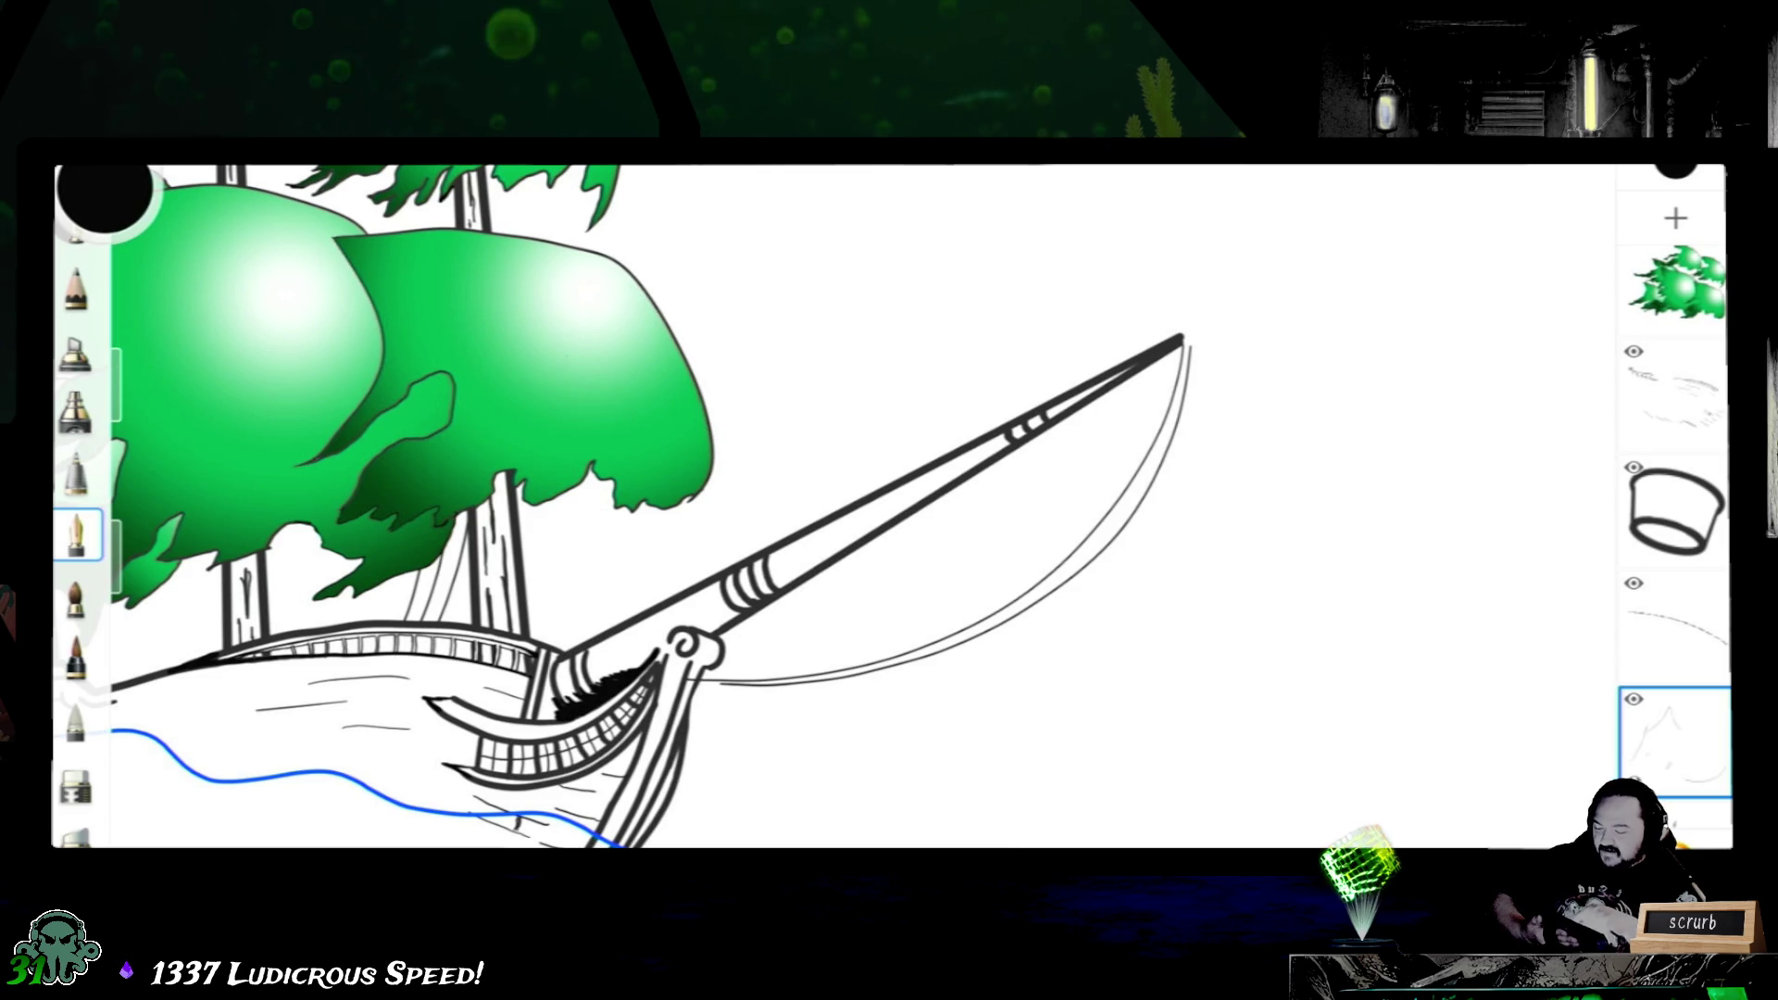
scroll(890, 508, "down", 5)
scroll(891, 507, "up", 3)
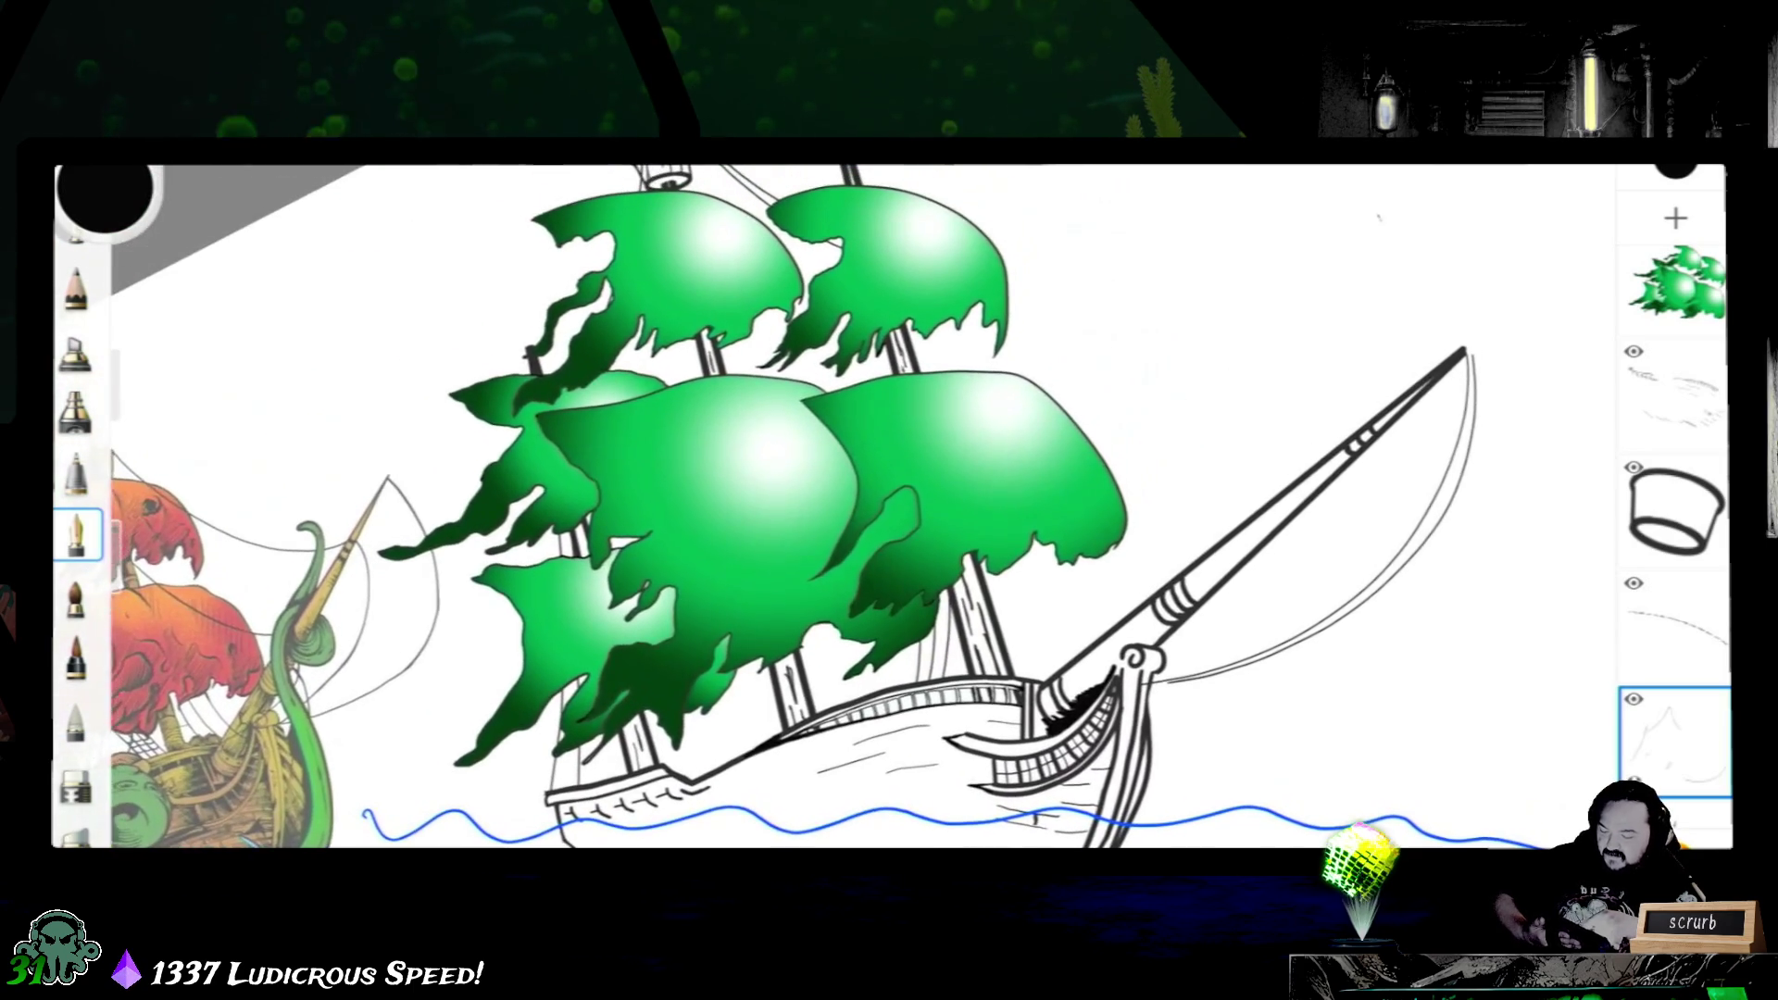
scroll(889, 508, "up", 2)
scroll(890, 508, "up", 2)
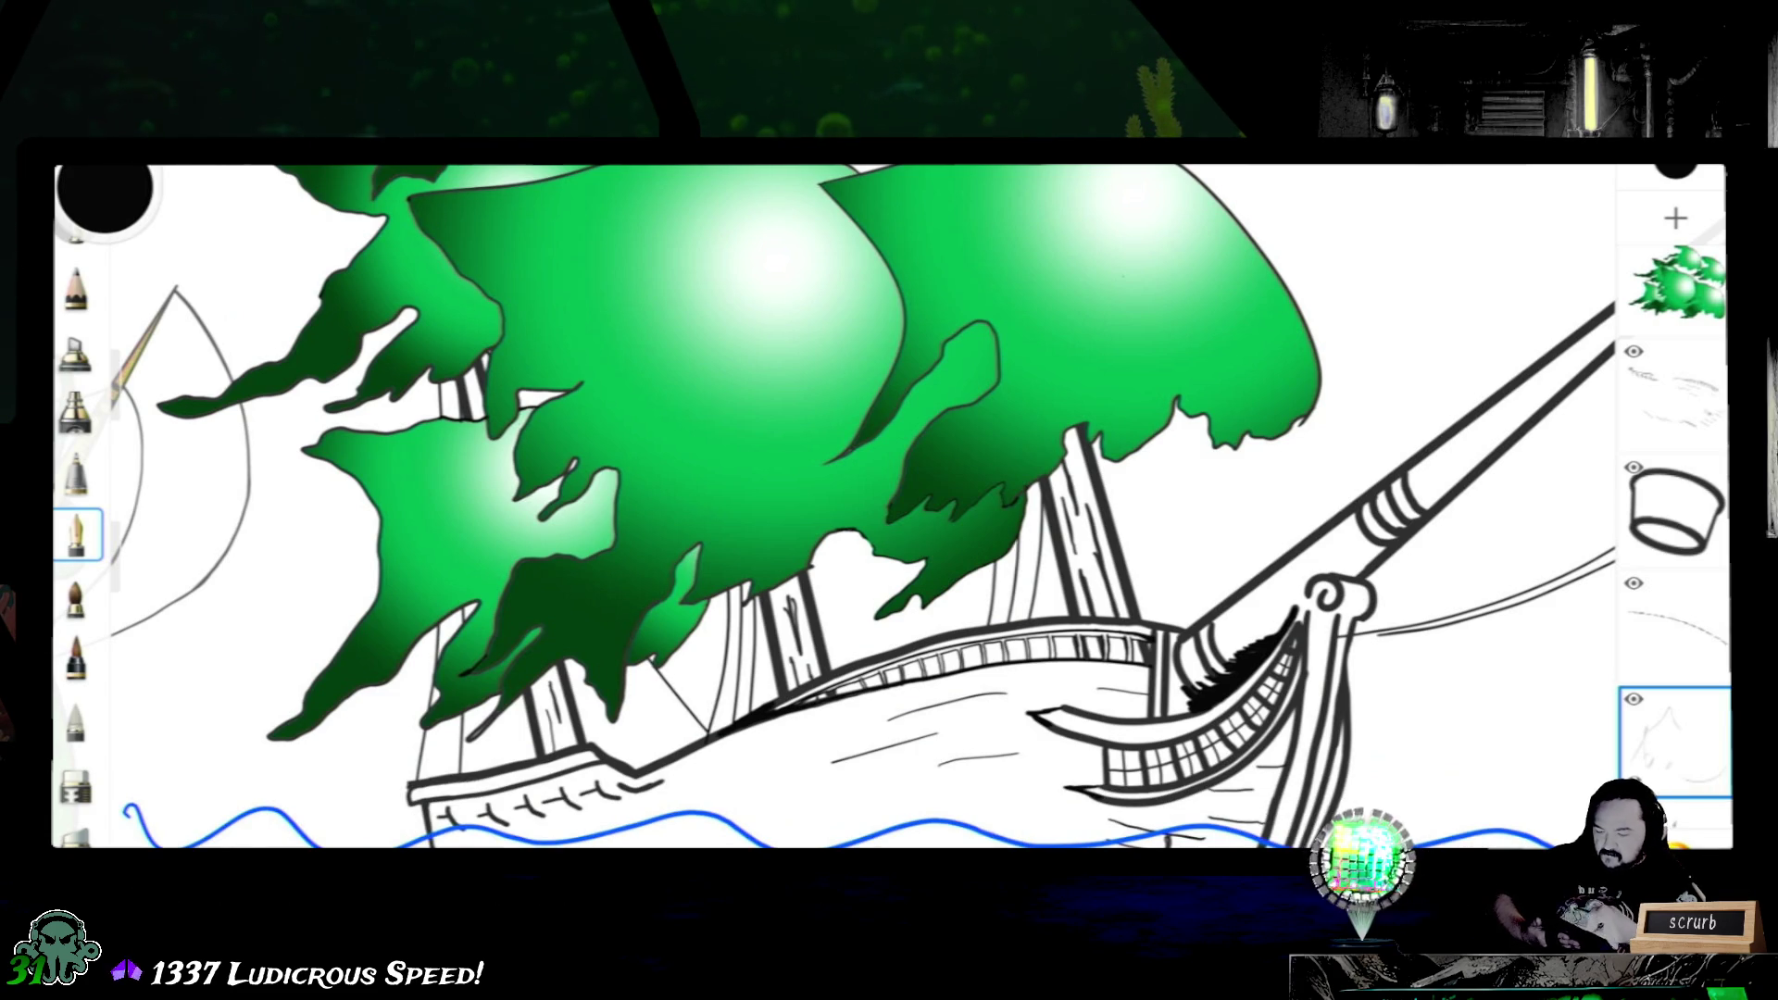
scroll(890, 506, "down", 5)
scroll(889, 507, "down", 3)
scroll(890, 508, "down", 2)
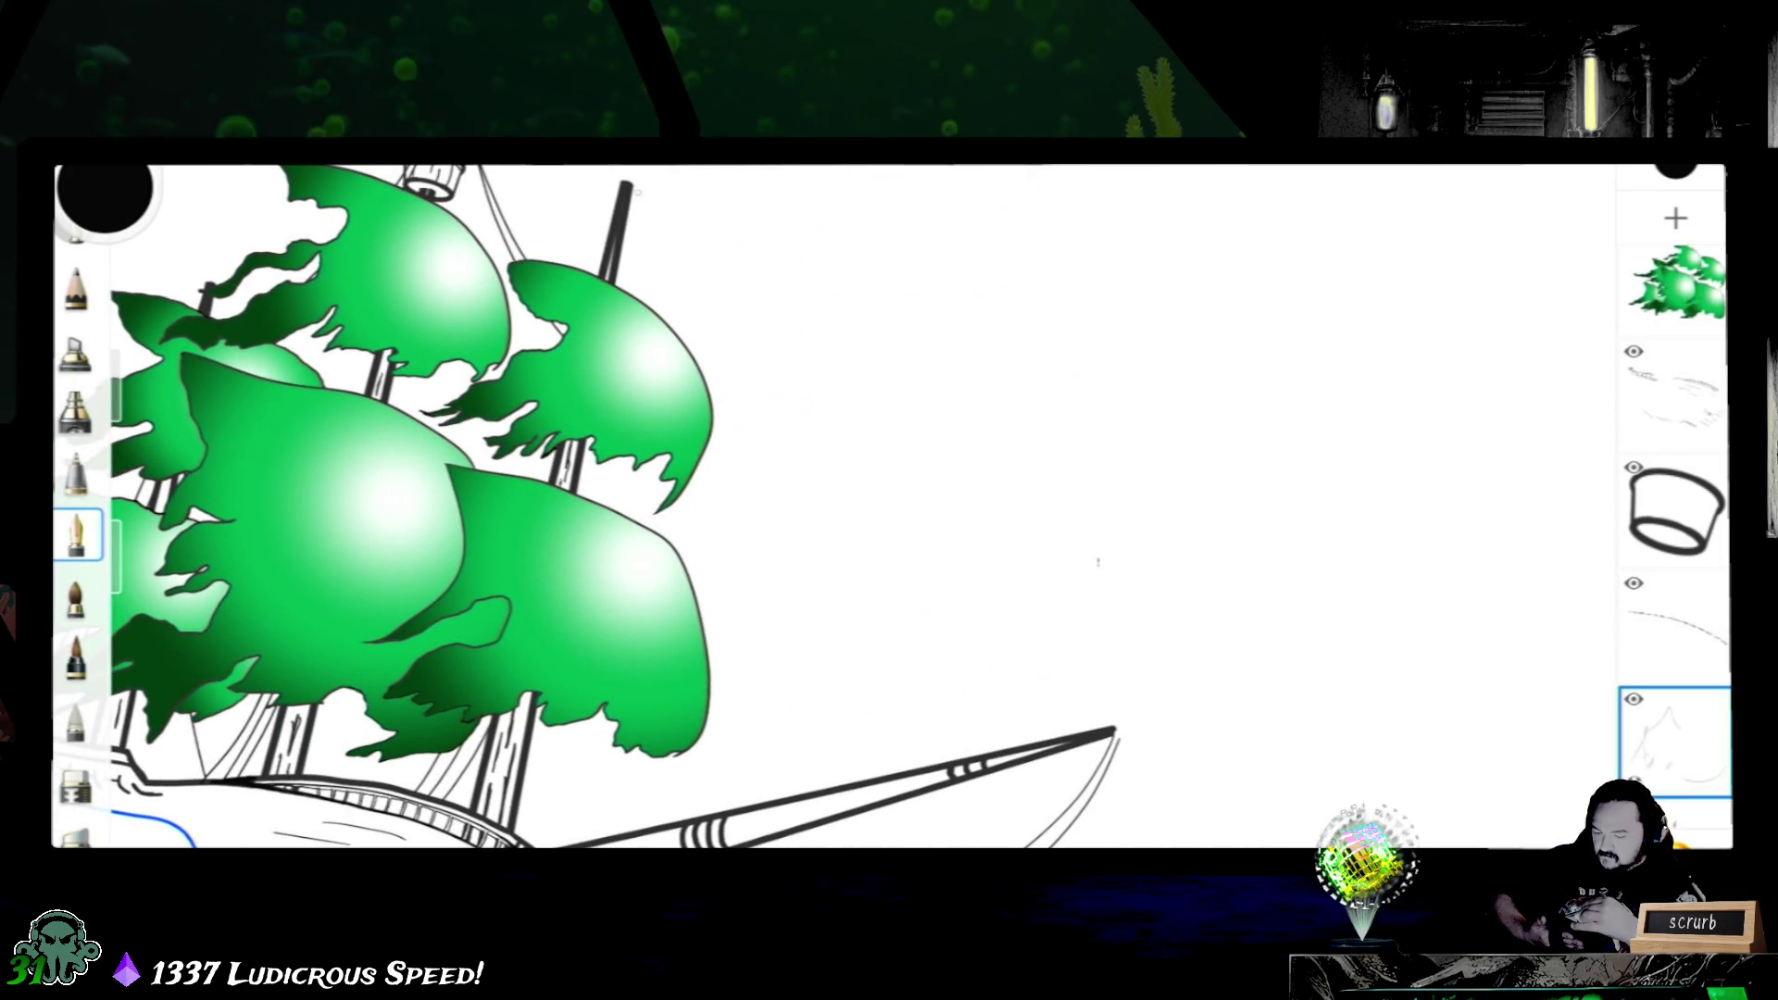
scroll(890, 508, "left", 5)
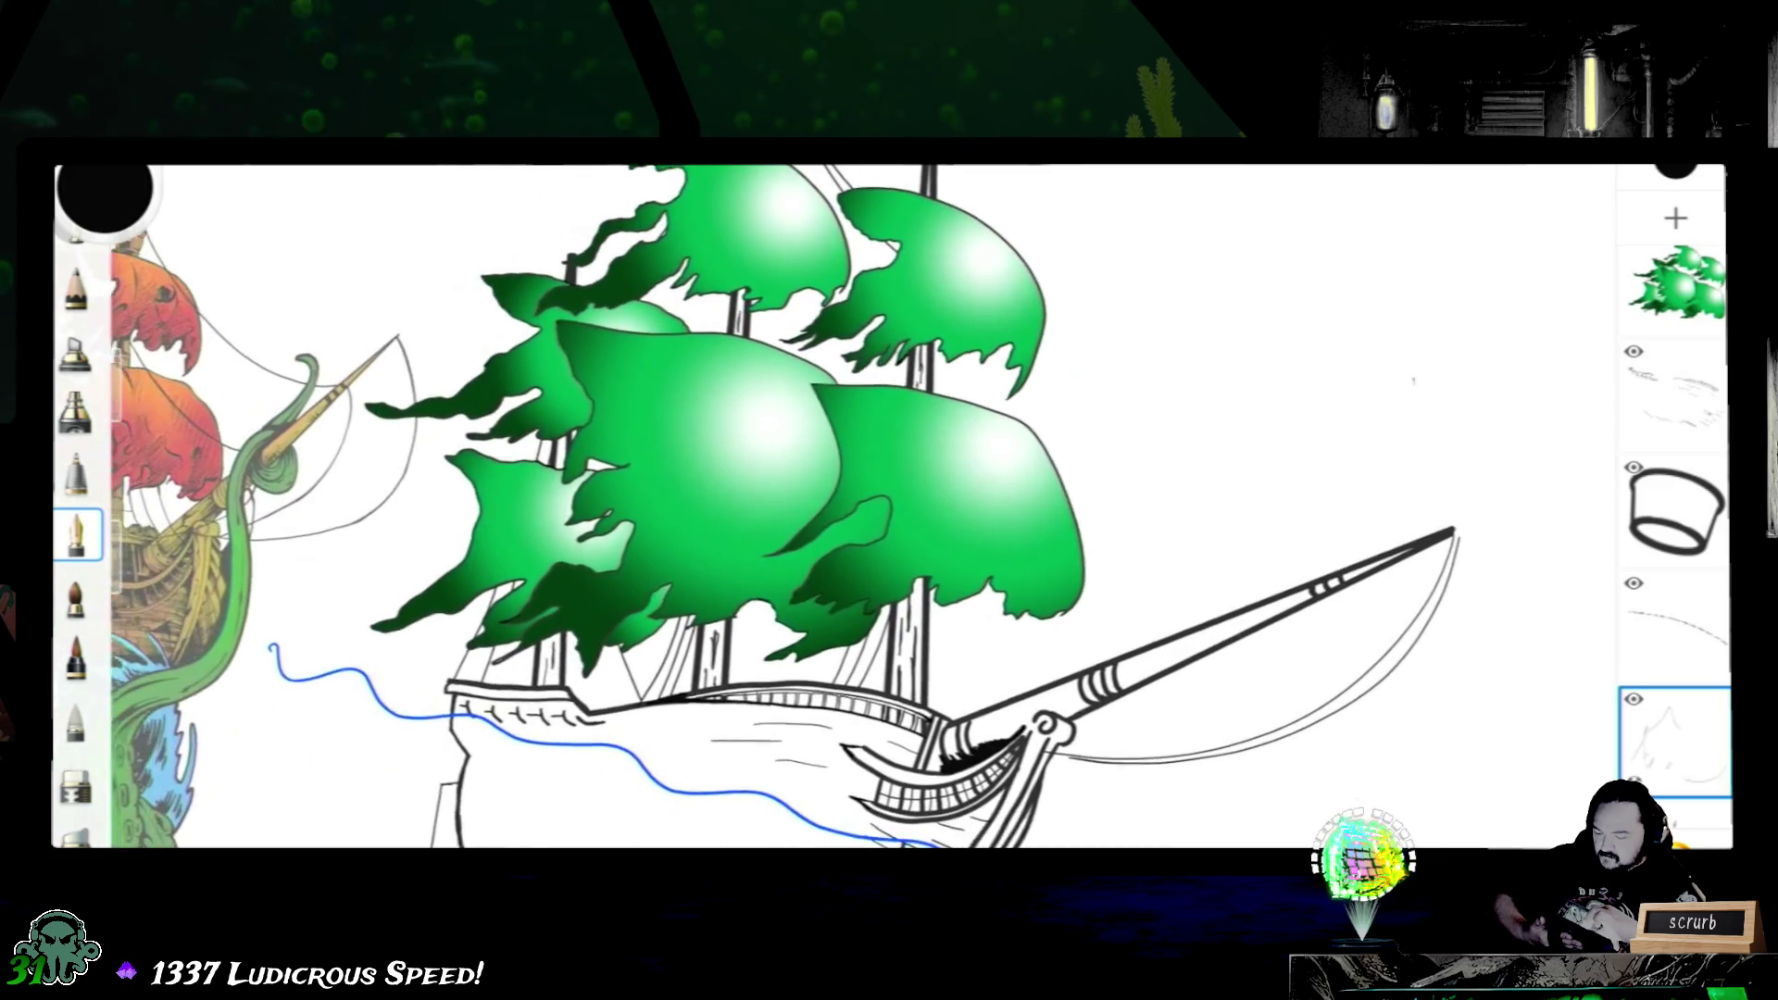
scroll(890, 508, "left", 2)
scroll(890, 507, "up", 1)
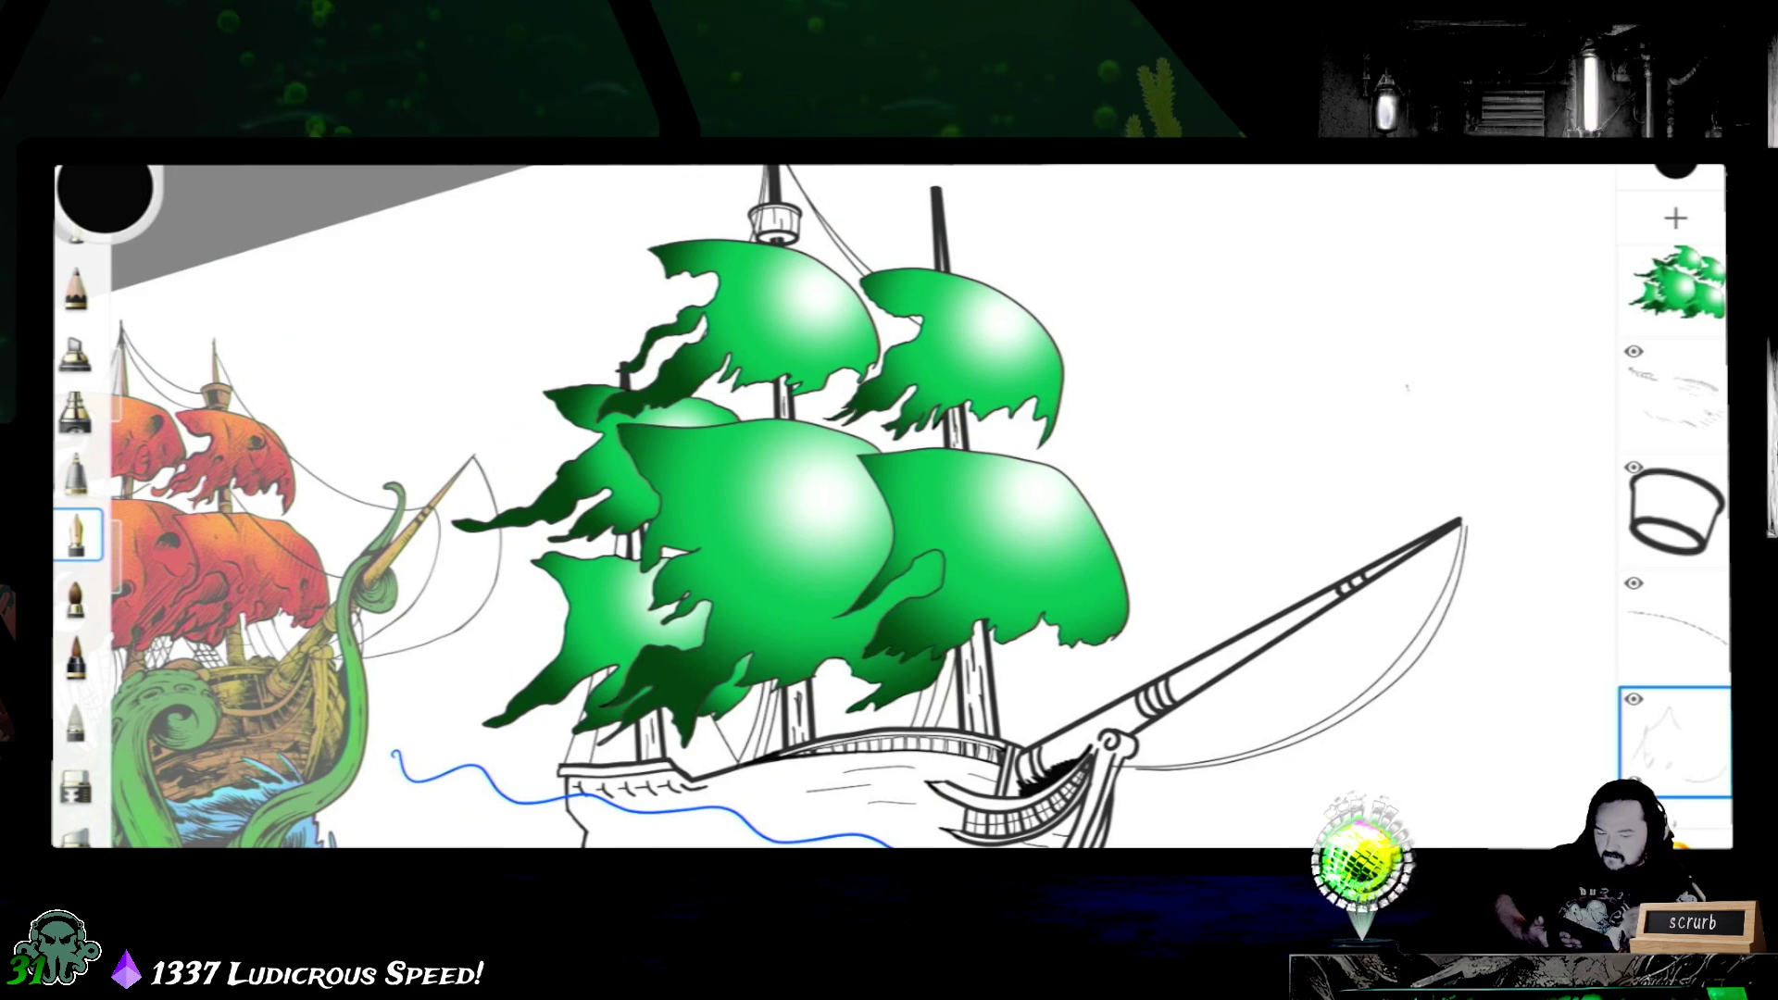
scroll(1675, 487, "up", 2)
- Add a new empty layer on top for the rigging
left_click(1674, 219)
left_click(1675, 218)
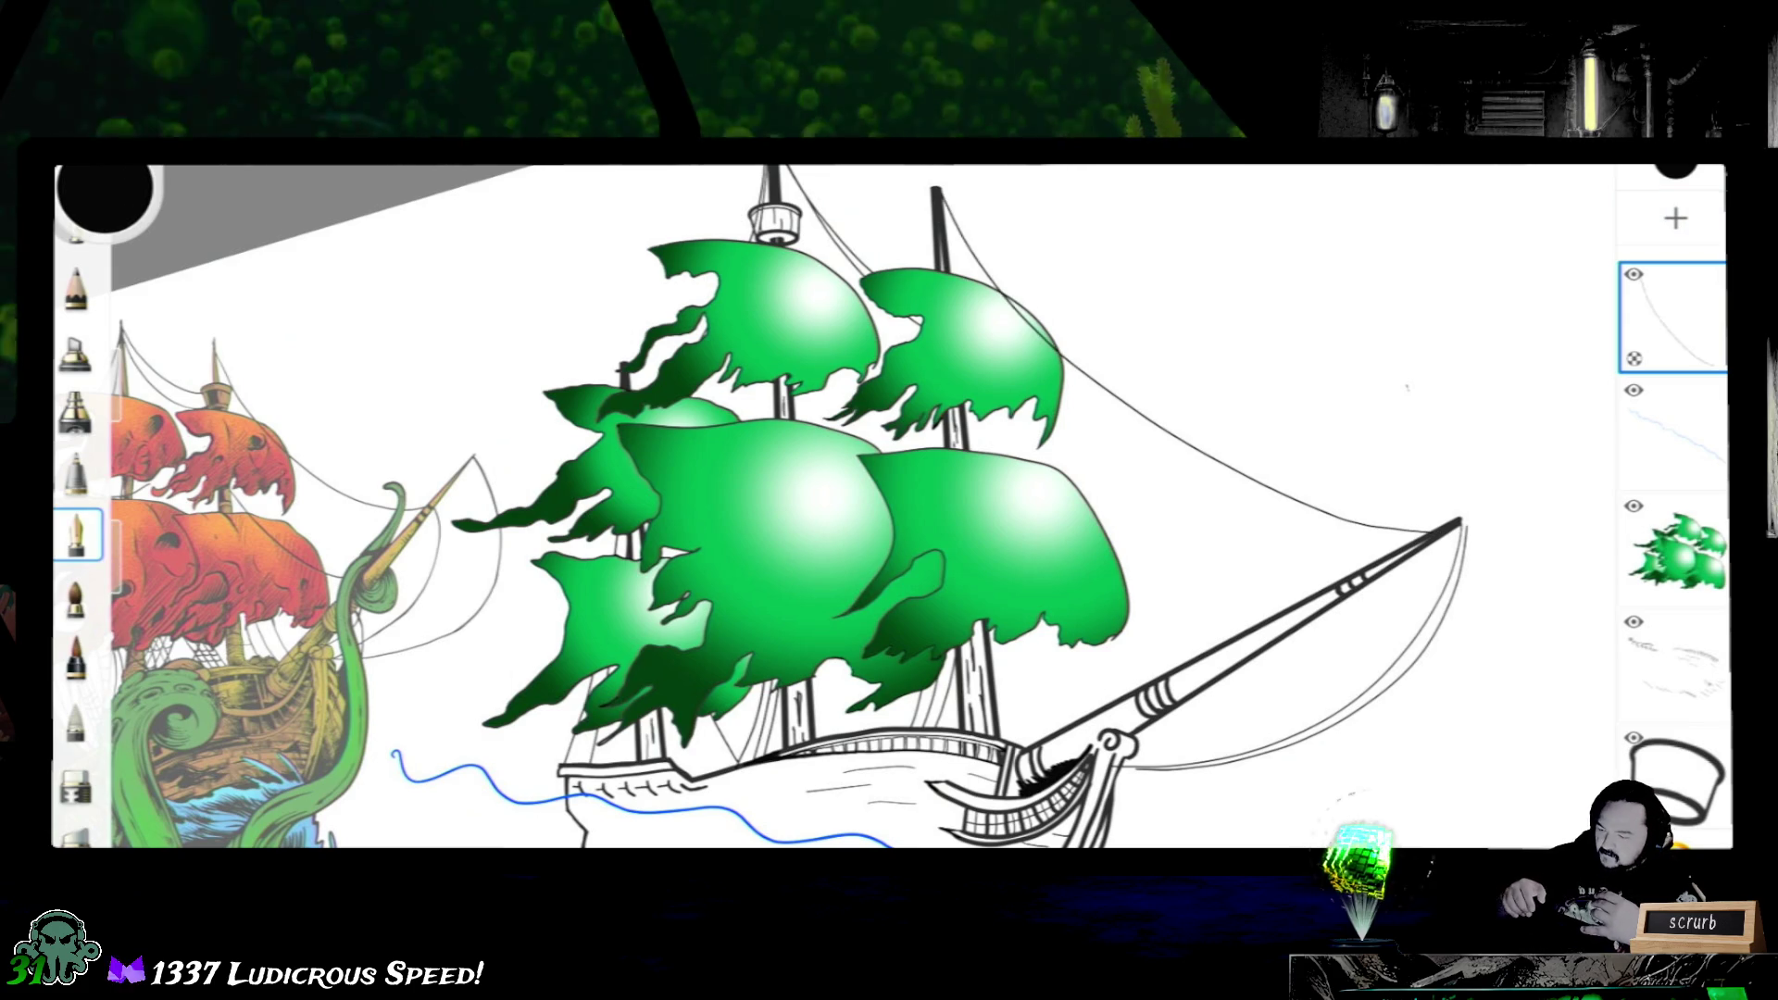
- Undo and retry the rope line between the mast top and bowsprit tip
key("ctrl+z")
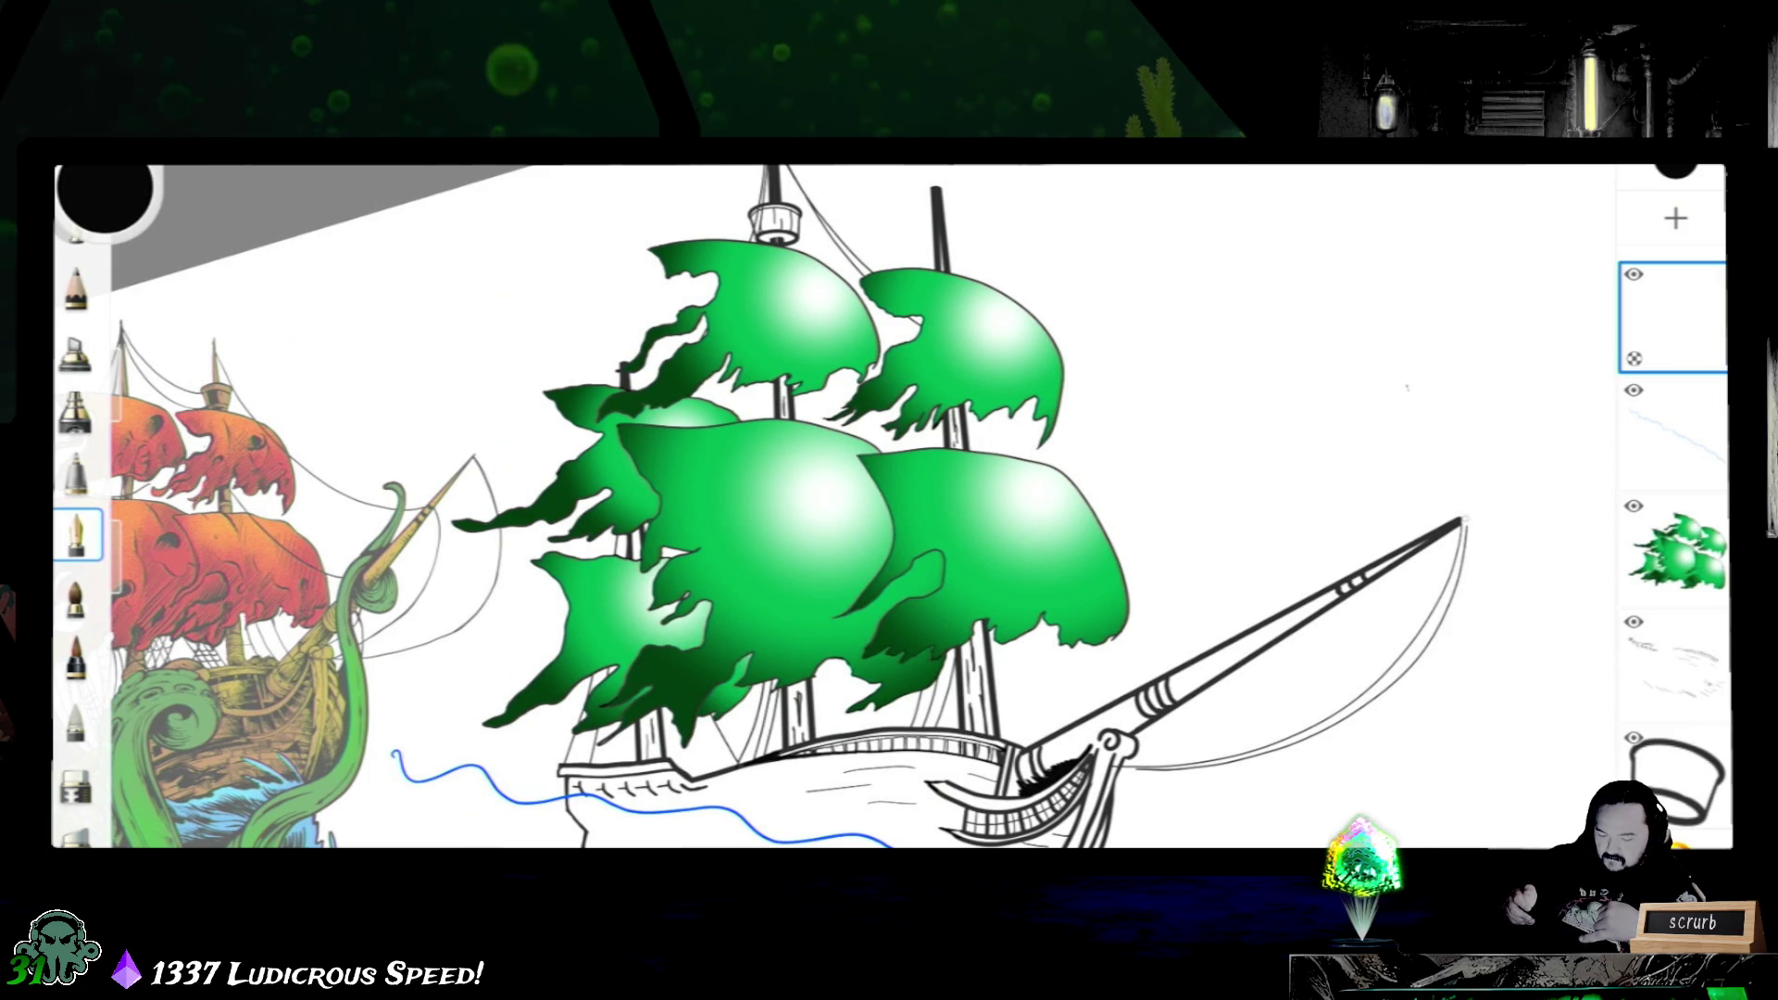
left_click_drag(1165, 432, 1459, 516)
left_click_drag(952, 211, 1036, 307)
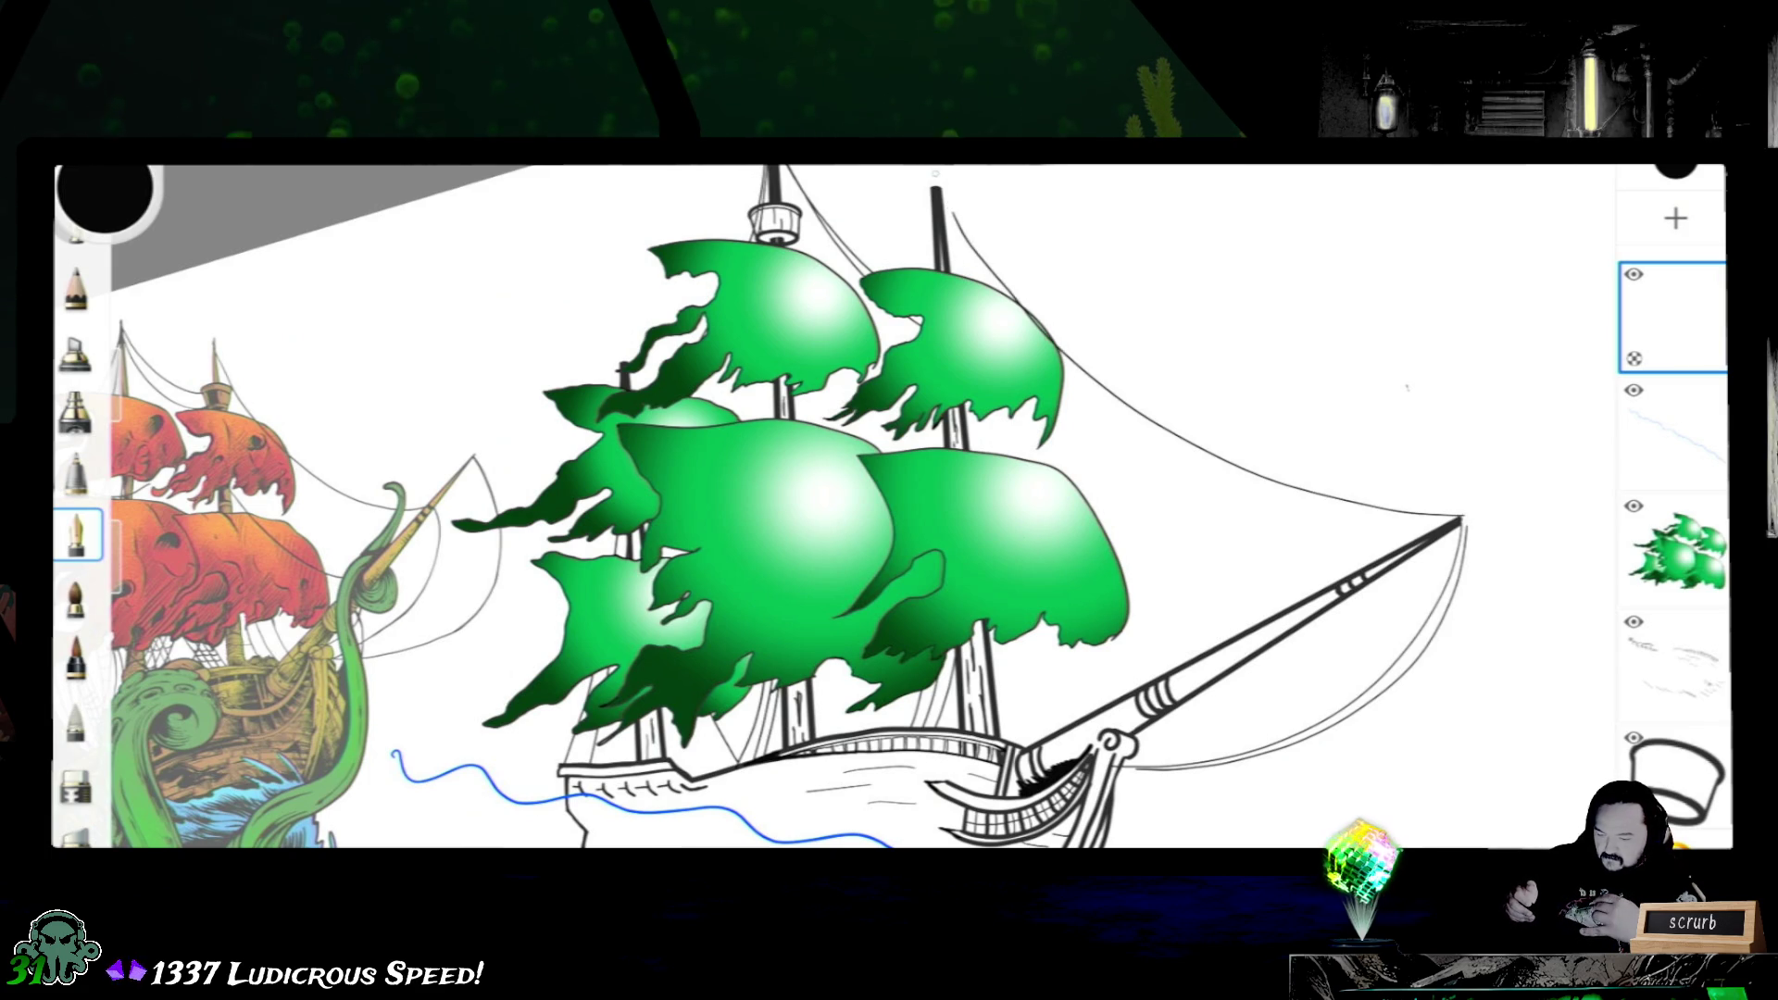
key("ctrl+z")
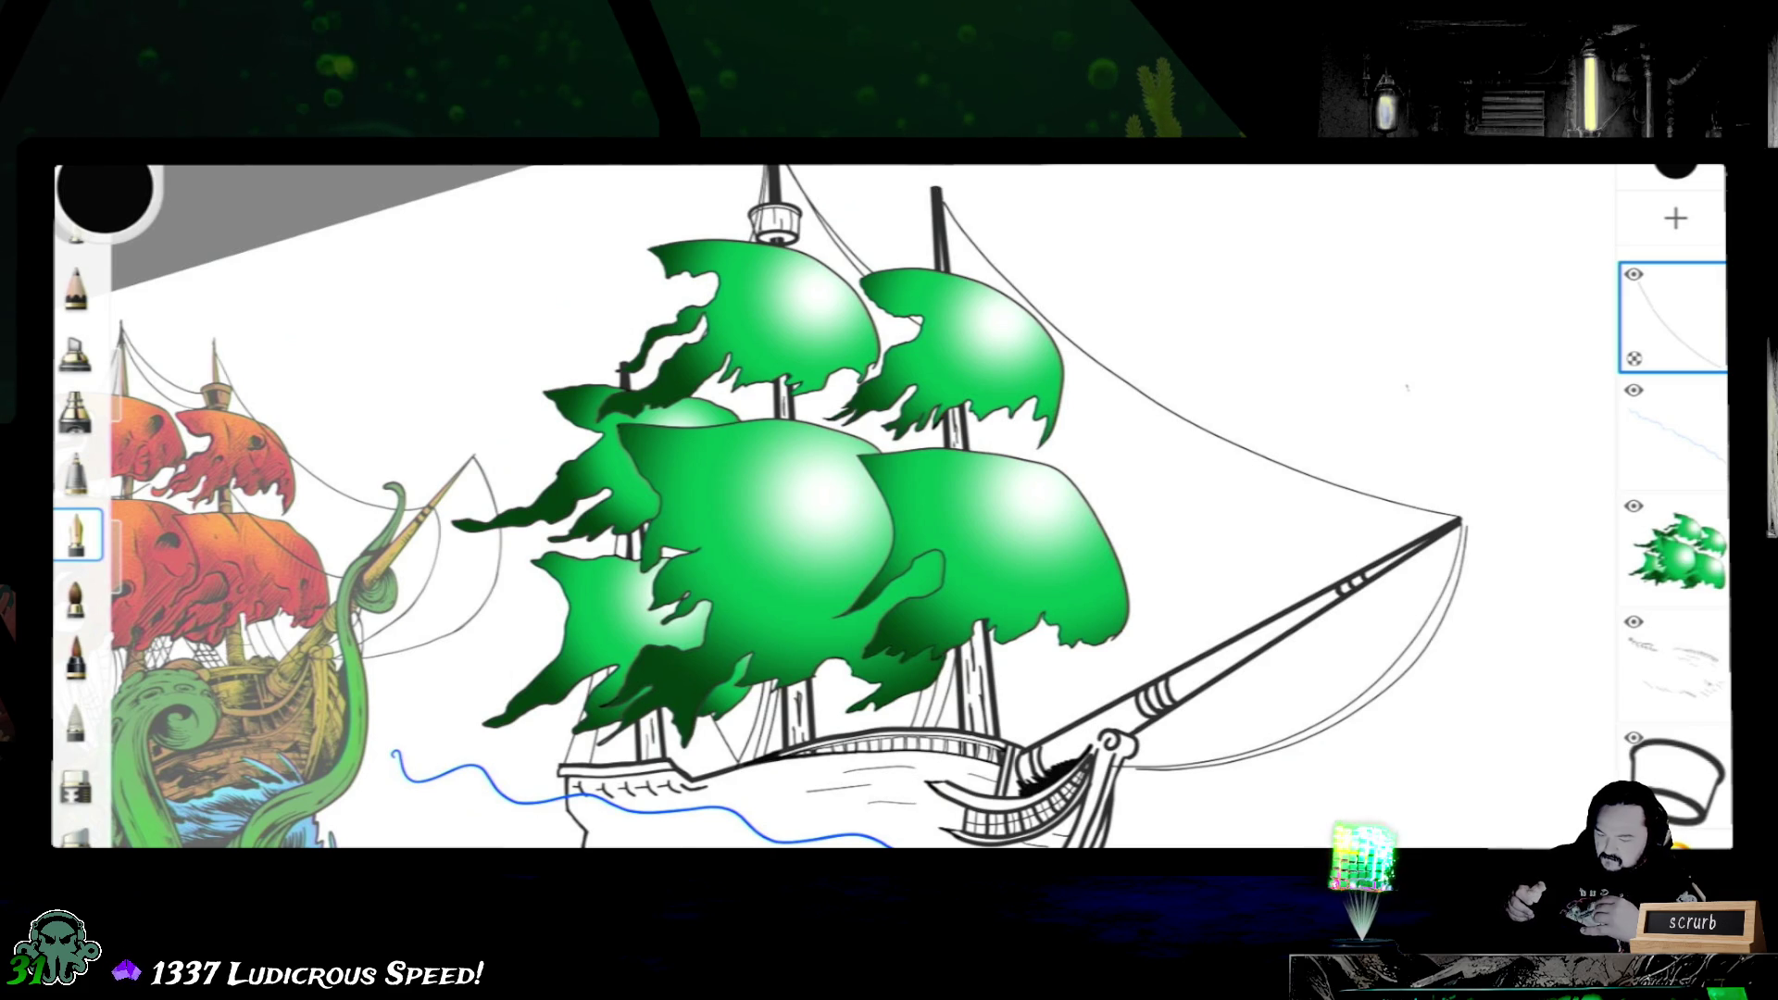
left_click_drag(1216, 448, 944, 195)
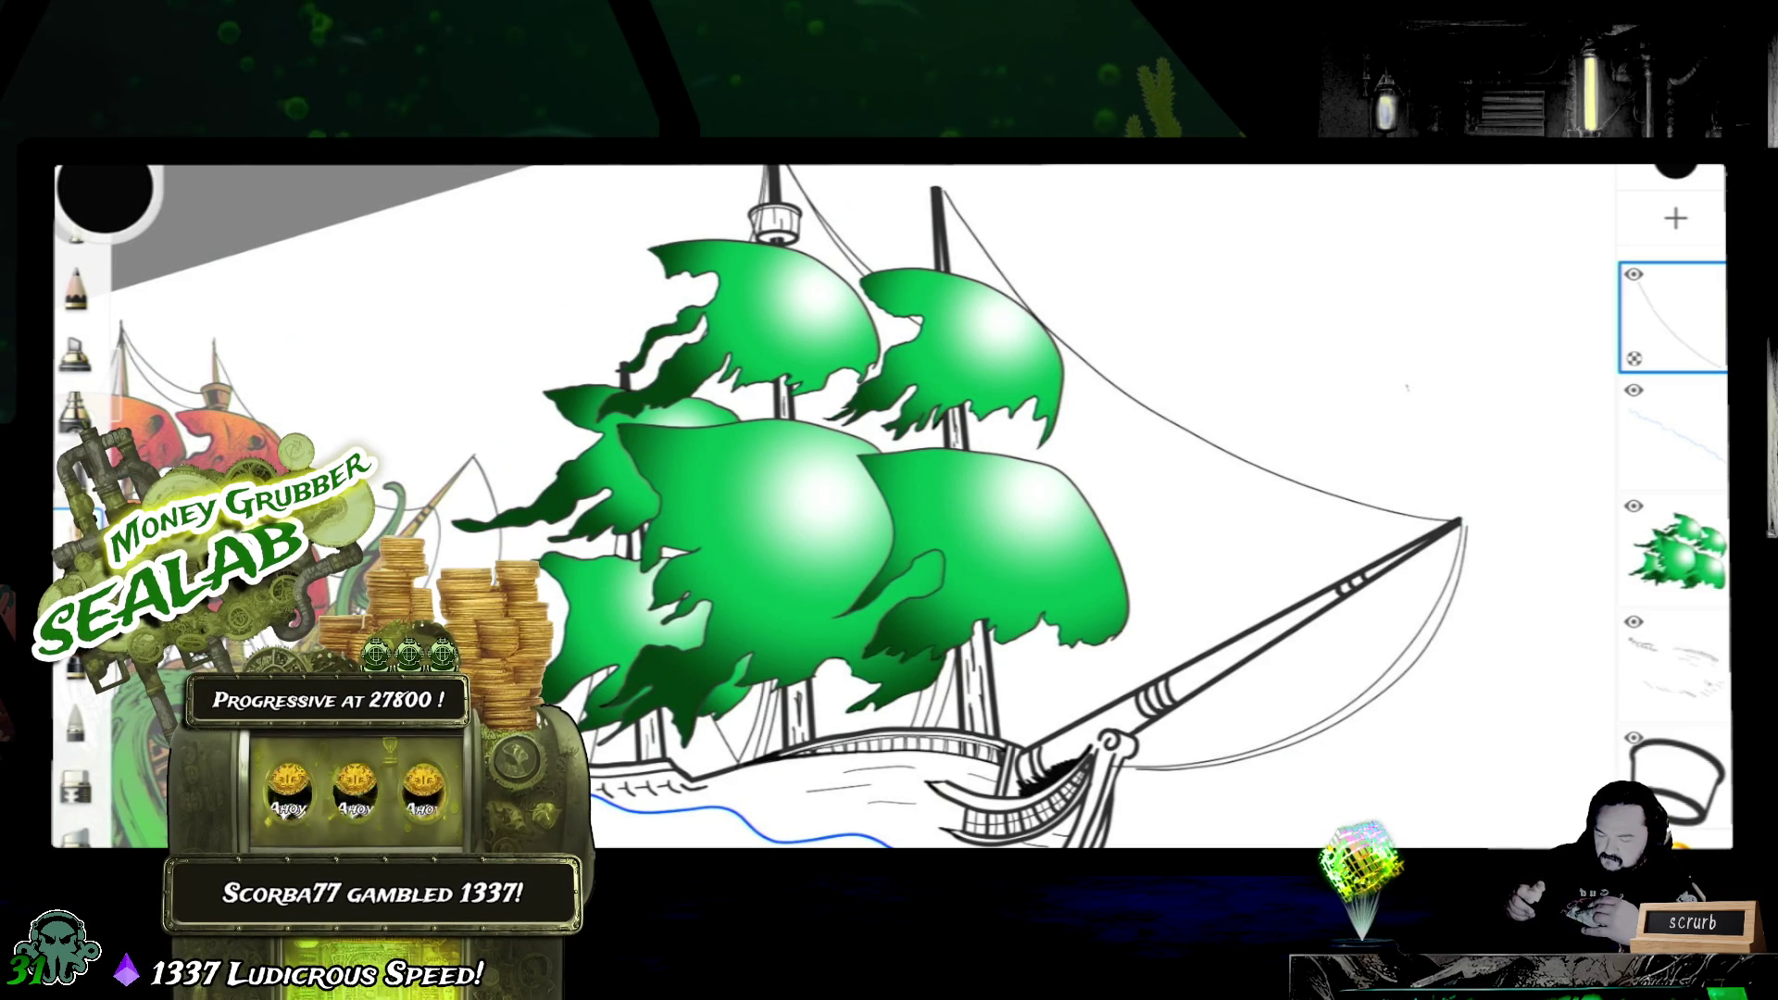
key("ctrl+z")
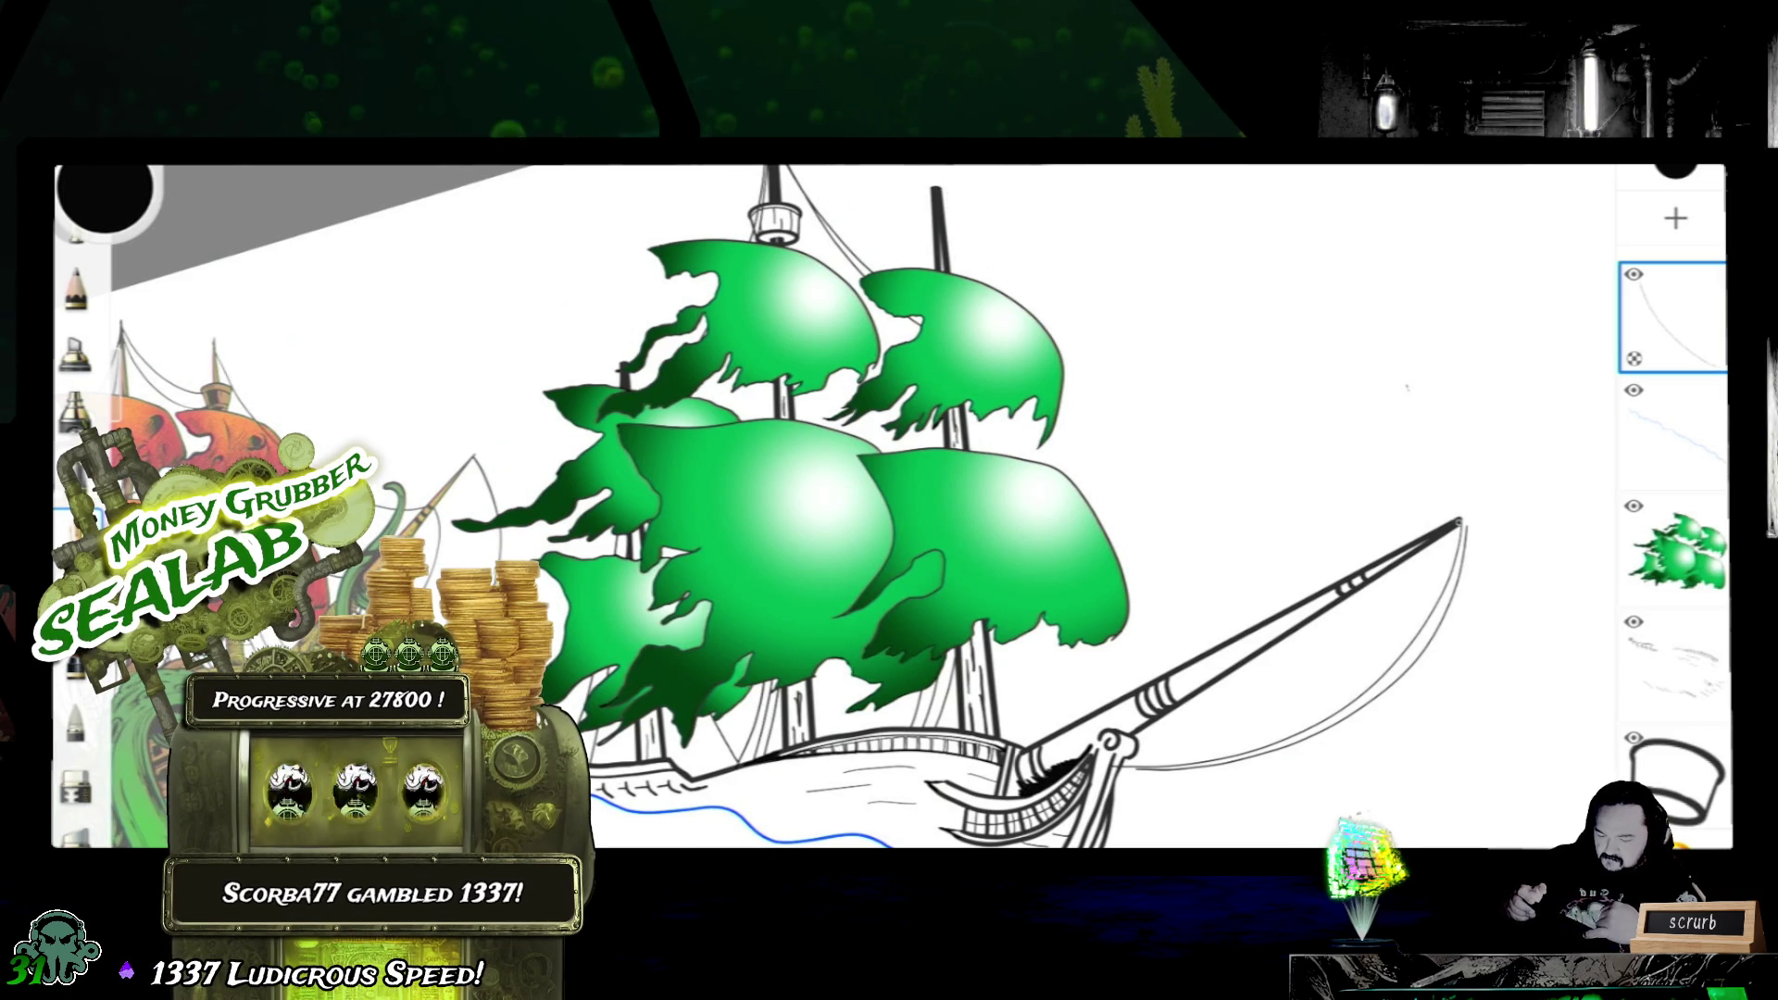
- Draw the curved rope from the mast top and another from the sail edge to the bowsprit
left_click_drag(928, 178, 1459, 521)
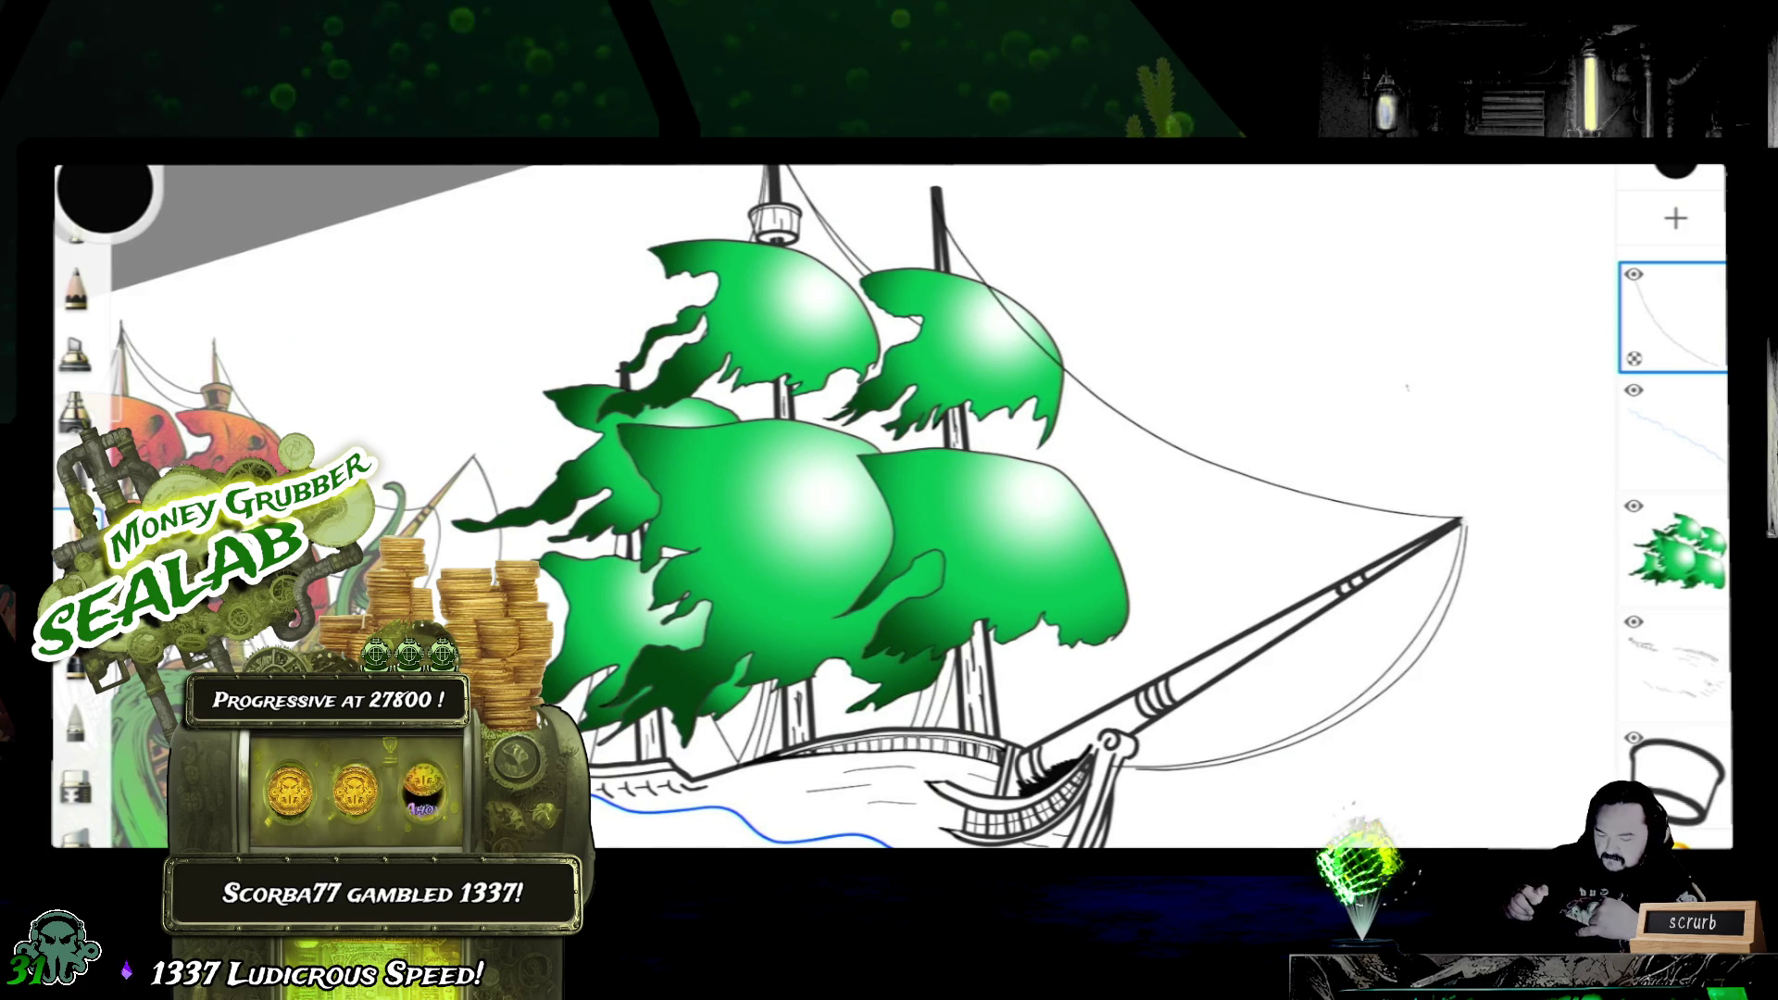
left_click_drag(1000, 459, 1460, 524)
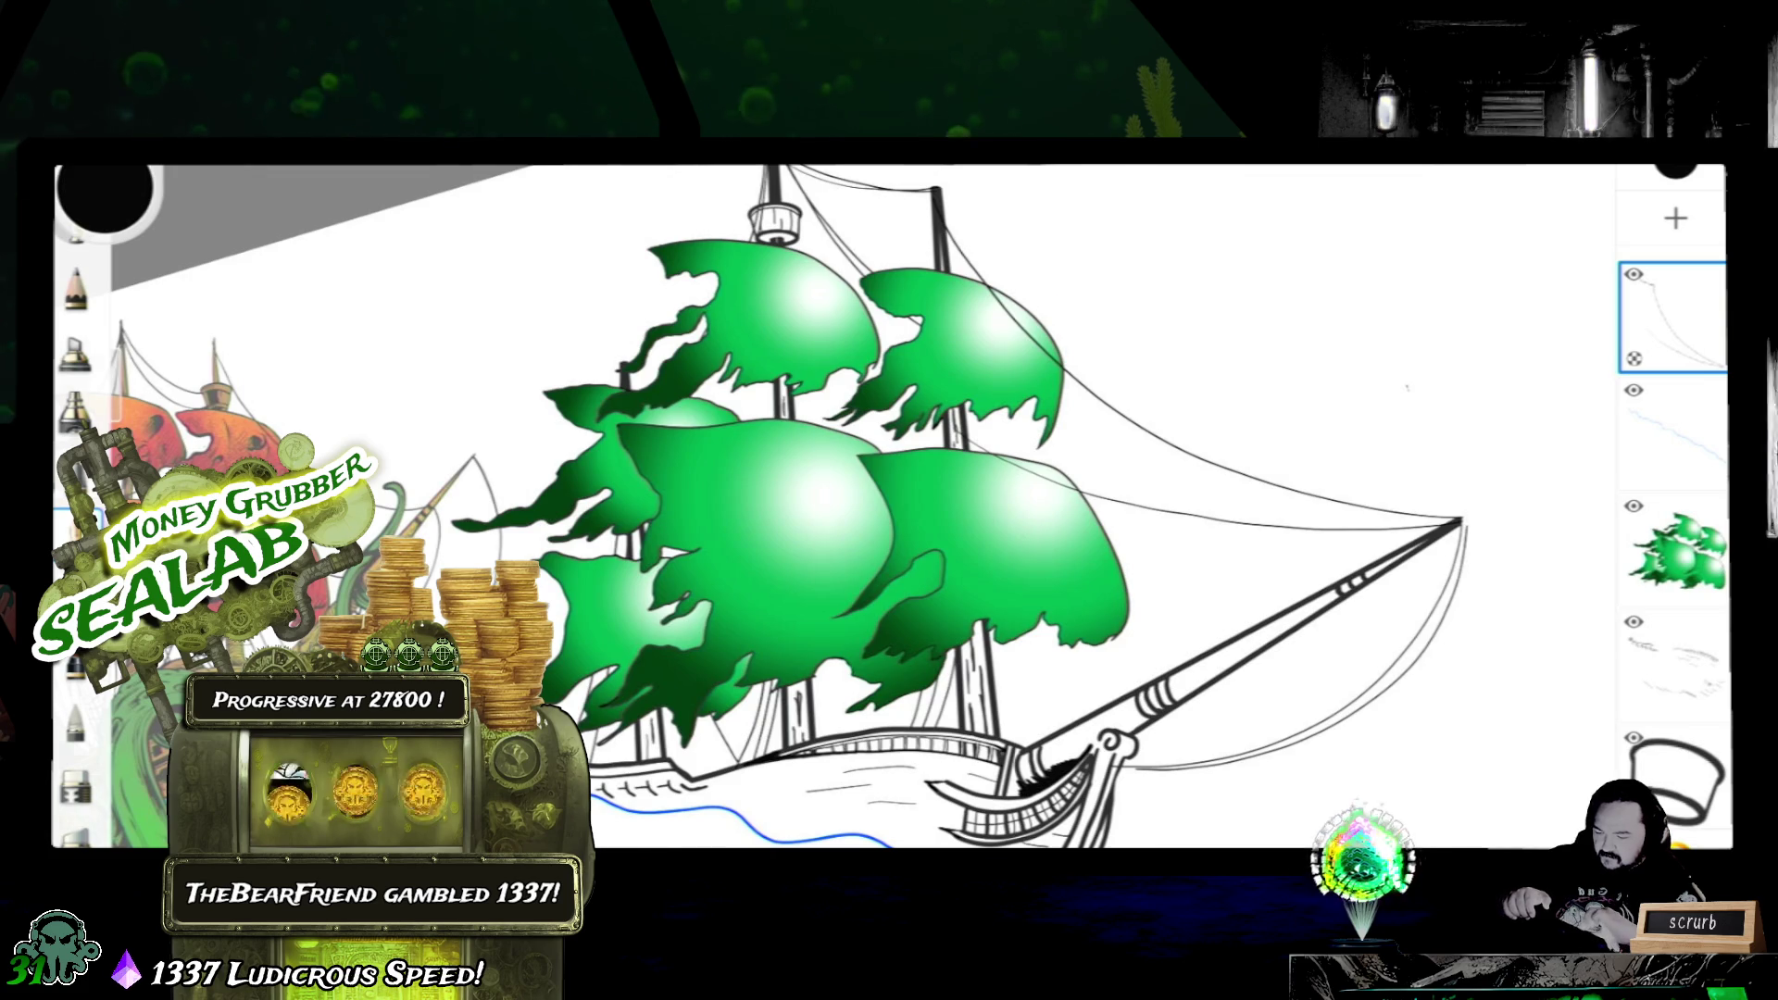
left_click_drag(835, 500, 1153, 557)
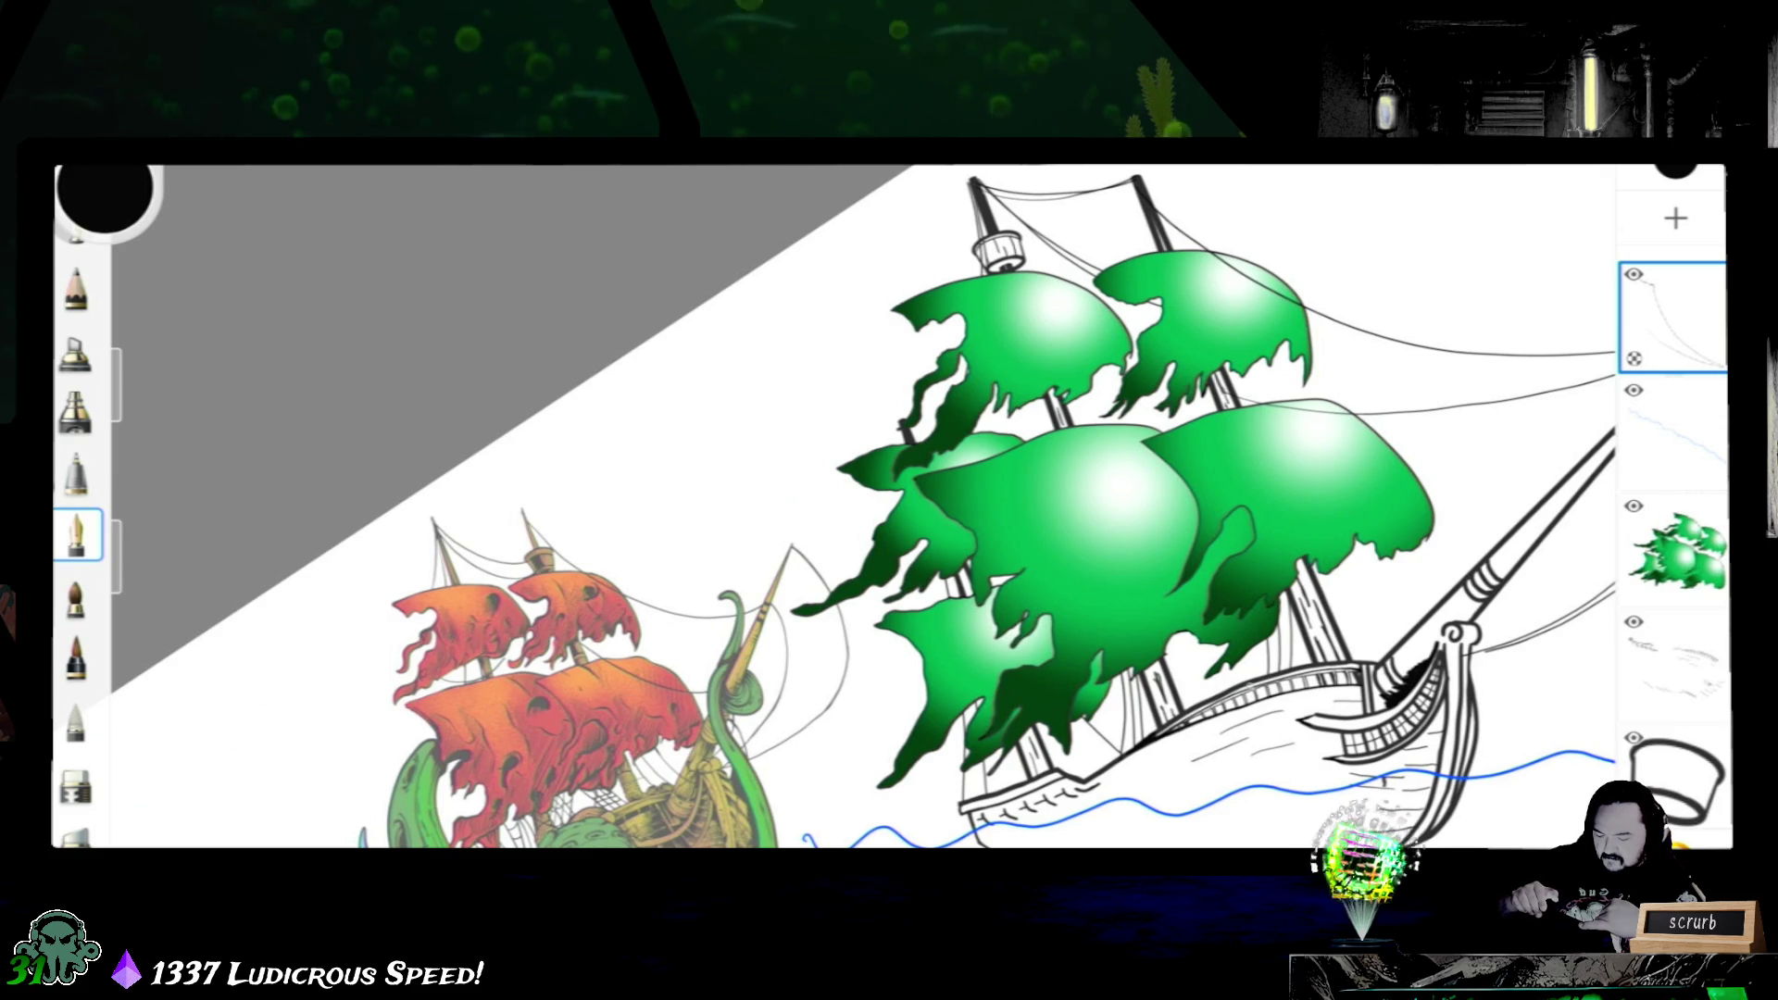
- Draw a rigging line across the green sails, undoing a misplaced vertical stroke
left_click_drag(1118, 544, 1251, 679)
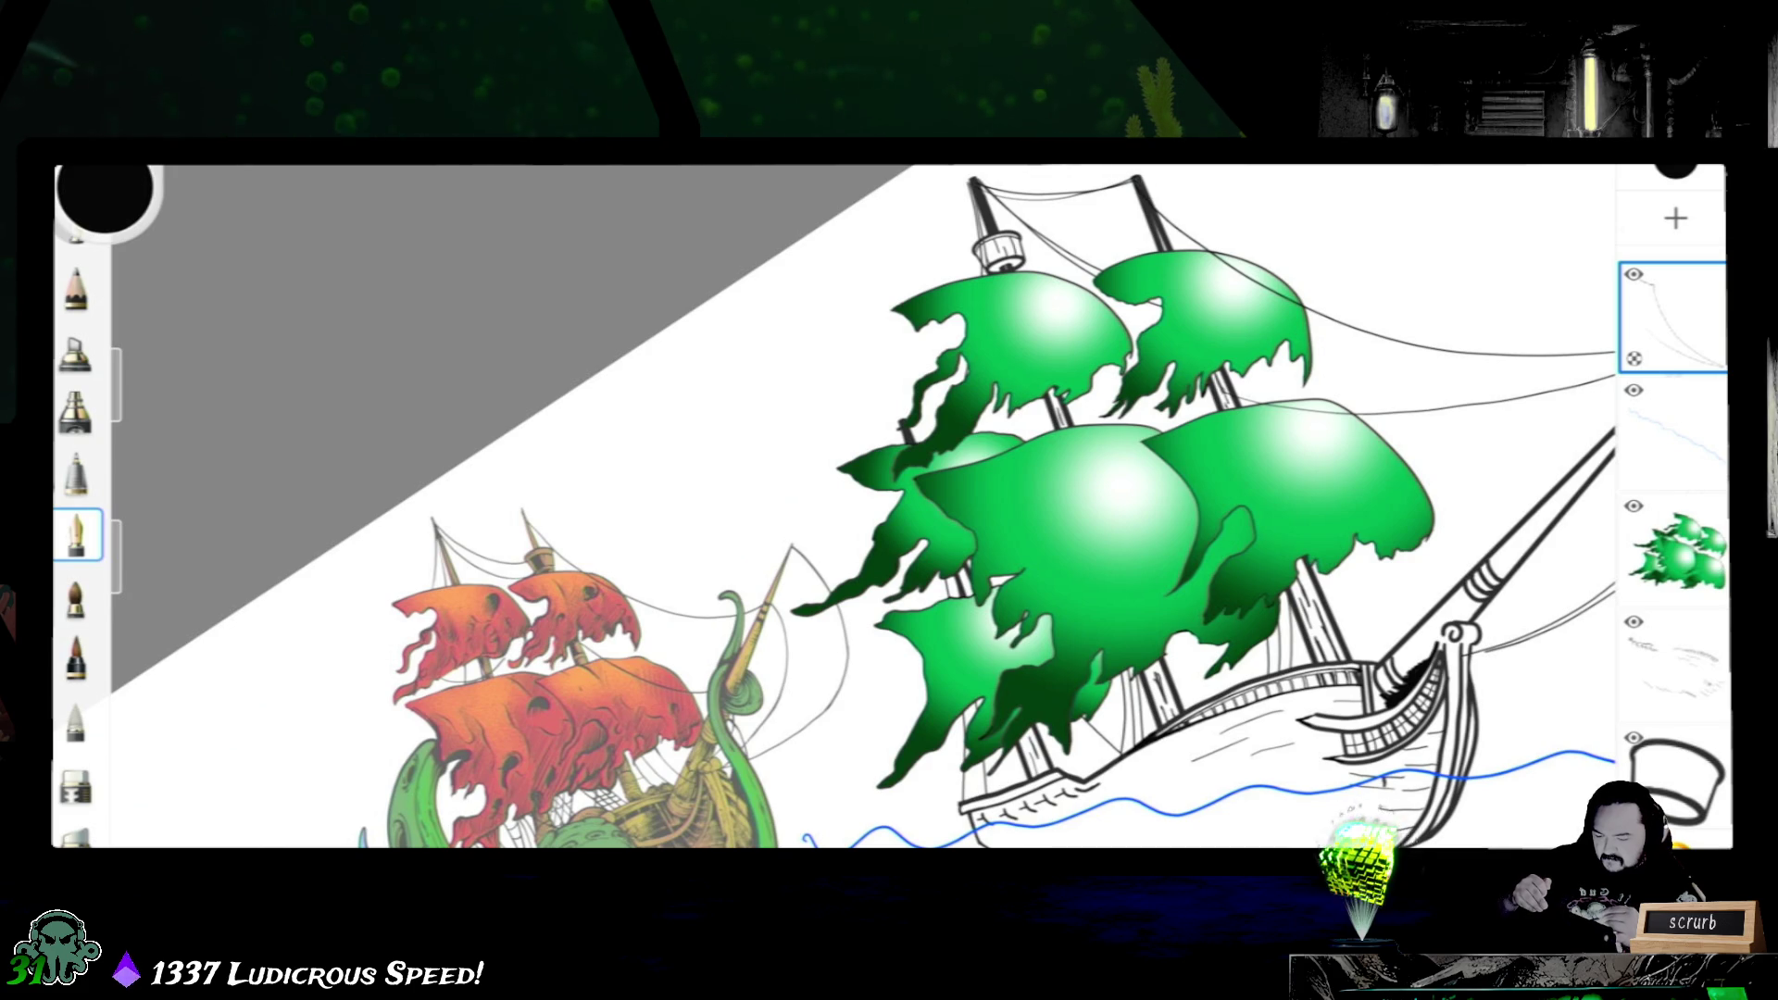
left_click_drag(1152, 257, 1172, 723)
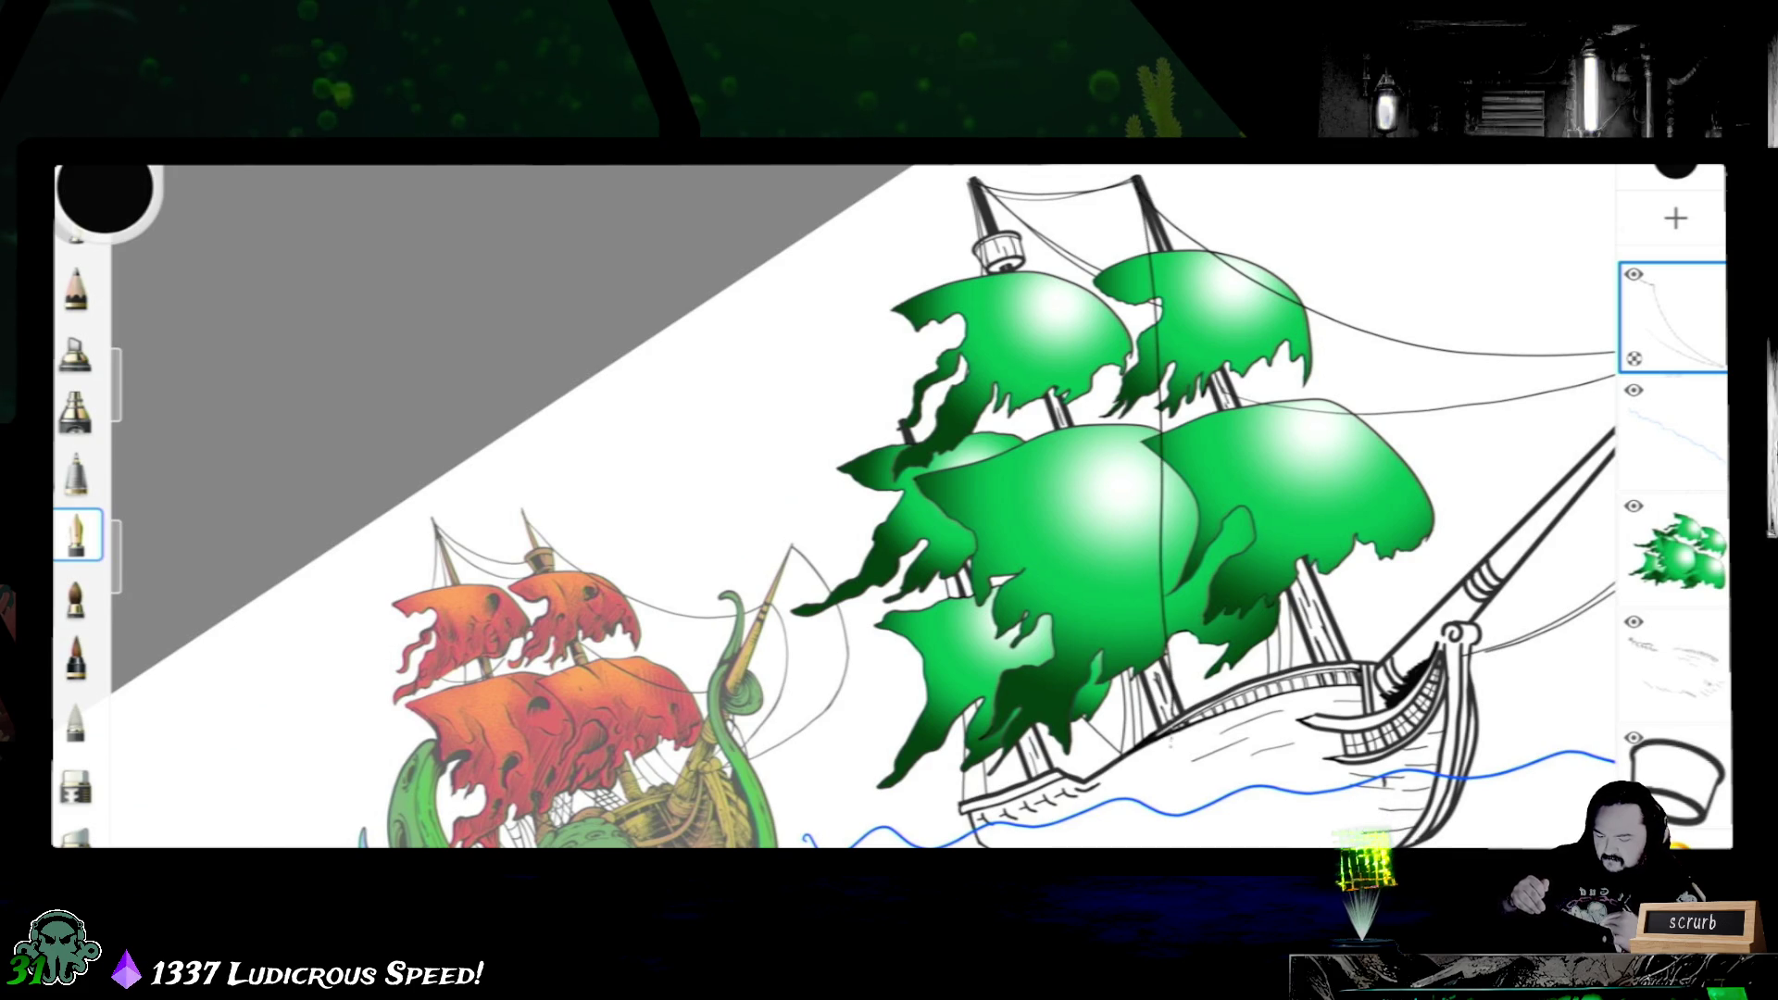
key("ctrl+z")
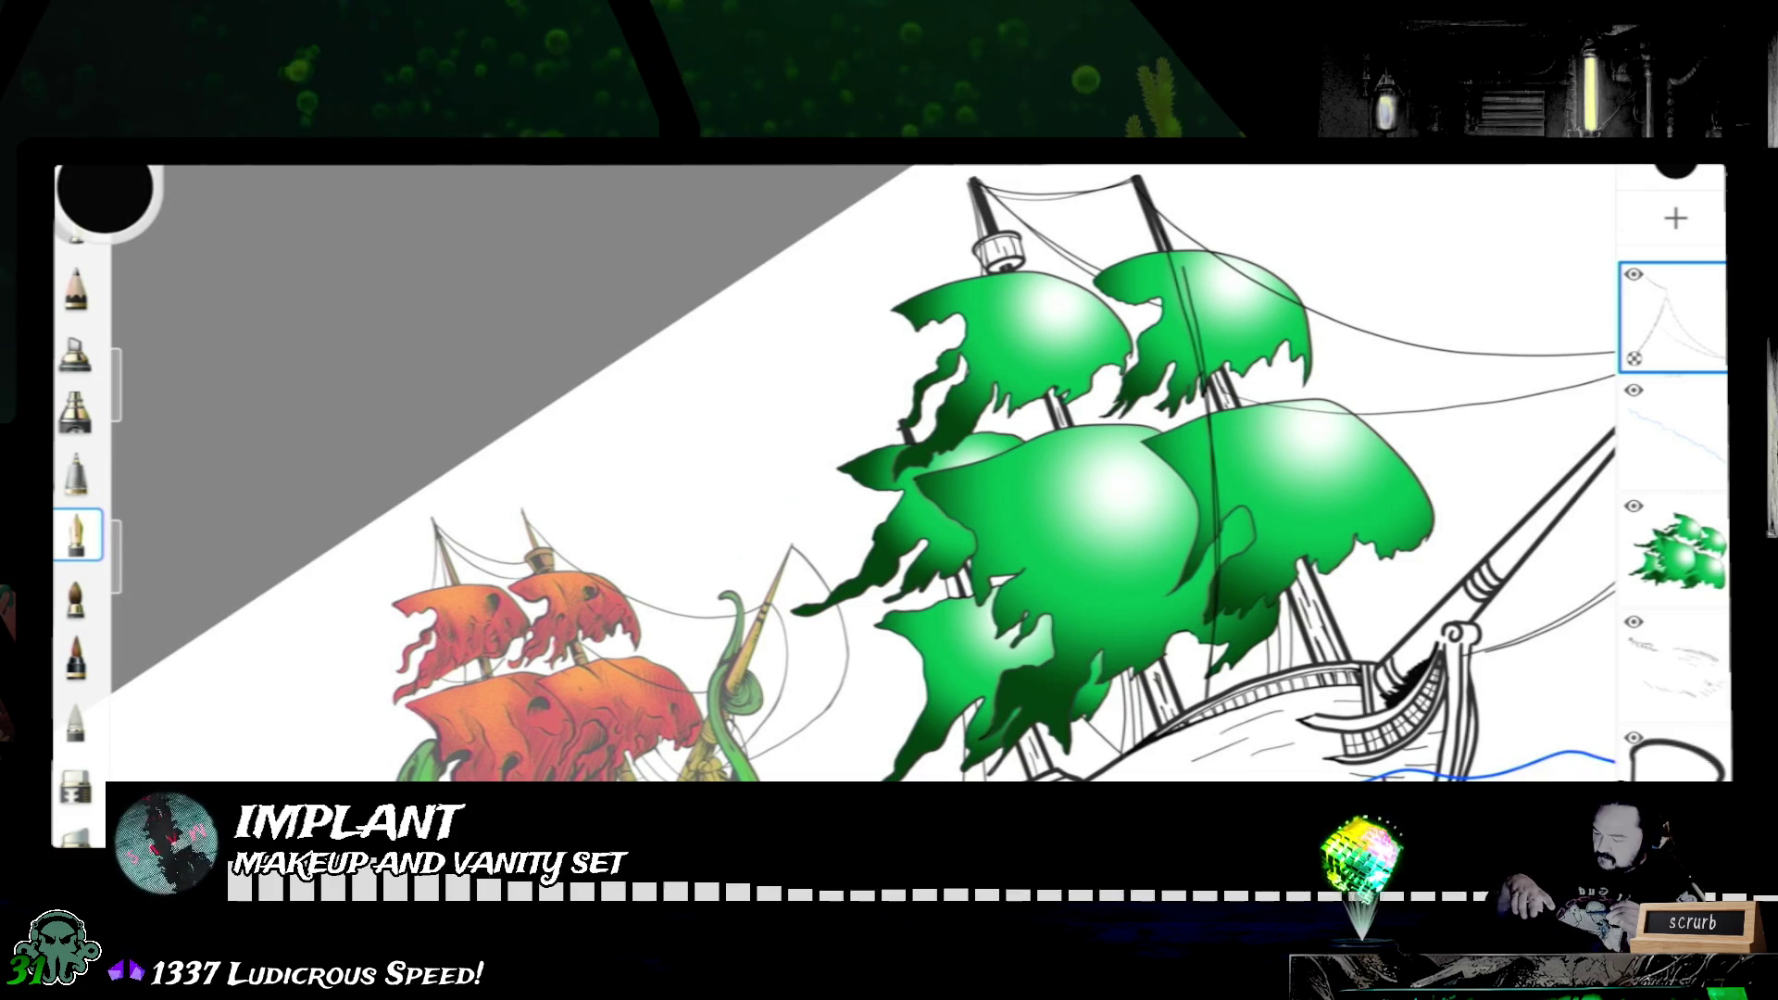
- Switch to the eraser, size it and erase the stray double line on the central sail
left_click(76, 783)
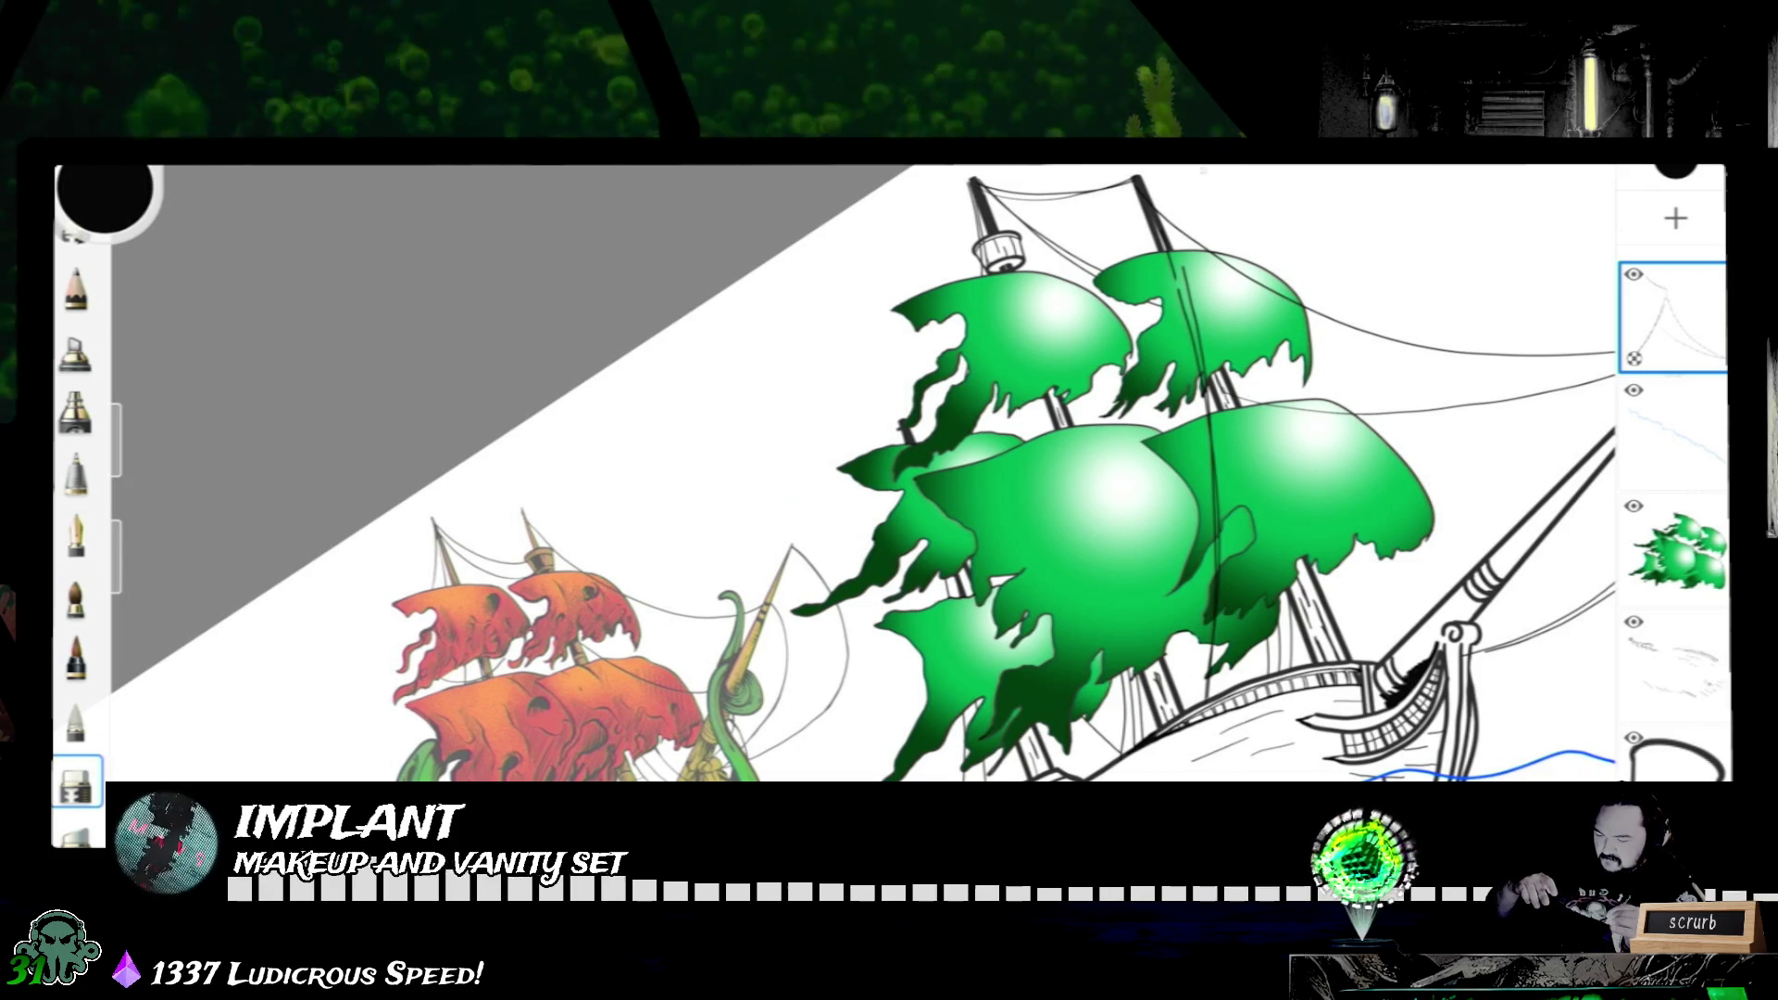
left_click_drag(118, 417, 116, 395)
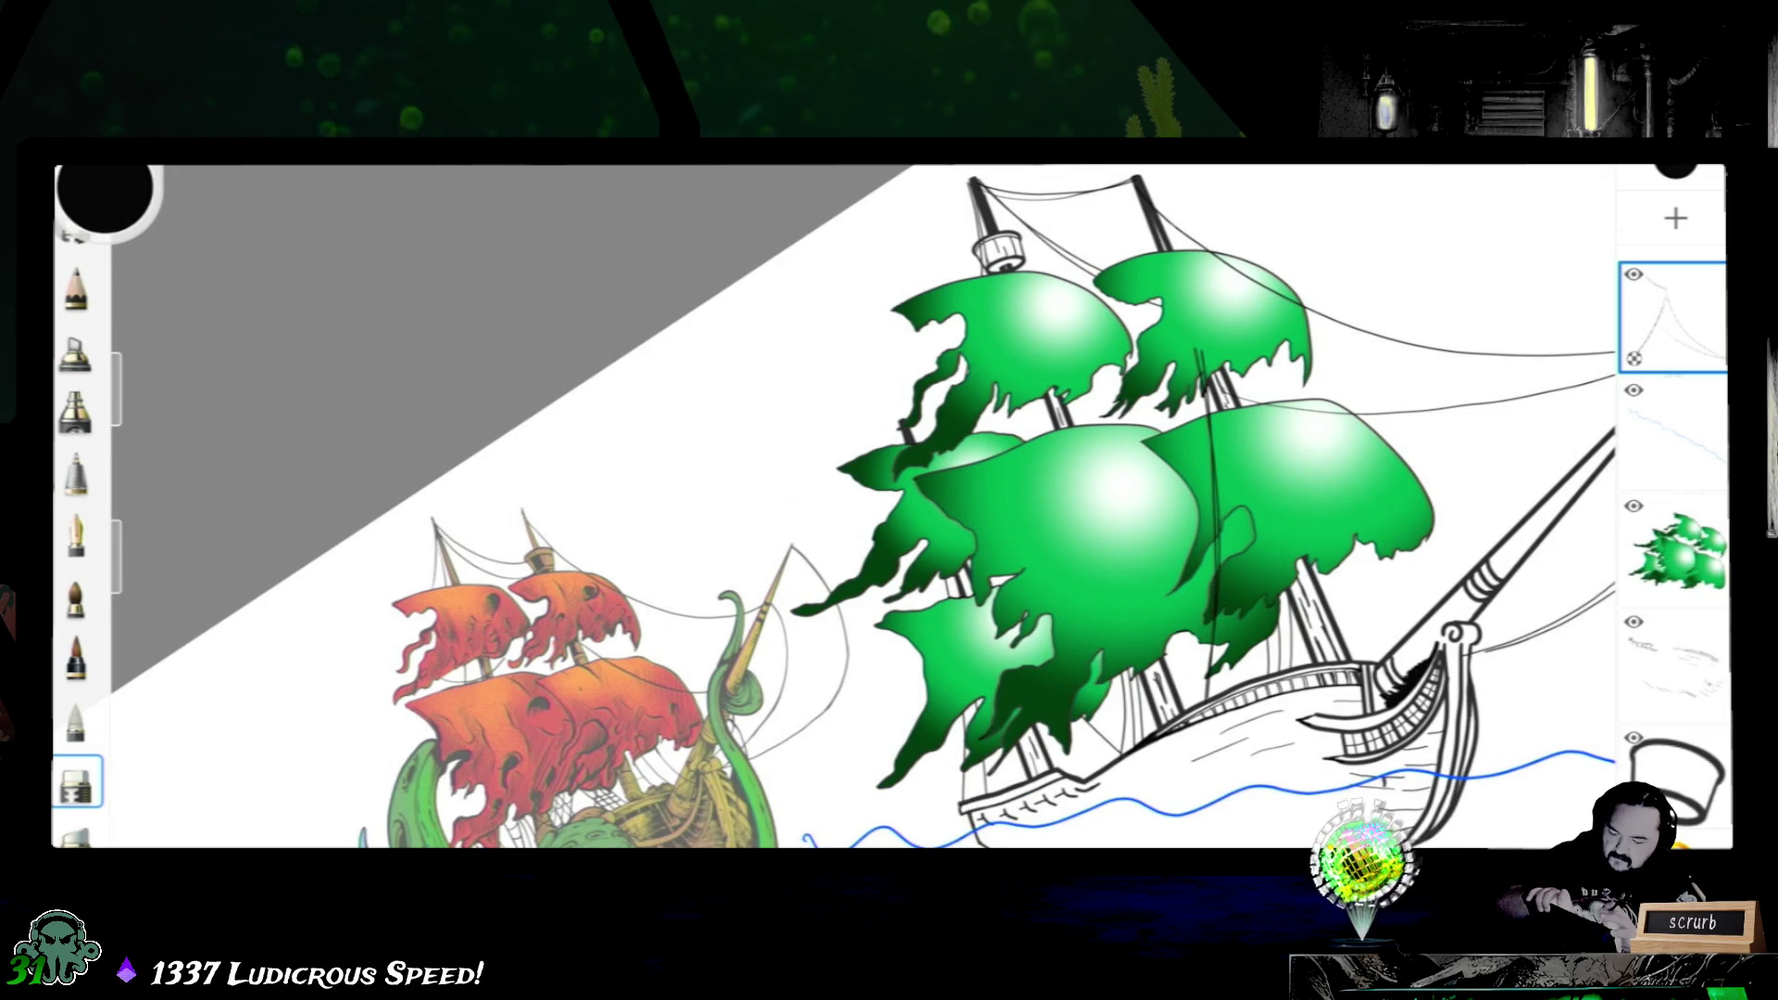
scroll(1251, 278, "up", 5)
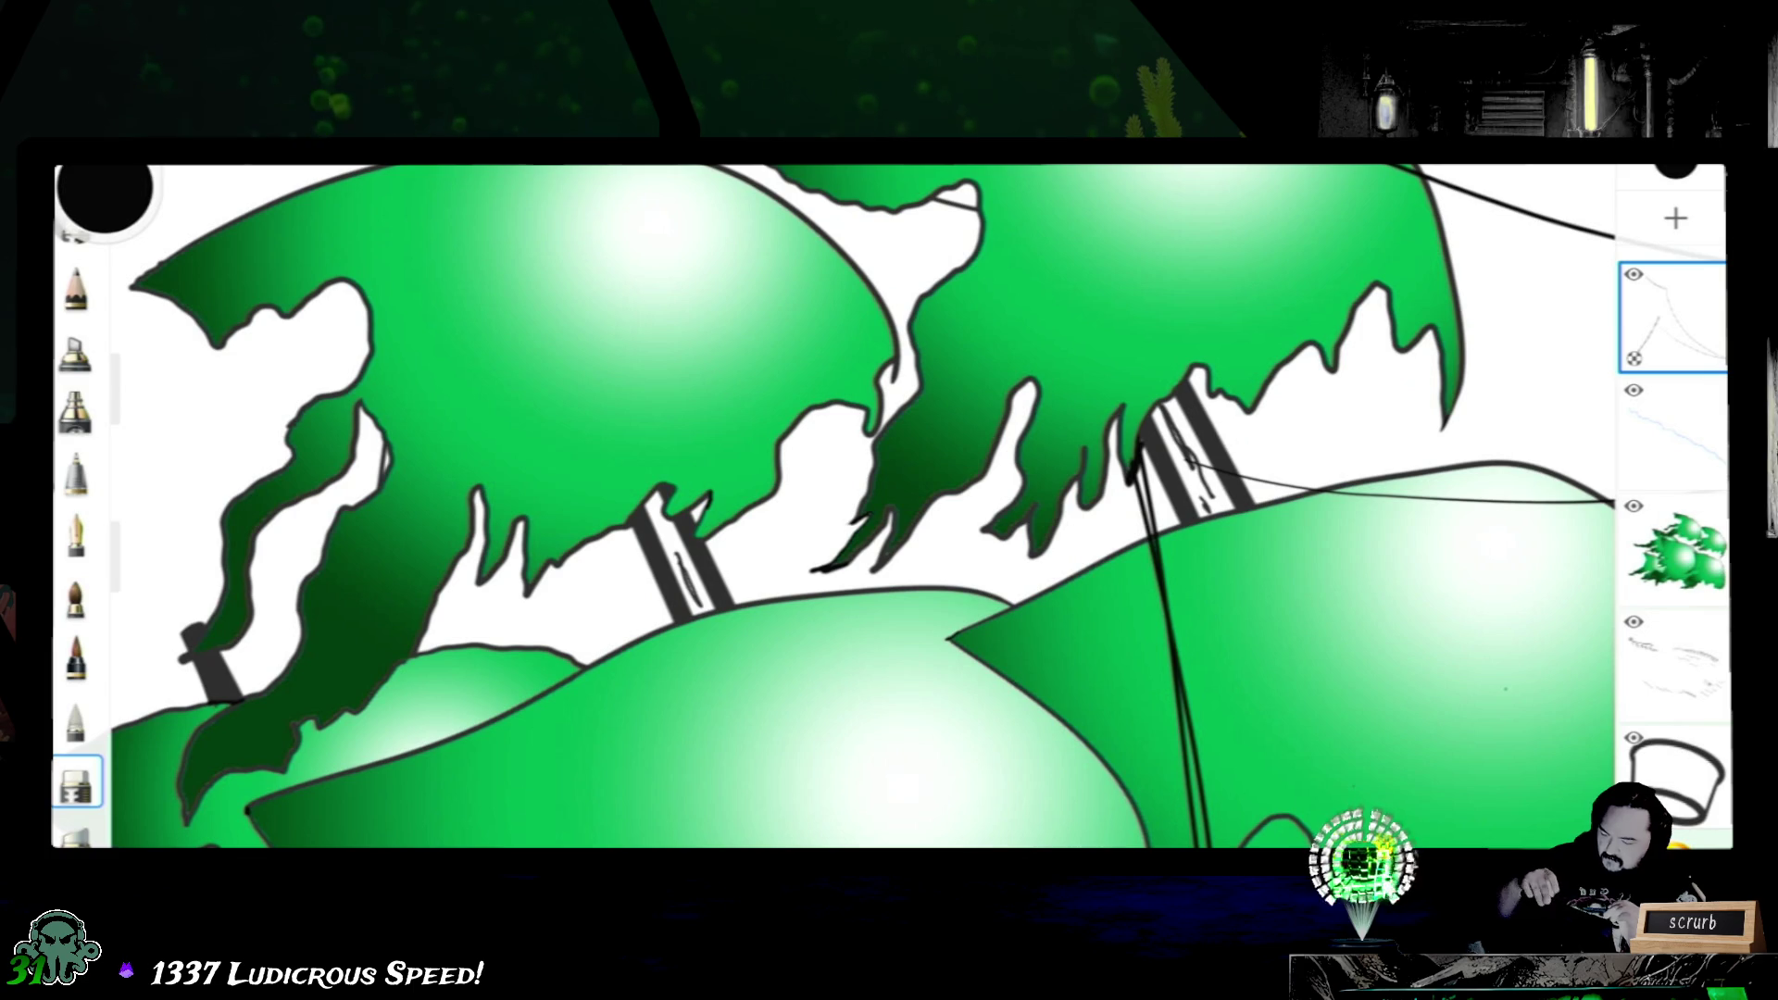
left_click_drag(118, 418, 116, 404)
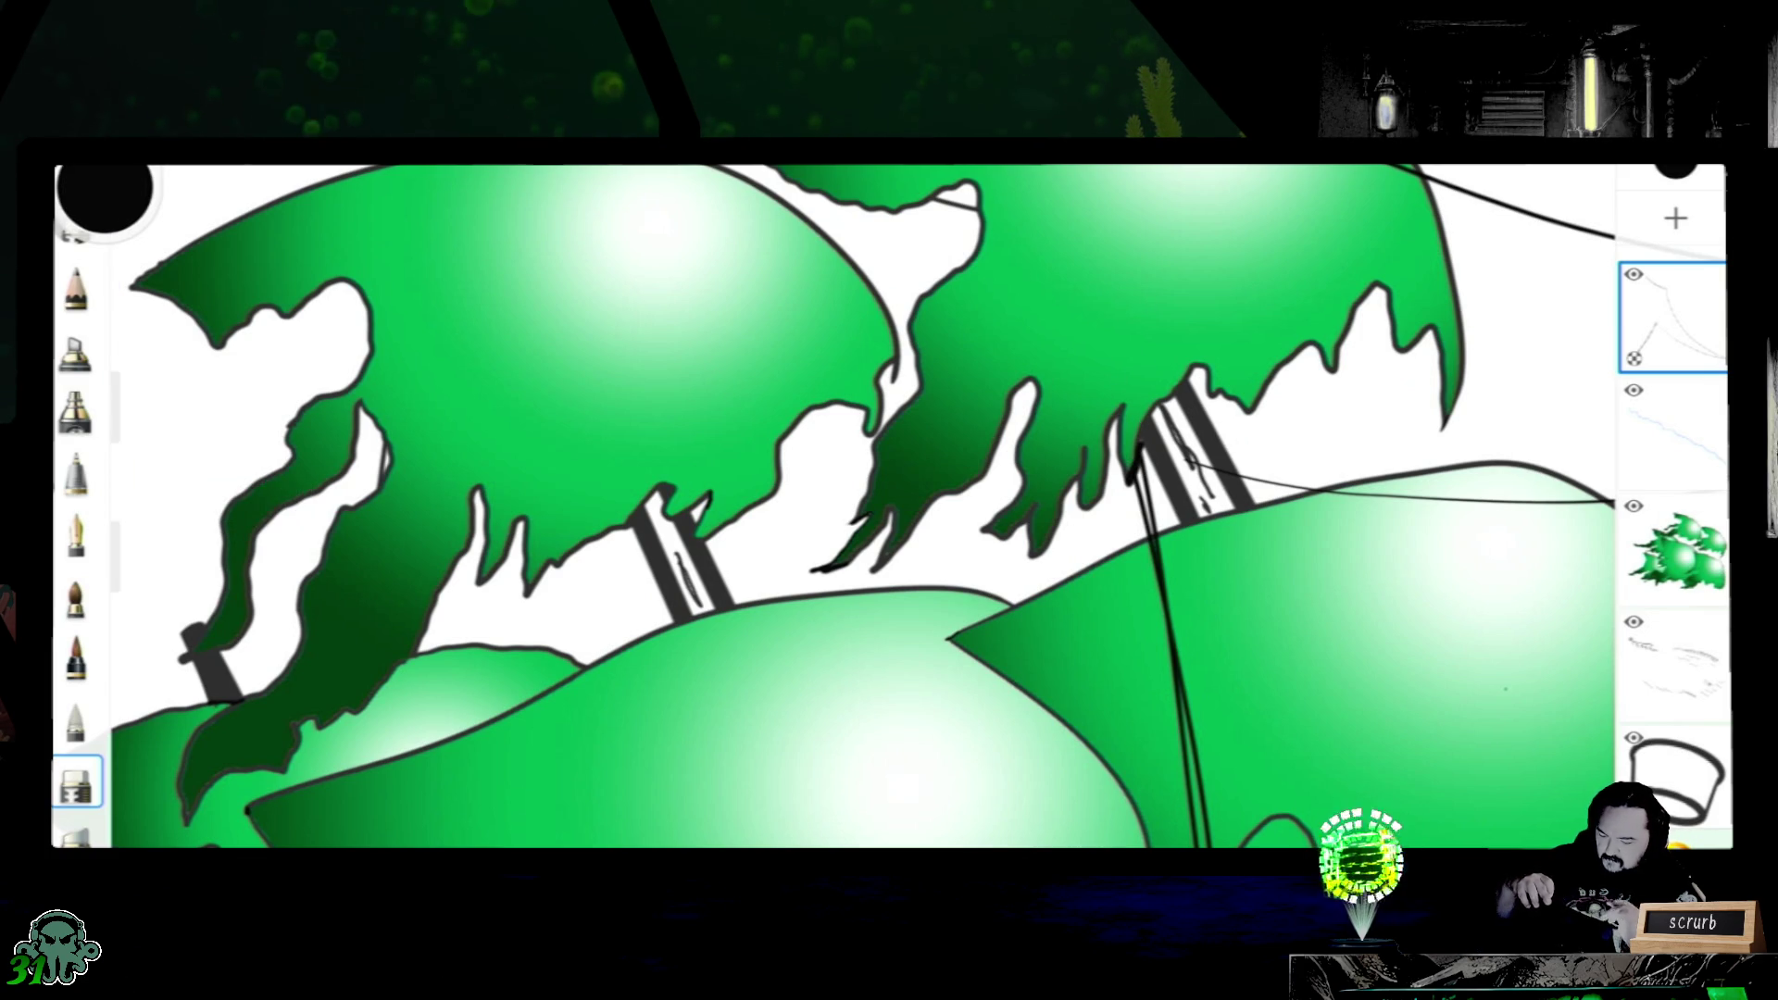
scroll(834, 557, "up", 3)
scroll(835, 556, "up", 3)
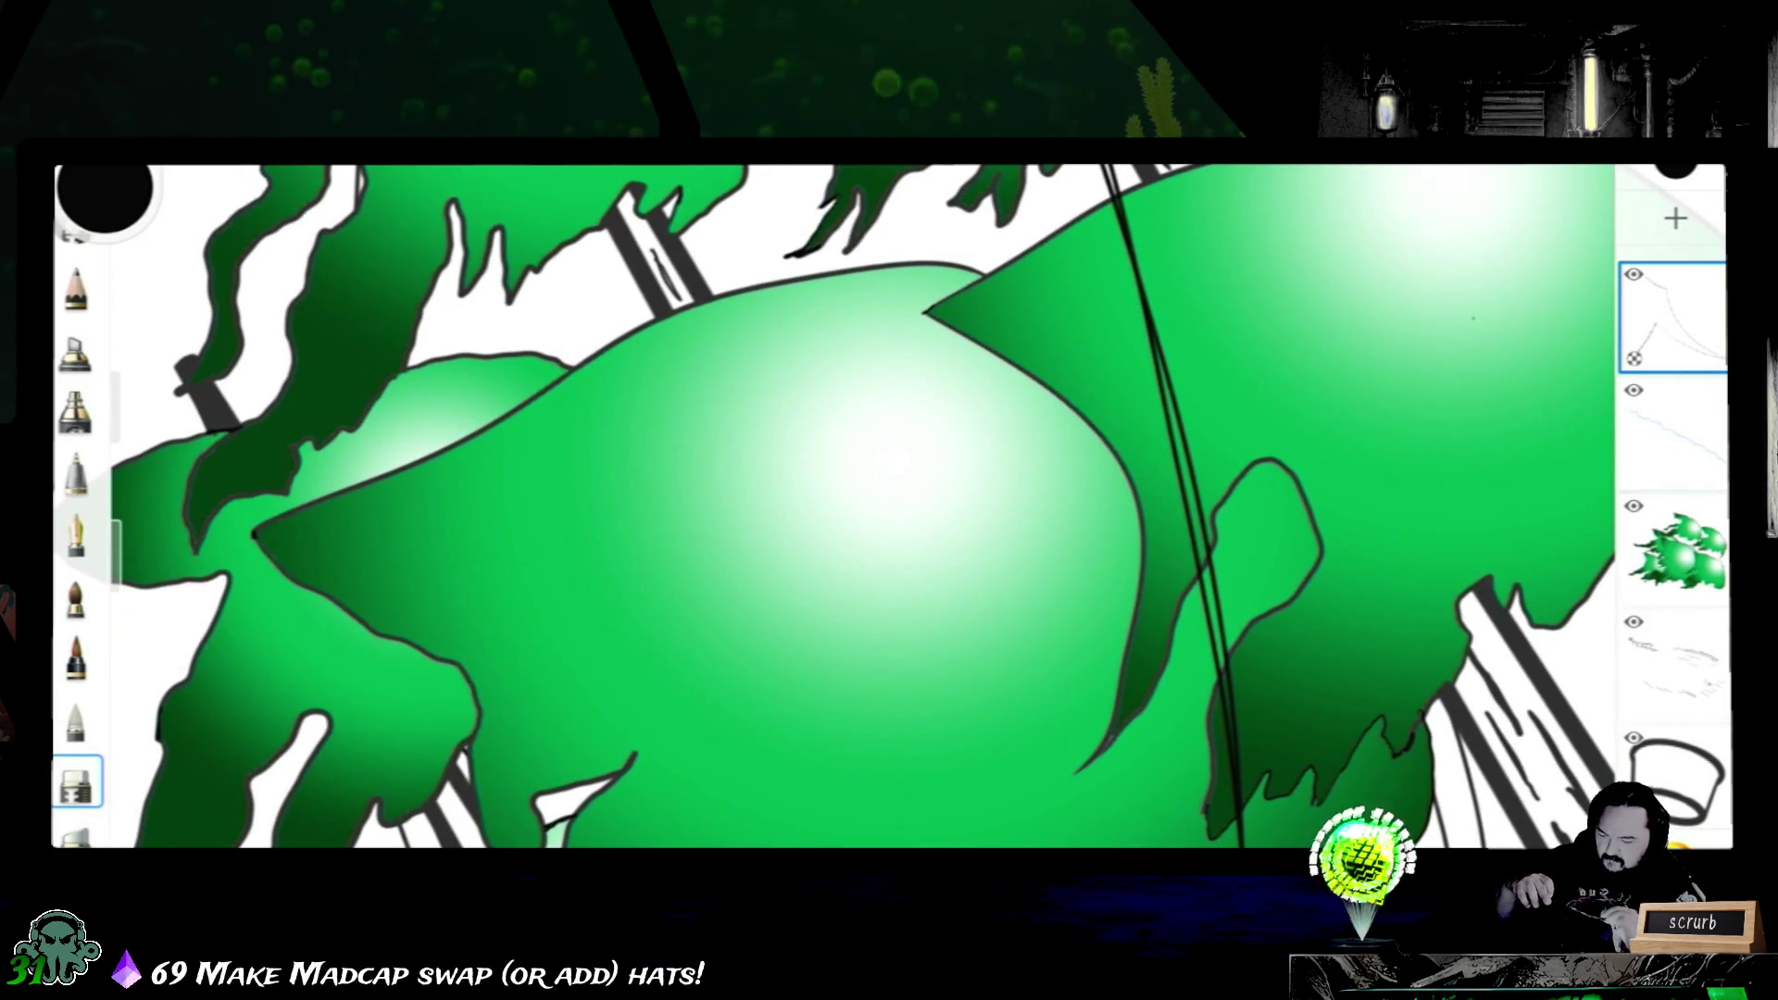
left_click_drag(1142, 295, 1201, 542)
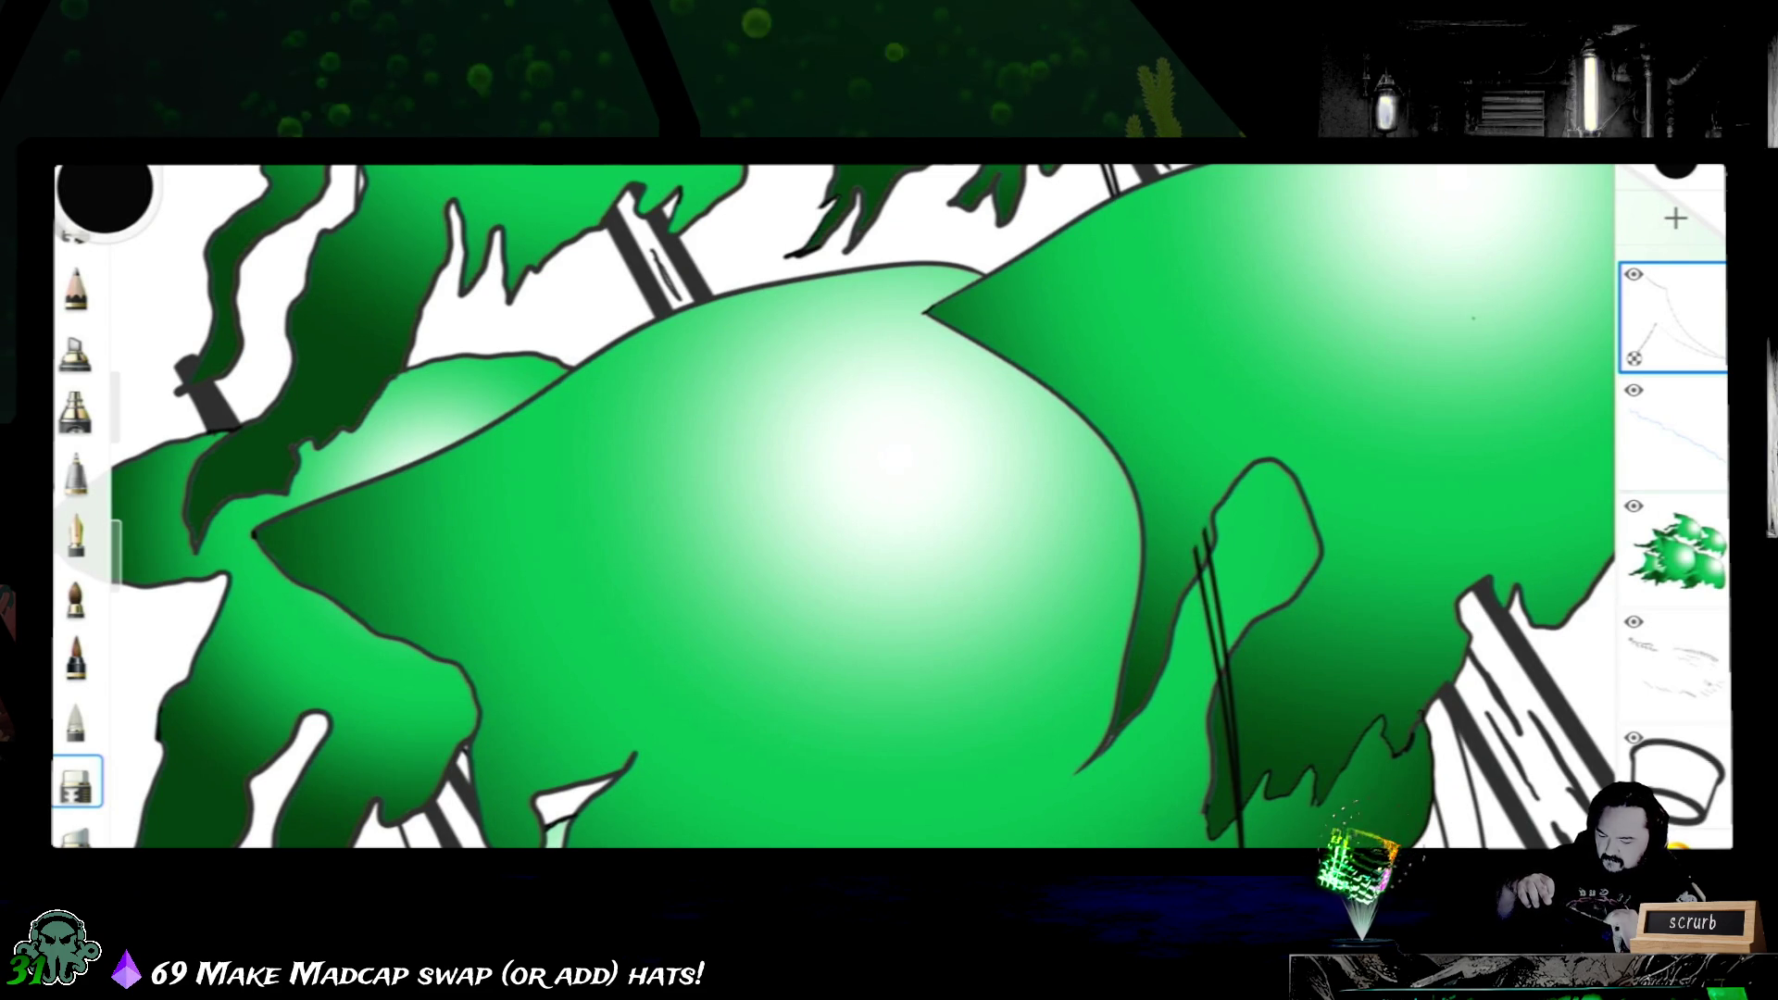
scroll(834, 507, "down", 3)
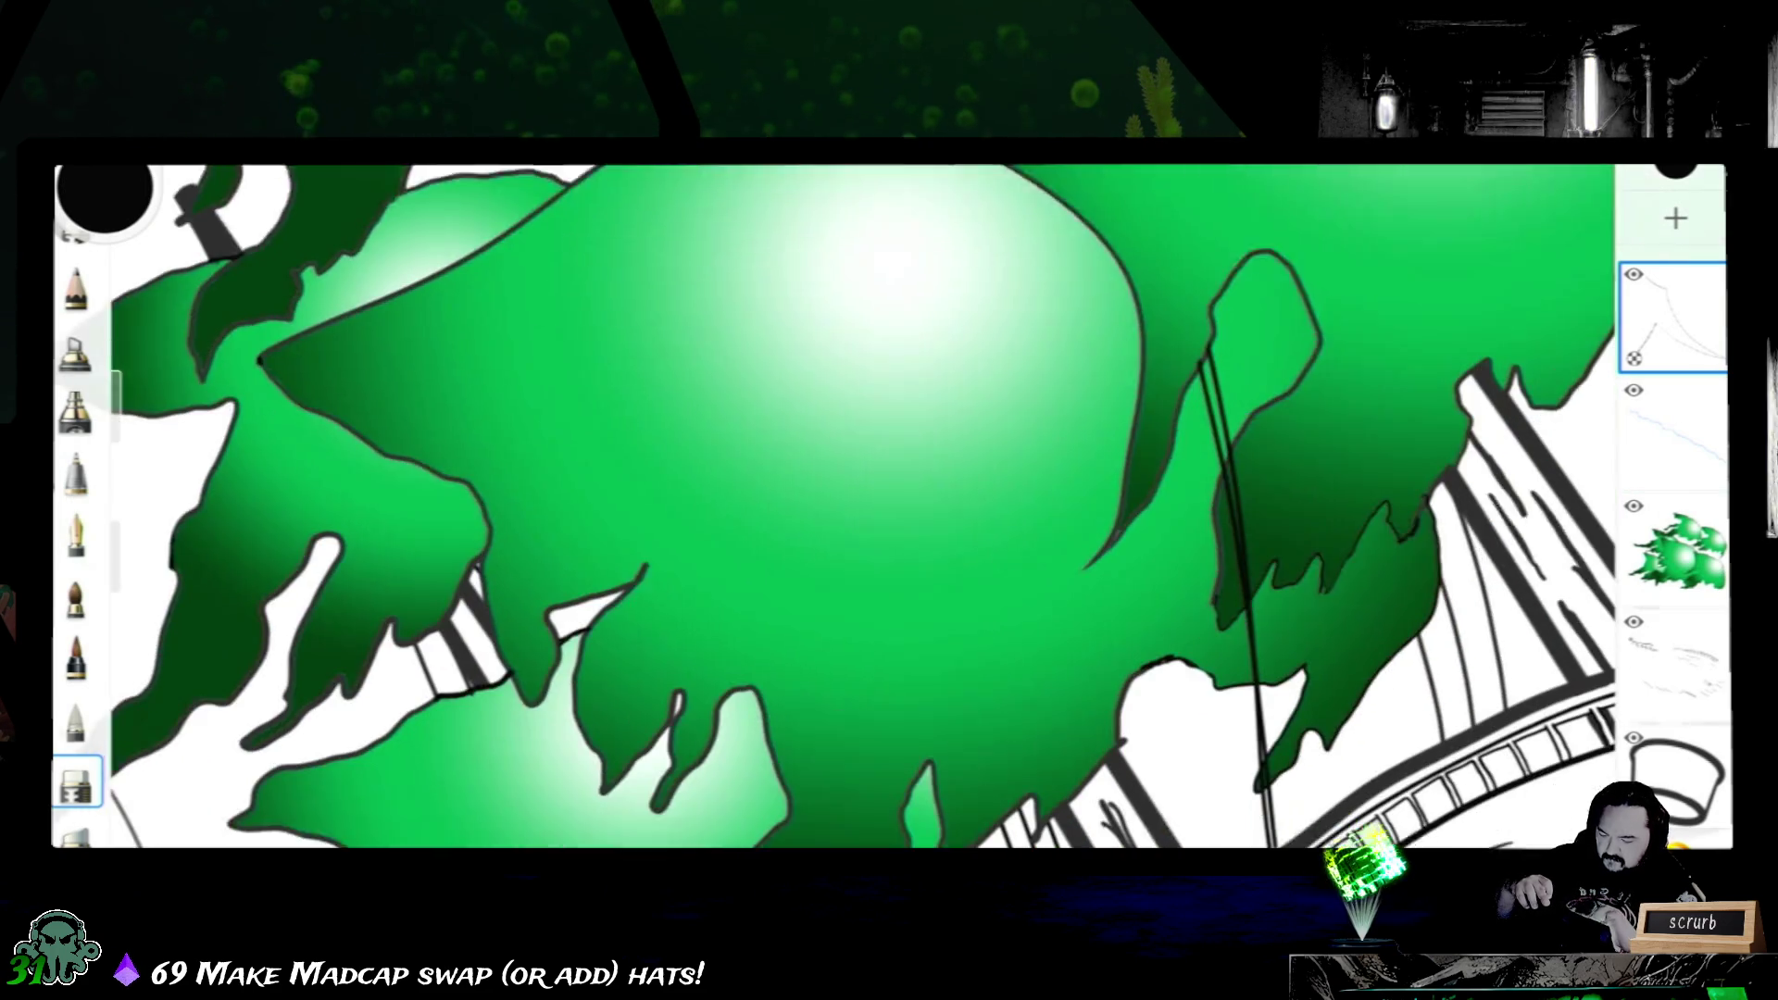
scroll(834, 508, "down", 3)
left_click_drag(1201, 381, 1209, 425)
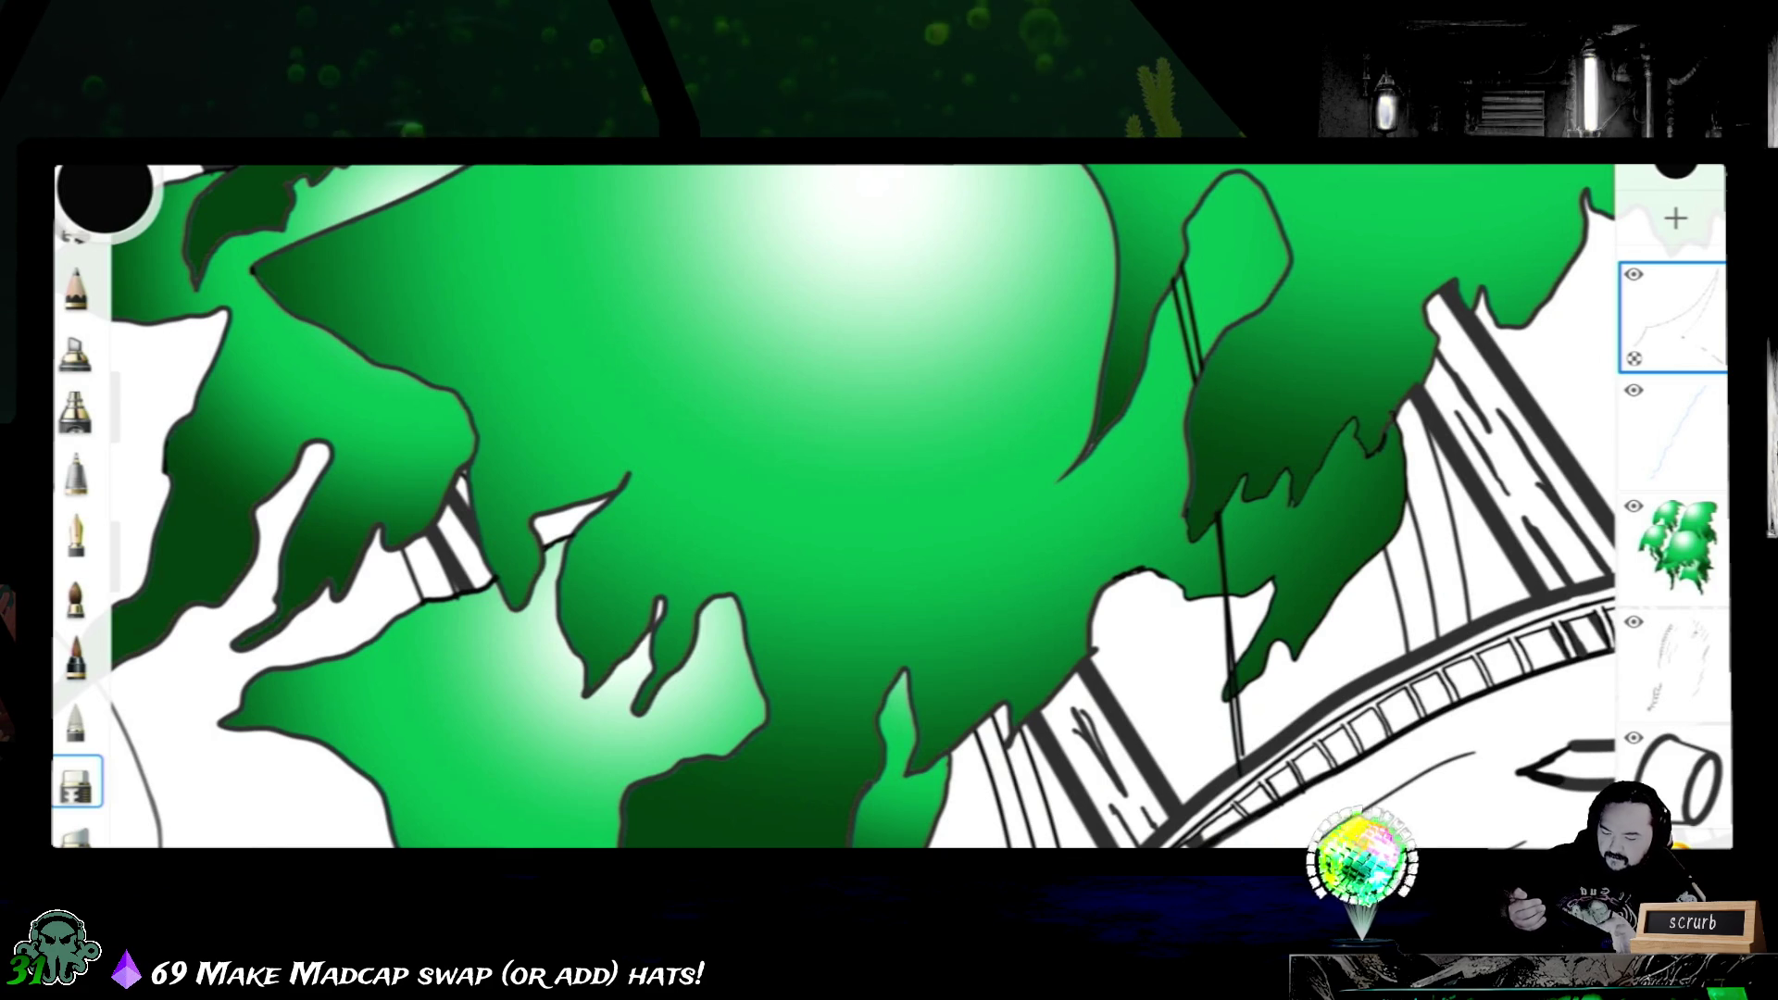
scroll(834, 507, "down", 3)
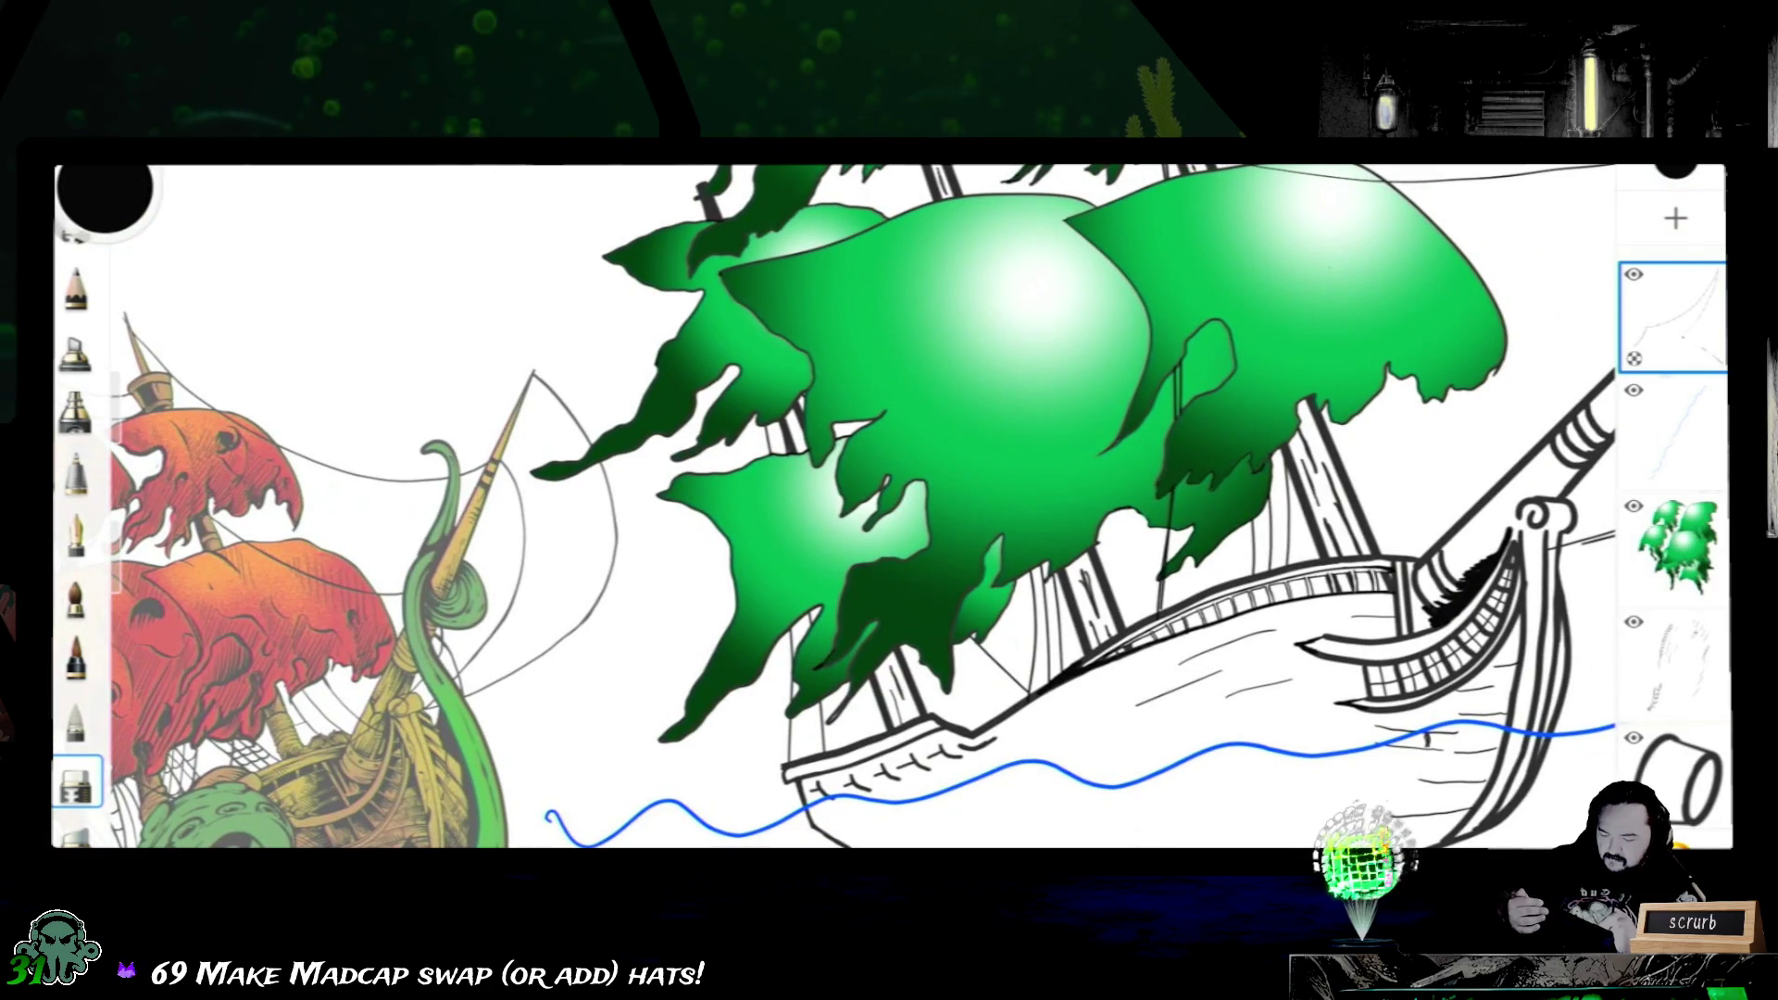
scroll(835, 508, "down", 3)
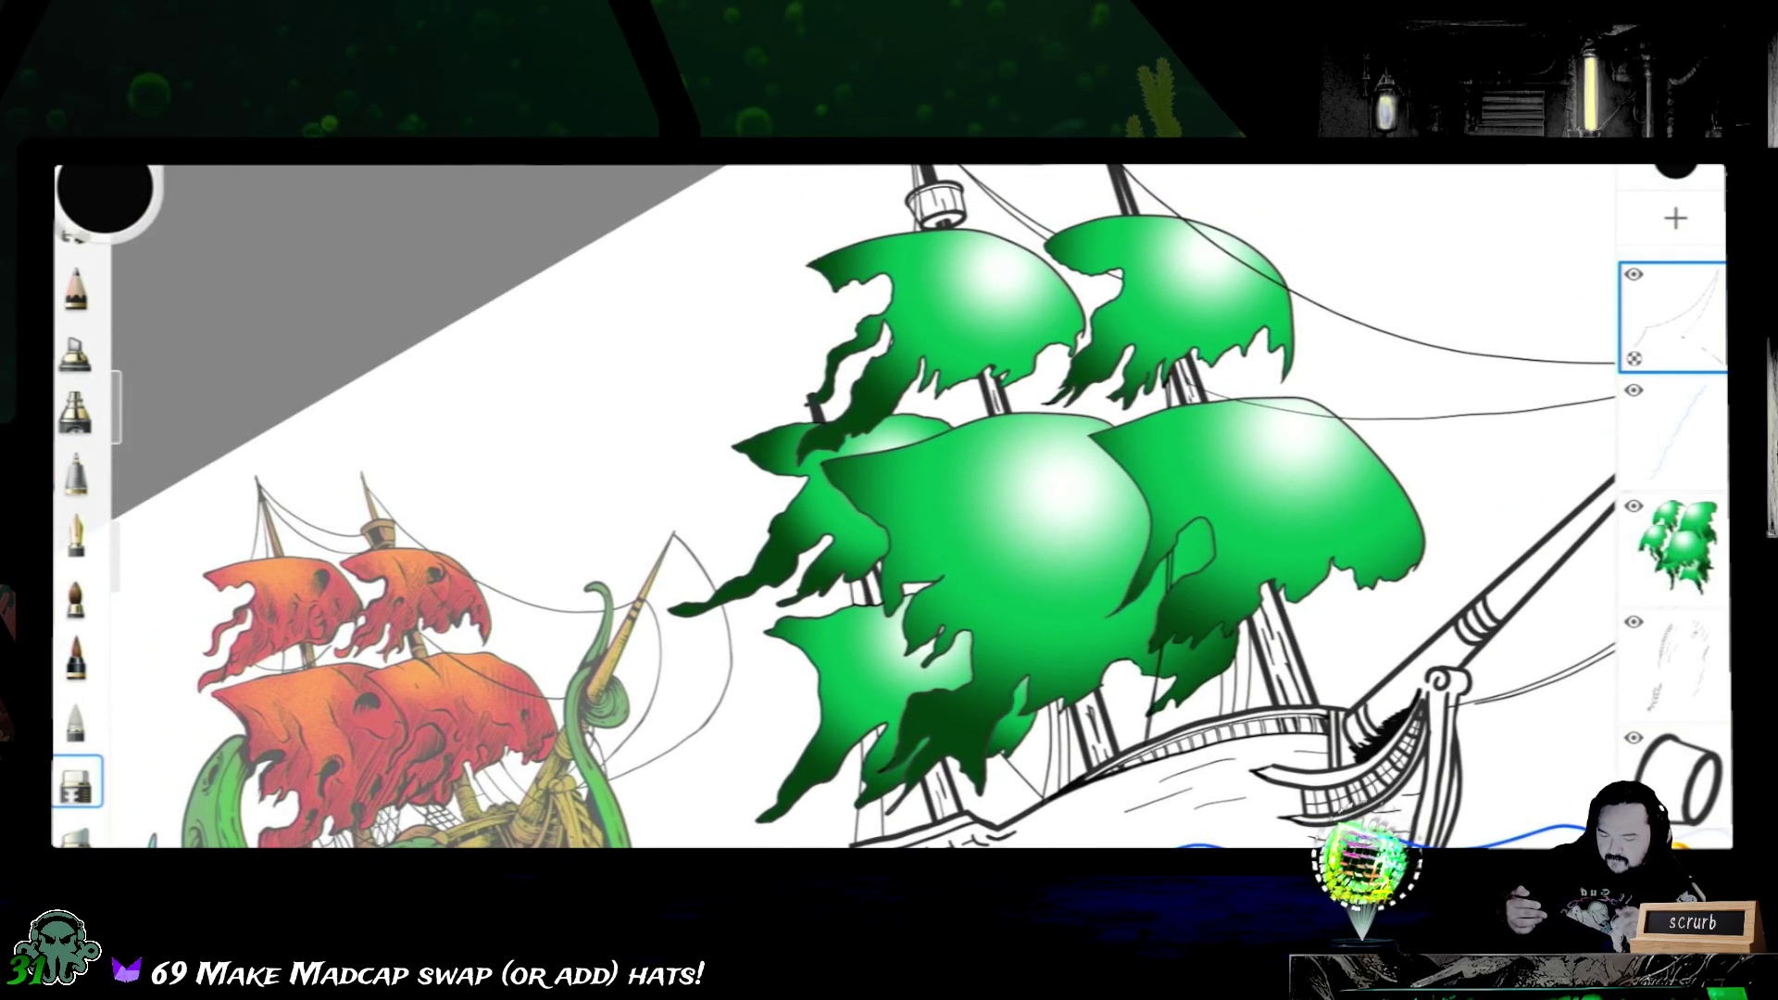
scroll(1674, 556, "down", 3)
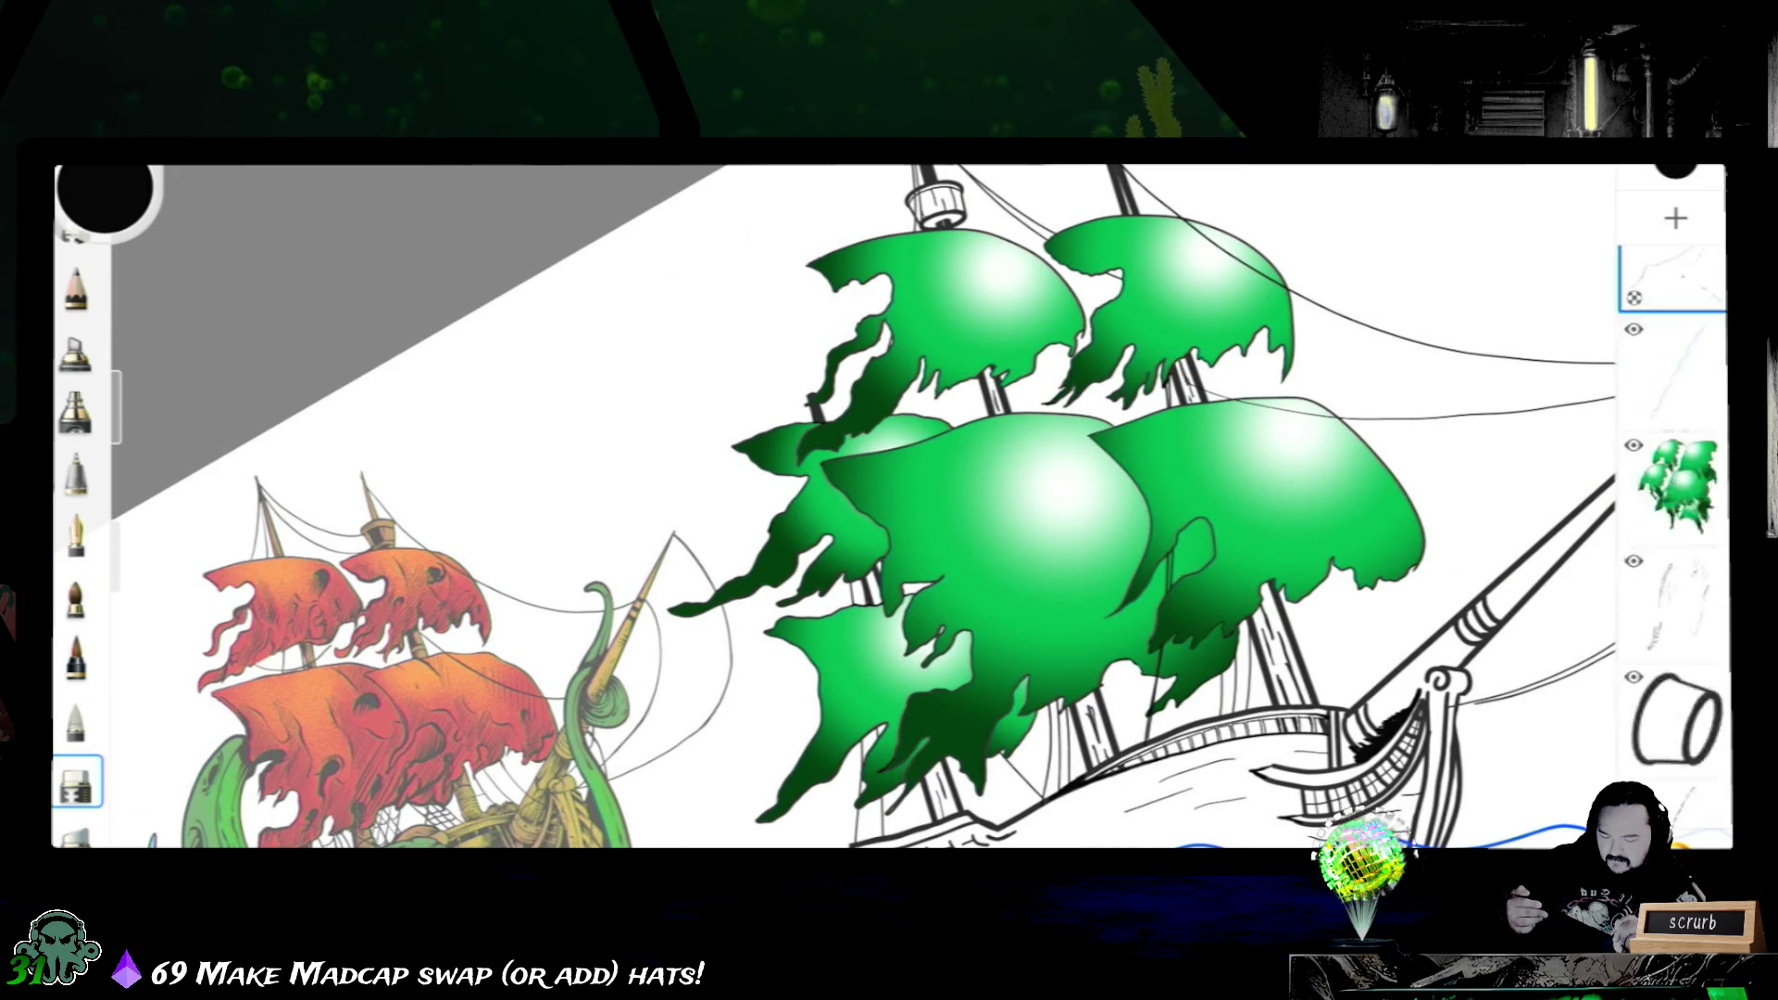
- Move the sketch layer to the top of the stack and switch to the fine inking pen
left_click(1675, 683)
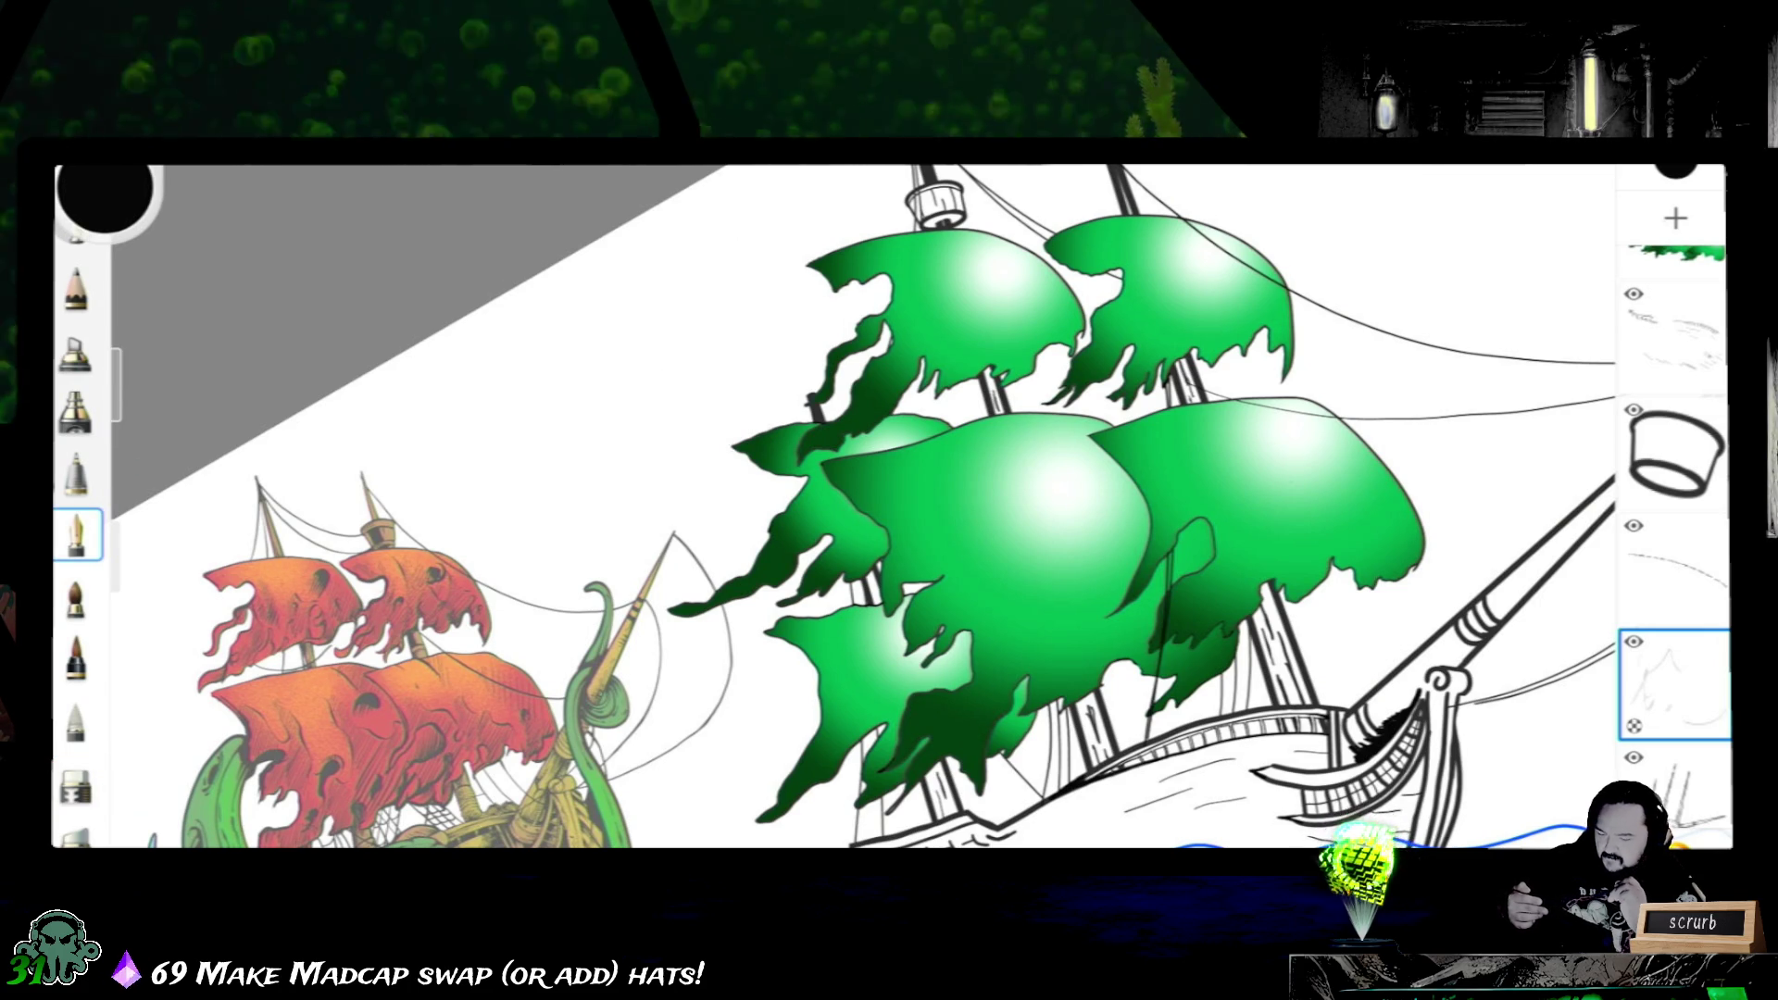
left_click(77, 783)
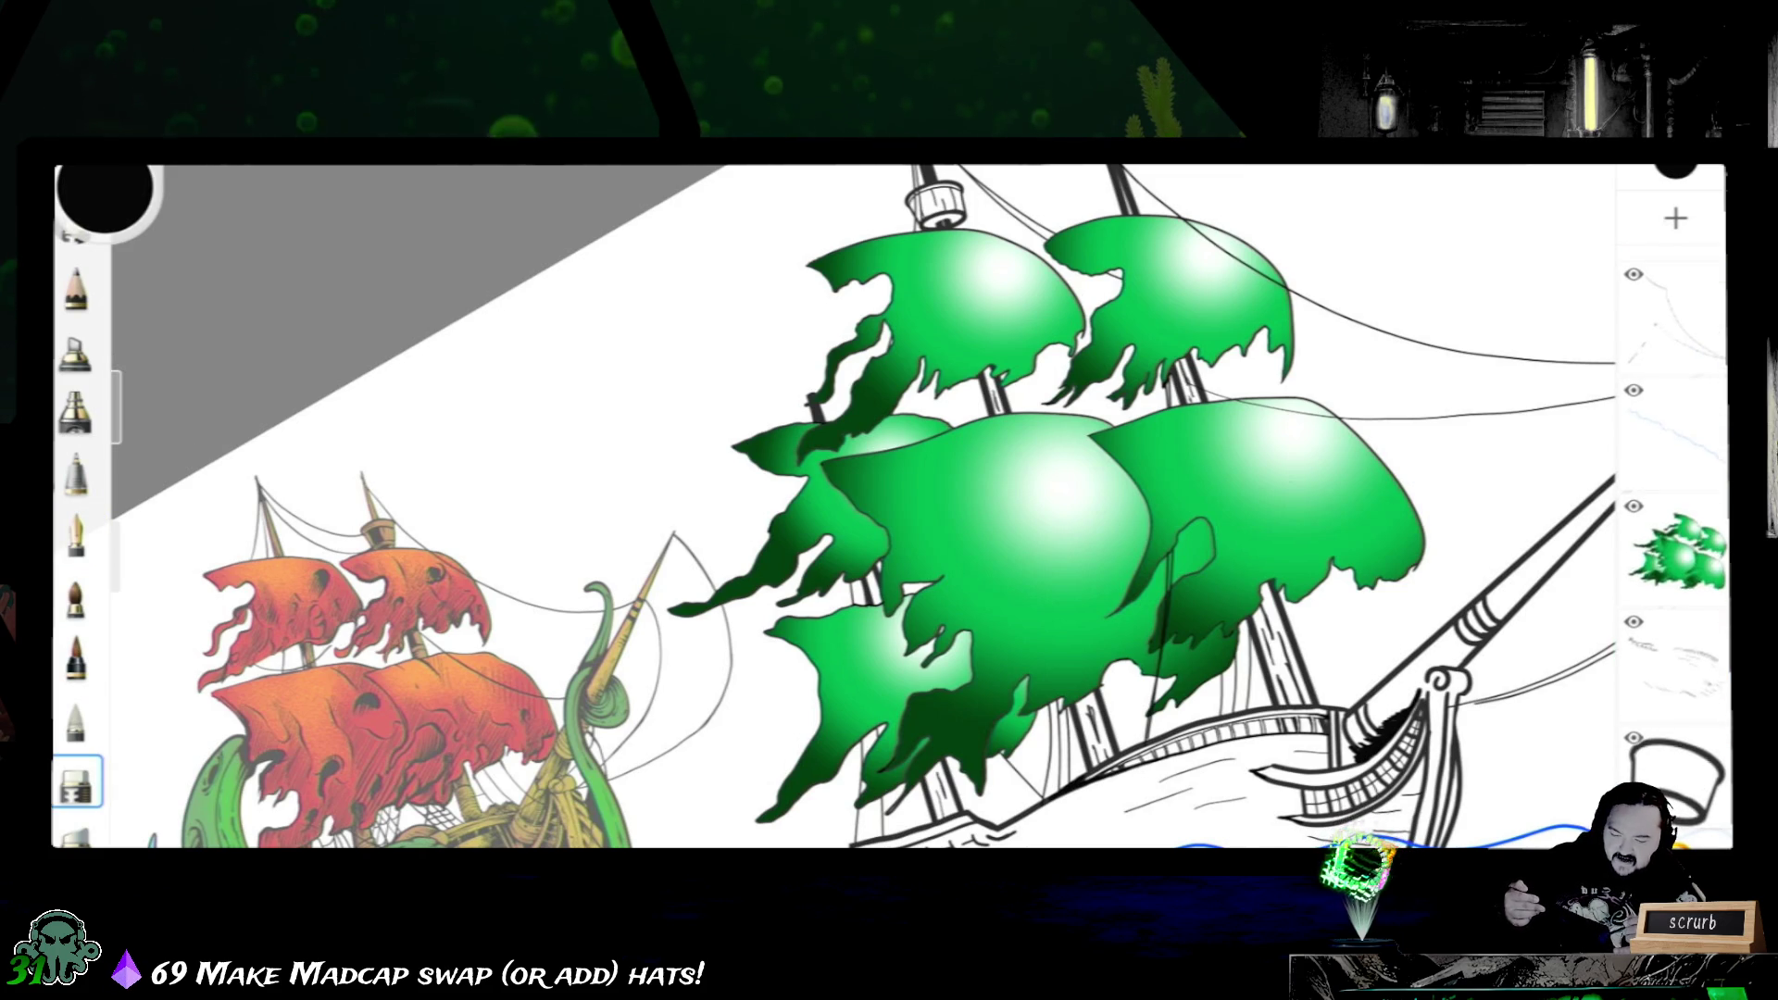
left_click_drag(1675, 684, 1674, 318)
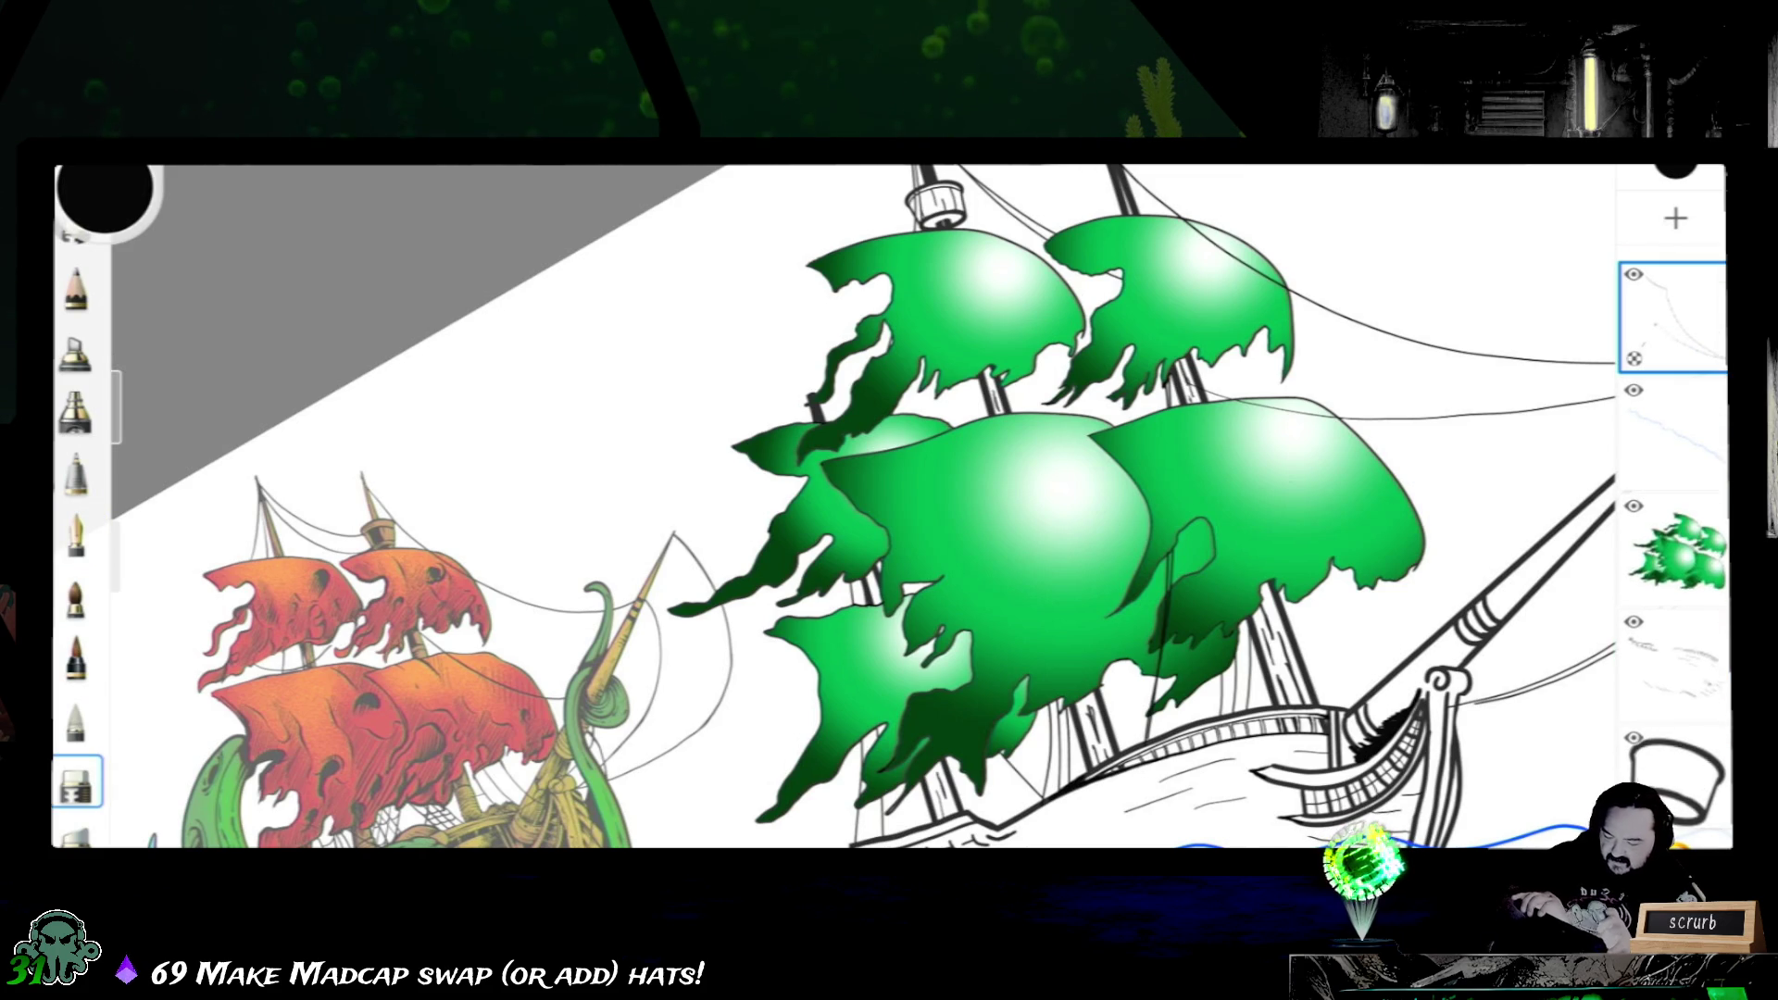
scroll(1135, 647, "up", 3)
scroll(1135, 646, "up", 3)
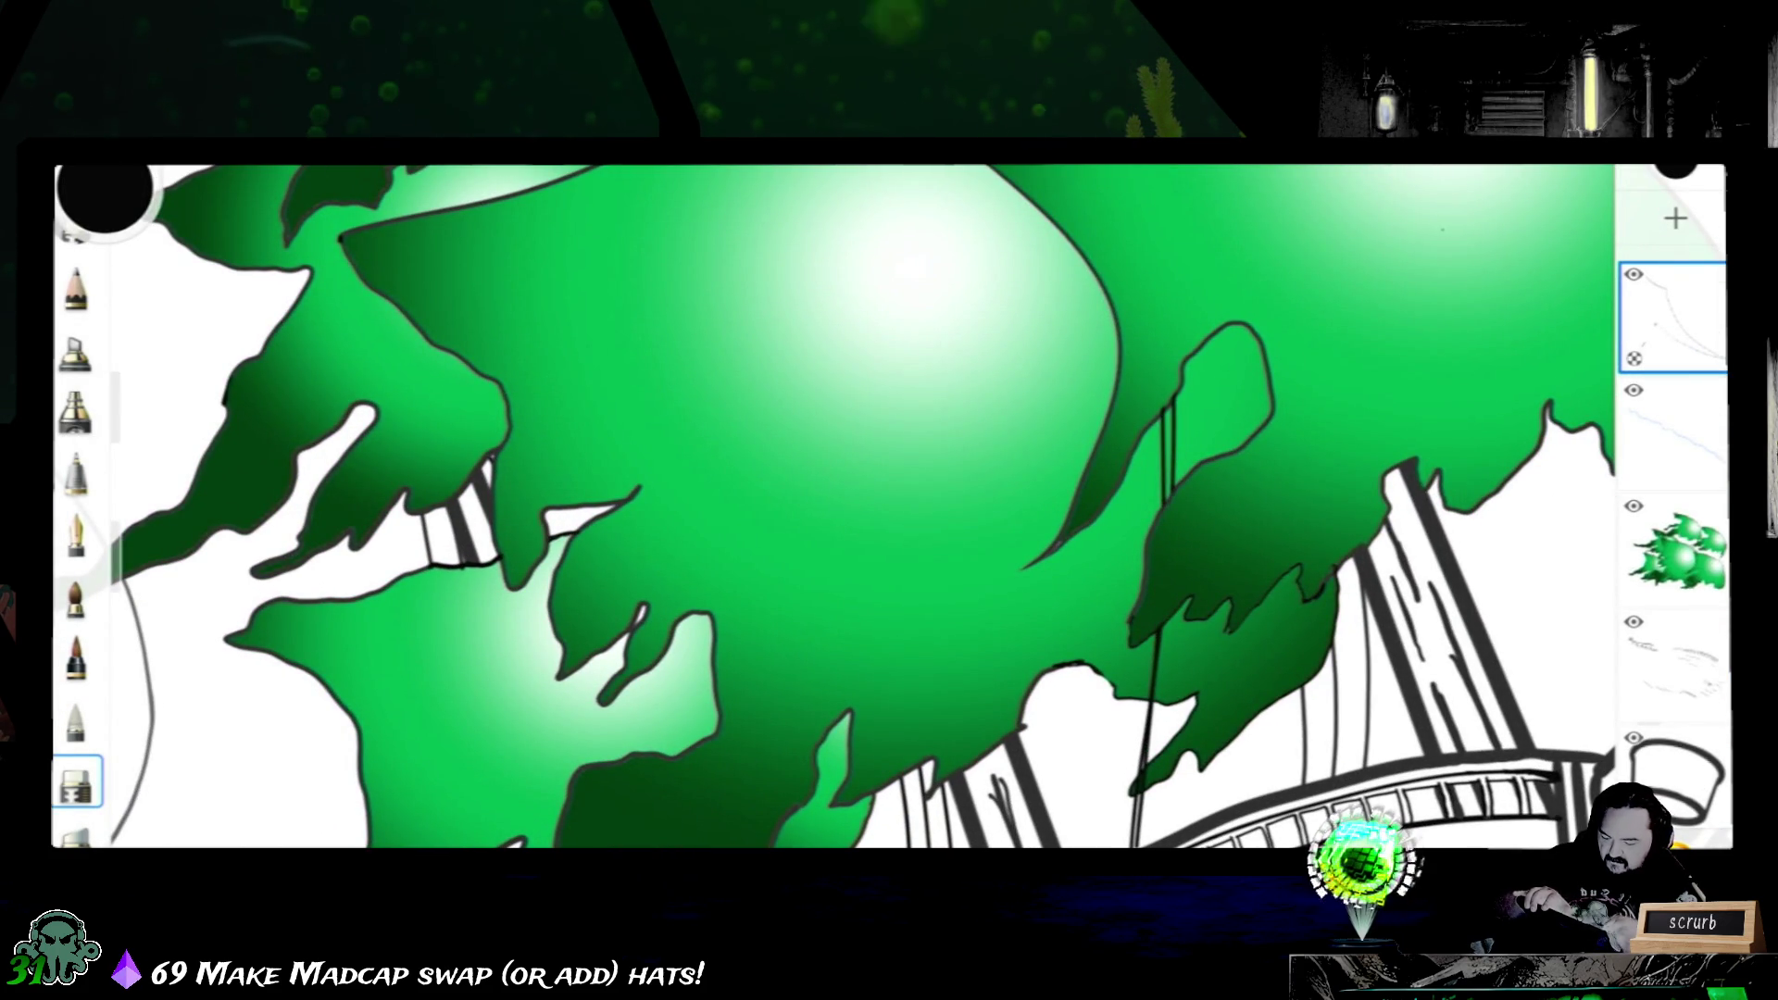
scroll(1675, 529, "up", 3)
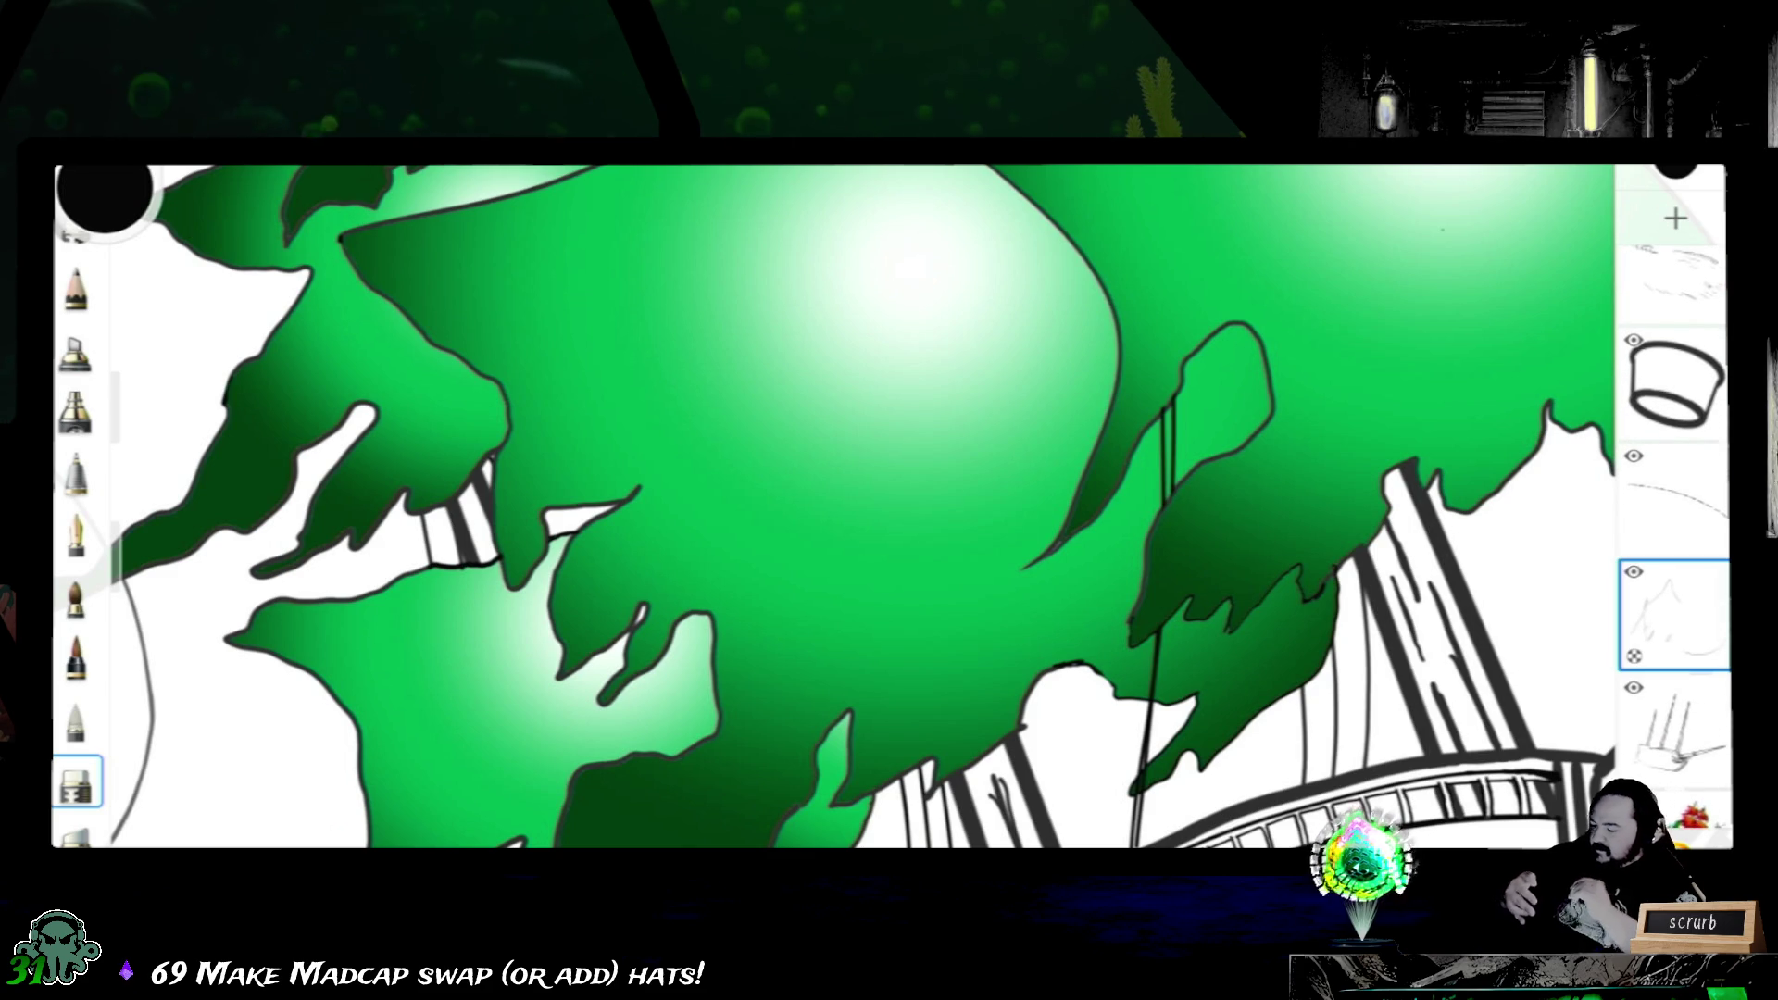
left_click(77, 535)
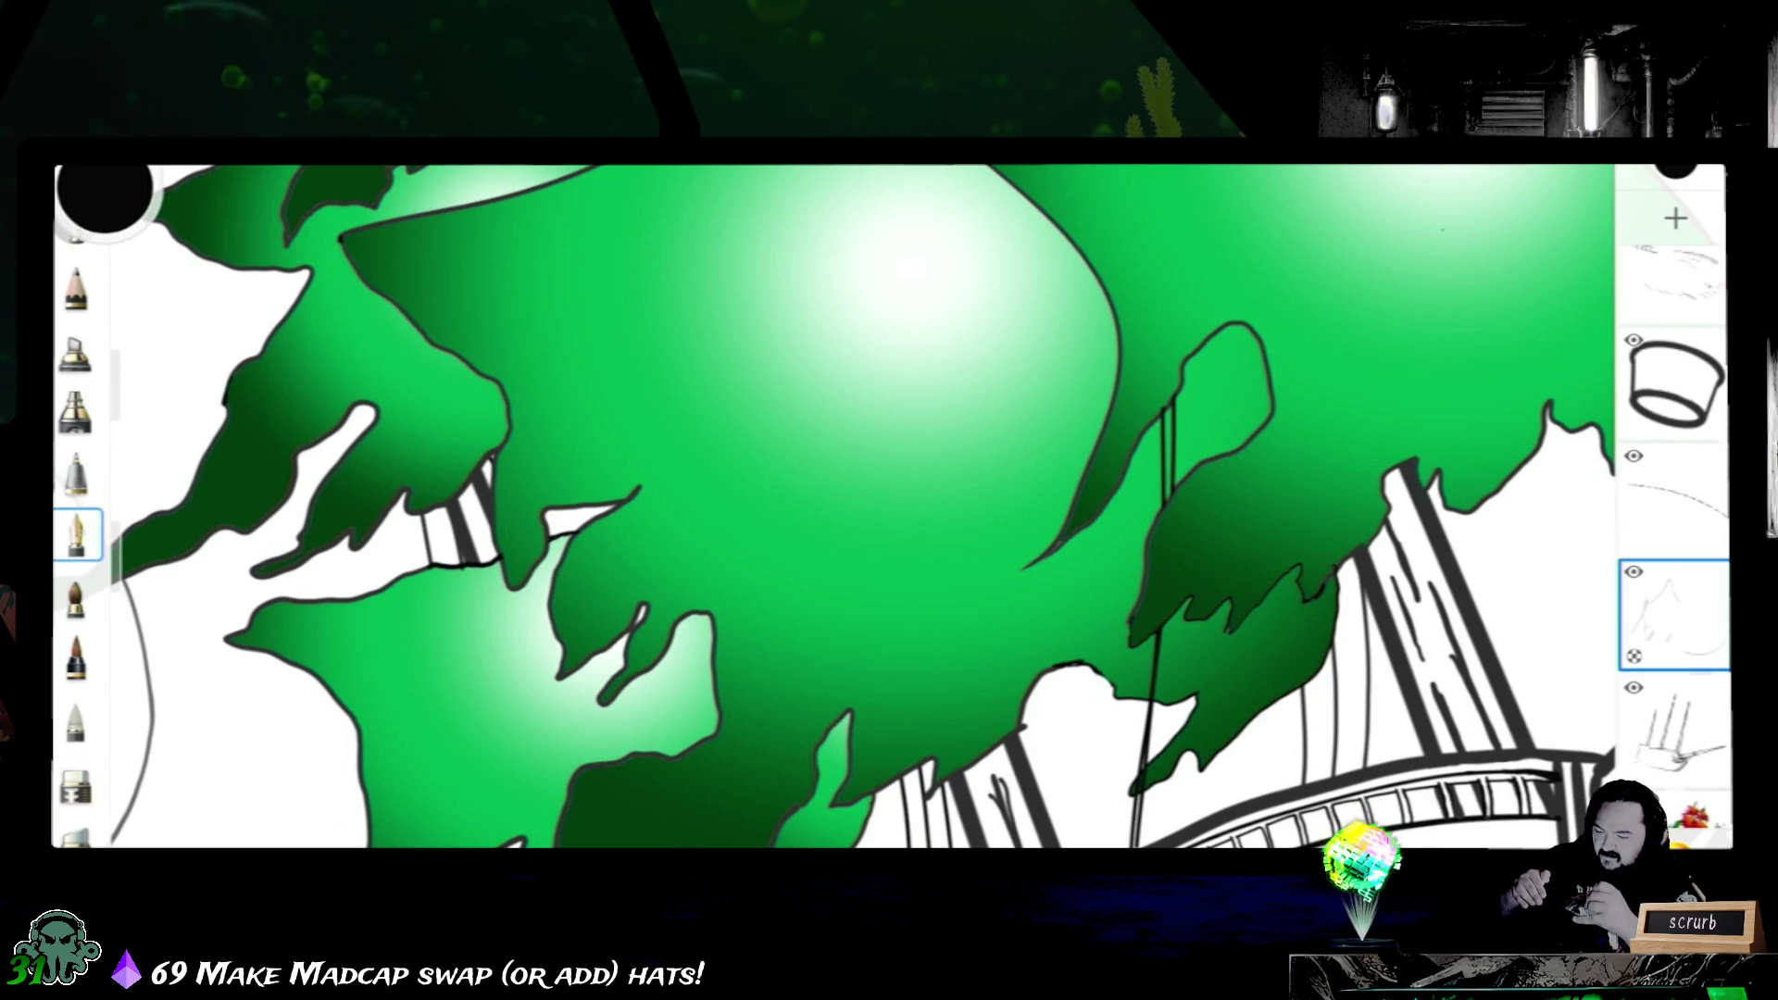
mouse_move(1168, 556)
left_mouse_down()
mouse_move(1070, 480)
mouse_move(807, 348)
left_mouse_up()
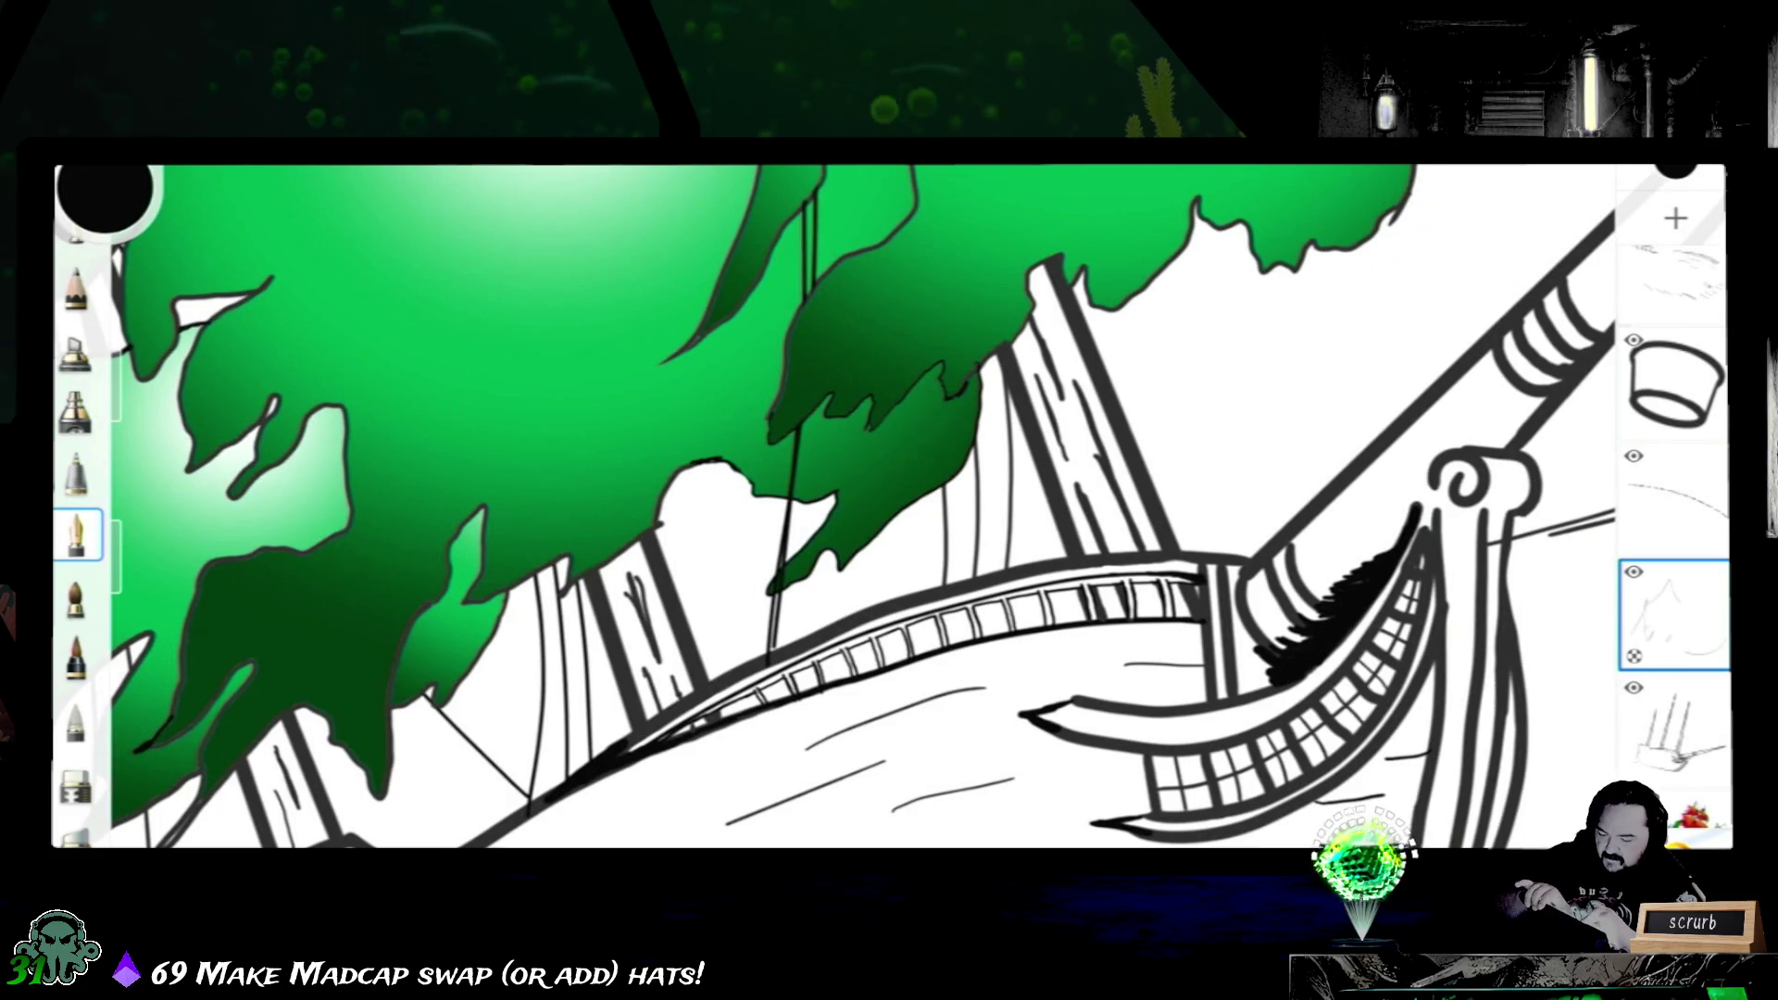
scroll(973, 472, "up", 3)
scroll(973, 472, "up", 3)
- Ink three short rung strokes beside the curved railing to form a rigging ladder
left_click_drag(695, 487, 653, 466)
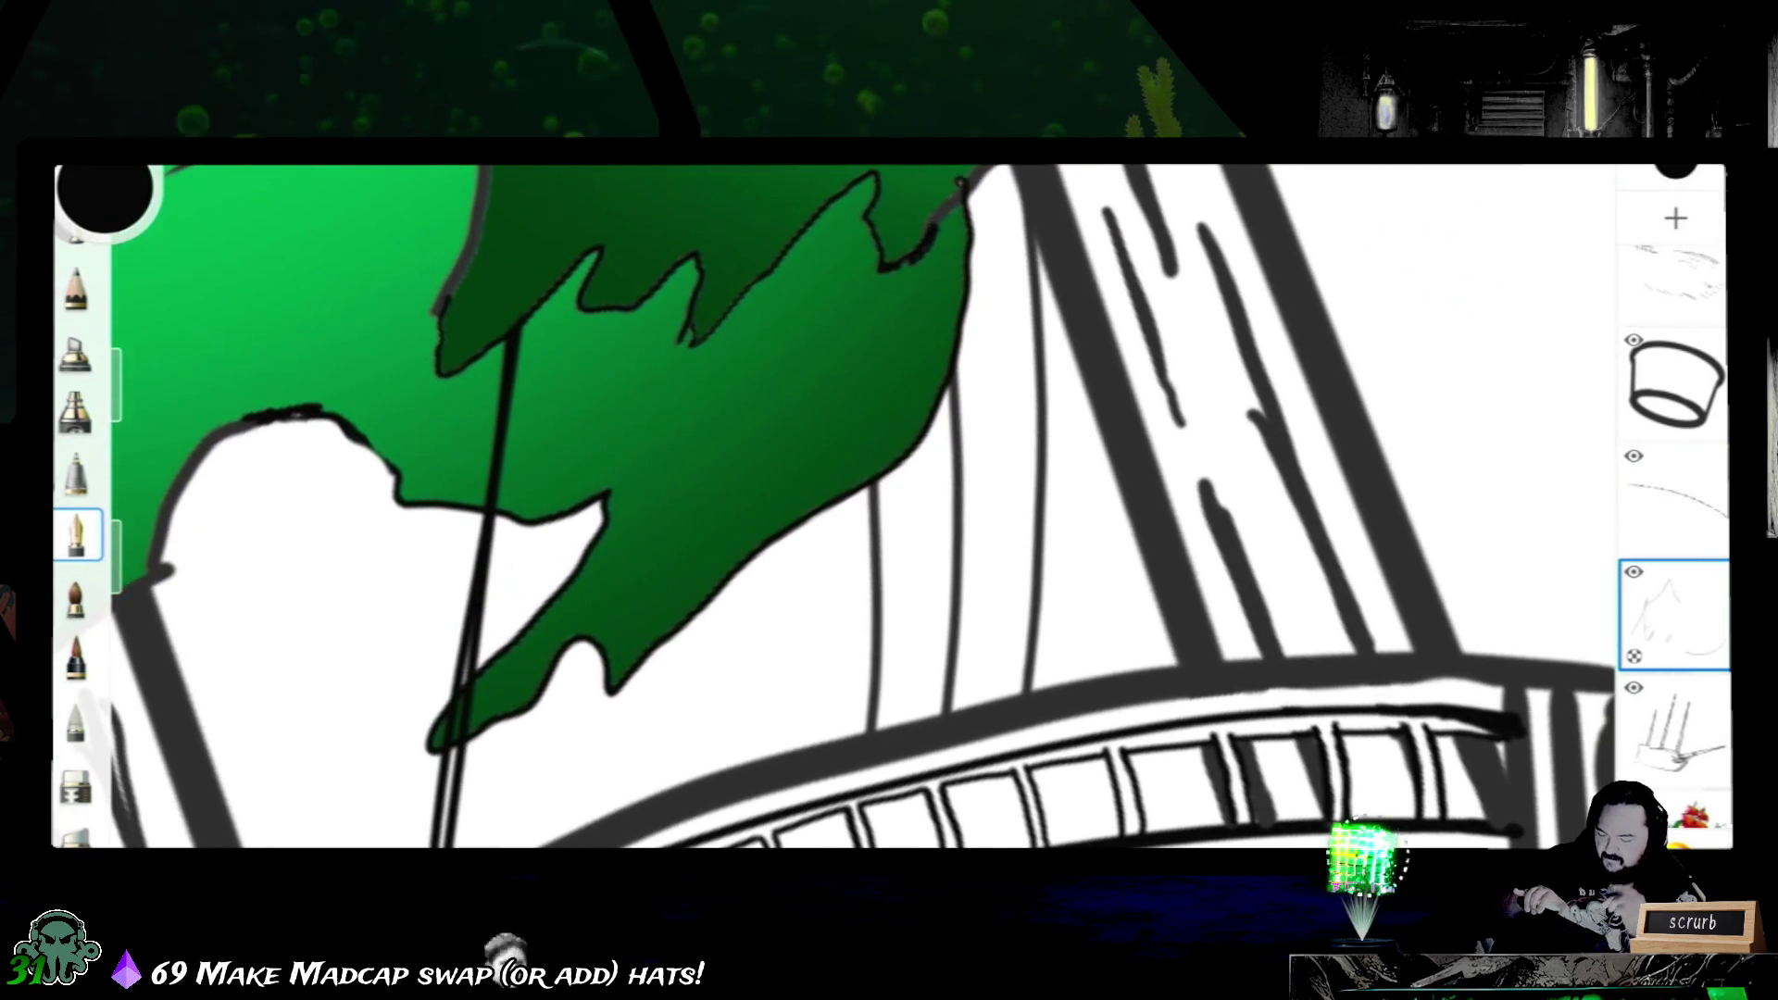
mouse_move(974, 487)
left_mouse_down()
mouse_move(626, 459)
mouse_move(764, 557)
mouse_move(889, 514)
left_mouse_up()
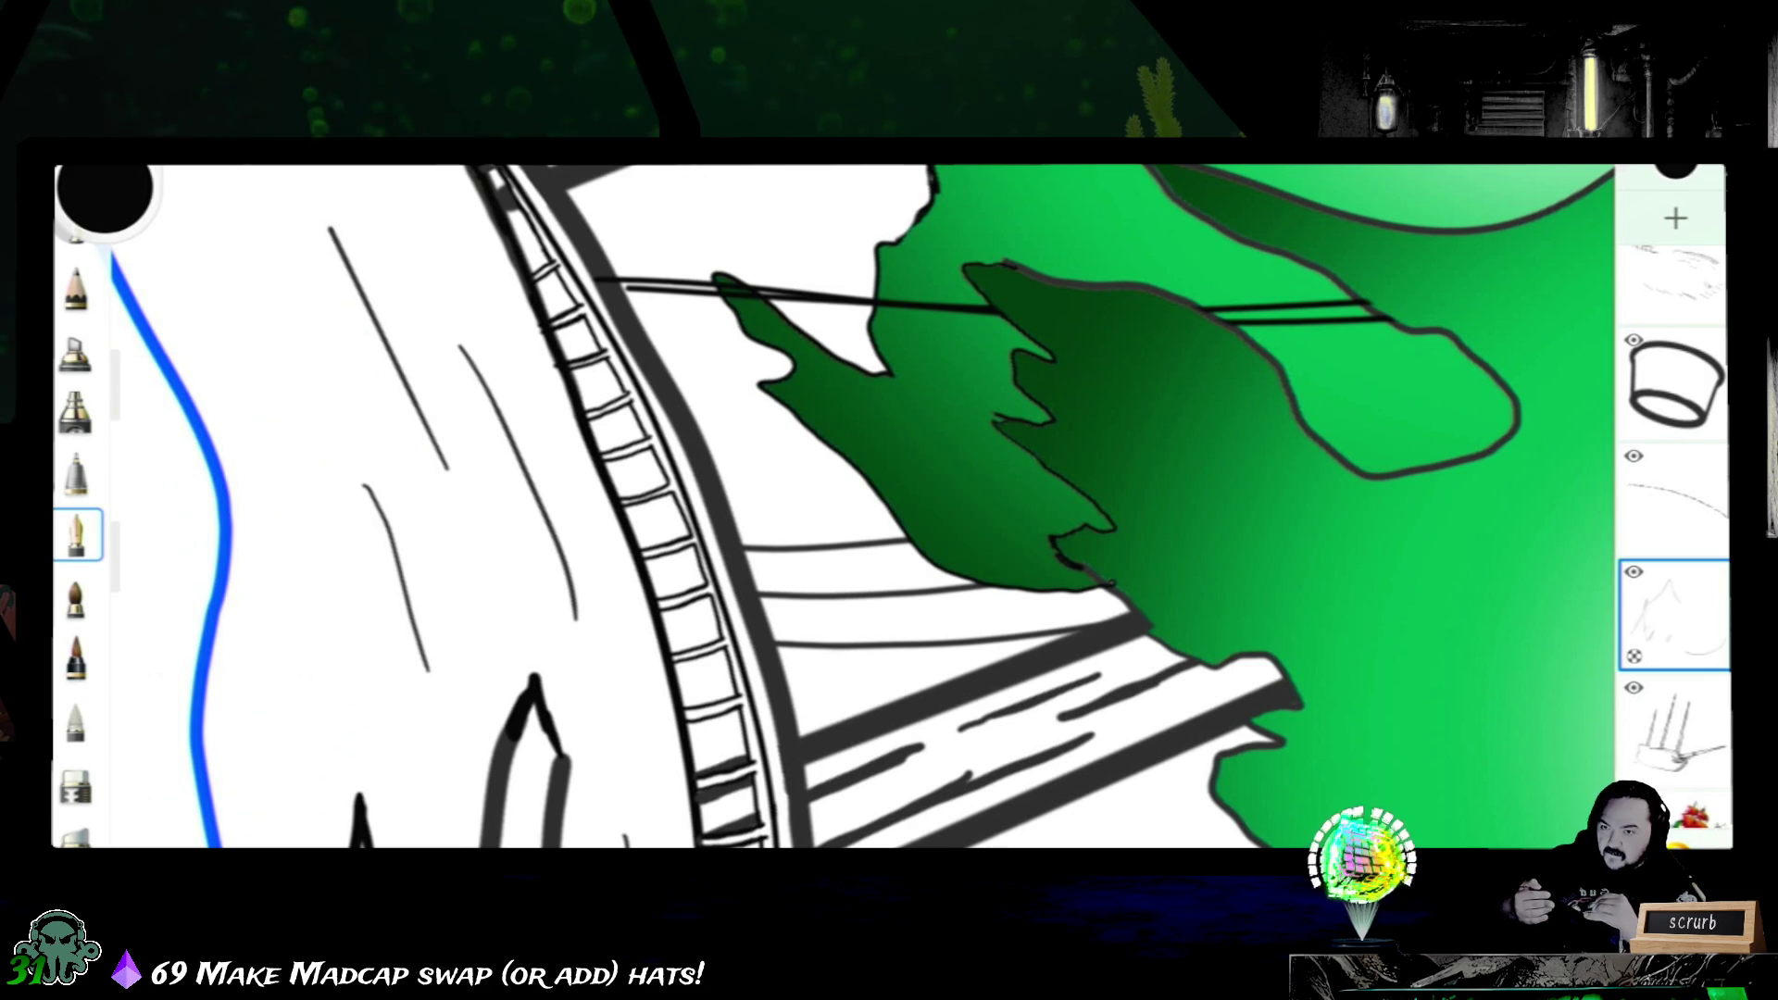
left_click_drag(834, 500, 1126, 514)
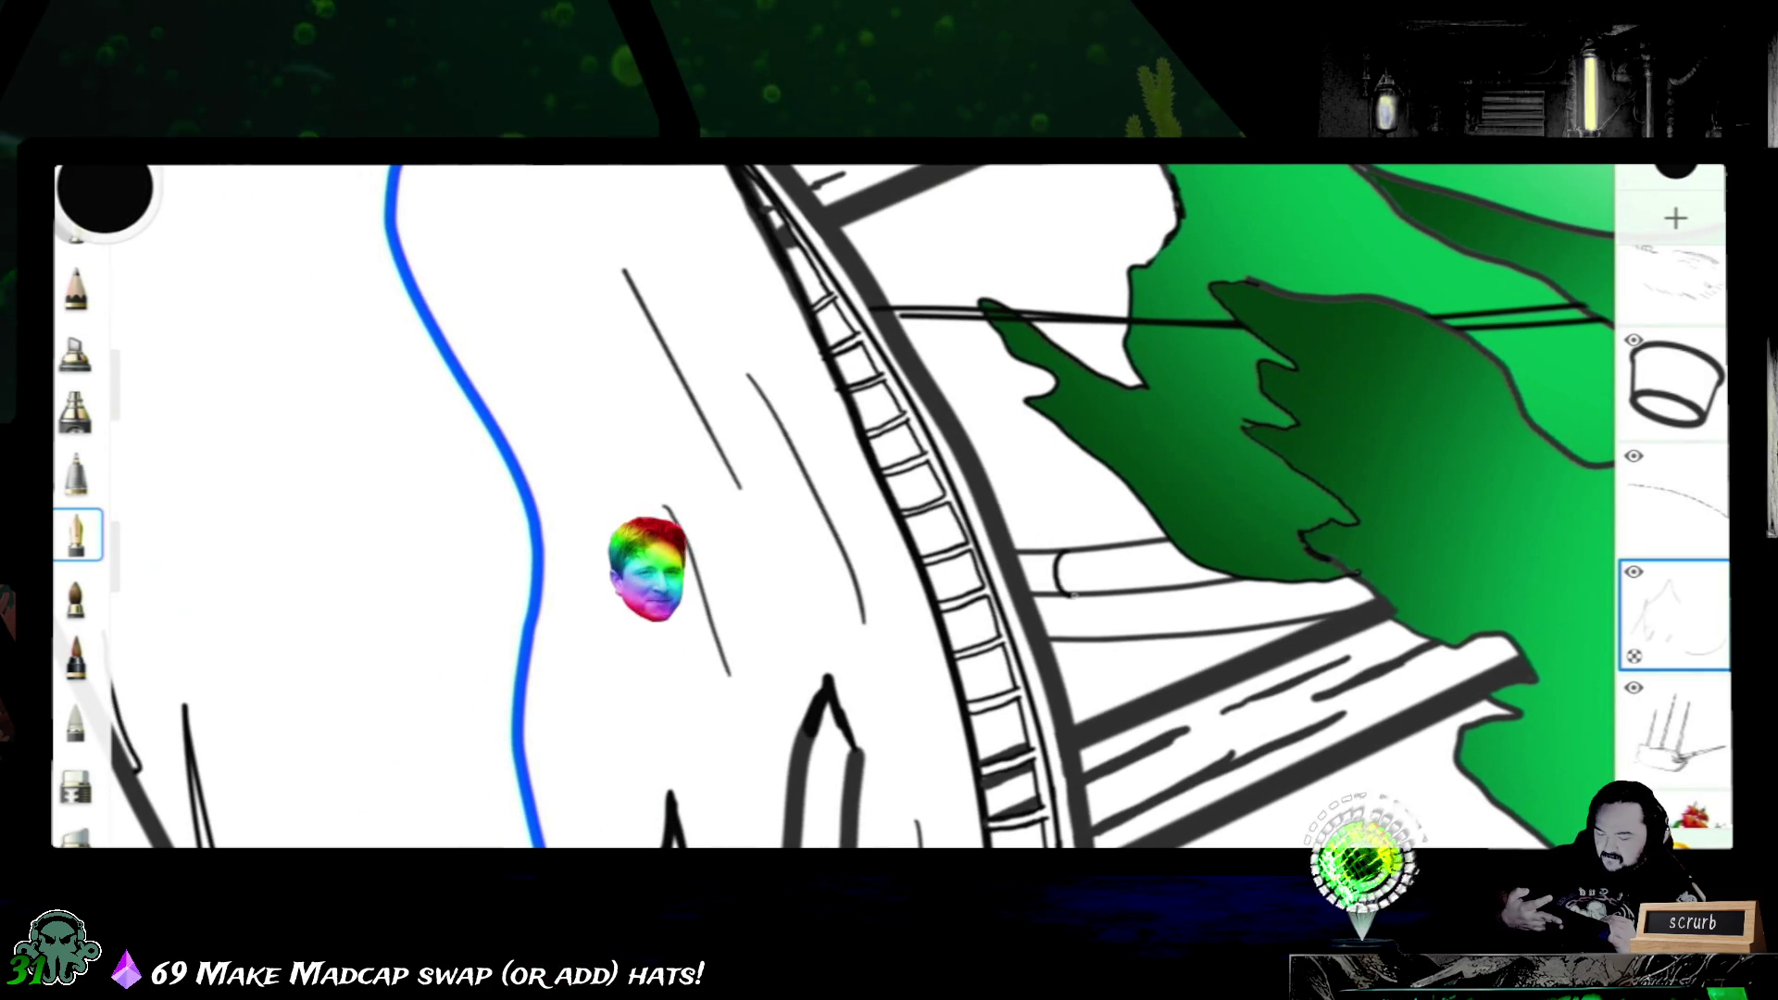
left_click_drag(1099, 552, 1098, 592)
left_click_drag(1128, 549, 1128, 589)
mouse_move(1161, 546)
left_mouse_down()
mouse_move(1161, 587)
mouse_move(1072, 639)
left_mouse_up()
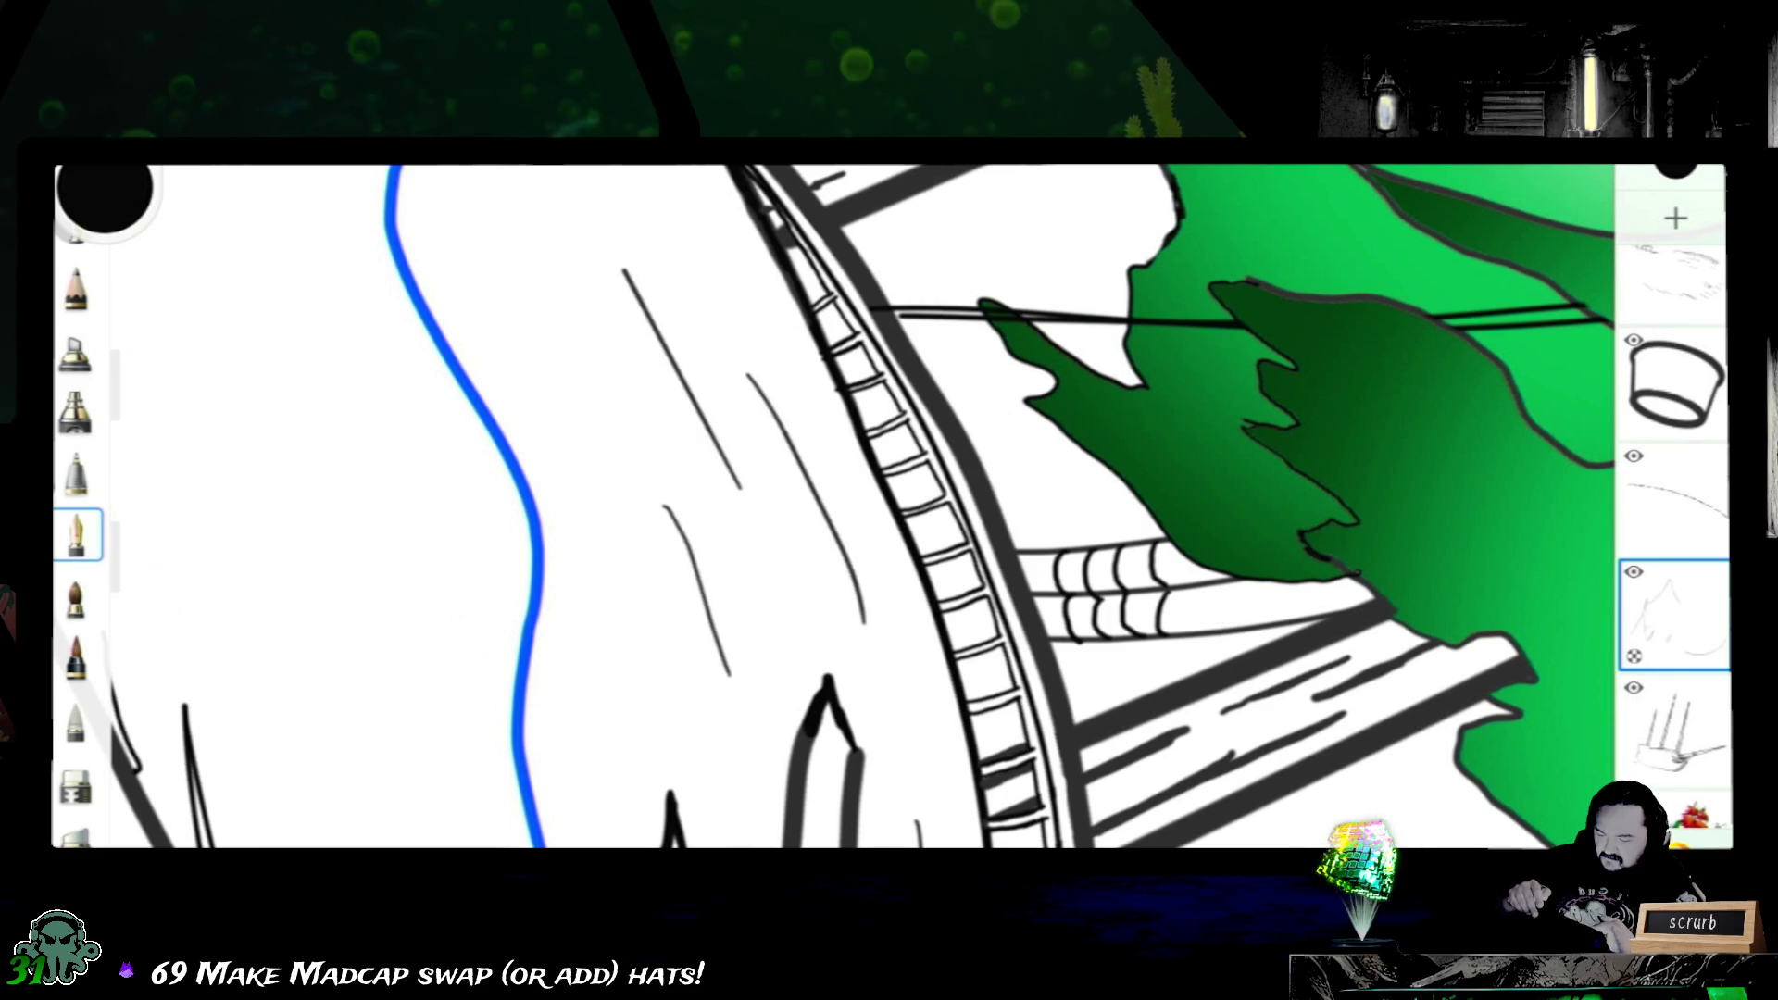
- Rotate and zoom the canvas from the bow toward the masts
left_click_drag(1205, 594, 1292, 667)
left_click_drag(890, 500, 807, 639)
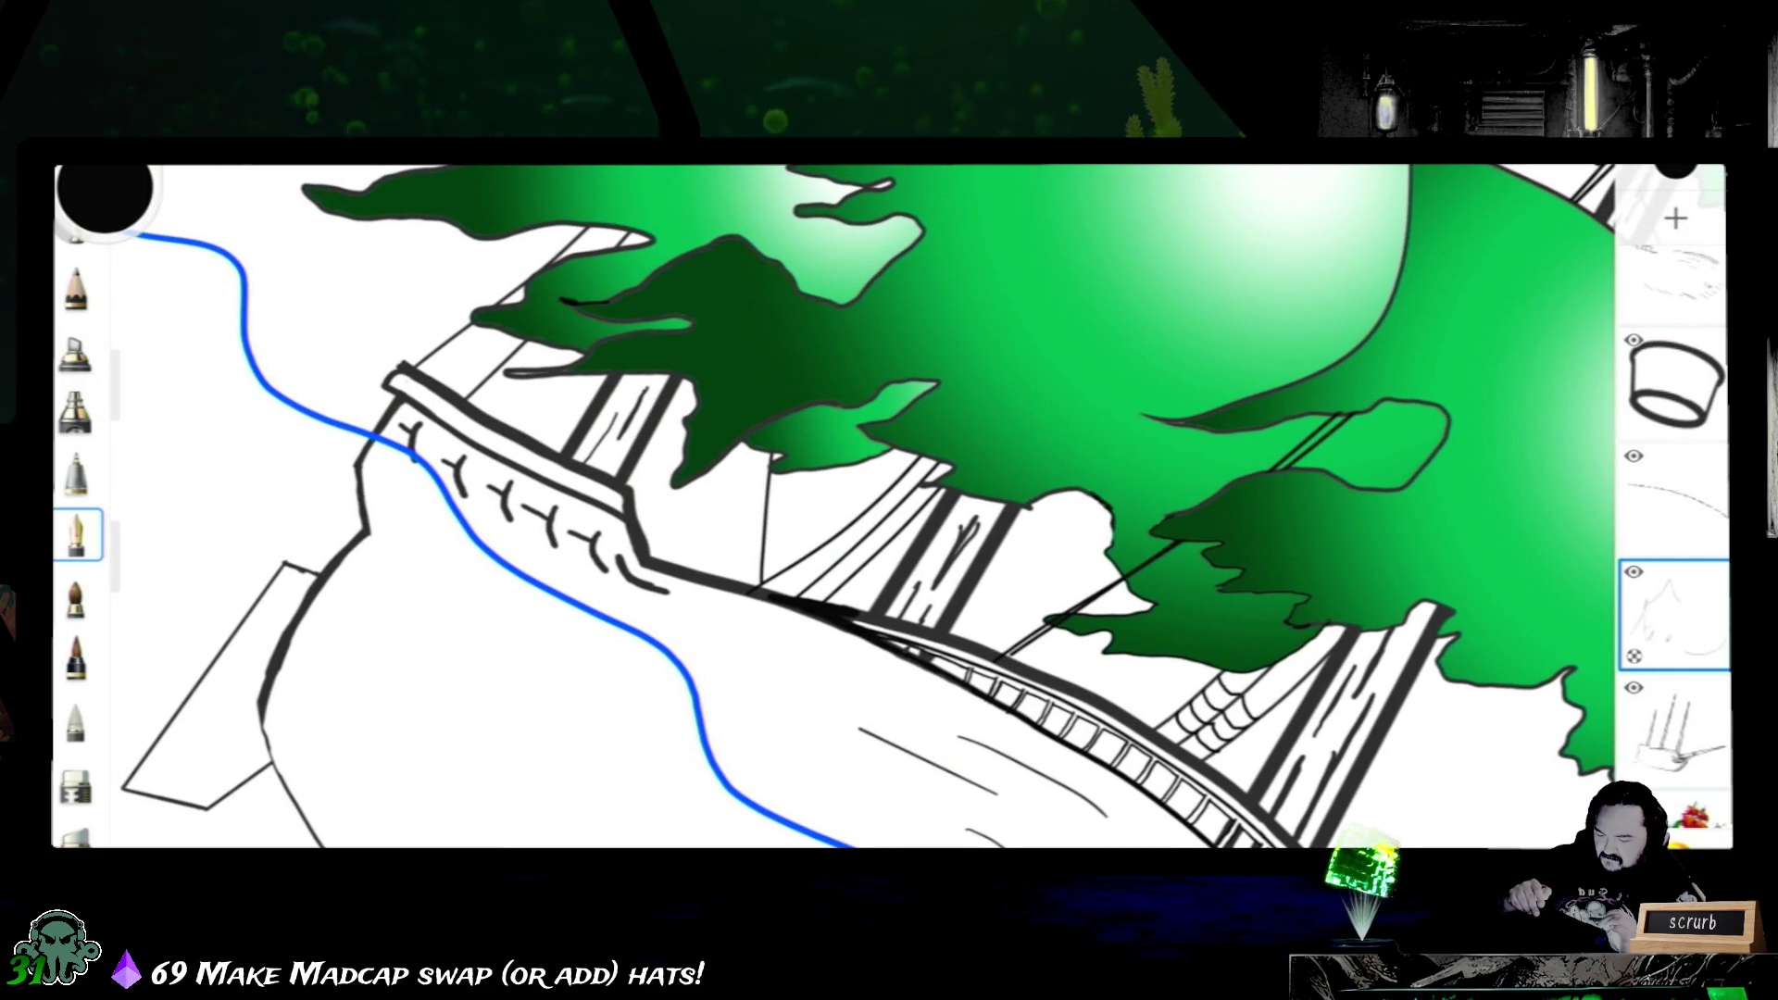
left_click_drag(889, 501, 653, 445)
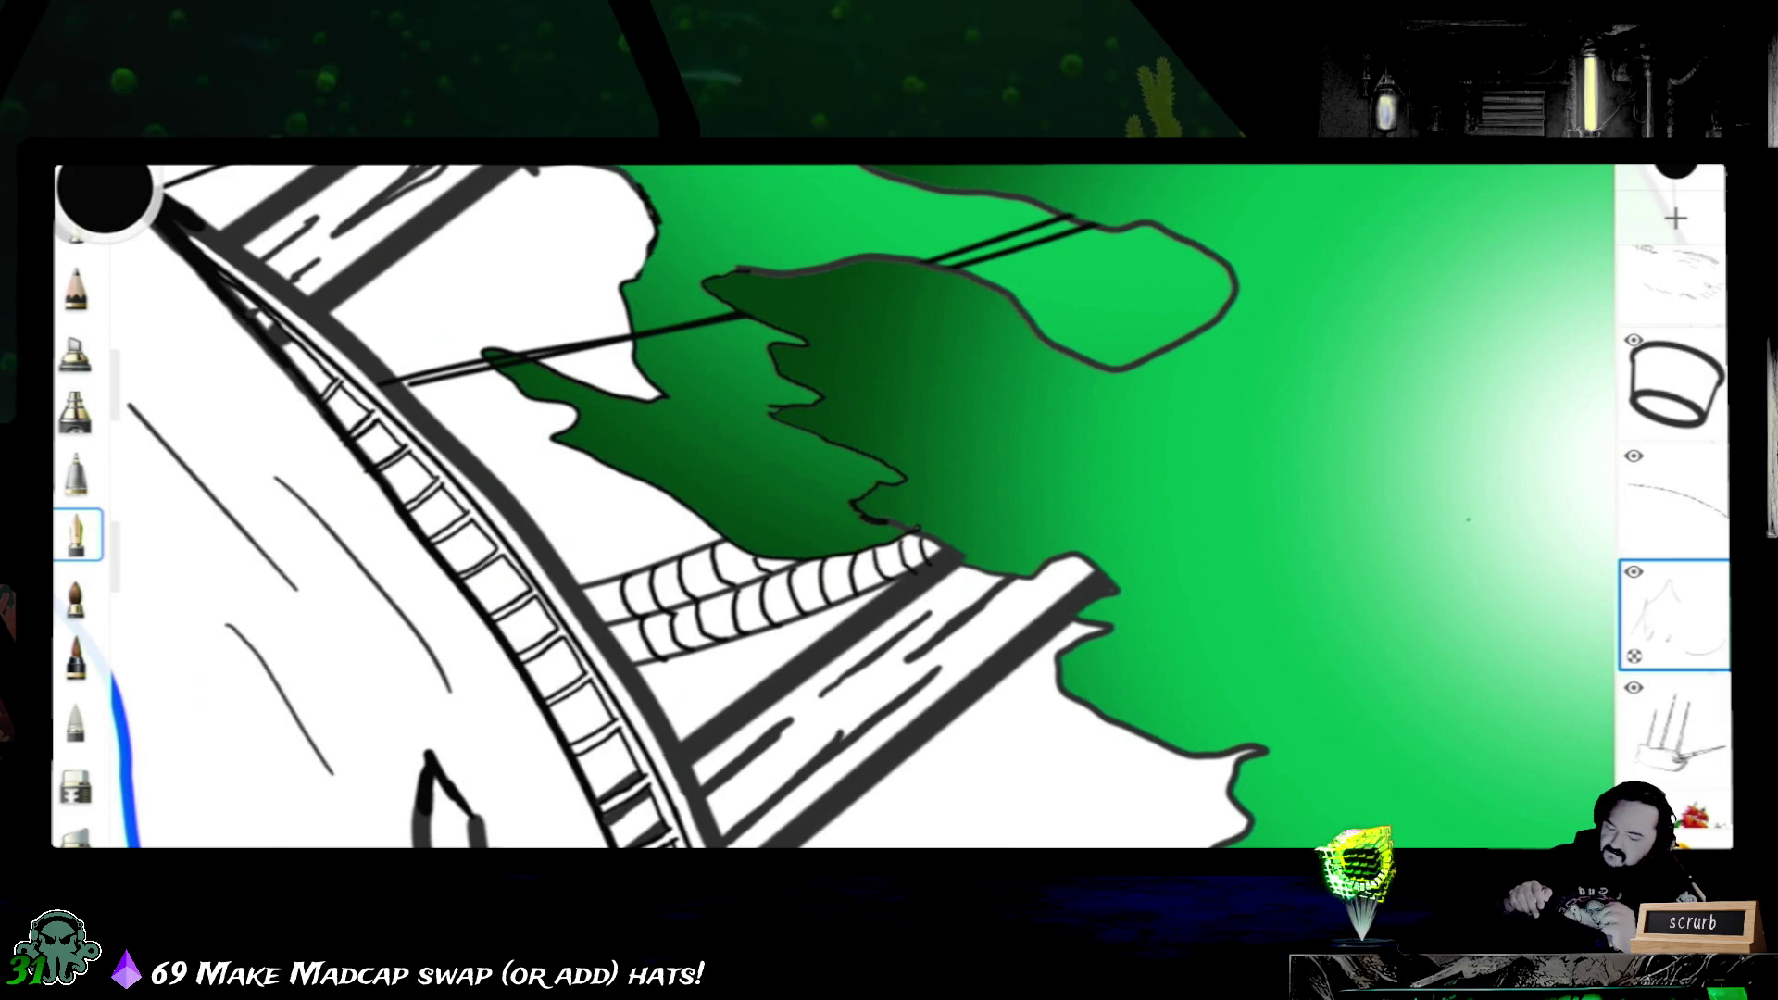
left_click_drag(835, 348, 1111, 819)
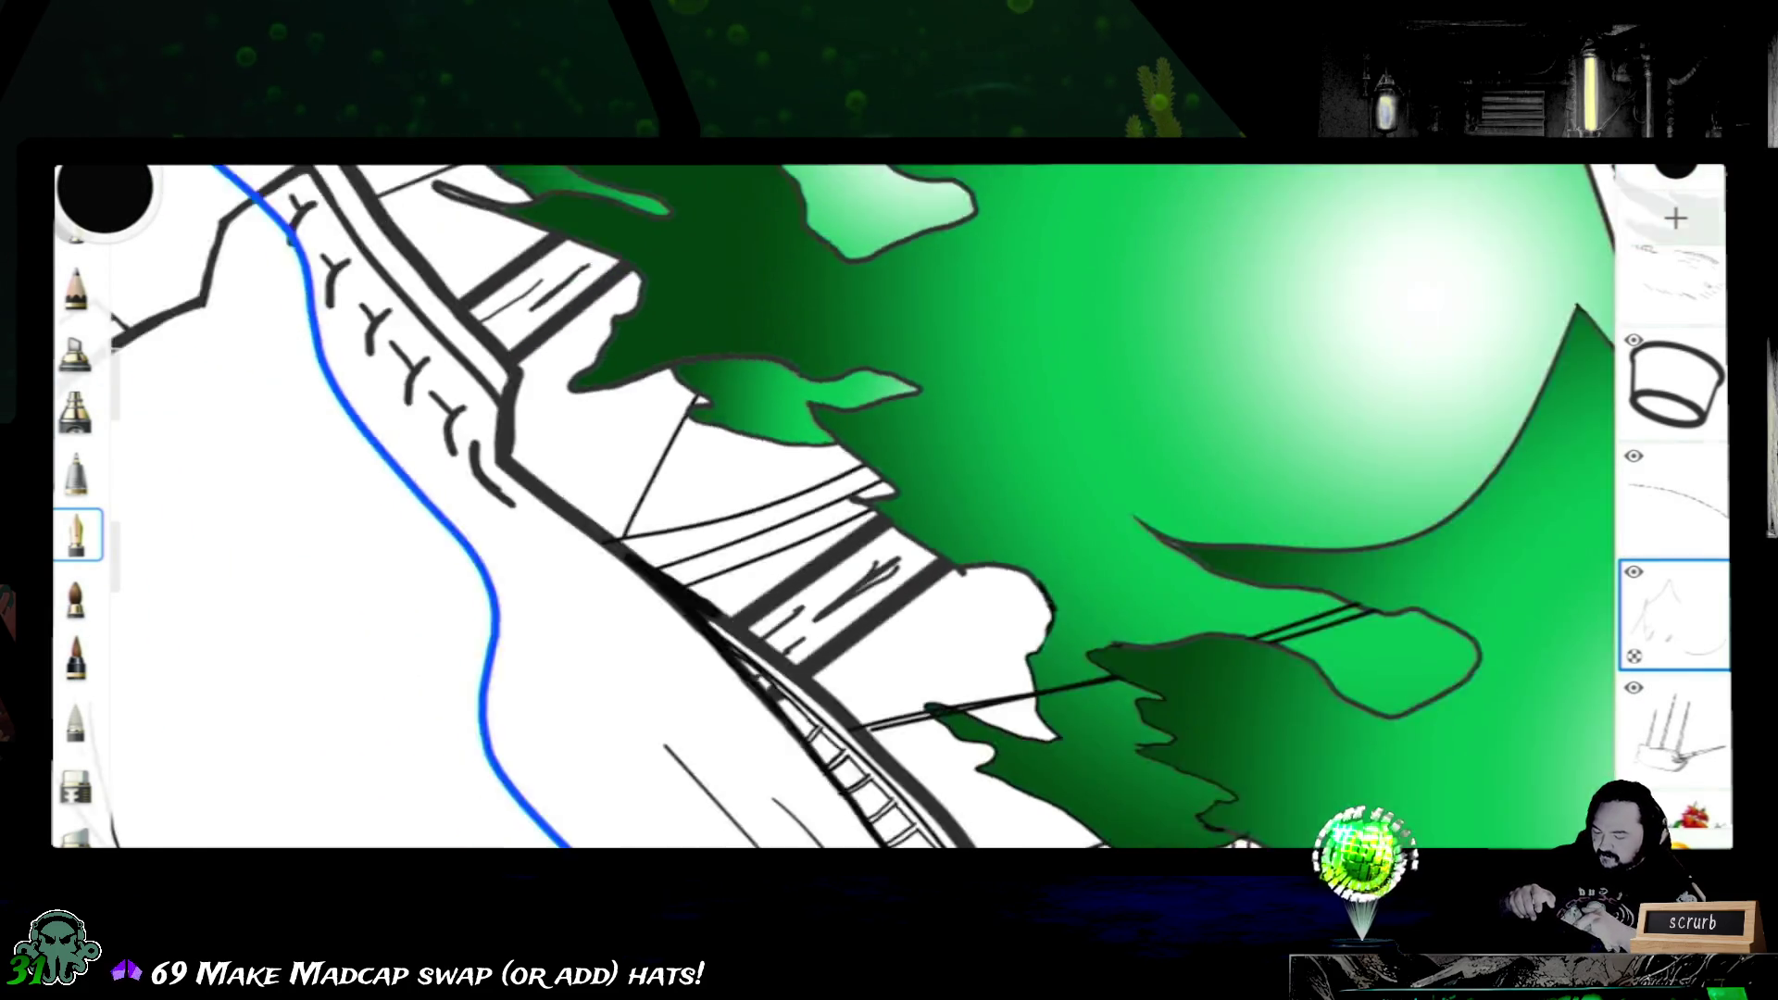
- Ink two short strokes where the mast lines meet the green sail, undoing a misplaced first attempt
left_click_drag(834, 501, 834, 347)
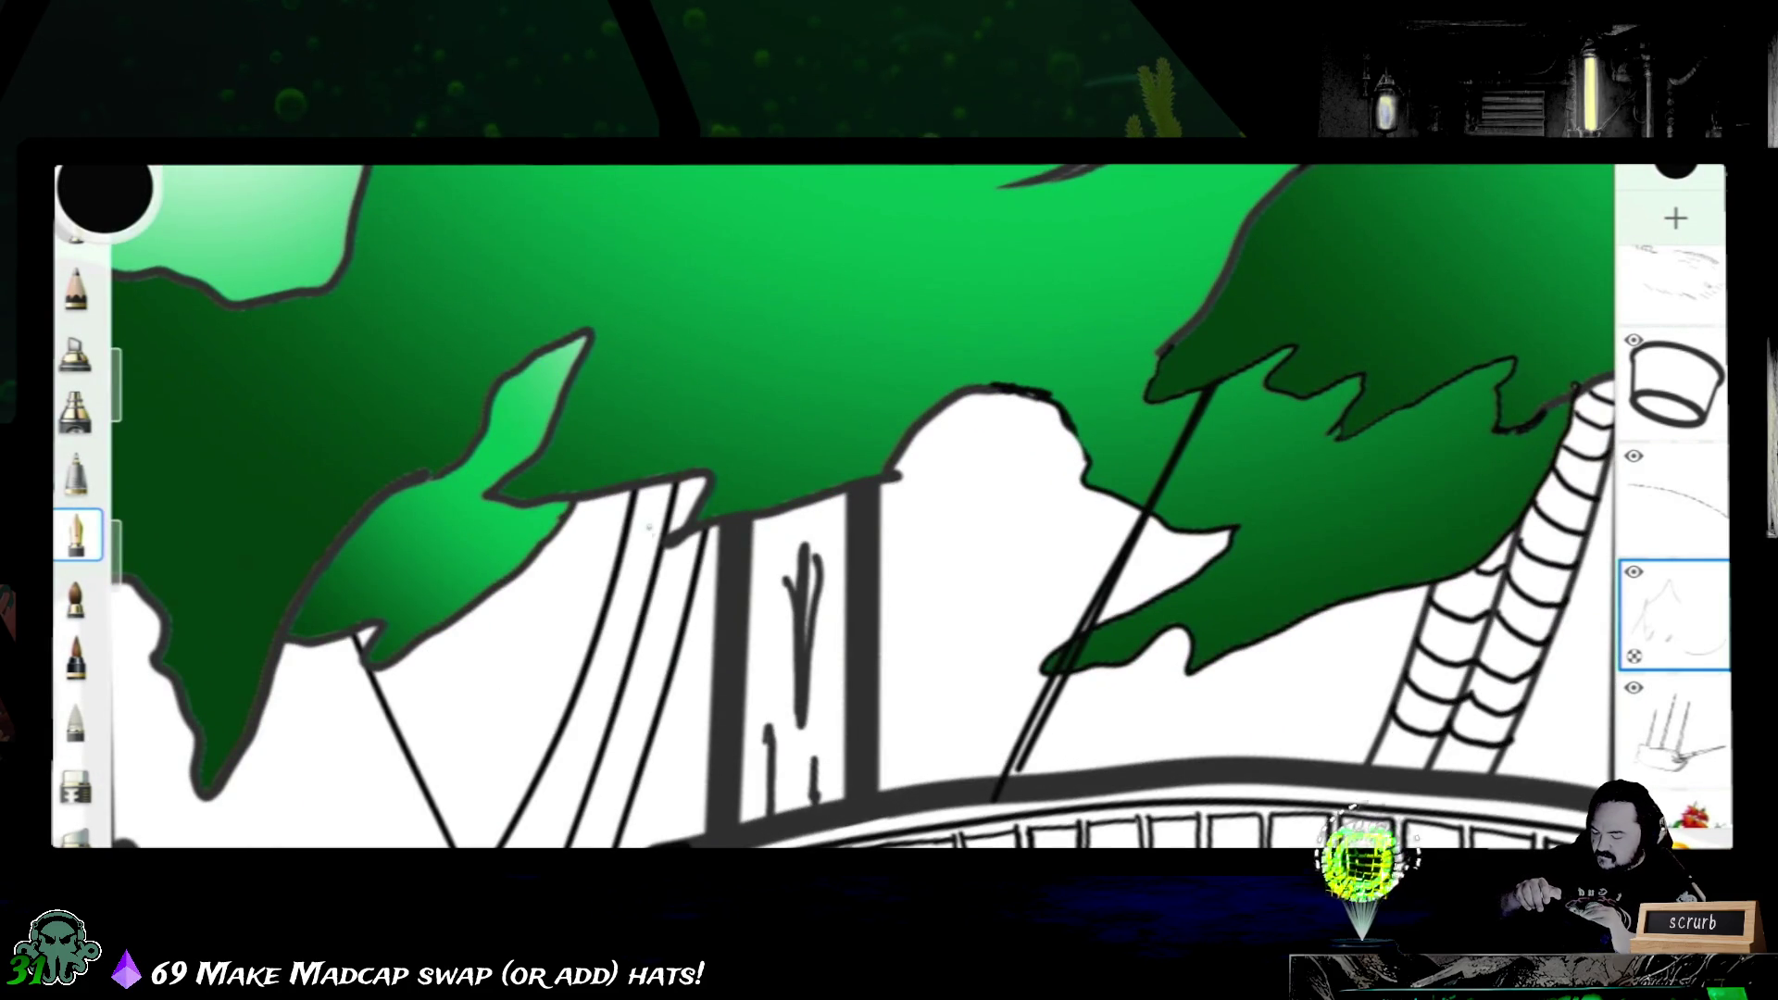
left_click_drag(664, 521, 654, 539)
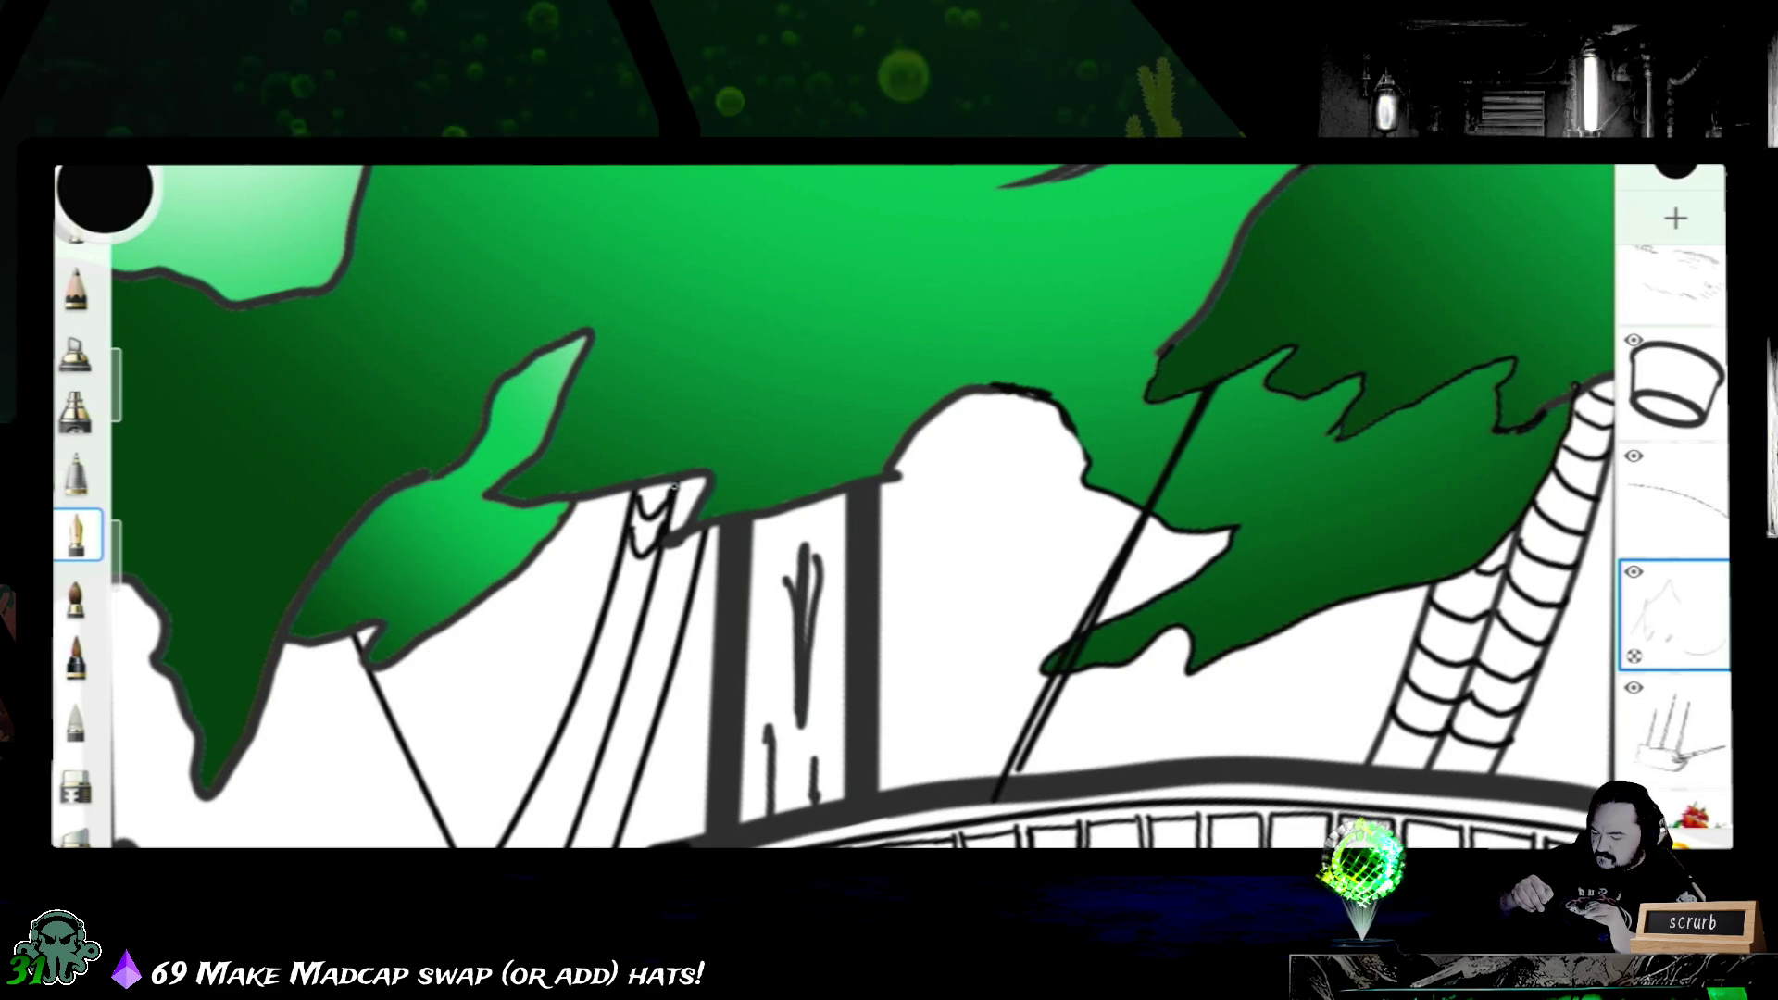
key("ctrl+z")
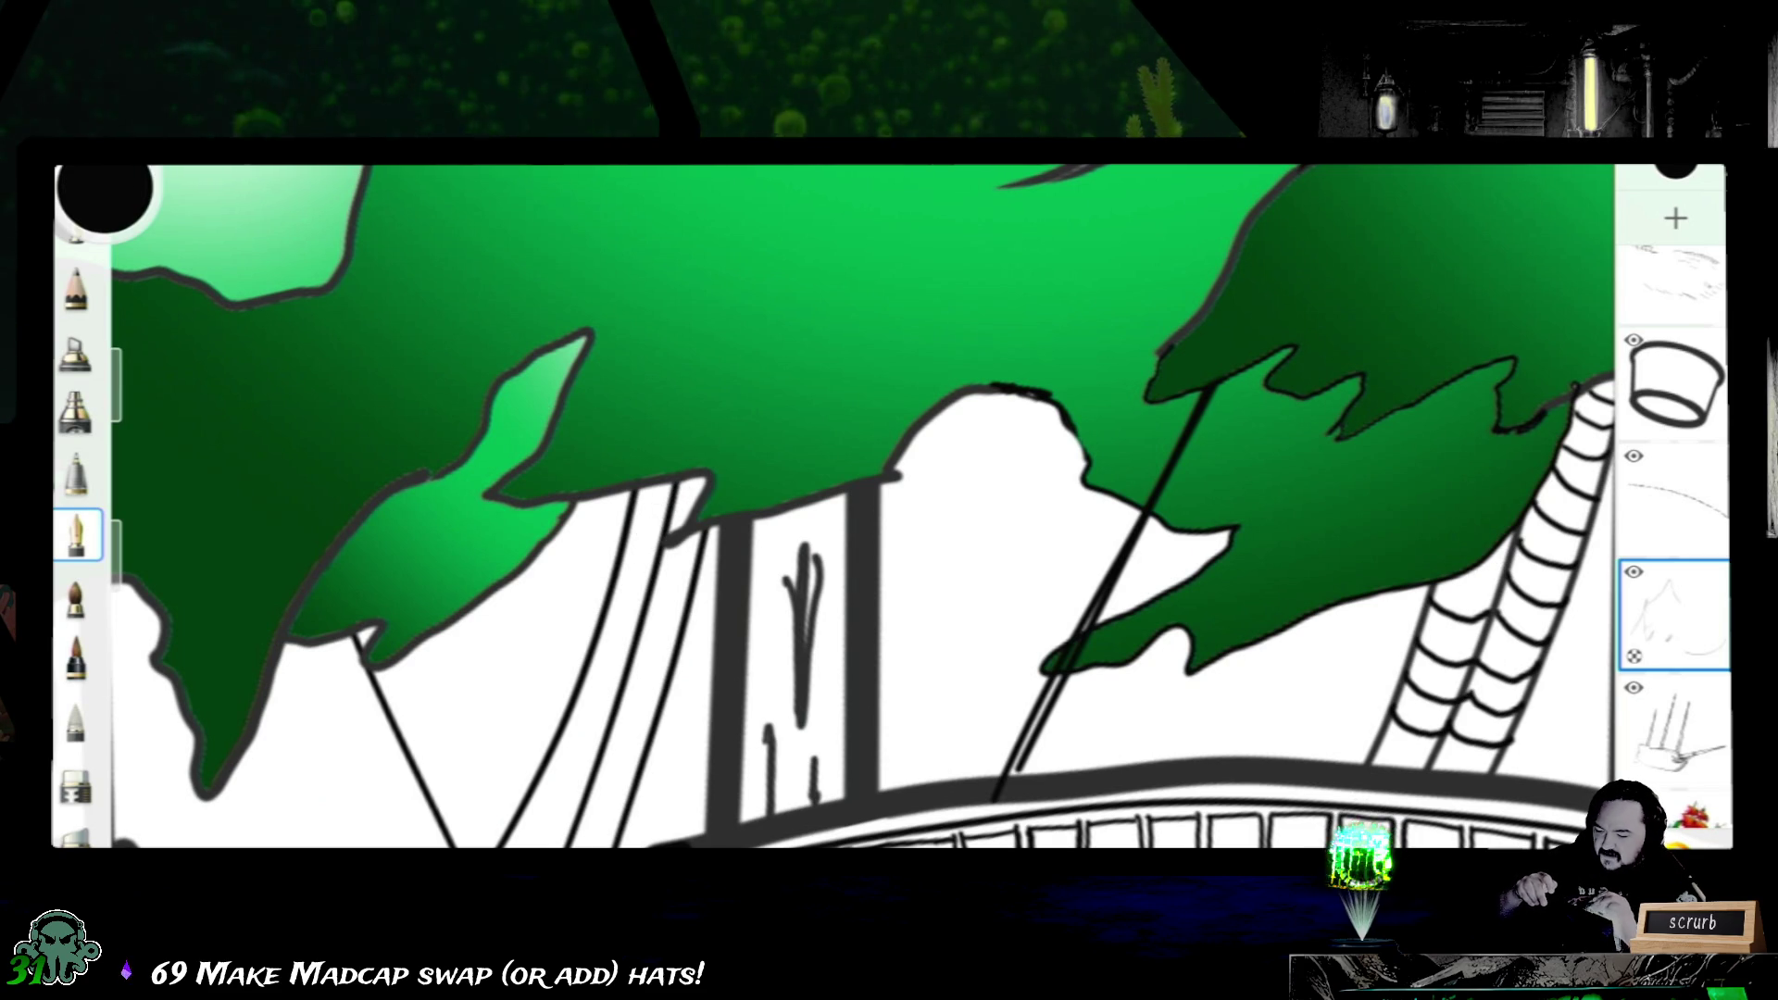
key("ctrl+z")
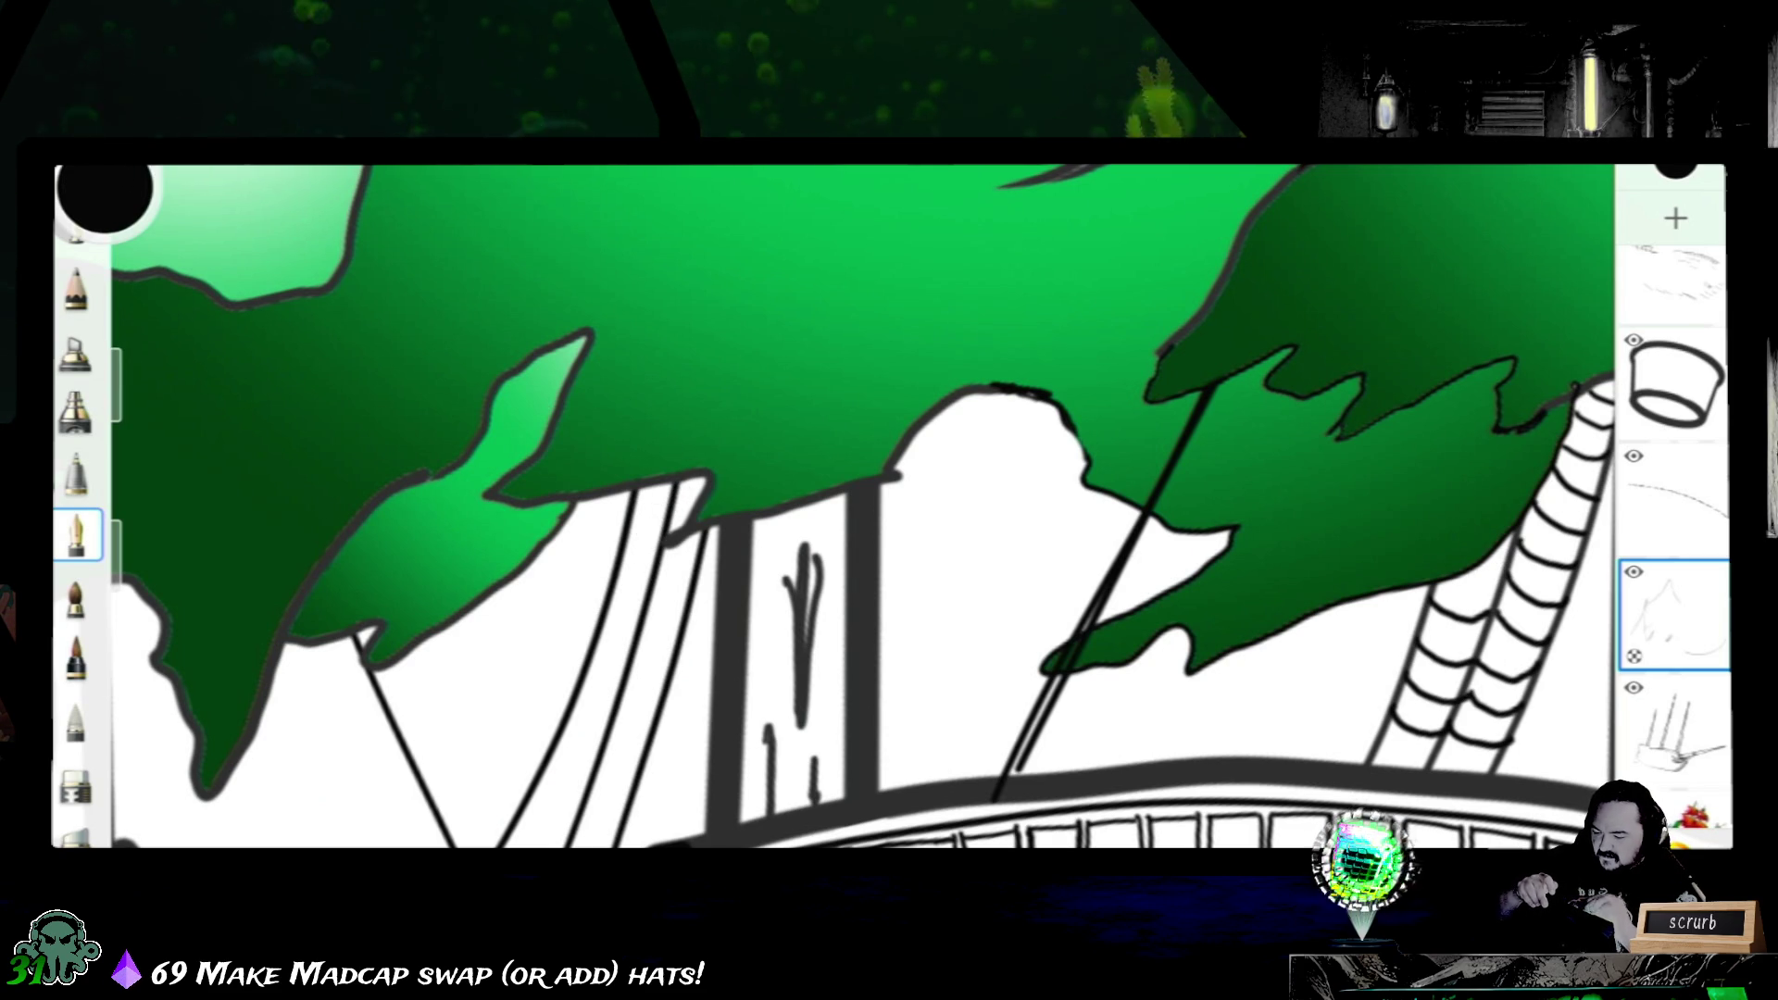
left_click_drag(629, 515, 641, 536)
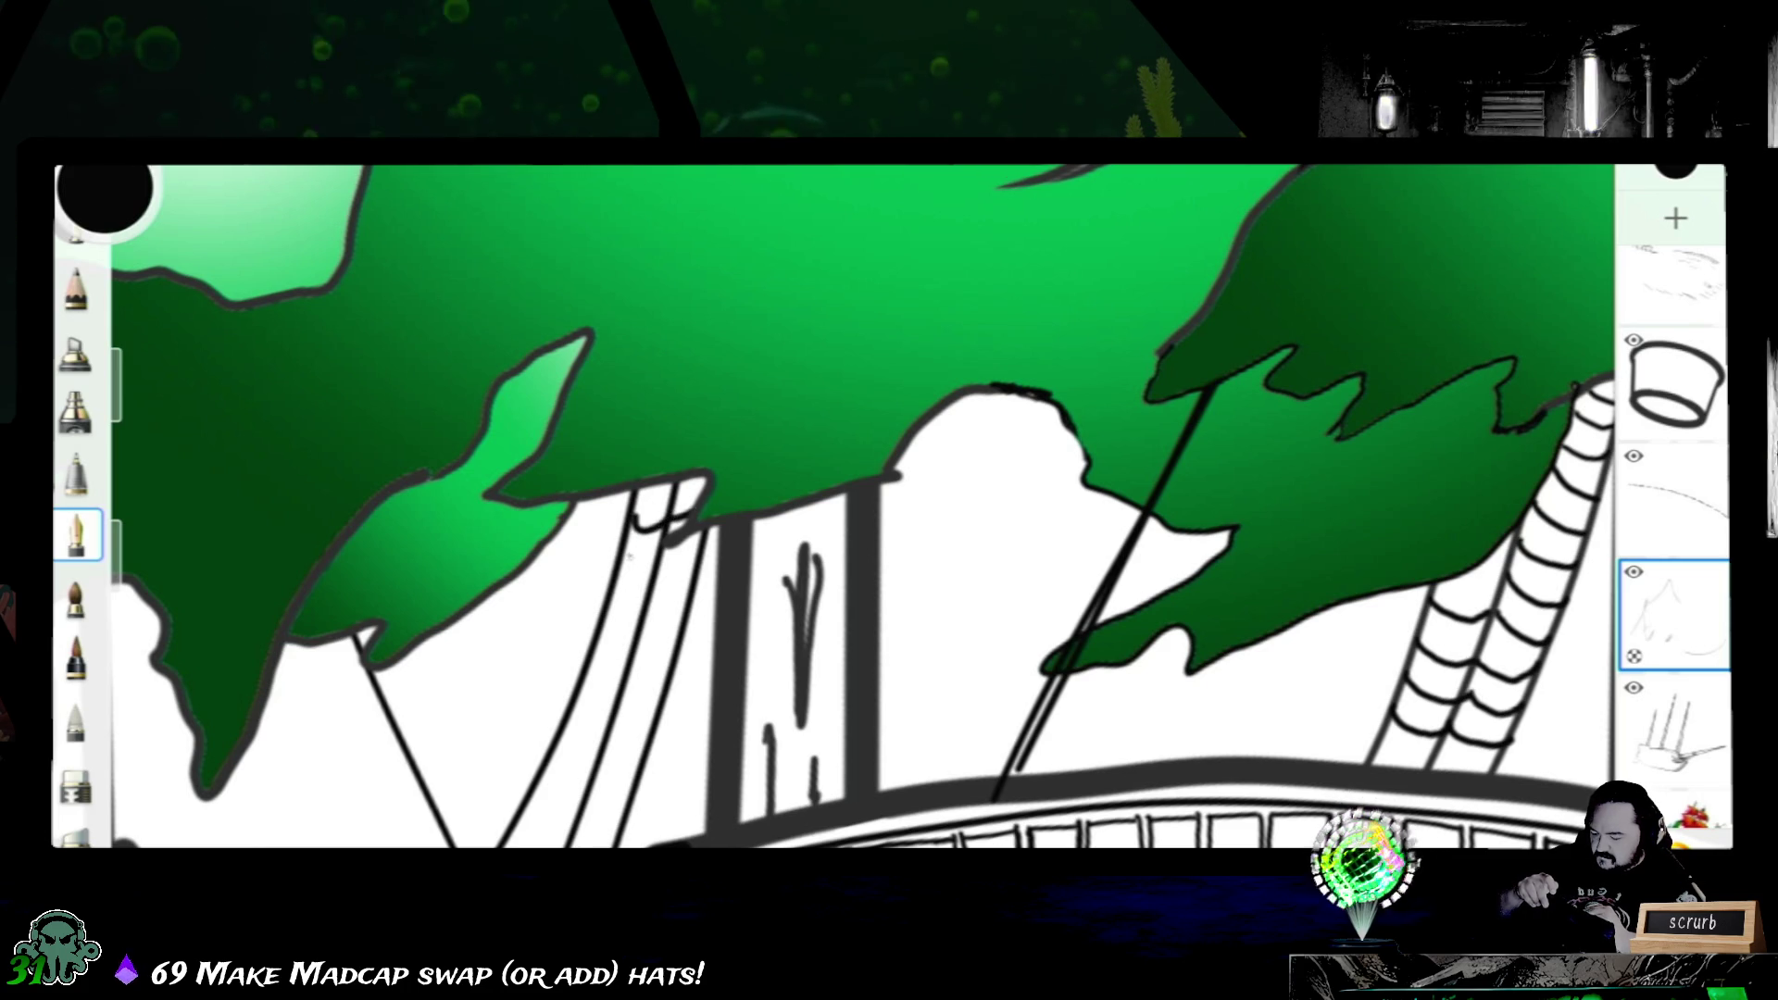
left_click_drag(642, 529, 628, 571)
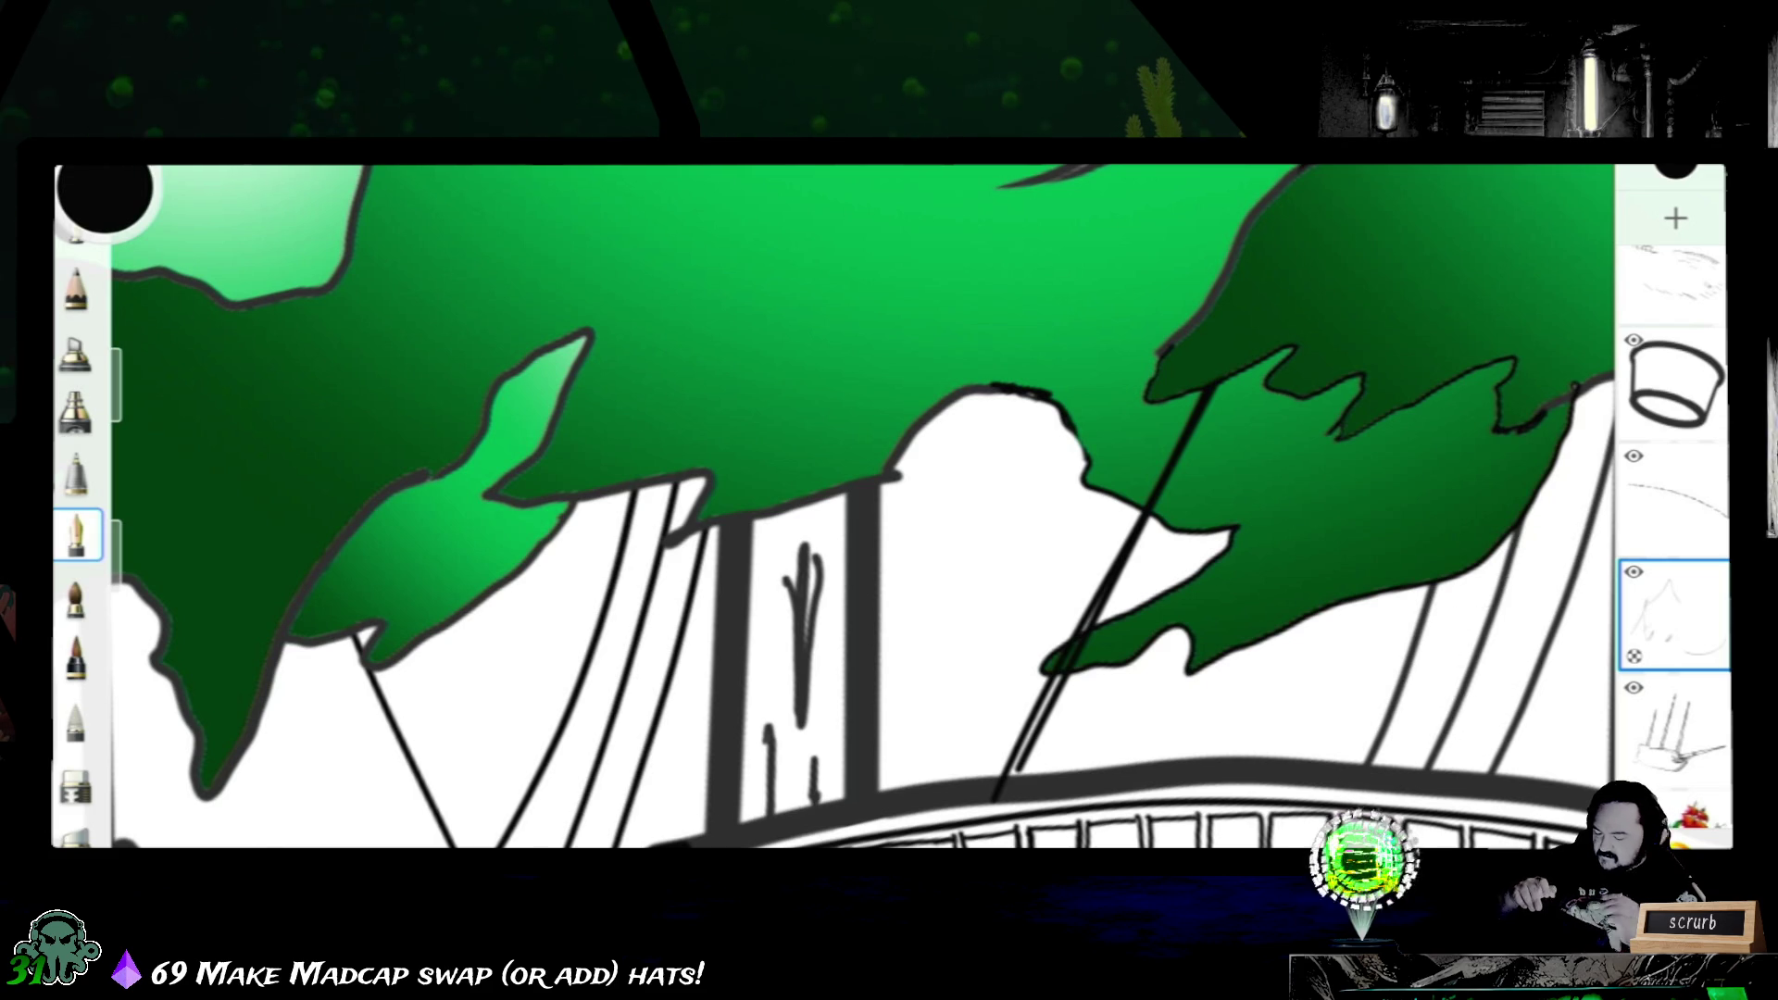
scroll(334, 598, "up", 3)
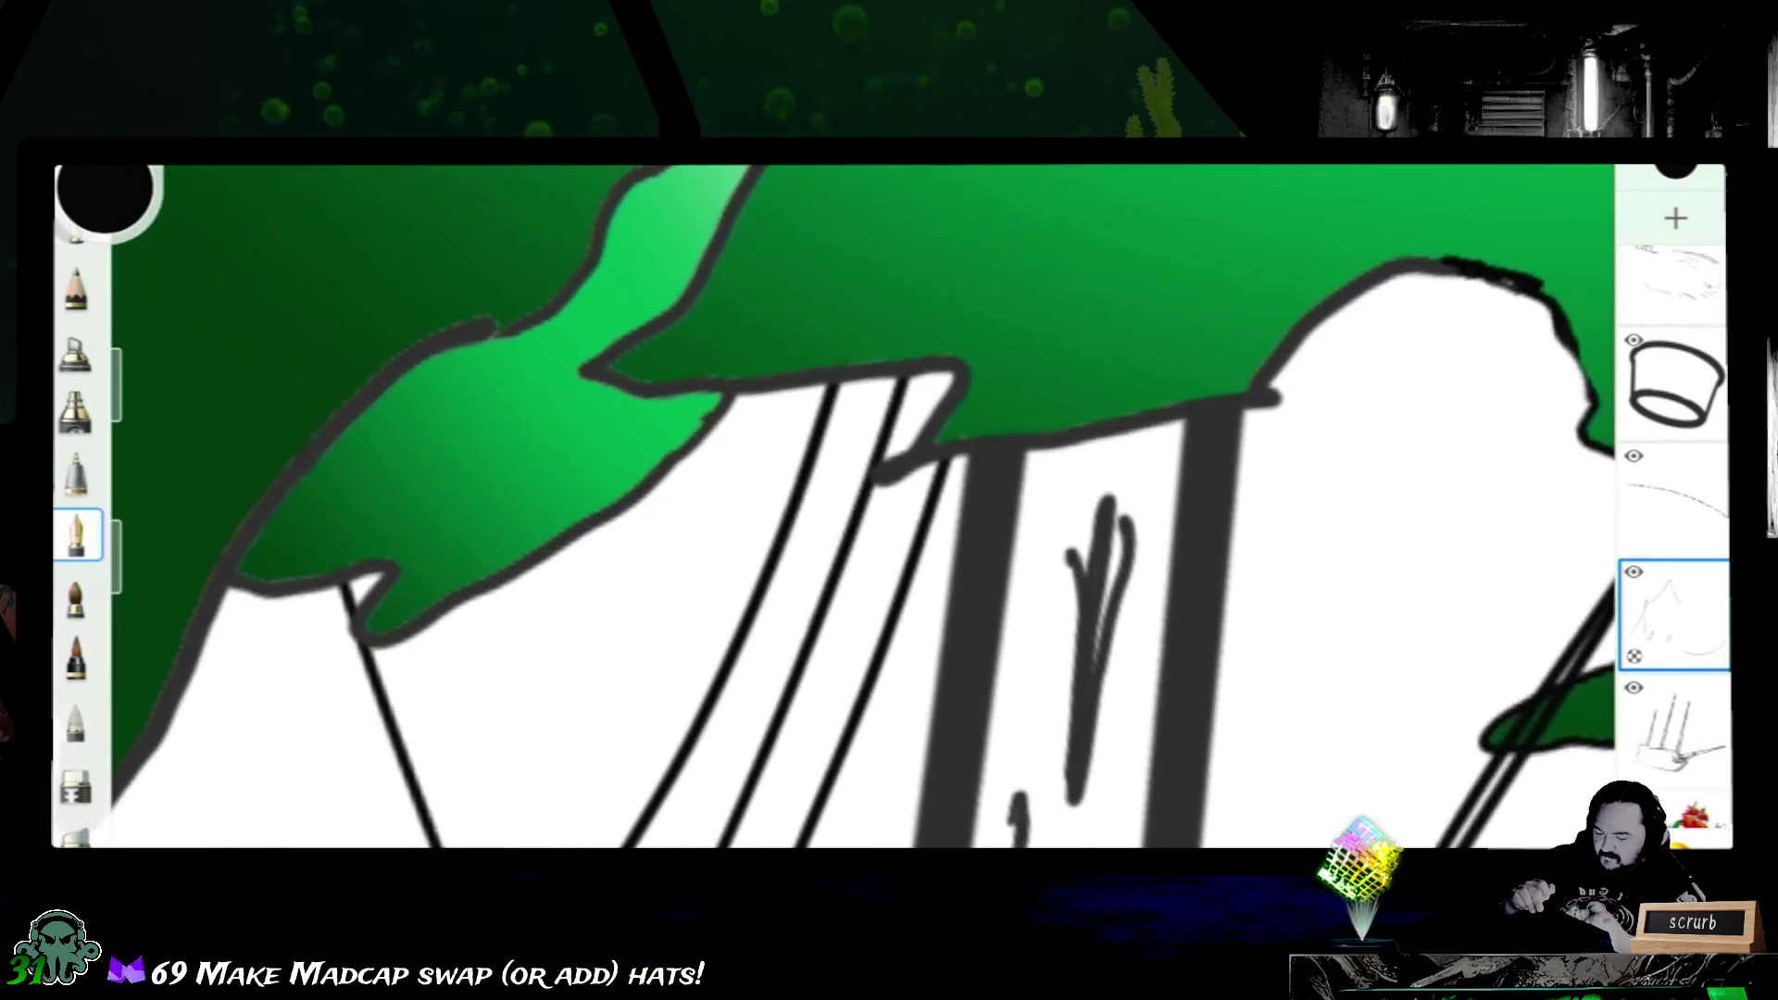
scroll(333, 598, "up", 2)
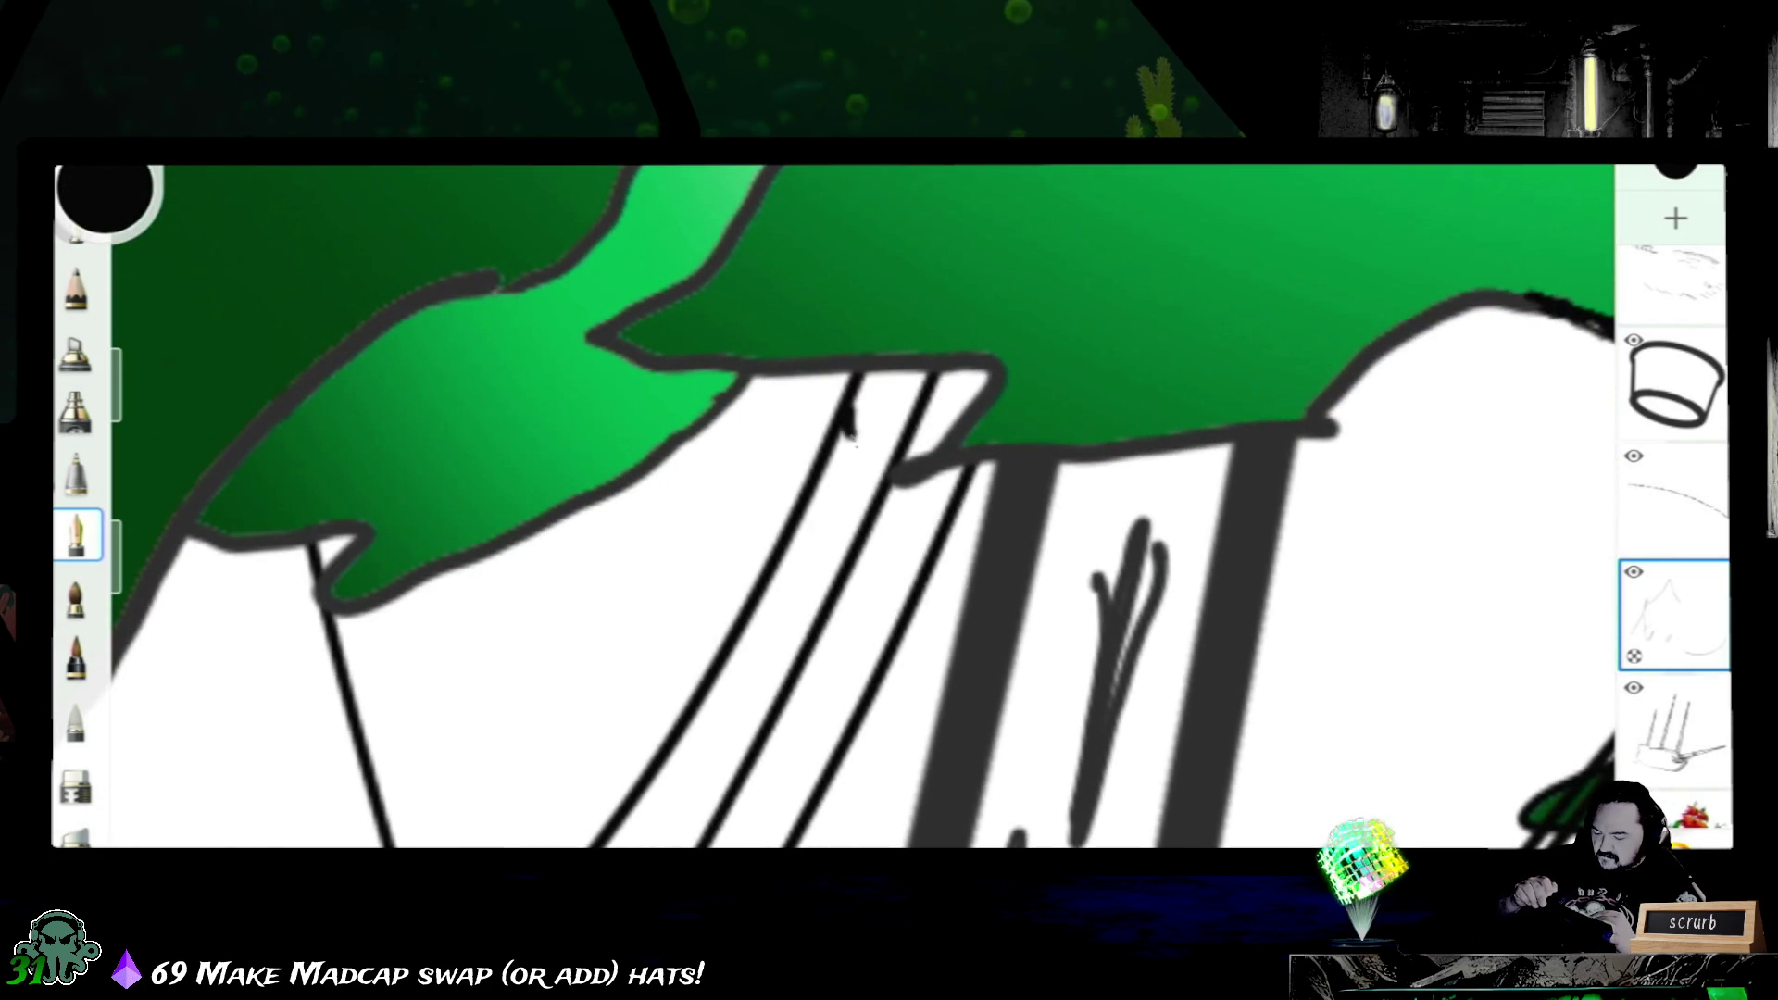
- Ink scalloped rungs down the first rope ladder to its bottom, undoing one misplaced scallop
mouse_move(814, 476)
left_mouse_down()
mouse_move(823, 523)
mouse_move(873, 509)
left_mouse_up()
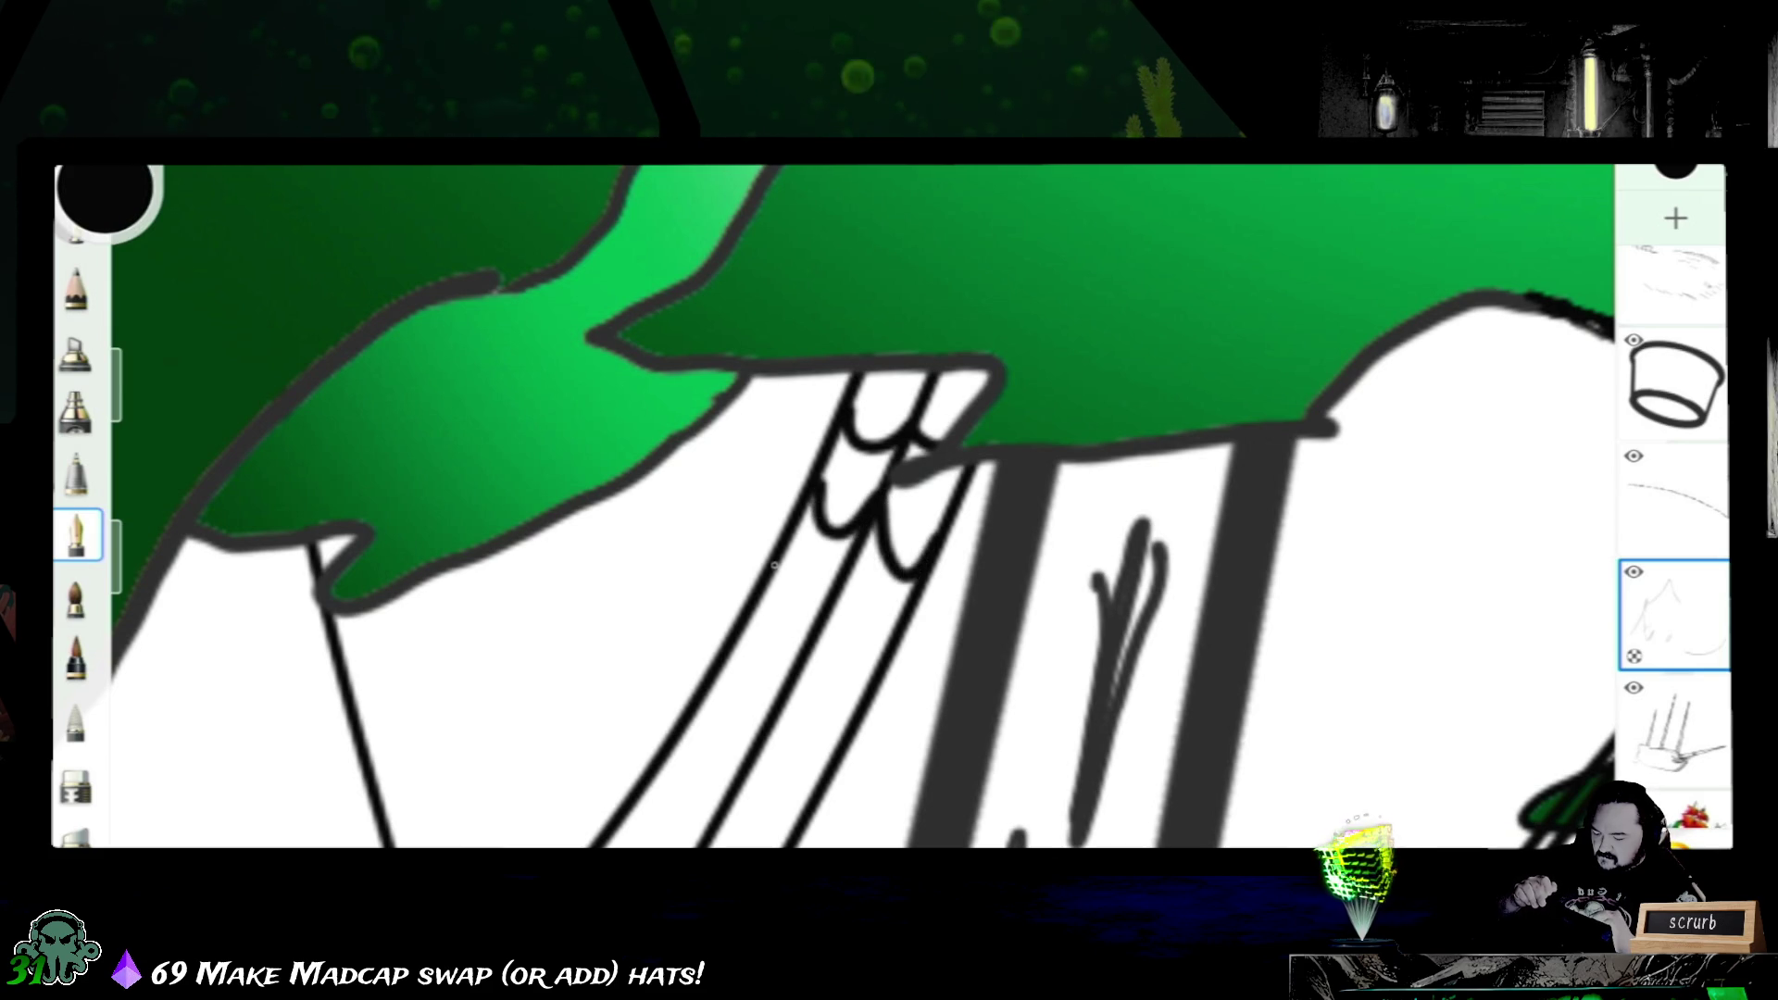
mouse_move(761, 603)
left_mouse_down()
mouse_move(843, 581)
mouse_move(890, 651)
left_mouse_up()
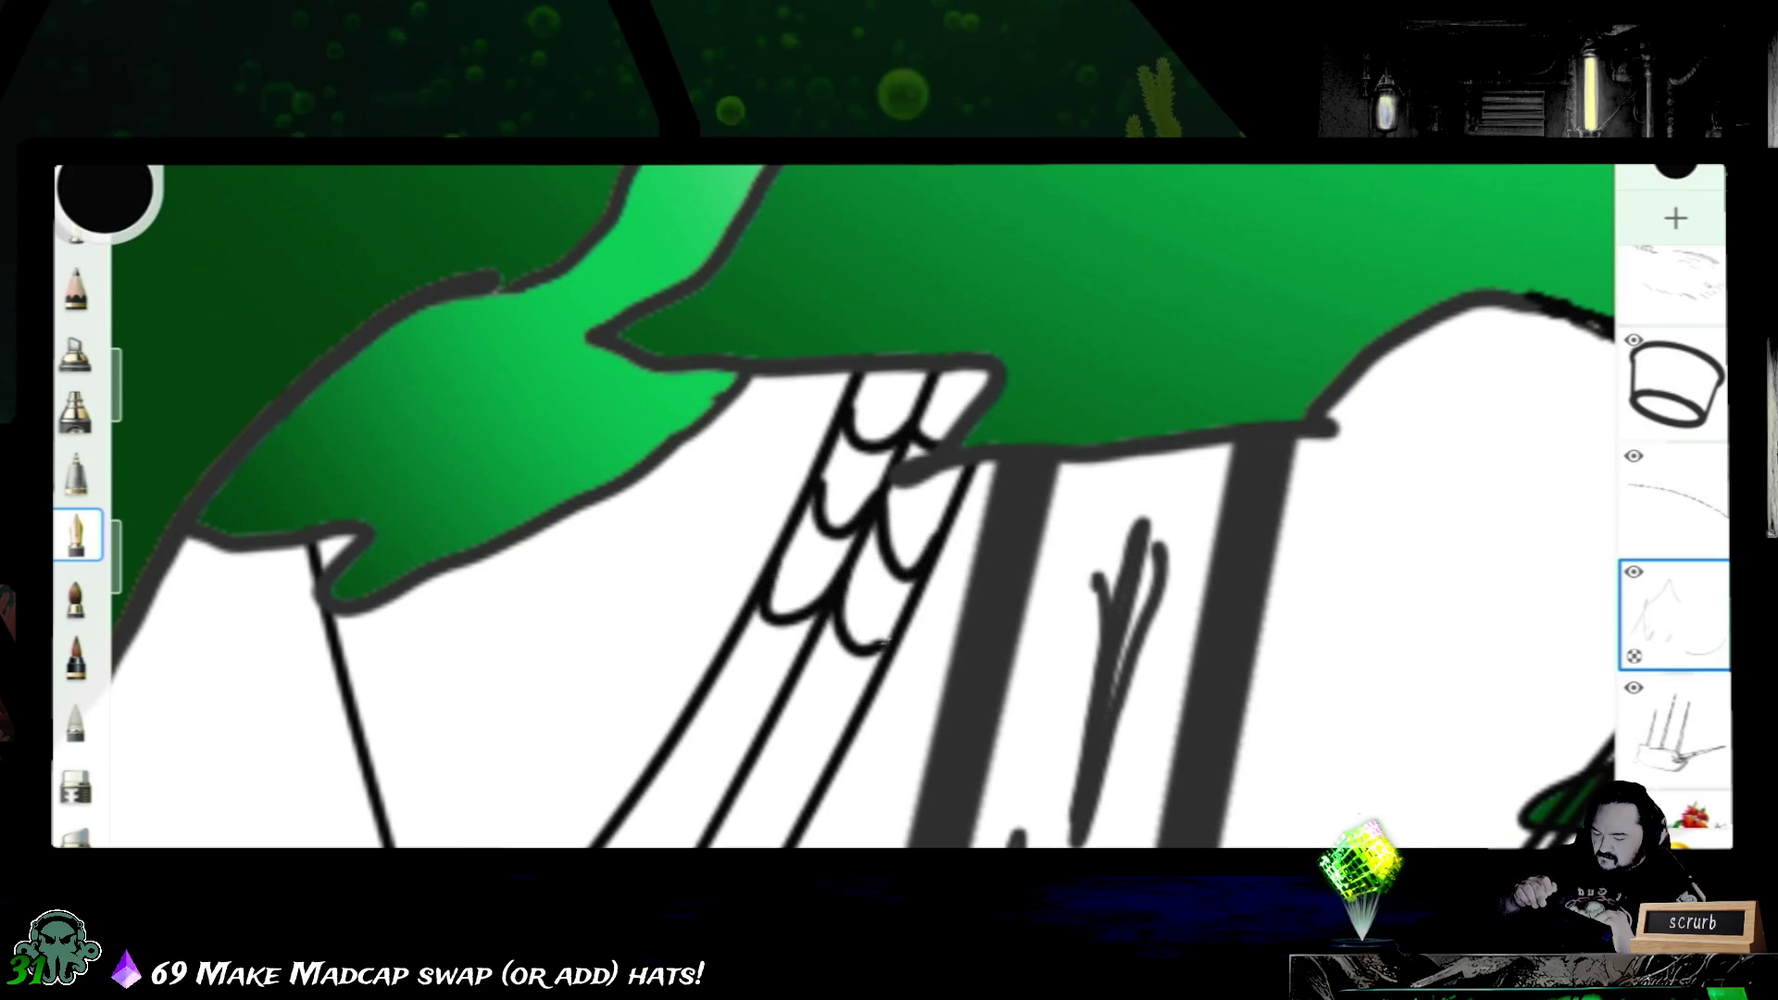
mouse_move(721, 668)
left_mouse_down()
mouse_move(781, 678)
mouse_move(848, 736)
left_mouse_up()
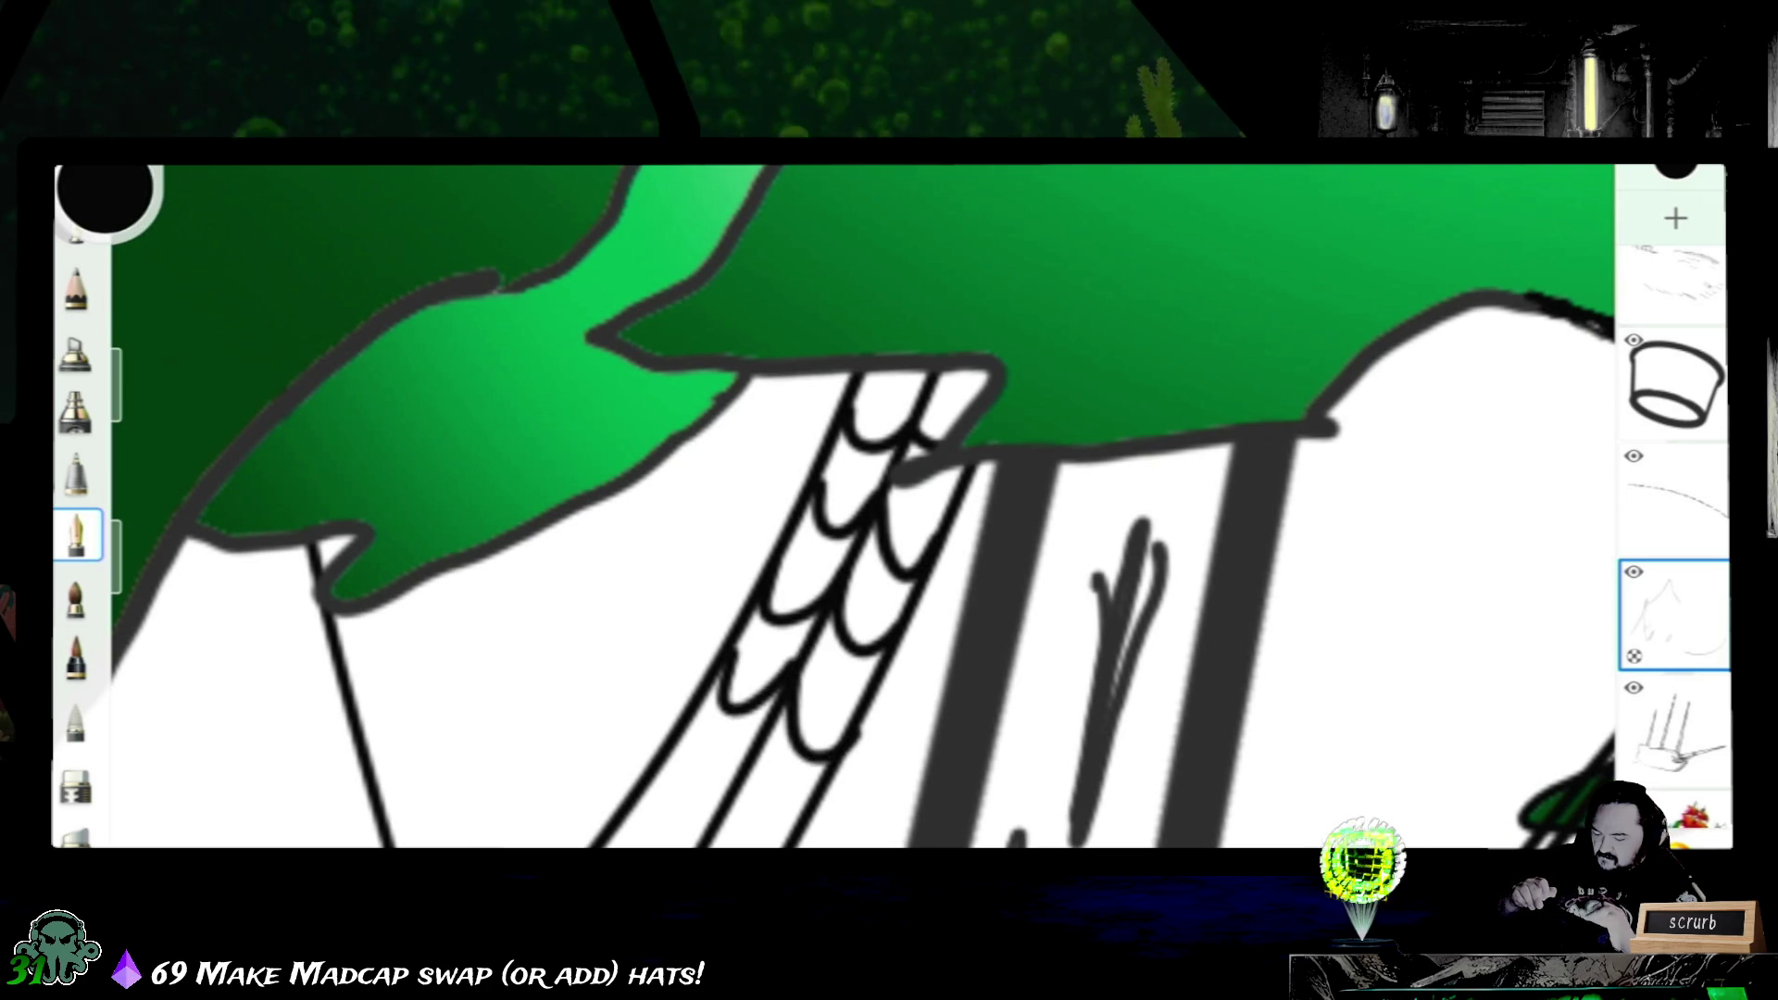
left_click_drag(835, 556, 994, 361)
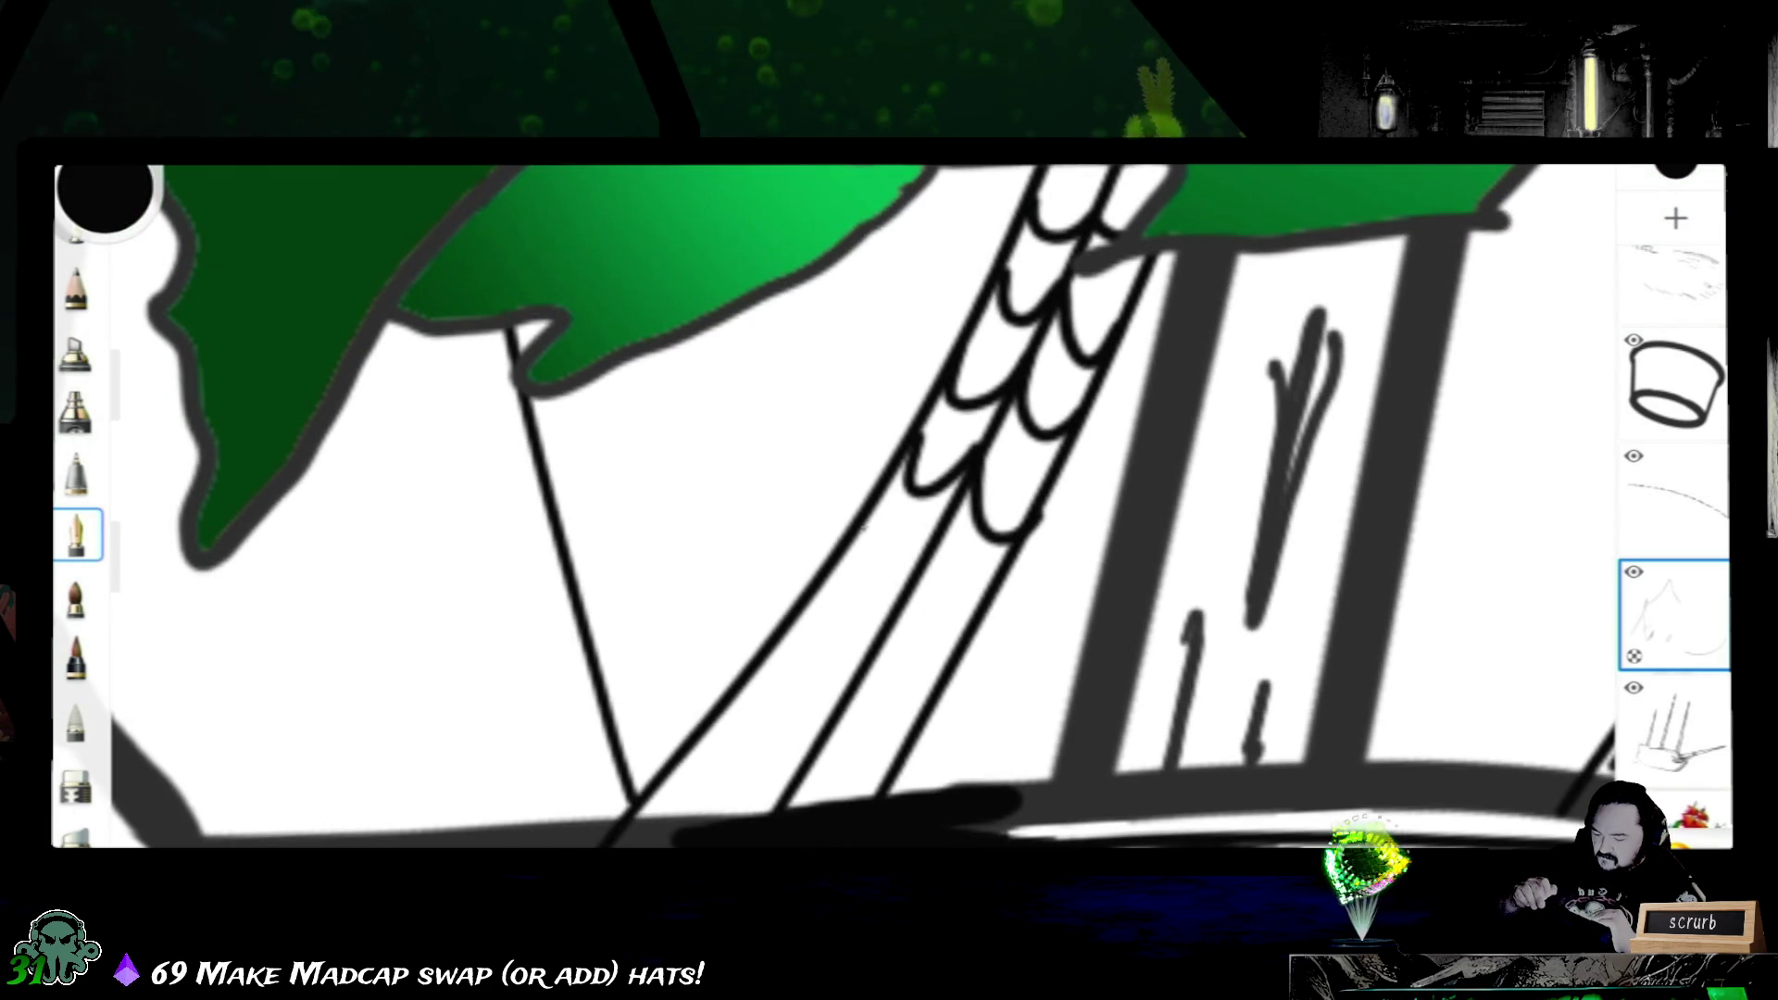
mouse_move(859, 550)
left_mouse_down()
mouse_move(843, 587)
mouse_move(931, 538)
mouse_move(951, 547)
mouse_move(942, 606)
left_mouse_up()
key("ctrl+z")
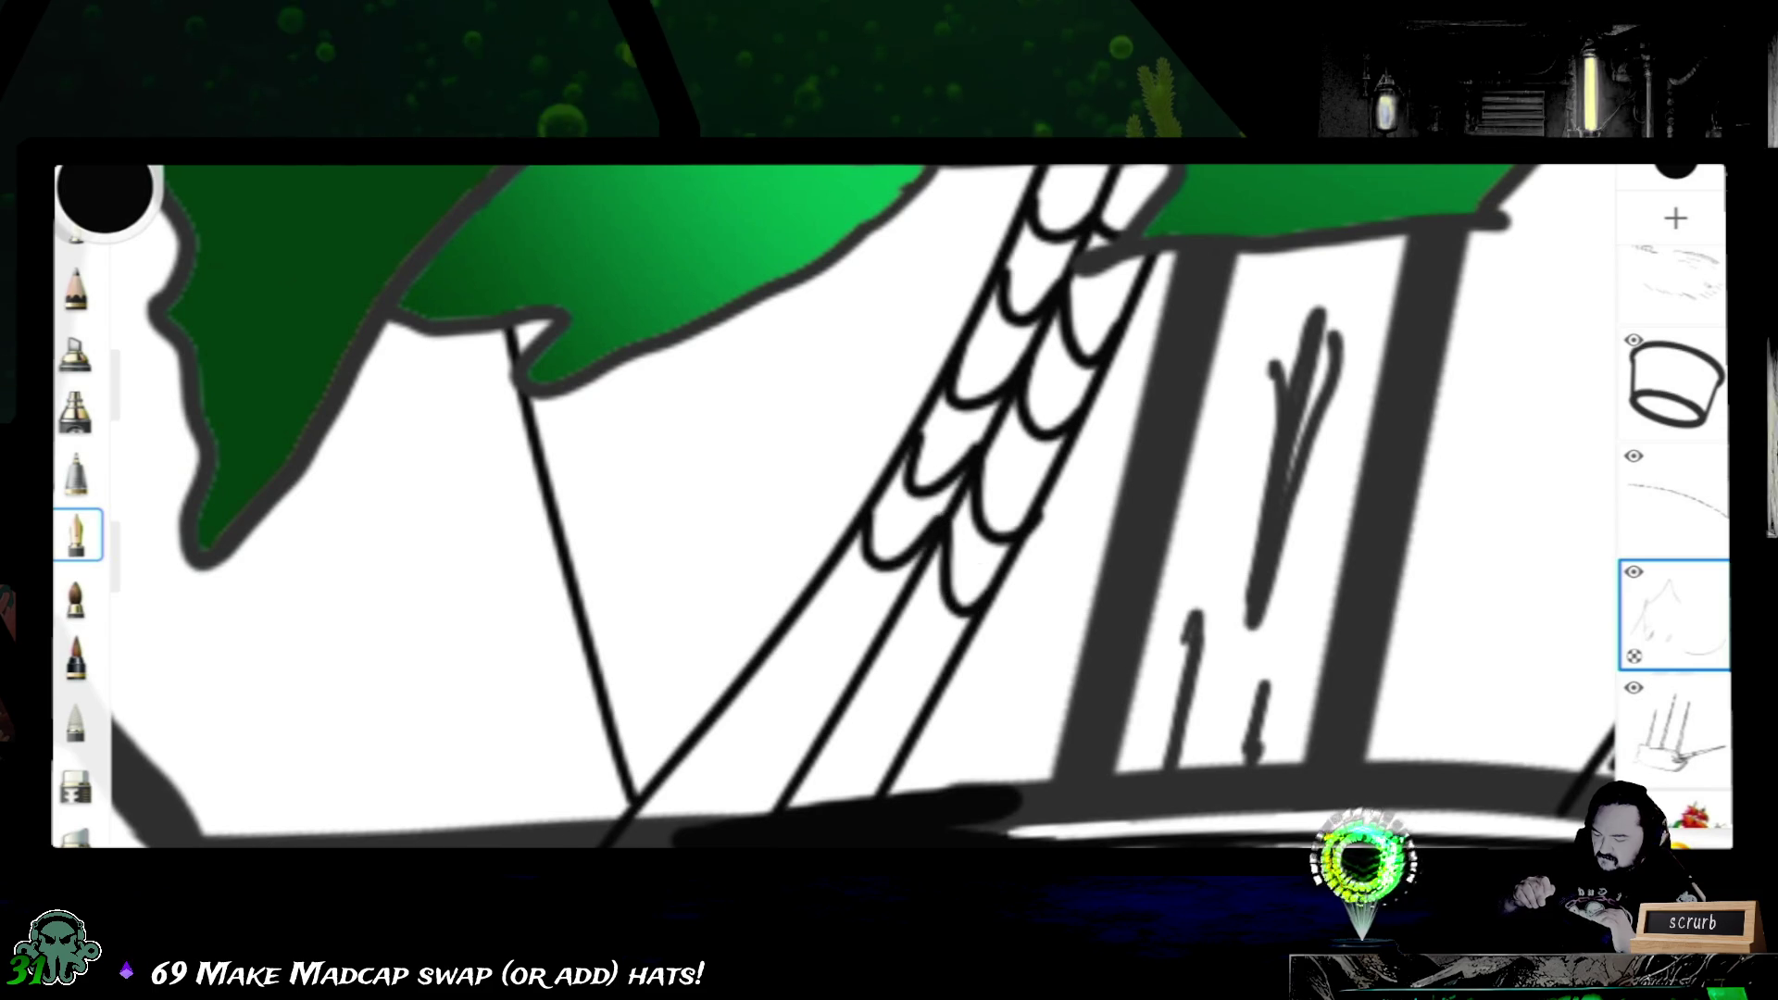
mouse_move(802, 621)
left_mouse_down()
mouse_move(864, 659)
mouse_move(893, 601)
mouse_move(911, 701)
left_mouse_up()
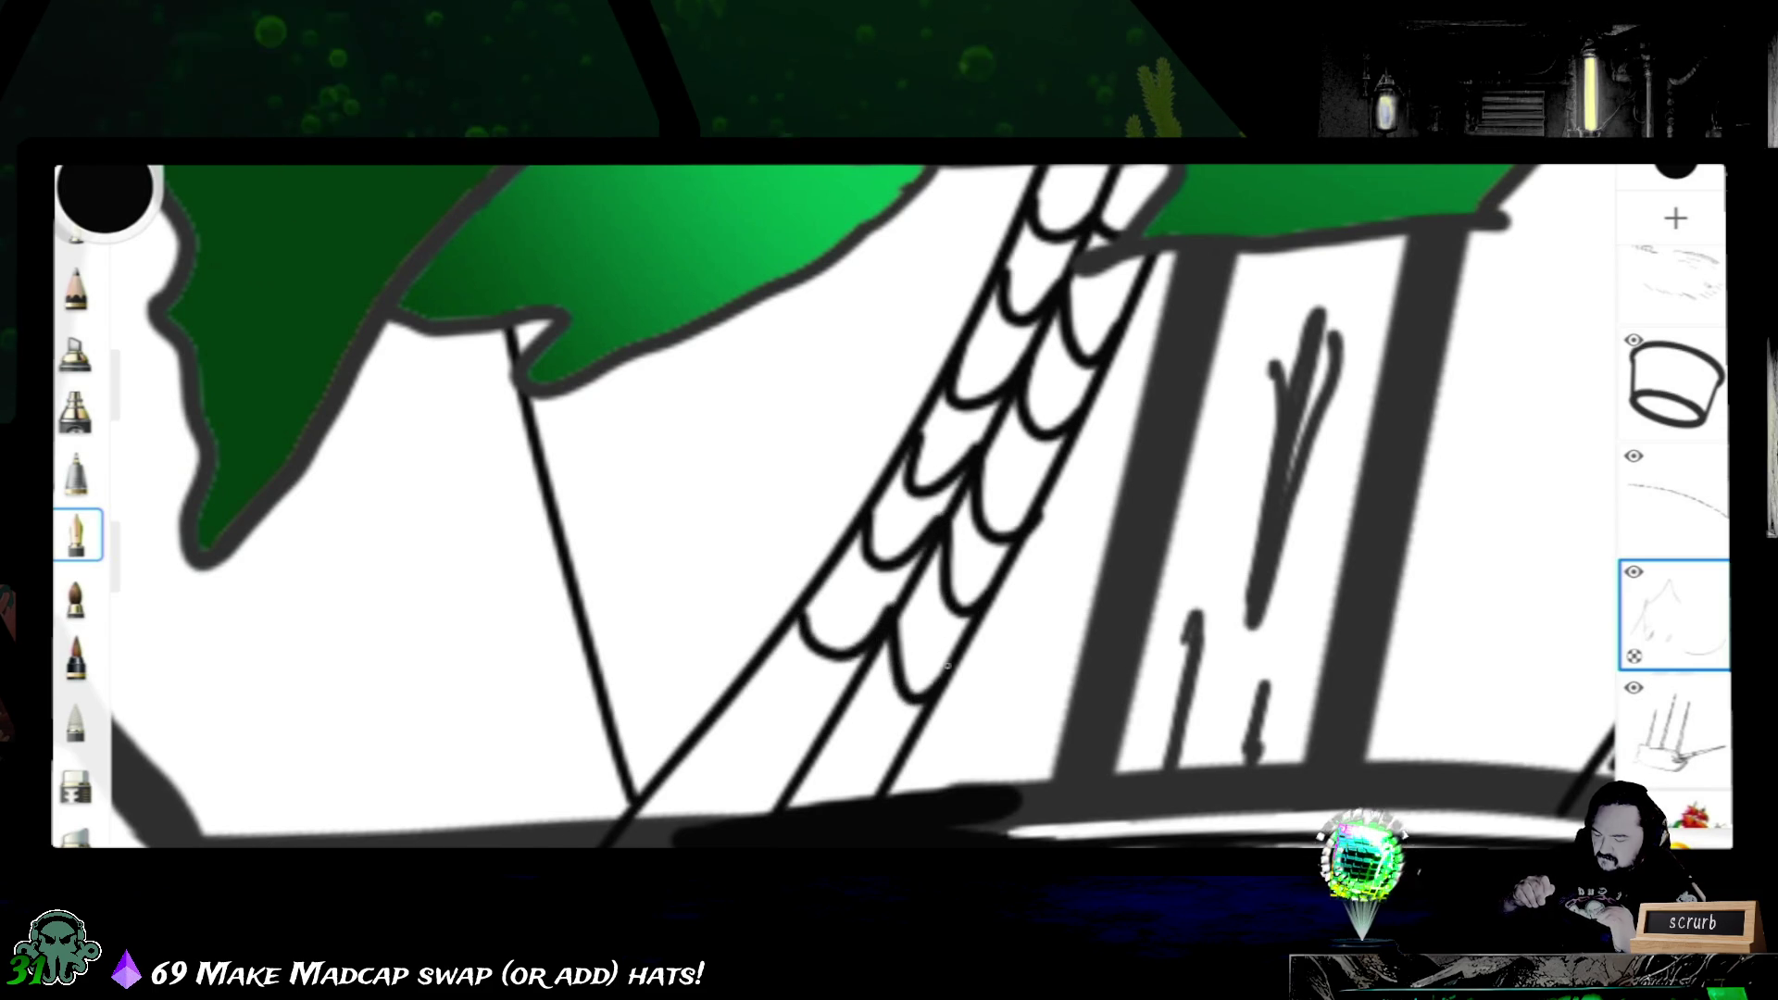
mouse_move(763, 674)
left_mouse_down()
mouse_move(756, 696)
mouse_move(906, 748)
left_mouse_up()
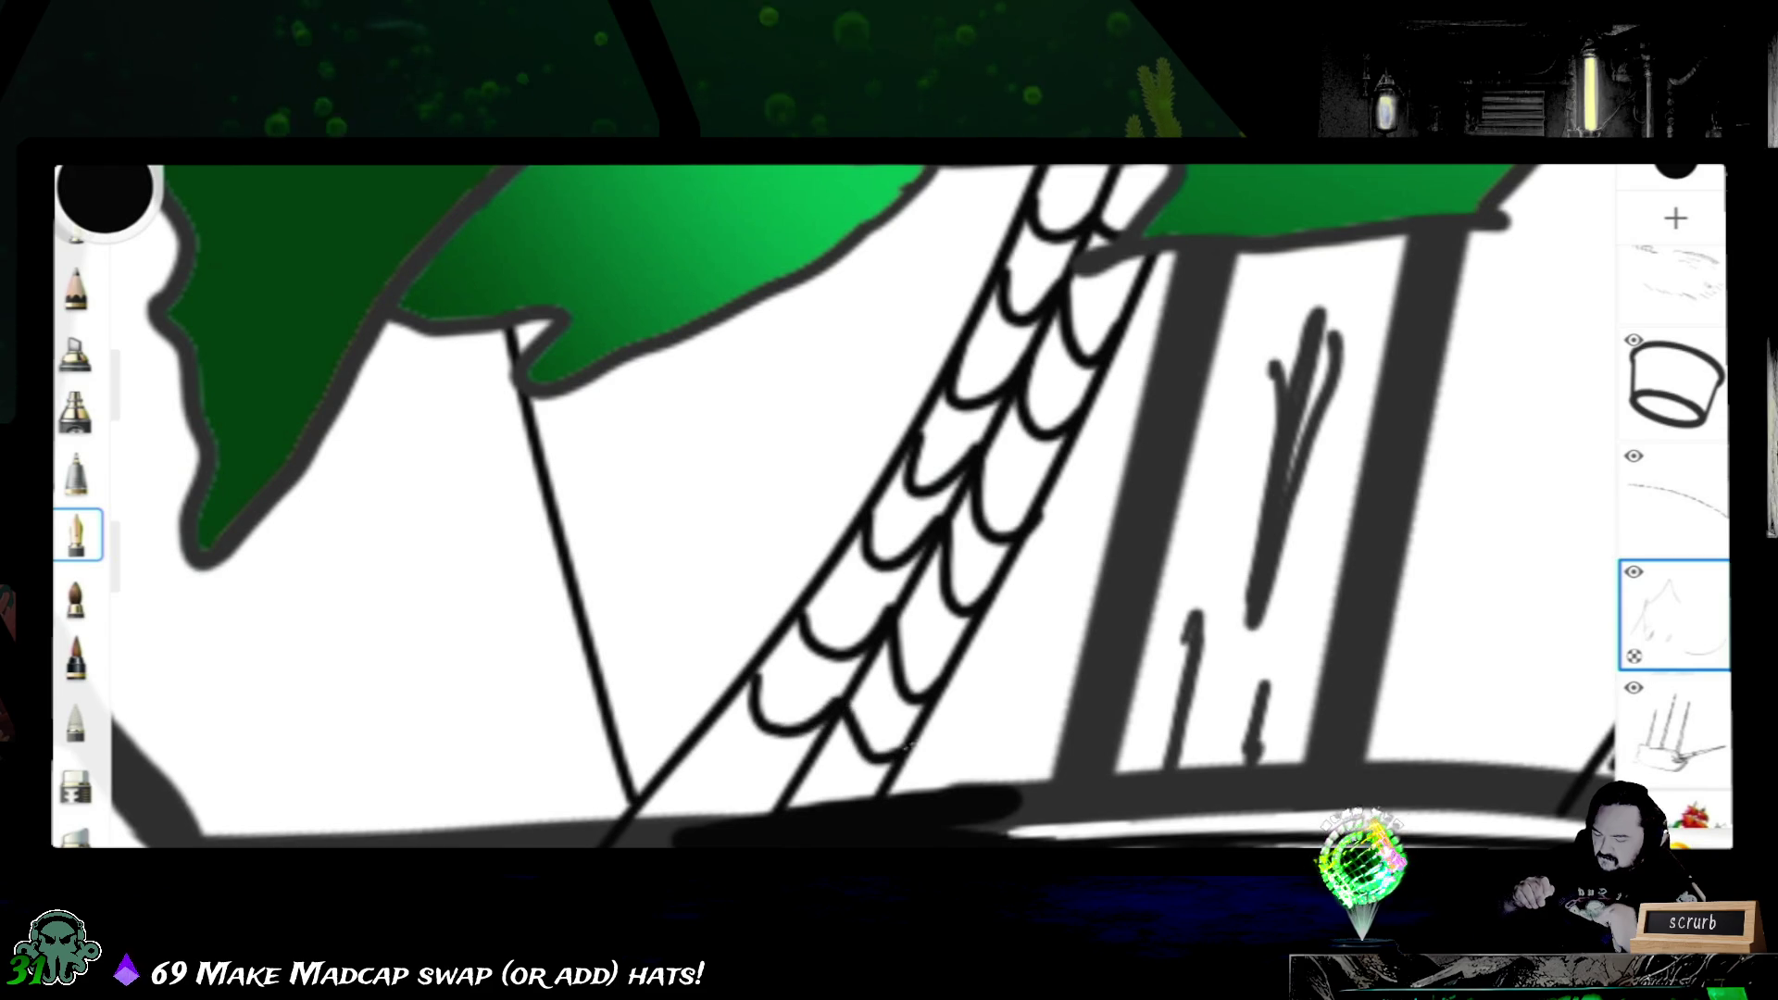
scroll(834, 507, "right", 5)
scroll(834, 508, "right", 3)
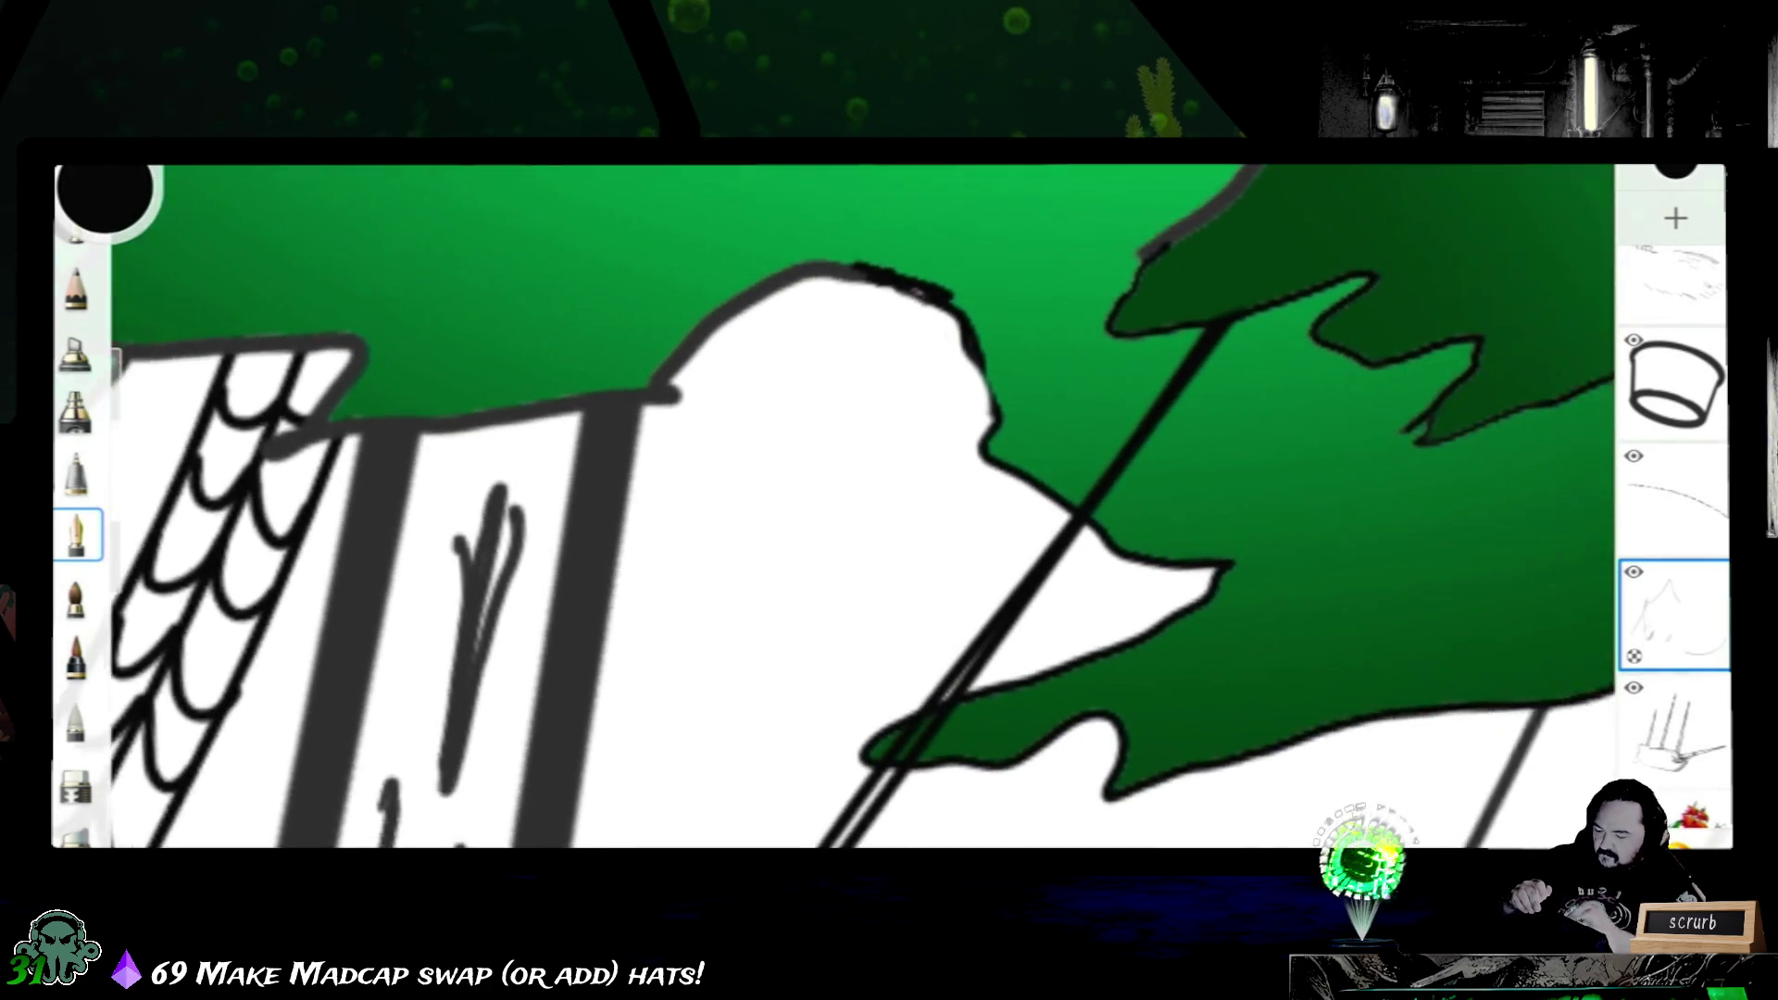
scroll(834, 508, "right", 3)
scroll(833, 506, "up", 2)
scroll(833, 507, "right", 2)
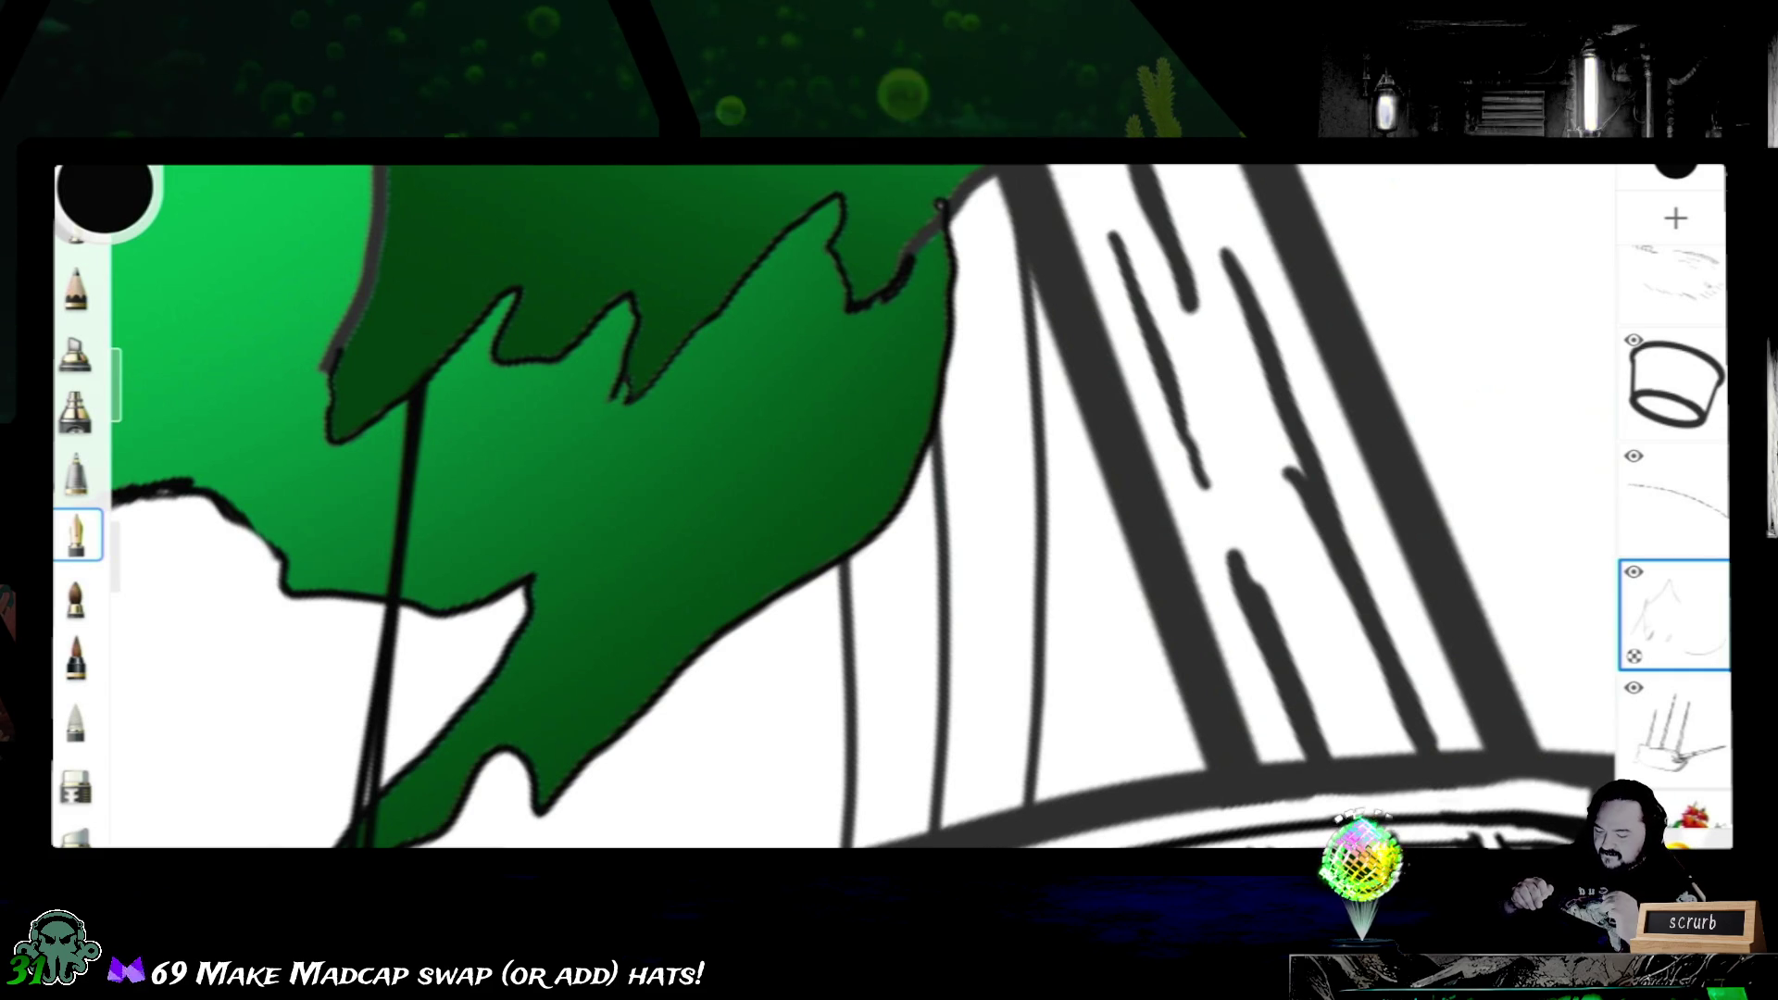
- Ink curved rungs down the second ladder, ending in a hooked bottom scallop
mouse_move(1026, 299)
left_mouse_down()
mouse_move(989, 351)
mouse_move(956, 344)
mouse_move(945, 436)
left_mouse_up()
left_click_drag(1031, 479, 875, 553)
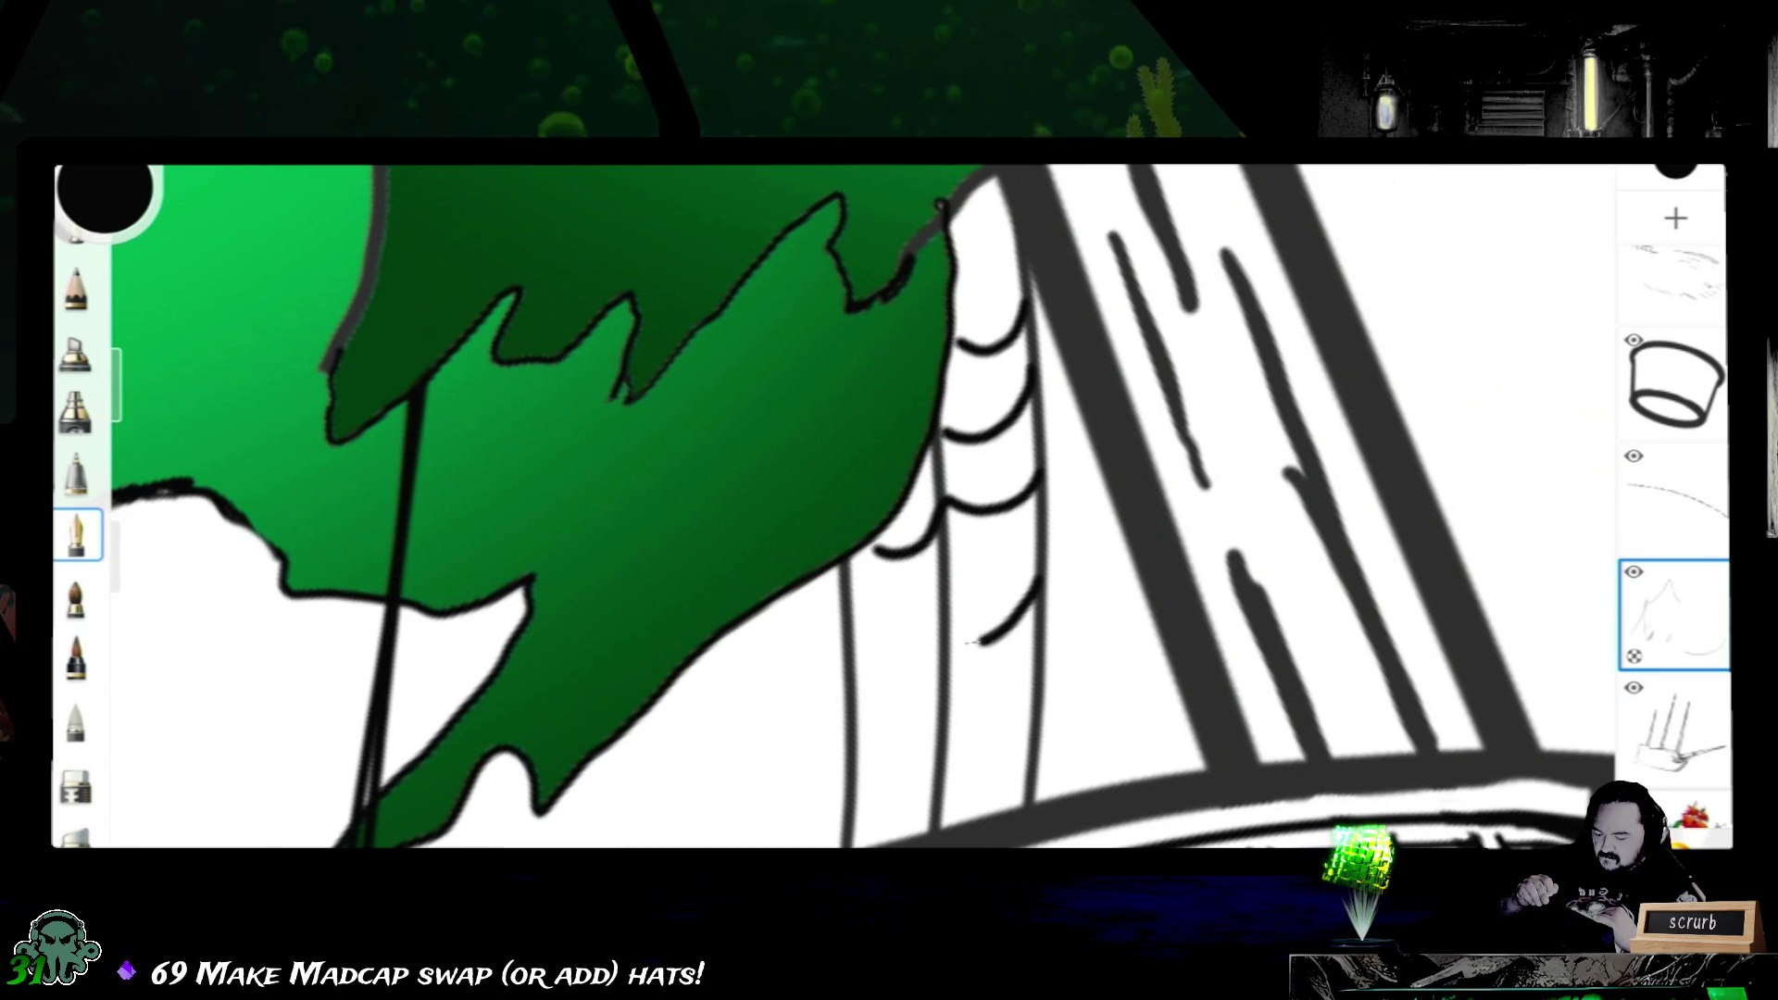
left_click_drag(946, 639, 842, 648)
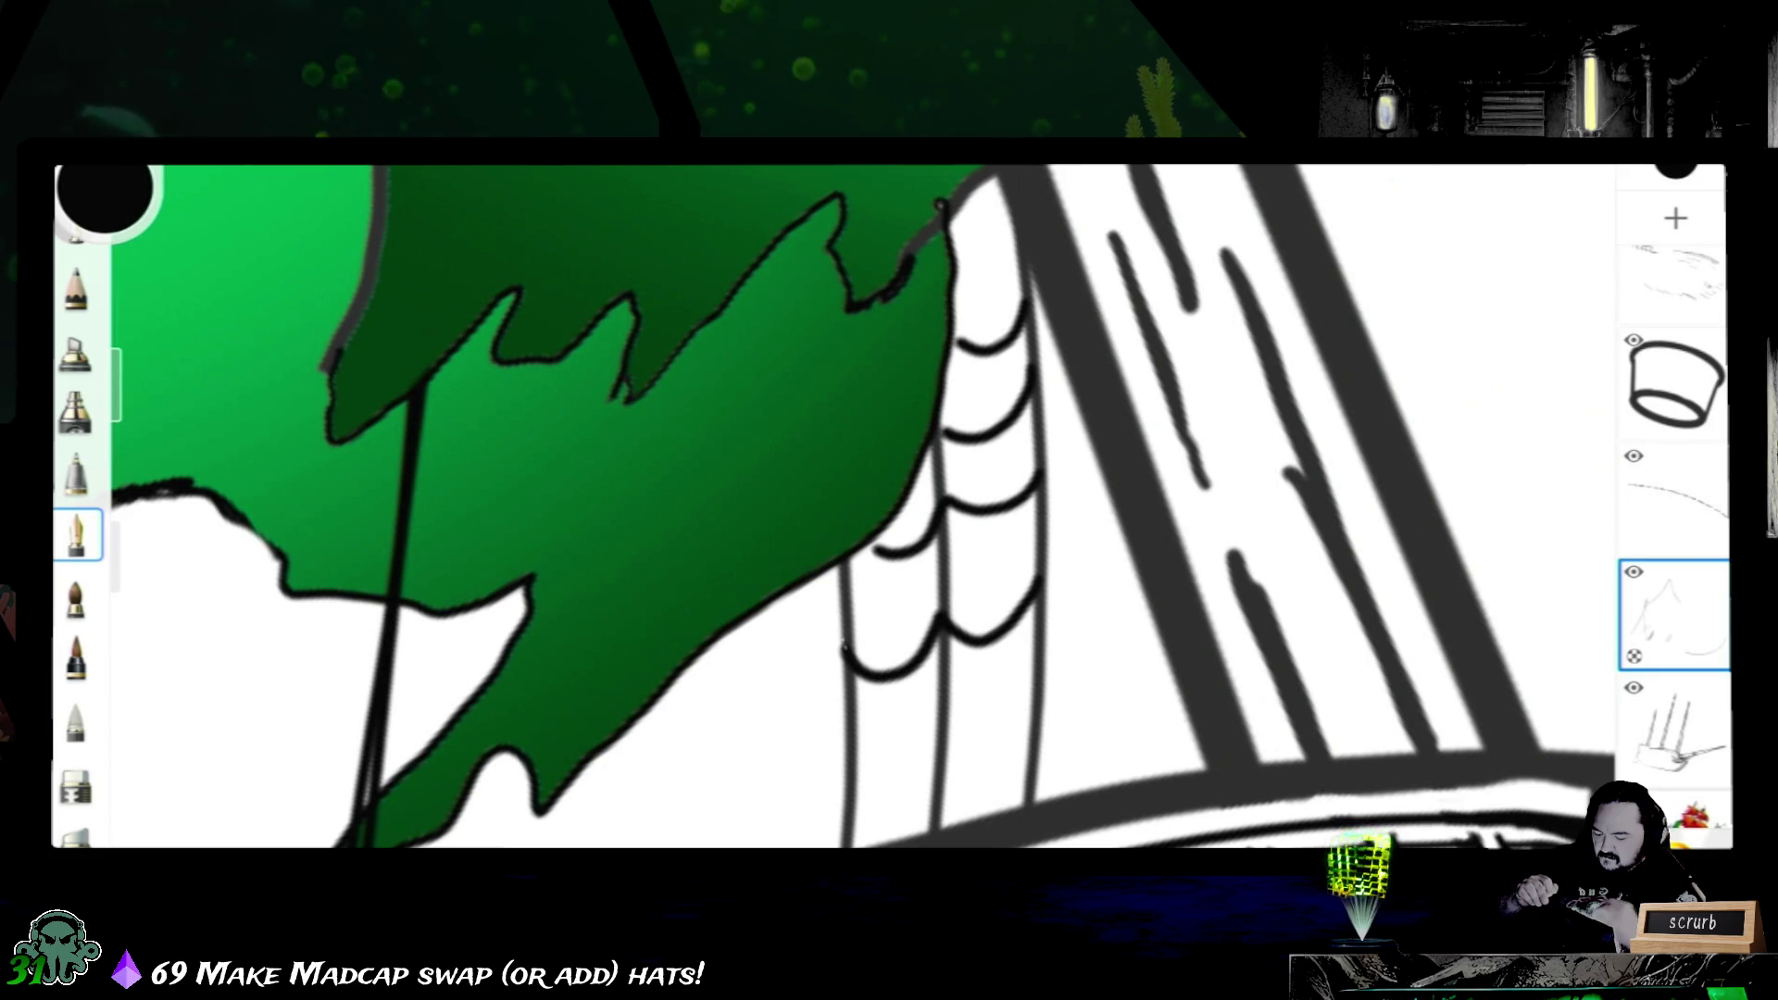
left_click_drag(853, 736, 878, 779)
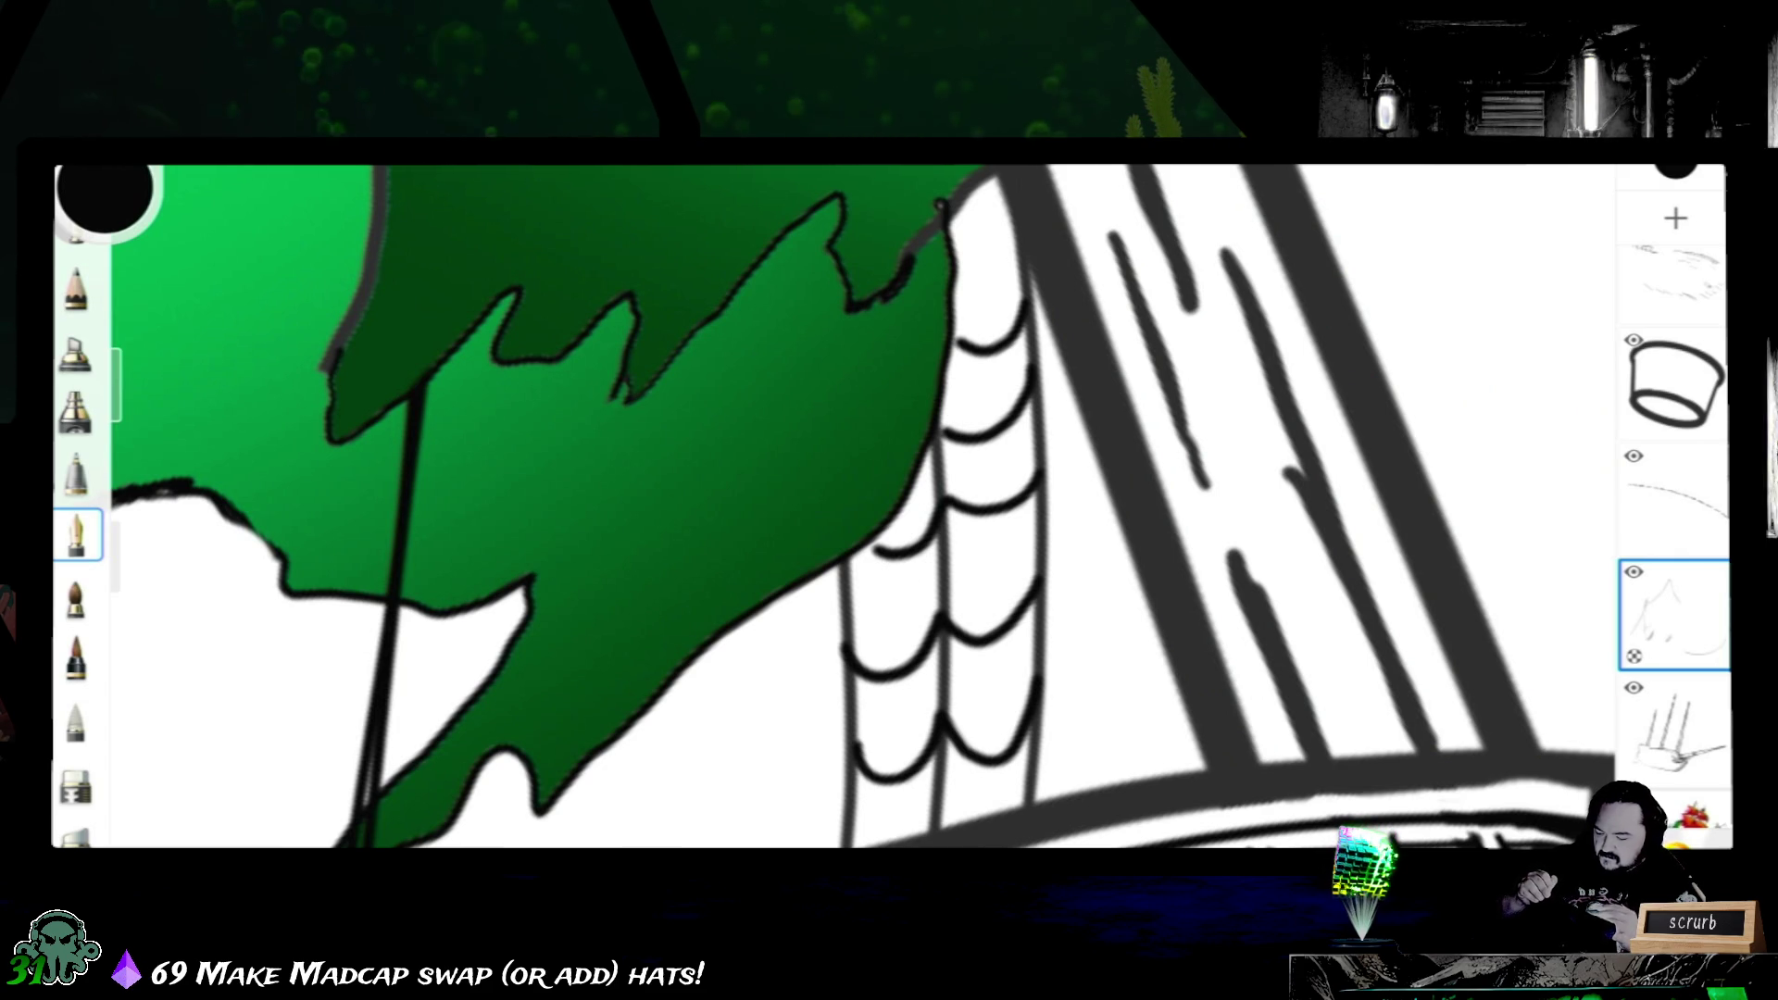
scroll(834, 507, "up", 2)
scroll(834, 508, "up", 2)
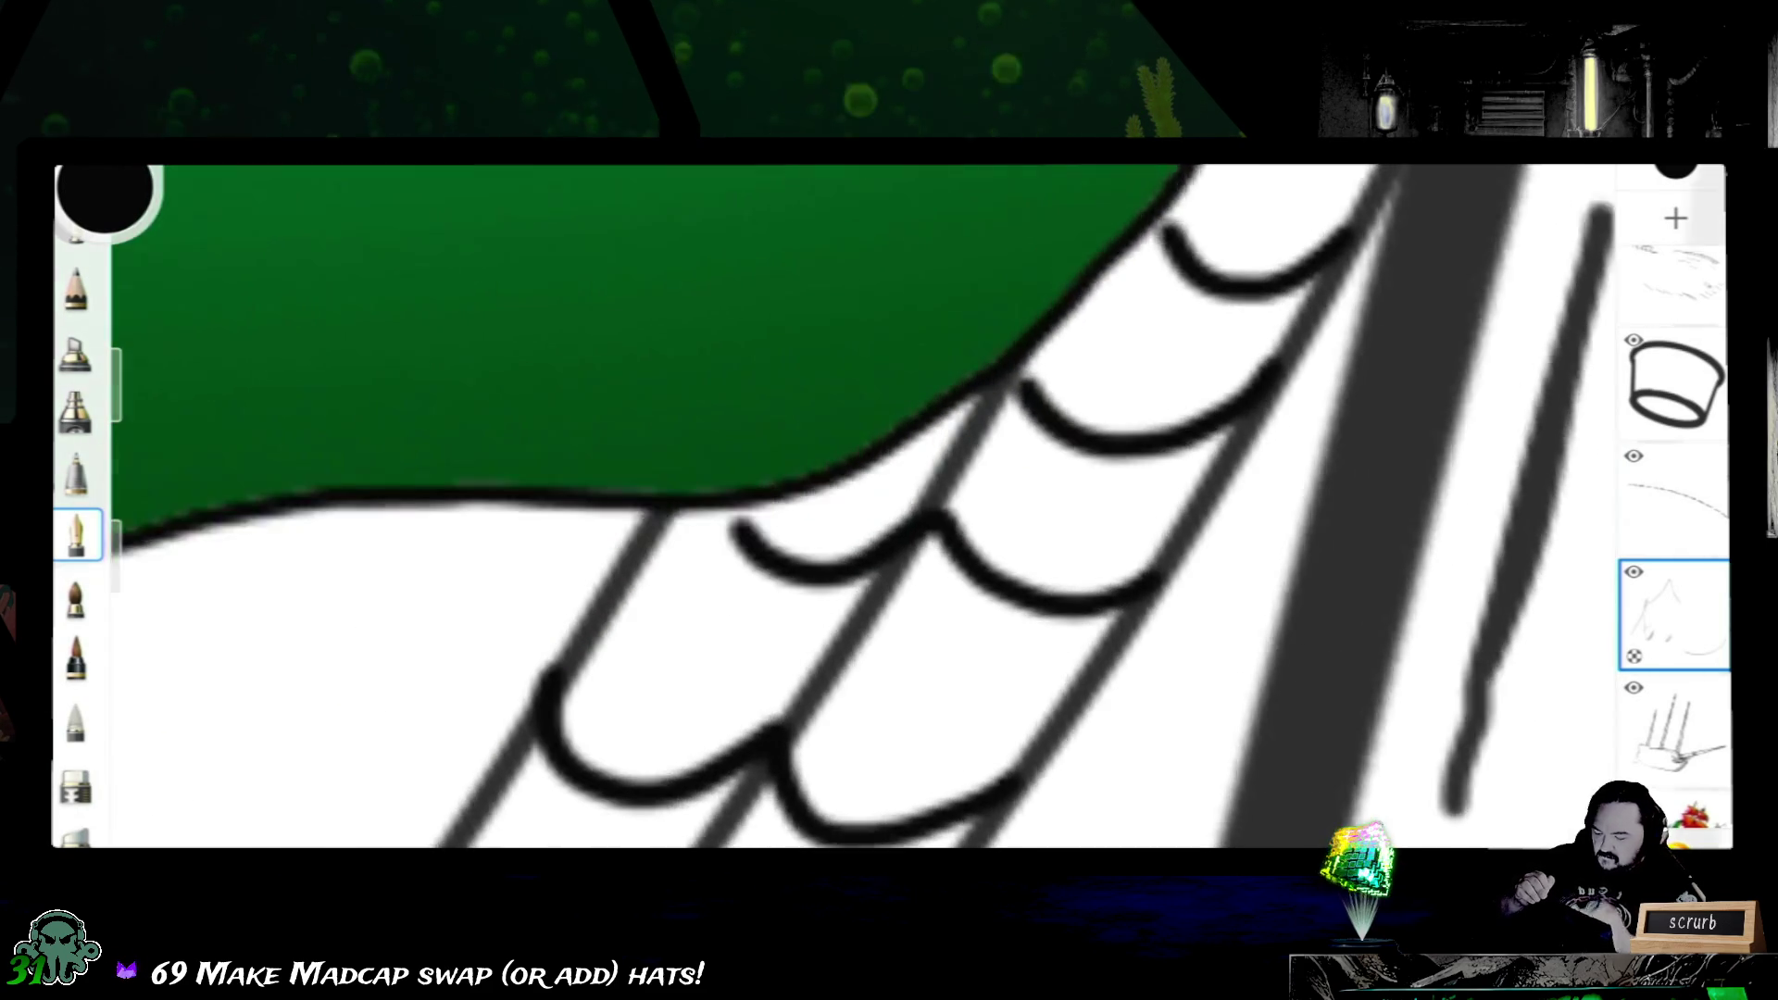
scroll(833, 507, "up", 2)
- Extend the top scallop curves up so they join the green sail edges
left_click_drag(744, 469, 773, 510)
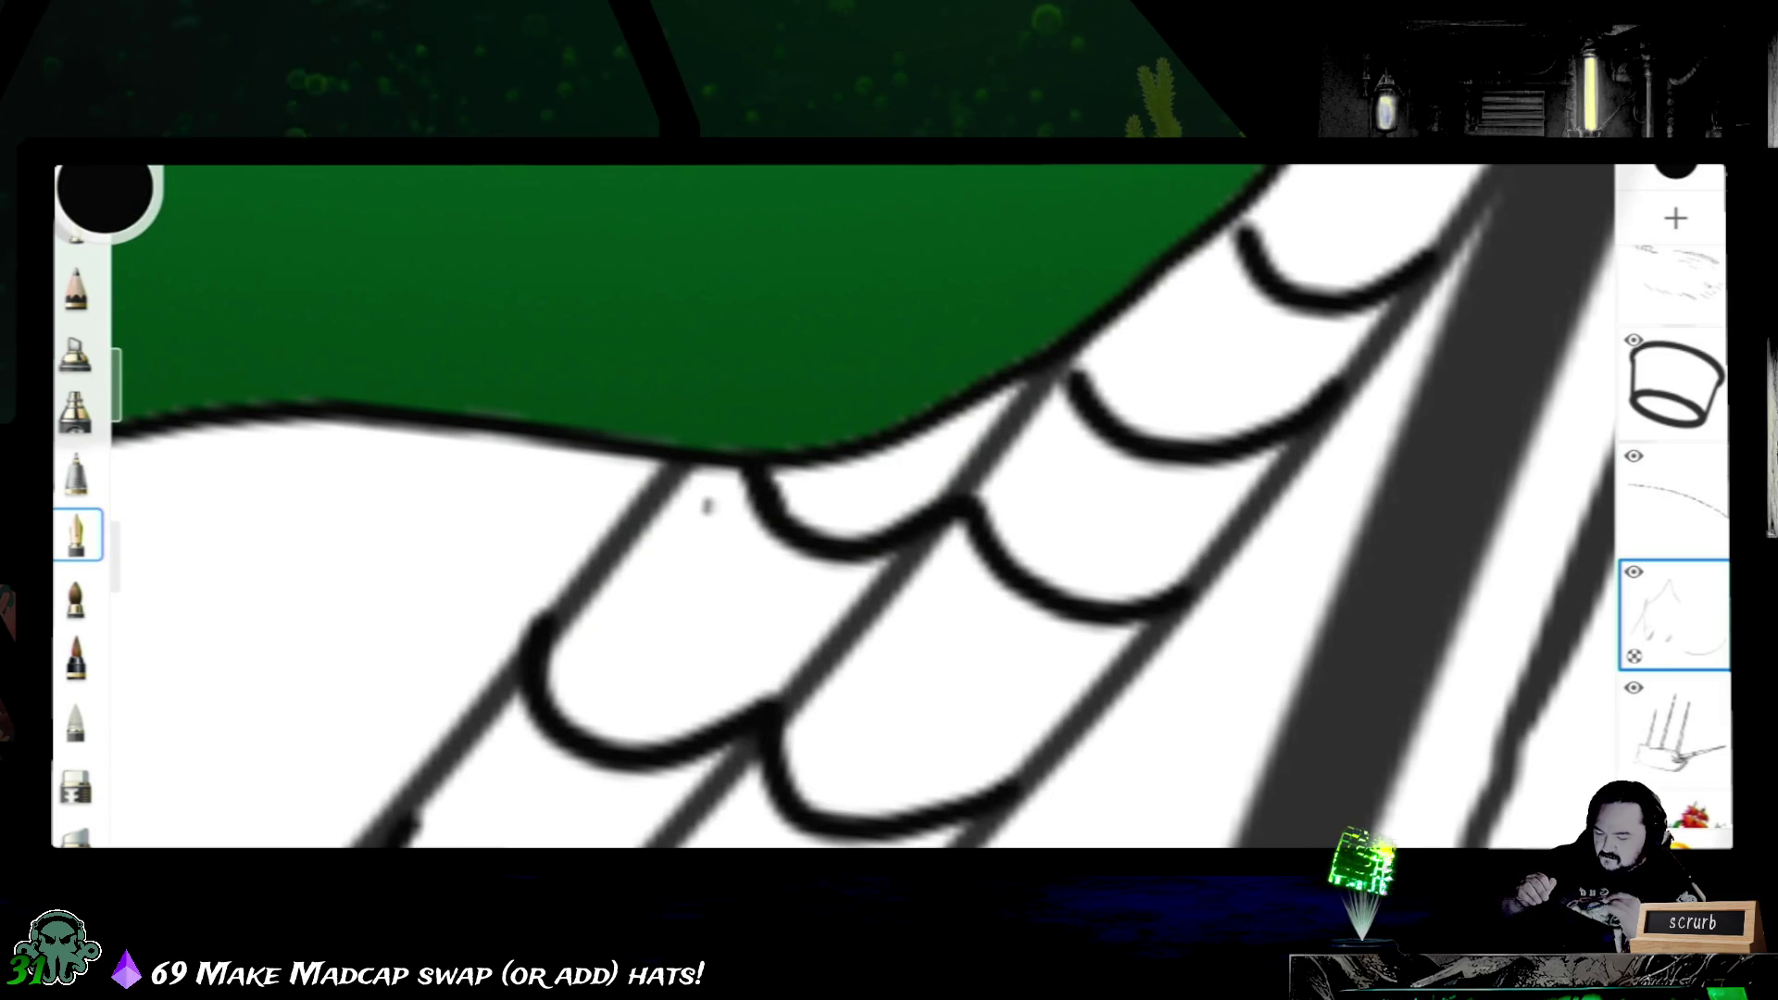
left_click_drag(1073, 353, 1084, 386)
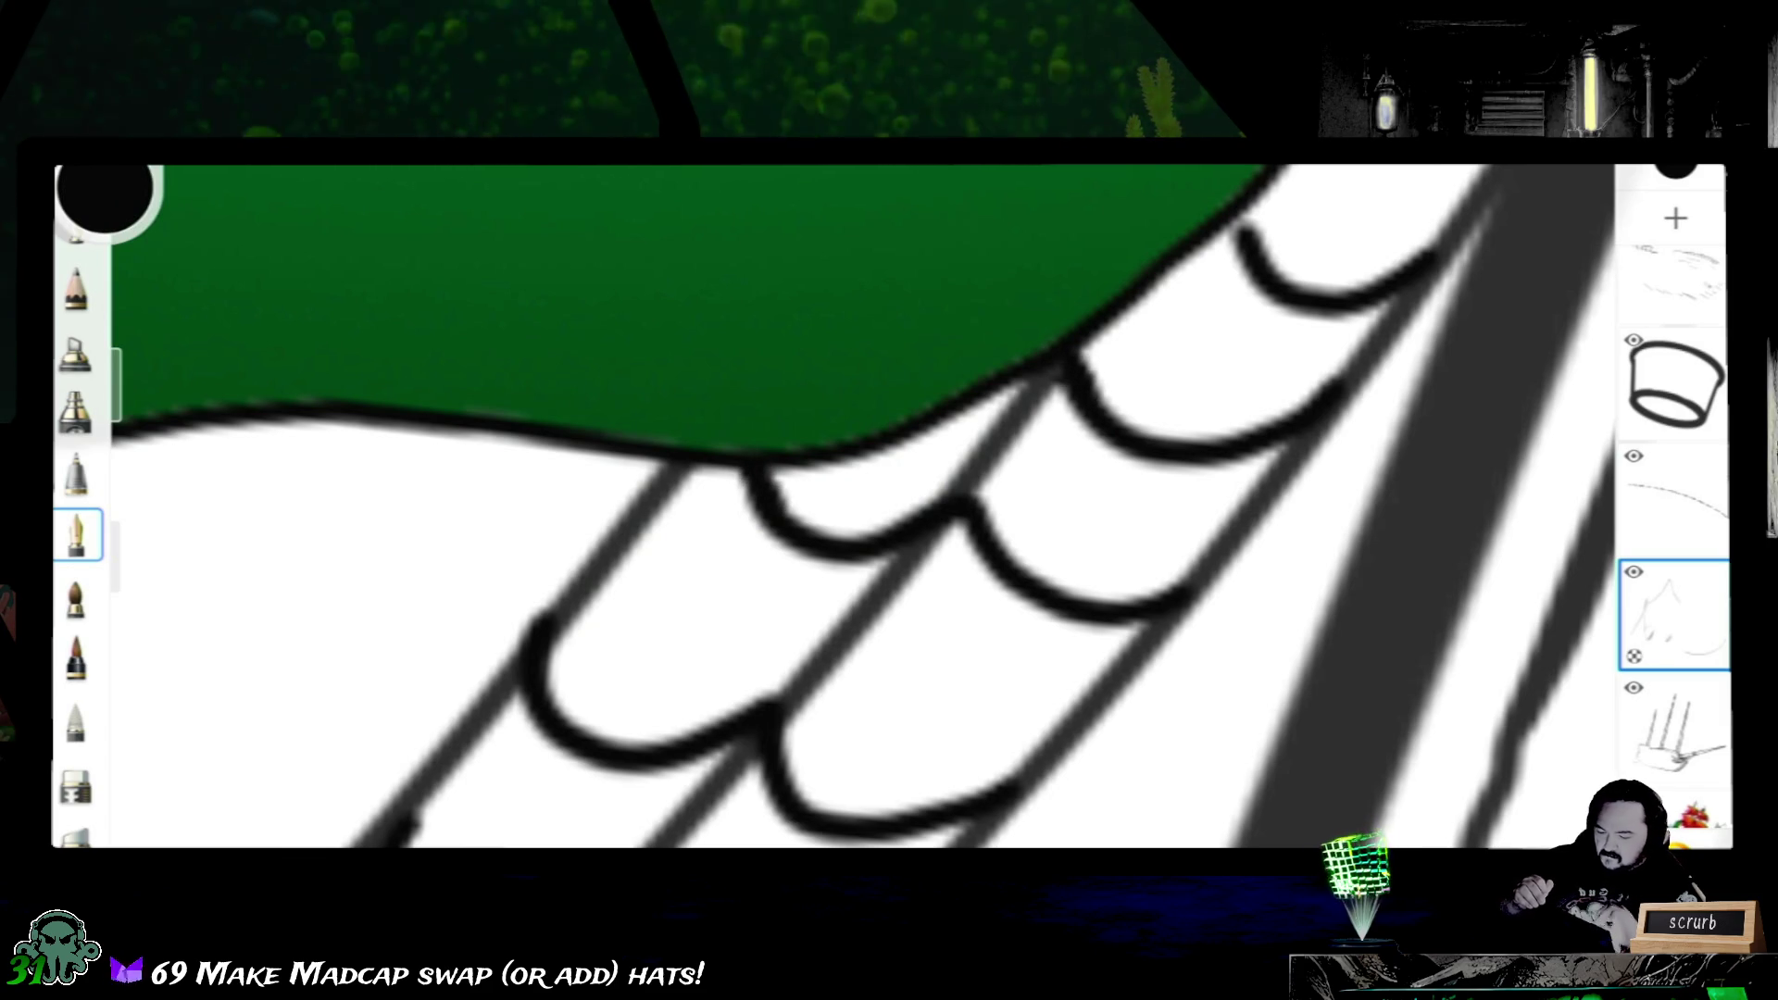
left_click_drag(1248, 212, 1242, 237)
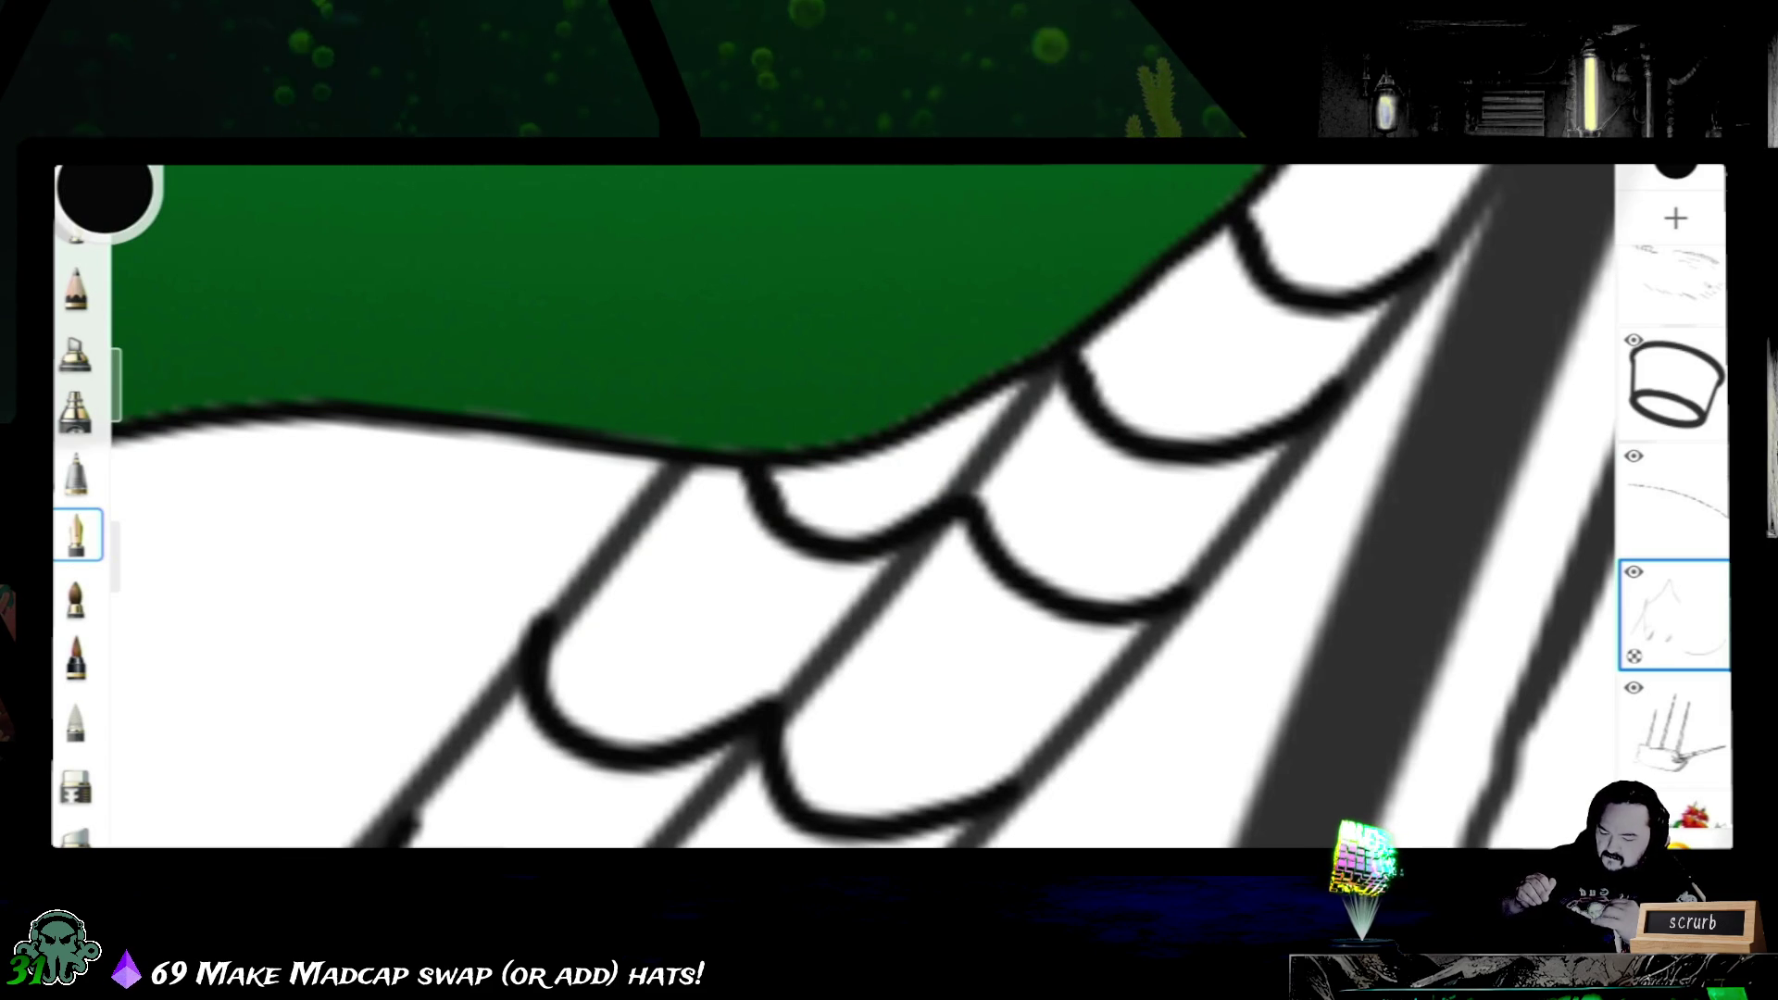
scroll(889, 500, "down", 2)
scroll(890, 501, "down", 2)
scroll(889, 501, "down", 2)
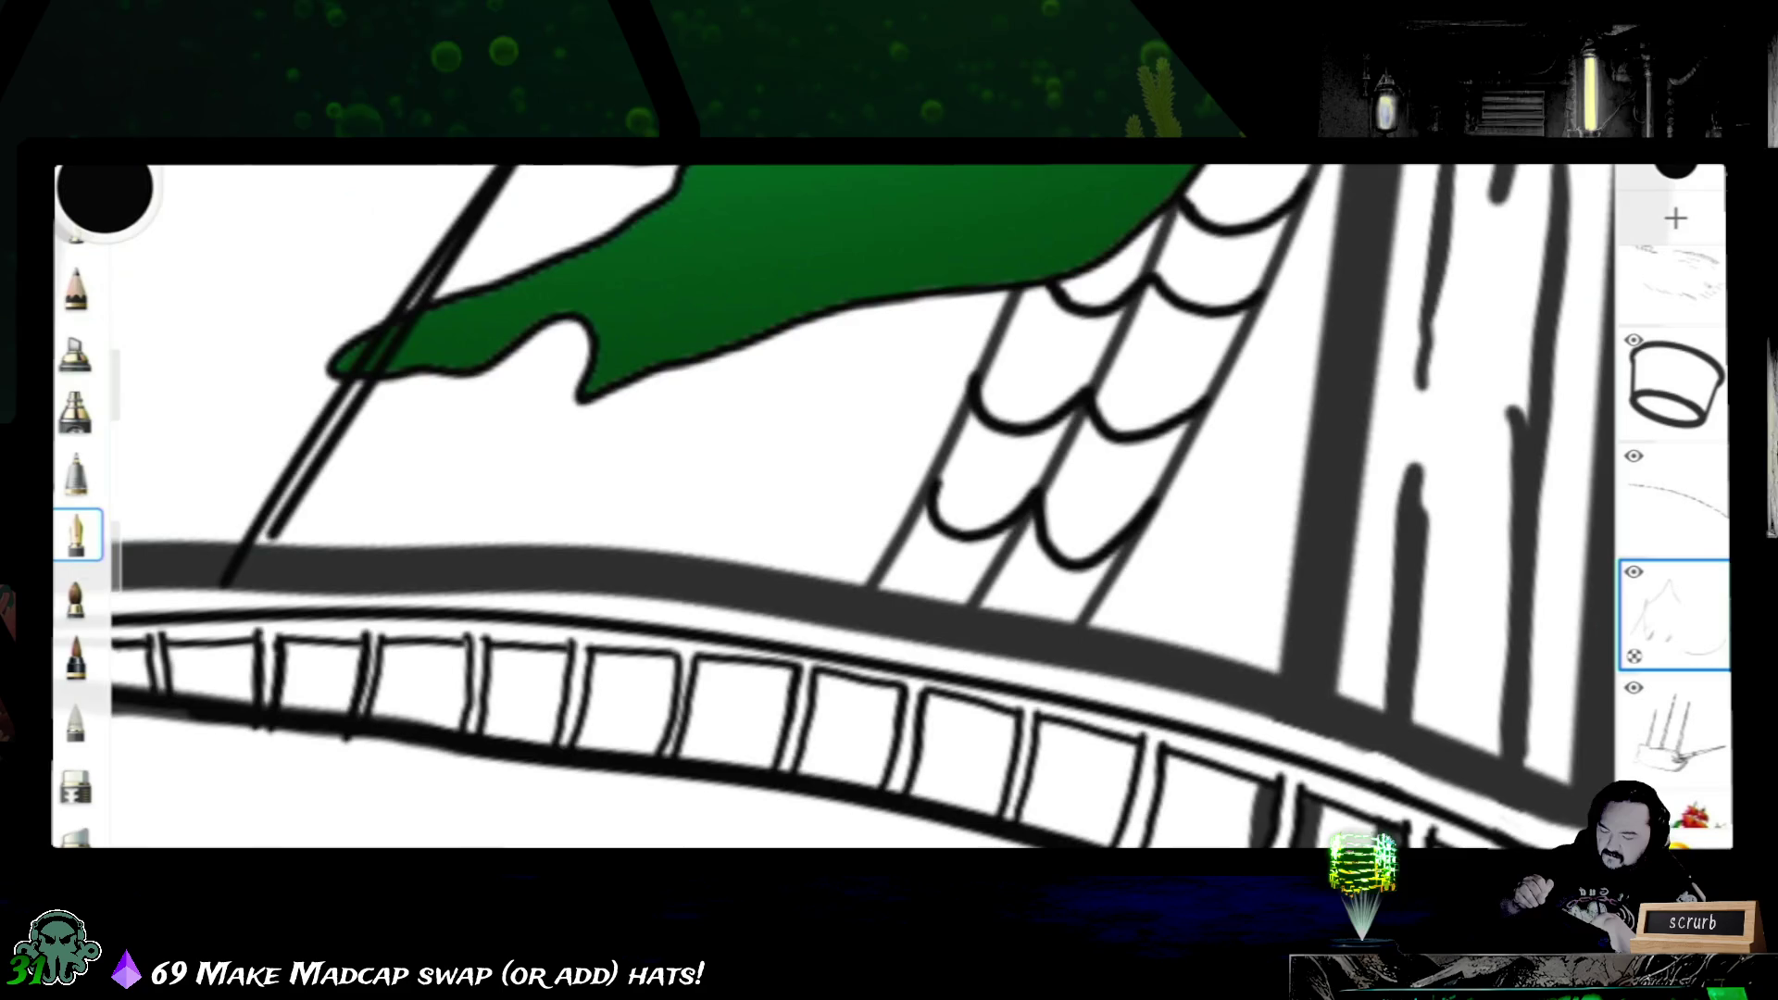
scroll(889, 500, "down", 3)
scroll(890, 500, "down", 2)
scroll(889, 500, "up", 1)
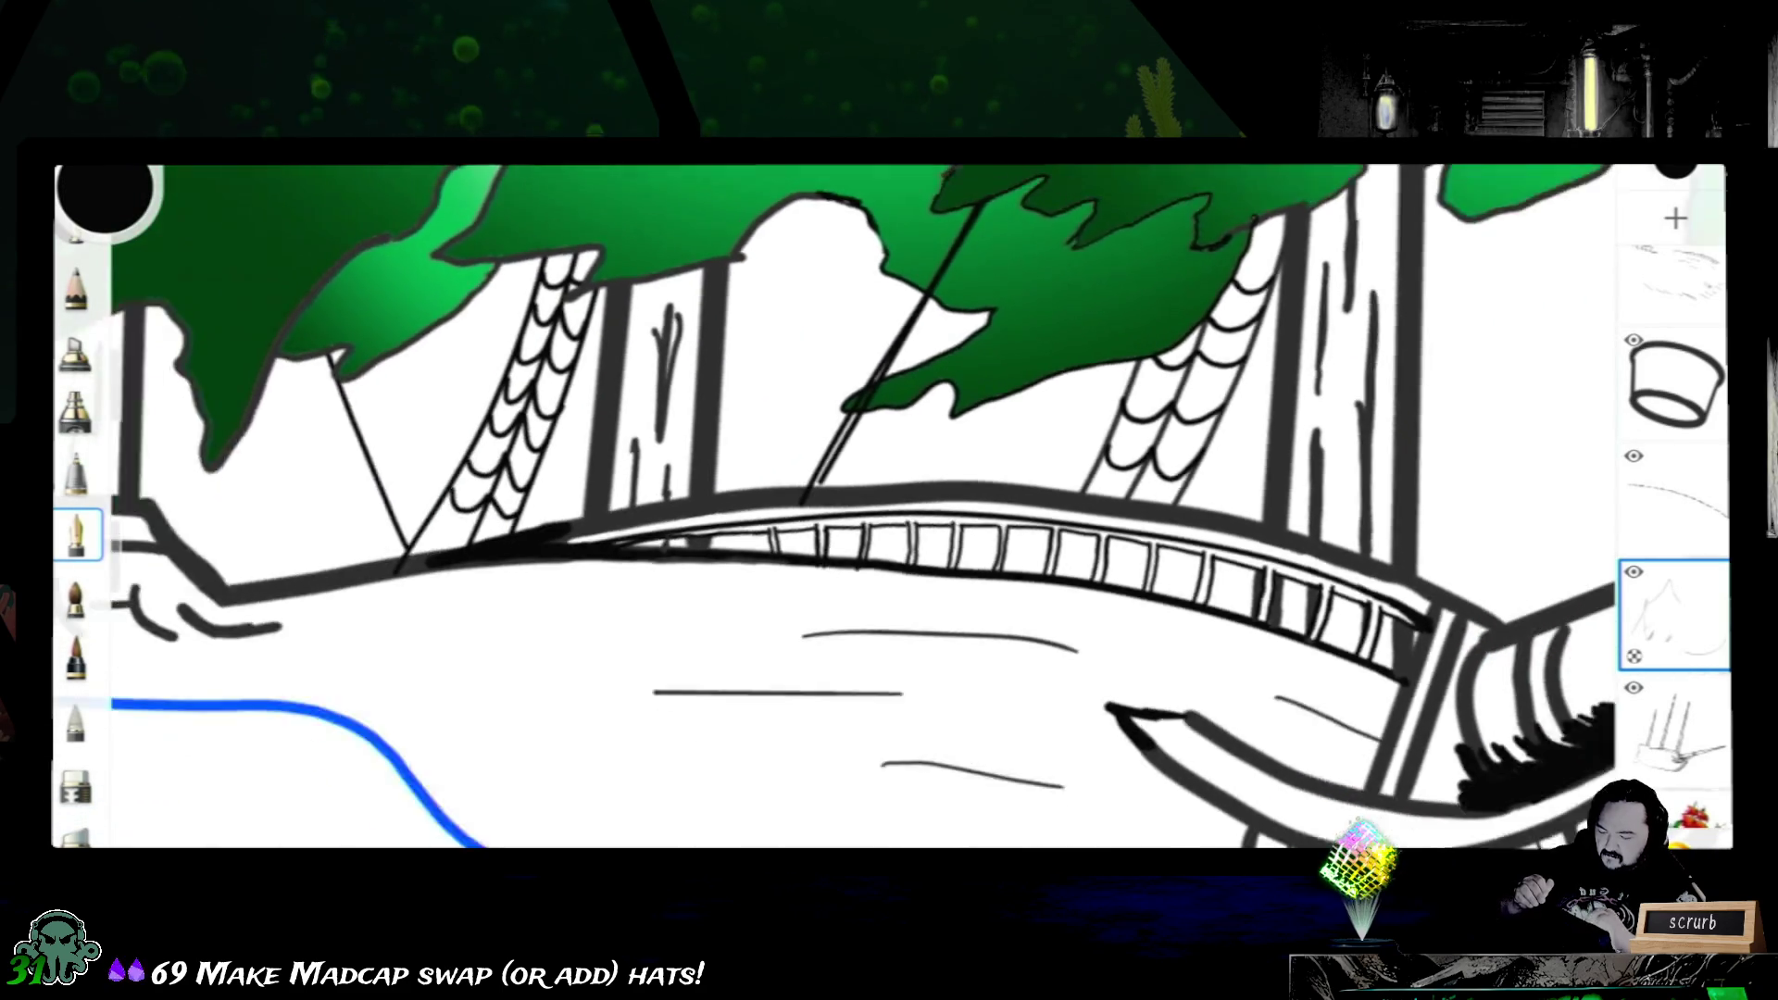
scroll(889, 501, "down", 3)
scroll(890, 501, "up", 2)
scroll(890, 500, "up", 2)
scroll(889, 500, "up", 1)
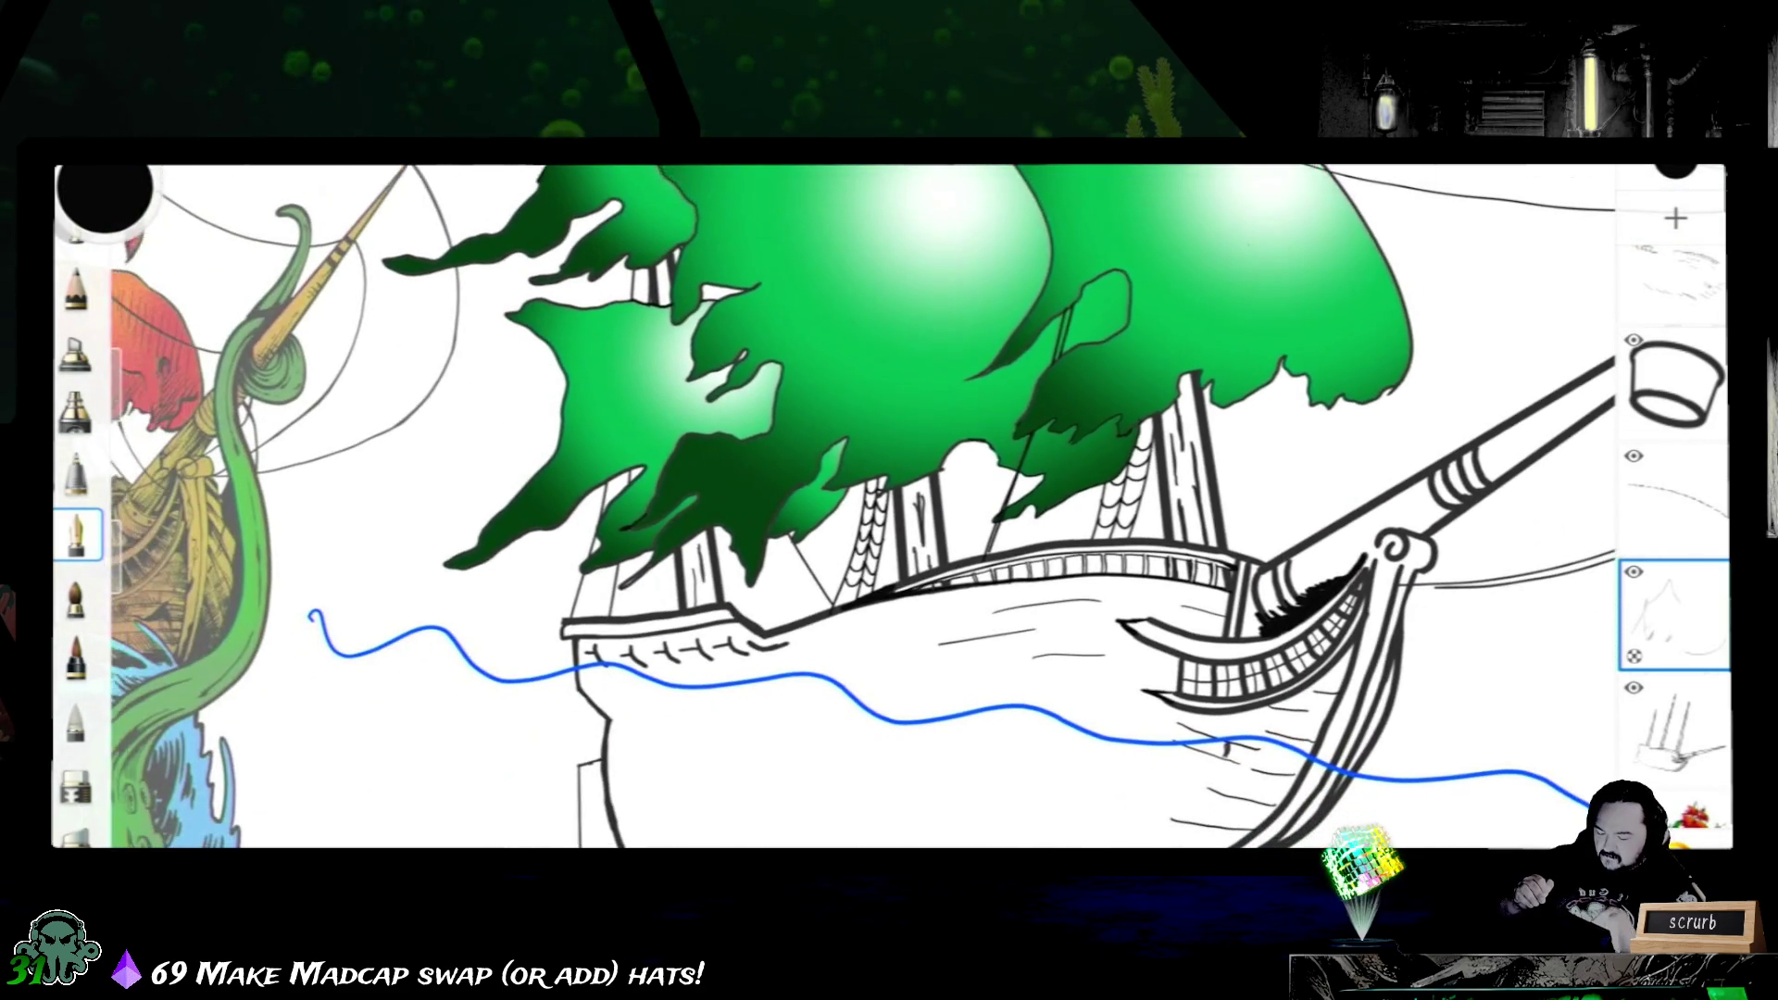
scroll(889, 500, "up", 1)
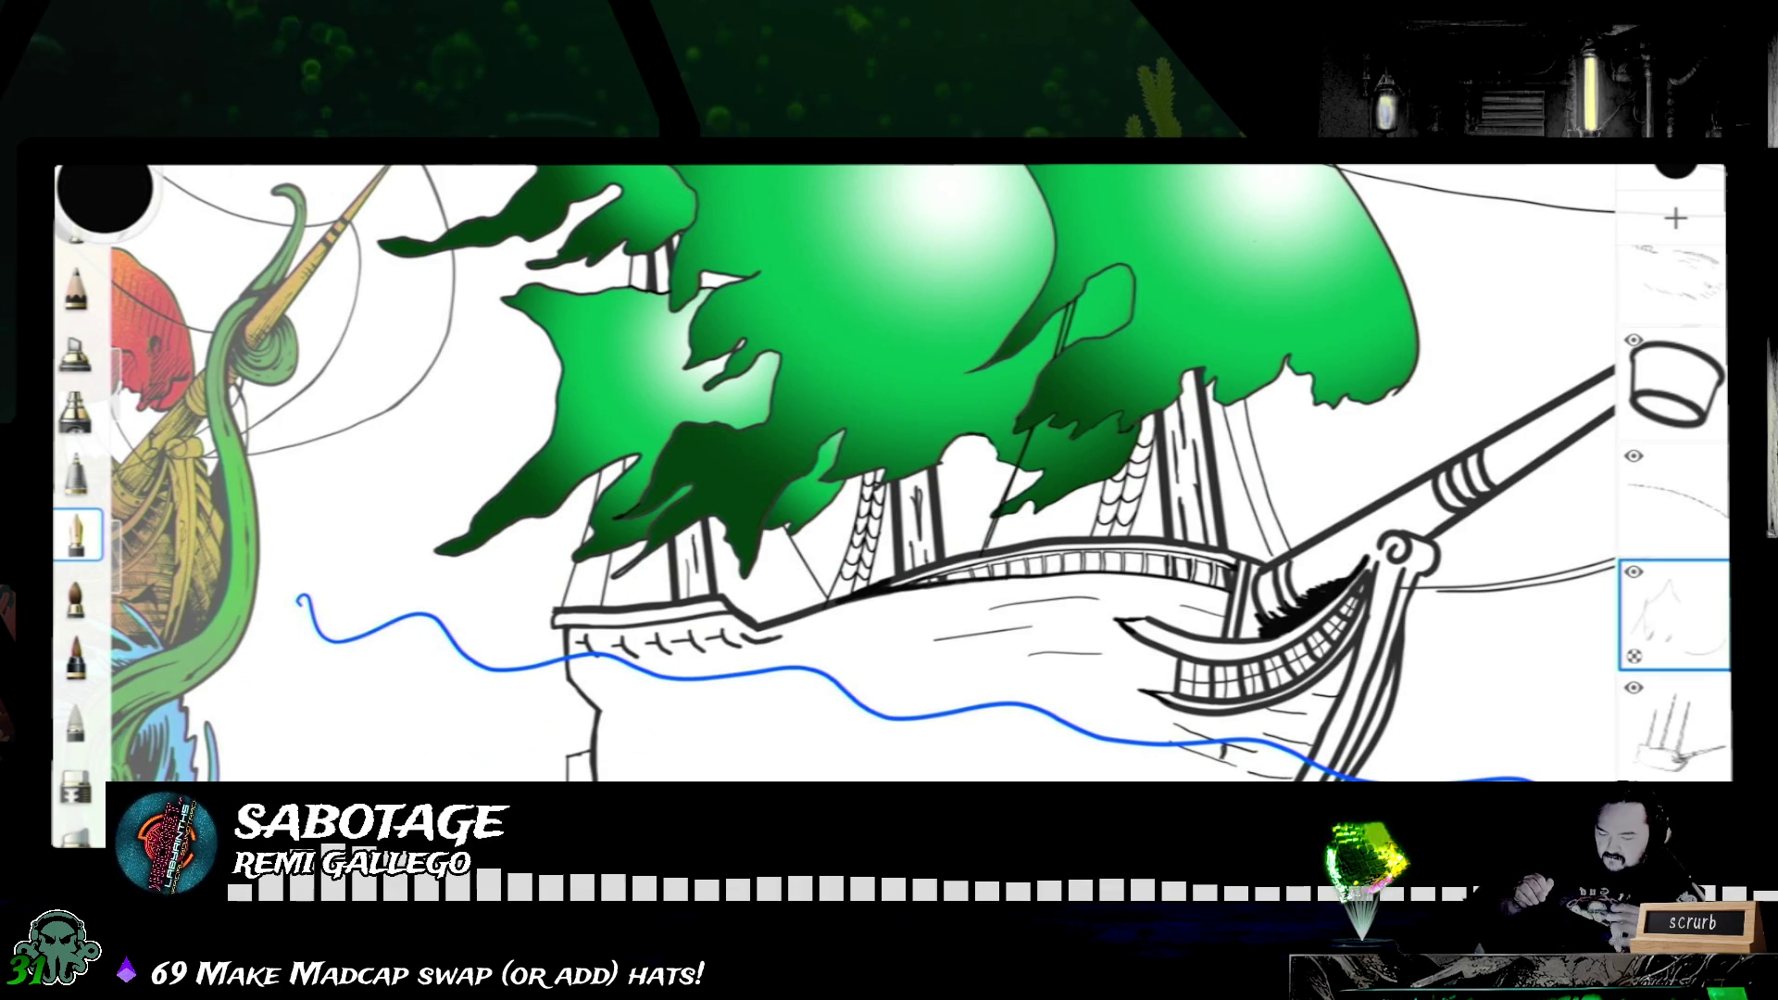
scroll(889, 472, "up", 3)
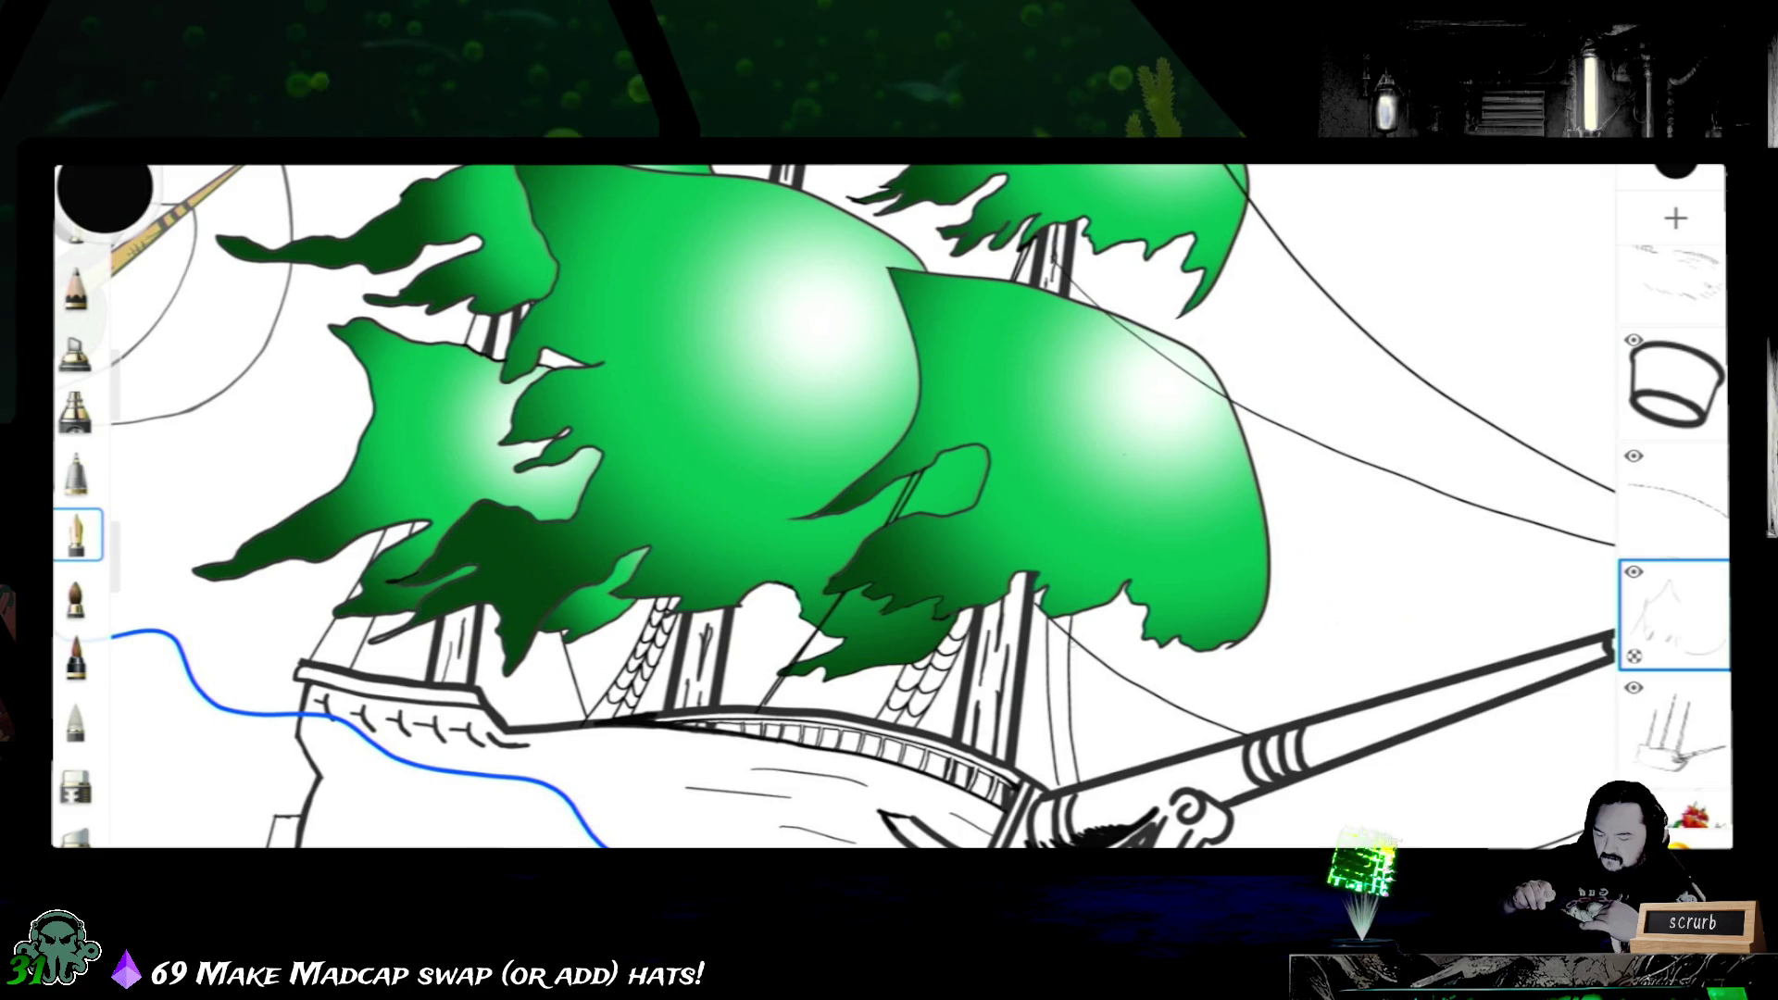
- Draw an extra thin rigging line near the bow and bring the bowsprit tip into view
left_click_drag(1036, 612, 1279, 733)
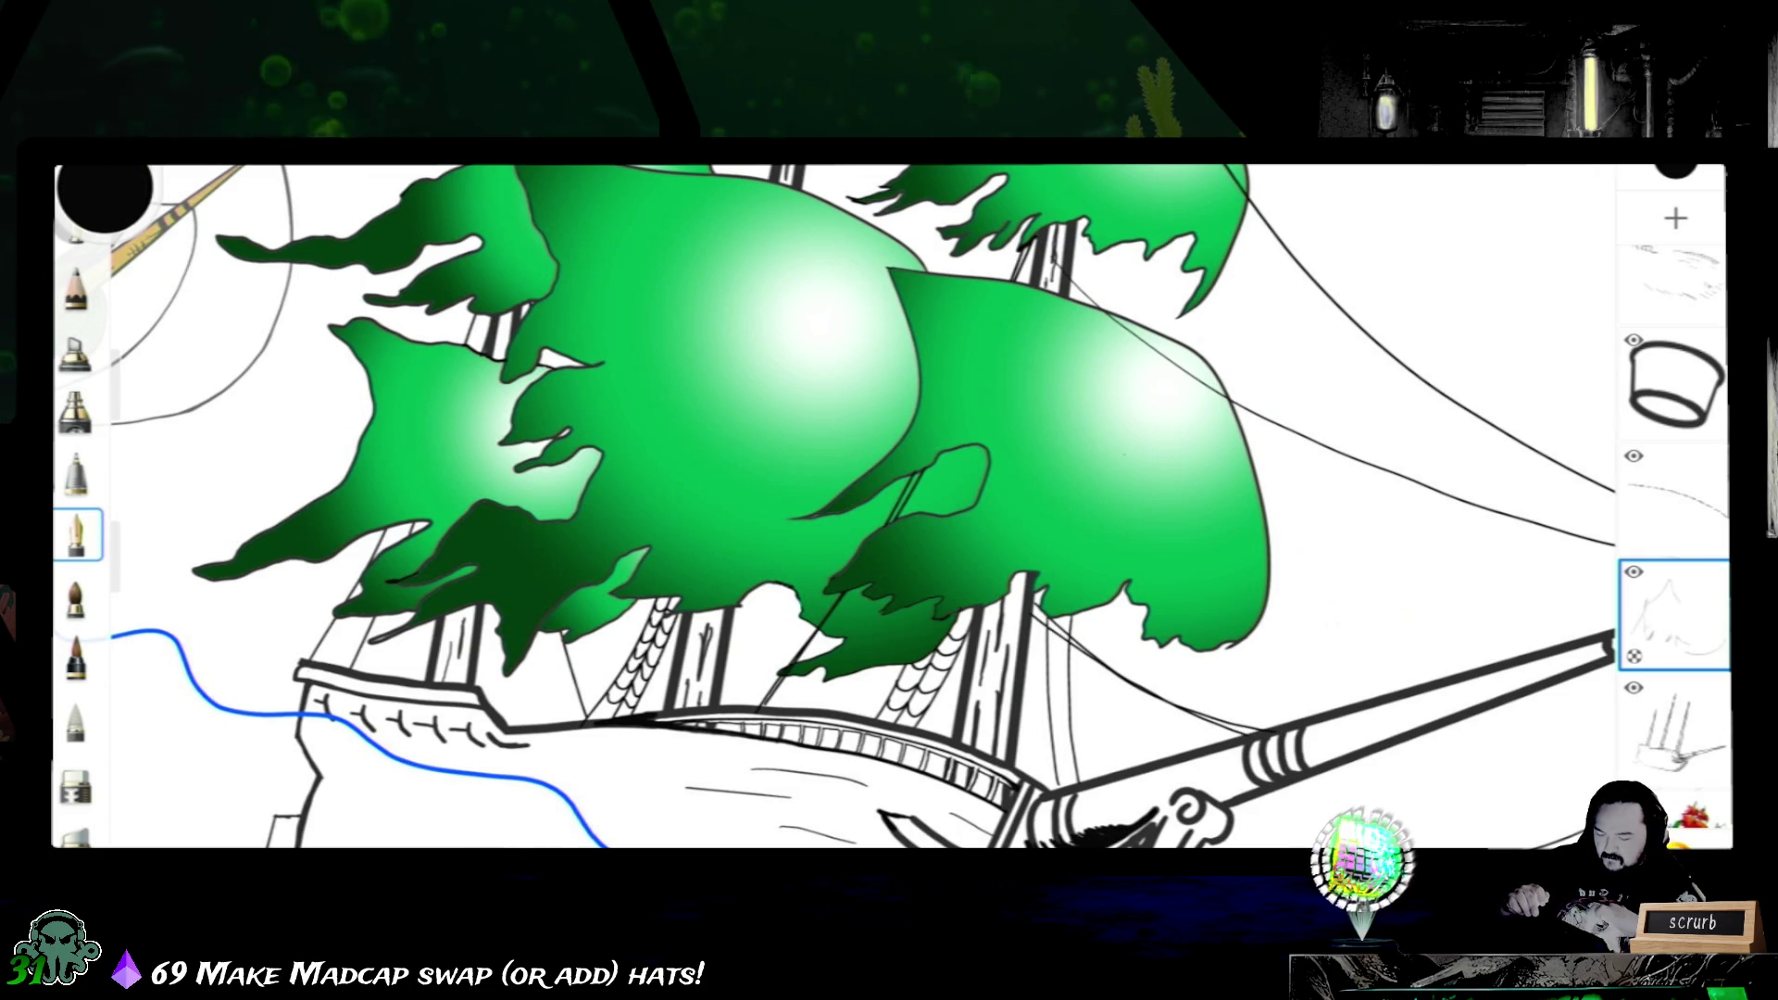
left_click_drag(1250, 556, 820, 542)
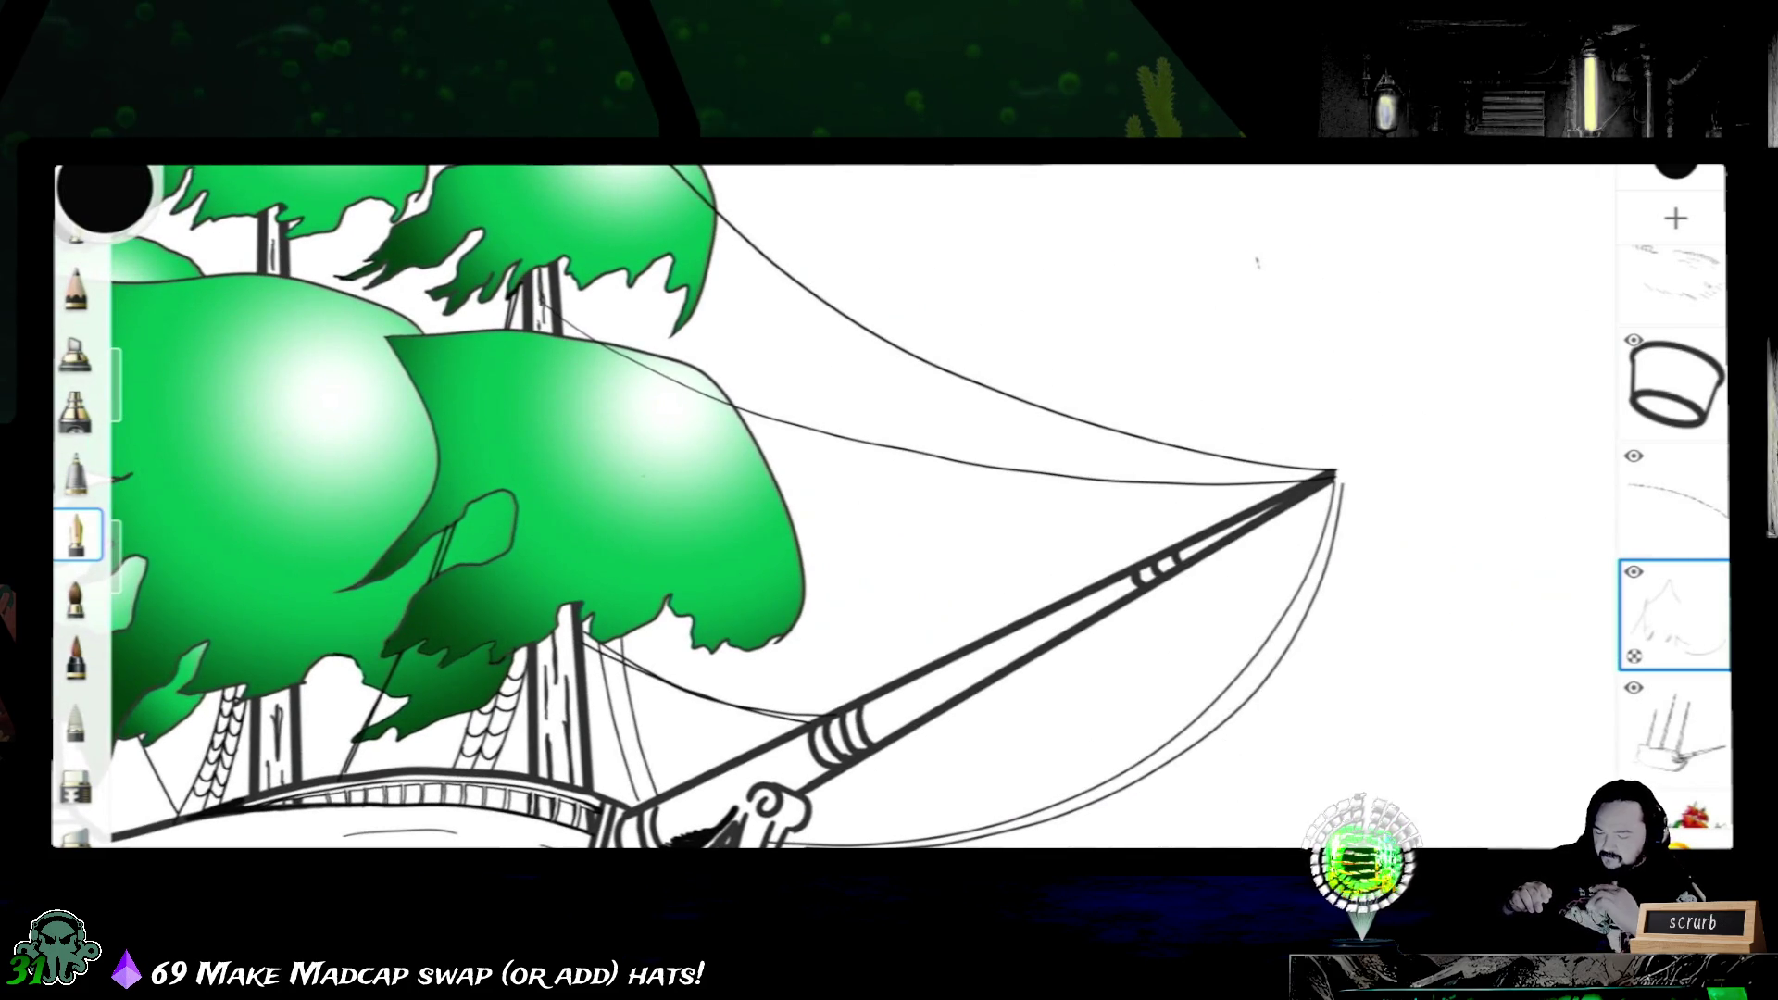
scroll(889, 507, "down", 5)
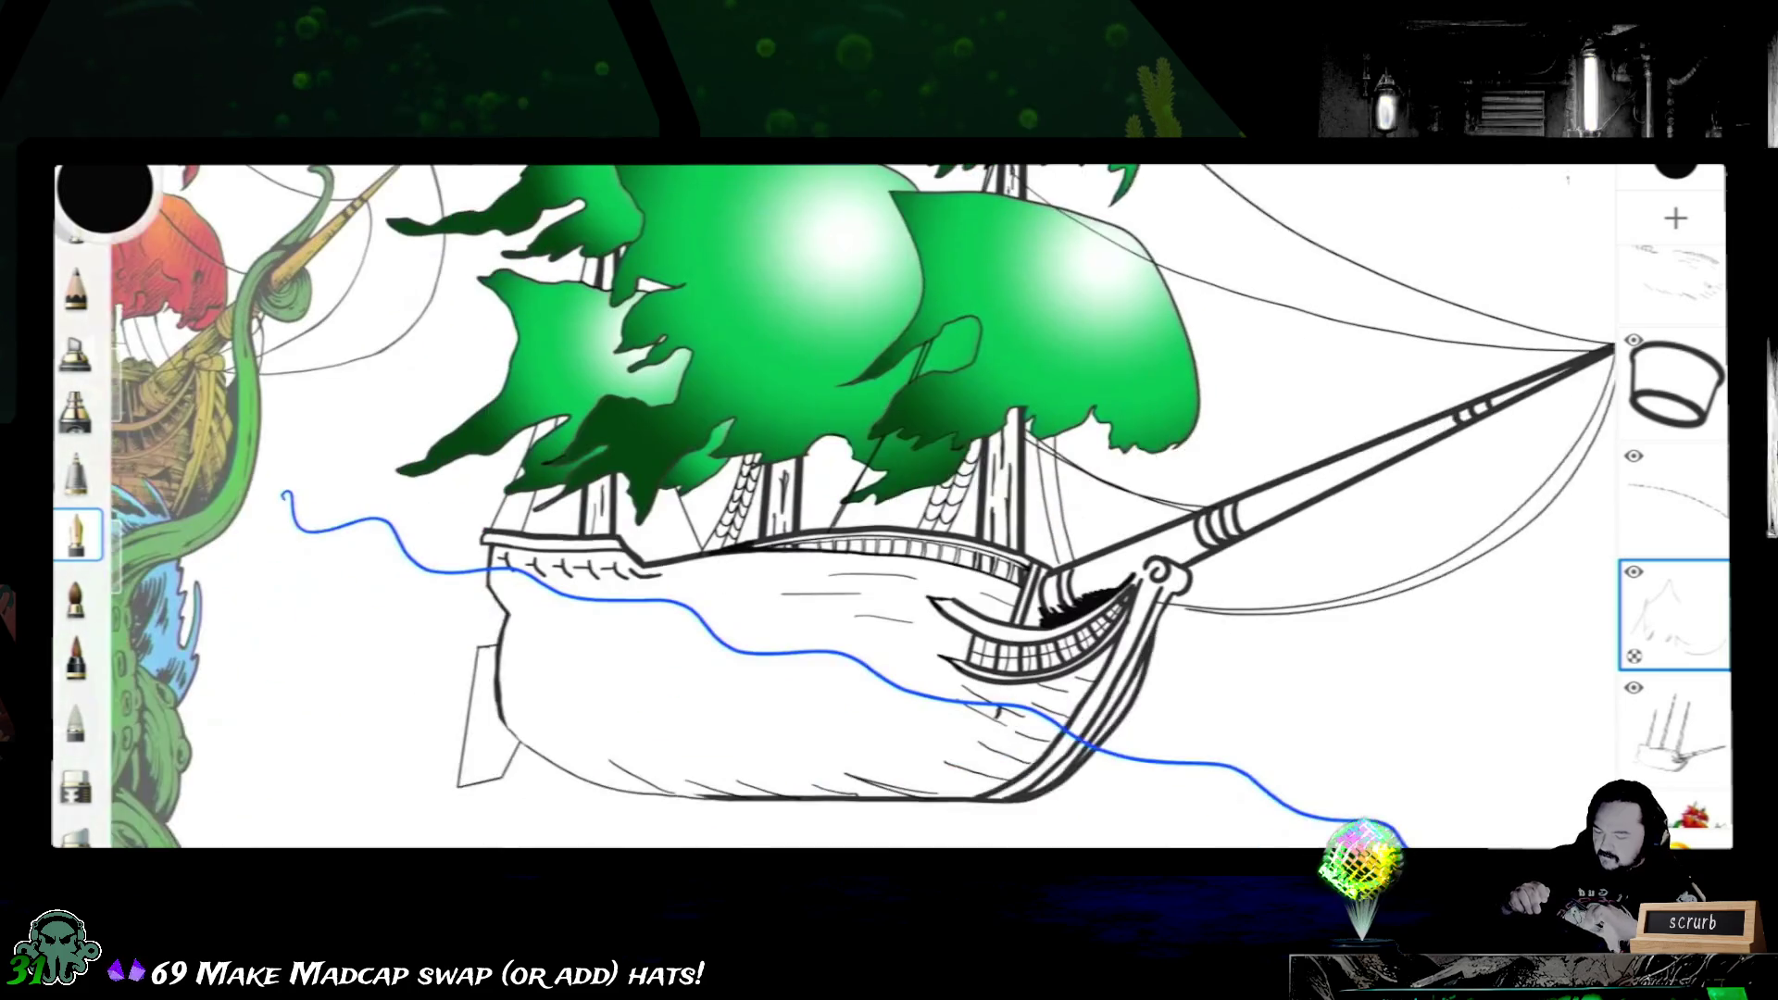
scroll(891, 507, "up", 3)
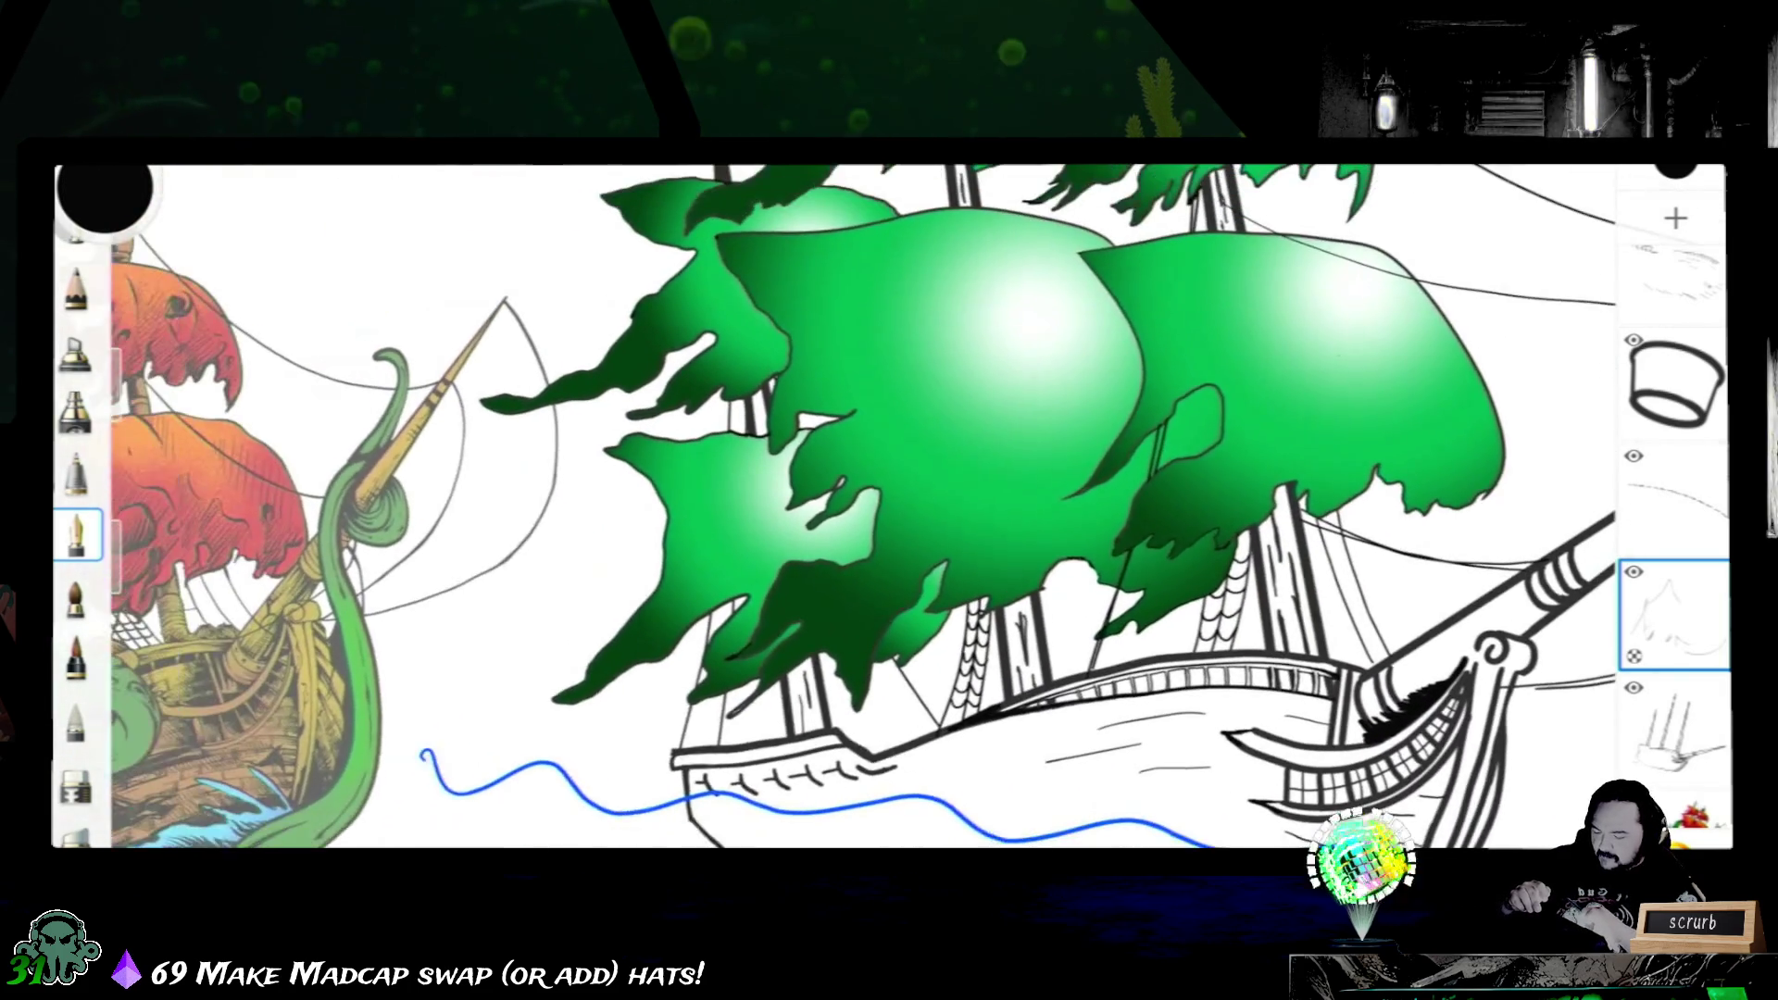
scroll(889, 508, "up", 3)
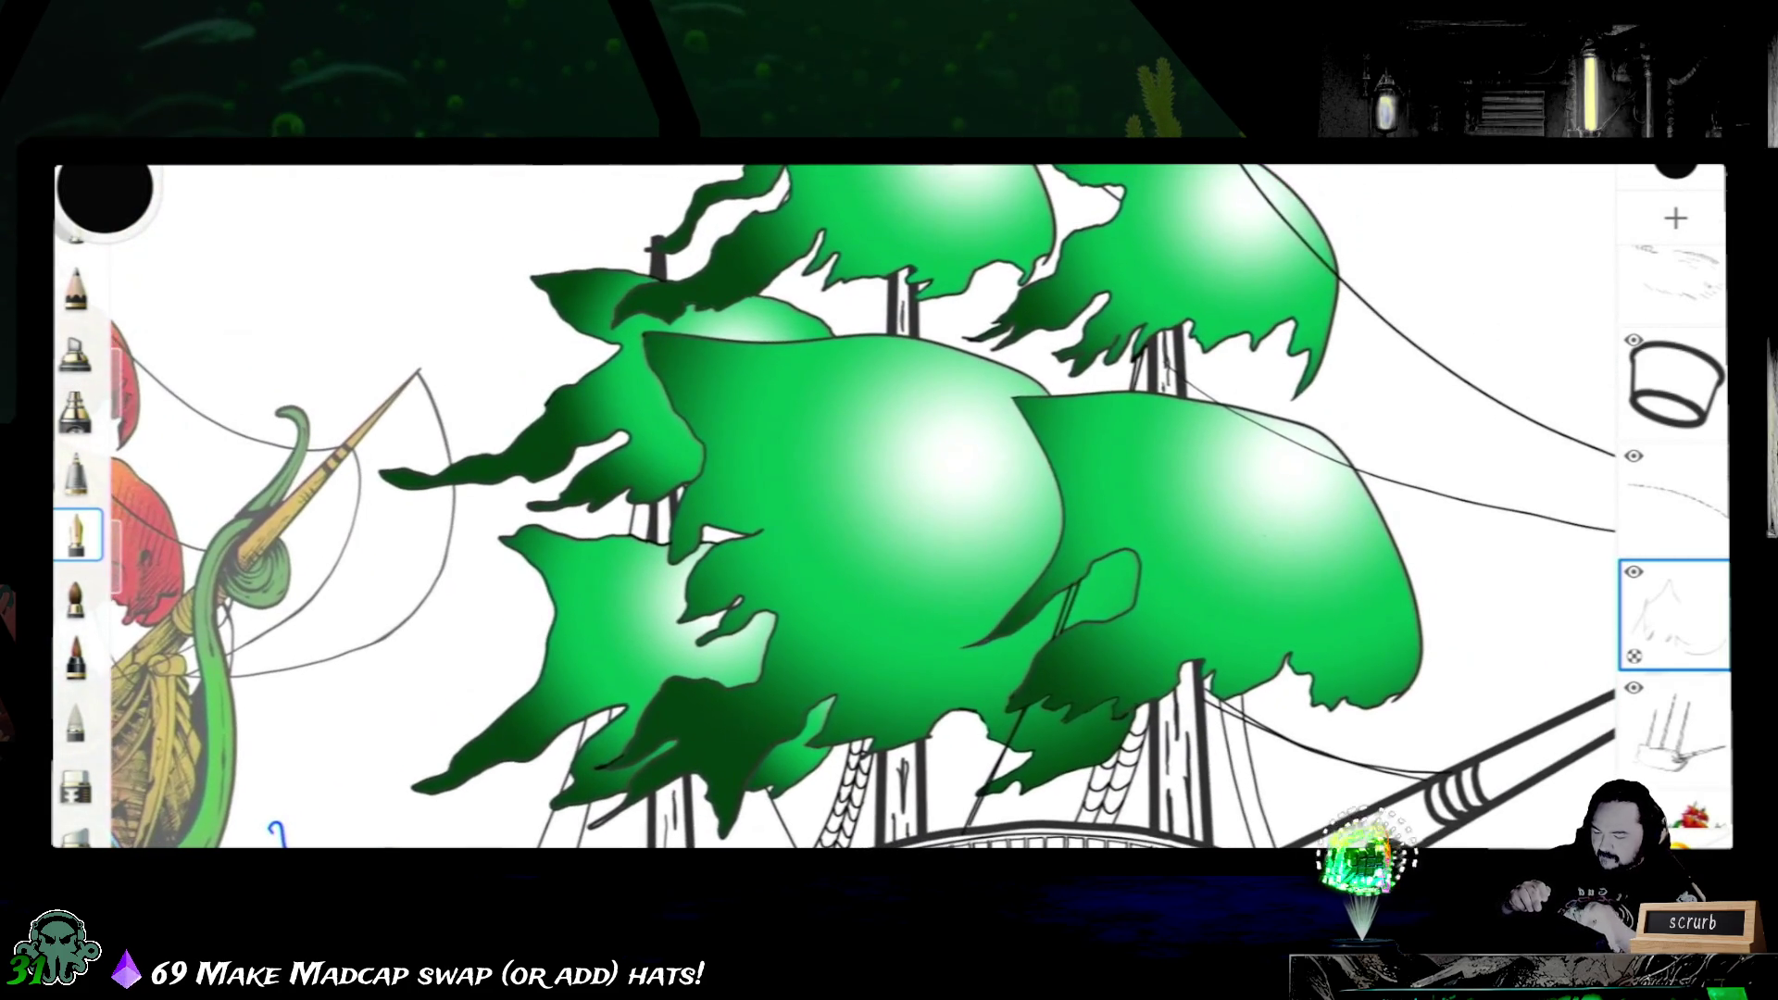
scroll(890, 508, "down", 2)
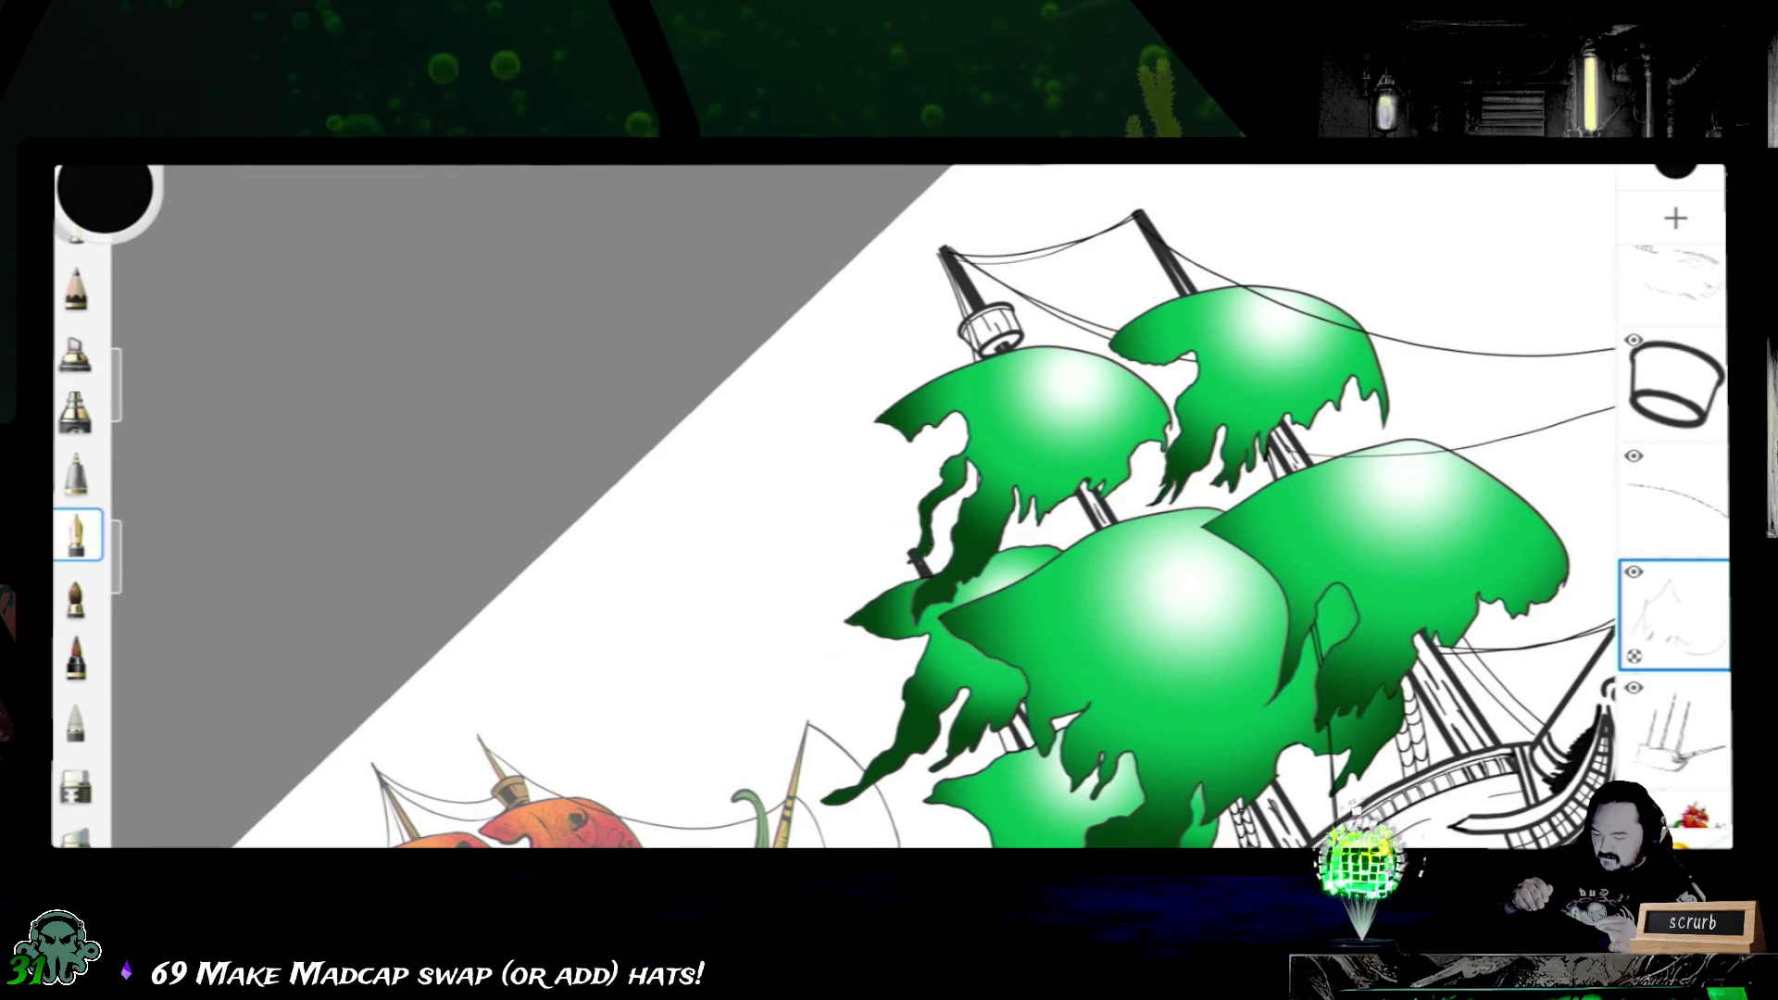
- Draw a thin dark line on the left sail, then switch to the inked ship layer
left_click_drag(979, 467, 926, 573)
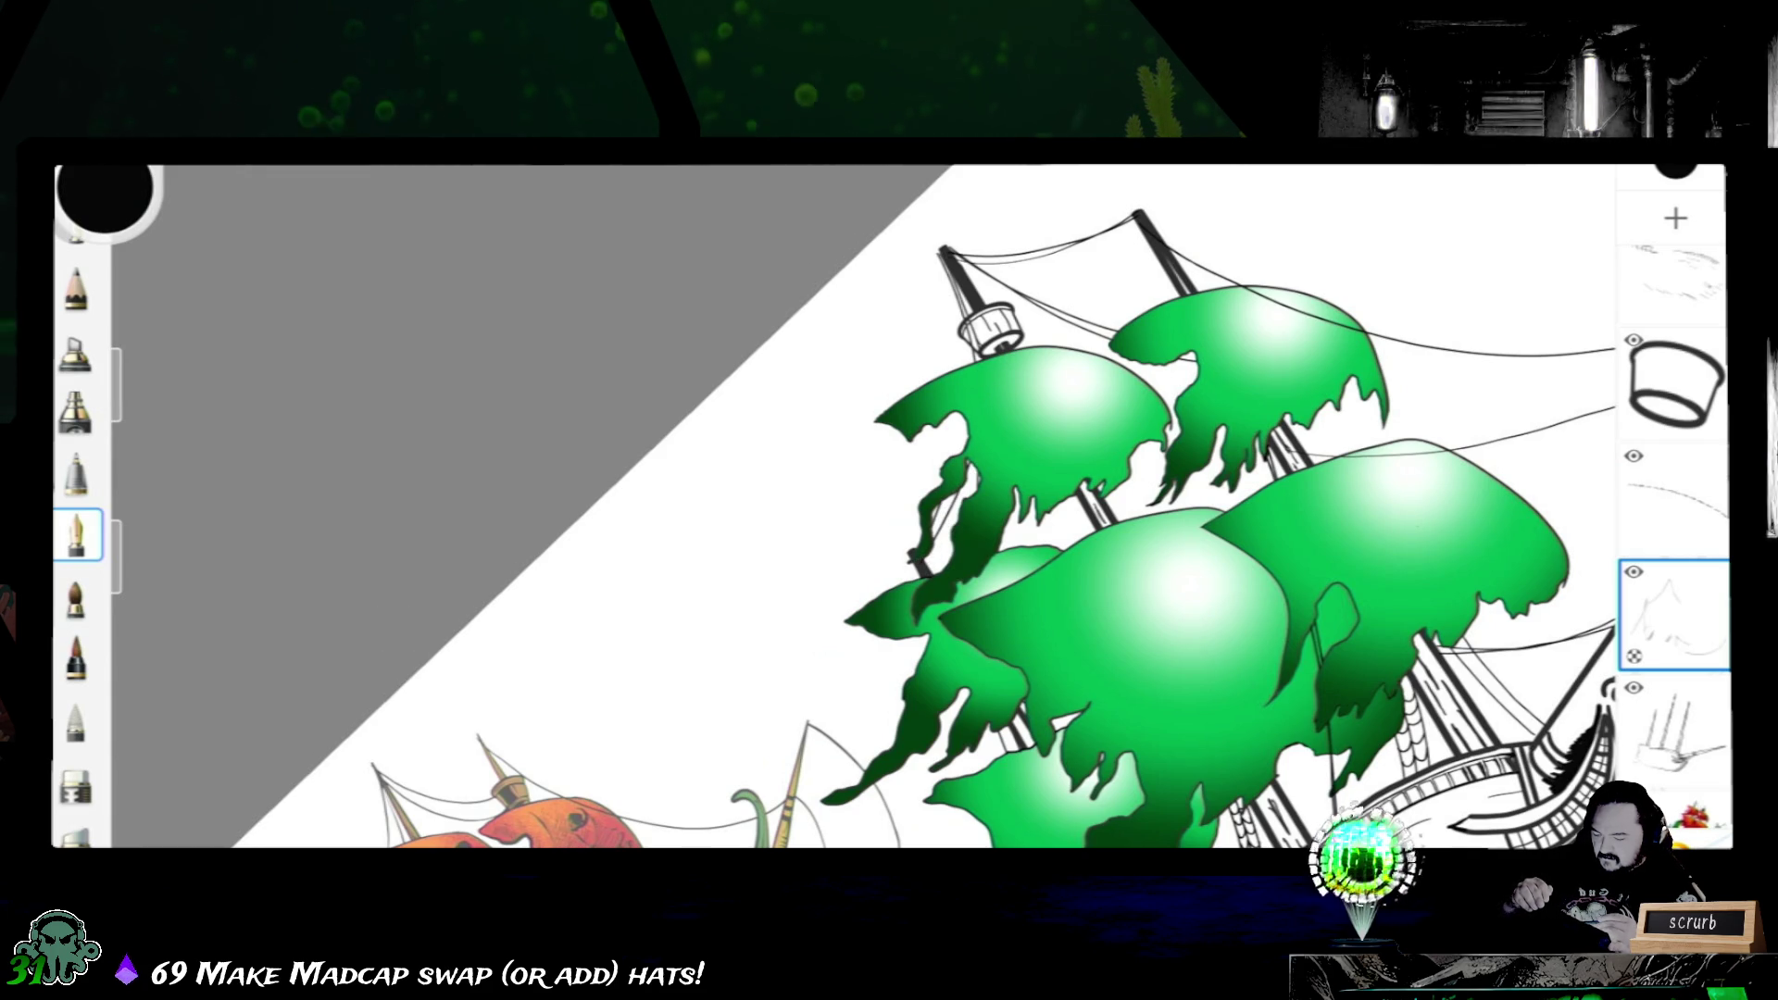
scroll(891, 529, "down", 3)
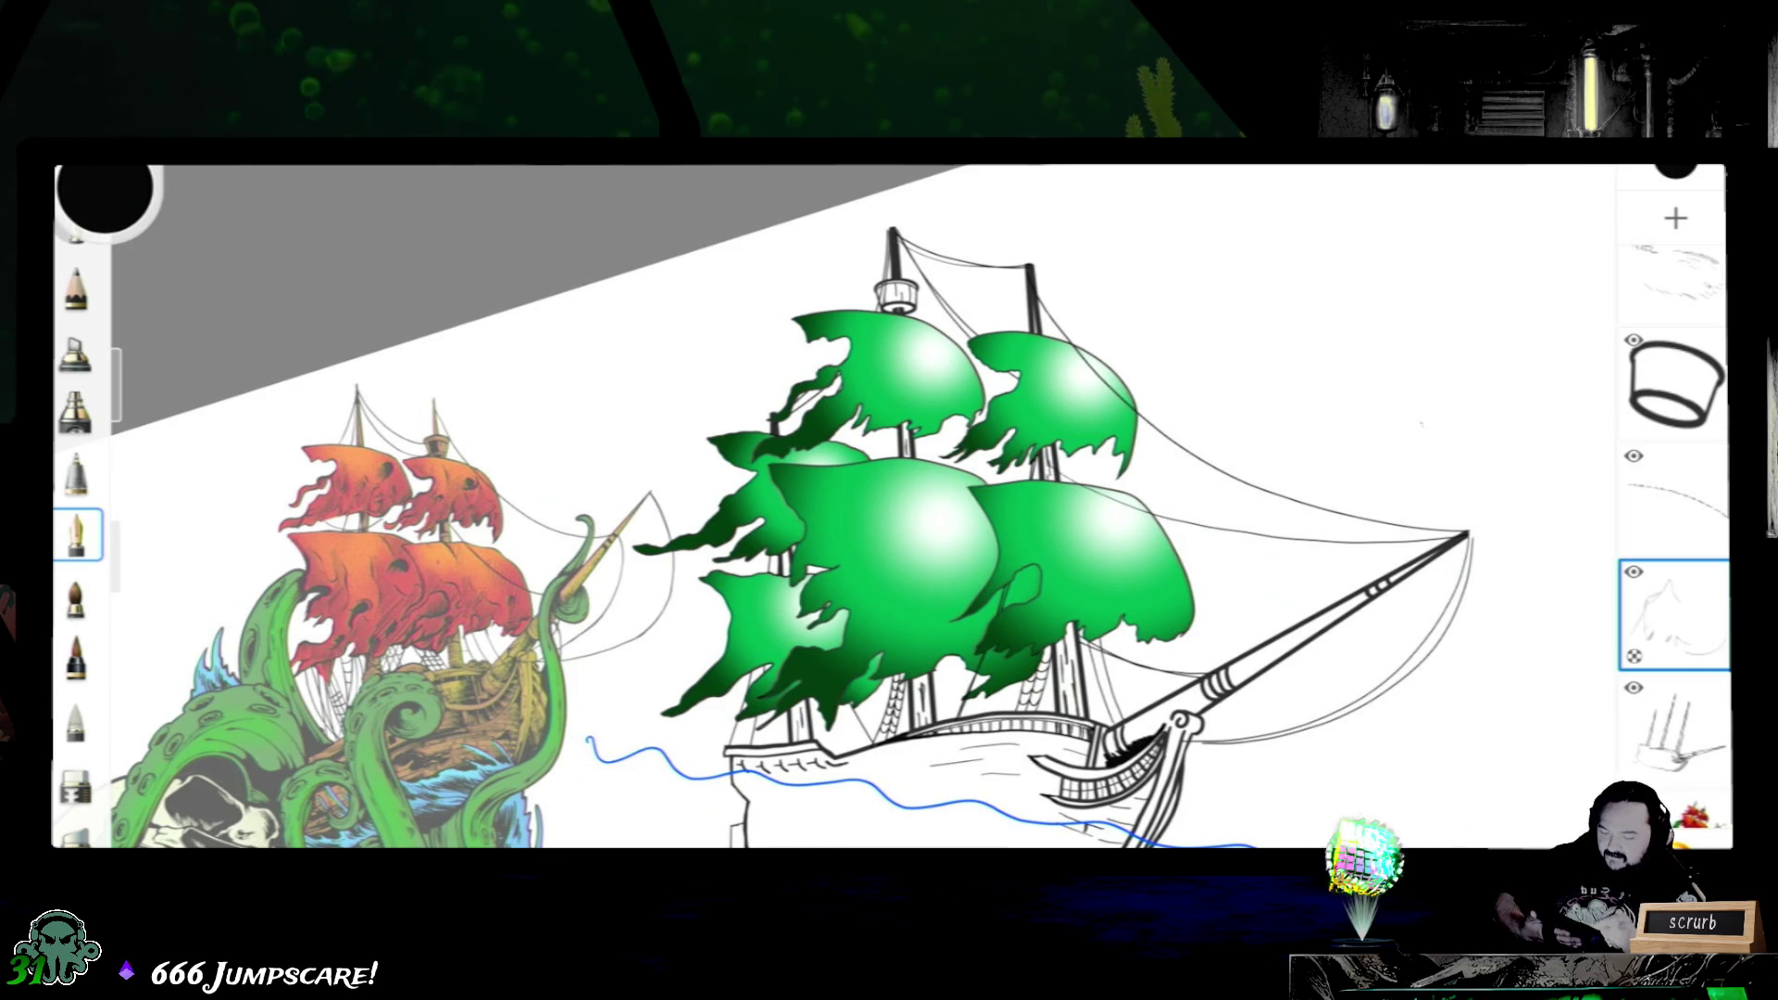
left_click_drag(890, 557, 575, 299)
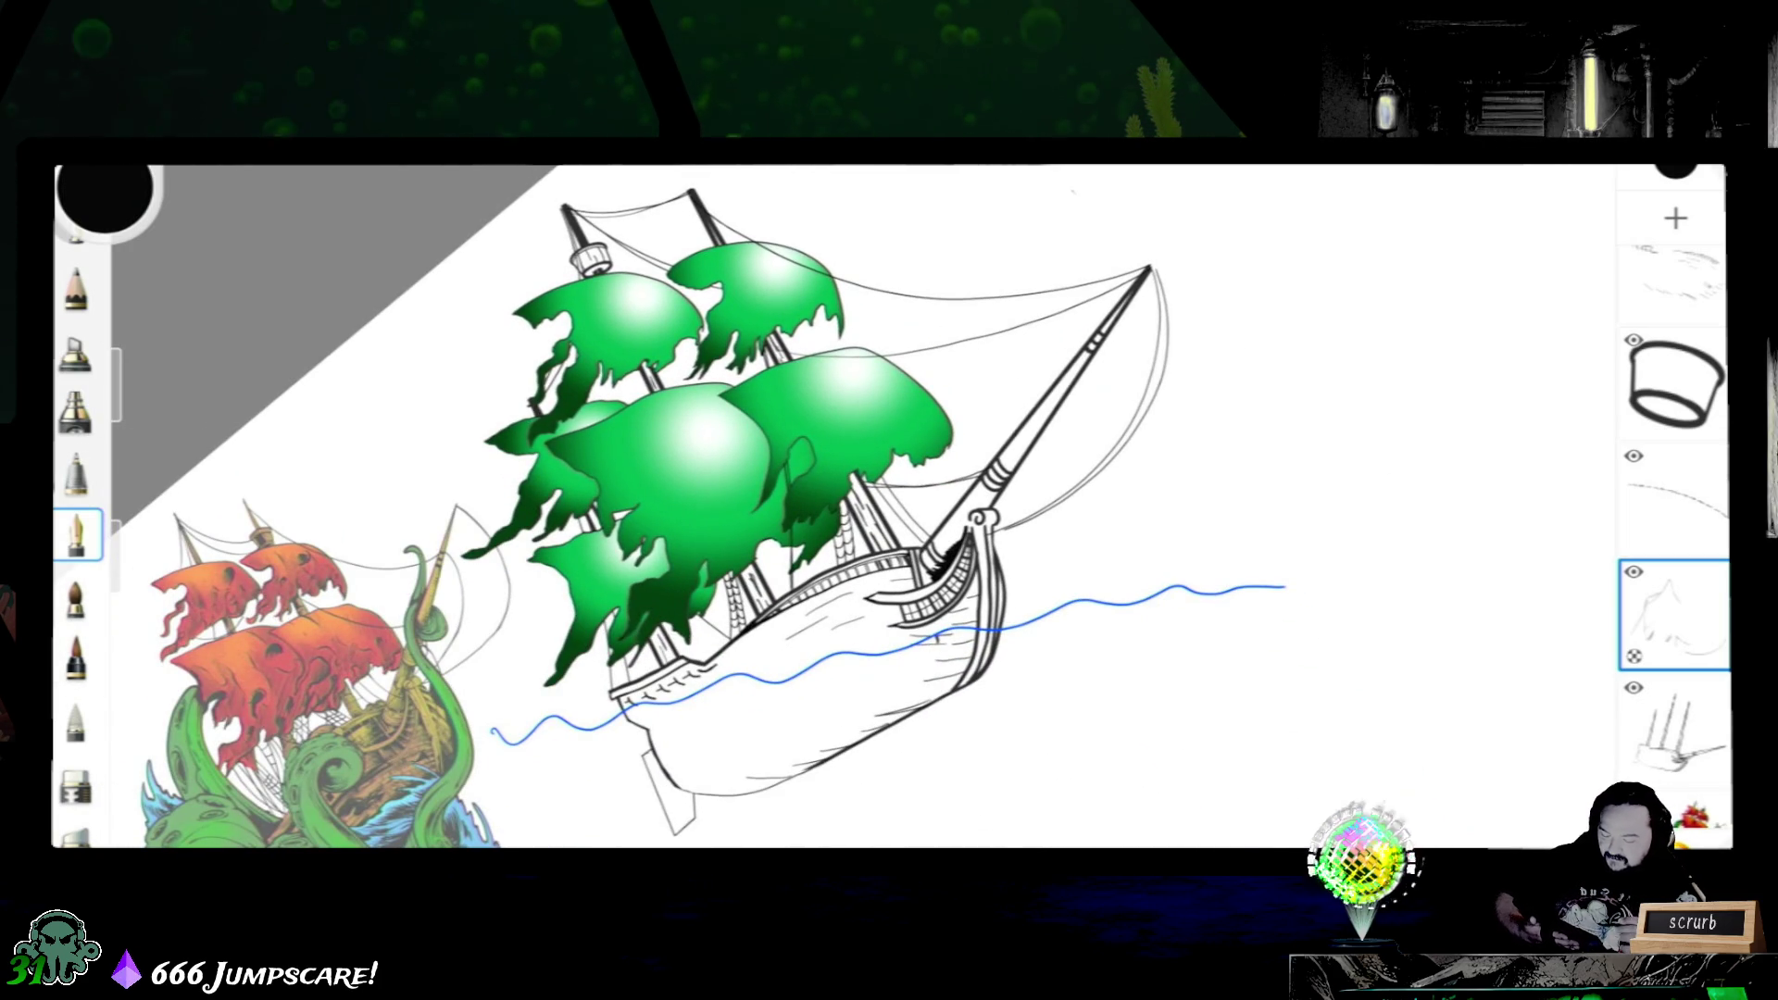
left_click(1674, 729)
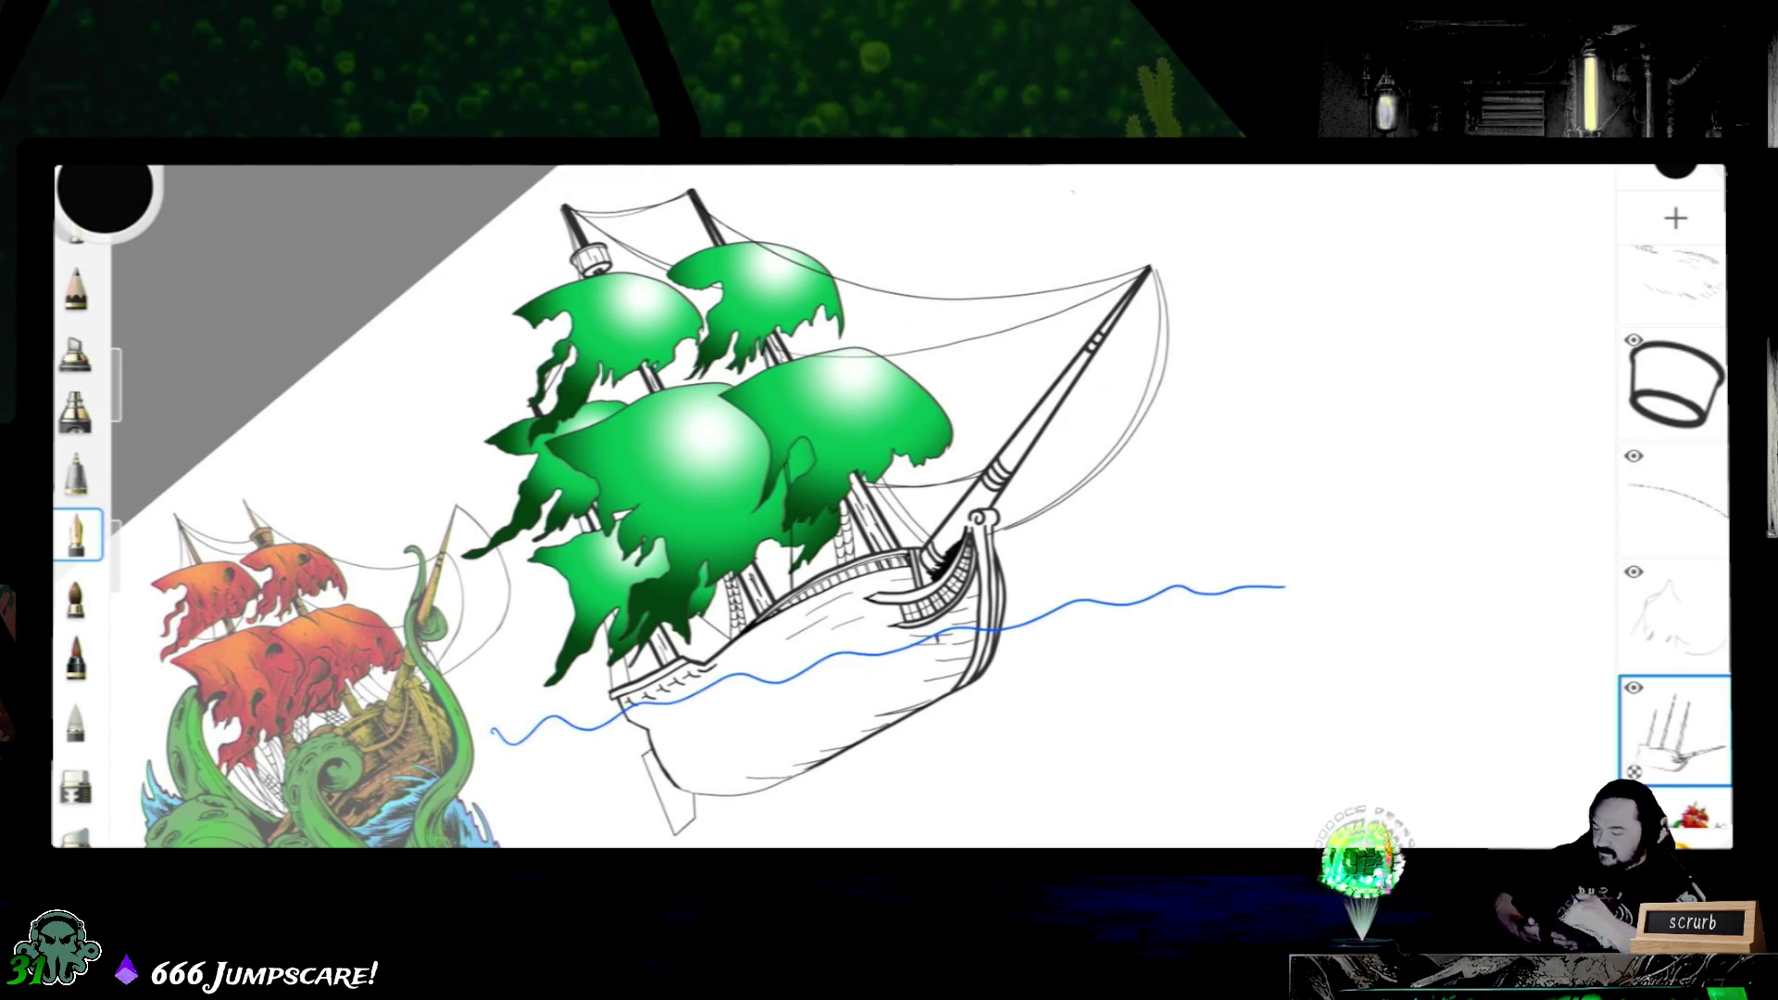
scroll(597, 701, "up", 2)
scroll(598, 702, "up", 2)
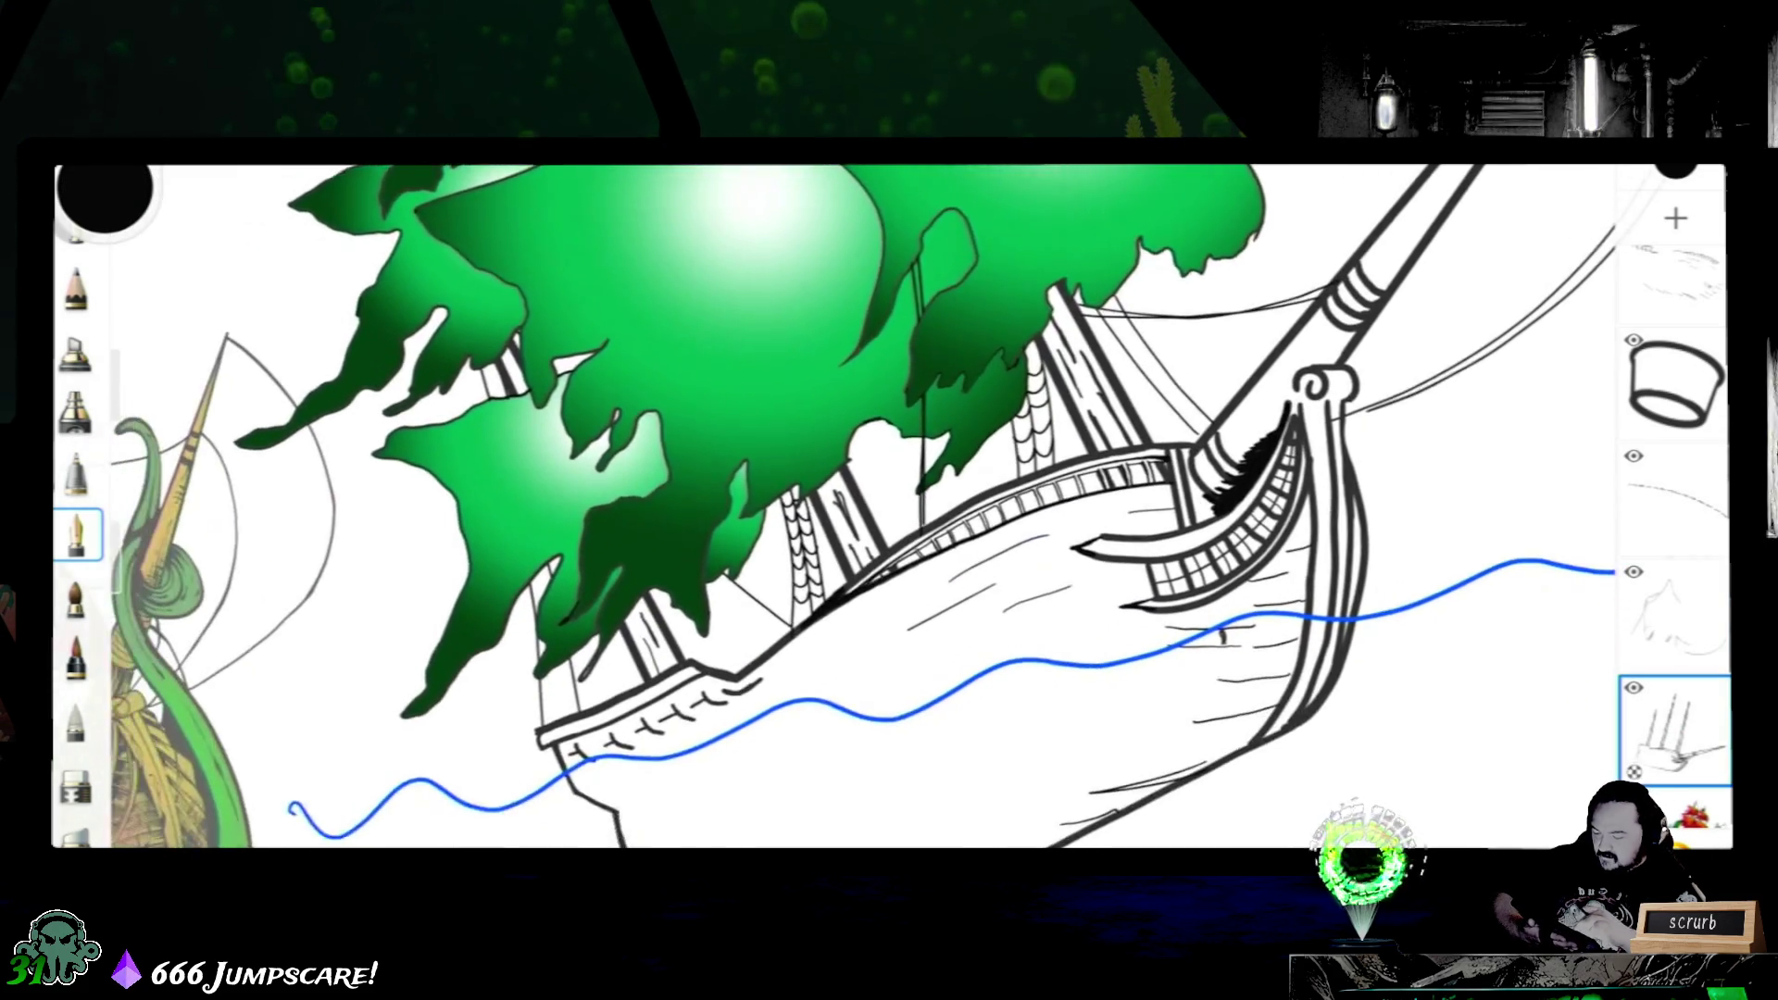
scroll(598, 703, "up", 2)
scroll(597, 703, "up", 1)
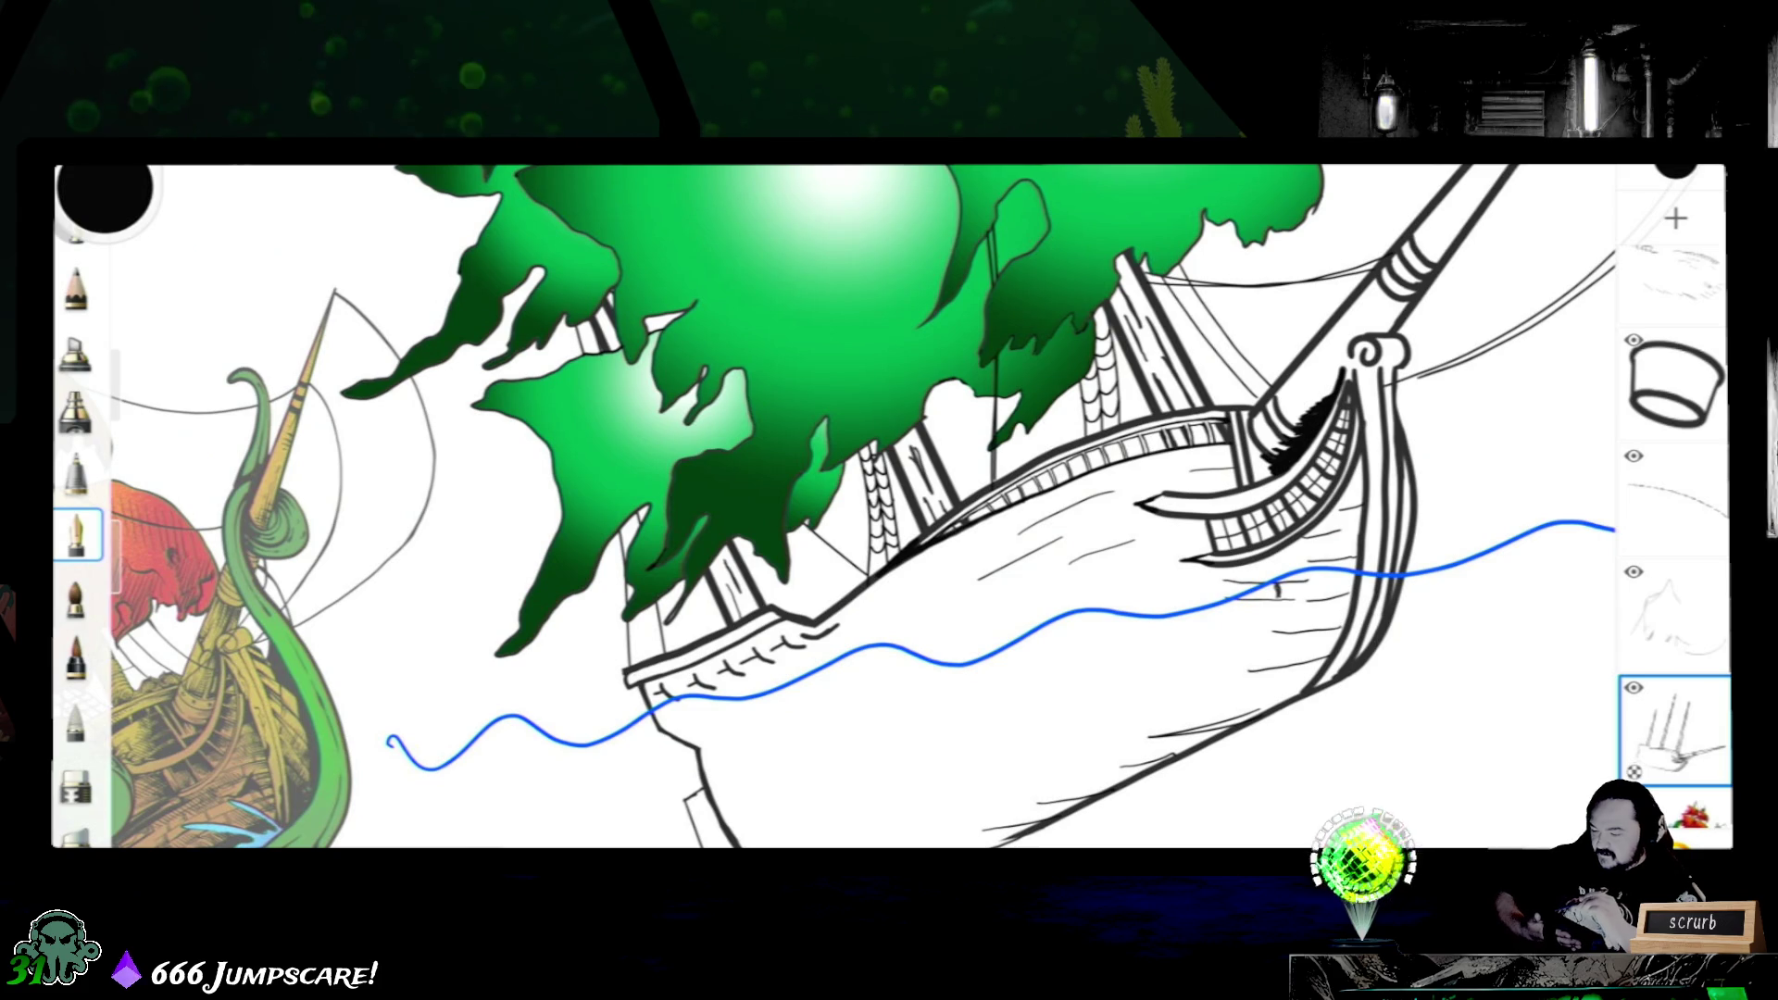
- Eyedrop the sail green, try orange-red in the colour editor, then fill and undo a green gradient background
left_click(666, 417, "alt")
left_click(105, 199)
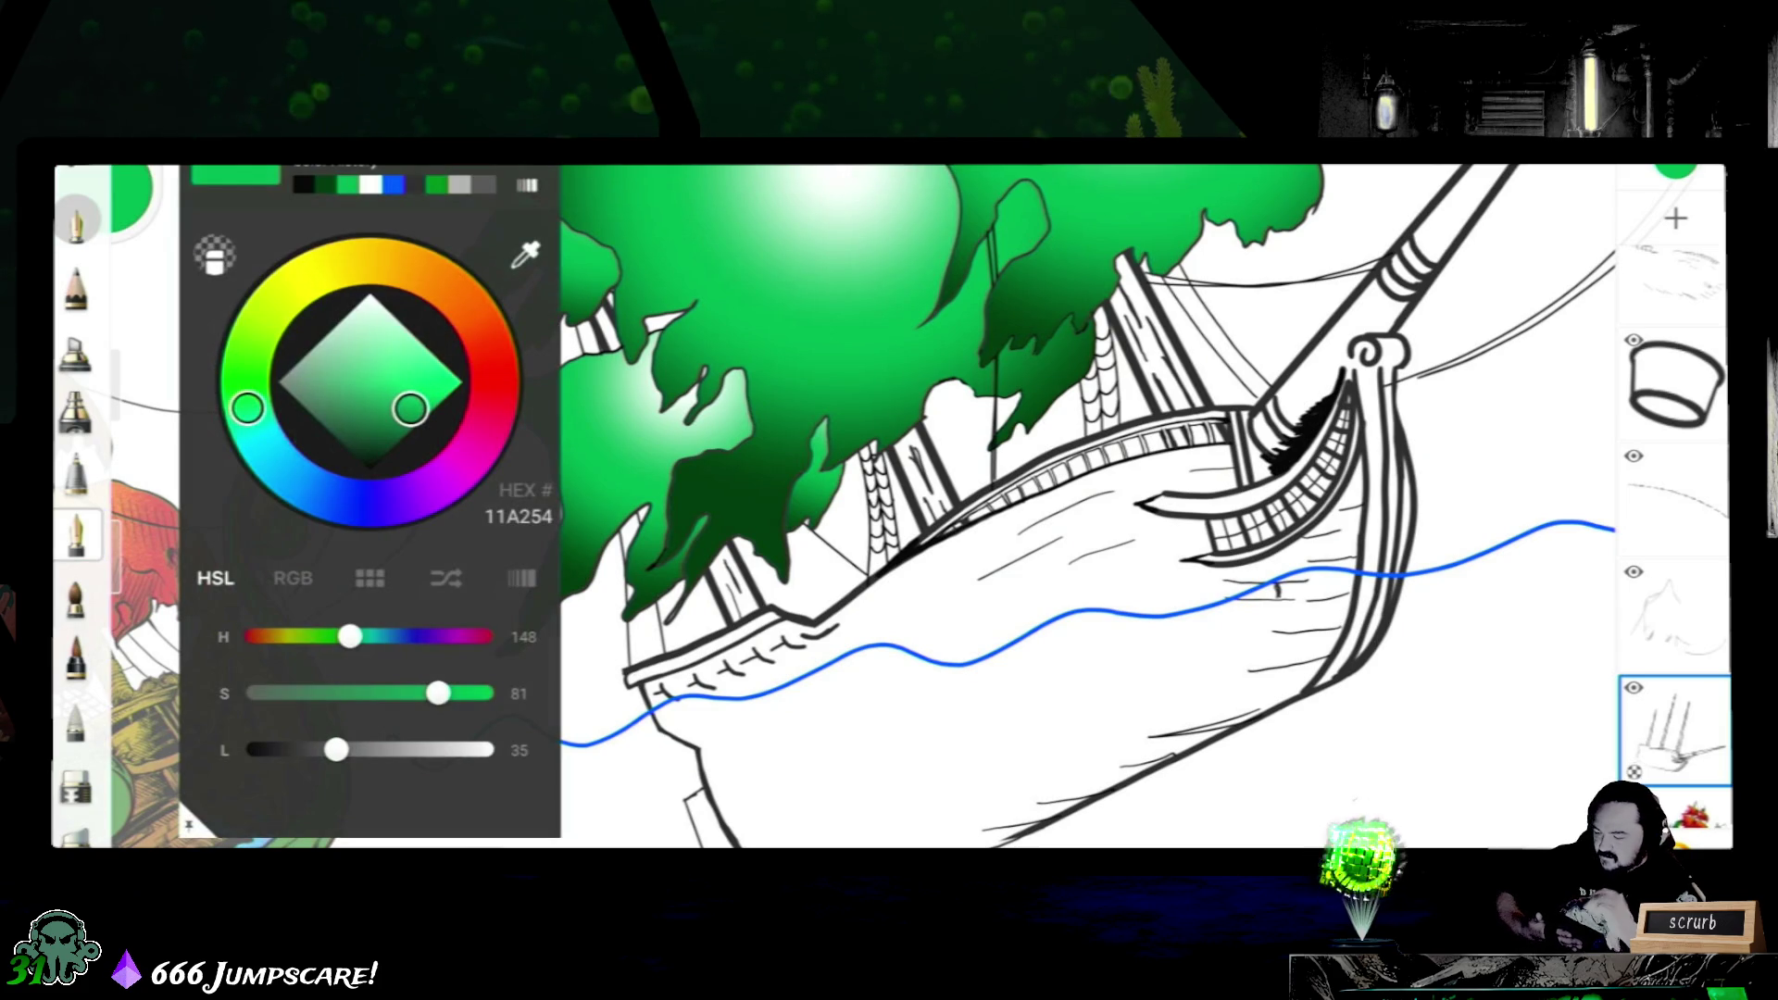
left_click_drag(488, 417, 481, 327)
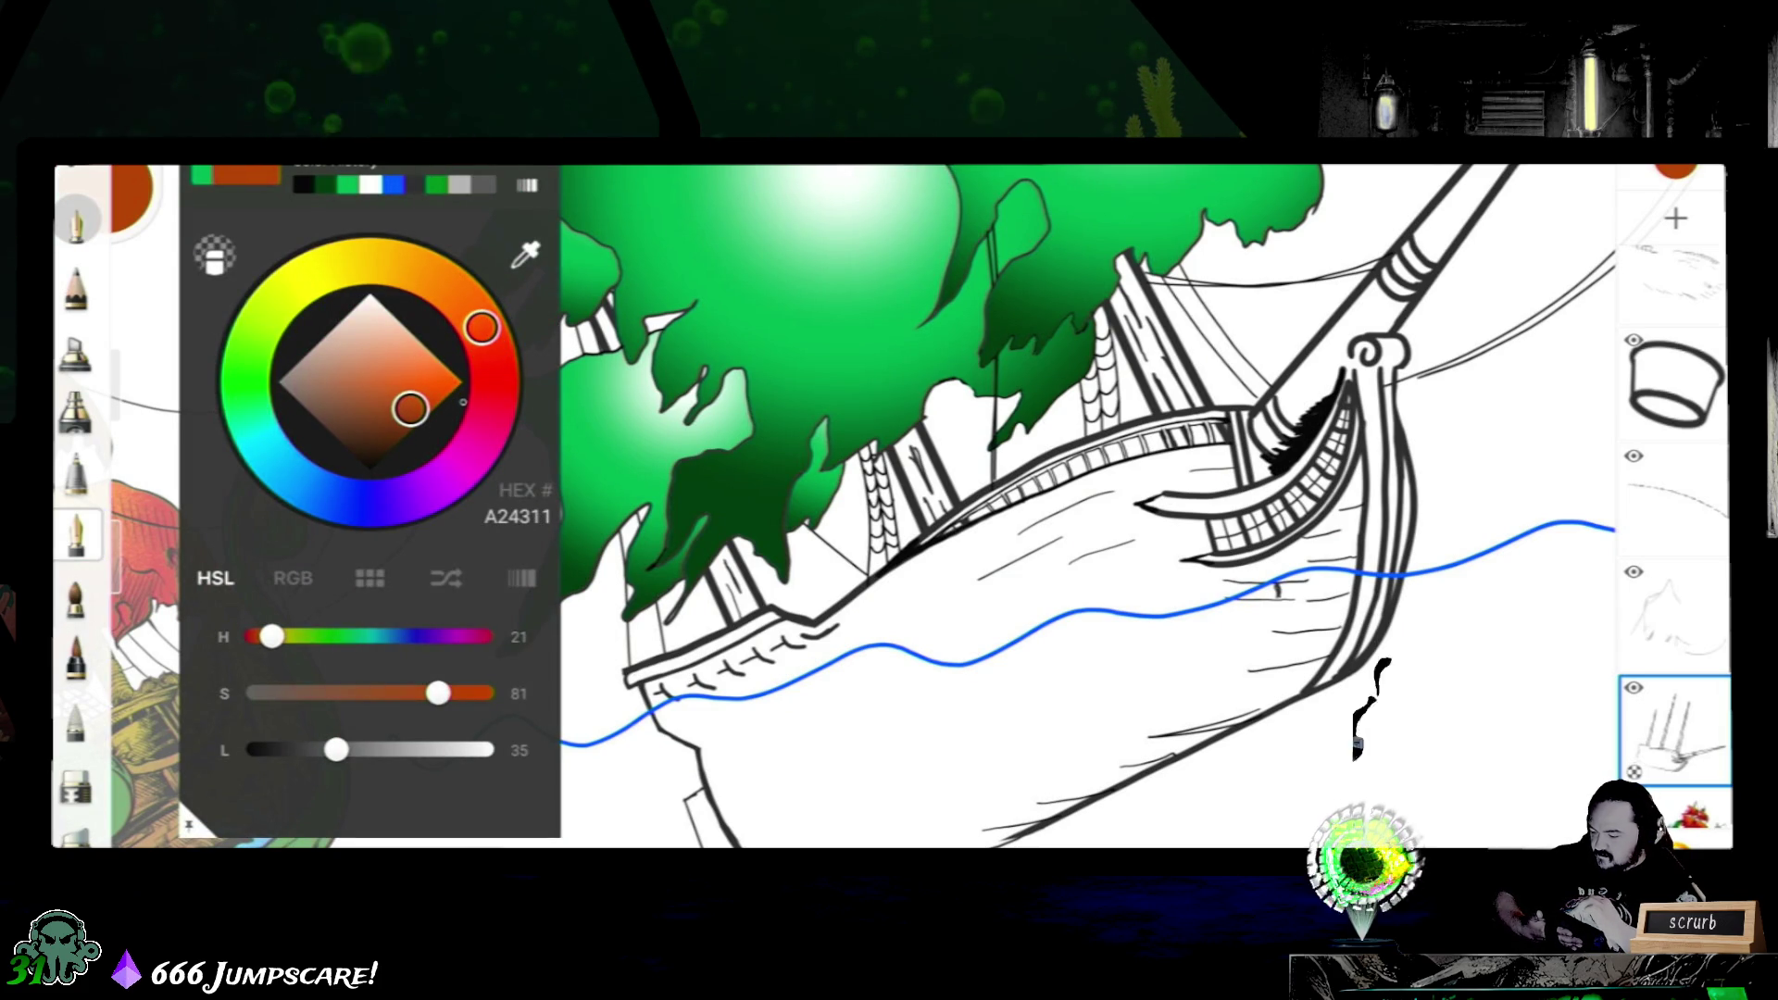
key("Escape")
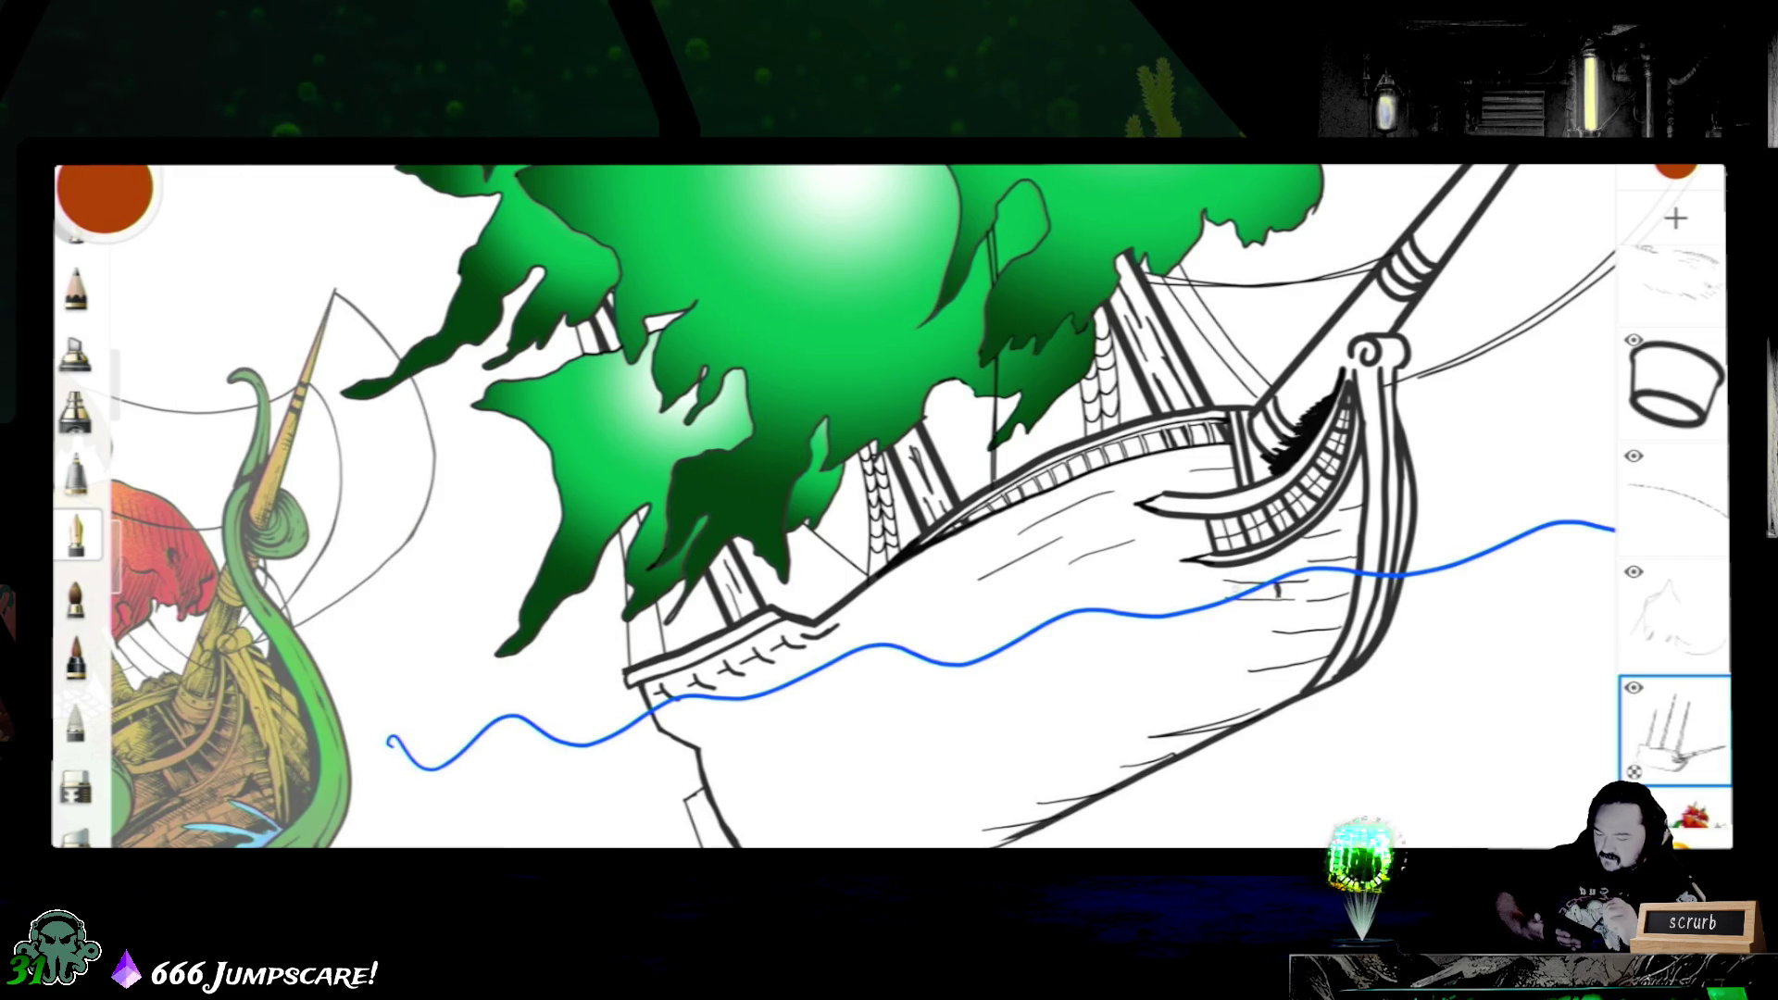
left_click(1155, 574)
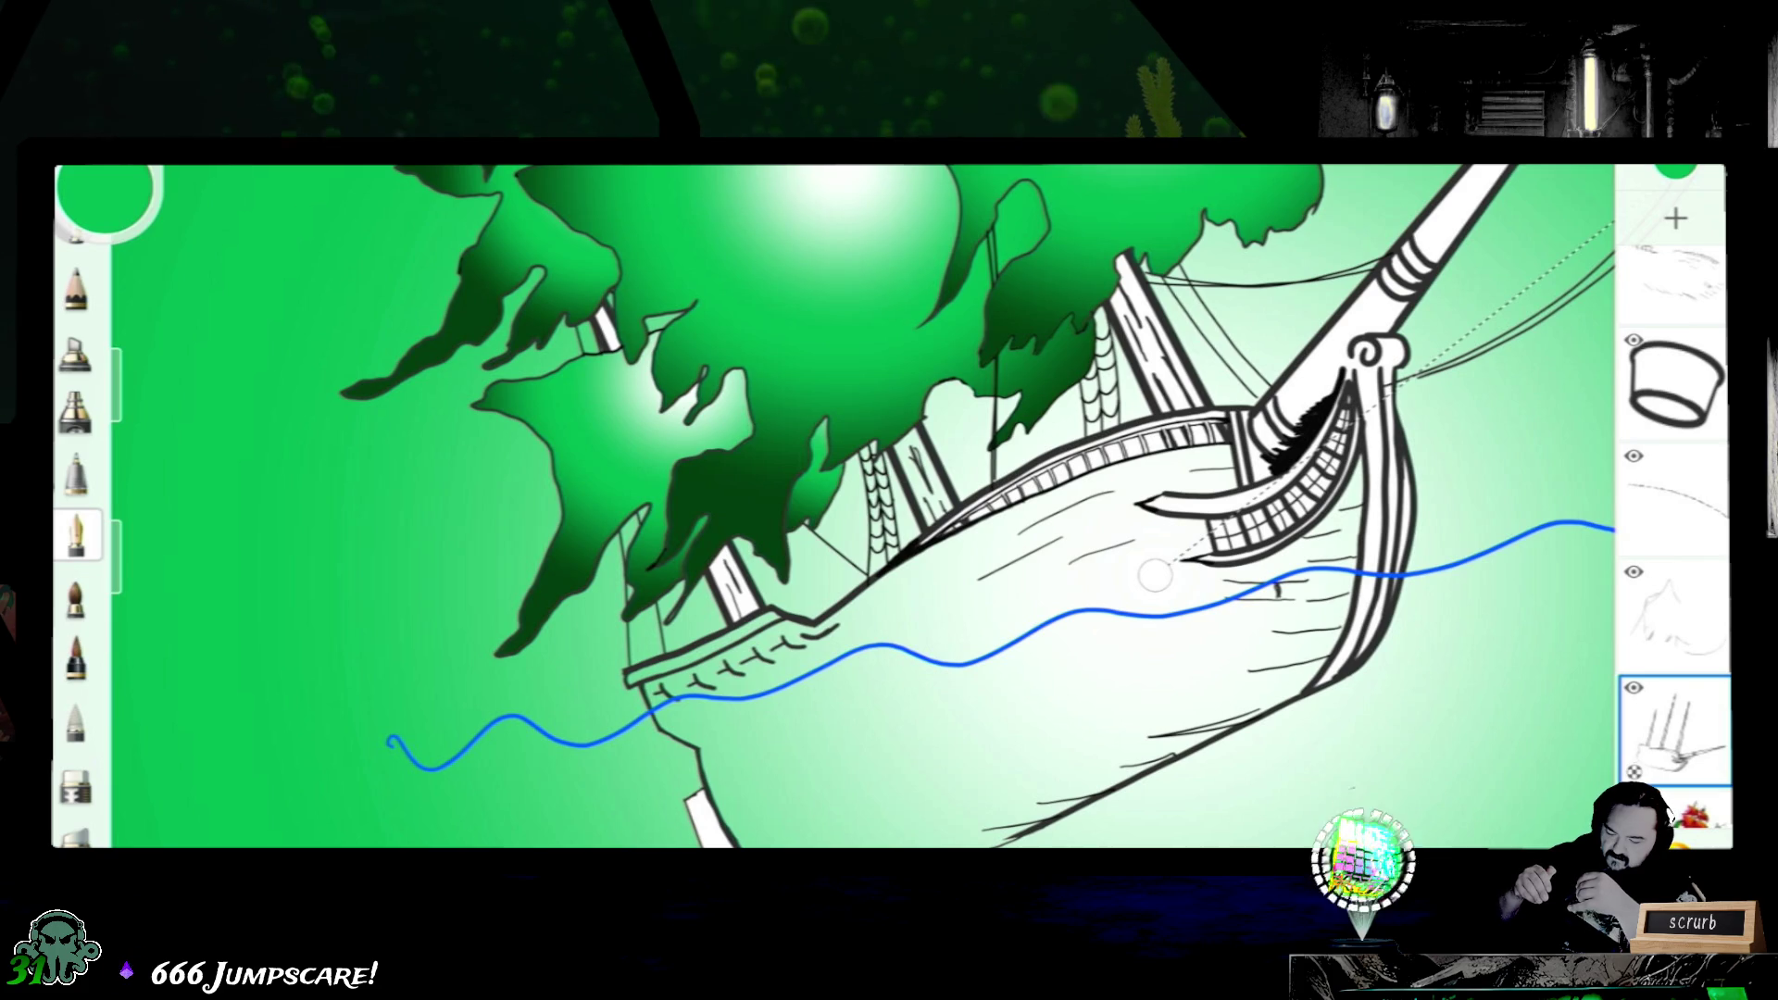
key("ctrl+z")
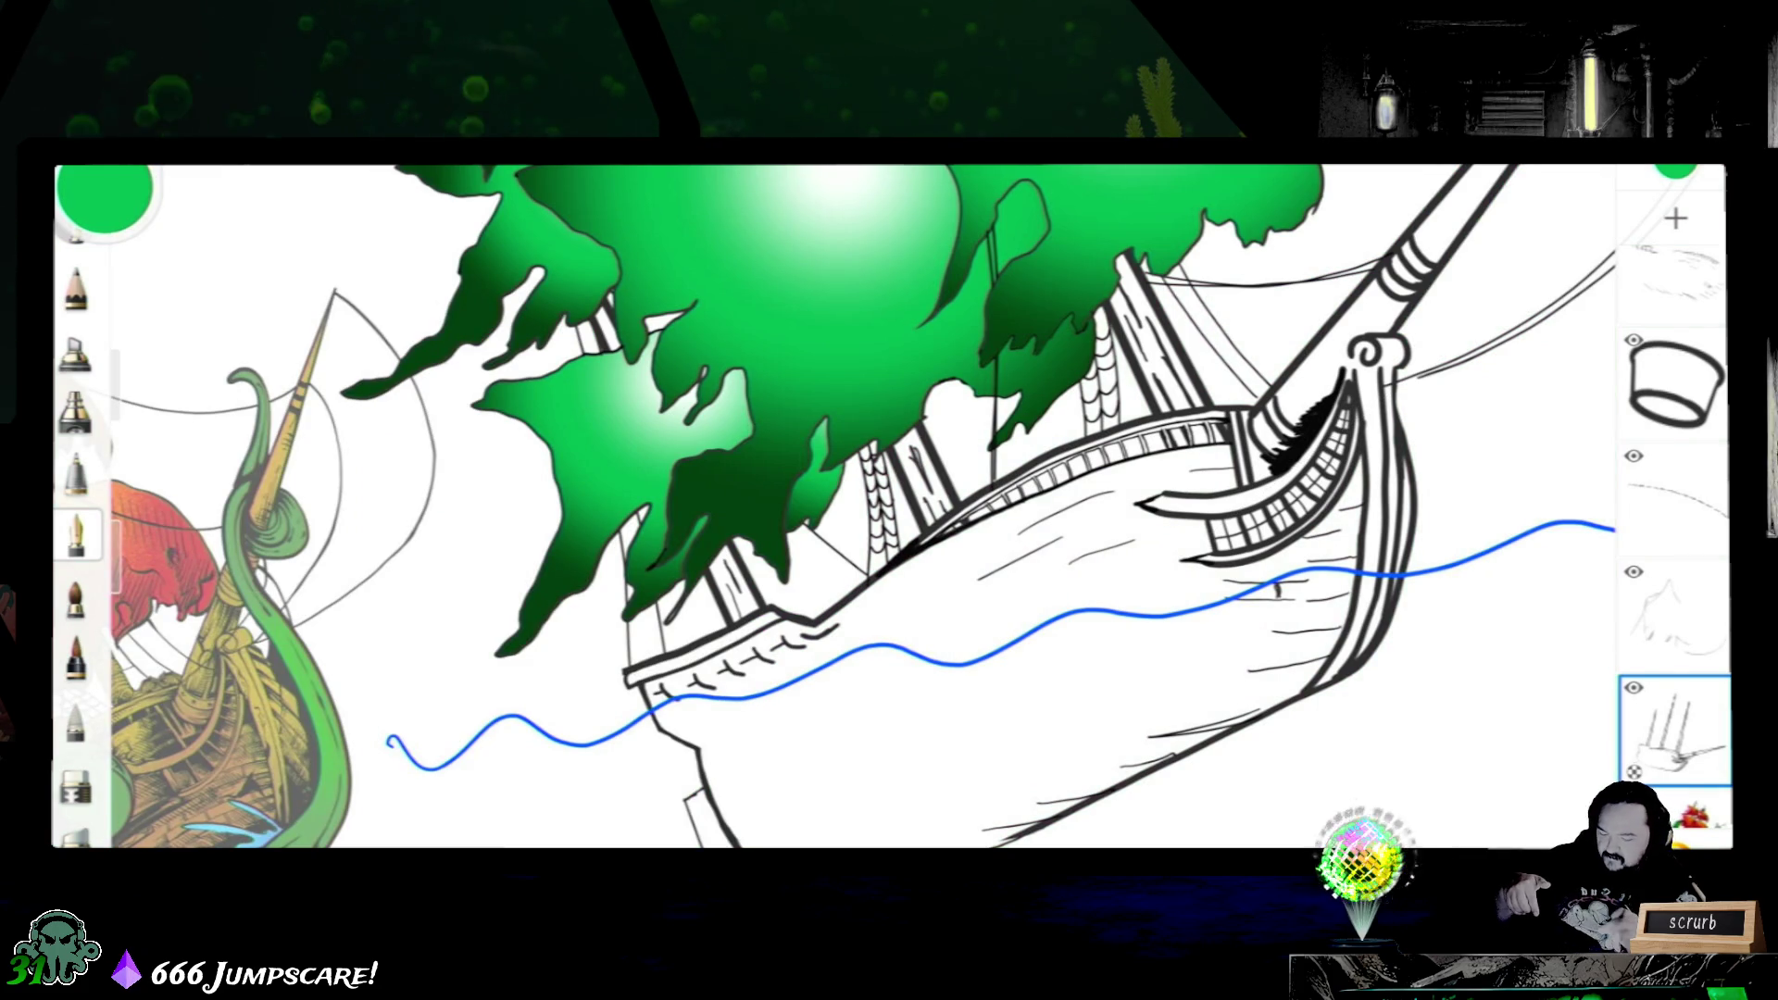
scroll(834, 507, "right", 2)
scroll(835, 507, "right", 2)
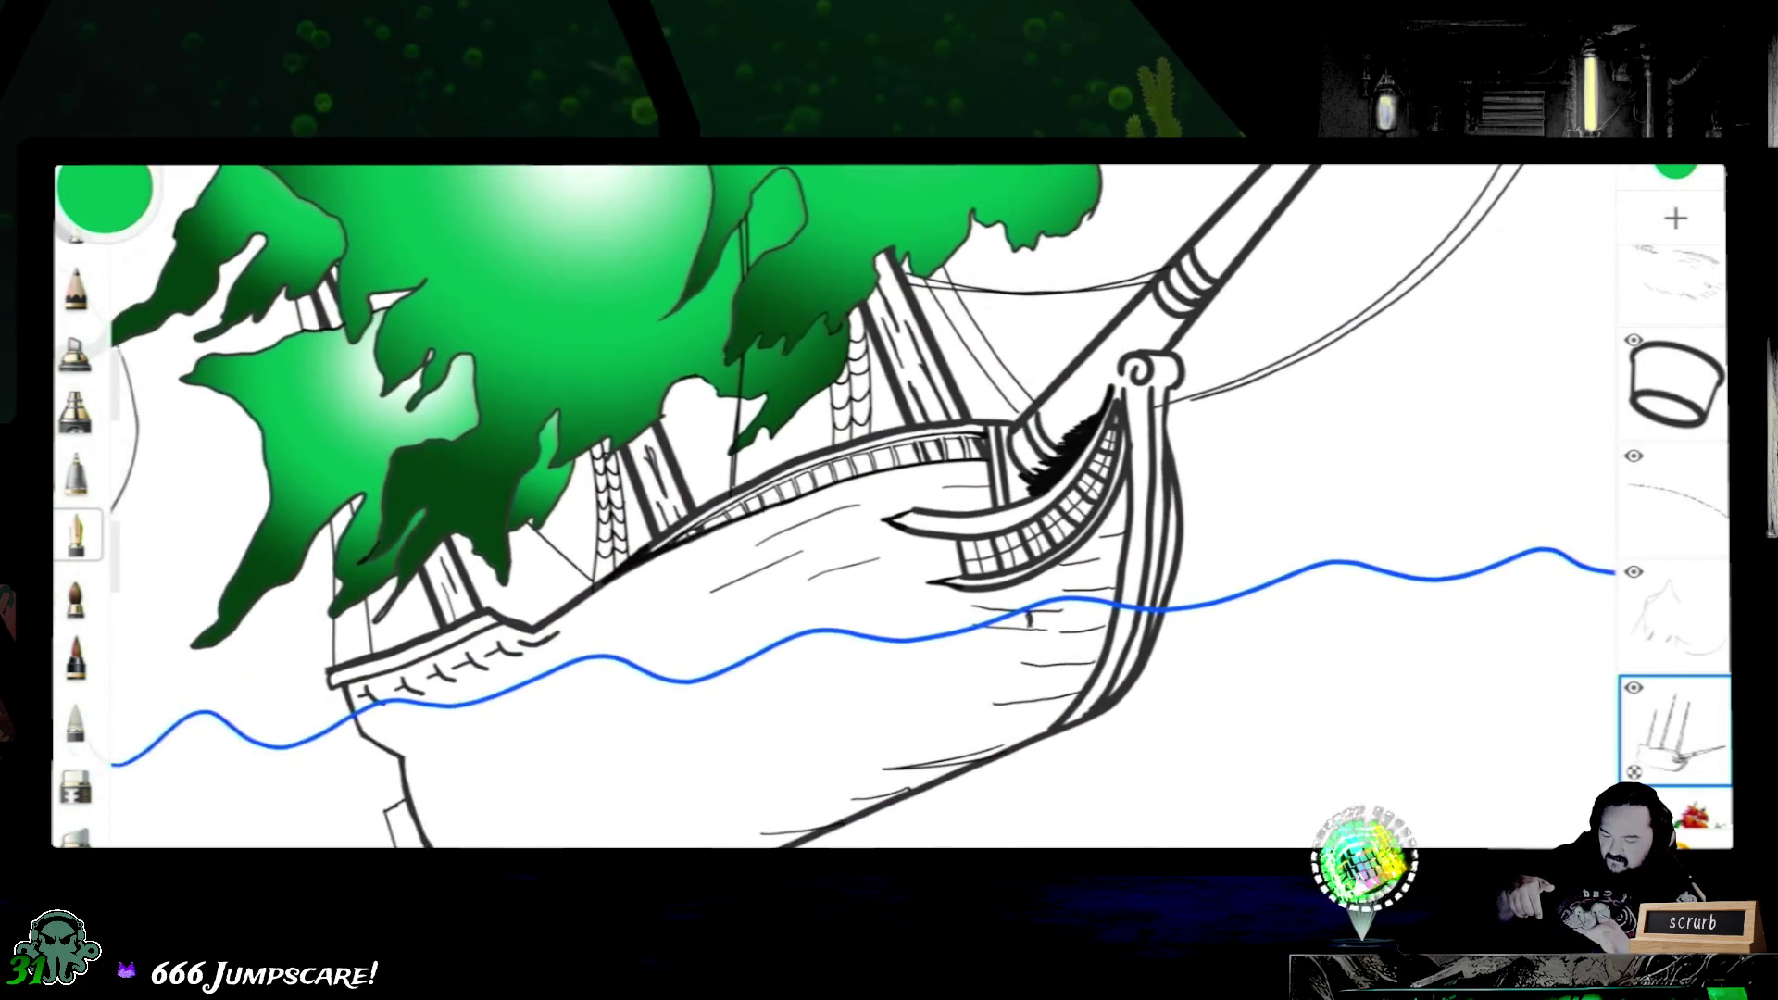
scroll(834, 508, "right", 2)
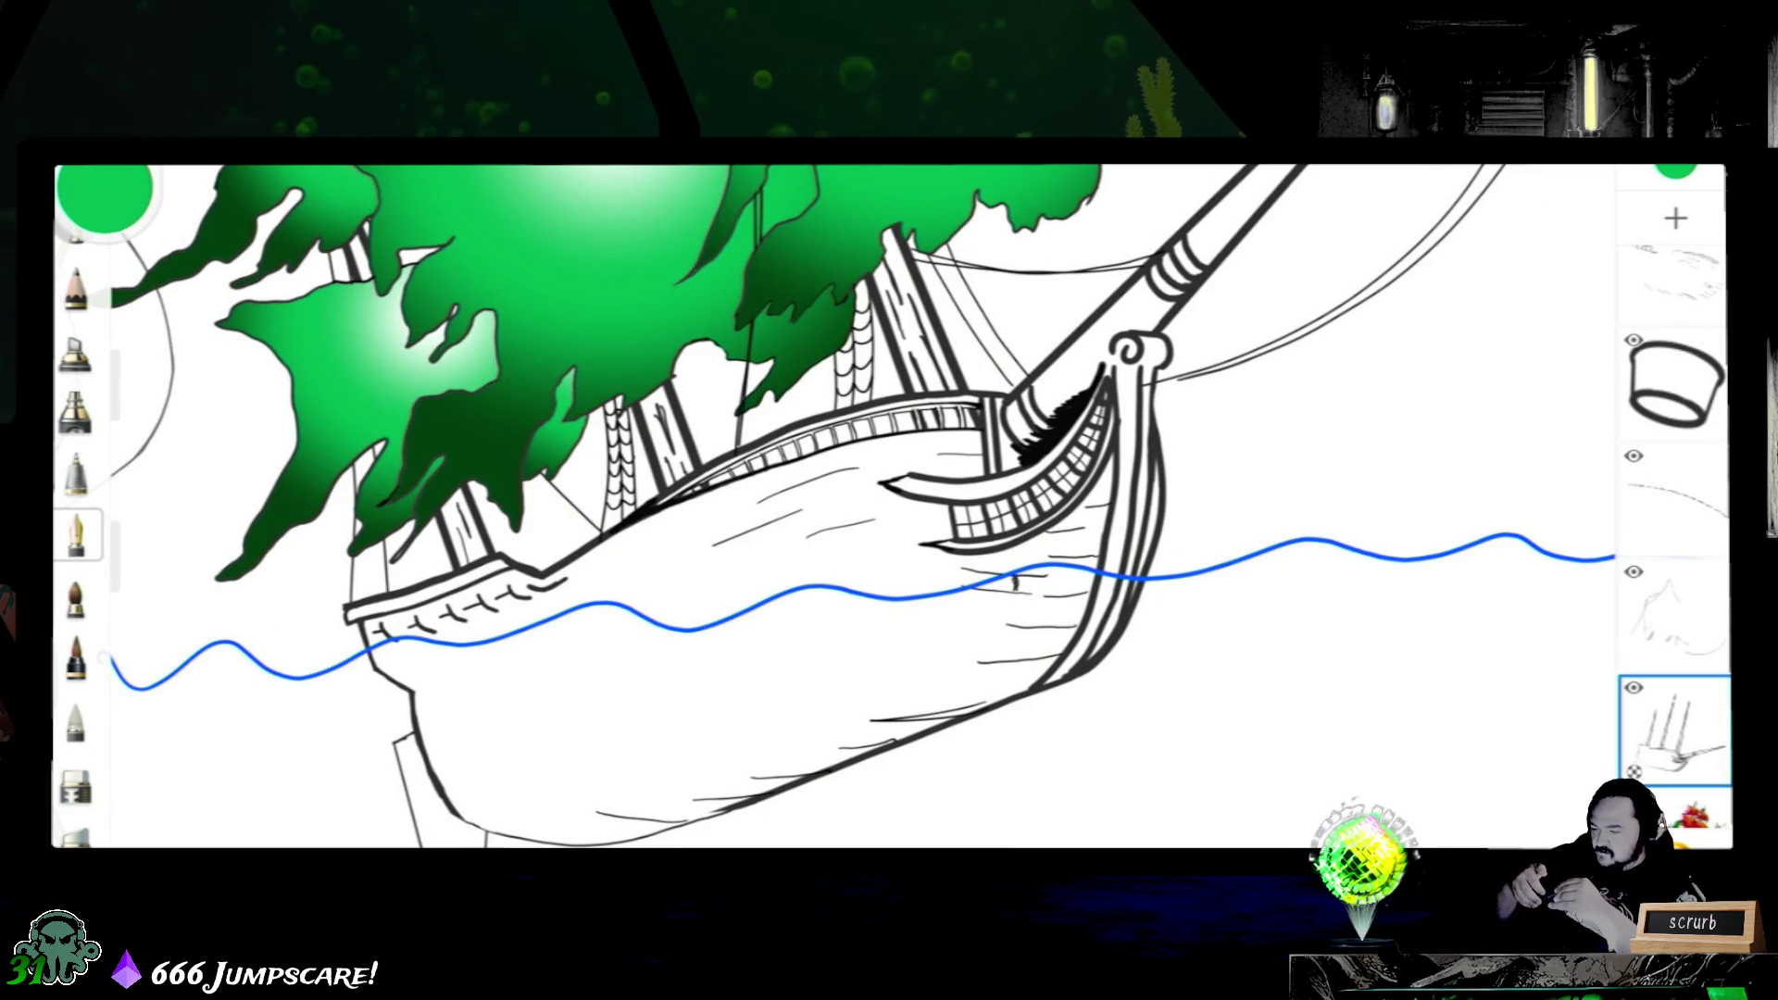
- Save the current sketch from the main menu's Save options
left_click(77, 174)
left_click(376, 282)
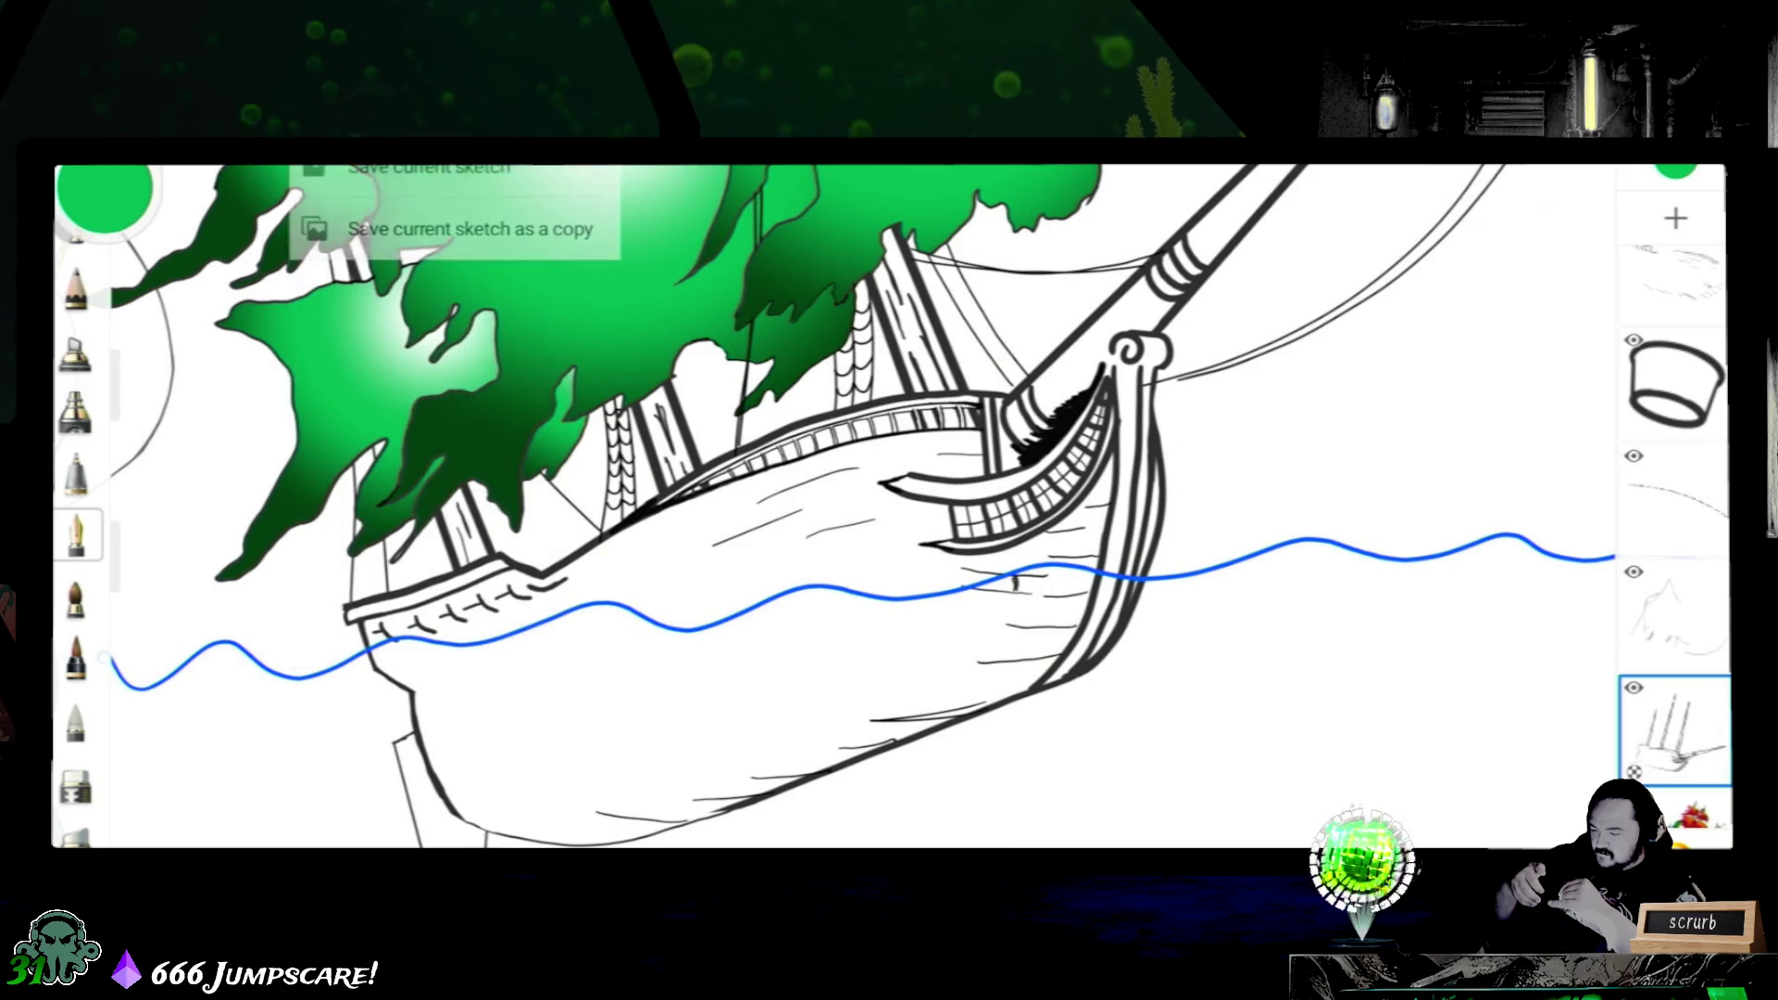
left_click(430, 169)
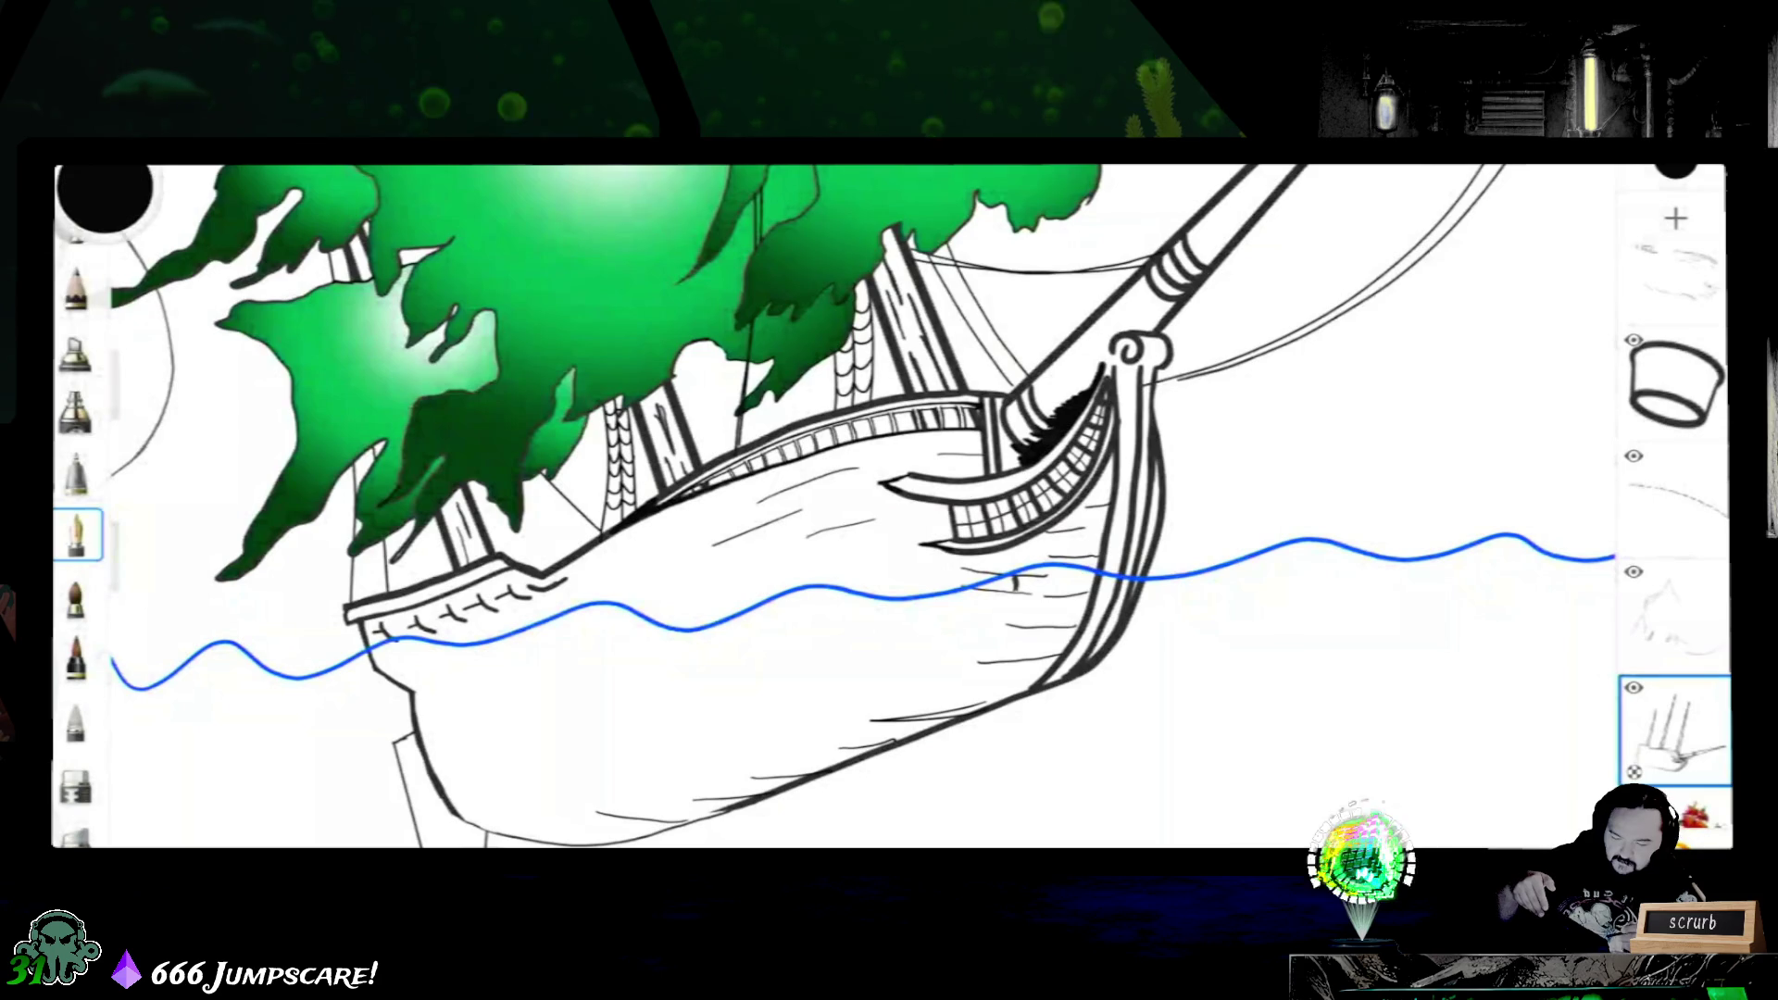
scroll(1674, 557, "up", 5)
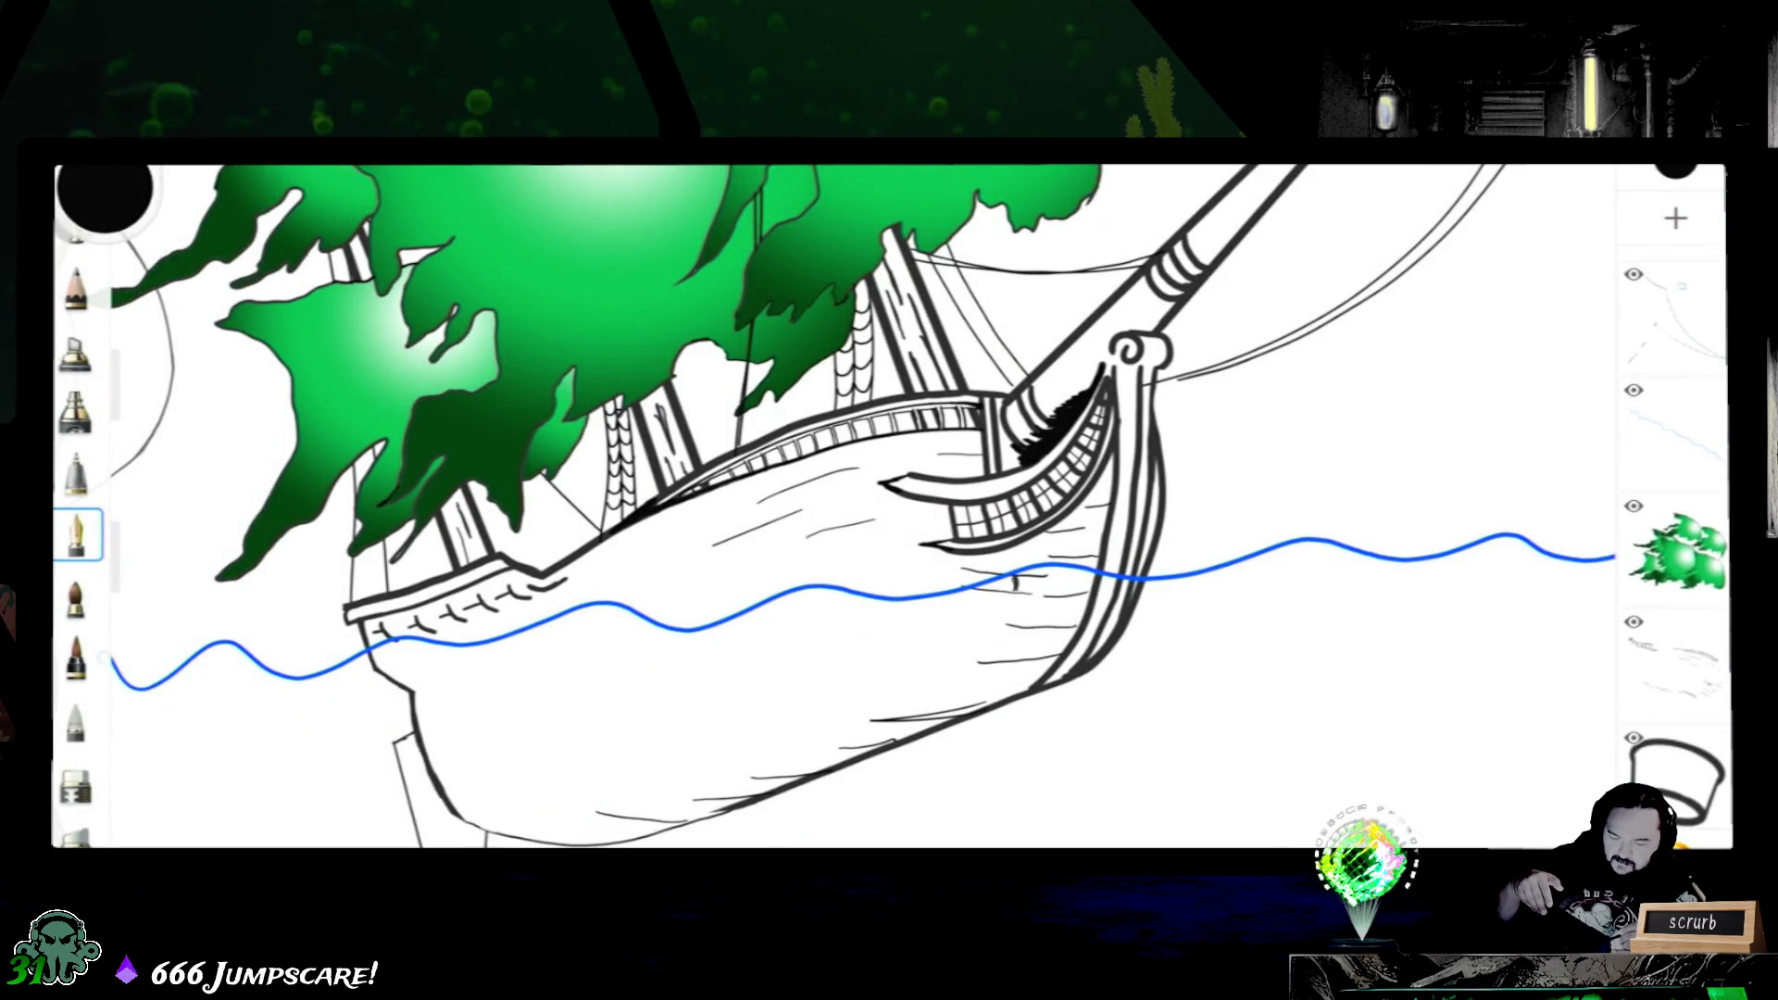
- Hide and delete the blue wavy-line layer
left_click(1674, 316)
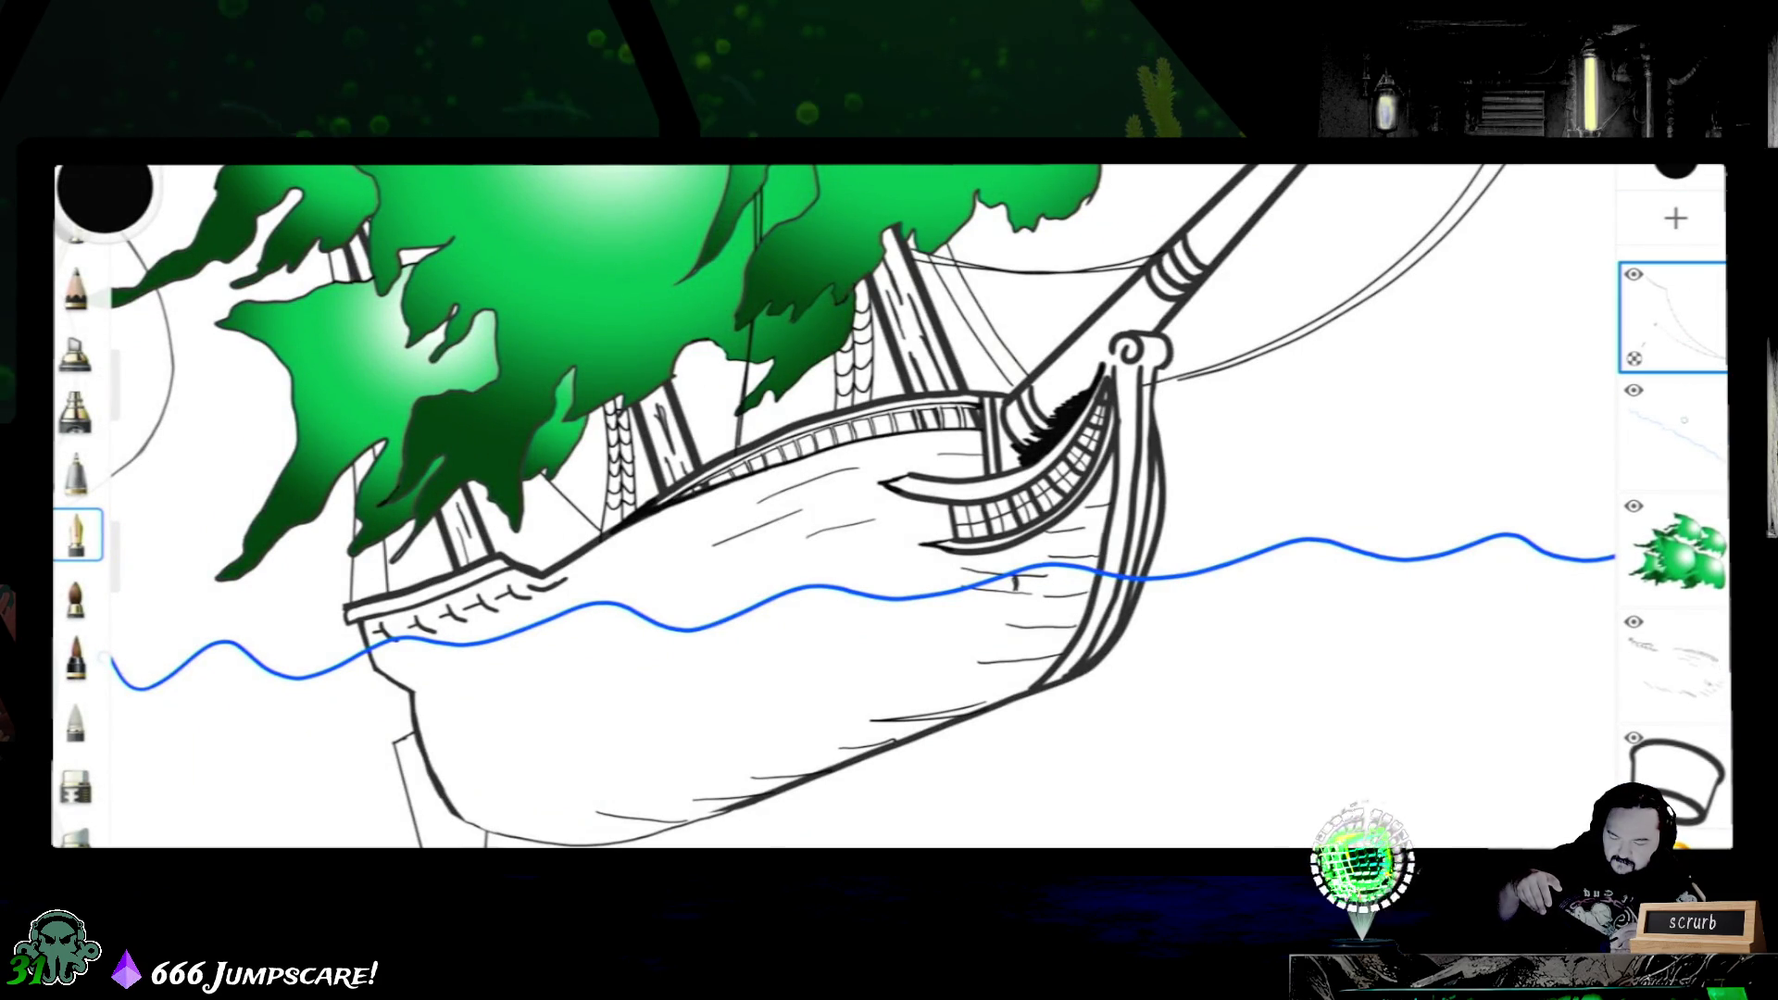
left_click(1634, 390)
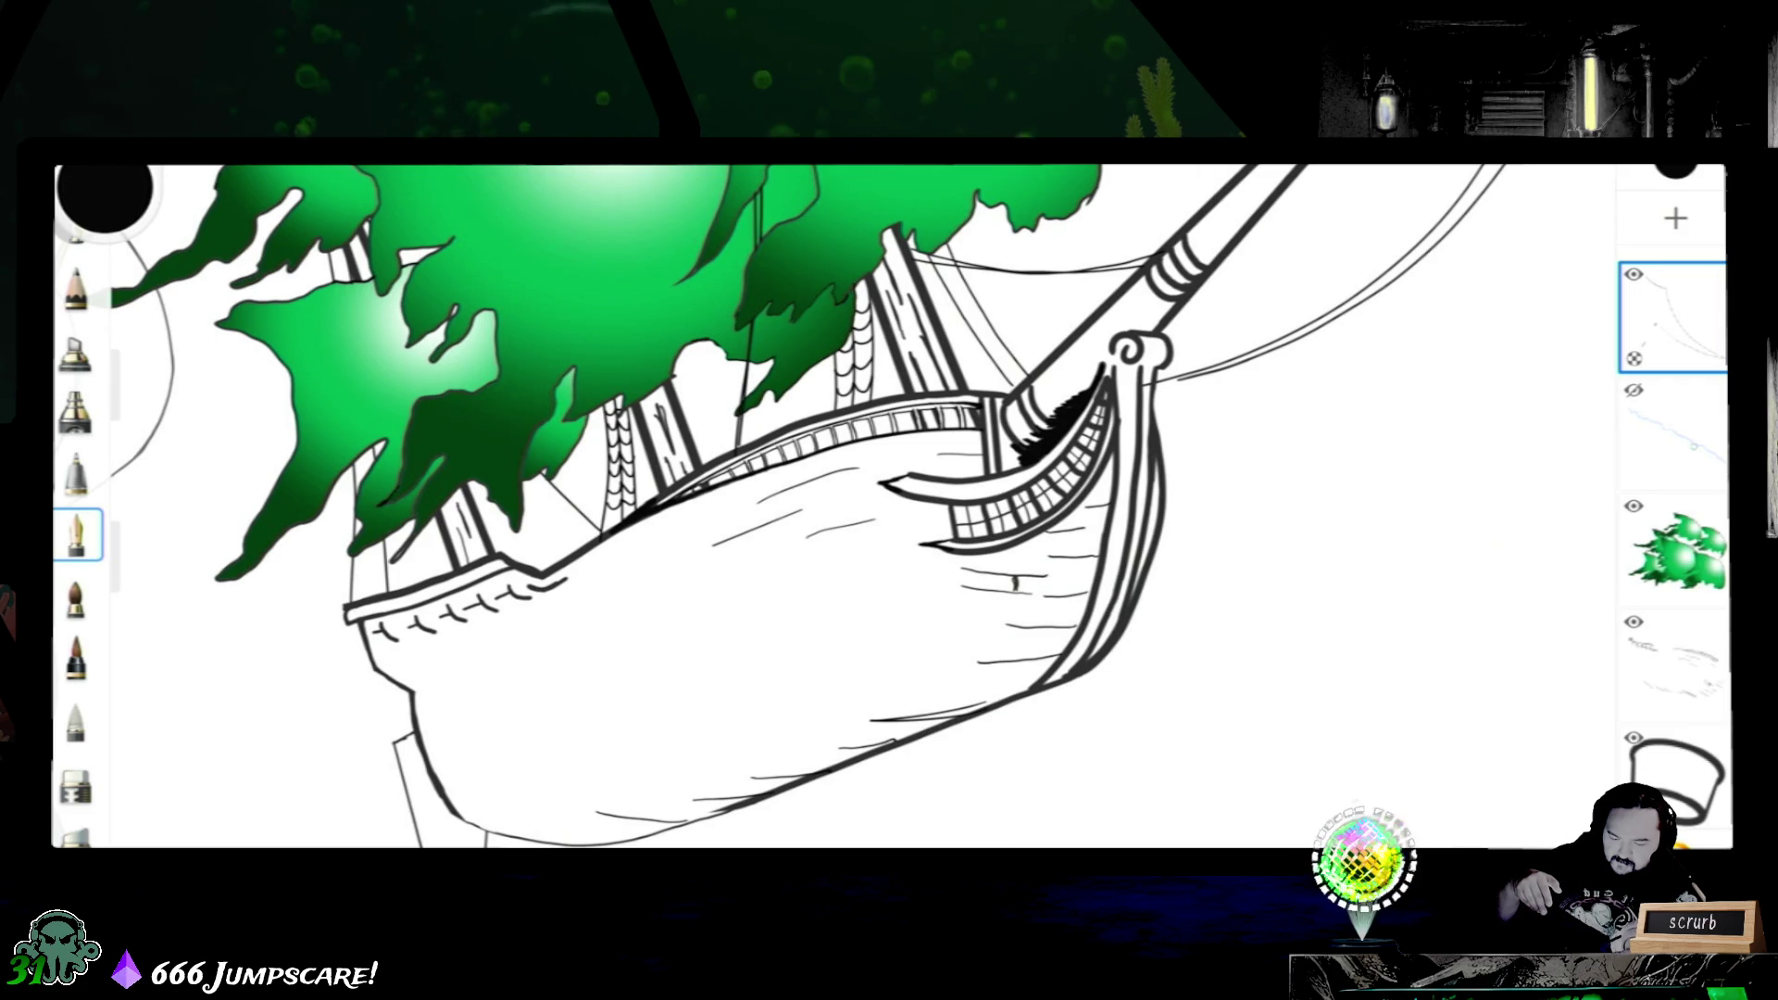
left_click(1673, 432)
left_click(1673, 433)
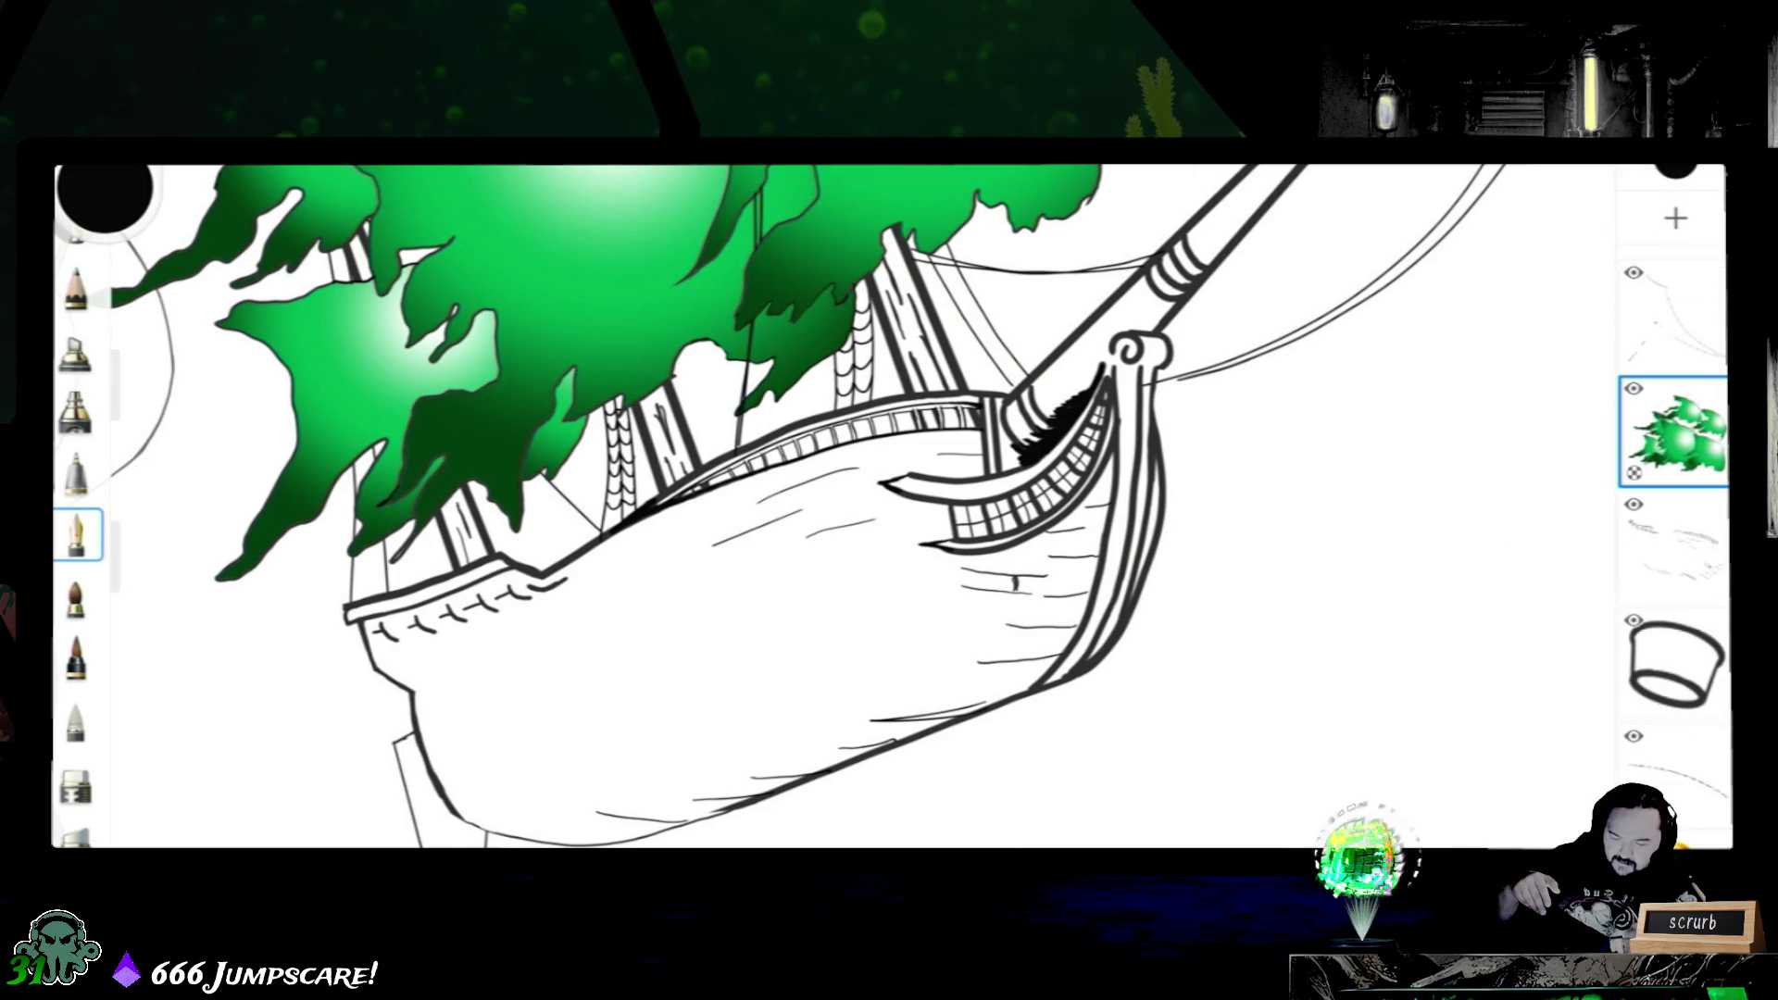
scroll(1673, 500, "down", 3)
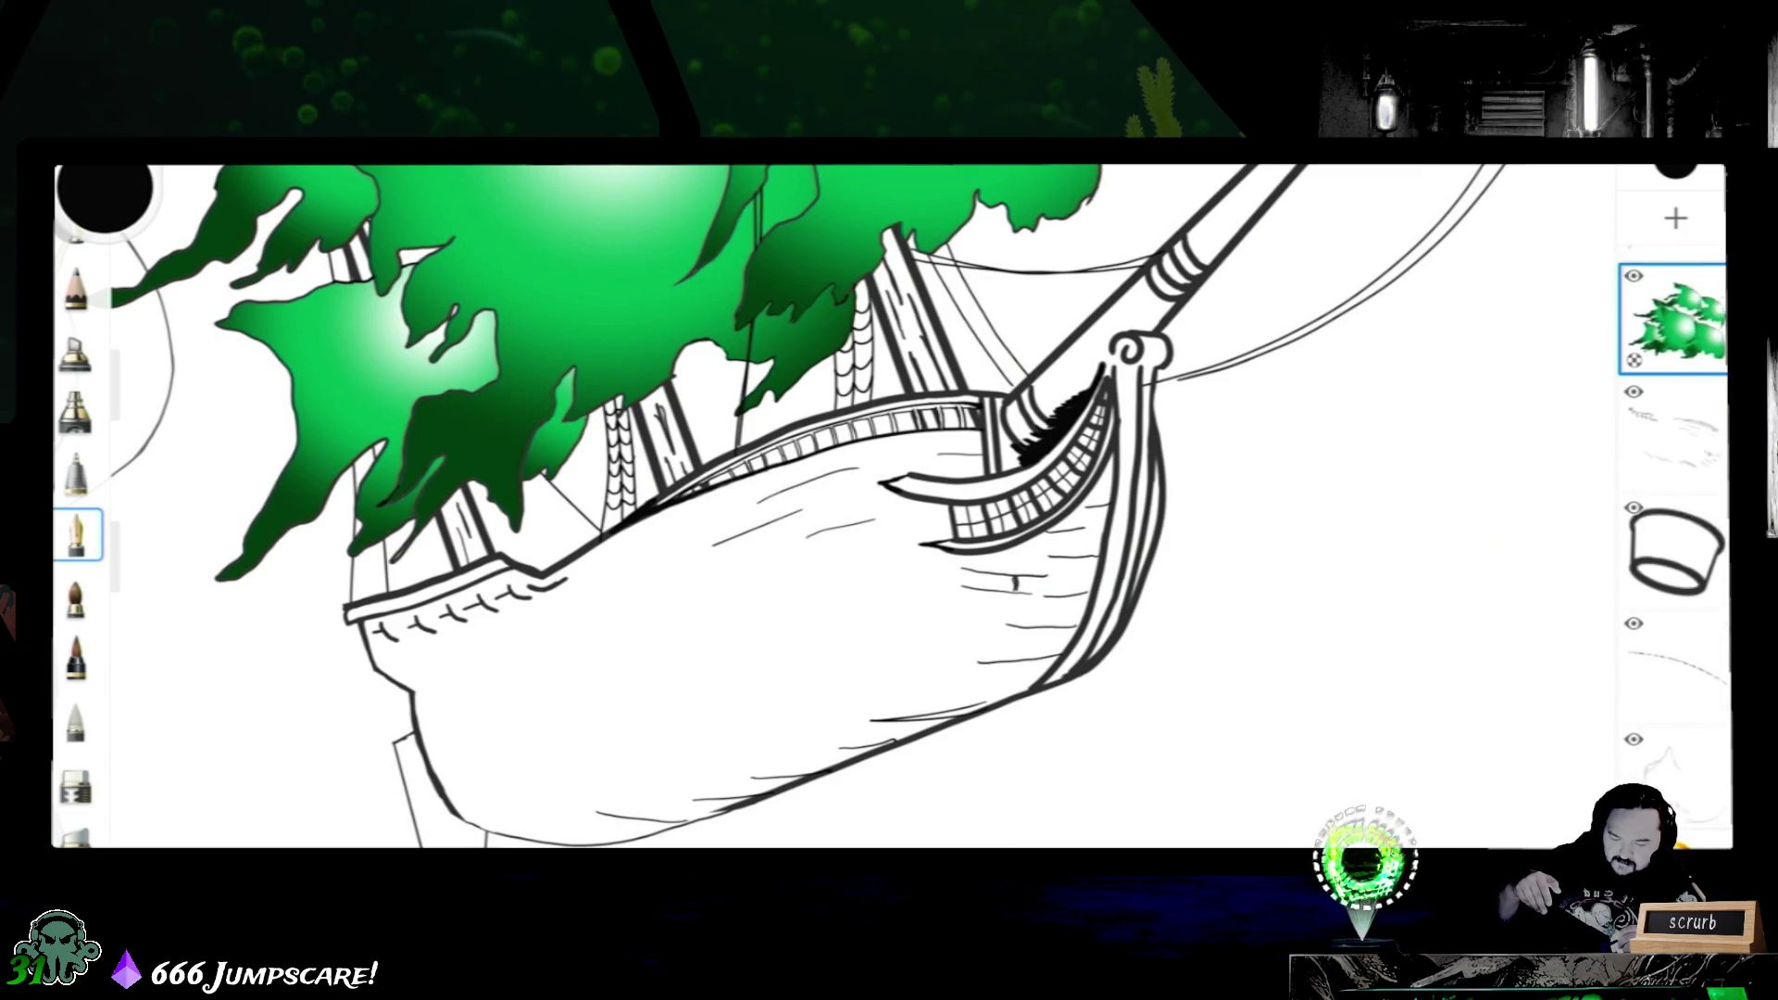
scroll(1673, 501, "down", 3)
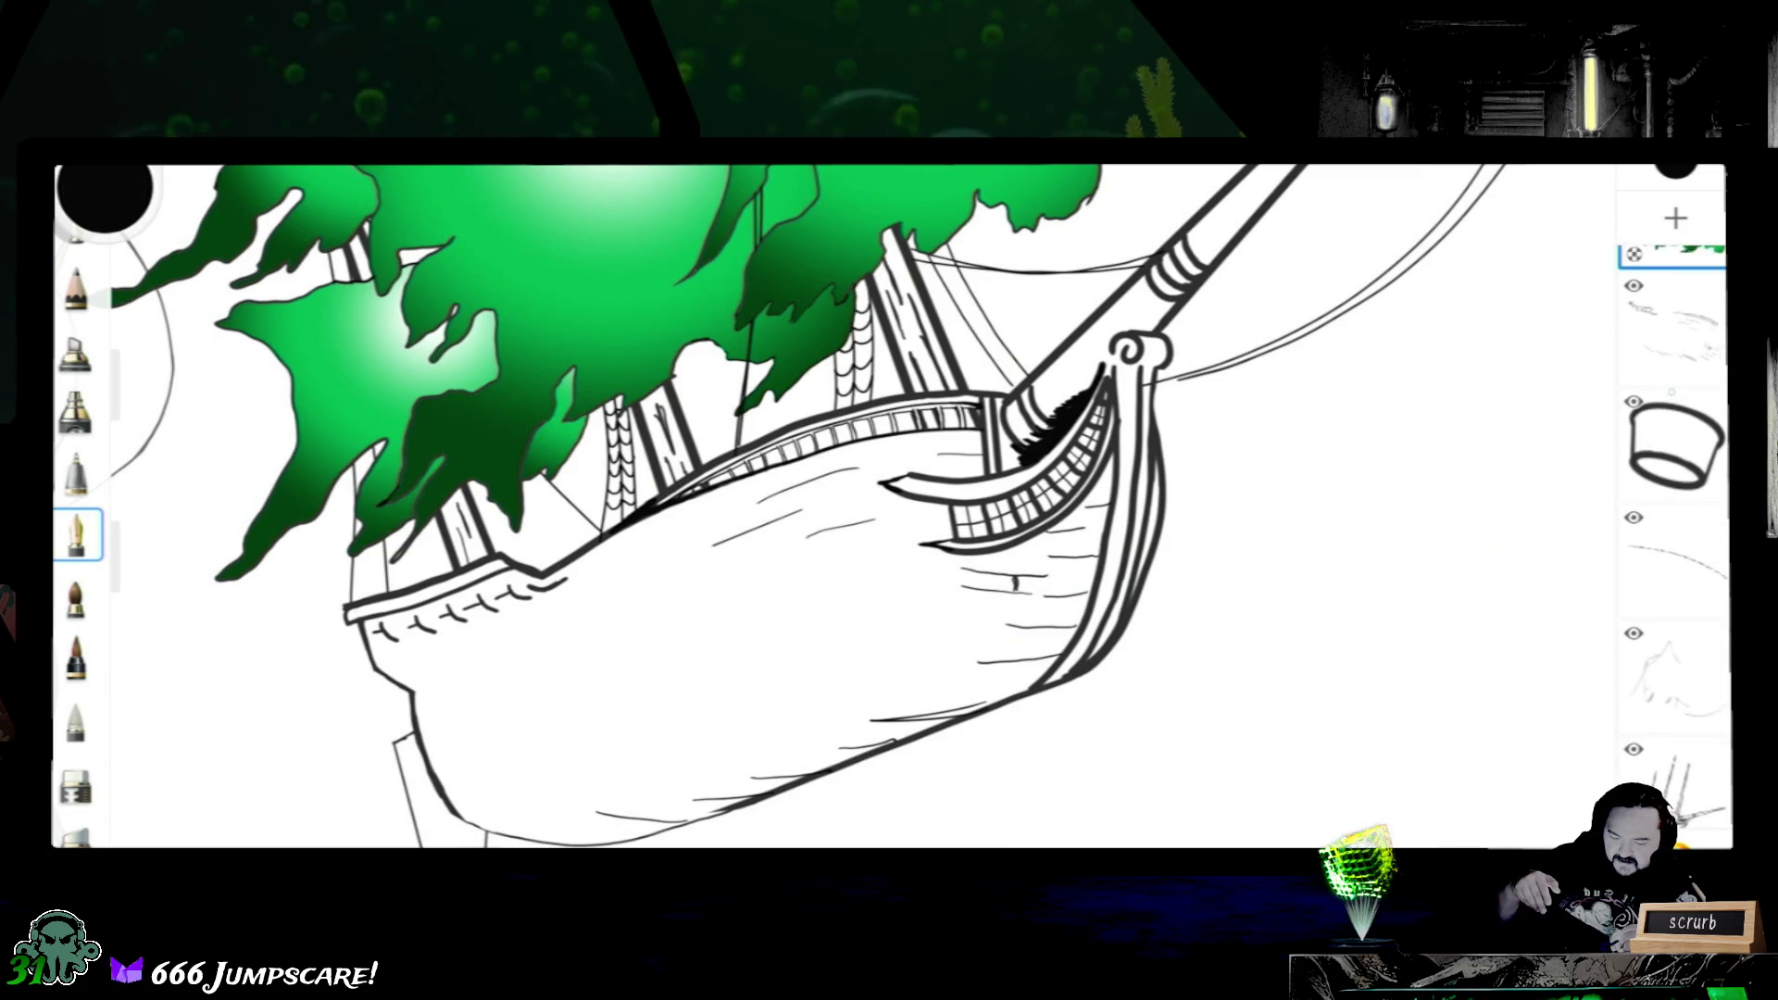
scroll(1672, 500, "down", 2)
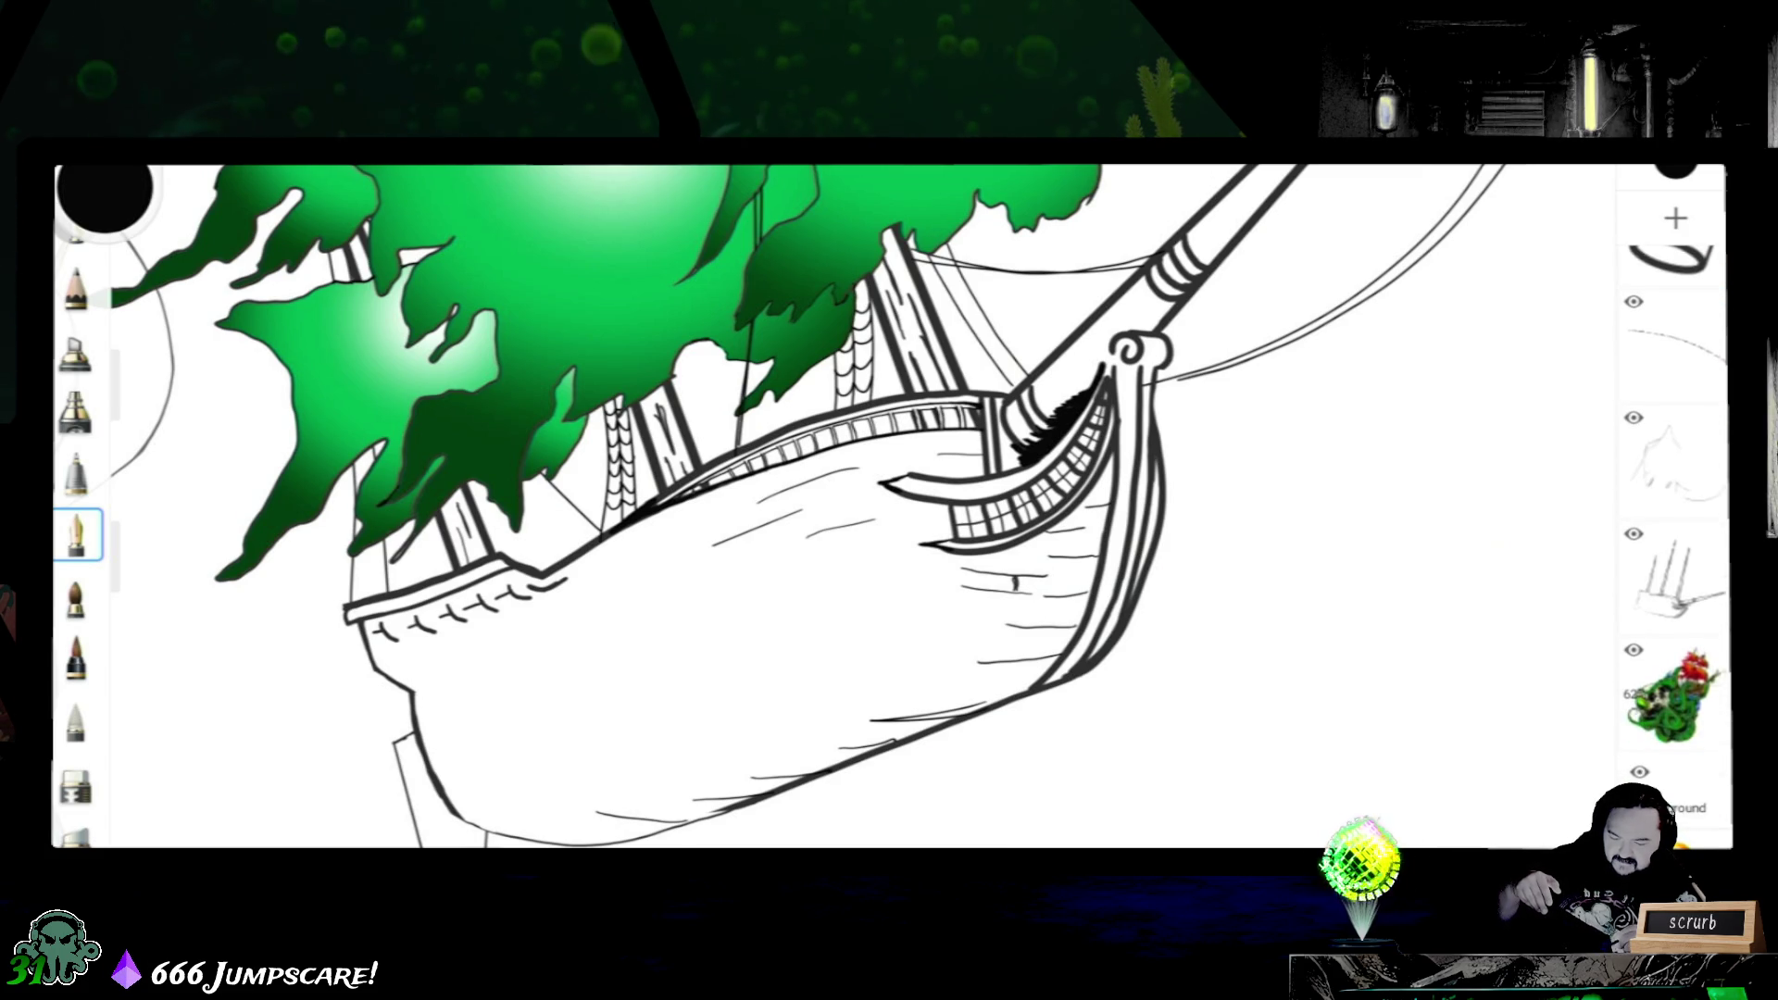
scroll(1673, 500, "up", 2)
scroll(1673, 500, "up", 2)
scroll(1673, 501, "up", 2)
scroll(1673, 500, "up", 2)
scroll(1673, 501, "up", 1)
- Merge Layer8 and the ship's remaining layers down into a single layer above the kraken
left_click(1673, 316)
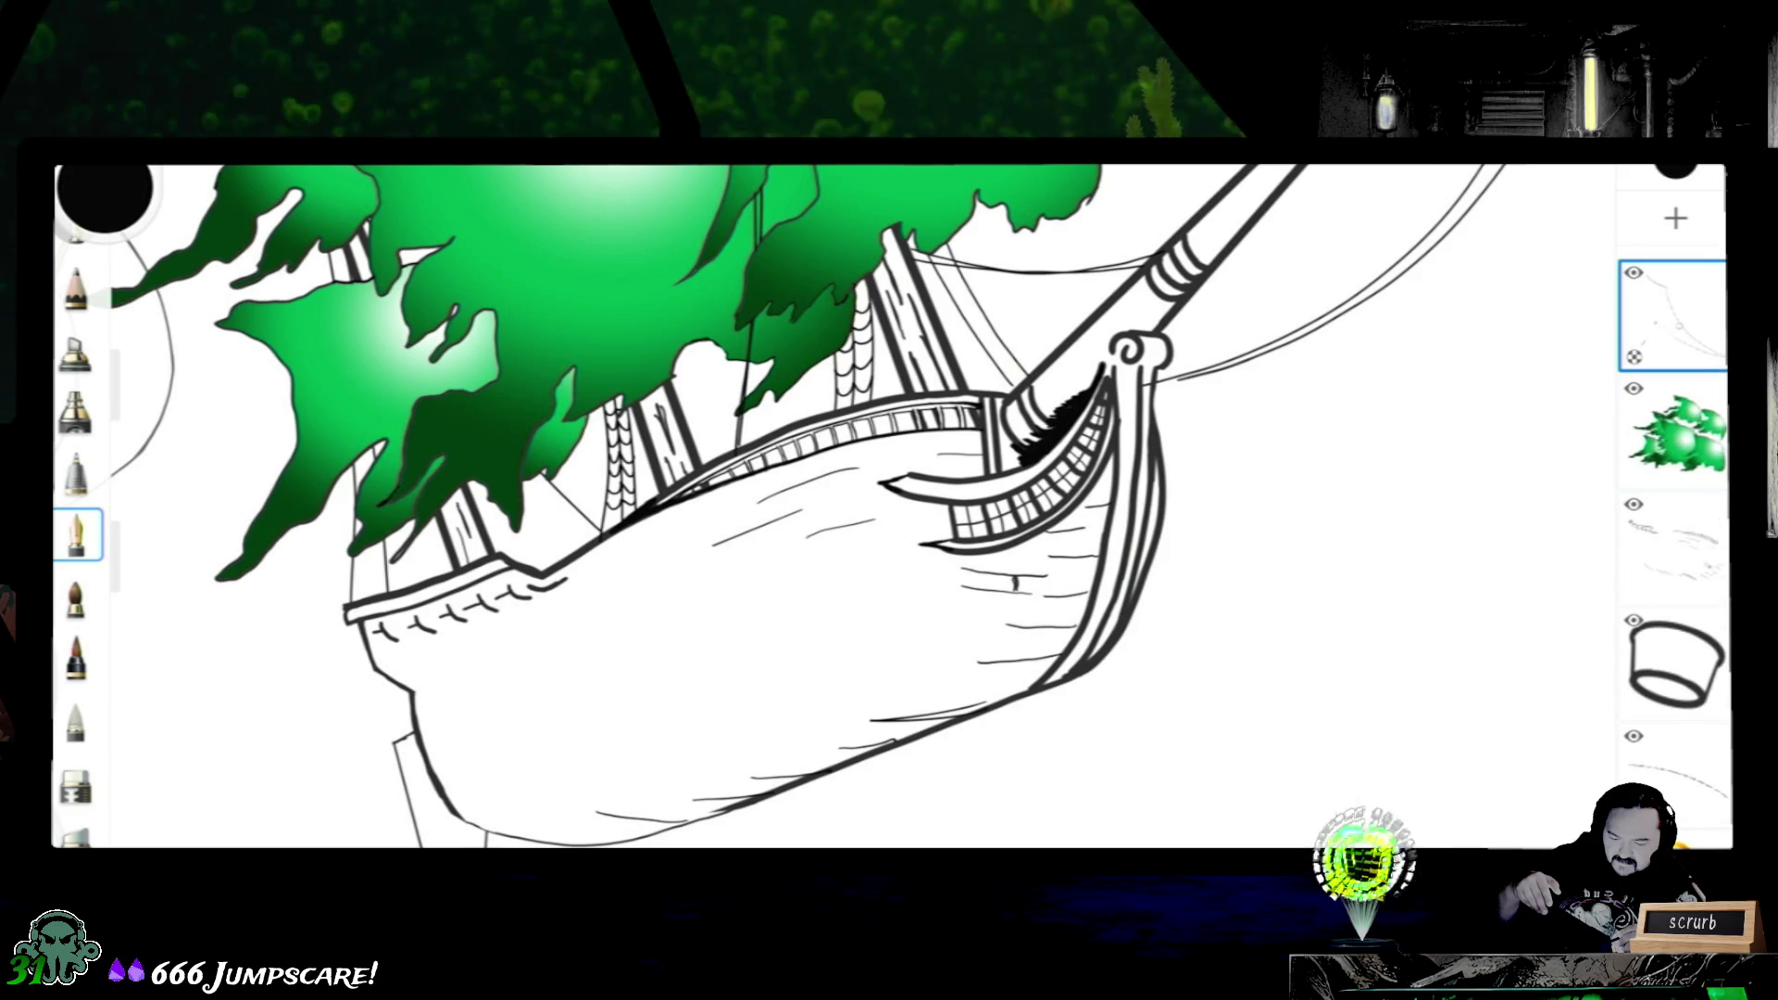
left_click(1674, 315)
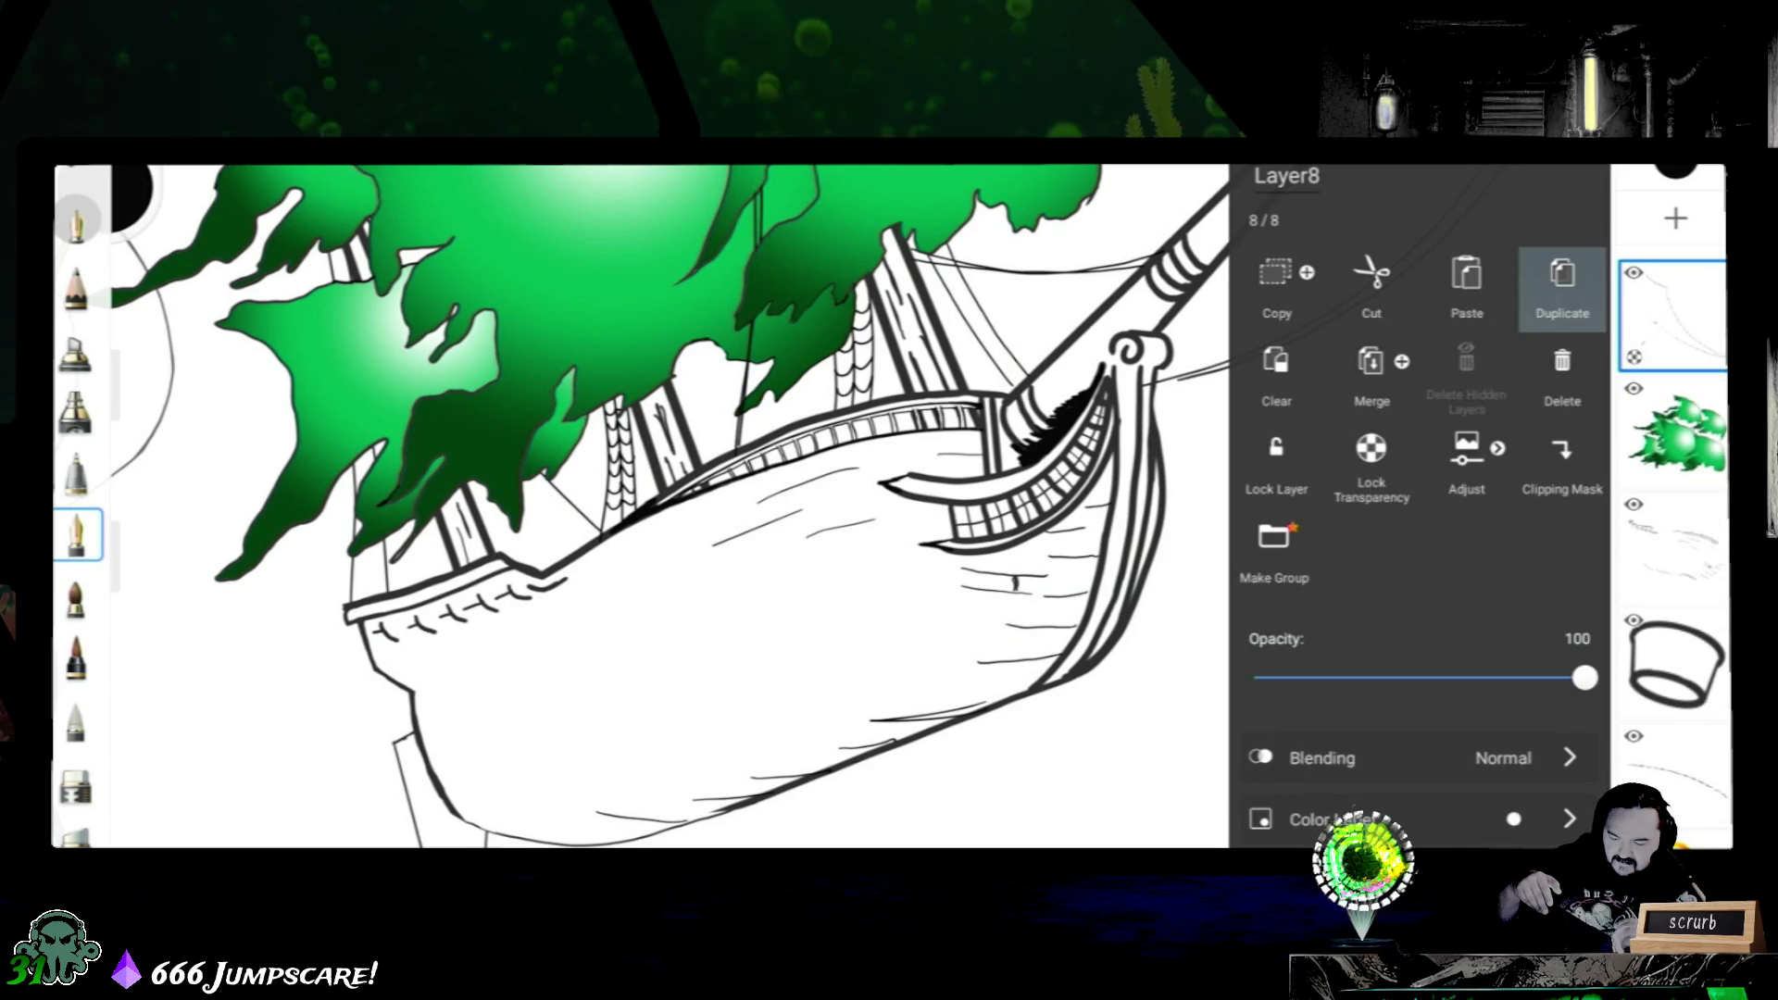
left_click(1372, 368)
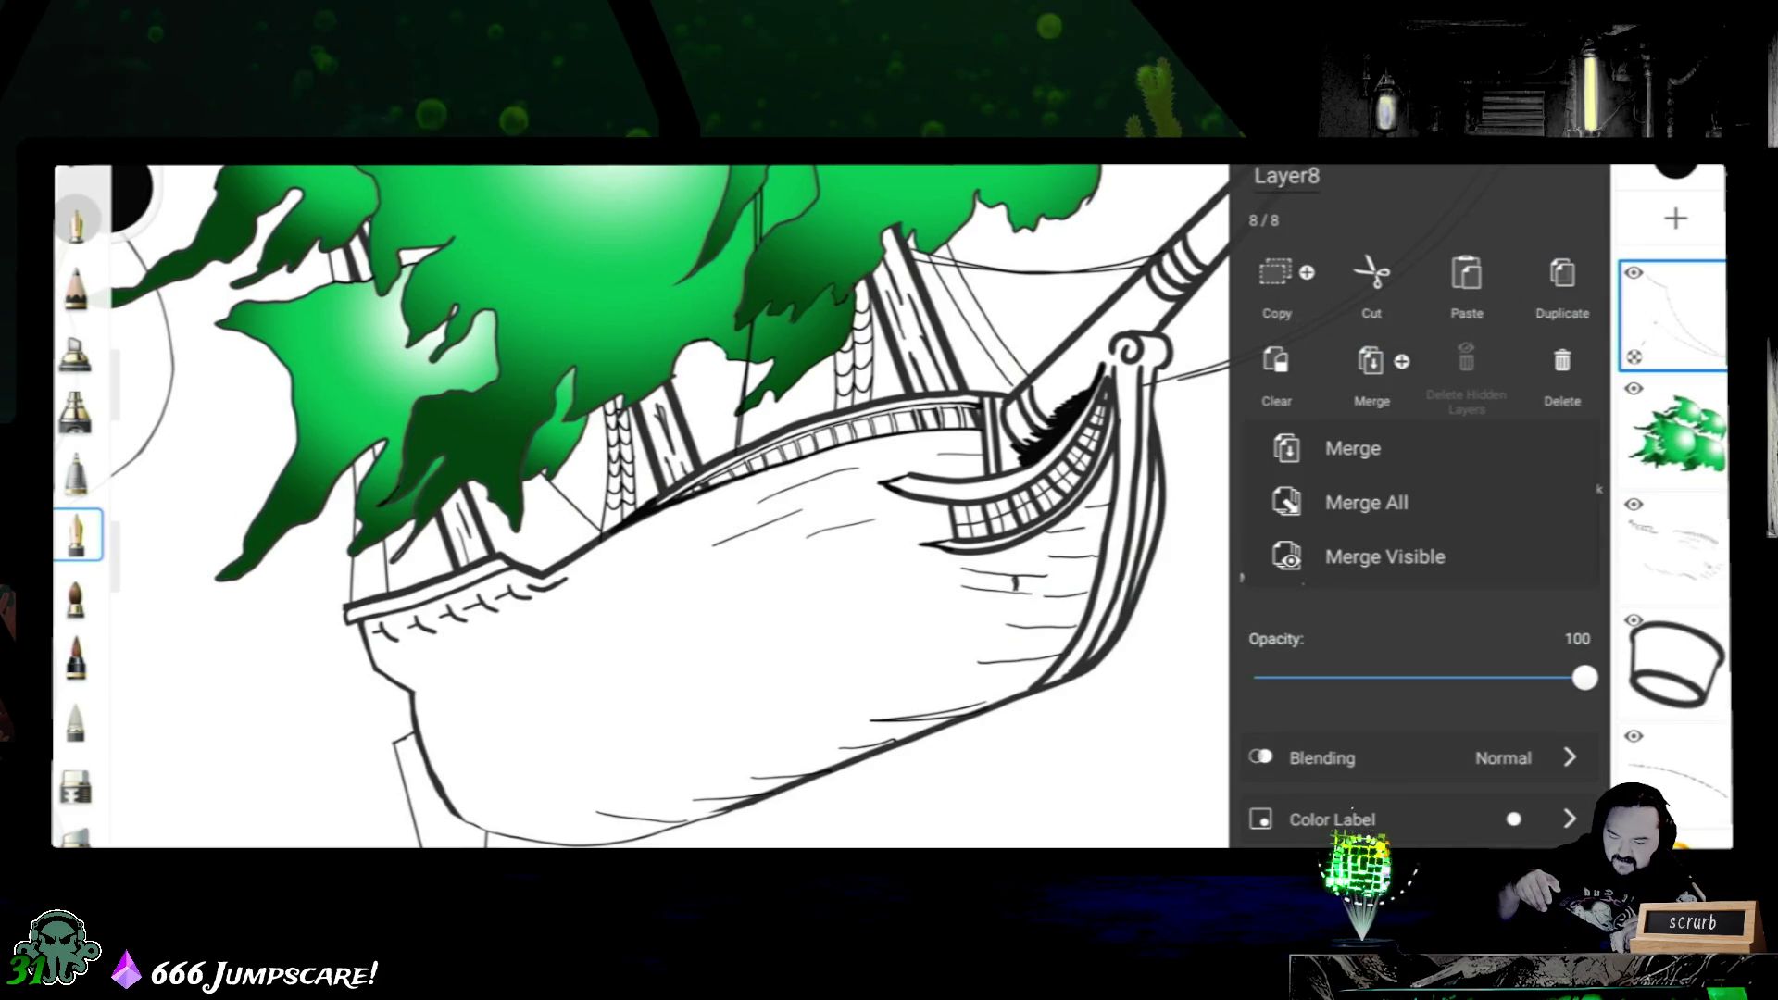
left_click(1402, 471)
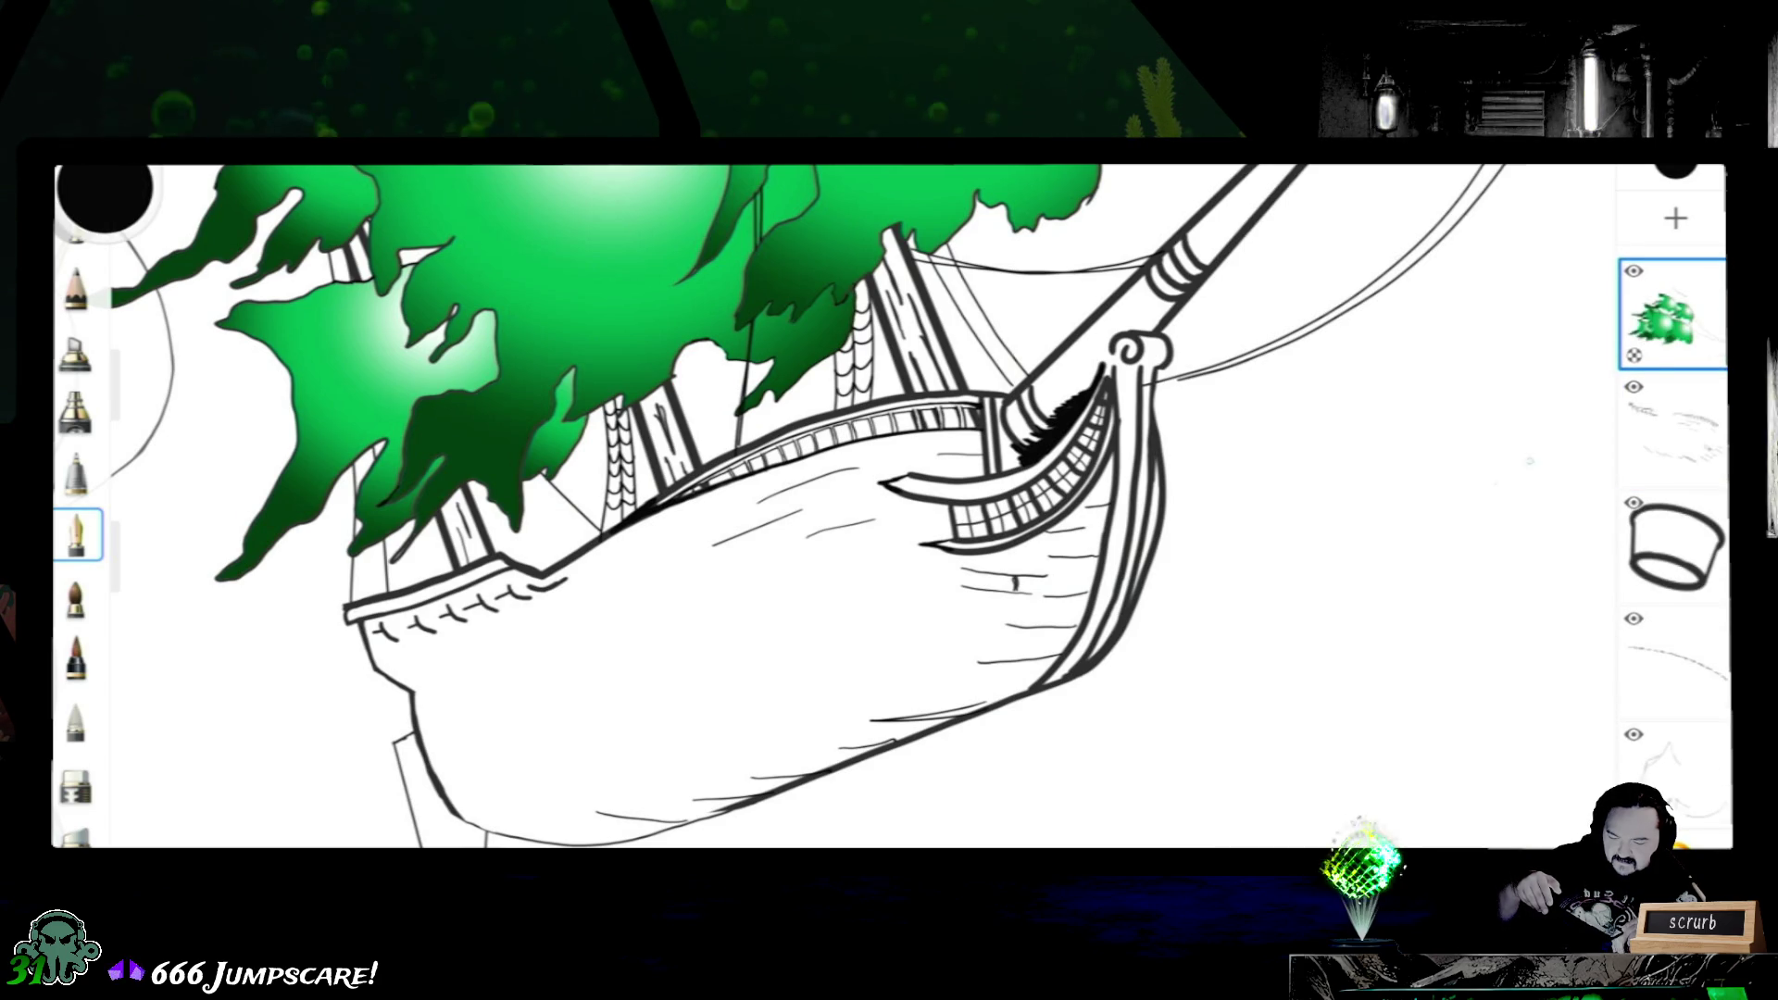
left_click(1674, 315)
left_click(1371, 368)
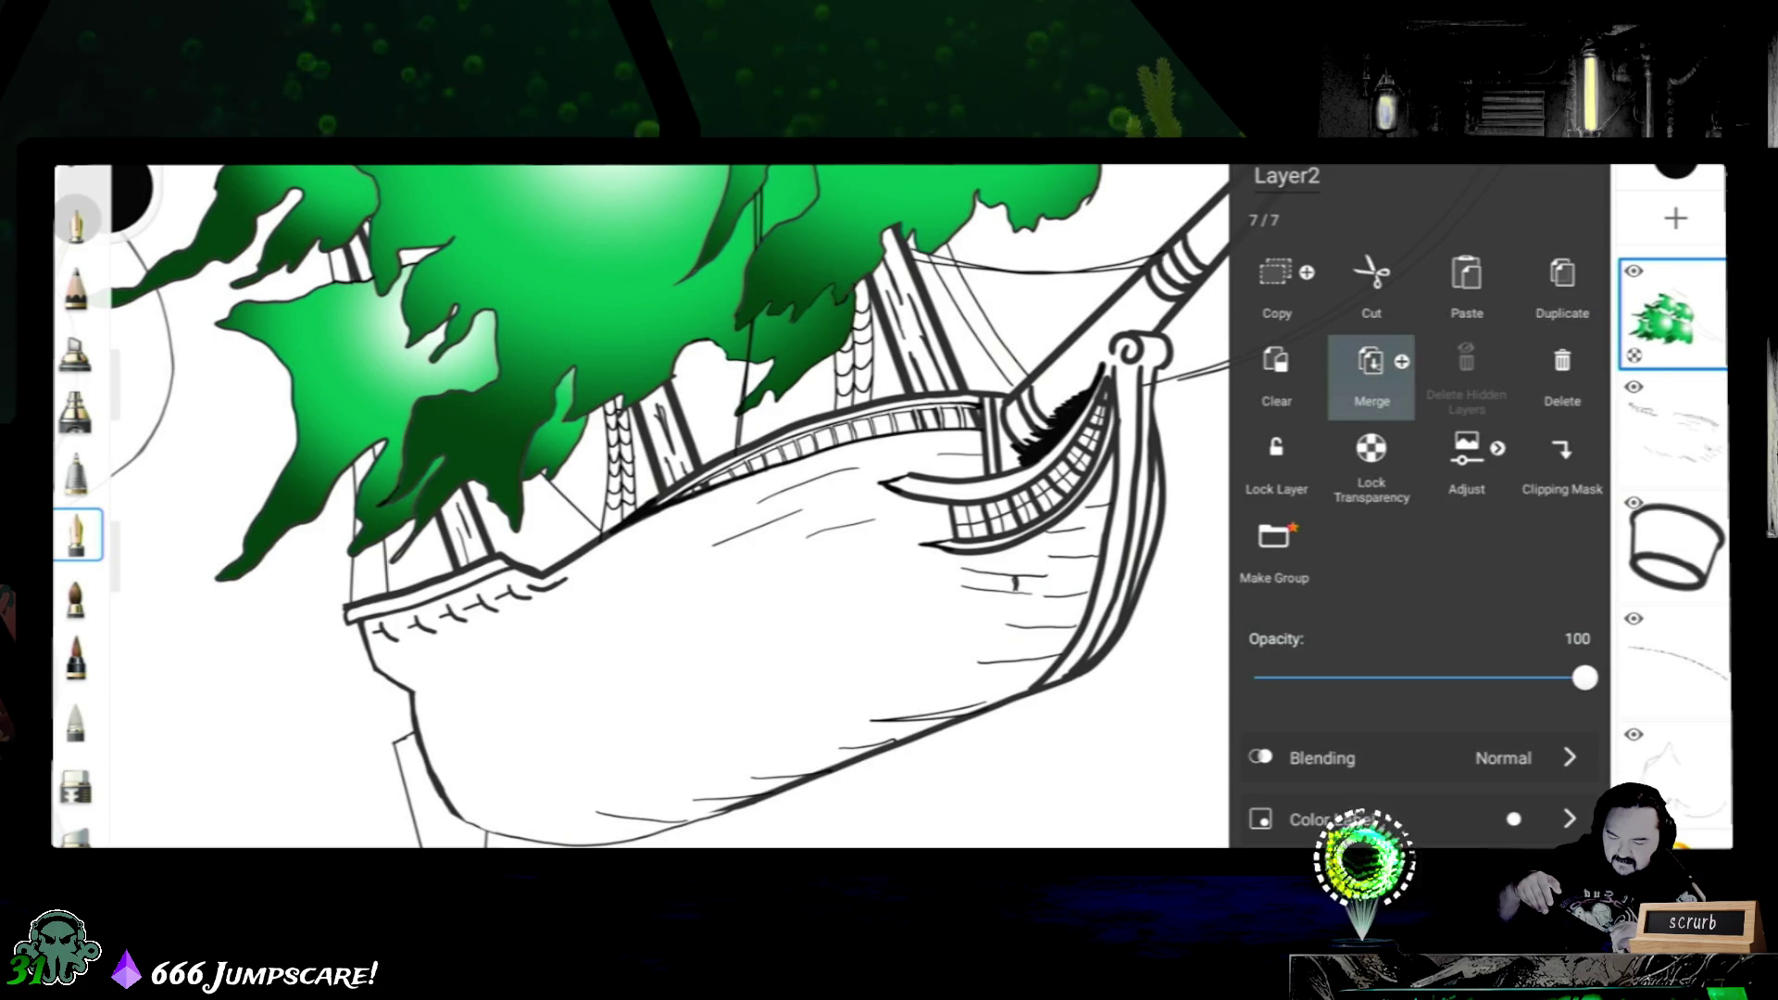
left_click(1673, 316)
left_click(1372, 368)
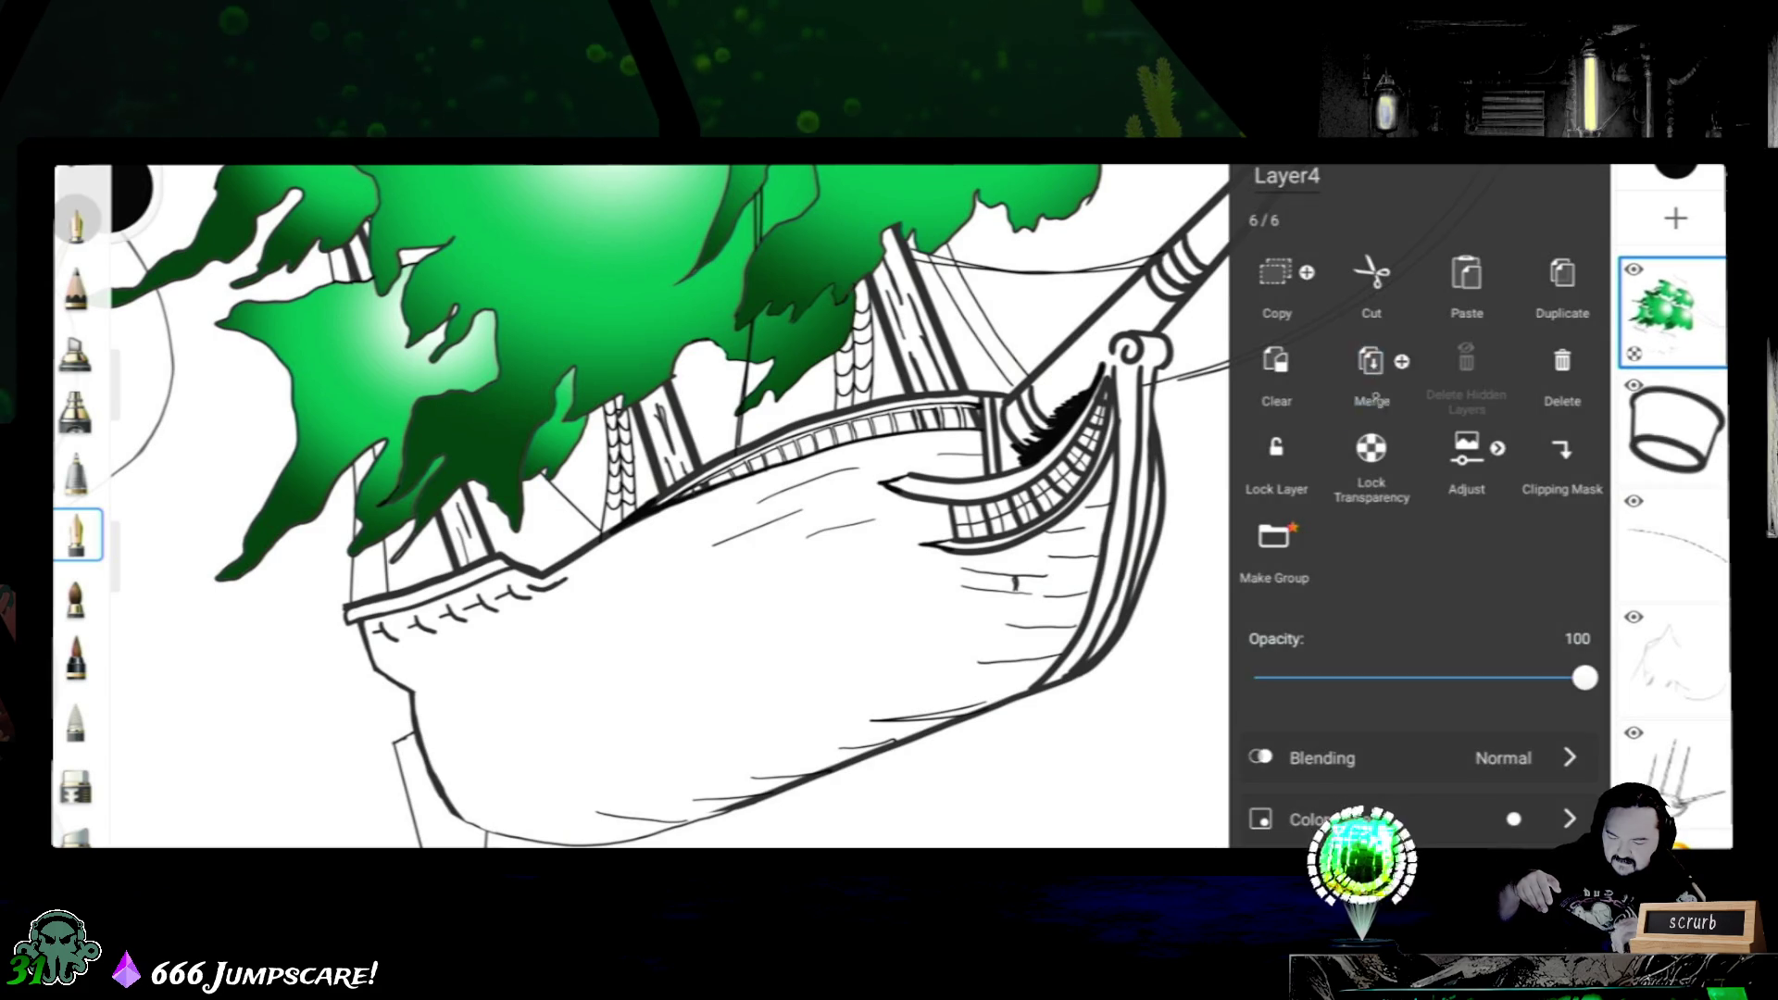
left_click(1673, 316)
left_click(1372, 367)
left_click(1673, 347)
left_click(1372, 368)
left_click(1673, 347)
left_click(1372, 369)
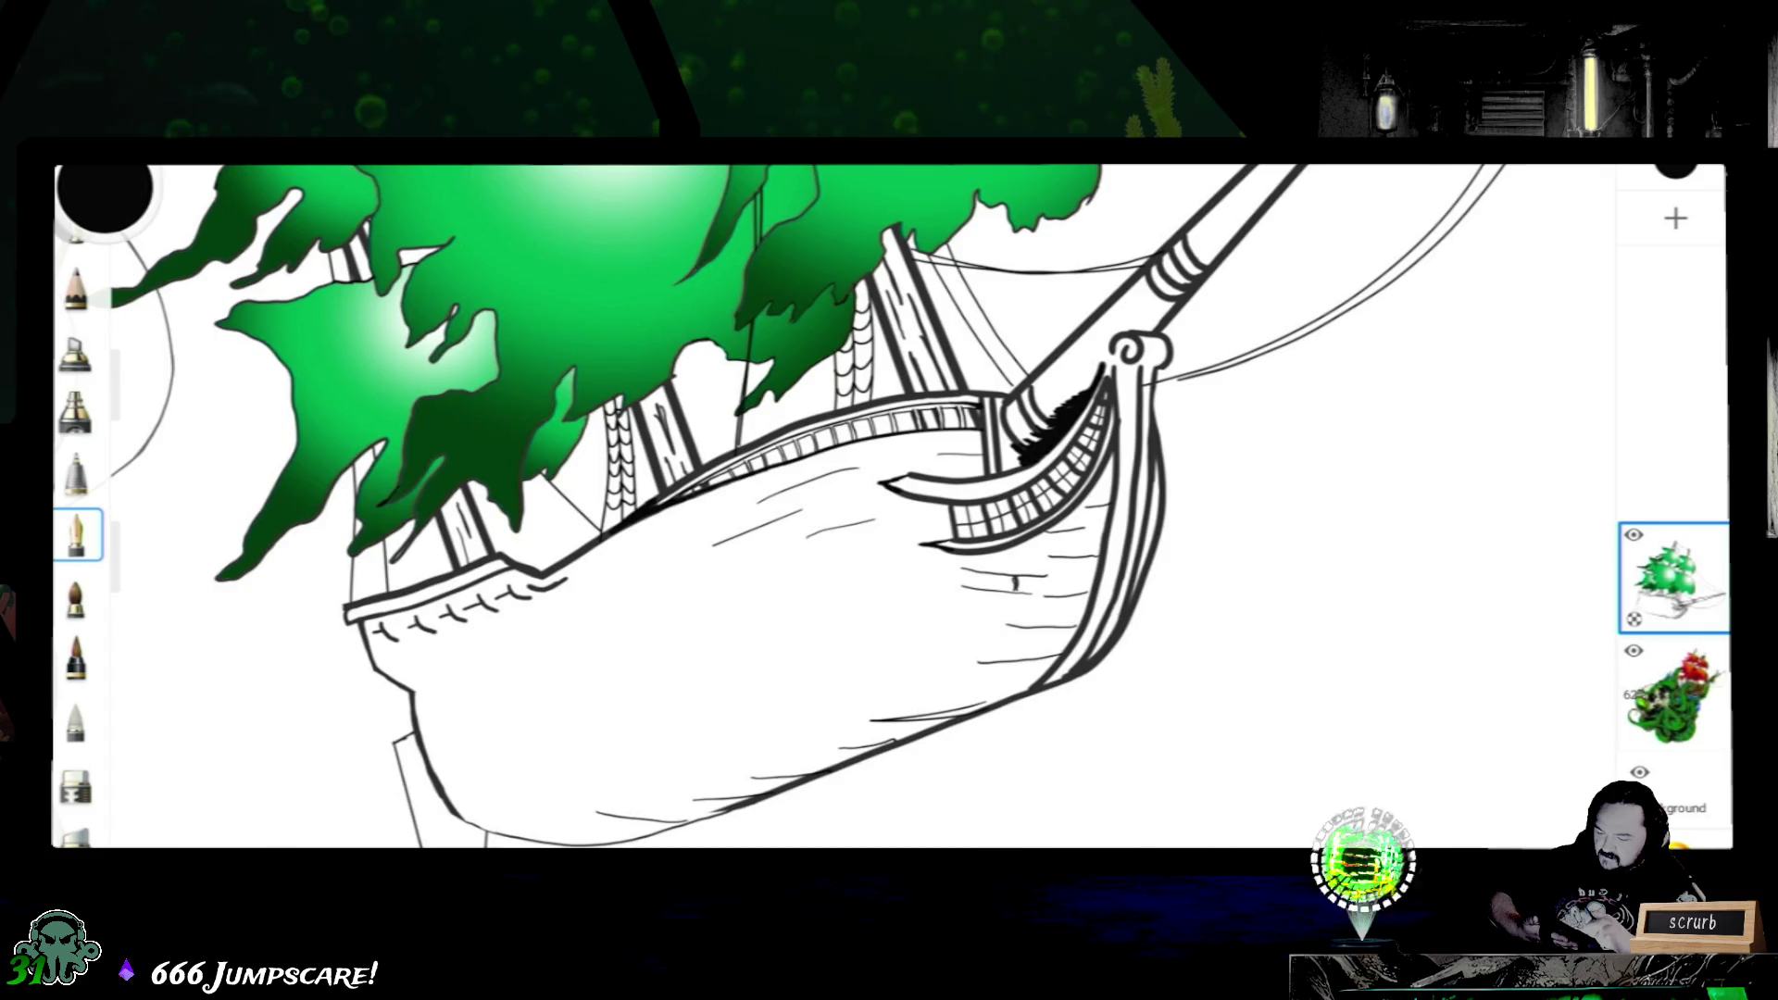
scroll(890, 507, "up", 1)
scroll(889, 508, "up", 1)
scroll(890, 507, "up", 1)
scroll(890, 507, "up", 1)
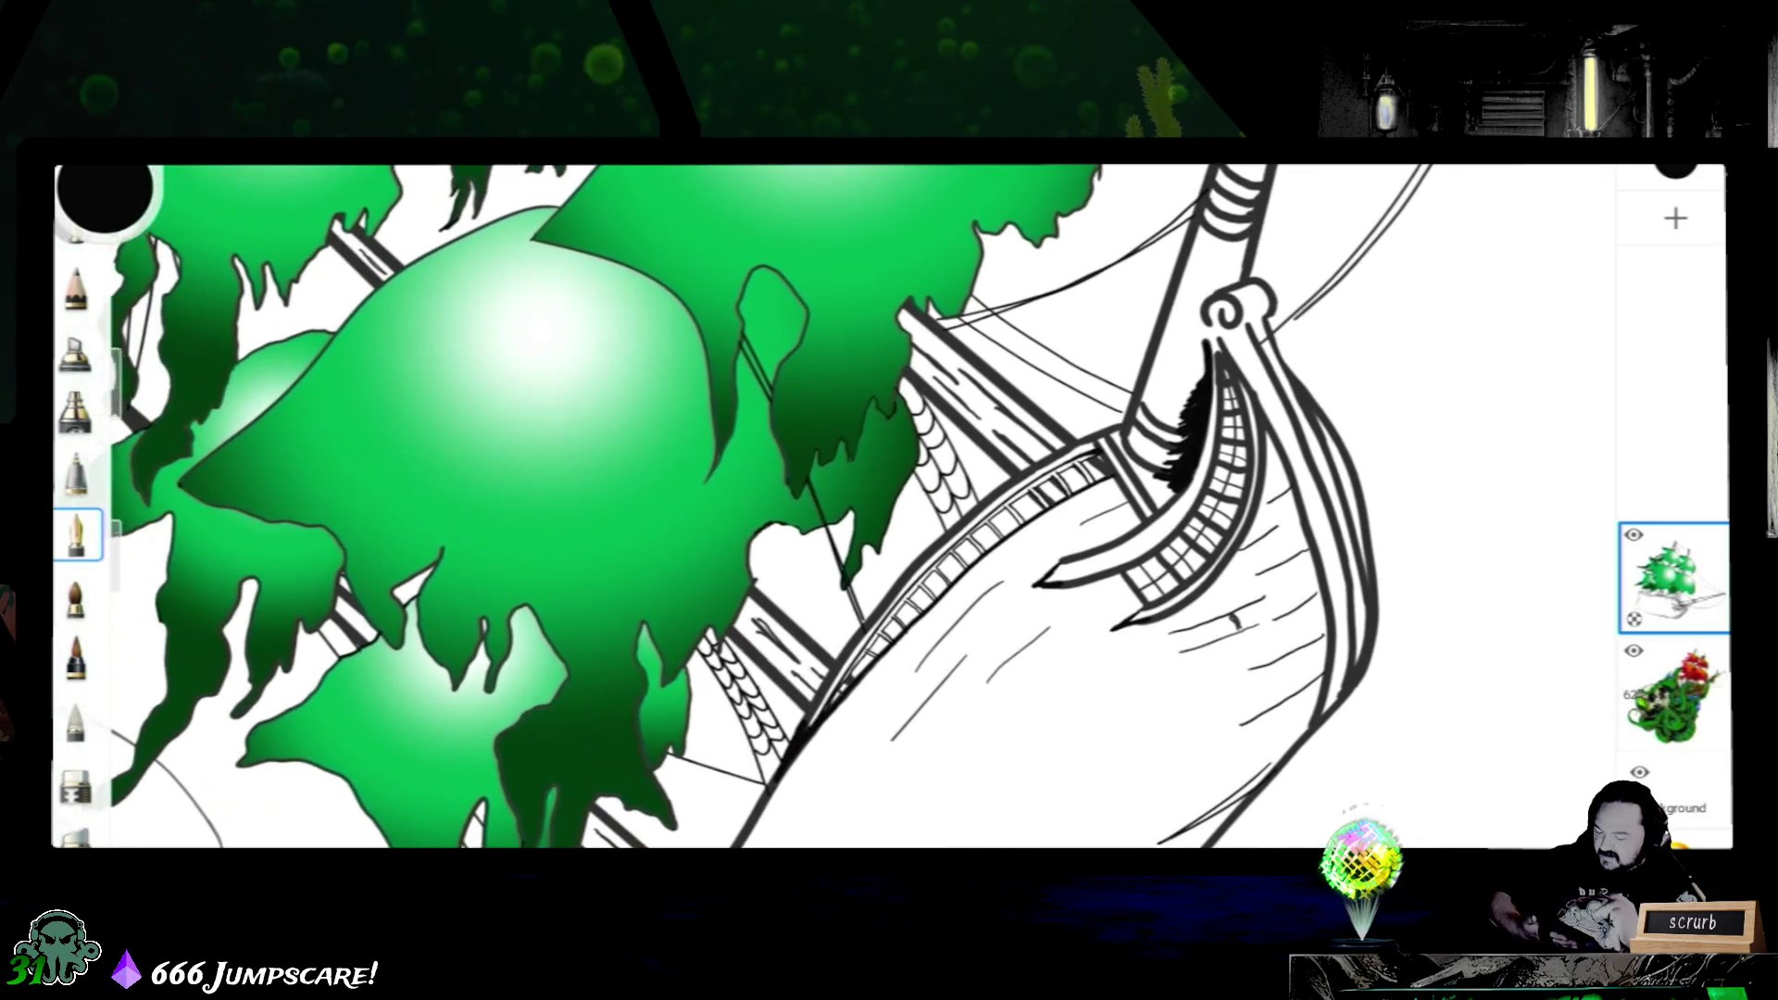
scroll(890, 507, "up", 1)
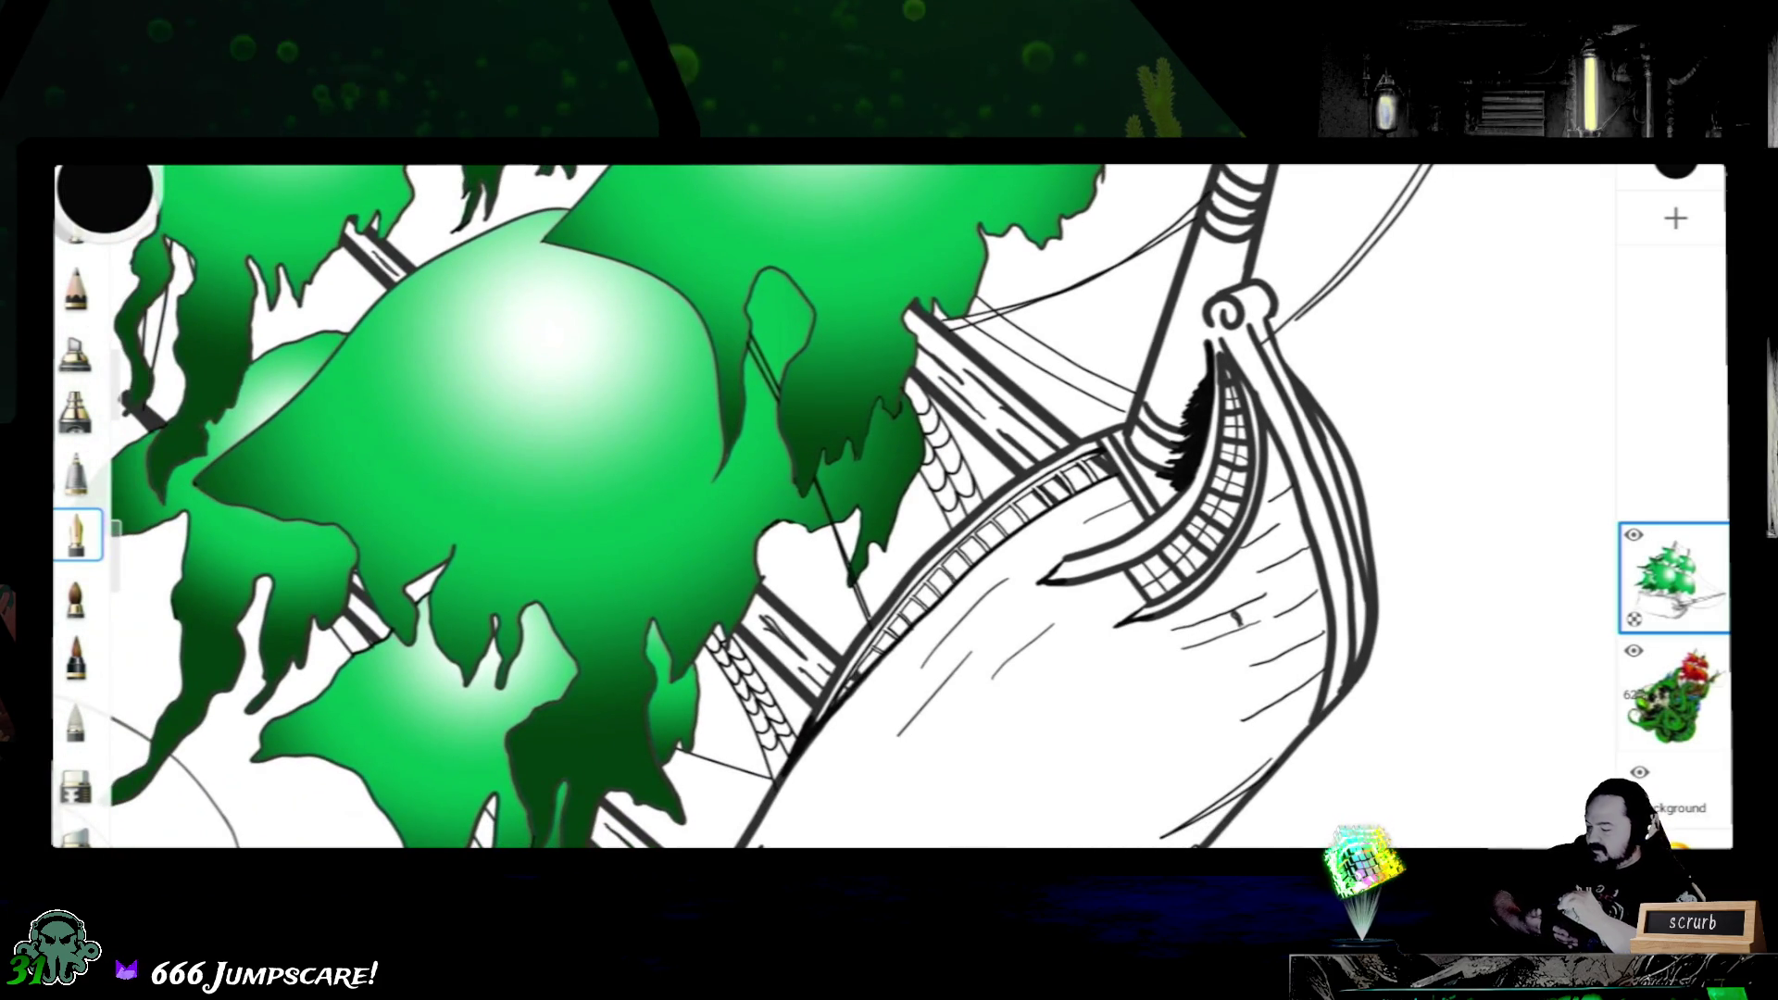
scroll(890, 508, "down", 1)
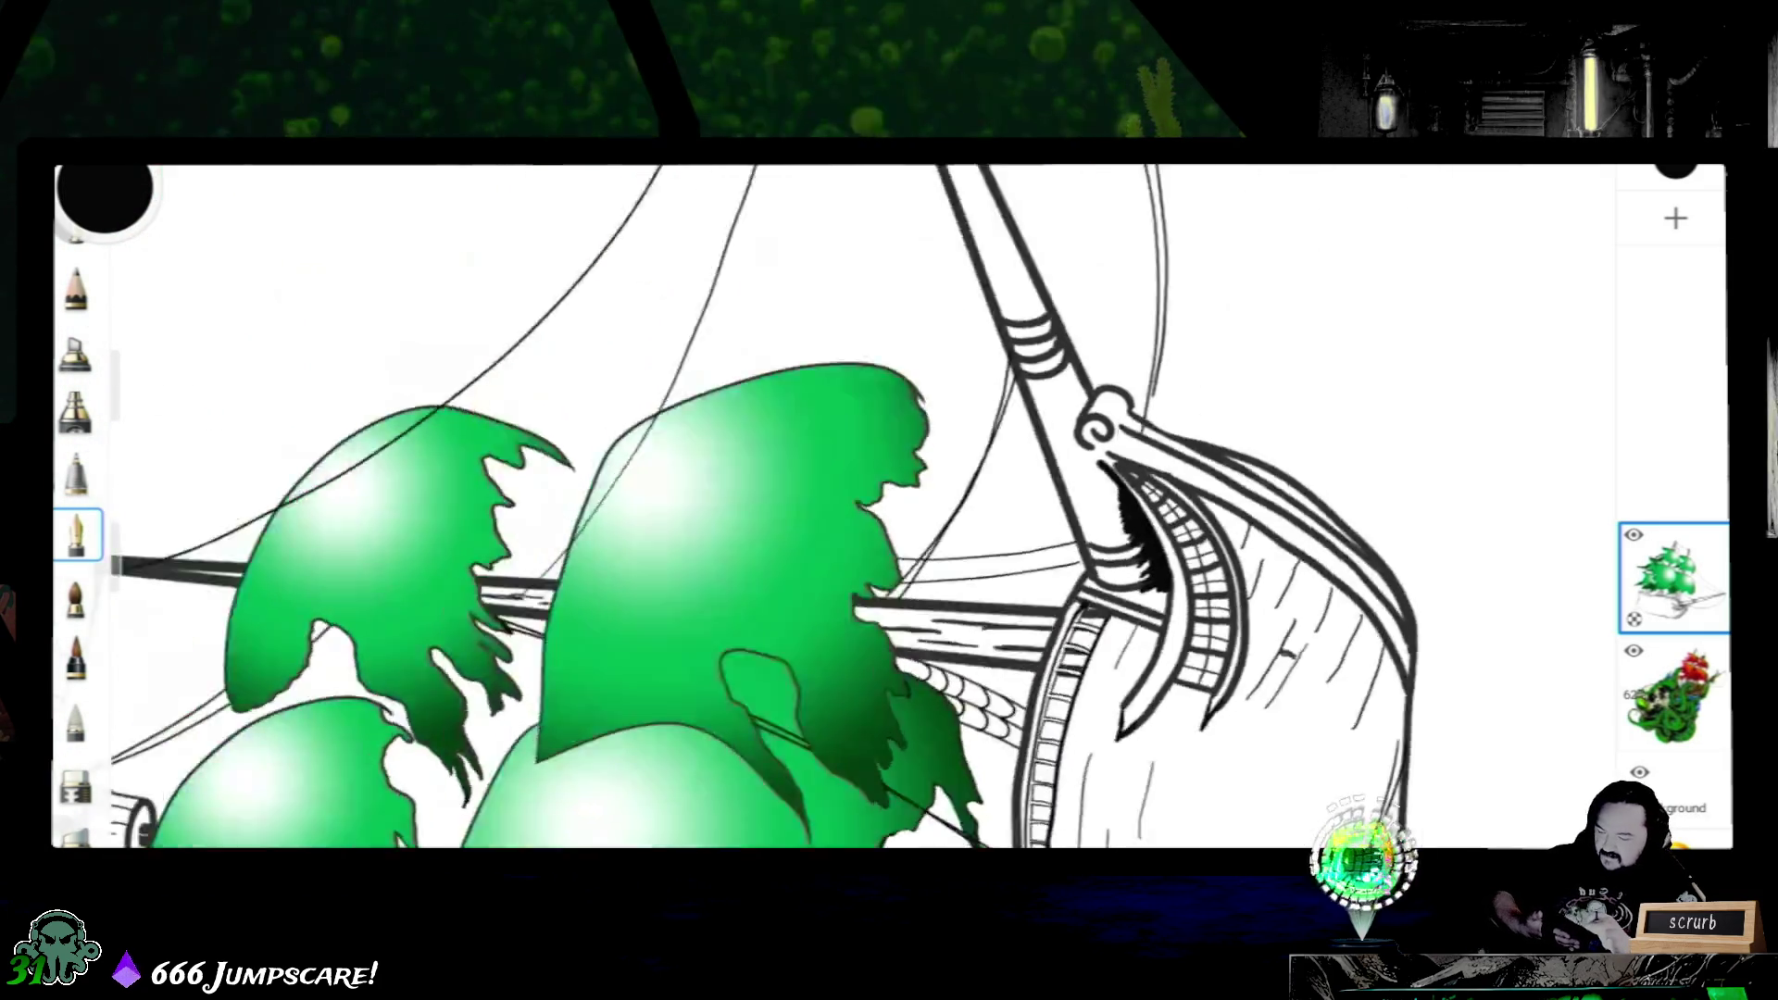
- Extend the thin rigging line down to the bowsprit, undoing the strokes that came out too thick
left_click_drag(890, 506, 778, 562)
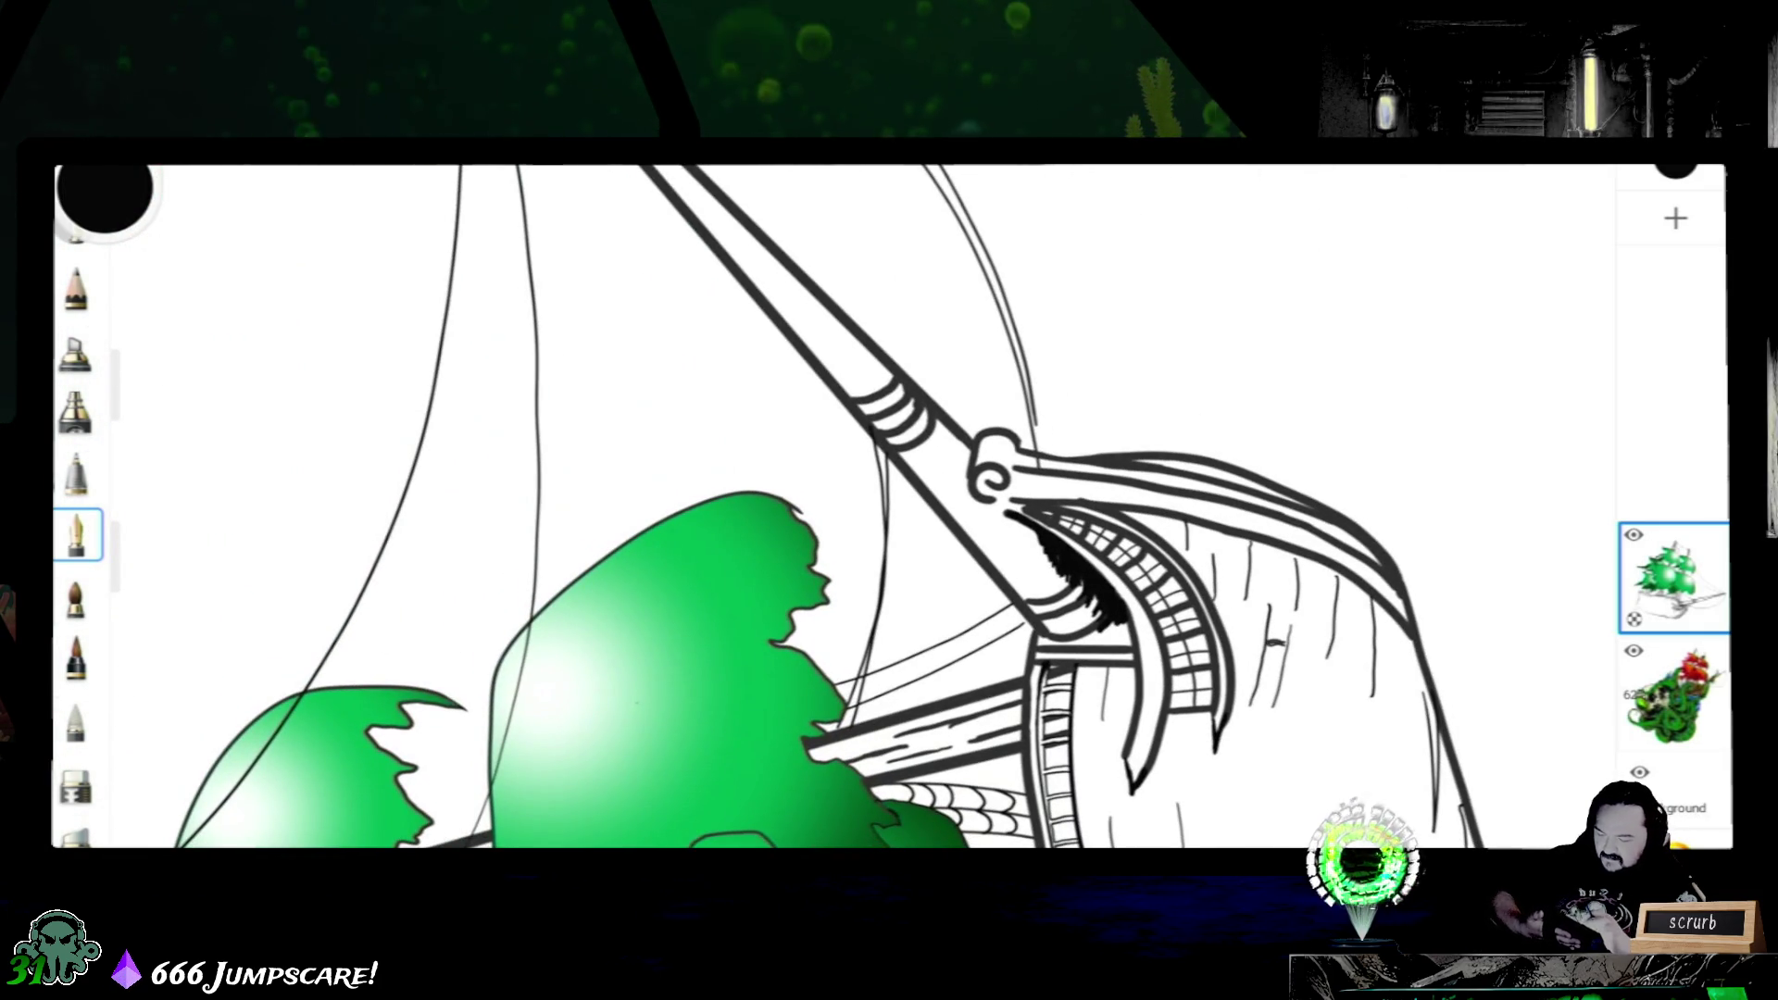
scroll(890, 508, "up", 3)
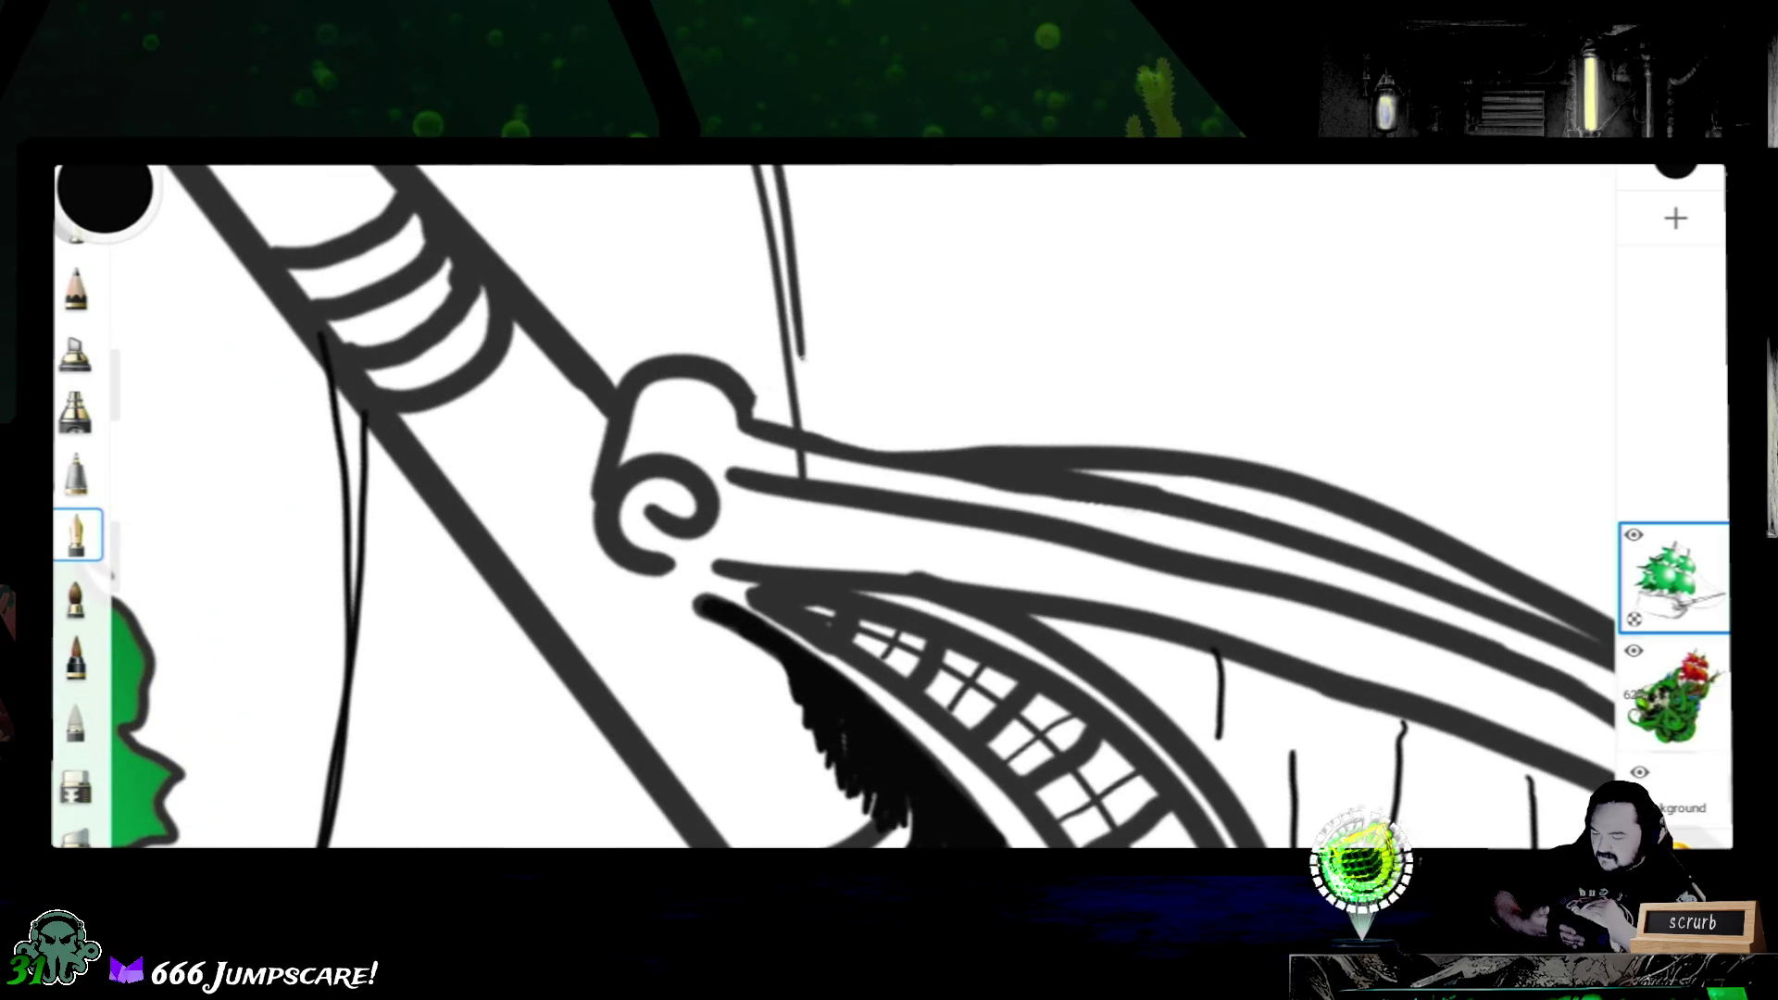
left_click_drag(800, 358, 804, 414)
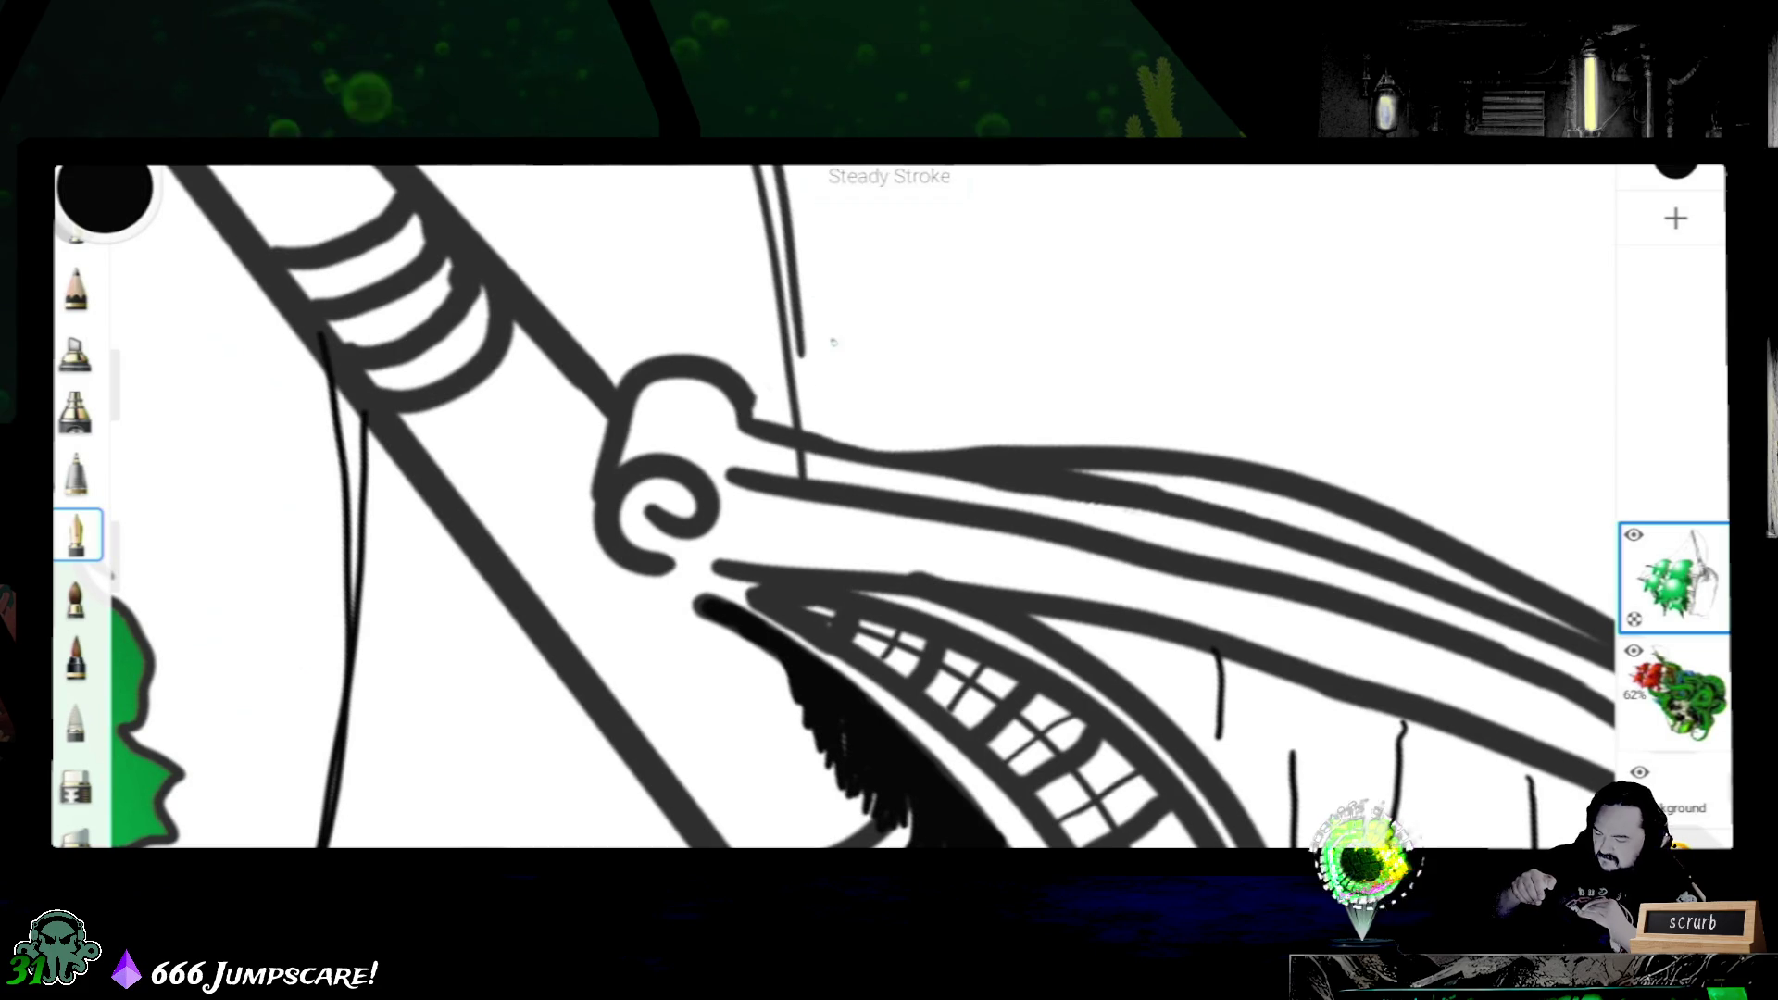
left_click_drag(801, 347, 806, 404)
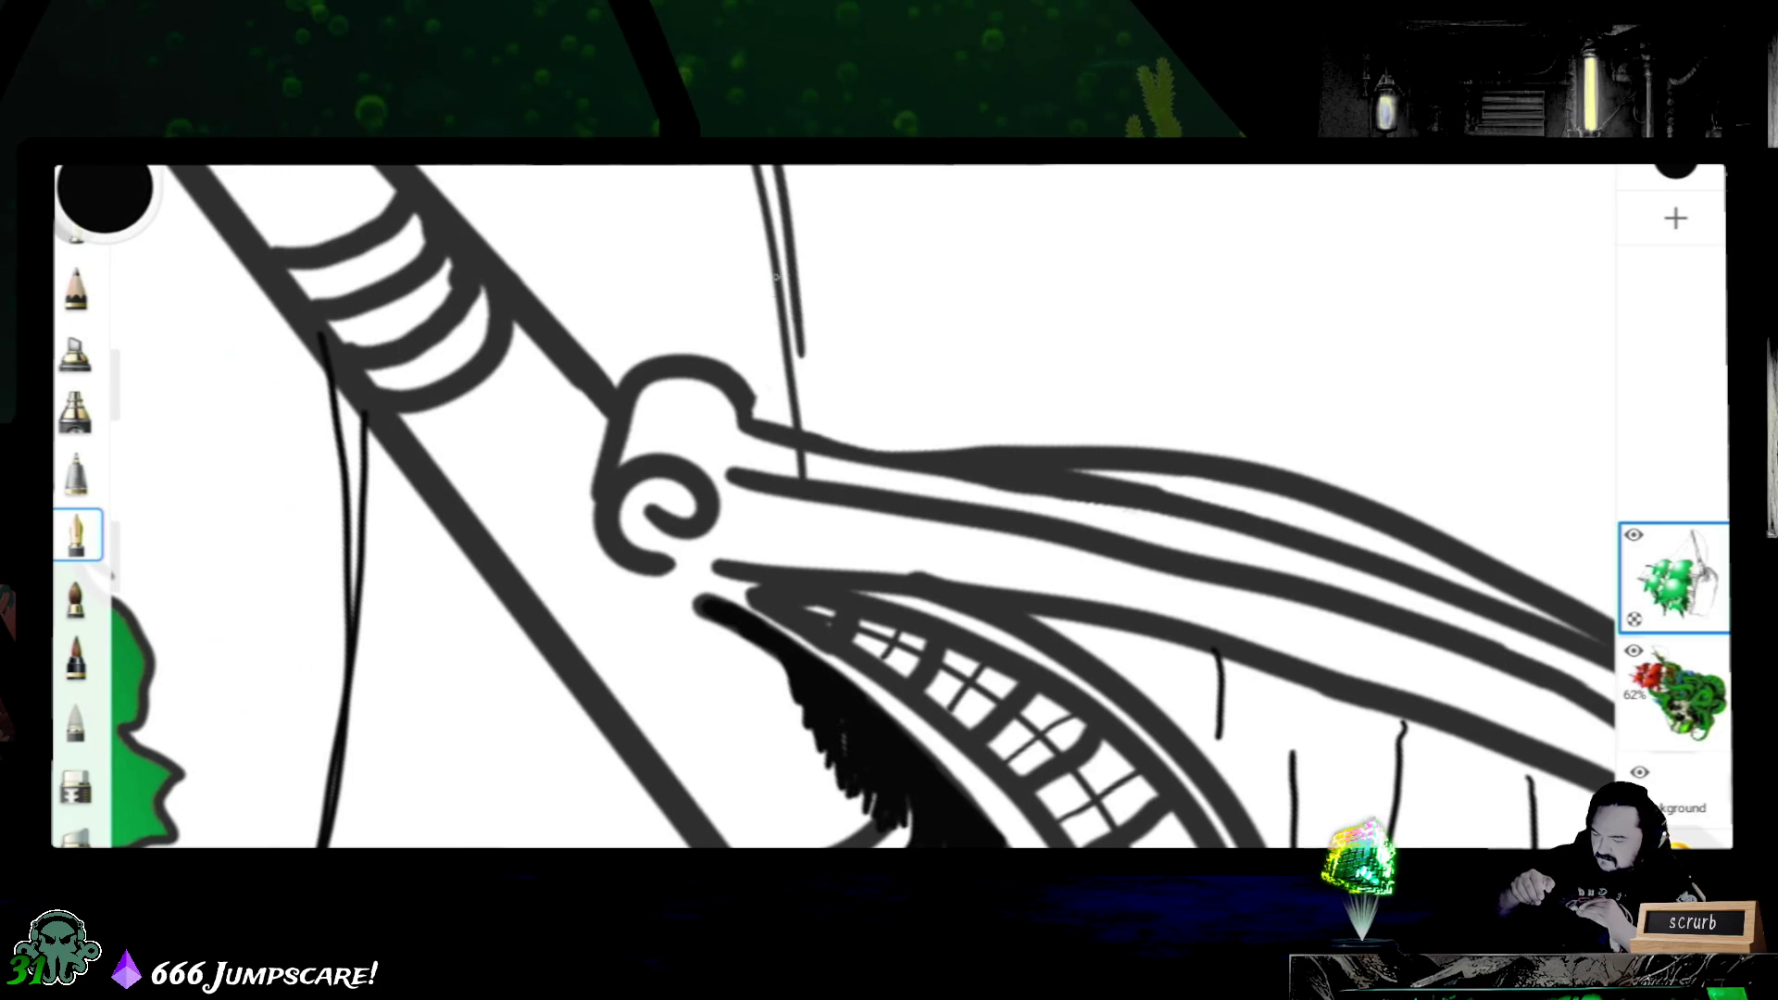
left_click_drag(794, 333, 806, 480)
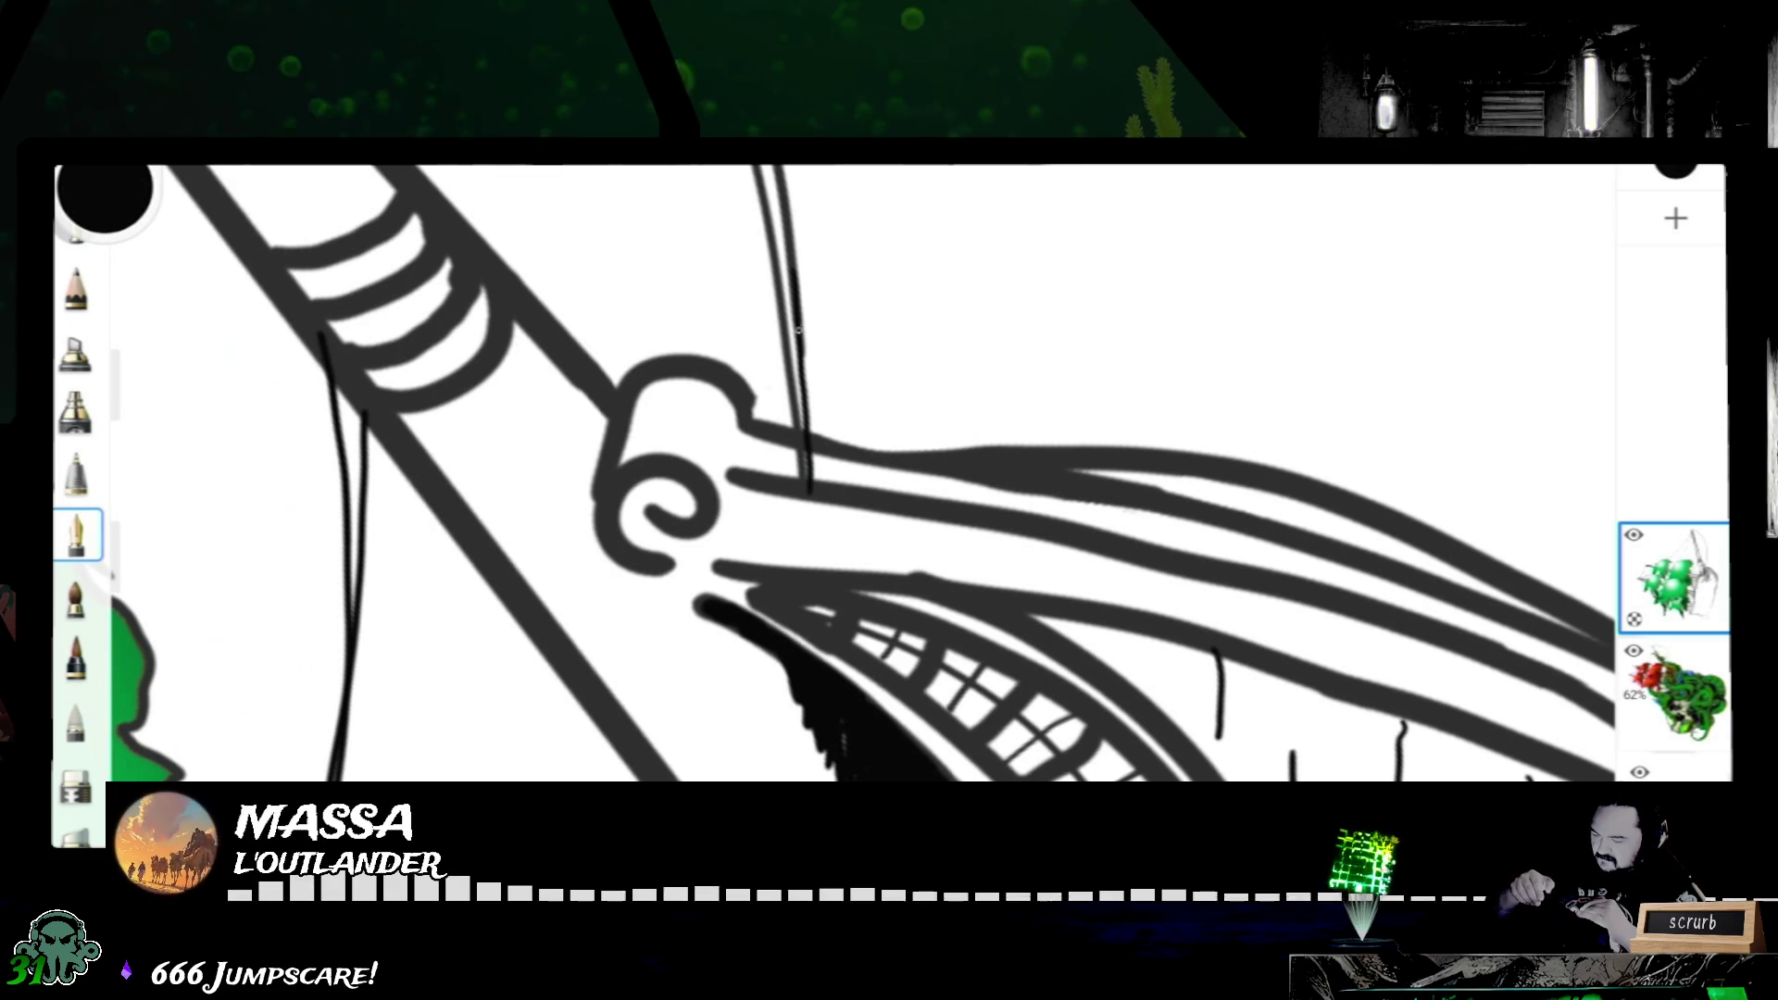
key("ctrl+z")
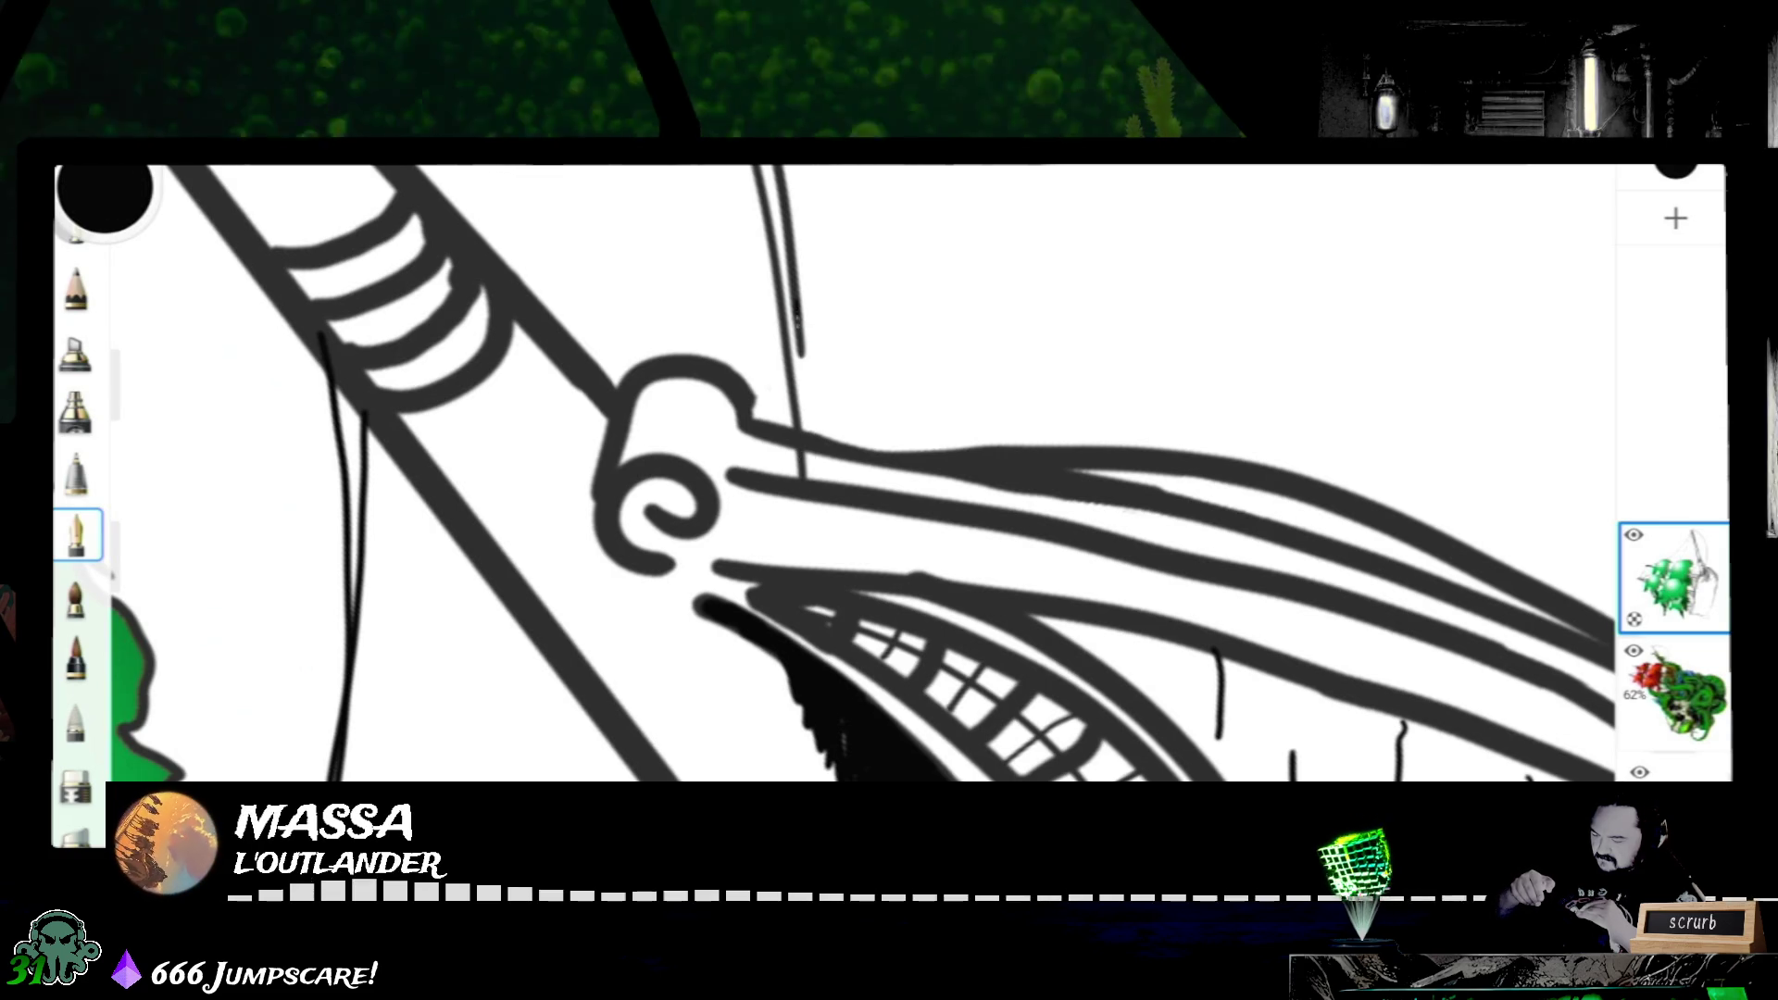
left_click_drag(795, 403, 806, 493)
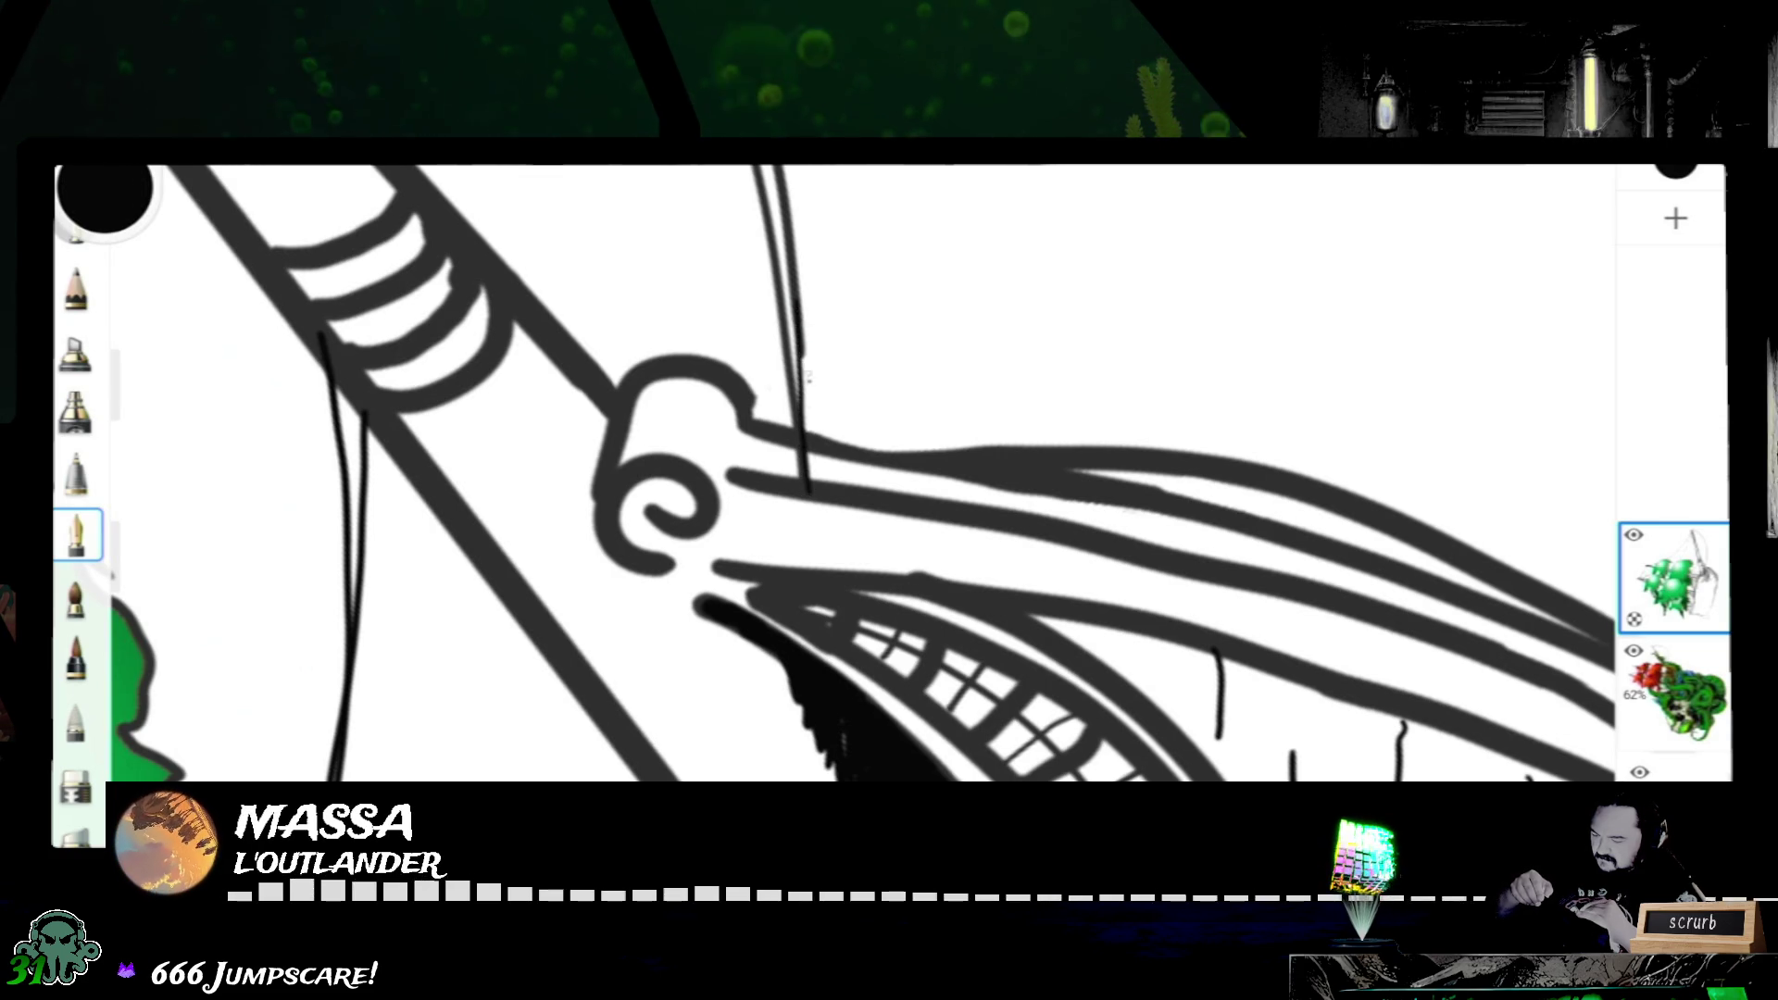
left_click_drag(800, 364, 806, 487)
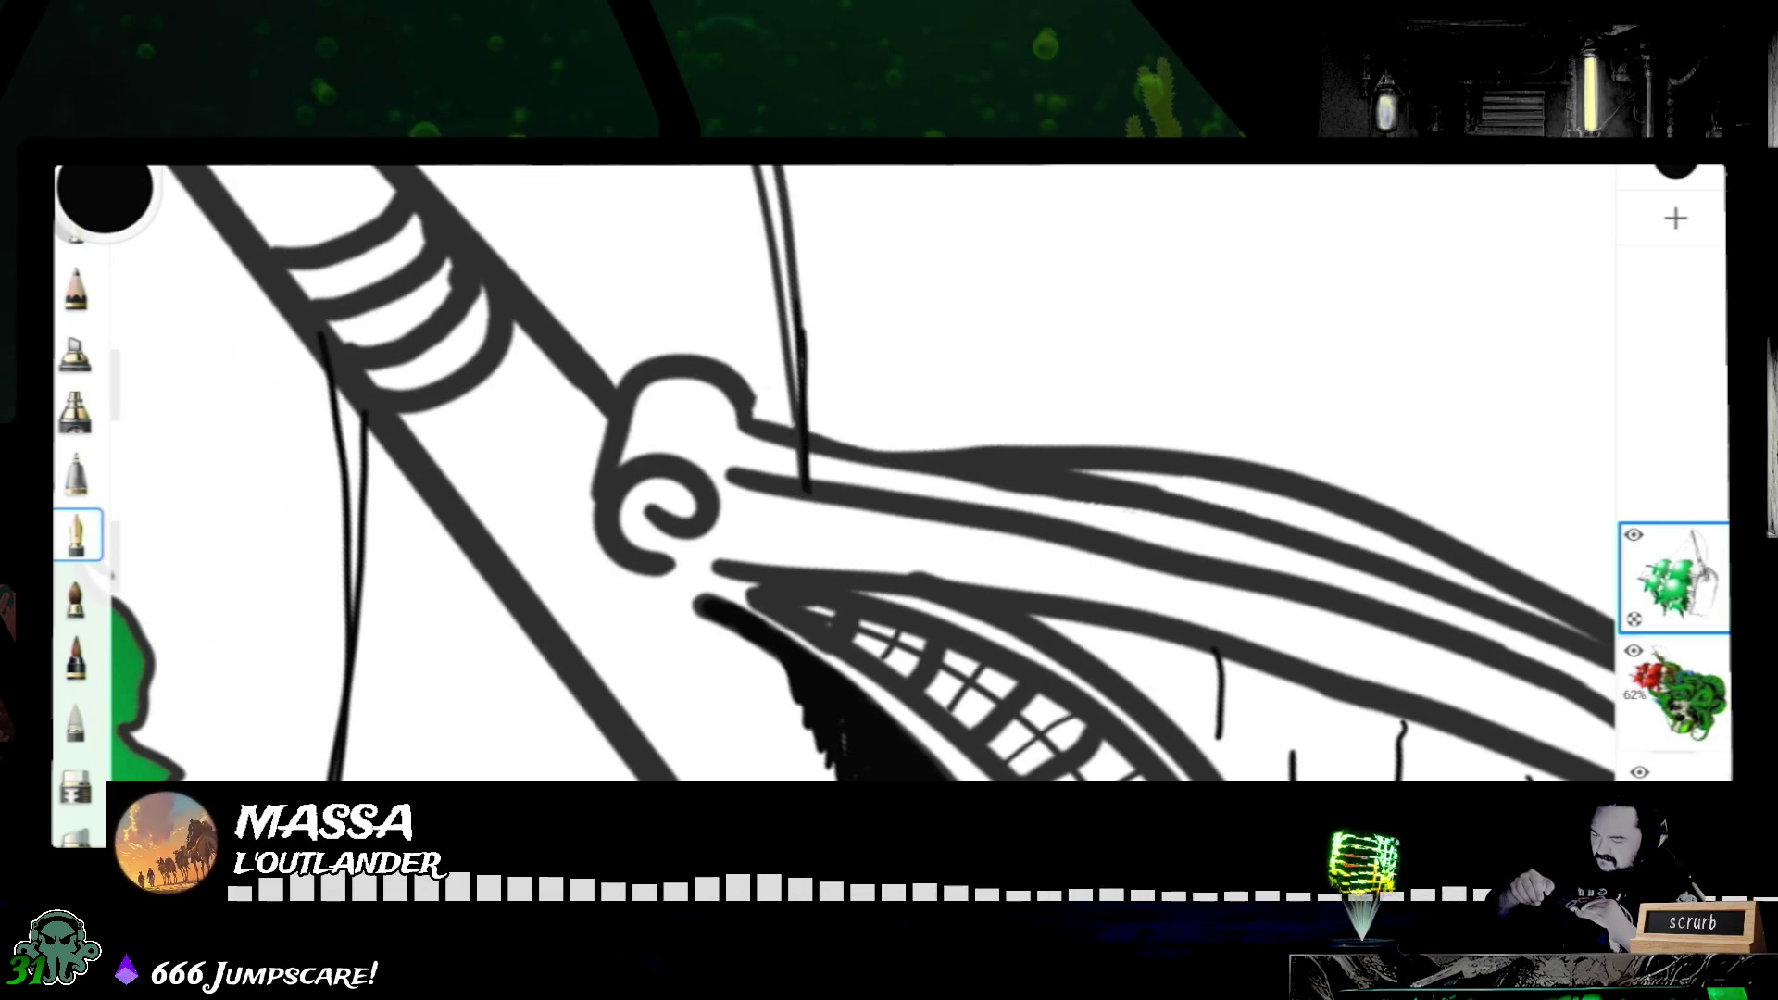
key("ctrl+z")
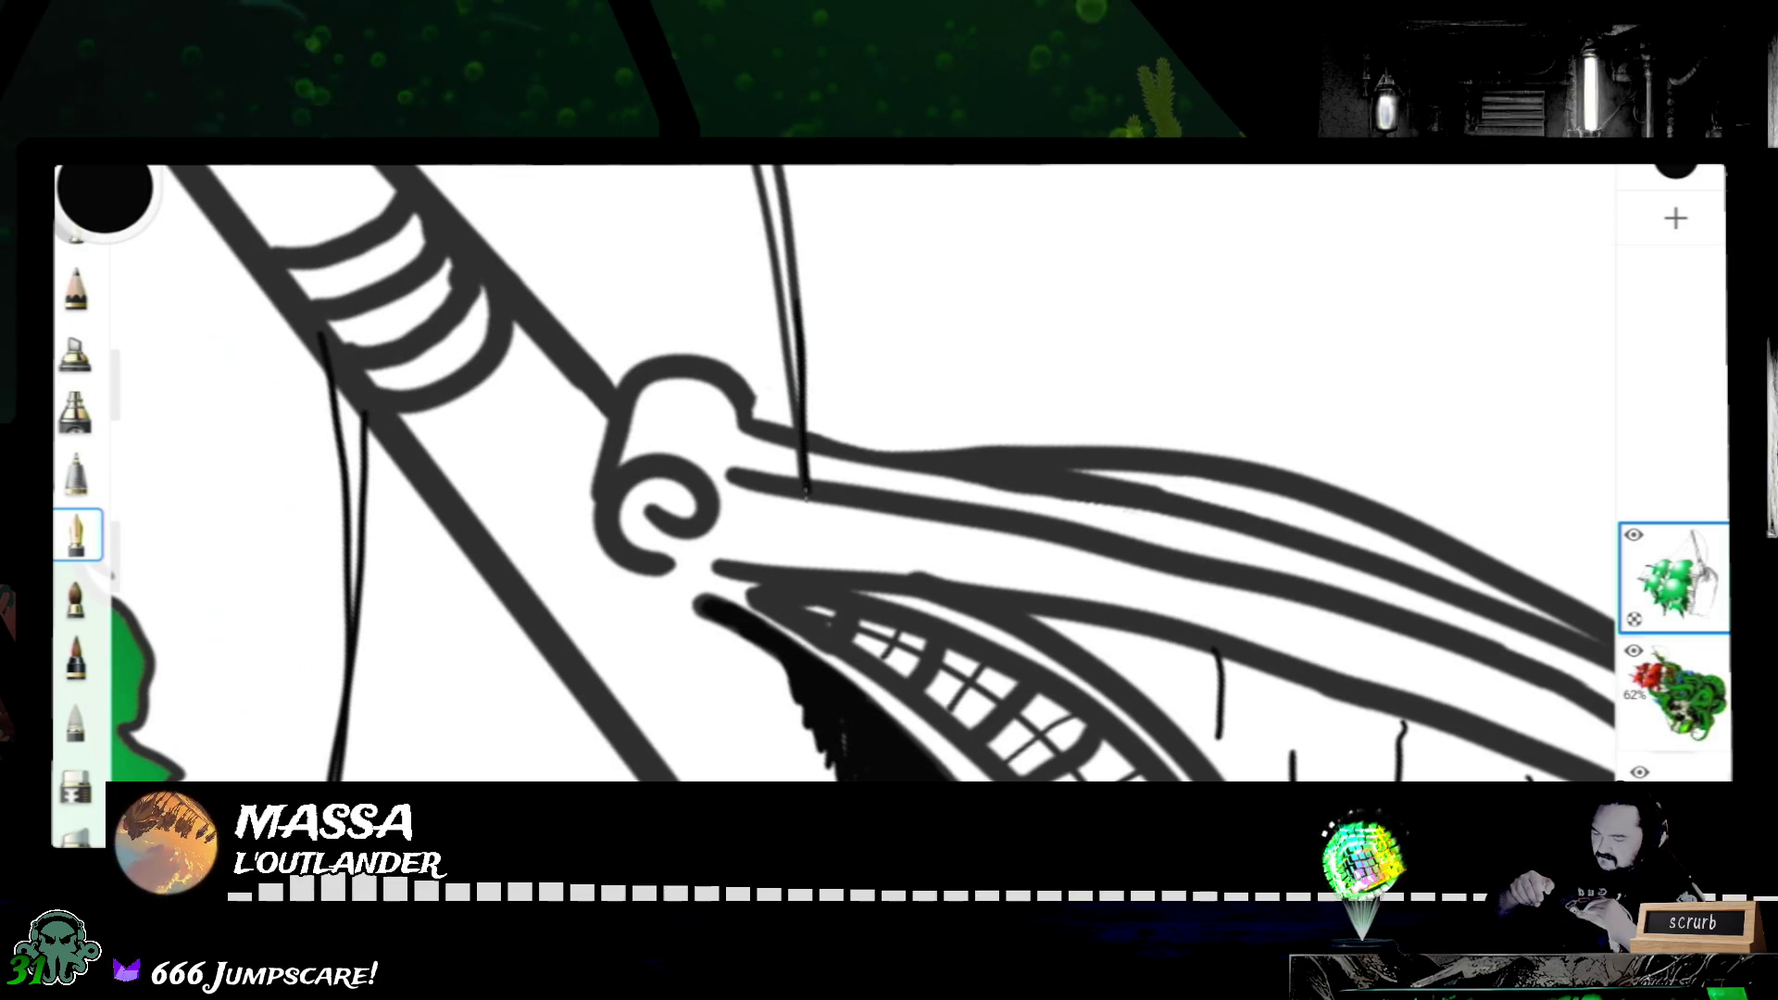
scroll(890, 473, "down", 5)
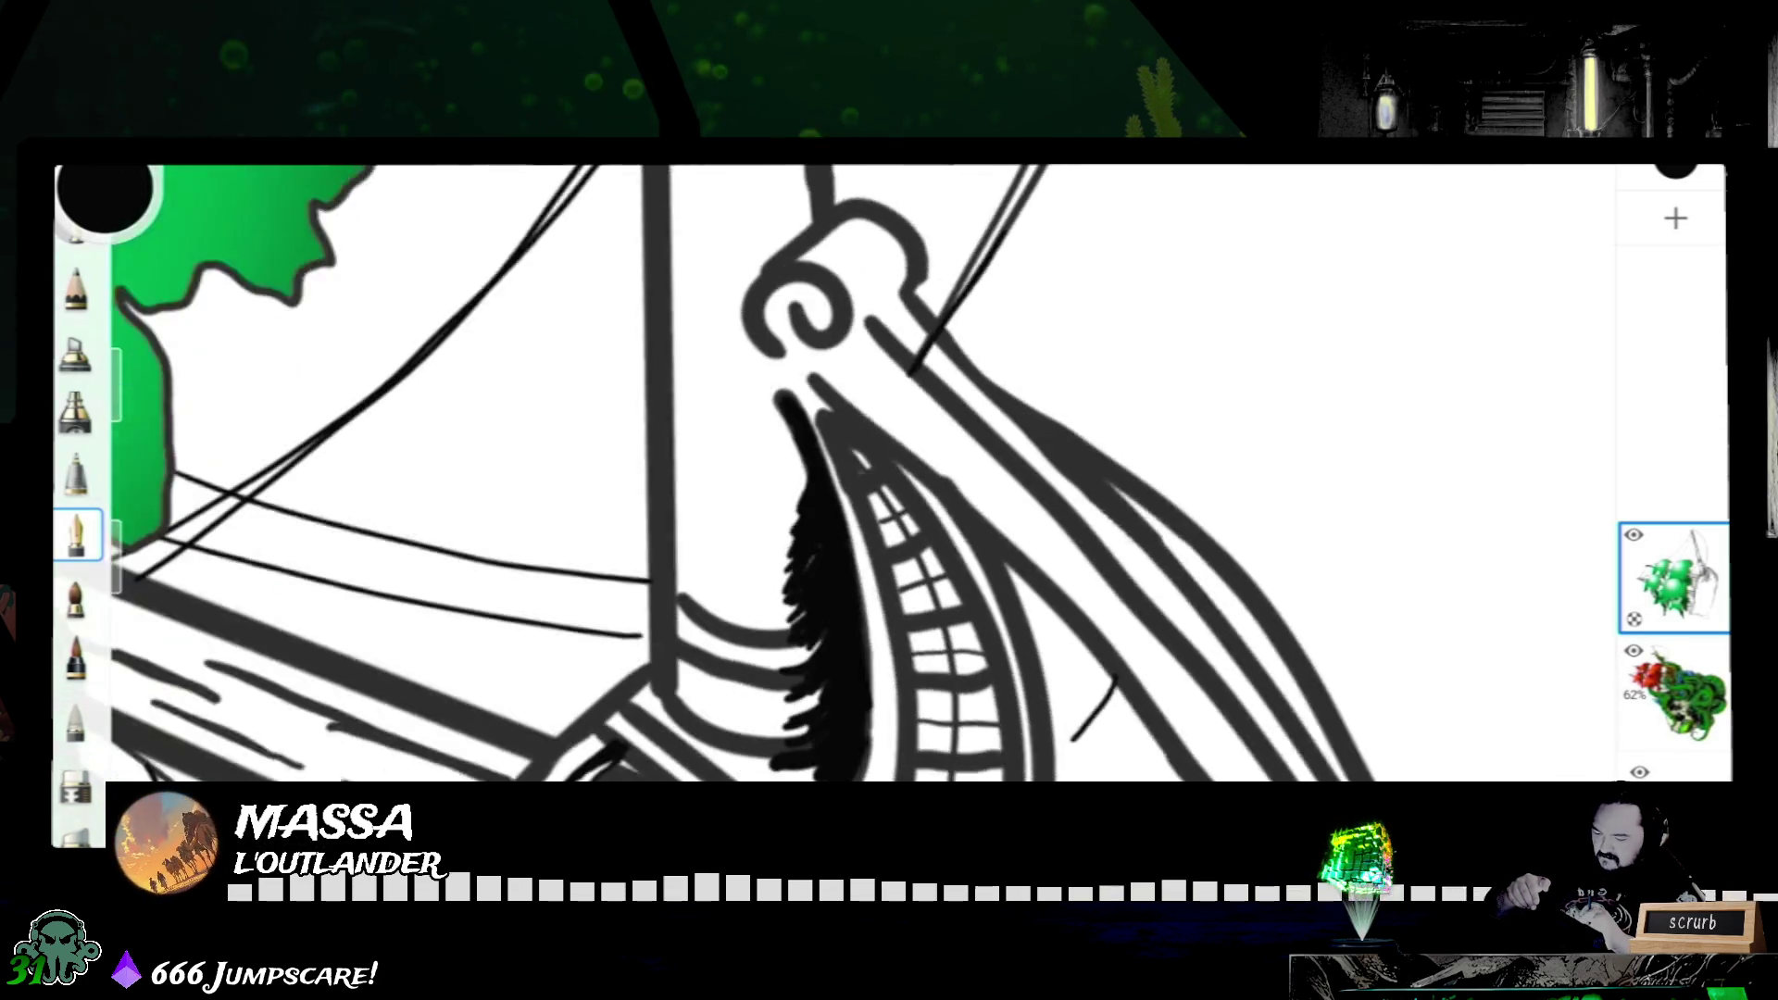
scroll(639, 508, "down", 3)
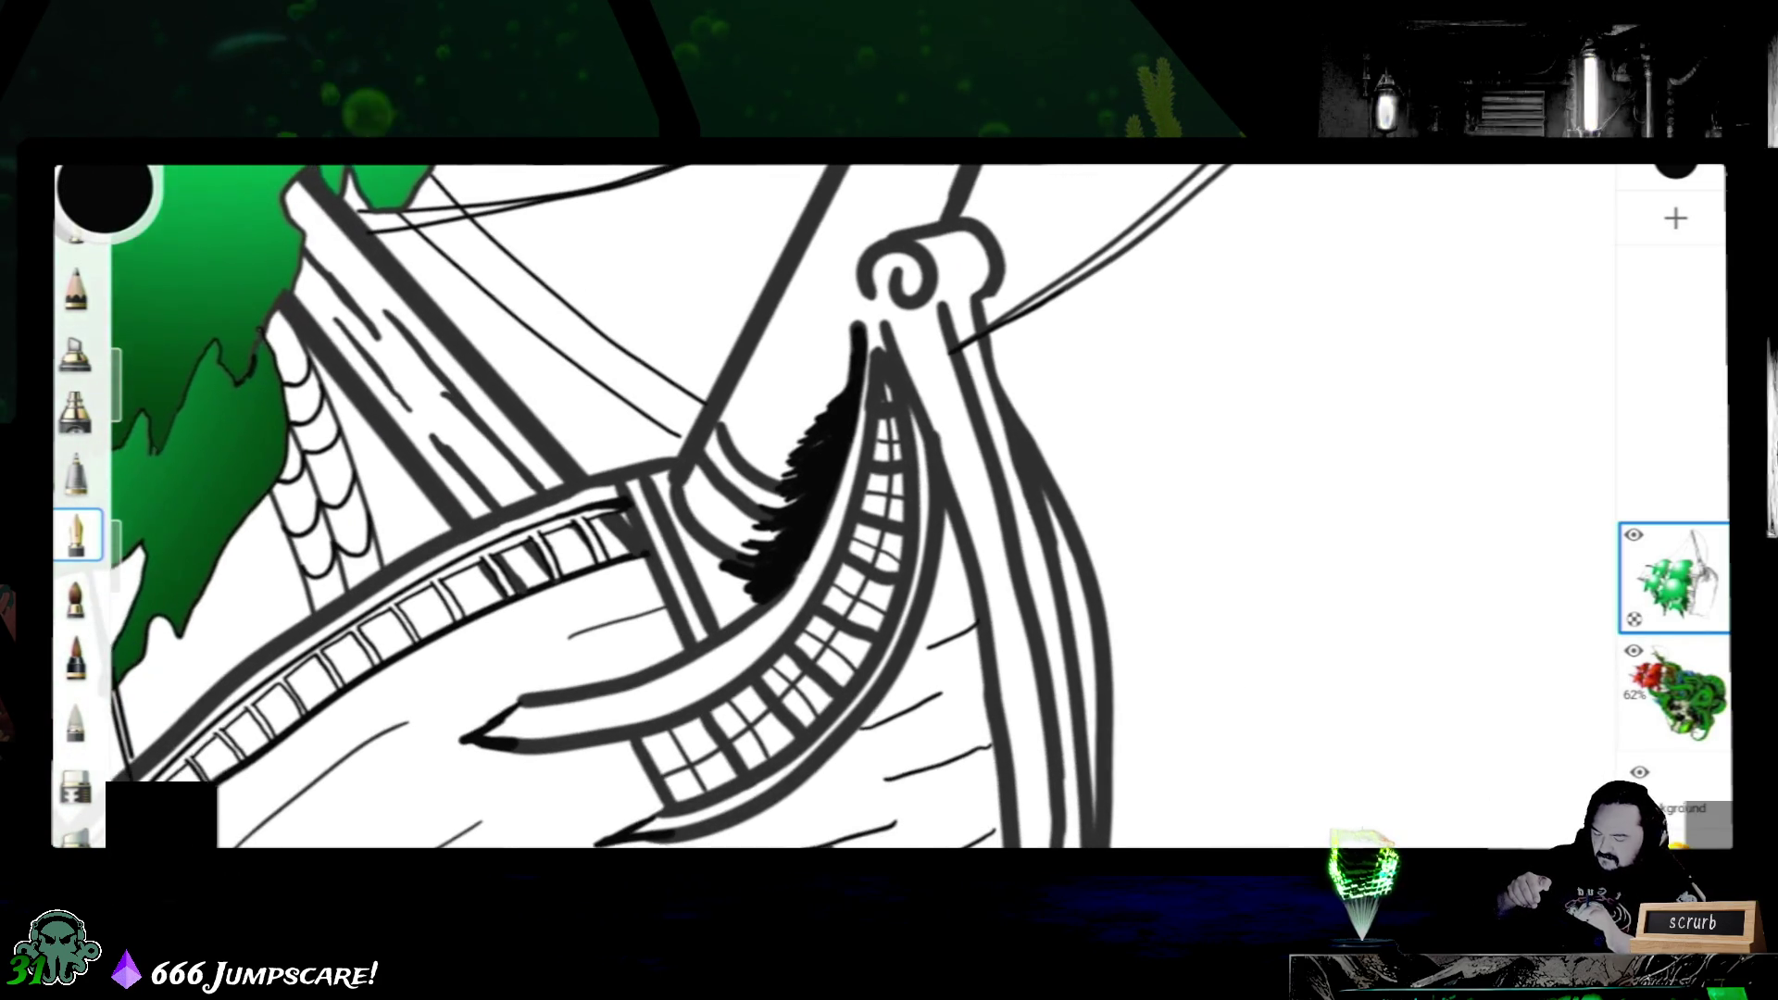
scroll(639, 508, "down", 2)
scroll(640, 506, "down", 3)
scroll(639, 507, "down", 2)
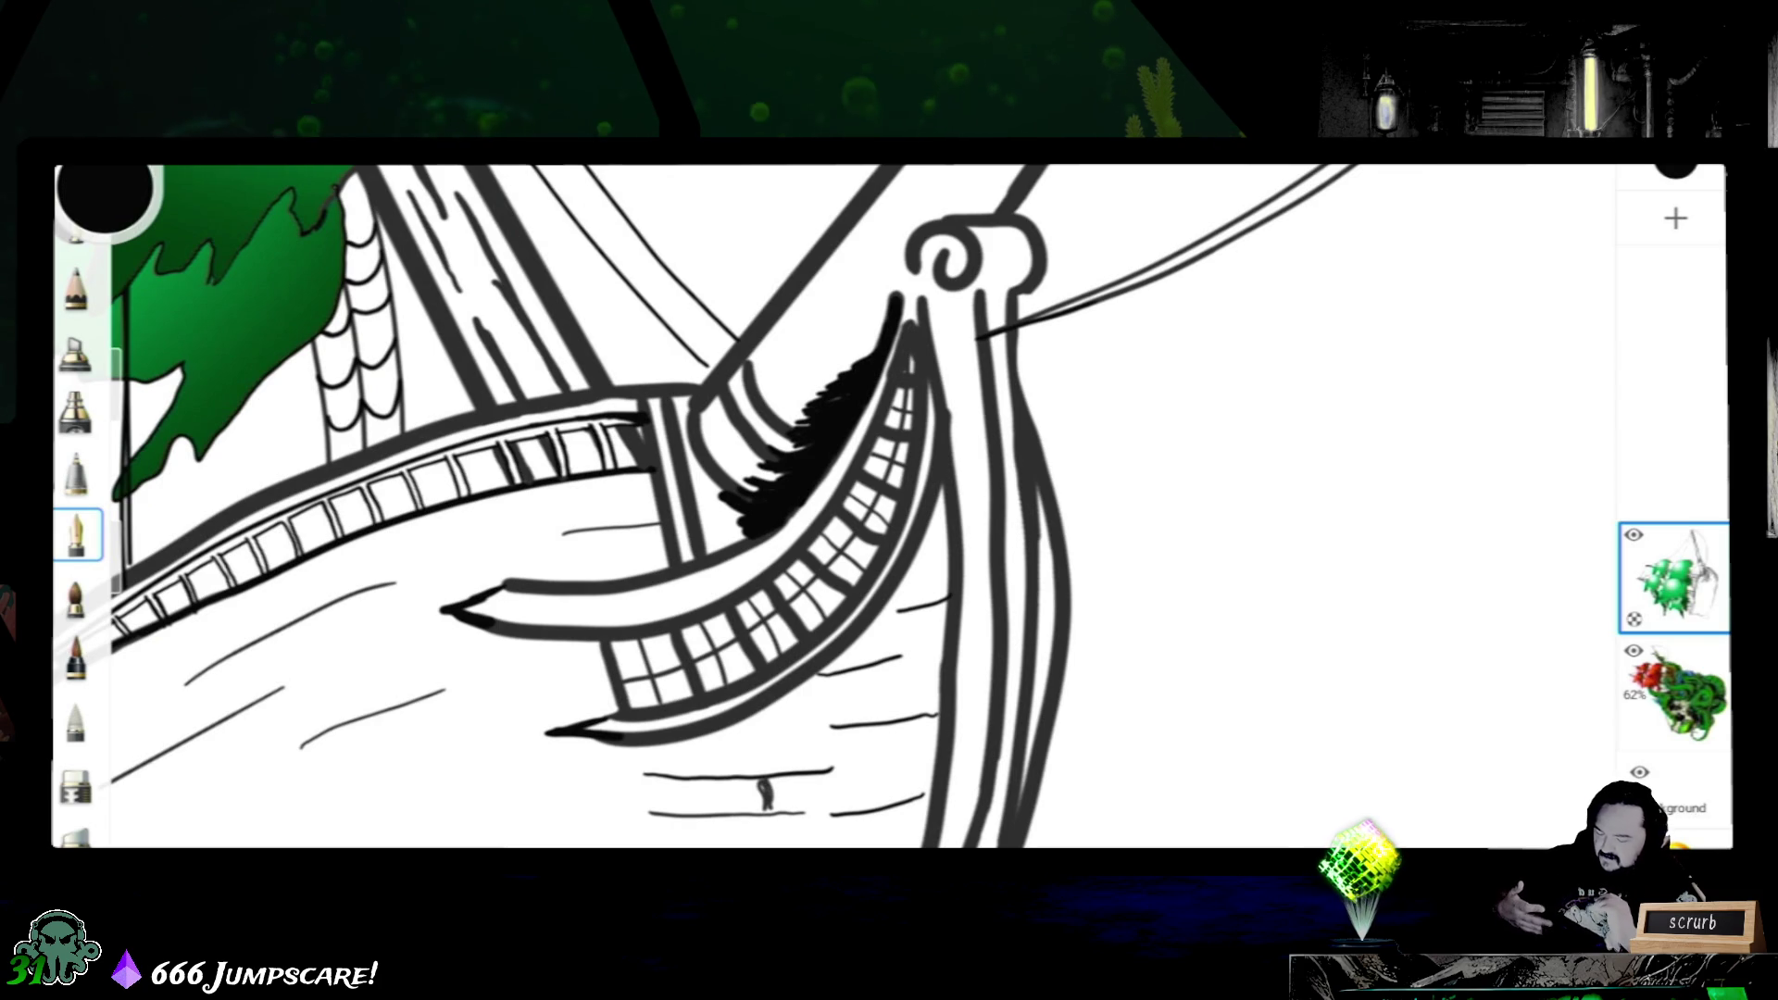
- Erase a small gap in the thick hull line near the bow with a 0.1-size eraser
left_click(76, 783)
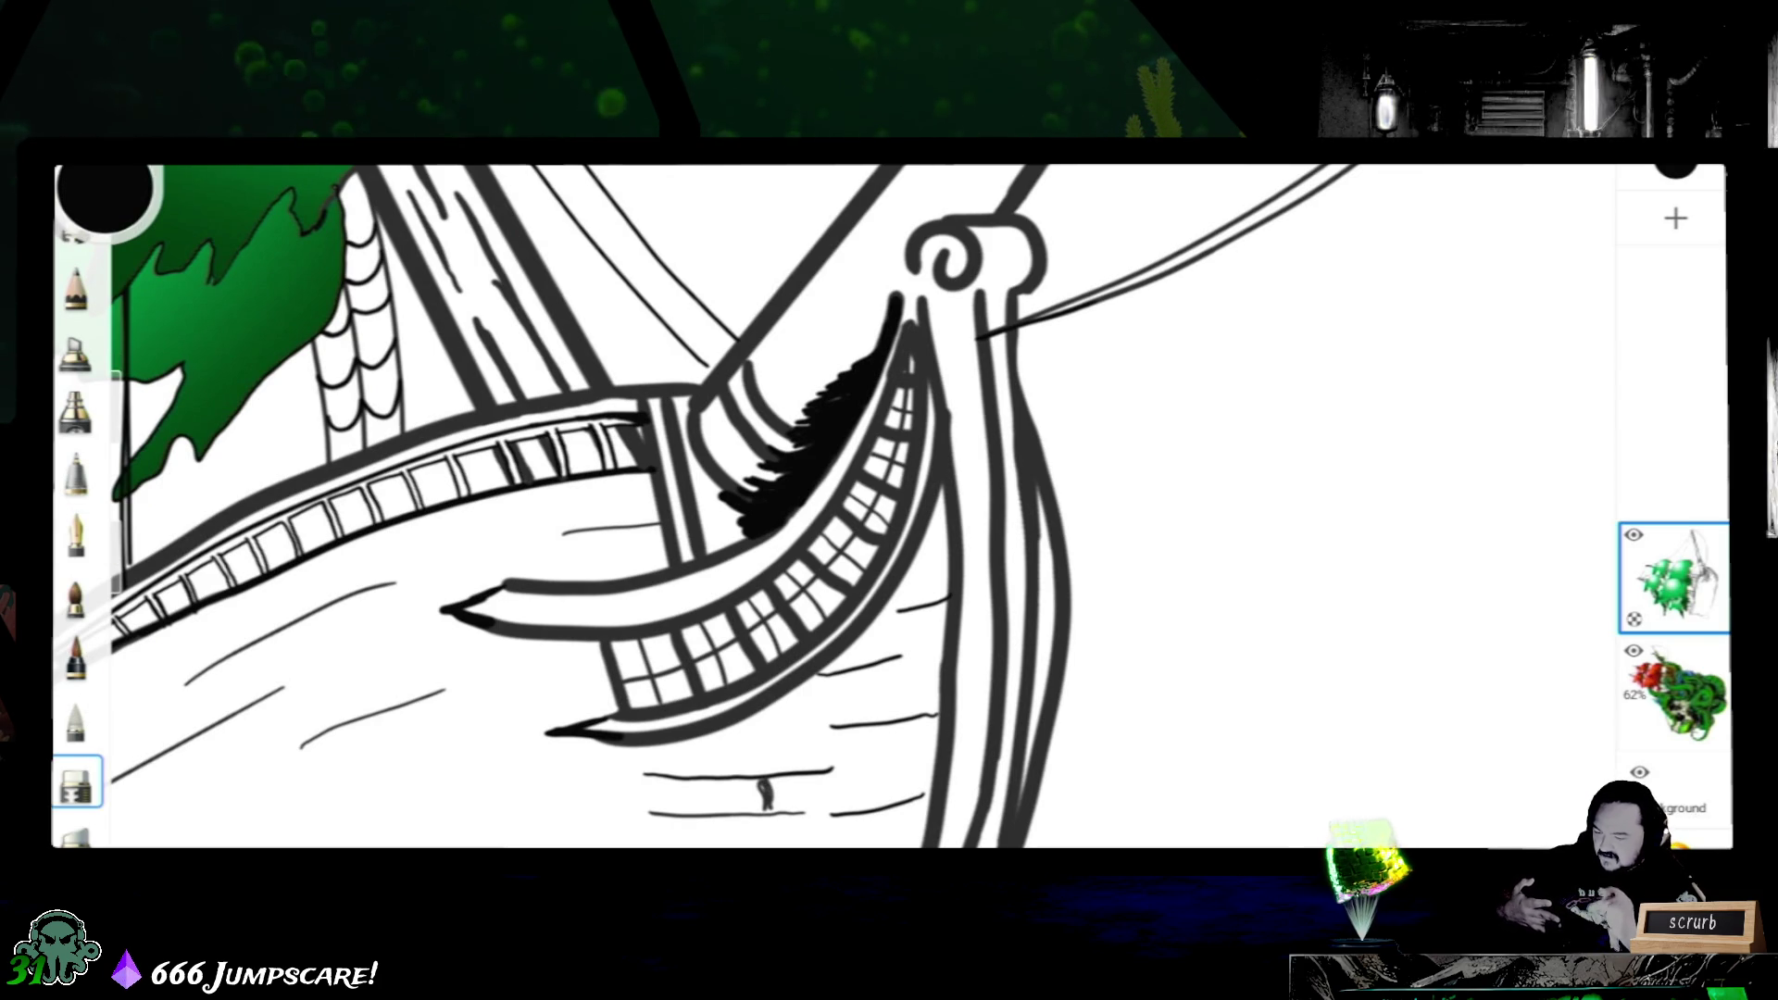
scroll(709, 508, "down", 3)
scroll(710, 508, "down", 2)
scroll(834, 508, "down", 3)
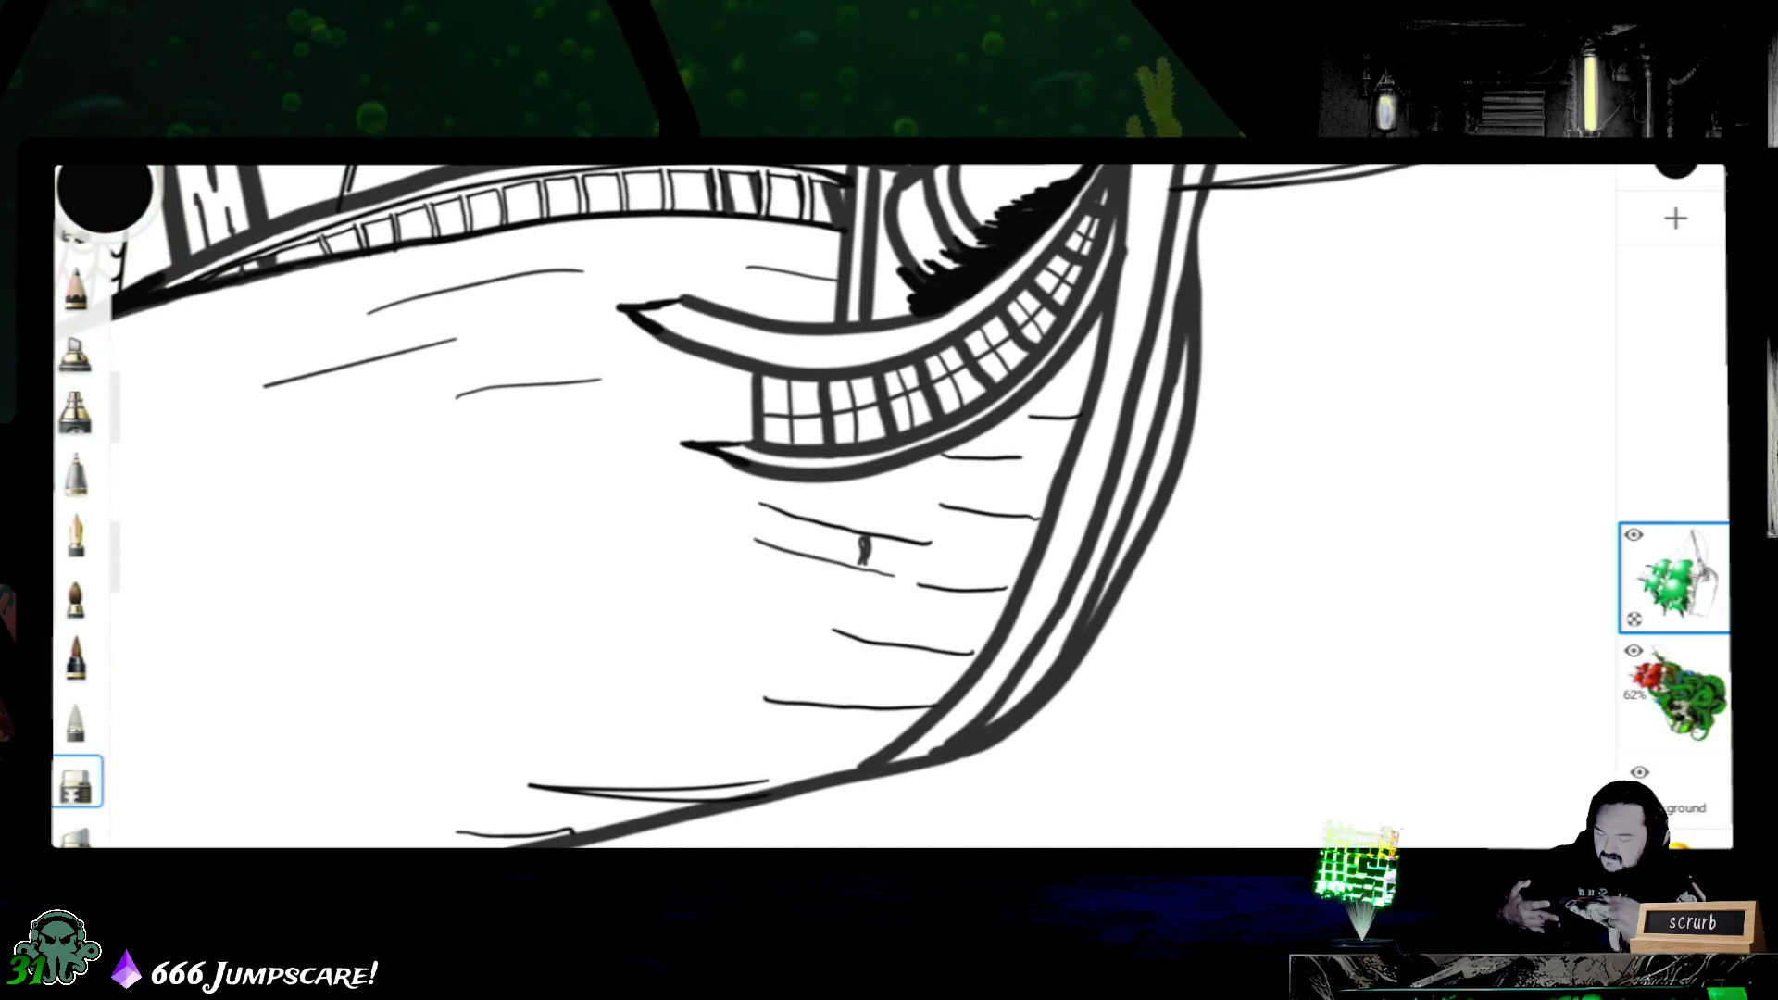
left_click_drag(1165, 403, 1154, 448)
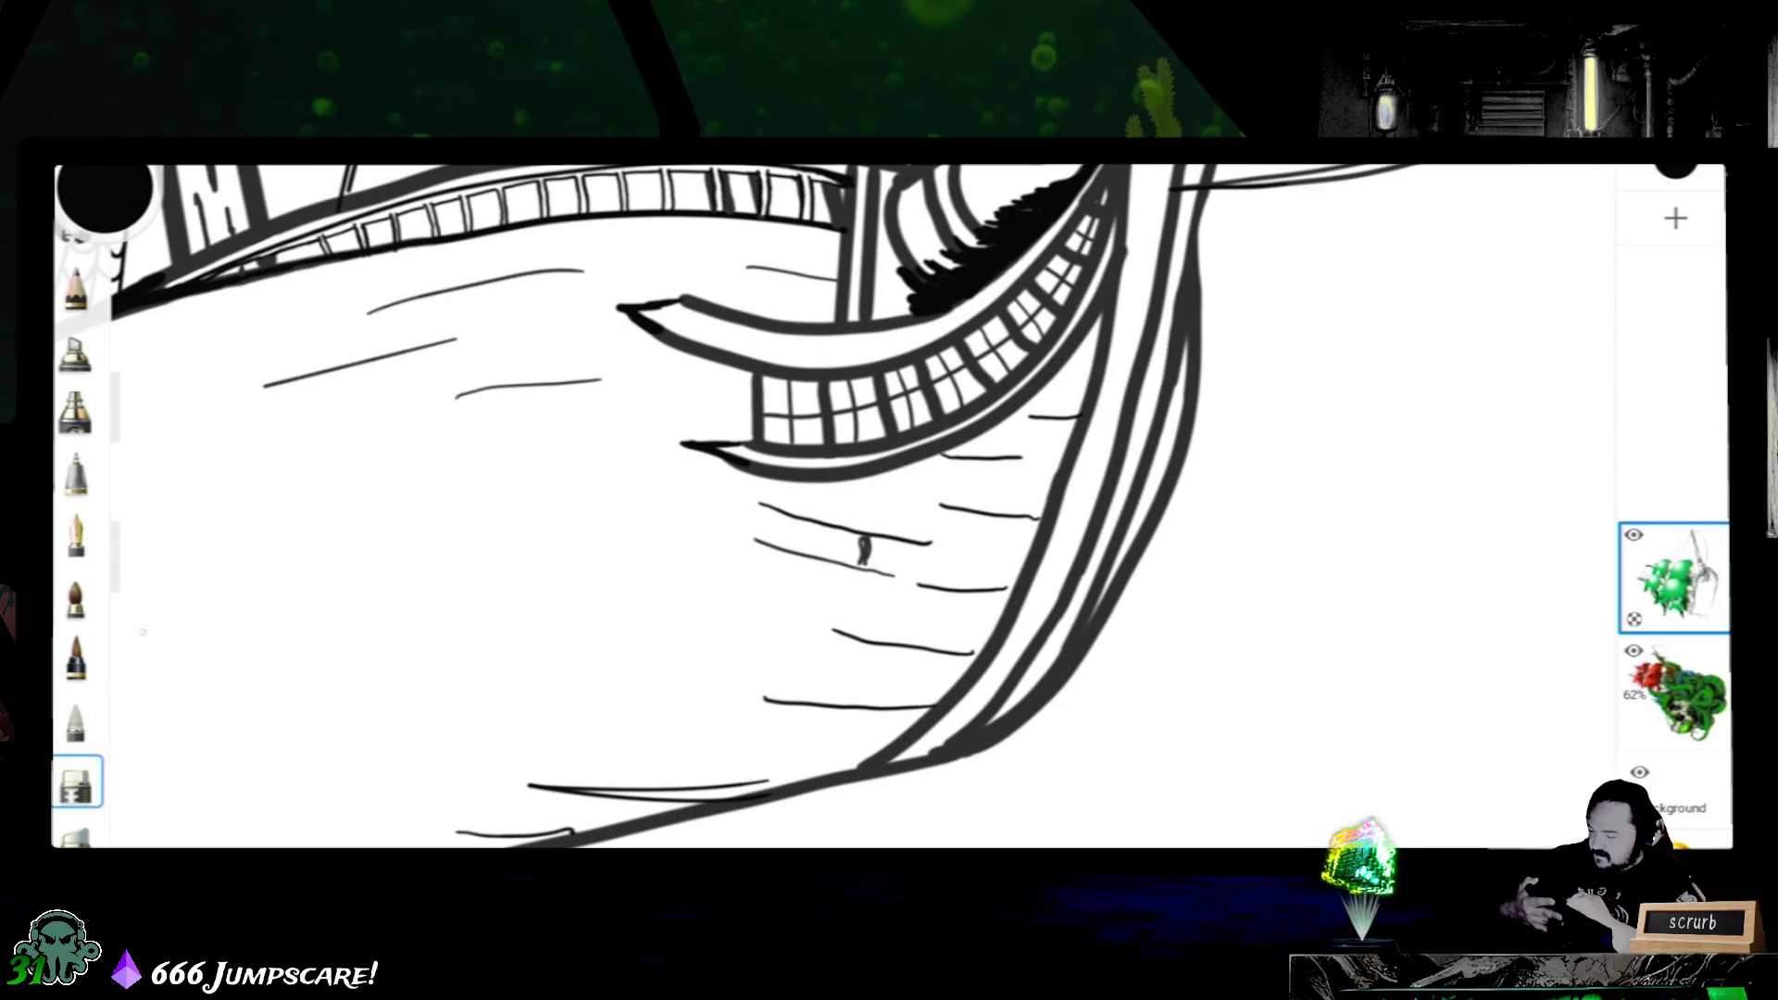
mouse_move(134, 418)
left_mouse_down()
mouse_move(133, 479)
mouse_move(133, 425)
left_mouse_up()
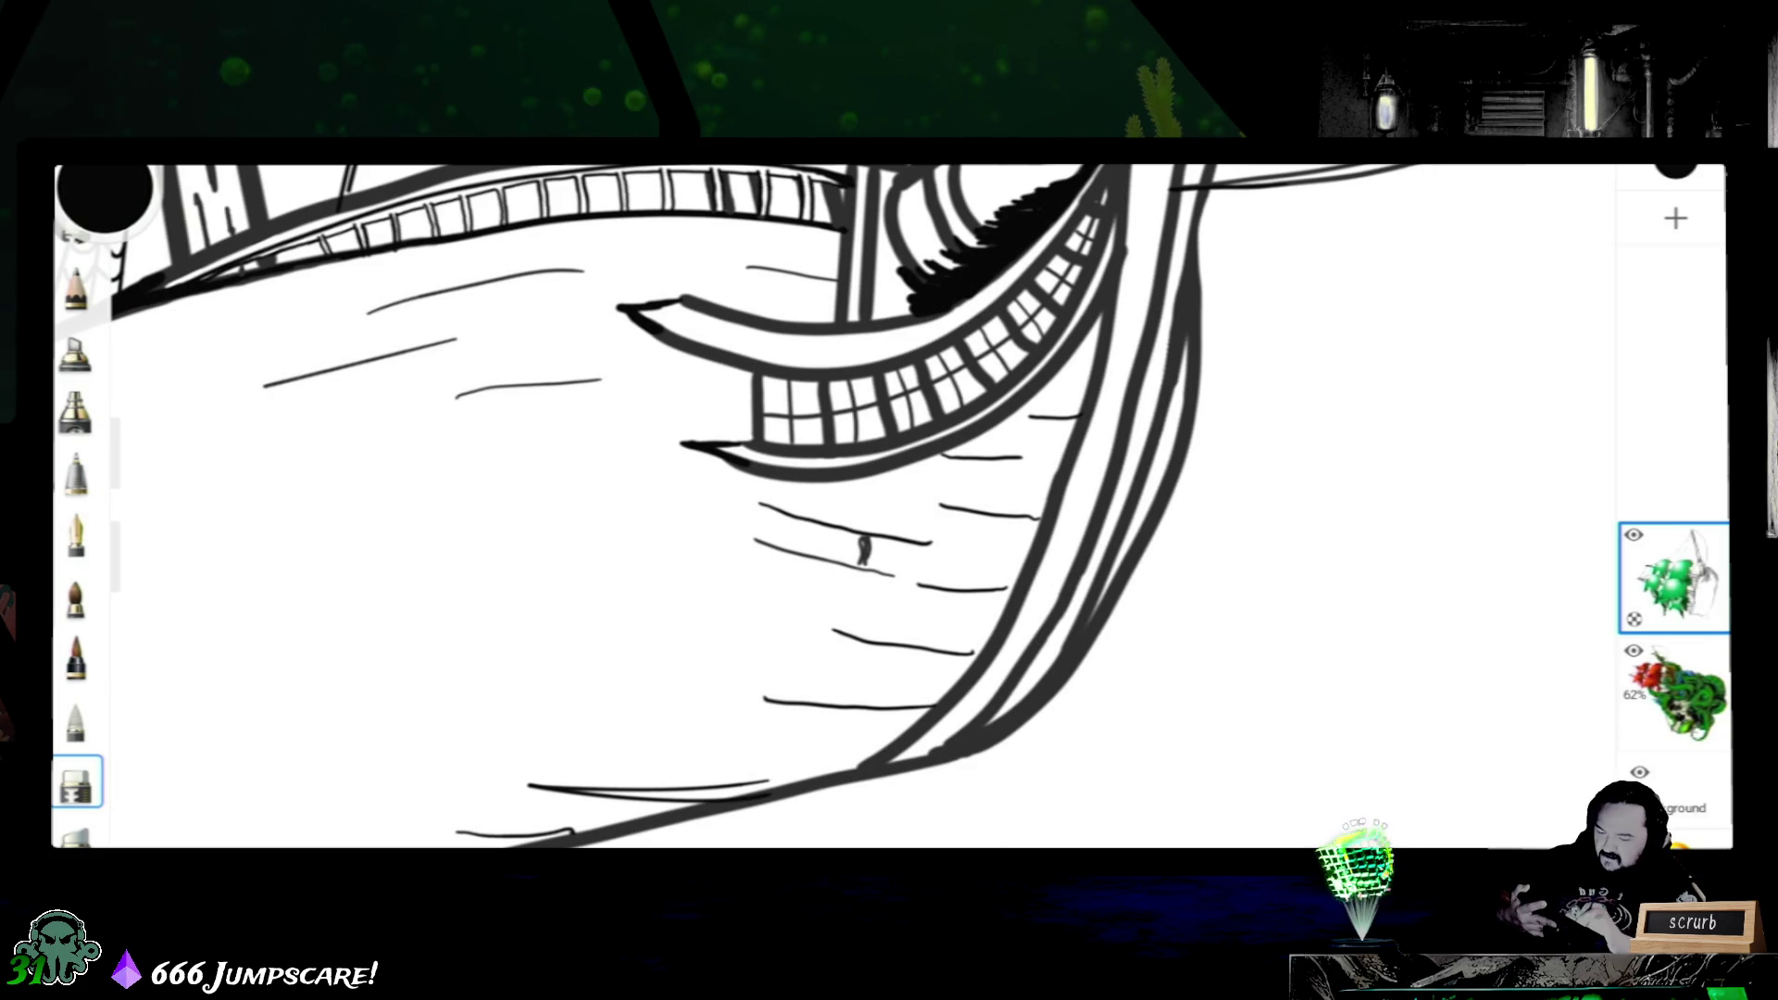
scroll(890, 506, "down", 3)
scroll(890, 508, "up", 1)
scroll(889, 508, "up", 1)
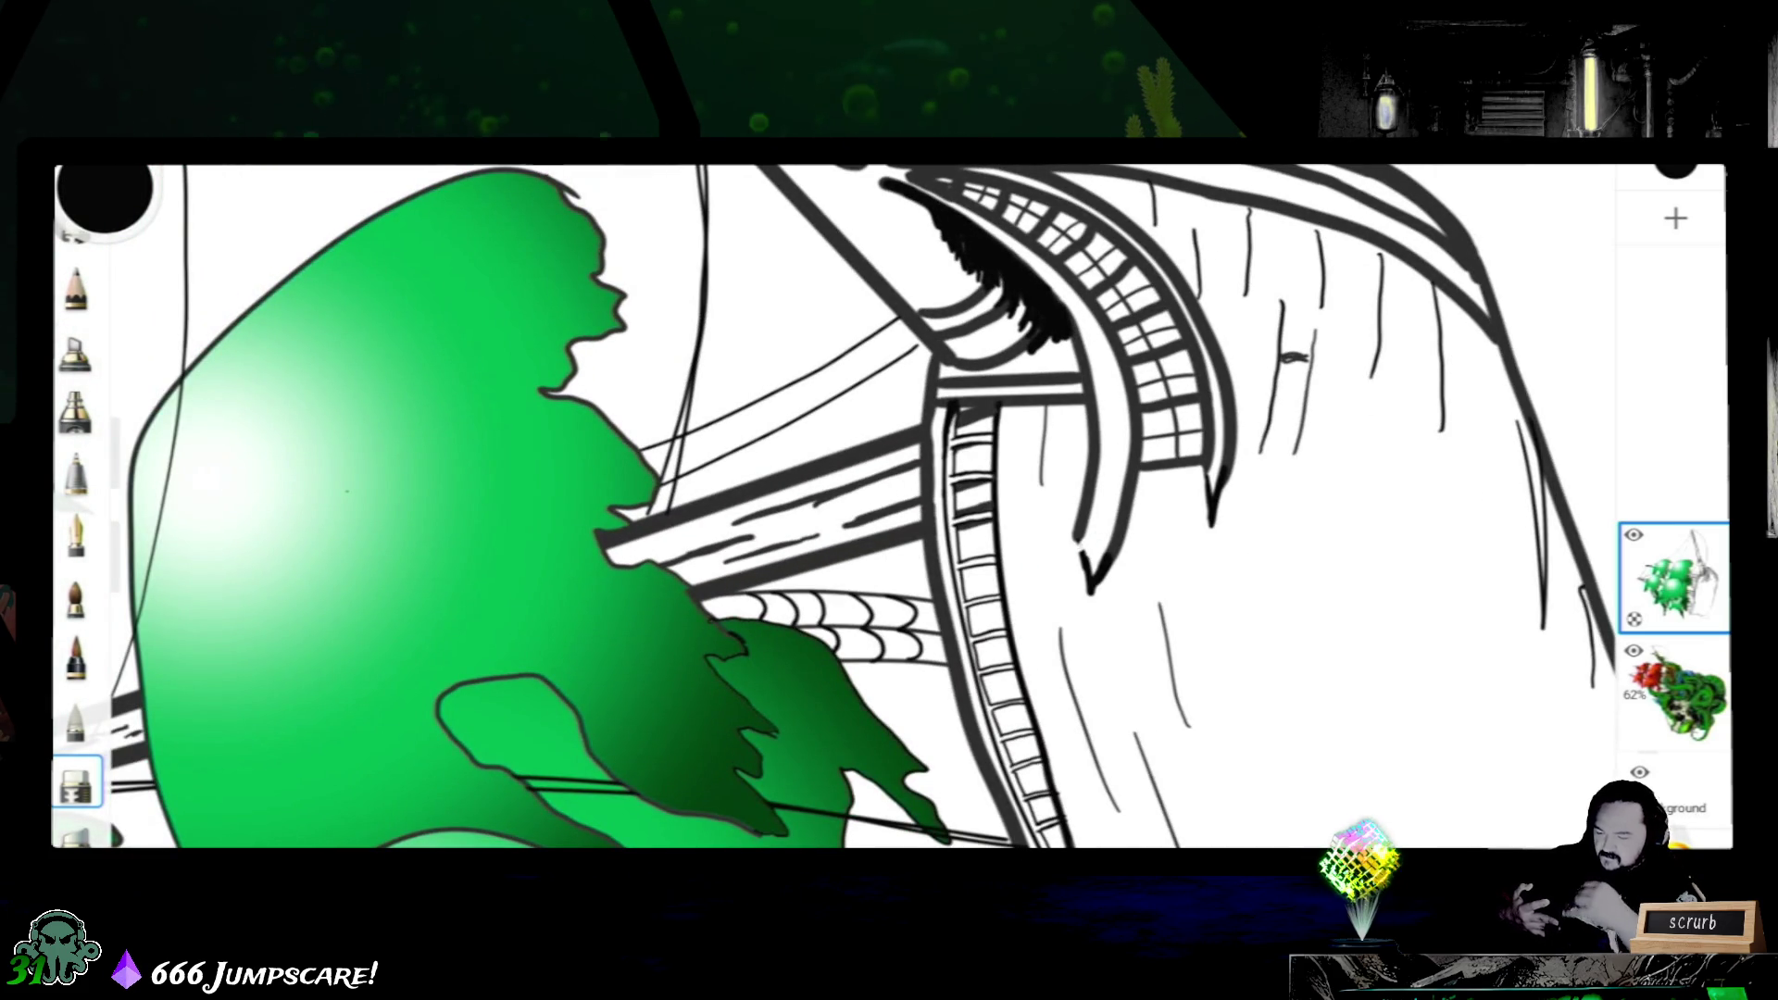
scroll(890, 508, "up", 1)
scroll(890, 506, "up", 1)
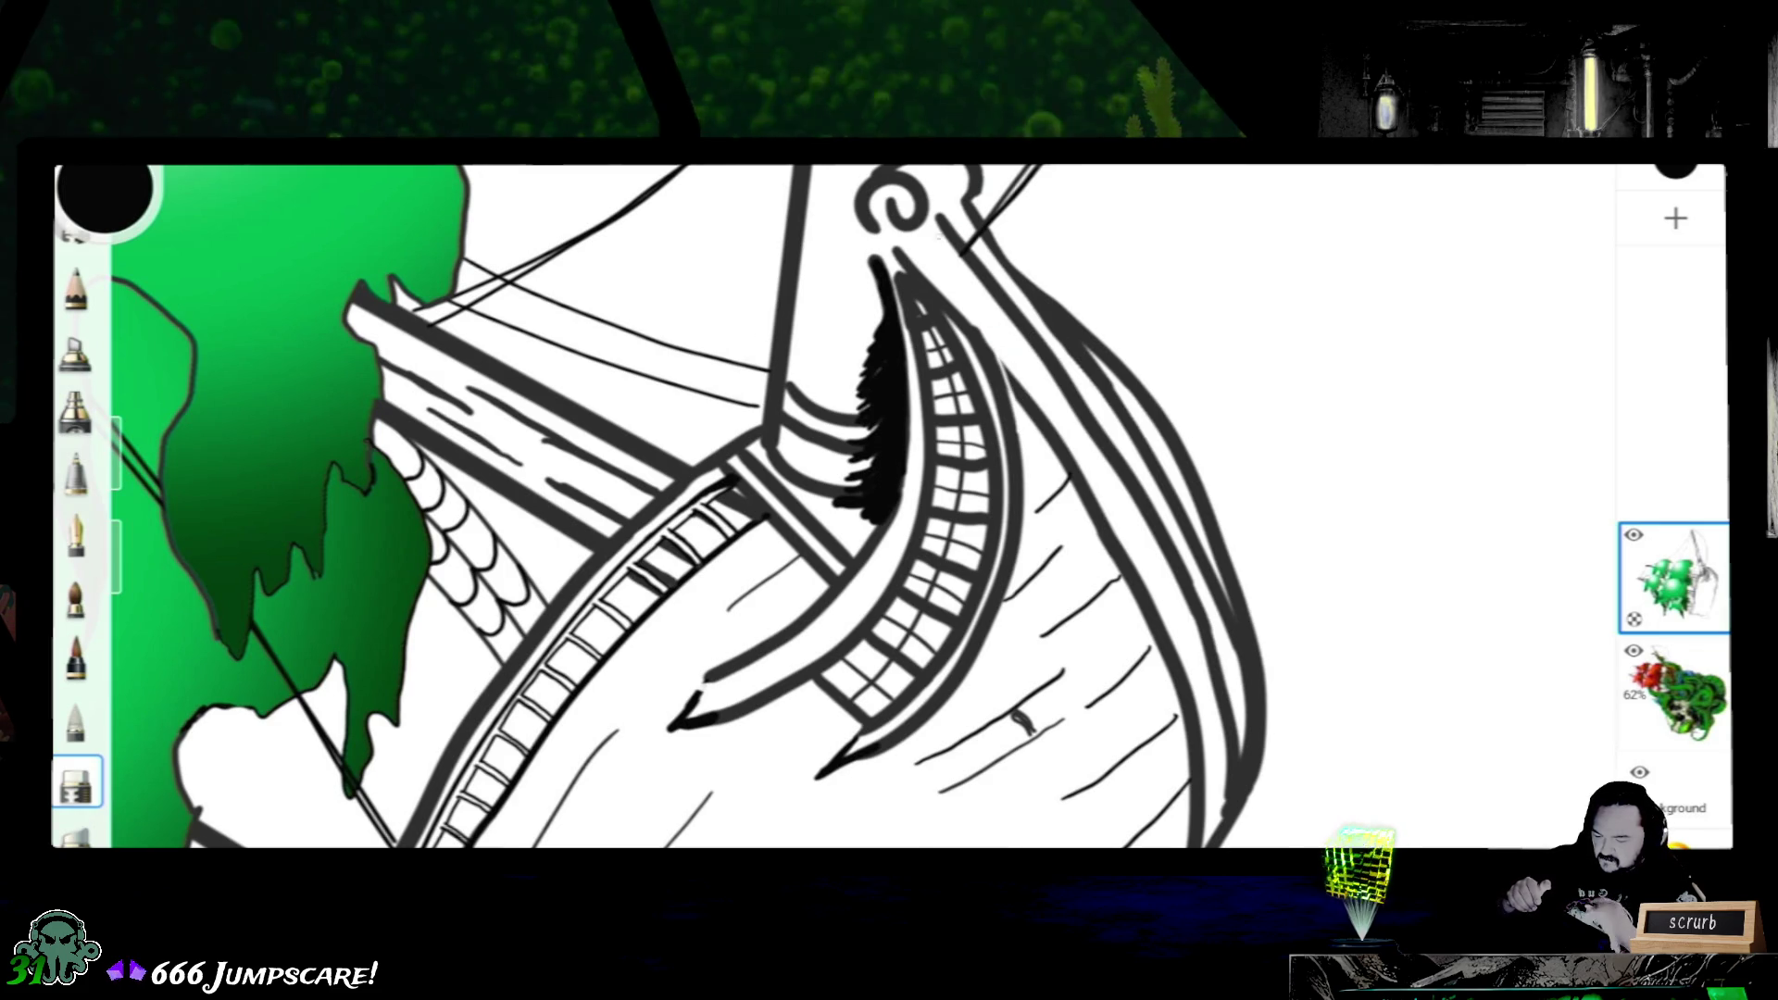
scroll(1084, 459, "up", 5)
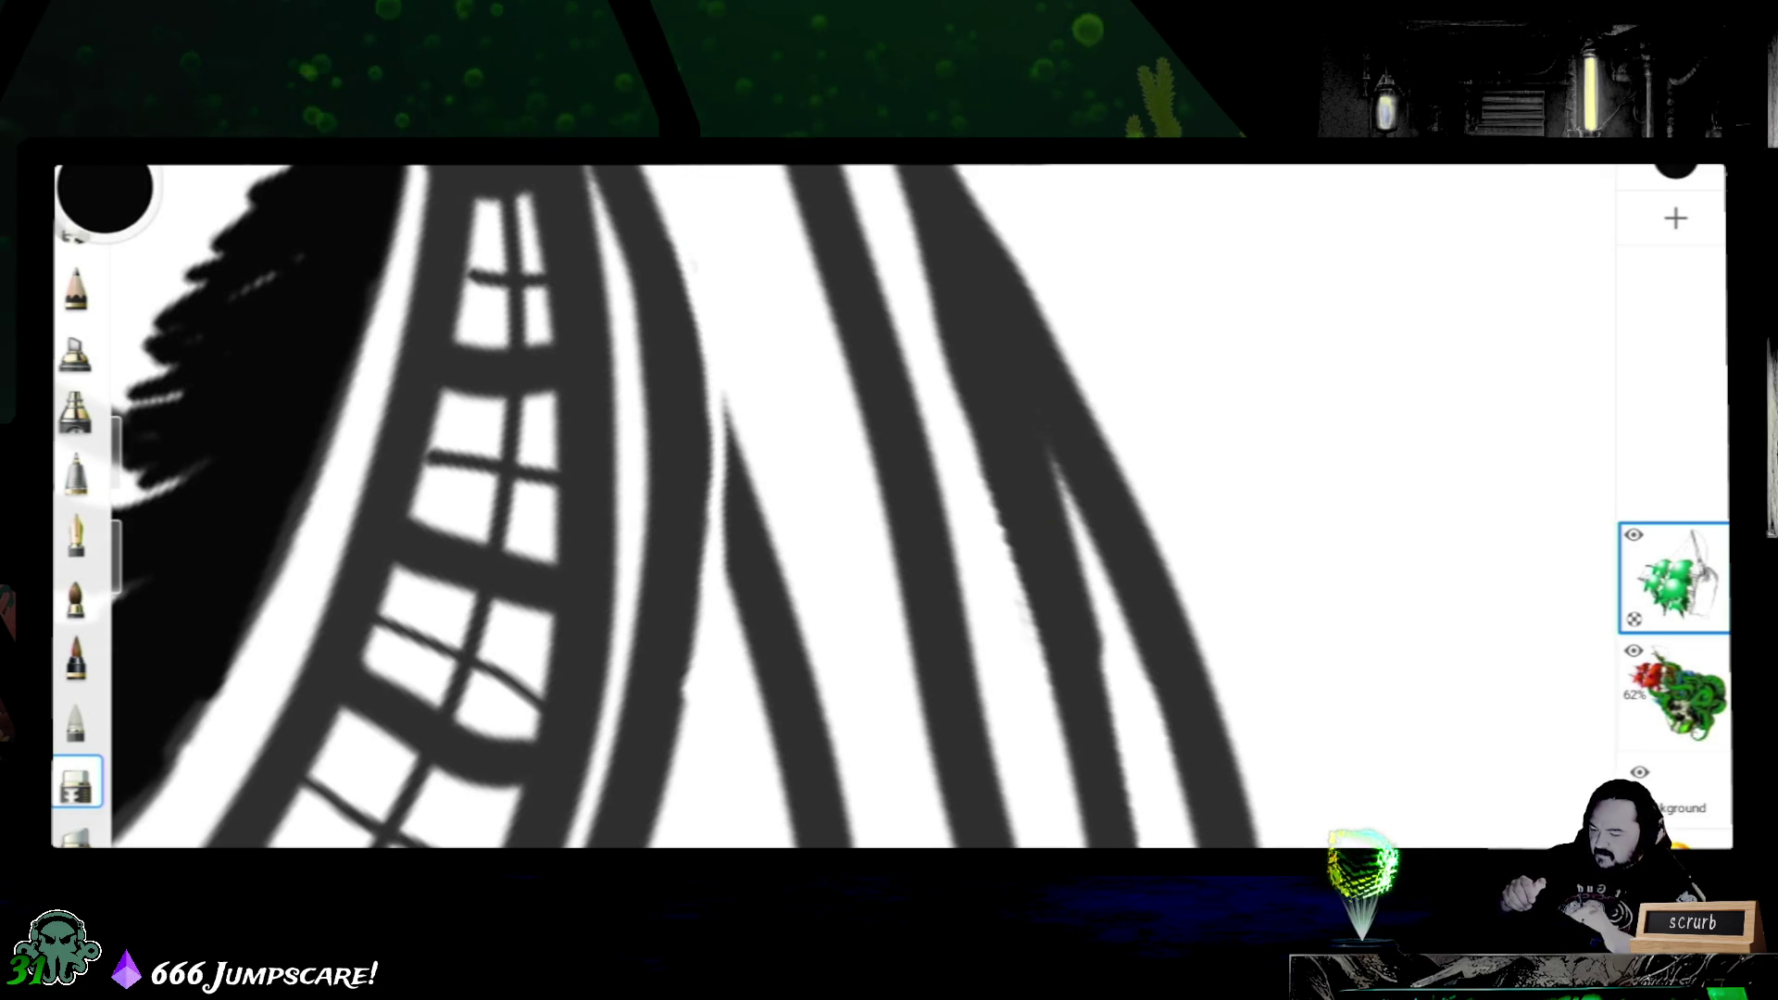
scroll(889, 506, "down", 2)
scroll(889, 508, "down", 2)
scroll(890, 508, "down", 2)
scroll(890, 508, "down", 2)
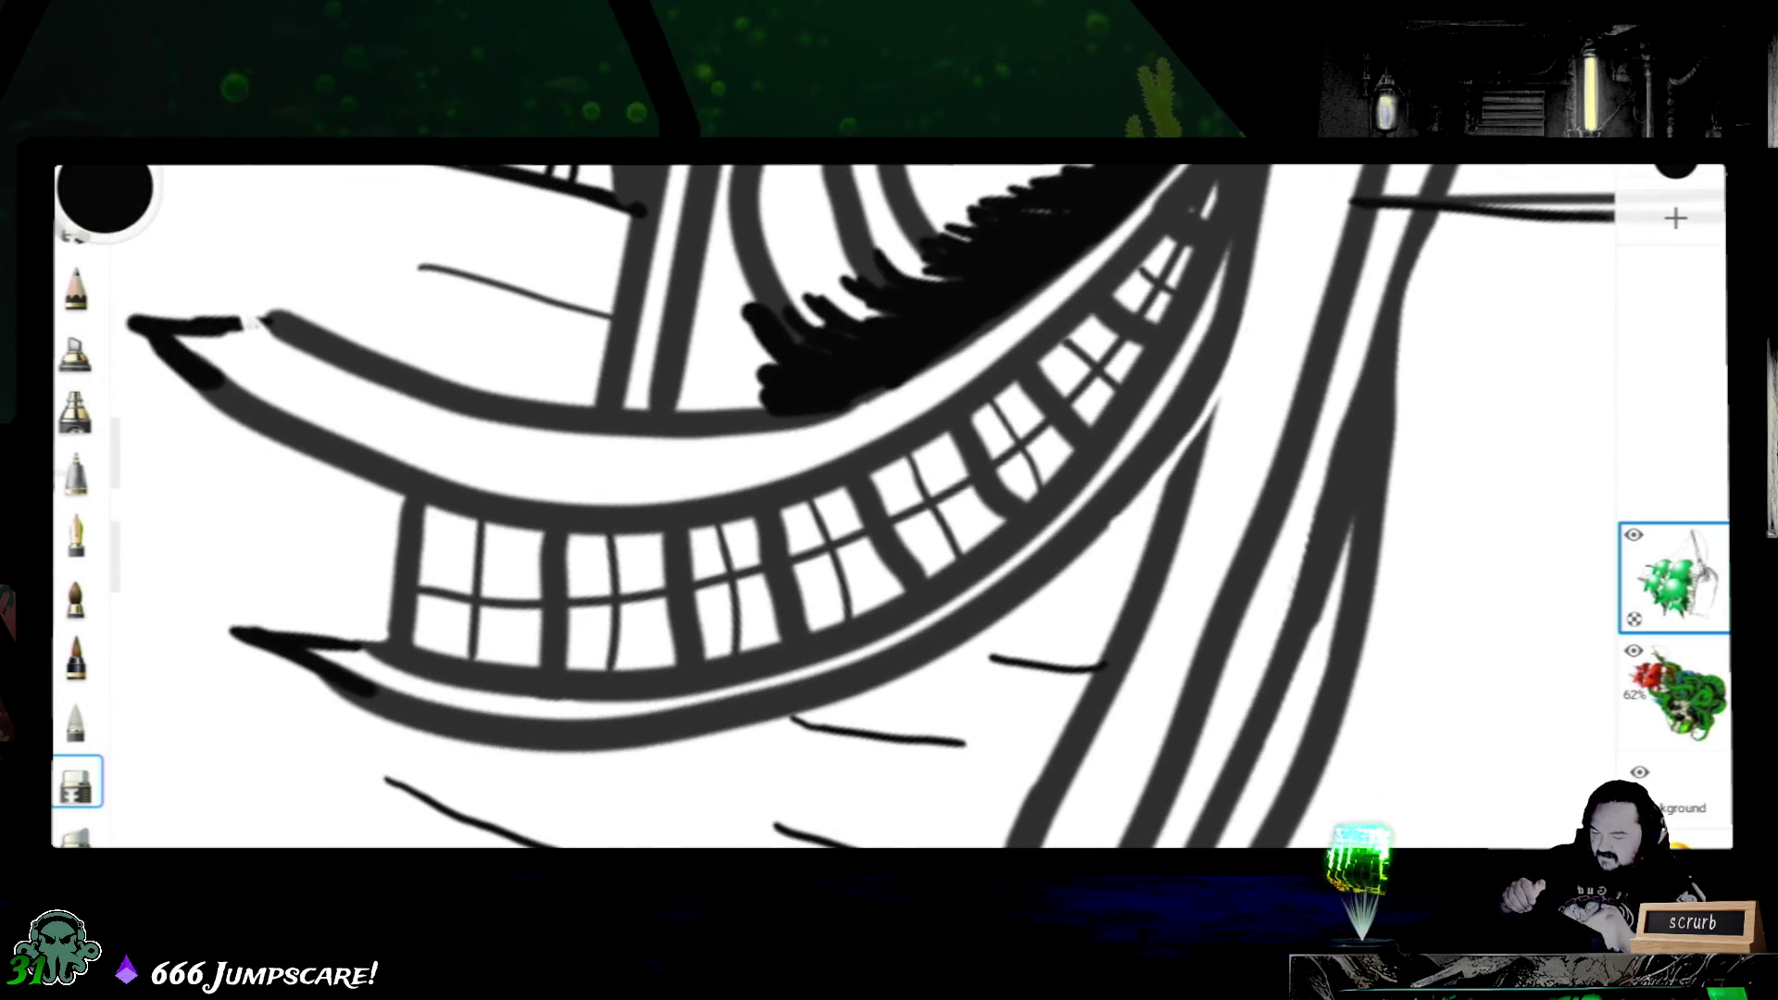
scroll(890, 506, "left", 2)
scroll(890, 507, "left", 2)
scroll(890, 507, "left", 2)
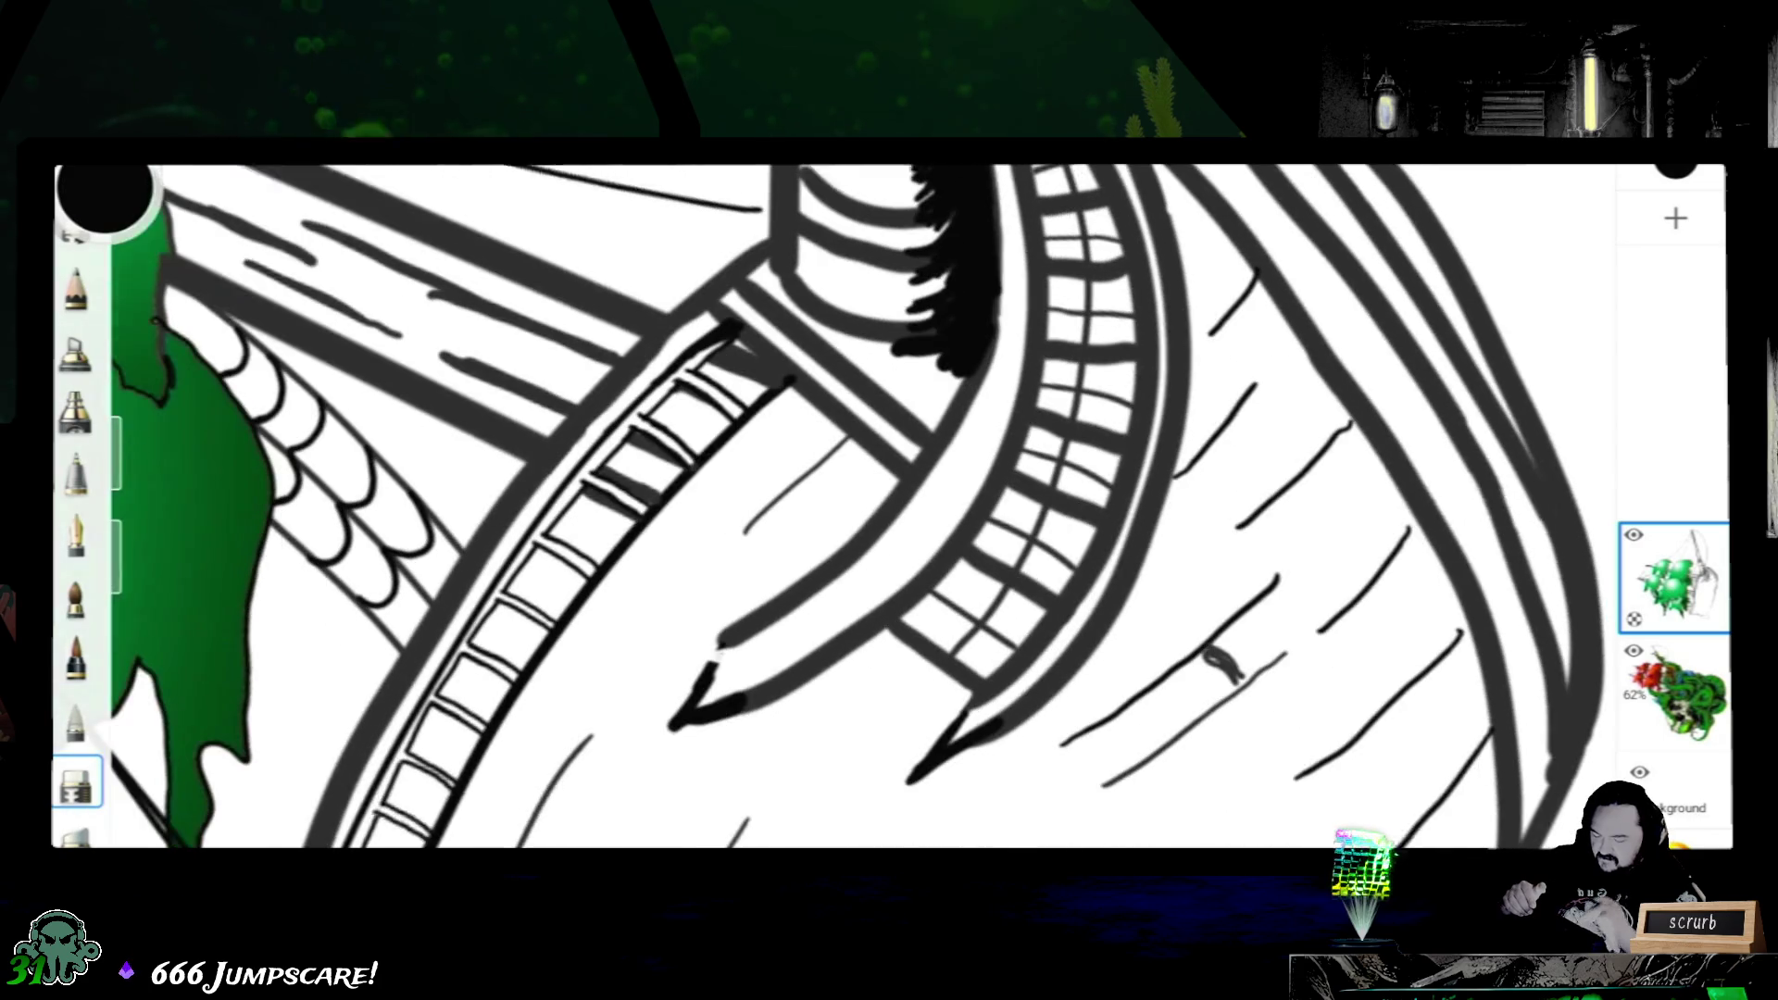
scroll(889, 507, "left", 2)
scroll(889, 507, "up", 2)
scroll(890, 508, "up", 2)
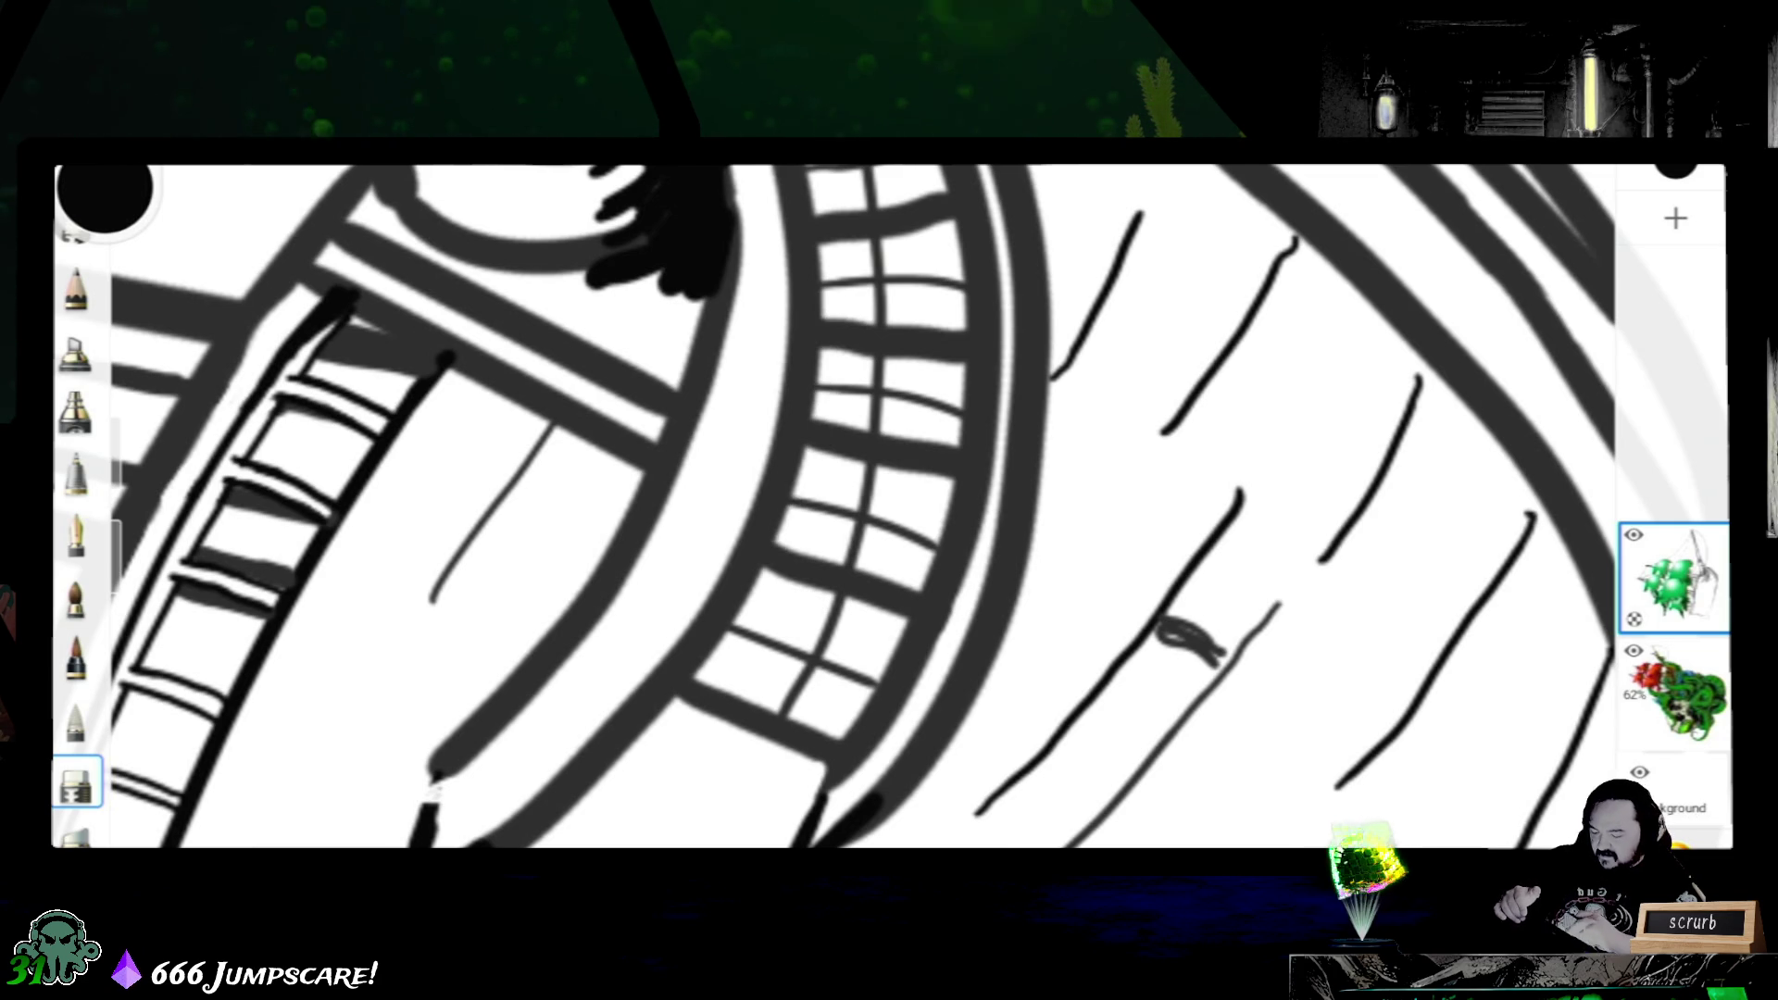
scroll(890, 500, "down", 3)
scroll(889, 501, "down", 2)
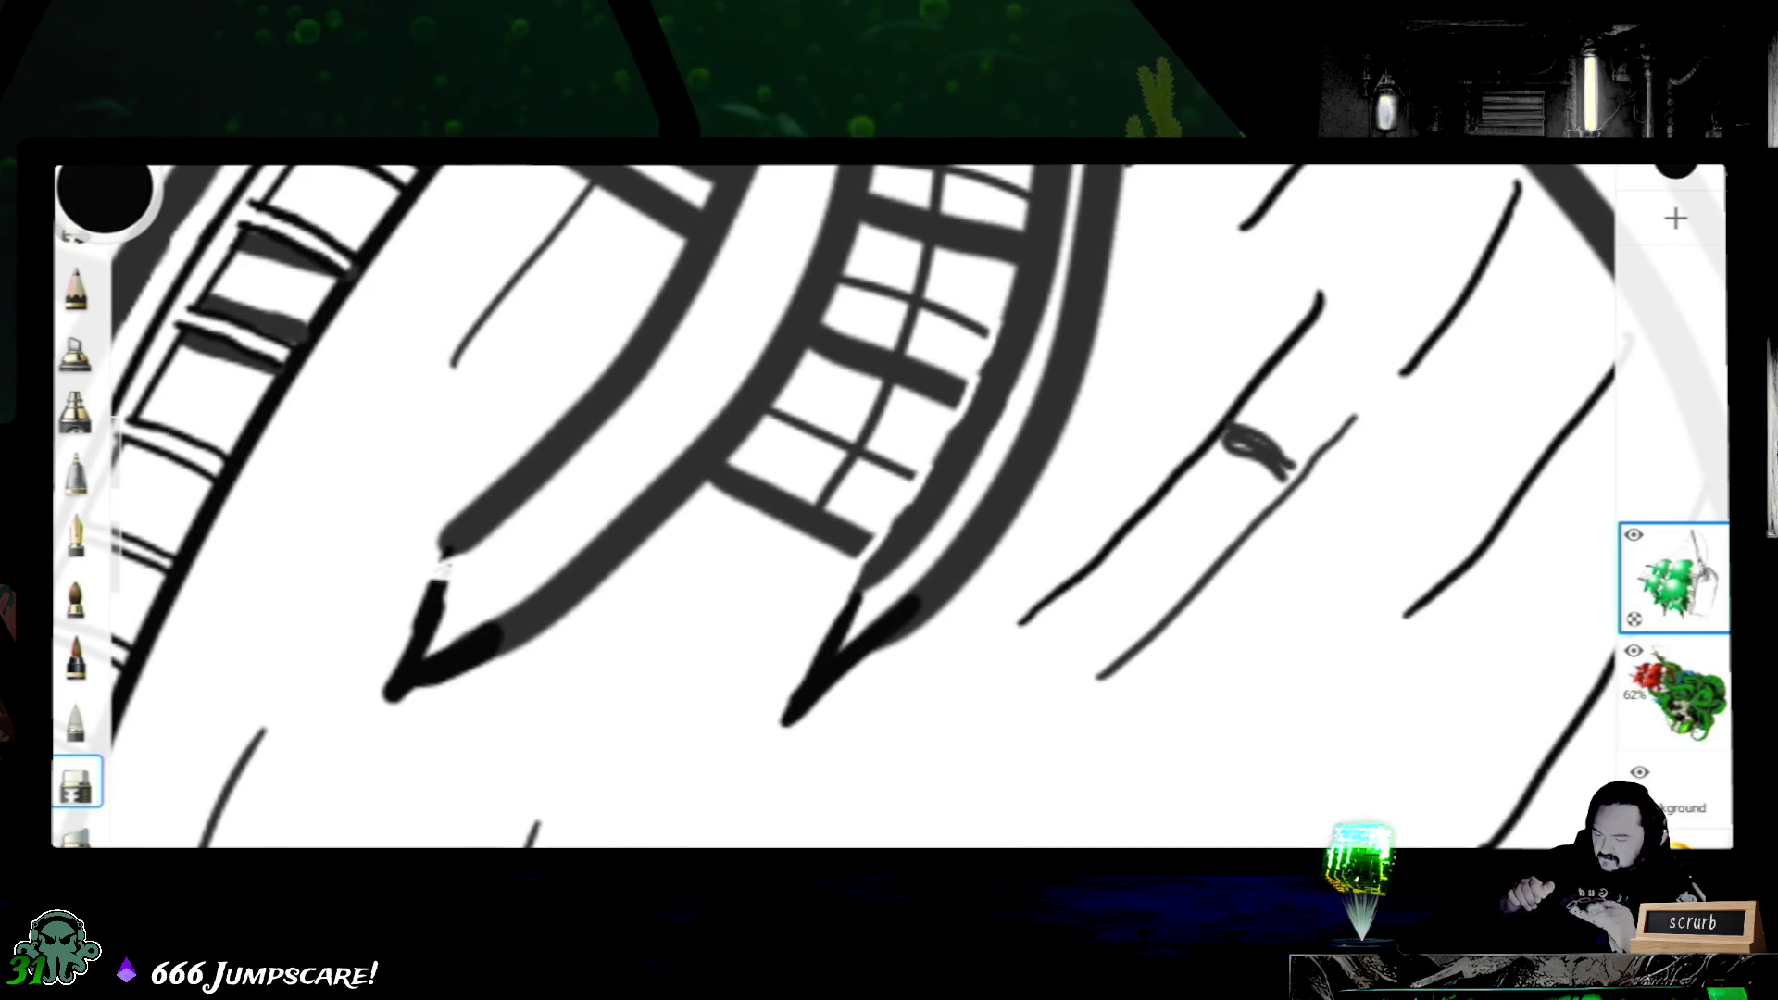
scroll(890, 500, "up", 3)
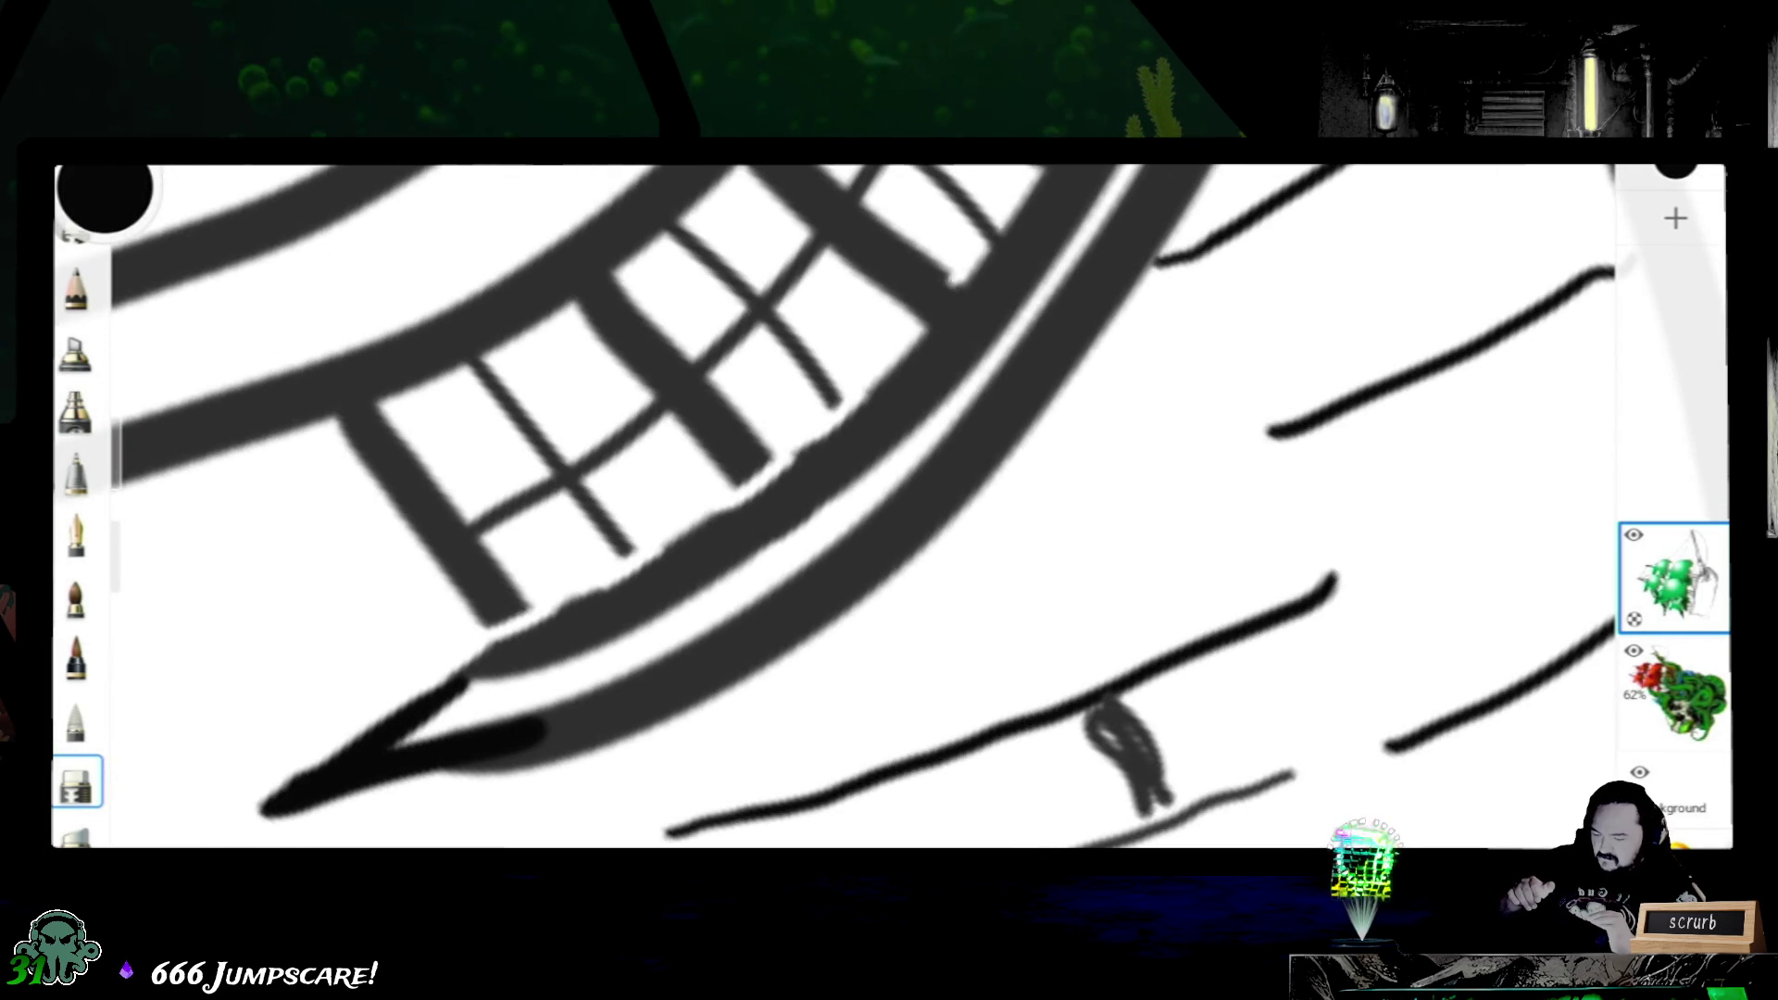
scroll(889, 501, "down", 3)
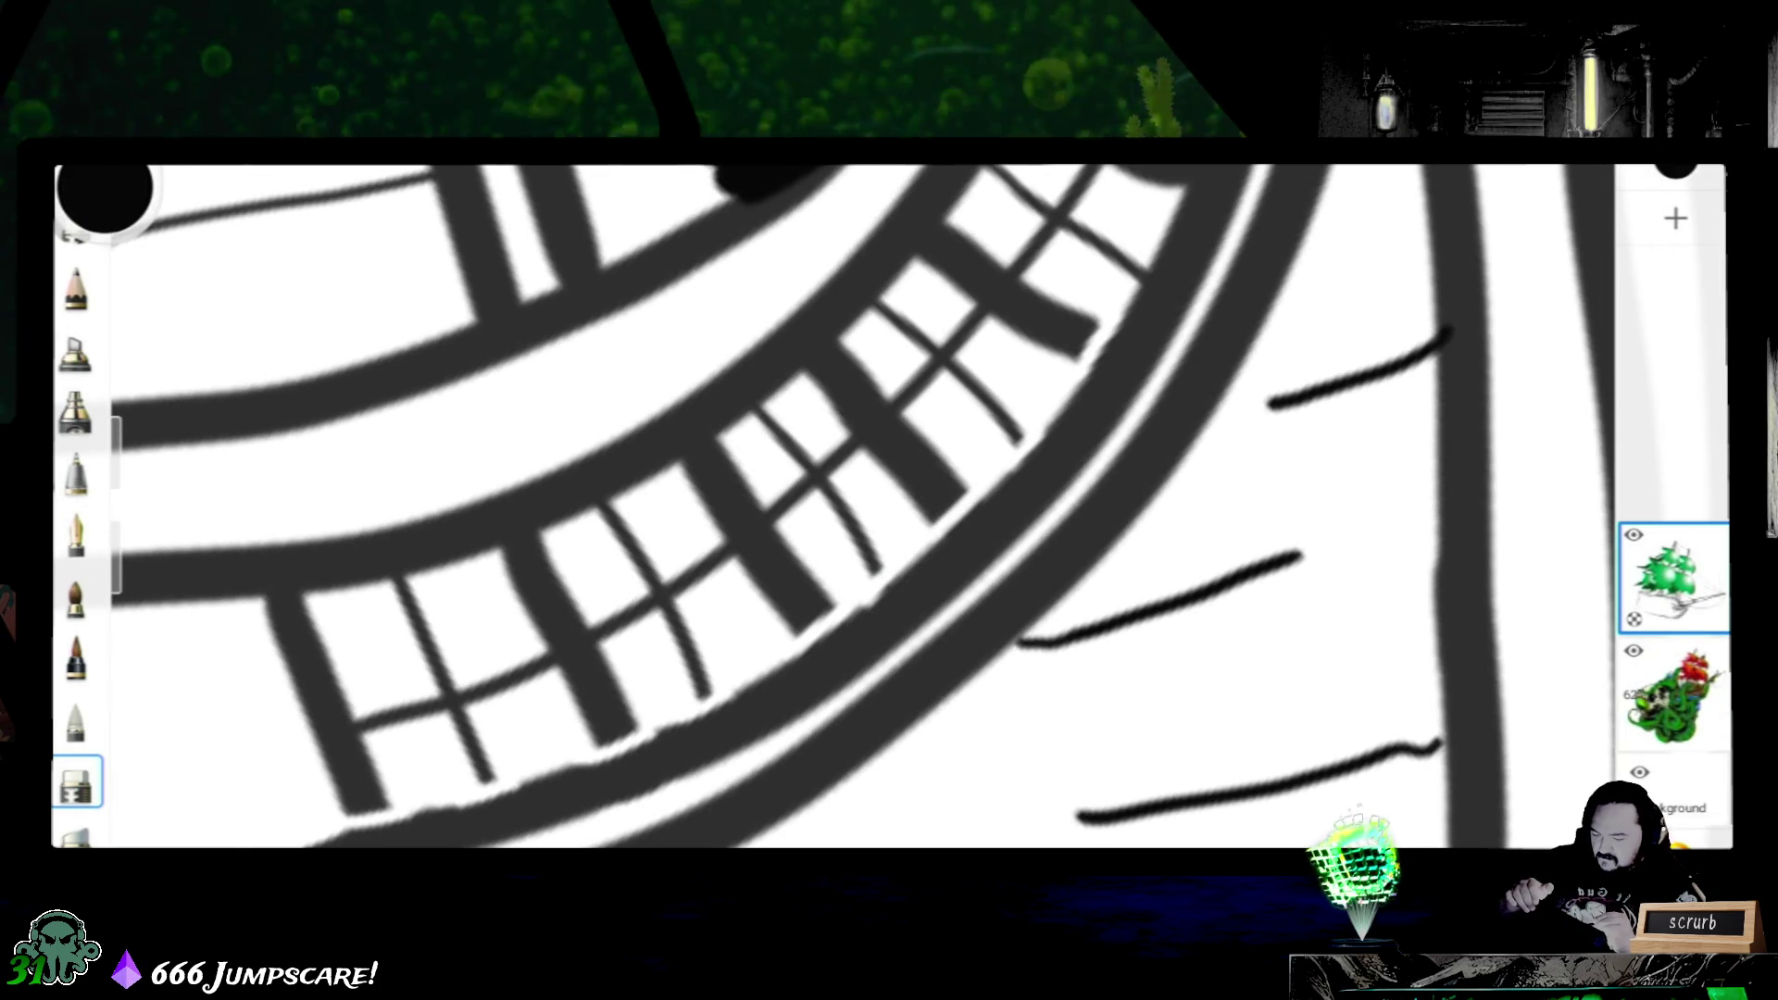
scroll(833, 507, "up", 1)
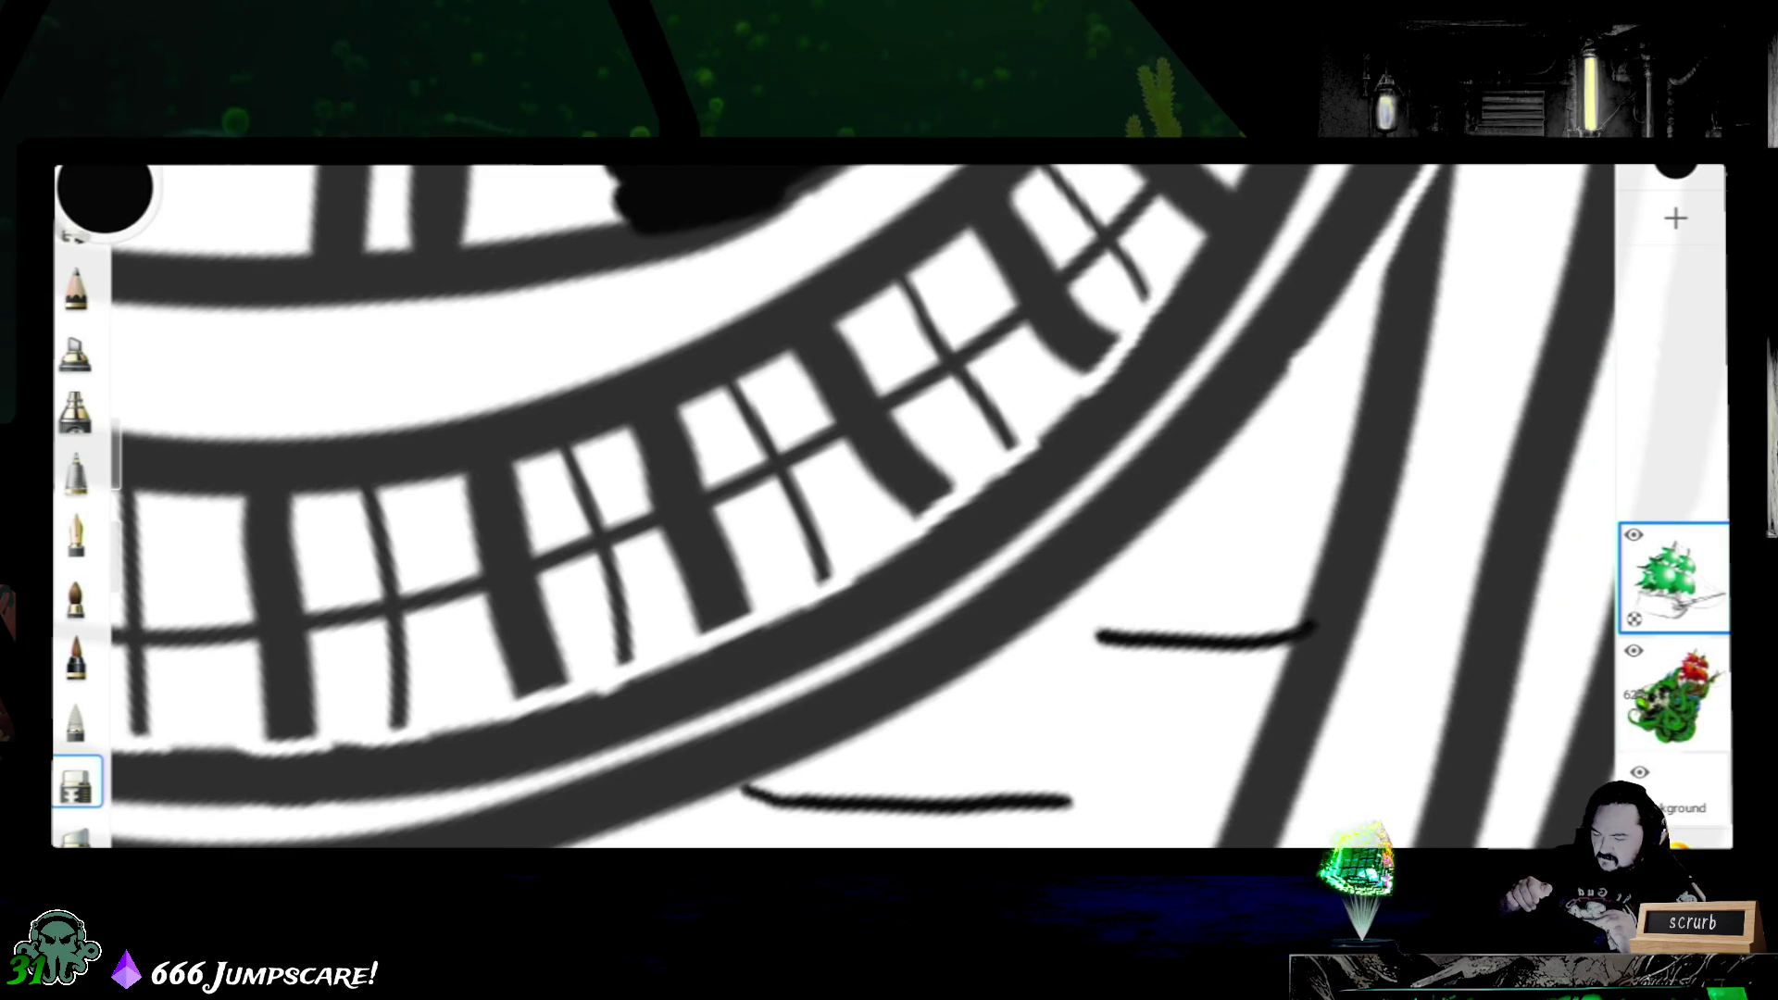
scroll(834, 508, "down", 2)
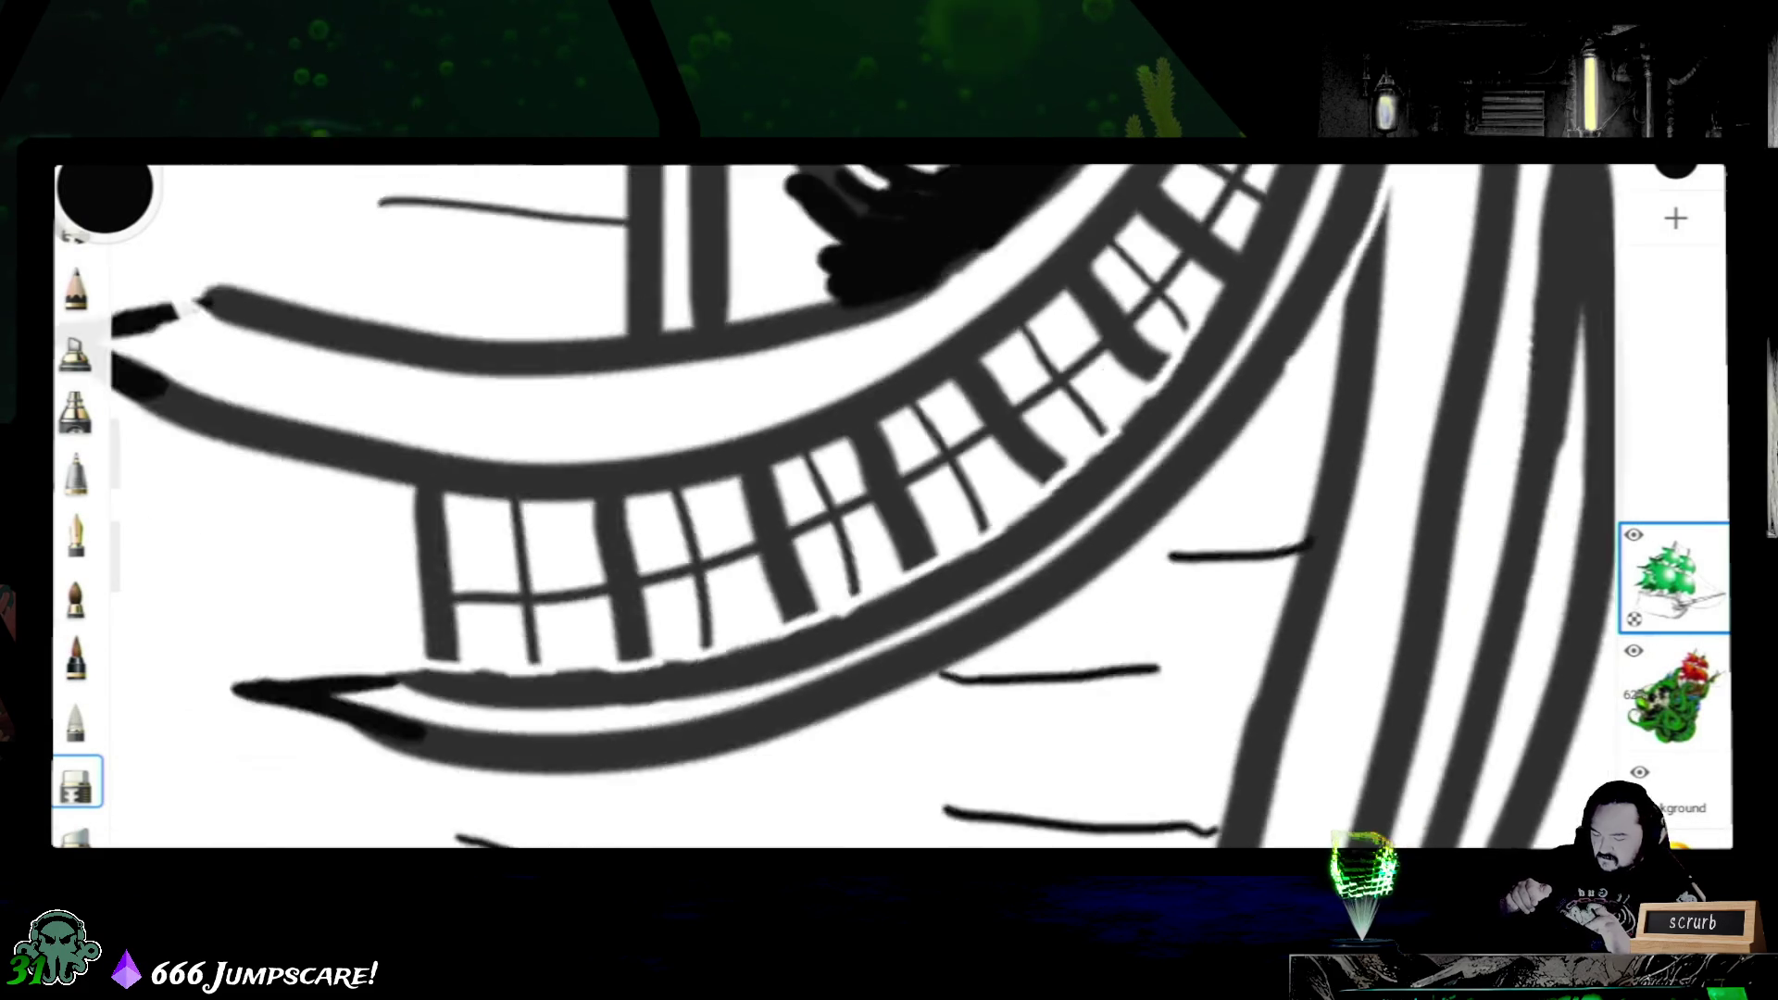
left_click_drag(834, 506, 974, 417)
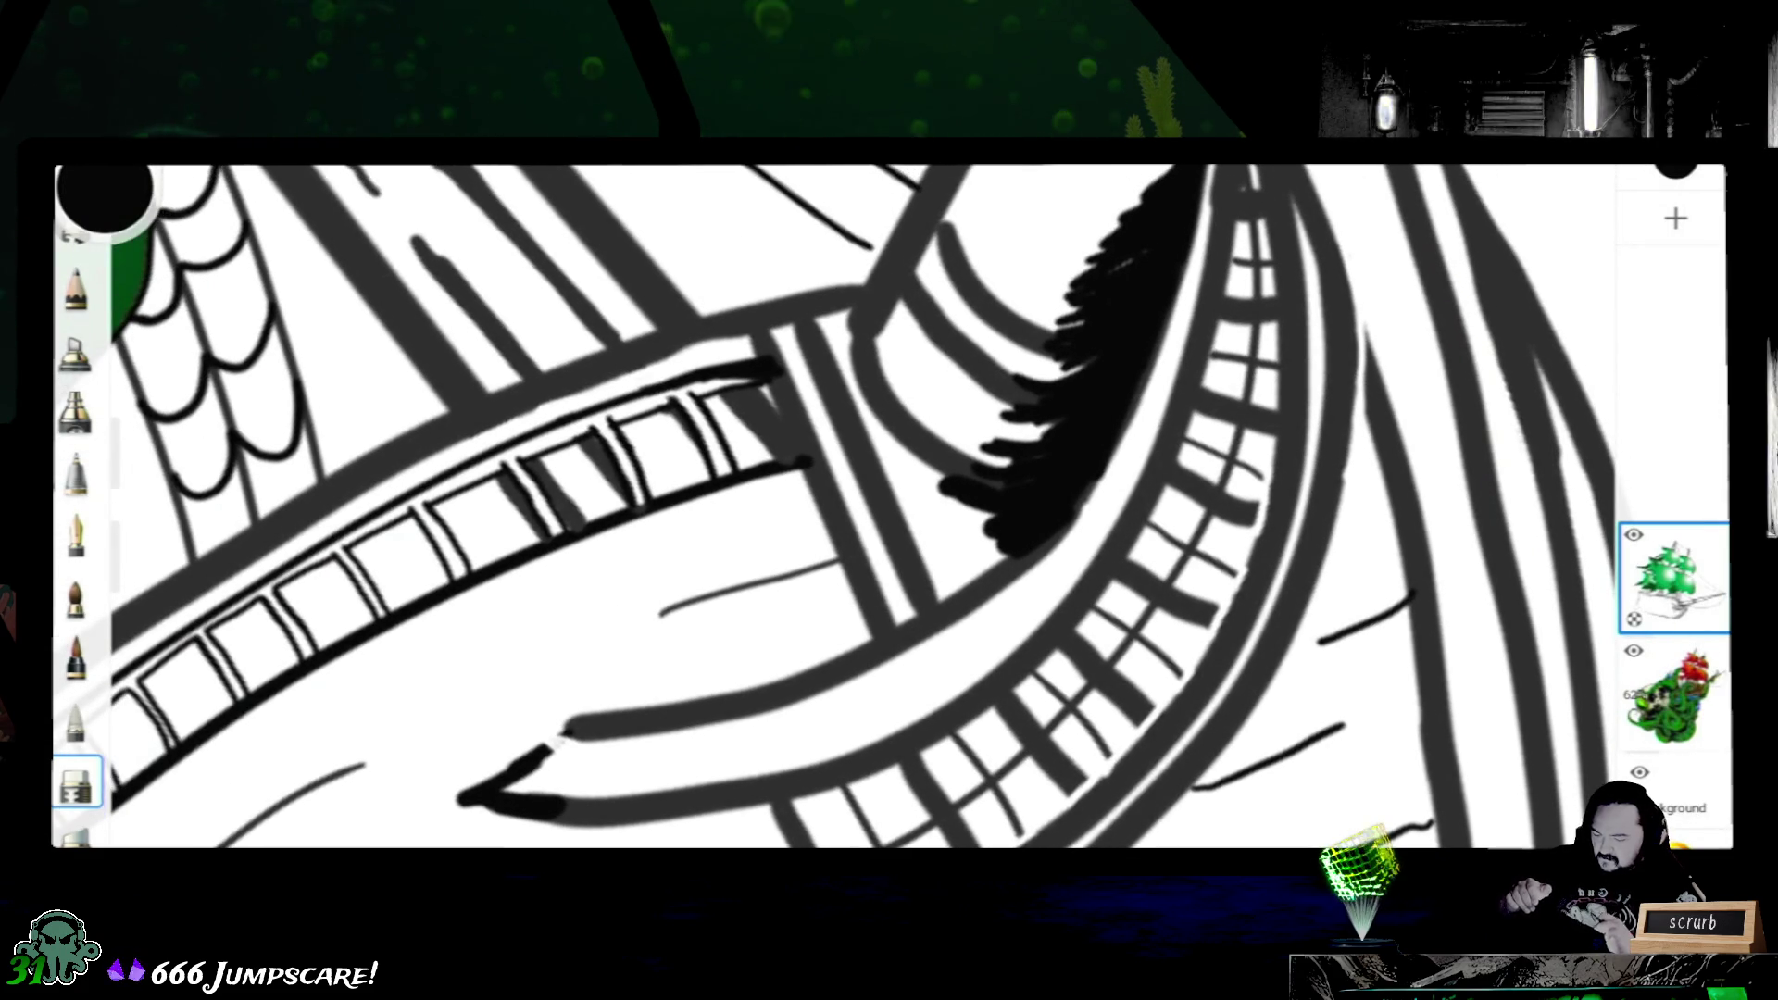
left_click_drag(833, 506, 849, 500)
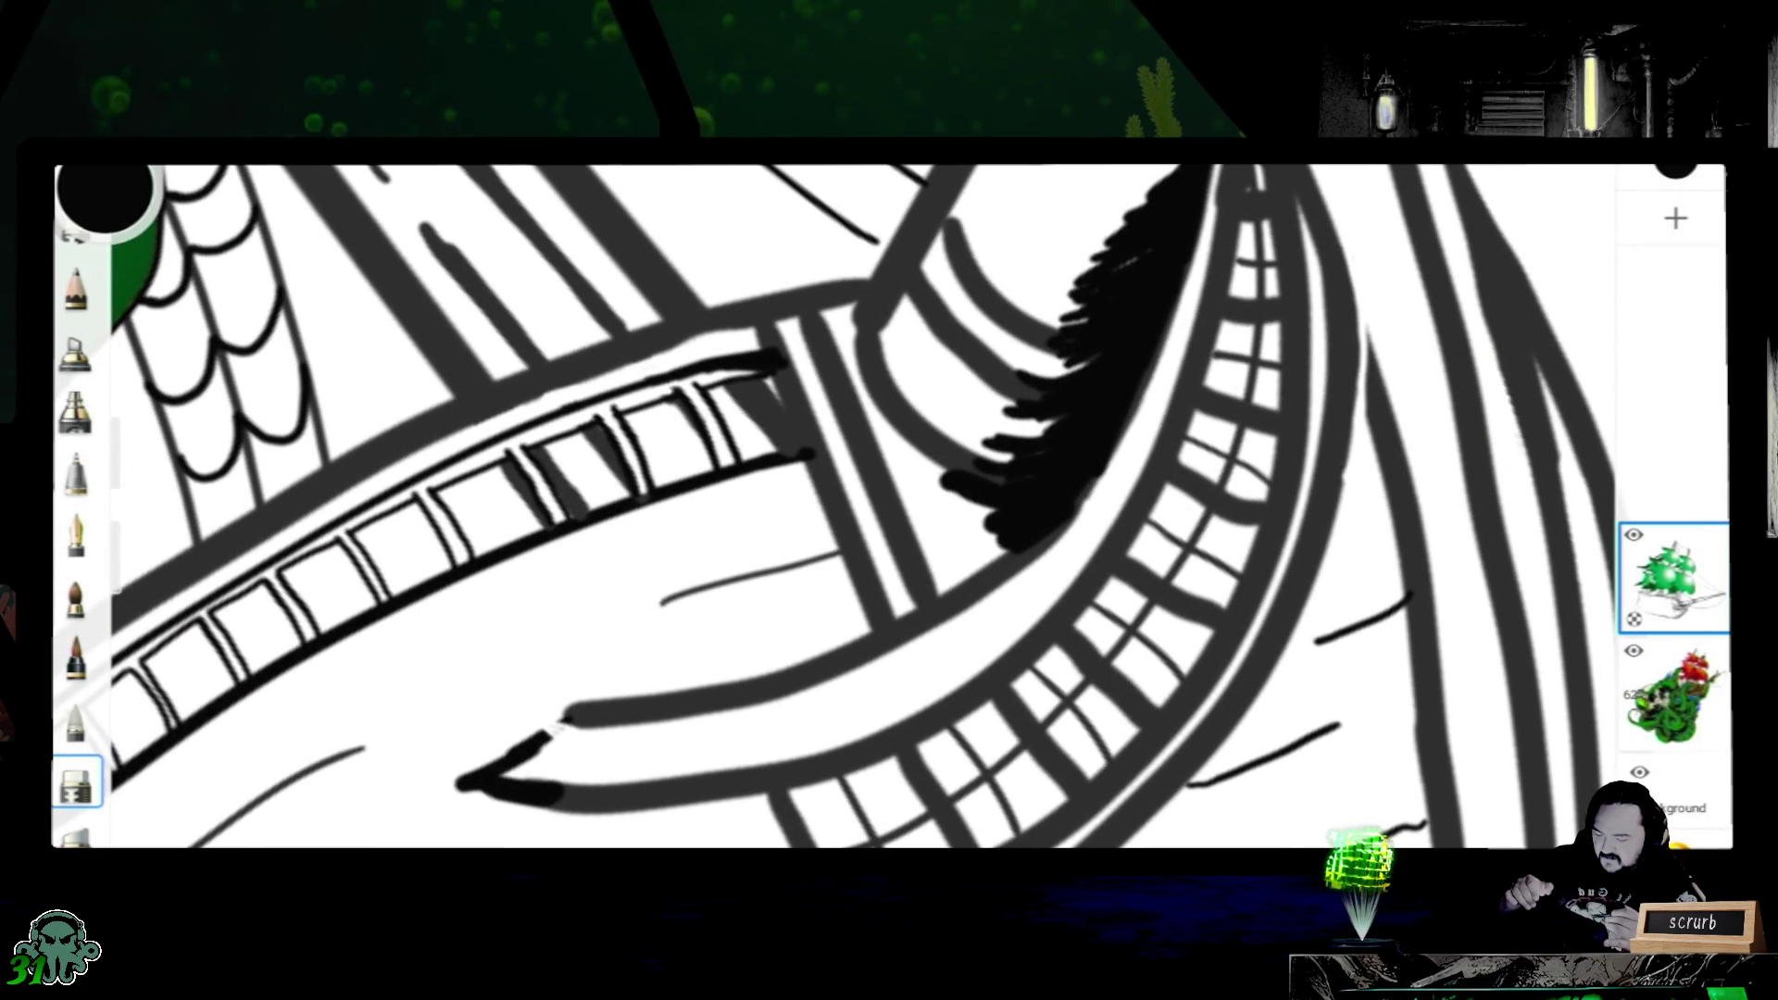
mouse_move(890, 508)
left_mouse_down()
mouse_move(1056, 416)
mouse_move(1112, 444)
left_mouse_up()
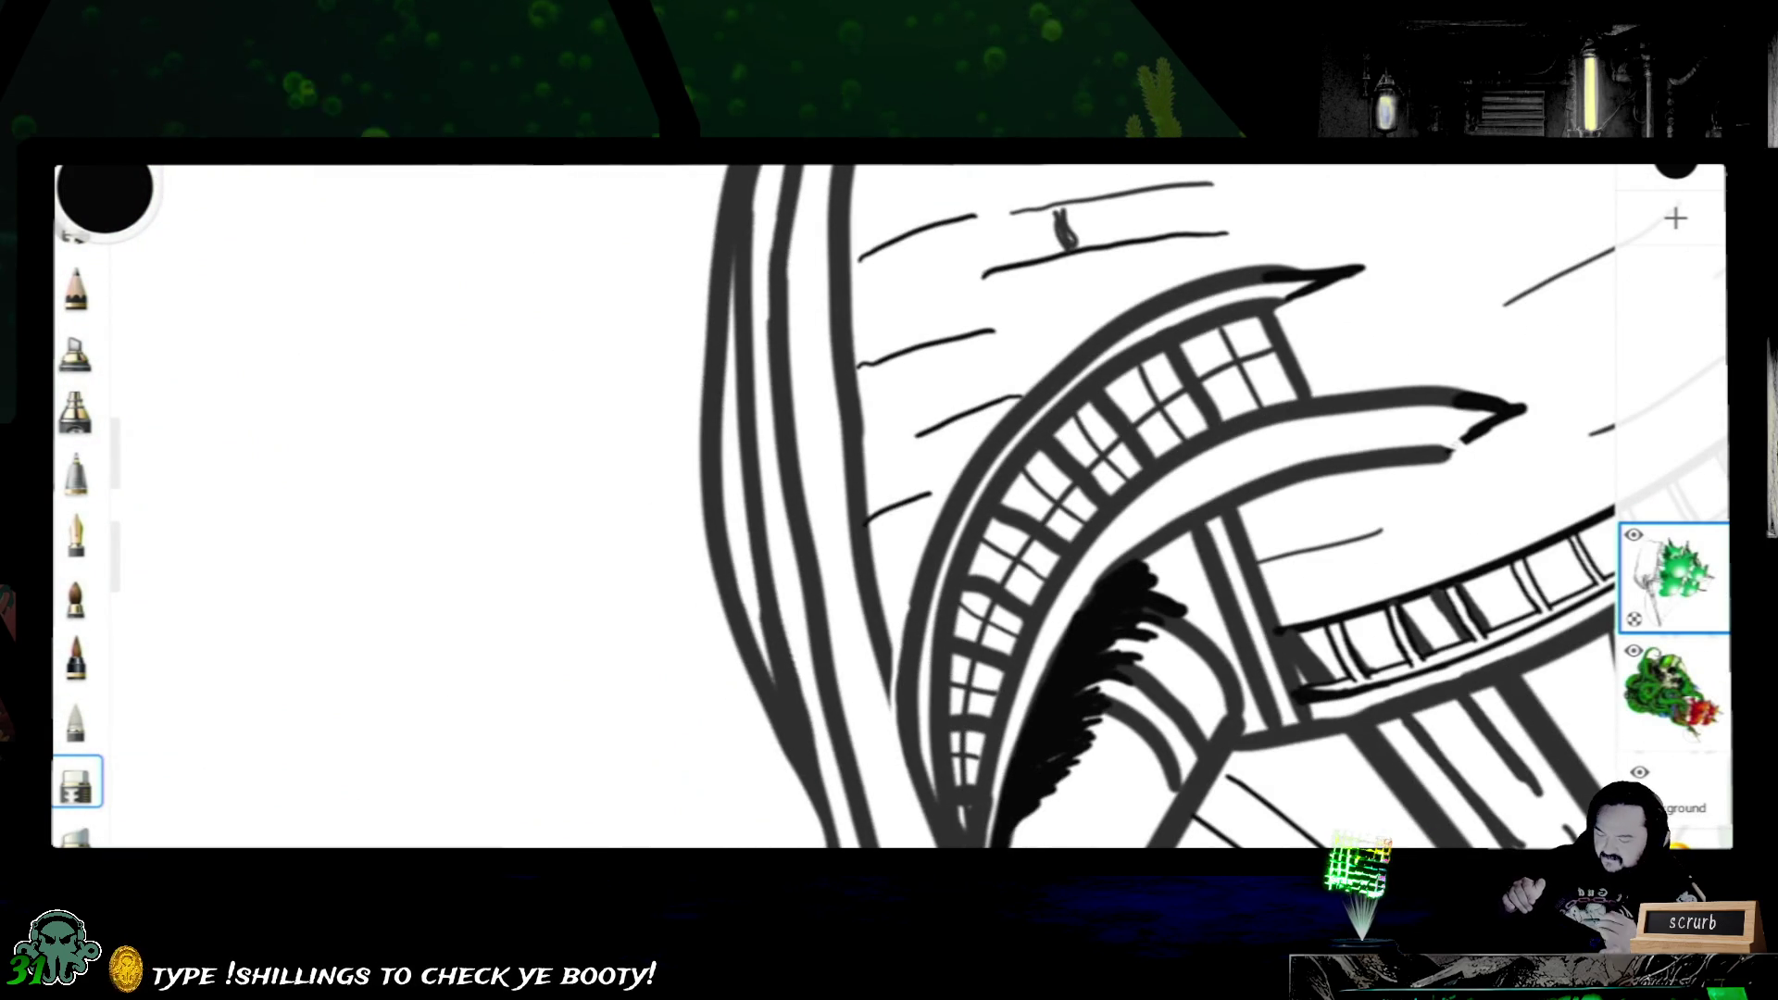
mouse_move(1111, 459)
left_mouse_down()
mouse_move(1070, 438)
mouse_move(1002, 502)
mouse_move(973, 347)
left_mouse_up()
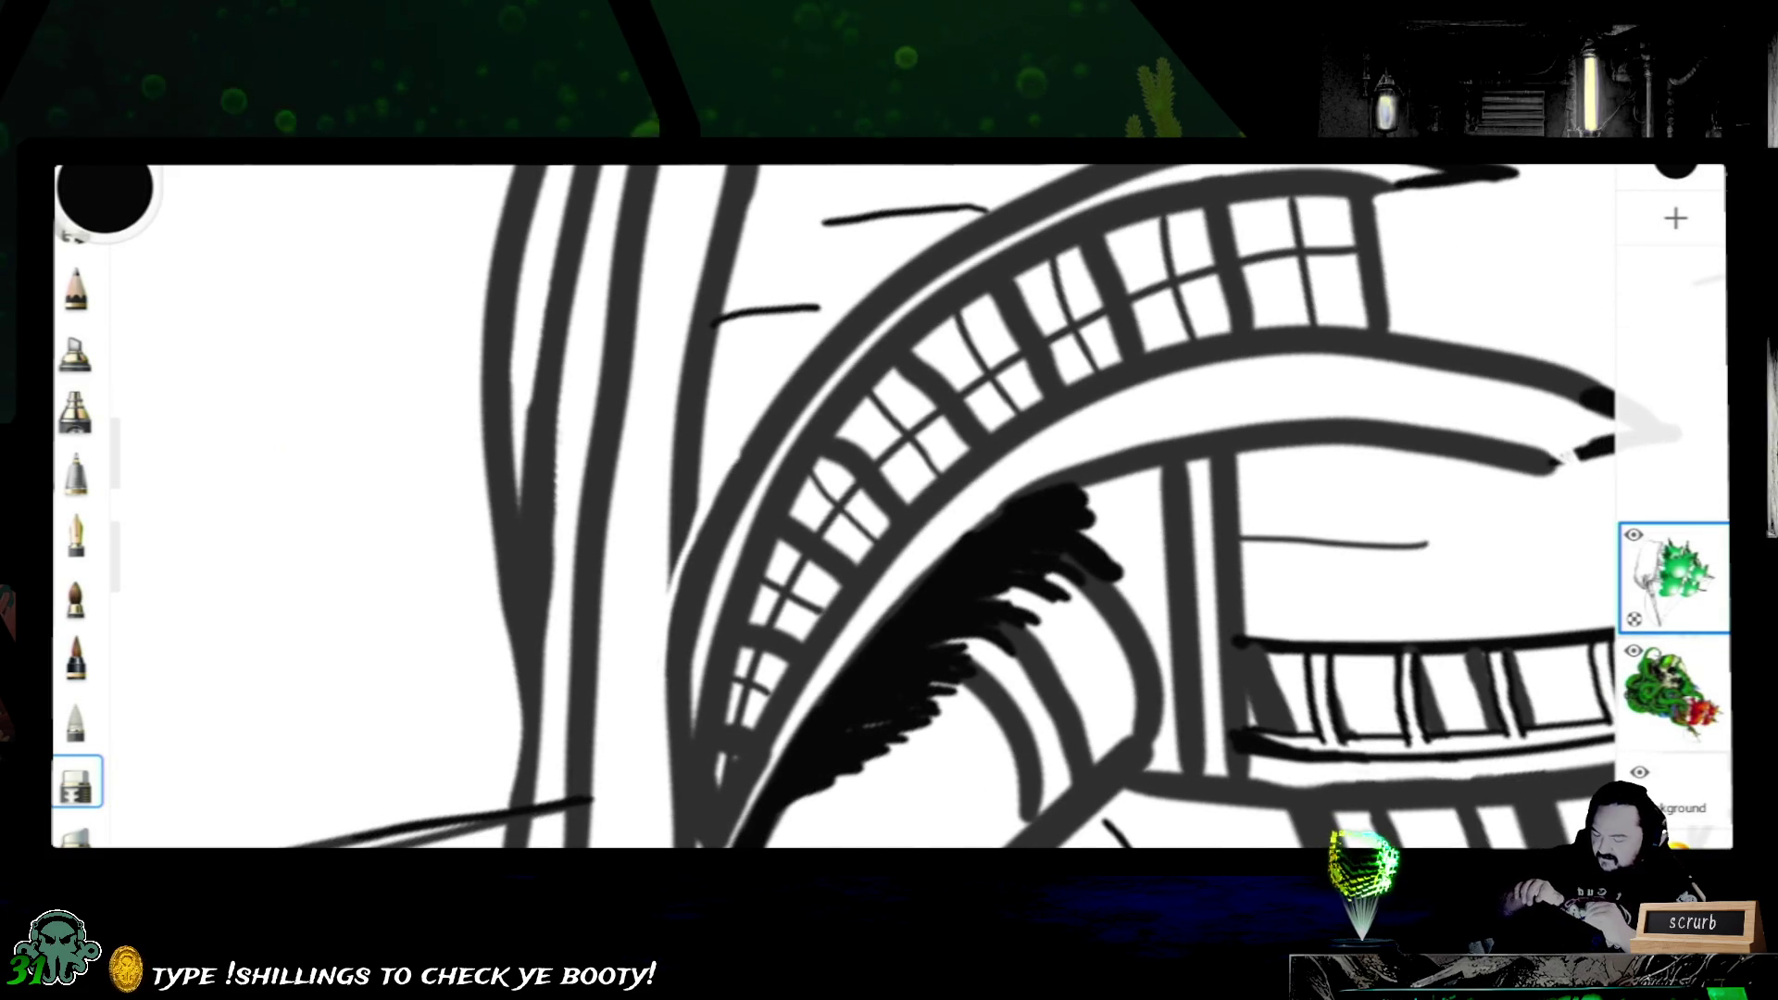
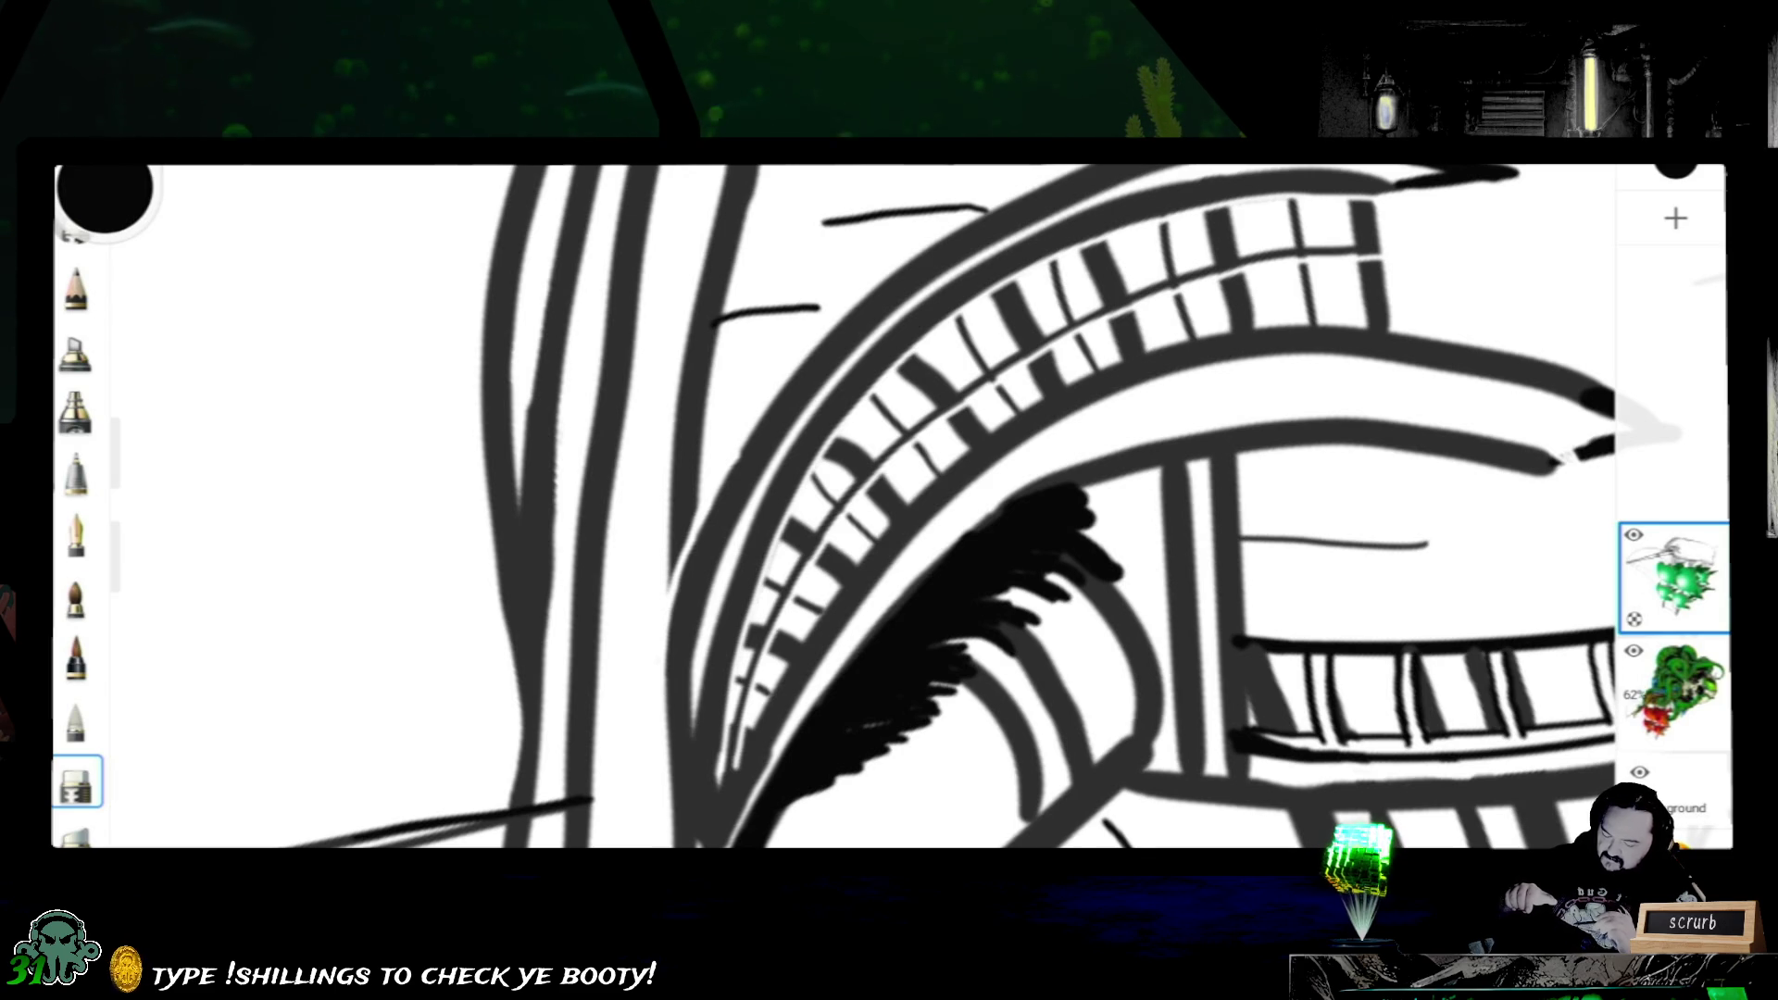
scroll(890, 508, "down", 3)
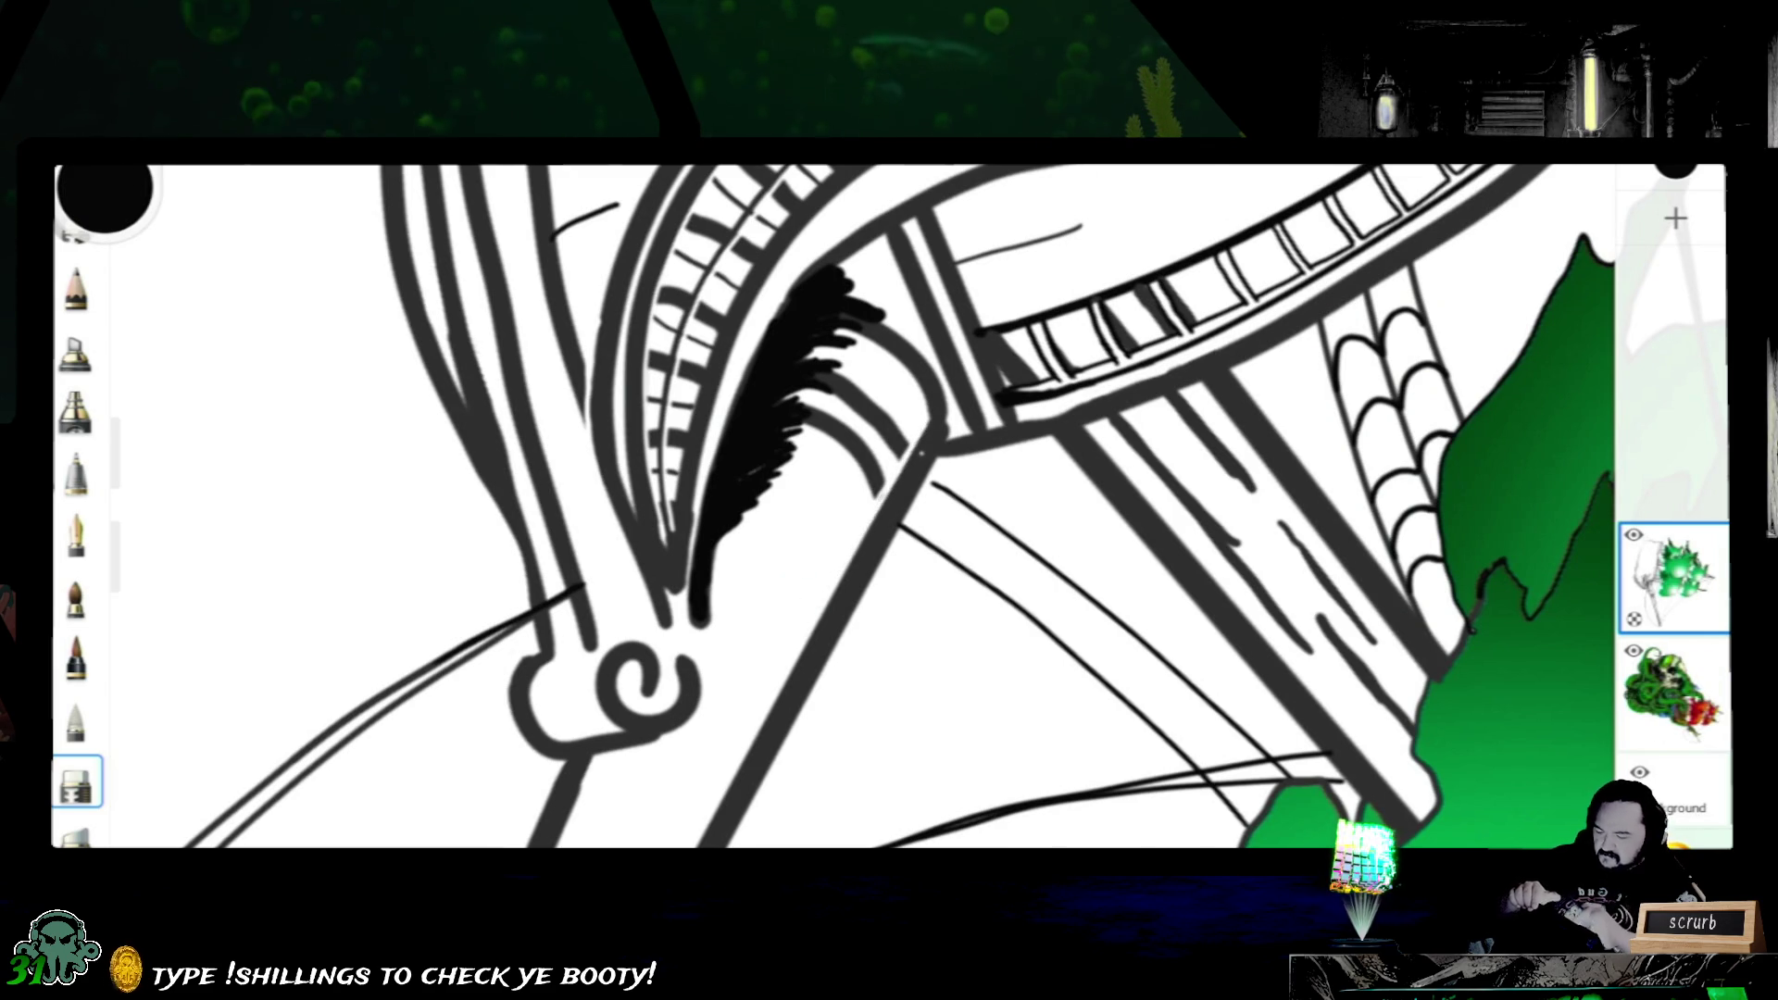
- Rotate and zoom the canvas in on the bow railing below the green sails
left_click_drag(890, 501, 556, 556)
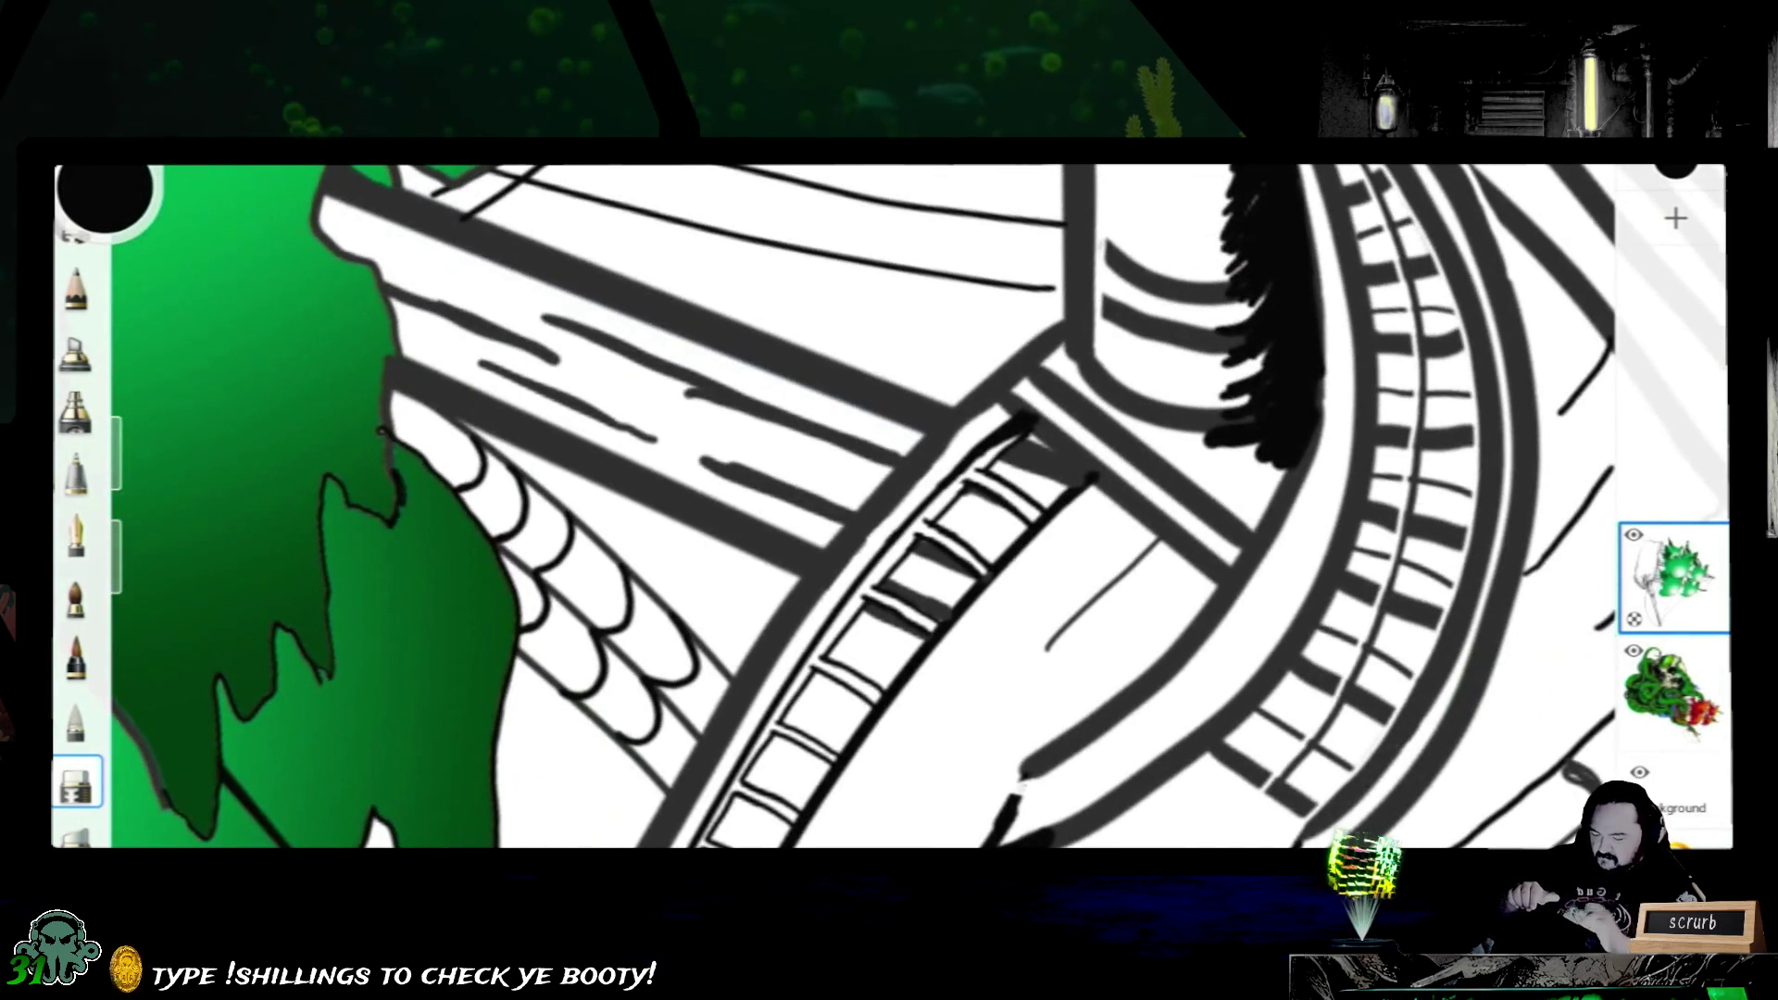
left_click_drag(891, 500, 834, 556)
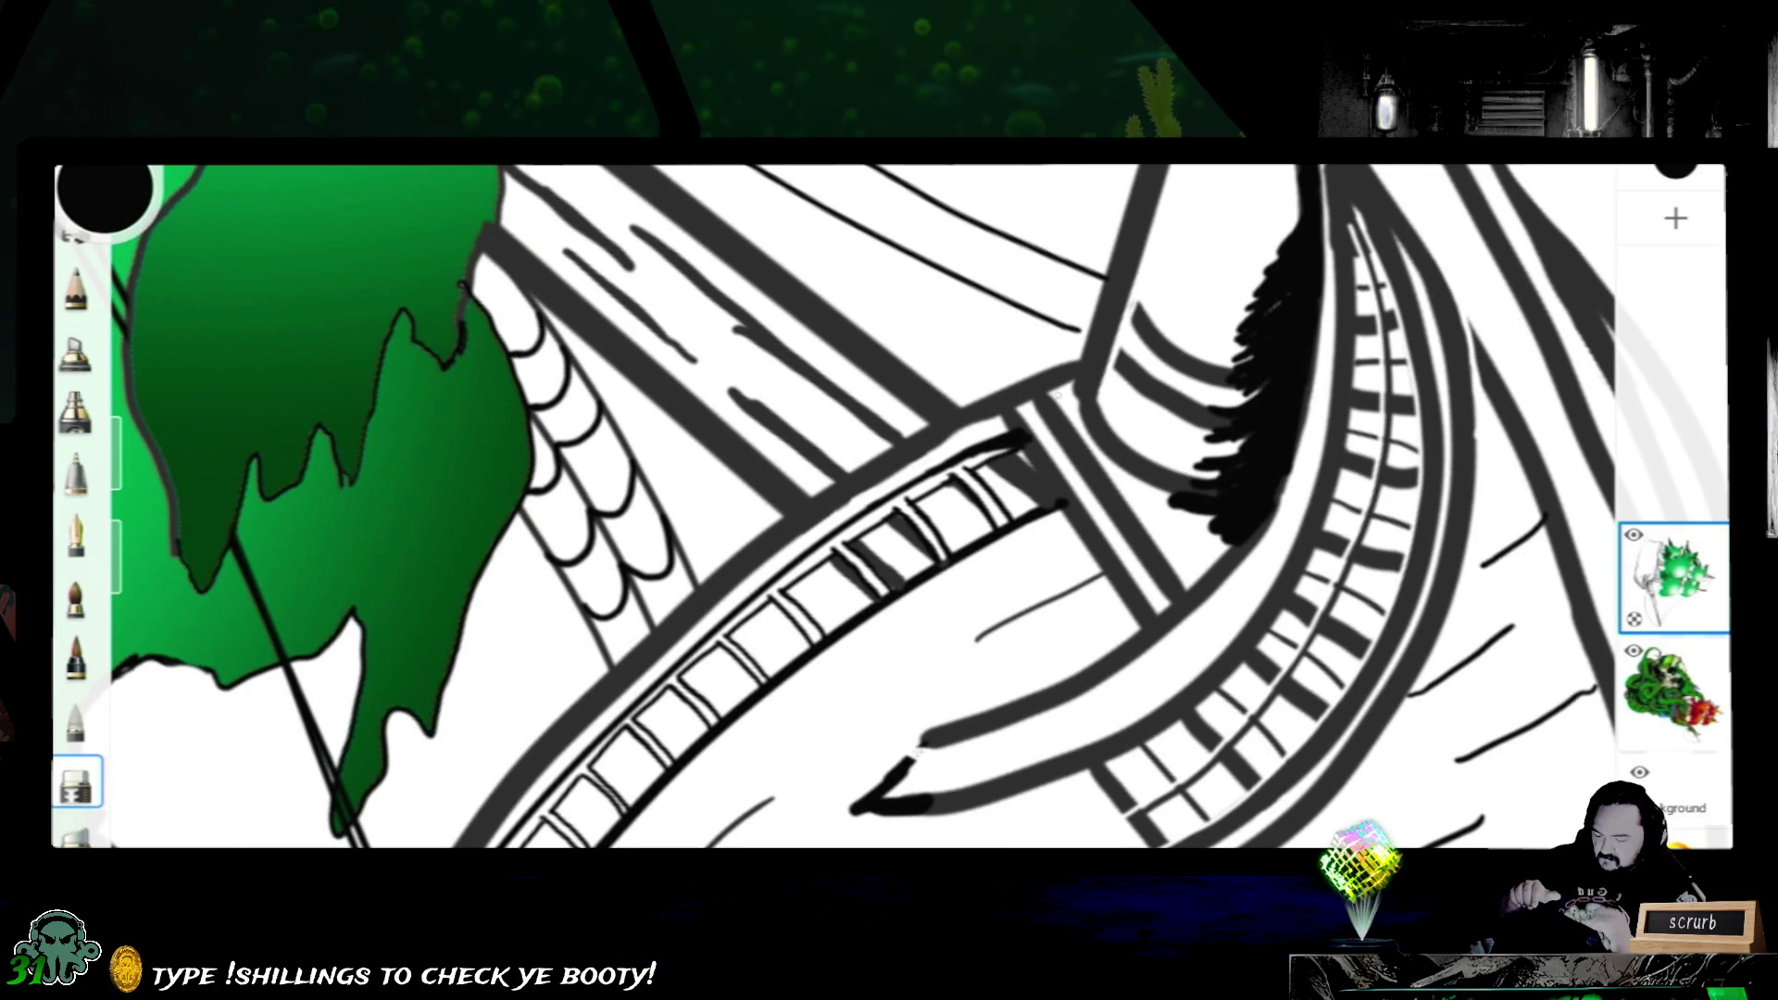
left_click_drag(1043, 401, 889, 418)
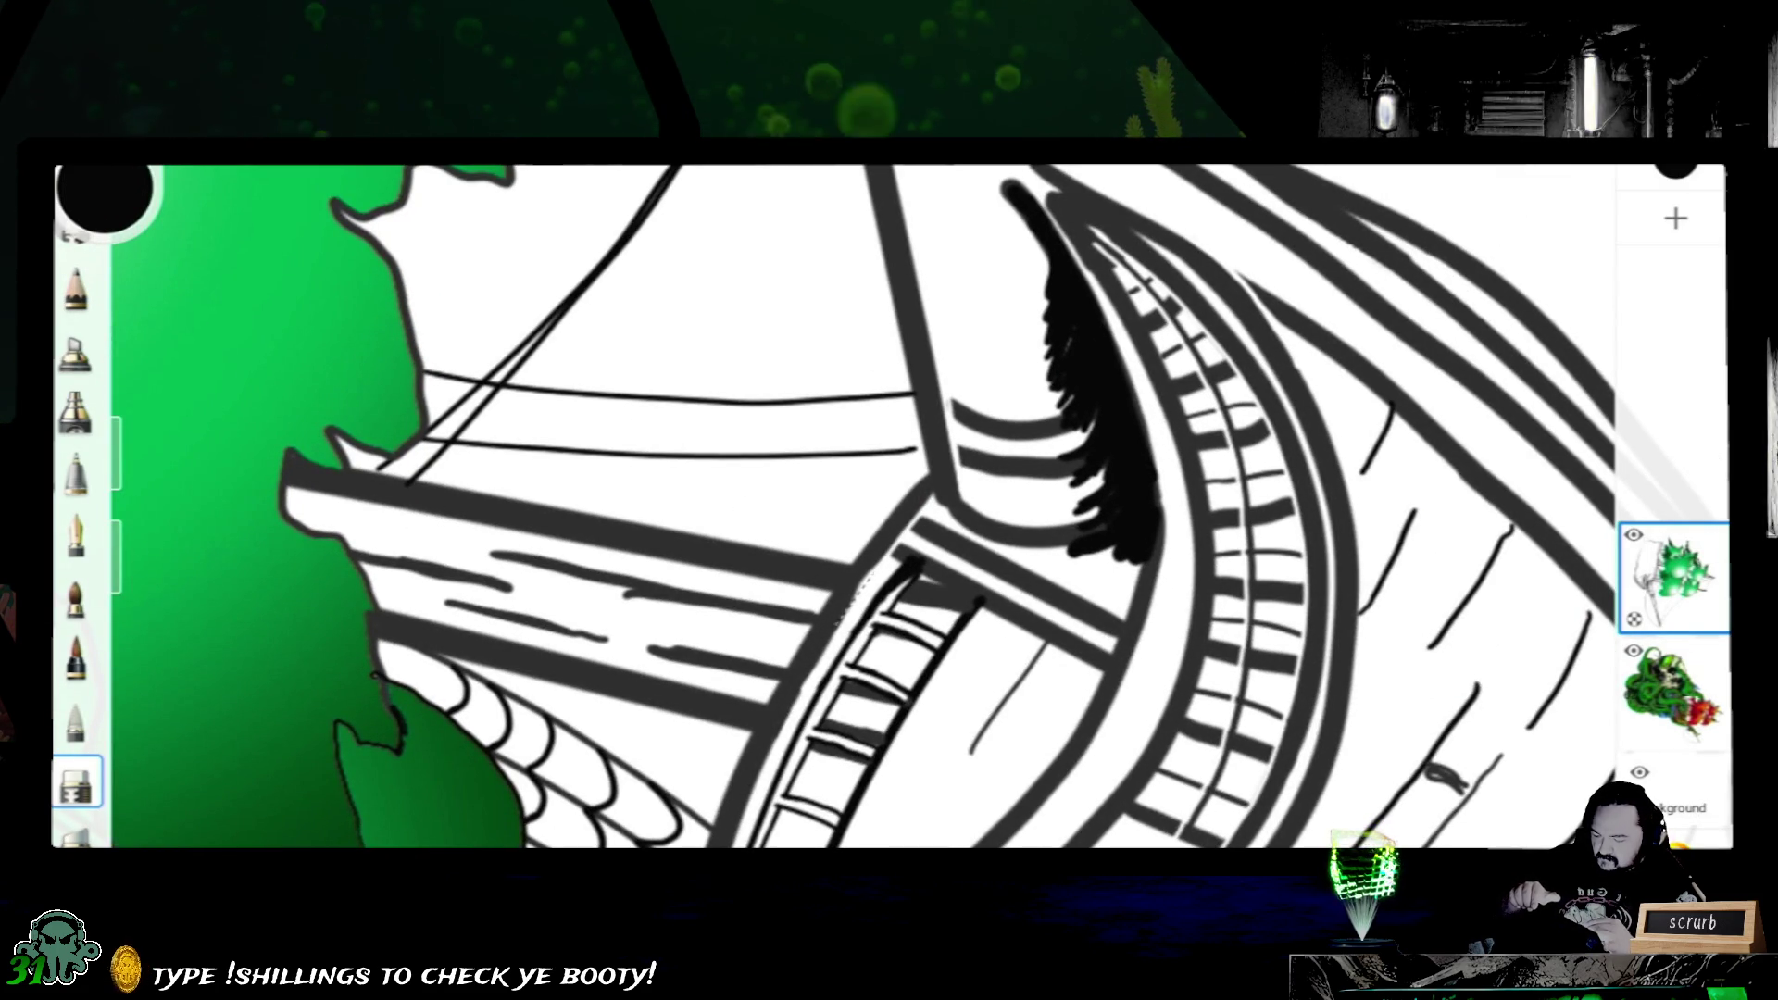
left_click_drag(529, 737, 834, 347)
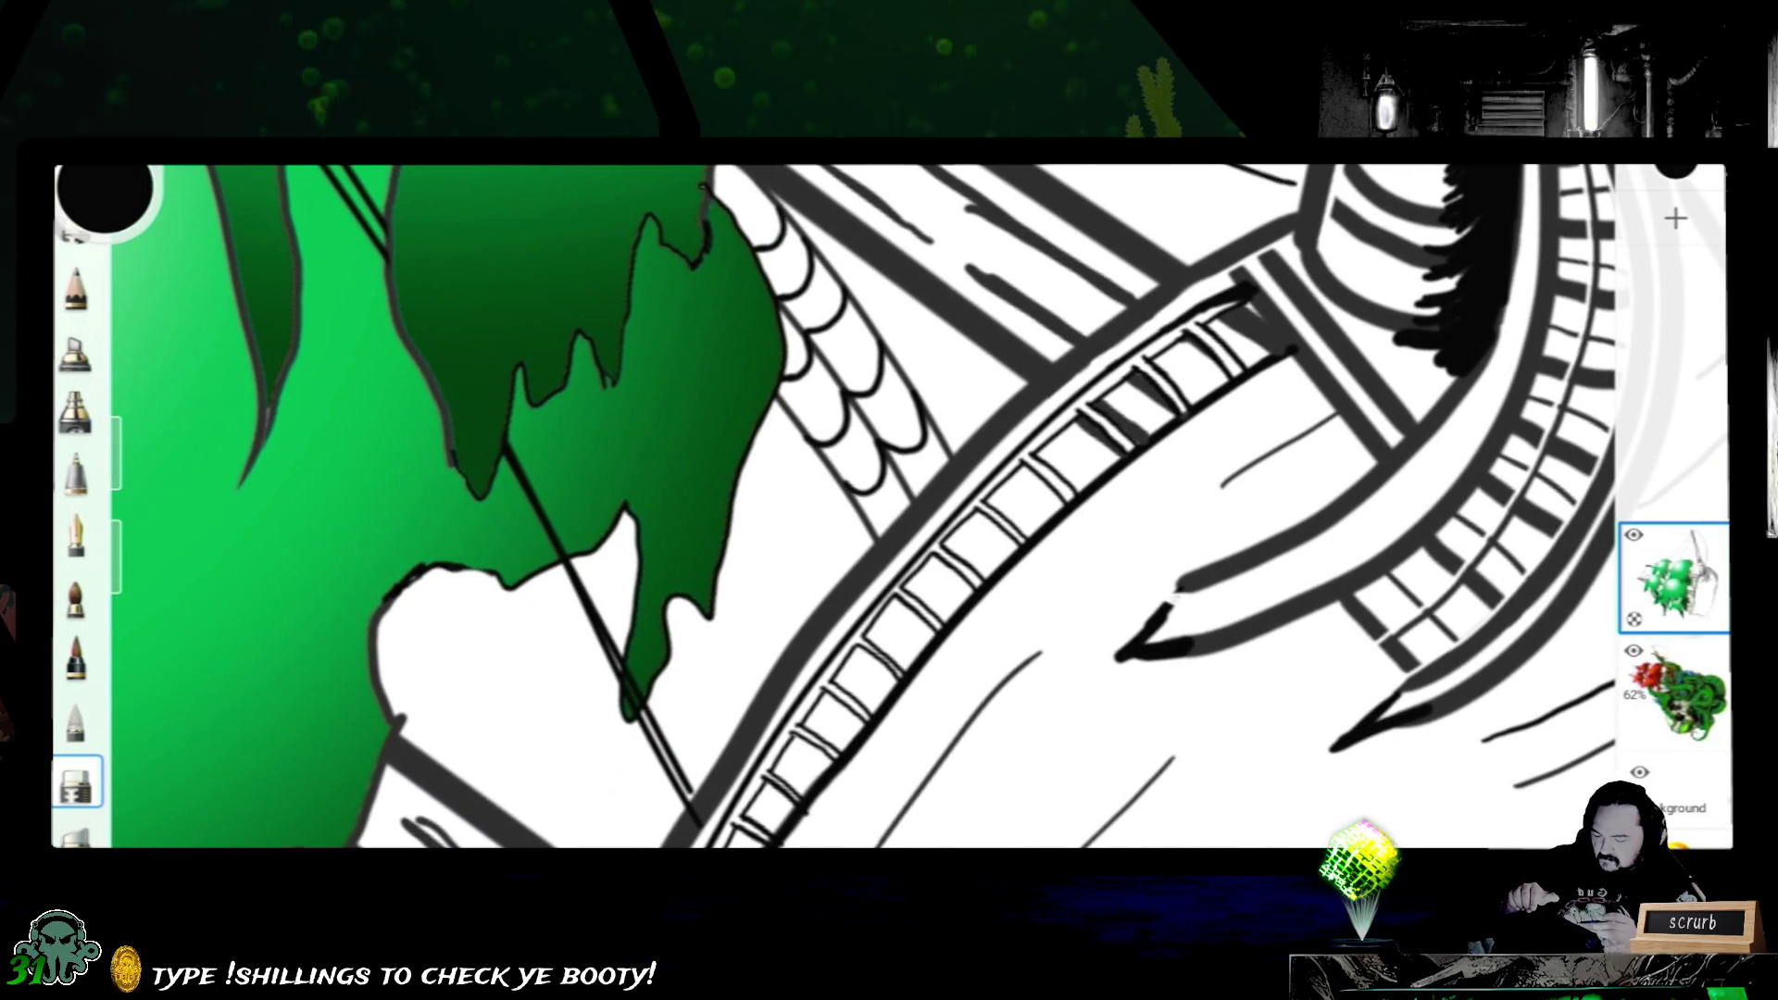
mouse_move(488, 667)
left_mouse_down()
mouse_move(557, 477)
mouse_move(696, 341)
left_mouse_up()
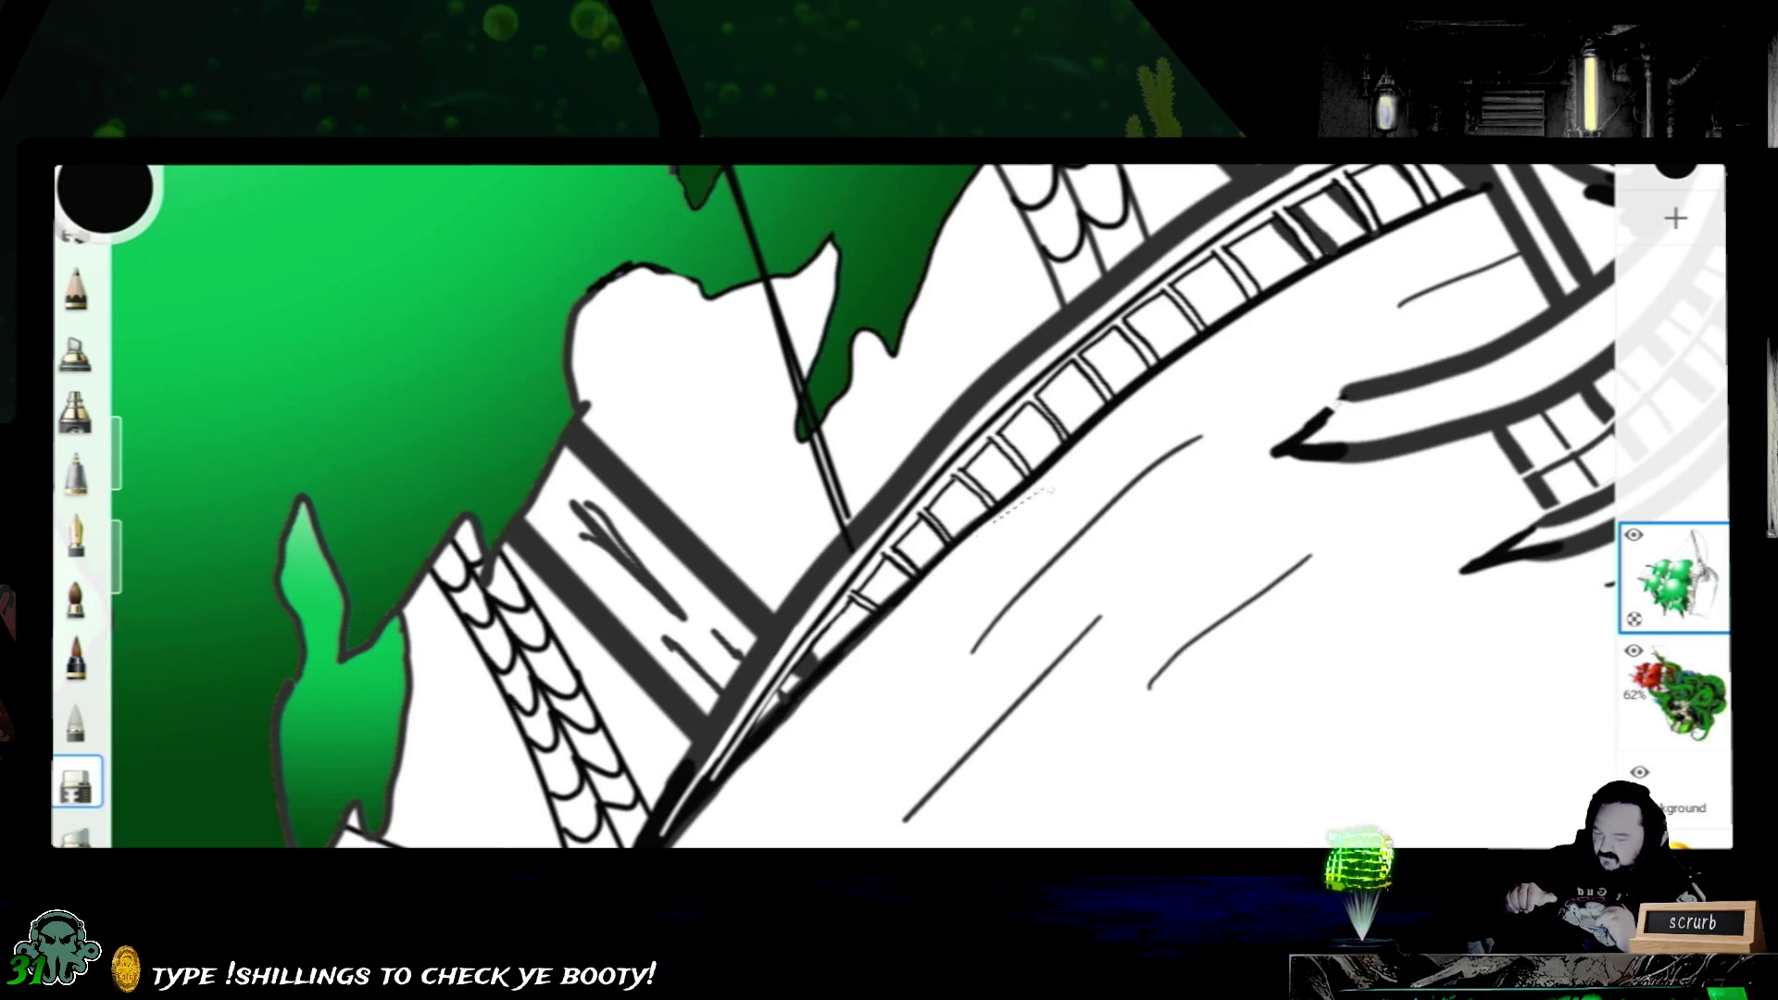
scroll(890, 508, "down", 3)
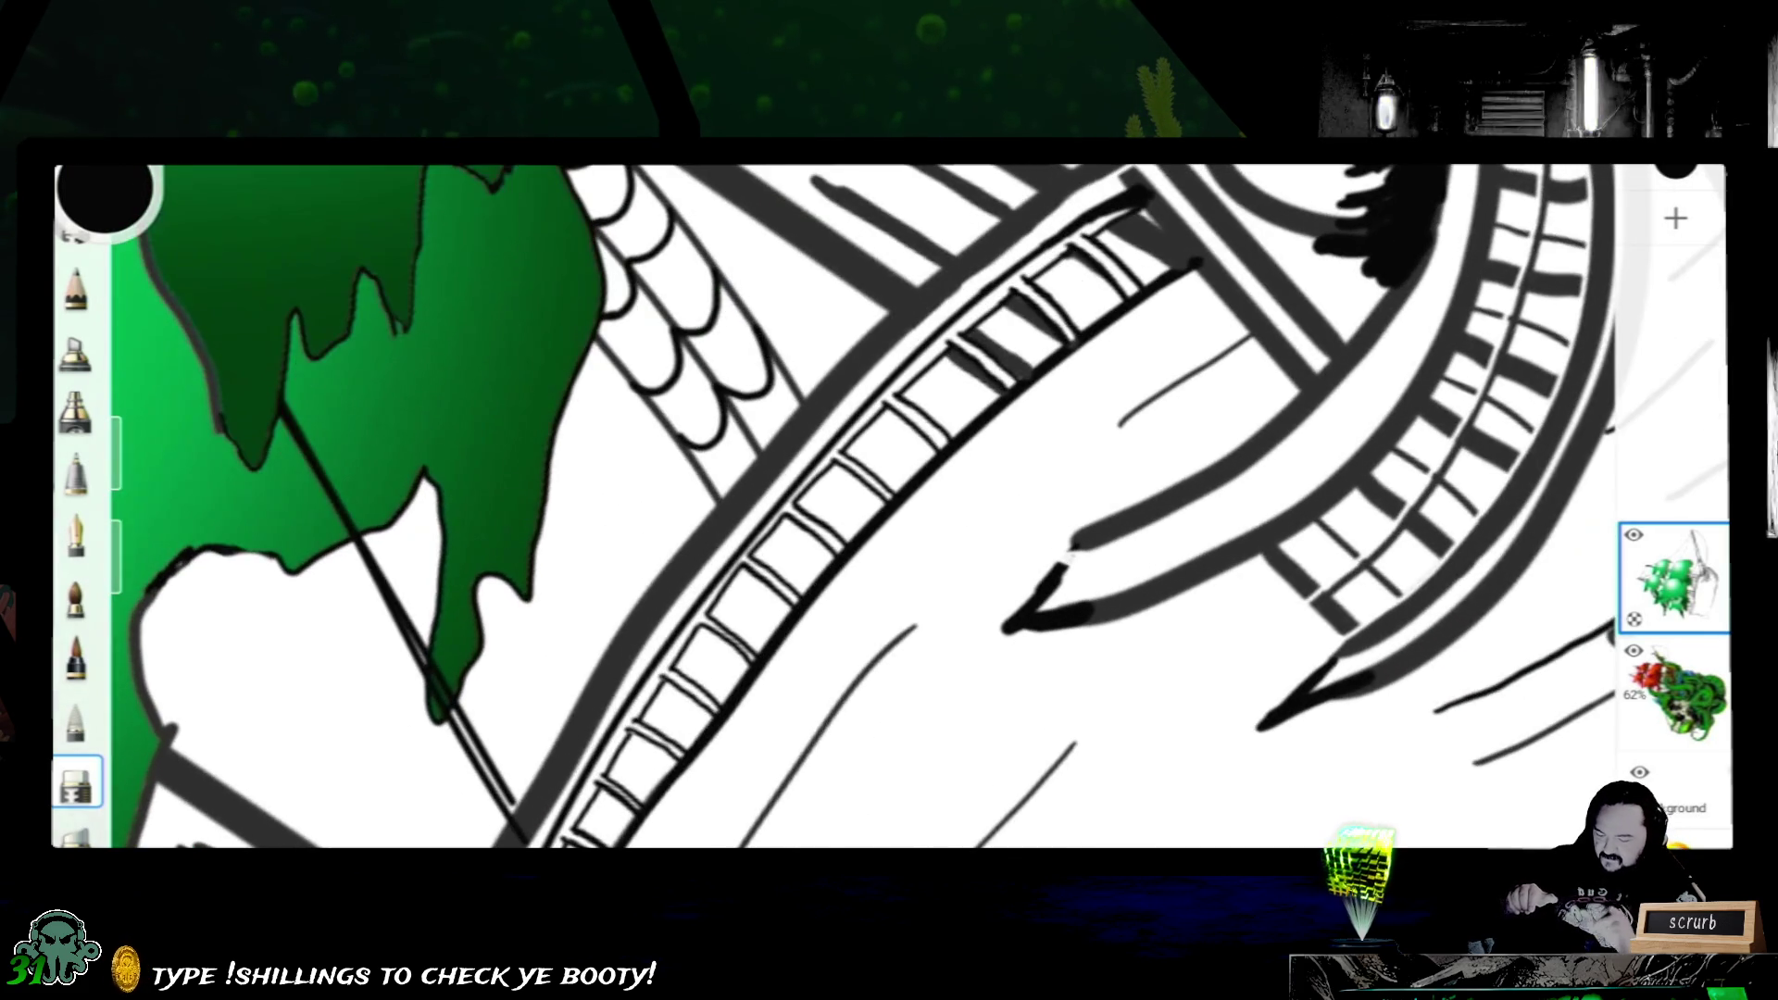
scroll(890, 507, "up", 5)
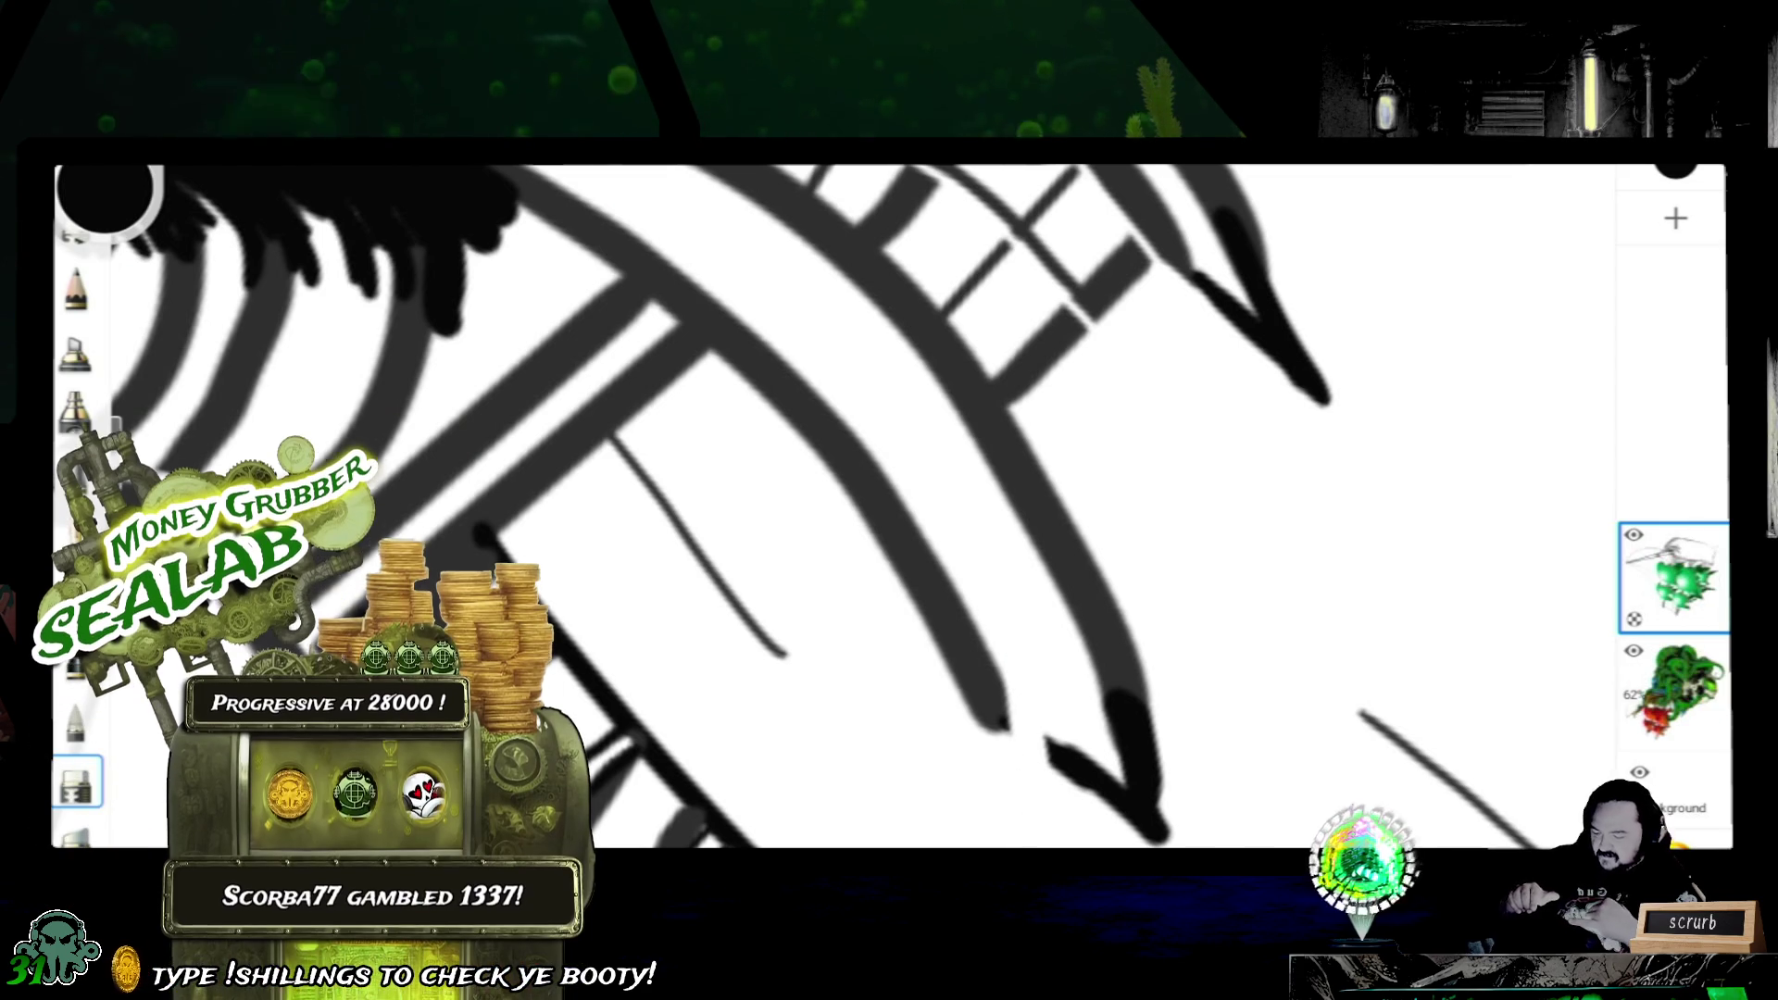
scroll(834, 500, "down", 2)
scroll(835, 500, "down", 2)
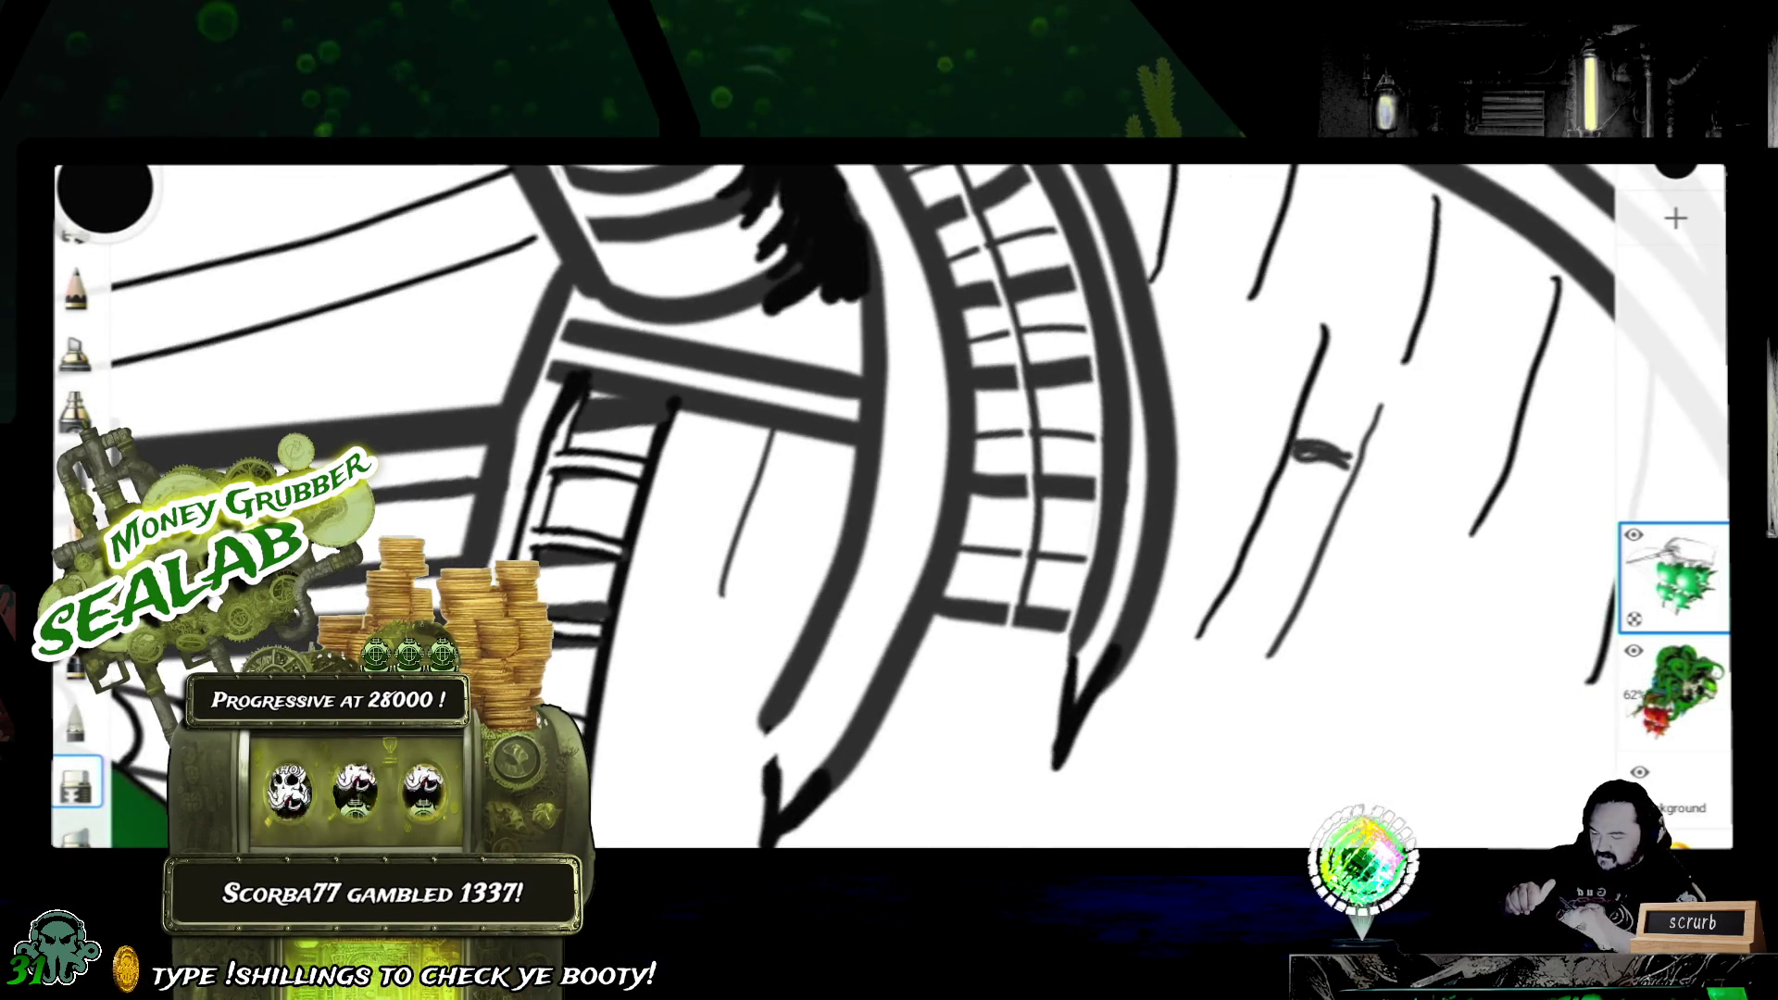
scroll(834, 500, "down", 2)
scroll(834, 500, "down", 2)
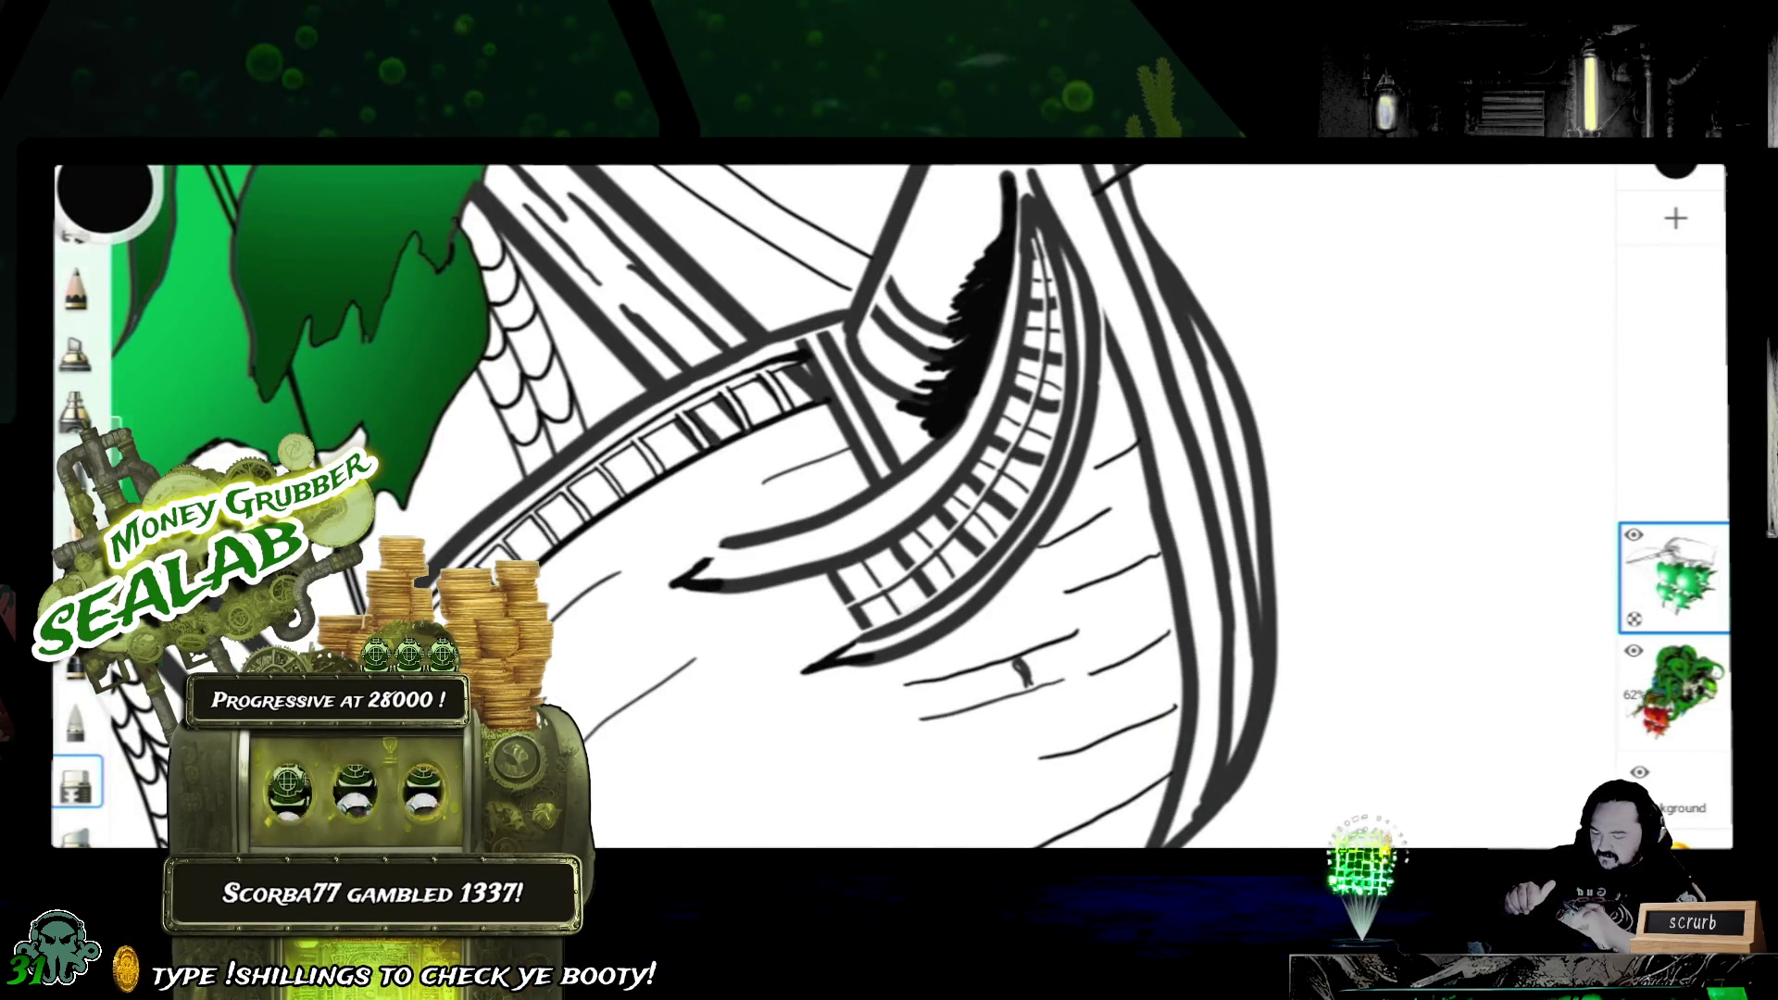
scroll(890, 500, "down", 2)
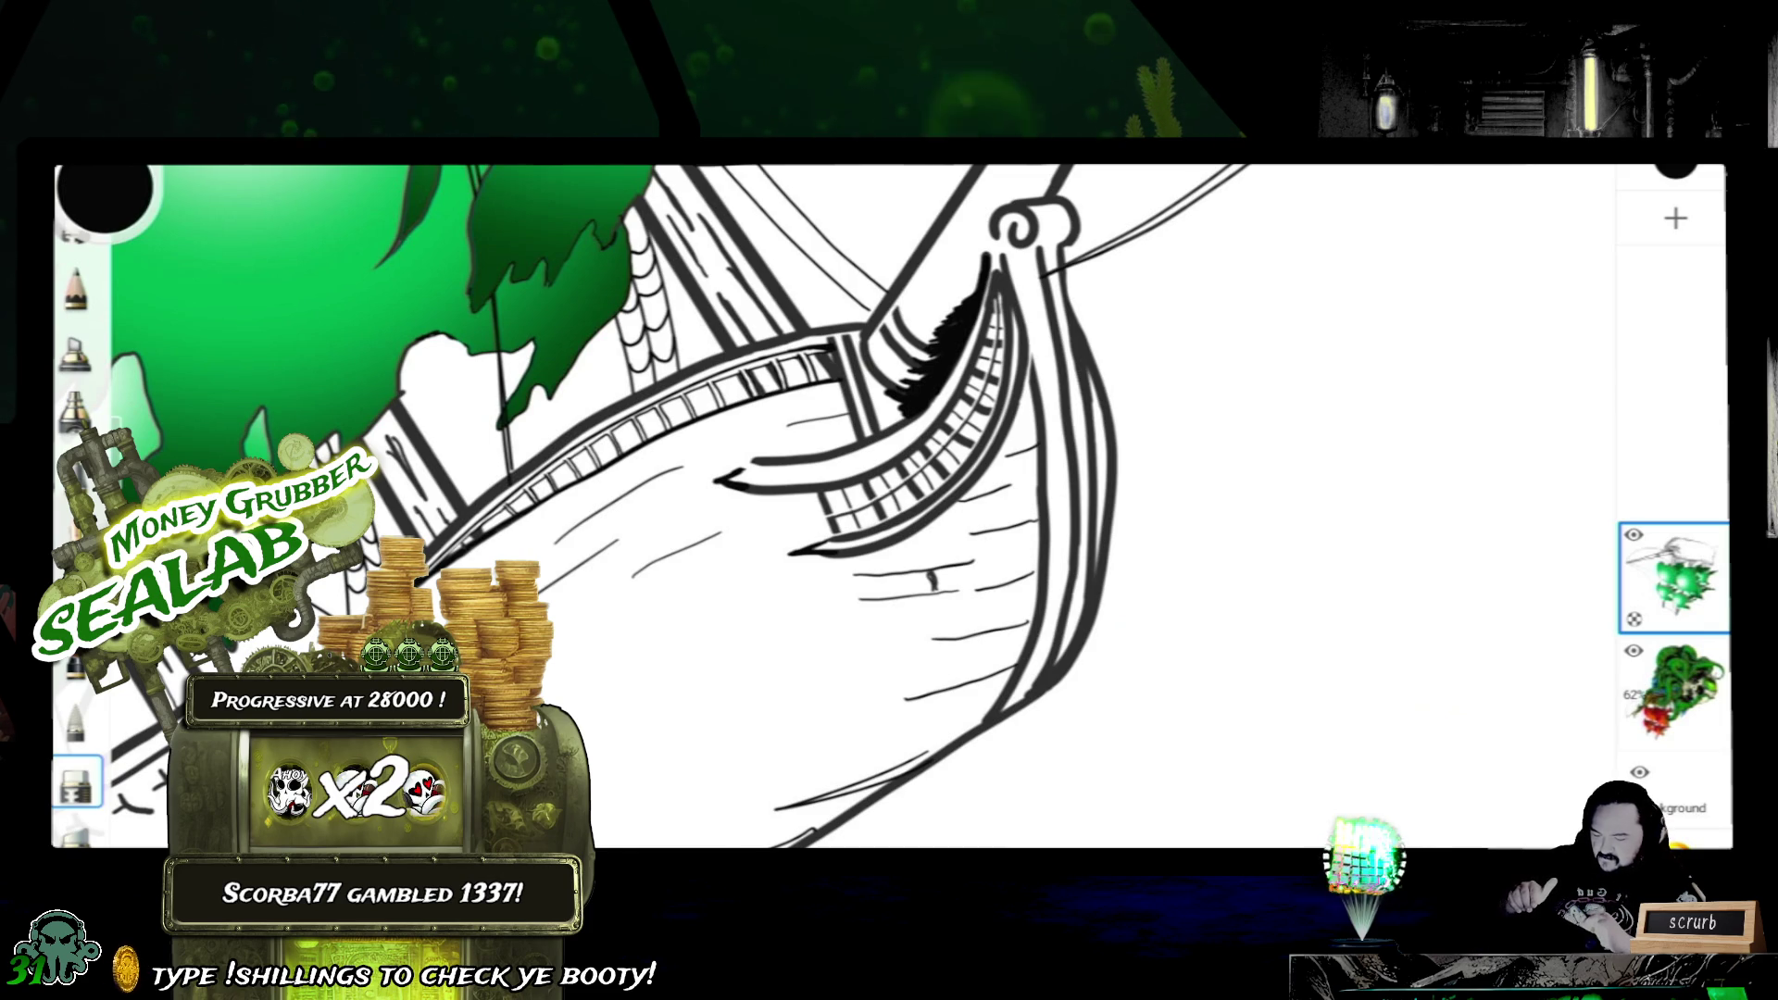
scroll(889, 501, "up", 2)
scroll(890, 501, "up", 2)
scroll(889, 501, "up", 1)
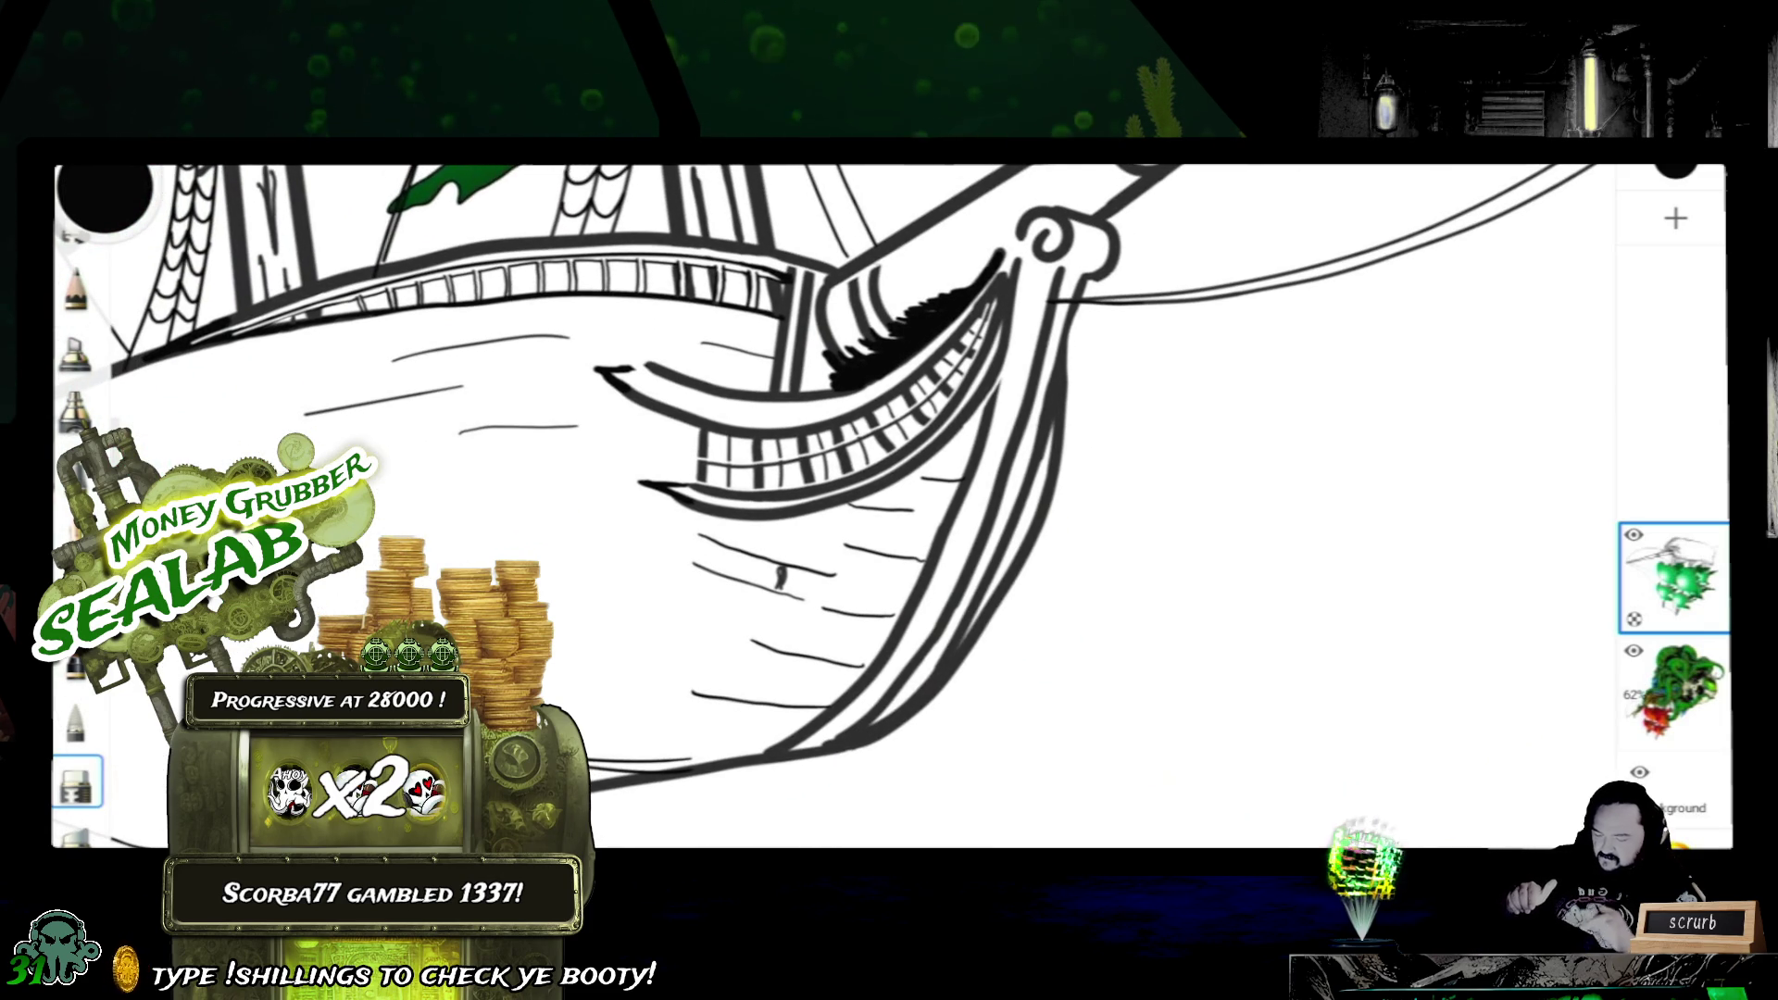
scroll(890, 501, "up", 2)
scroll(889, 501, "up", 2)
scroll(890, 501, "up", 1)
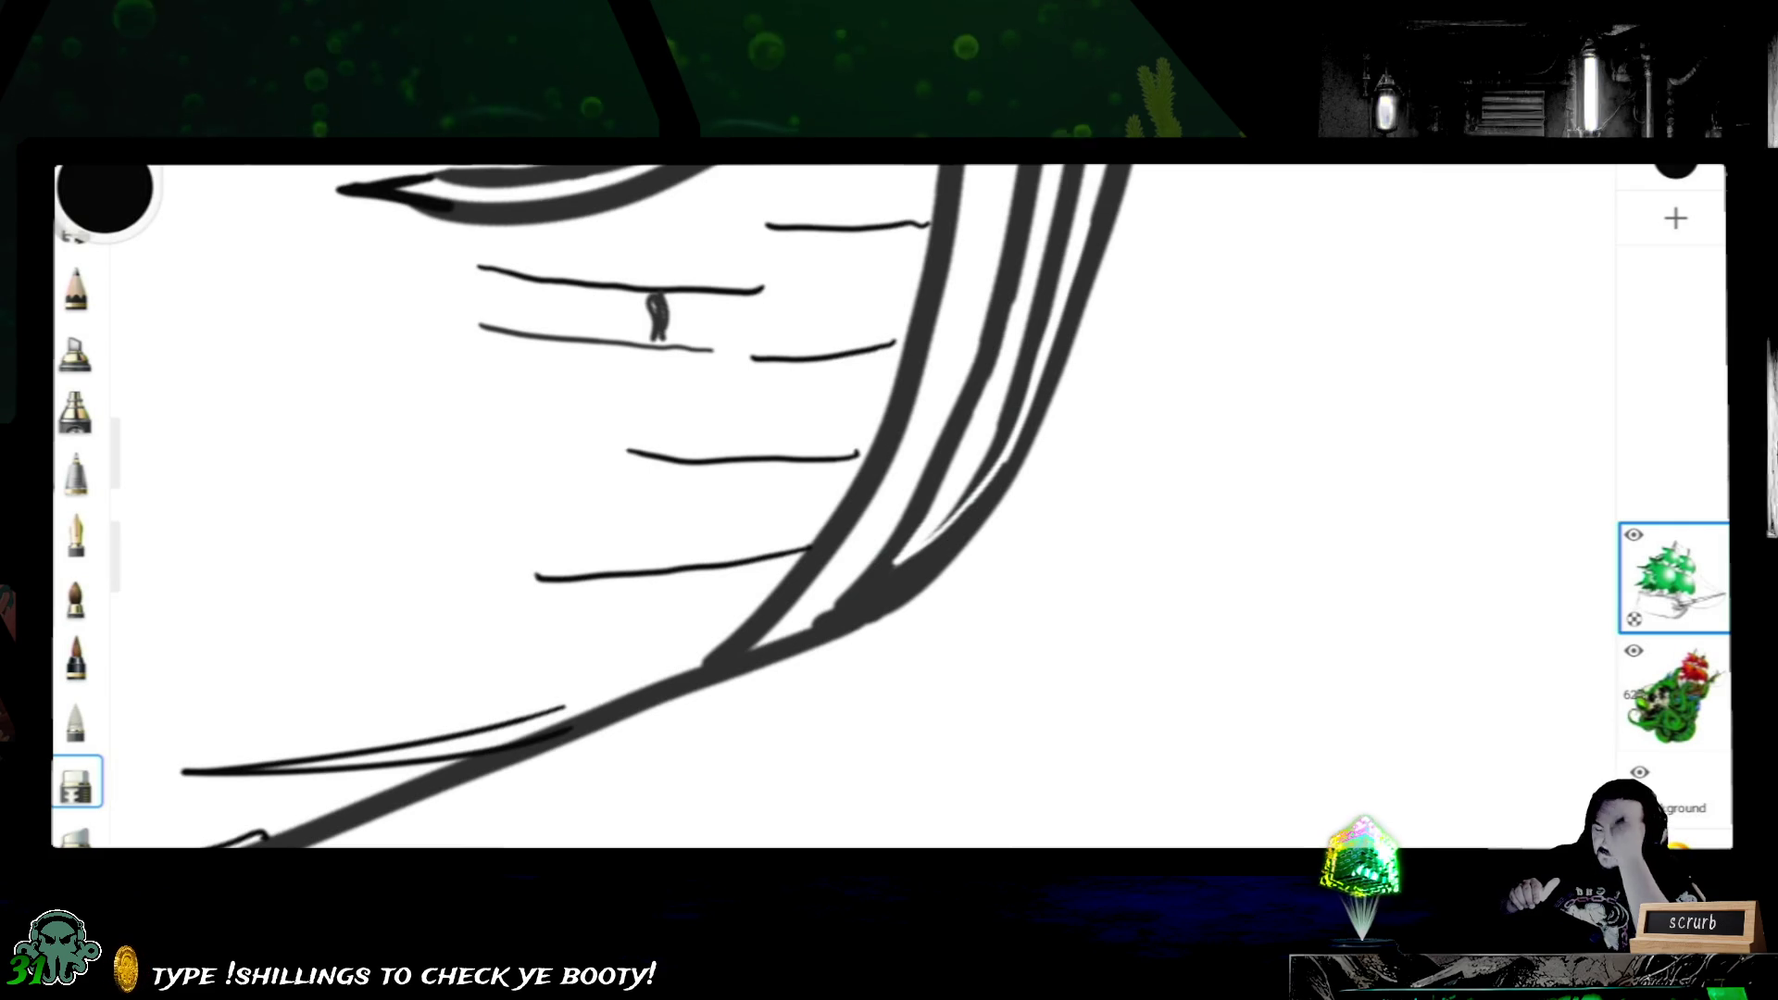
scroll(833, 508, "up", 5)
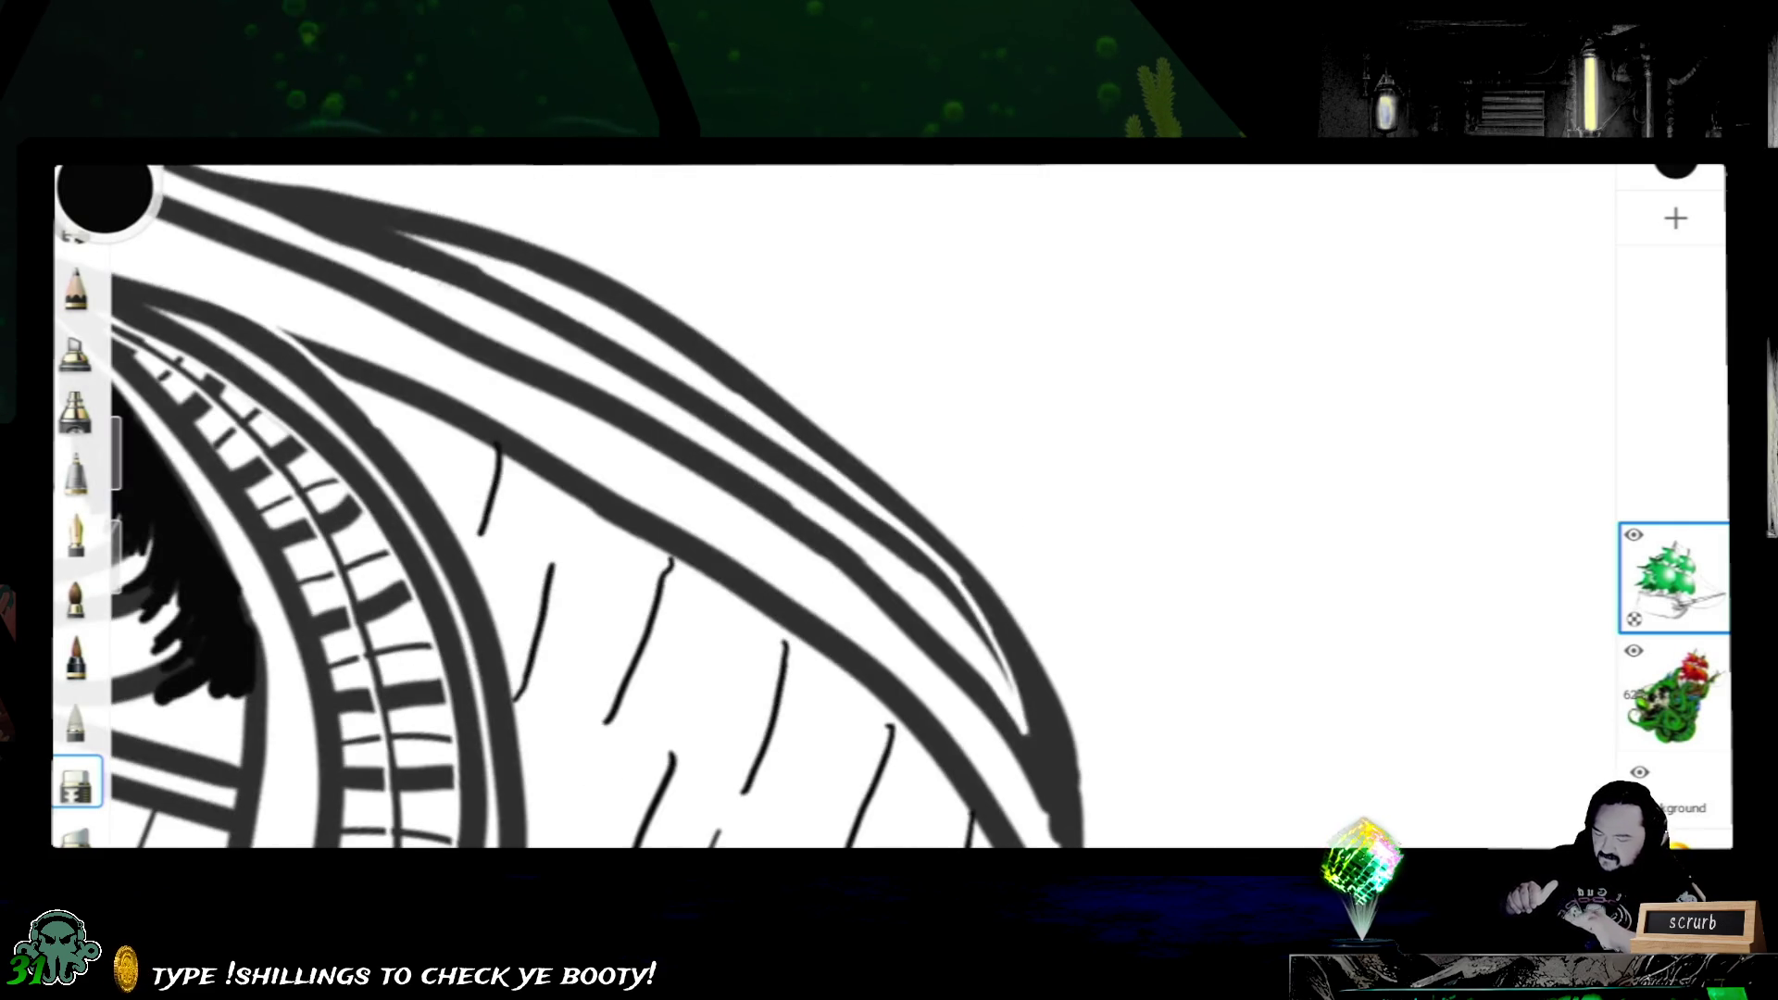
scroll(833, 506, "down", 5)
scroll(889, 507, "down", 3)
scroll(889, 507, "up", 2)
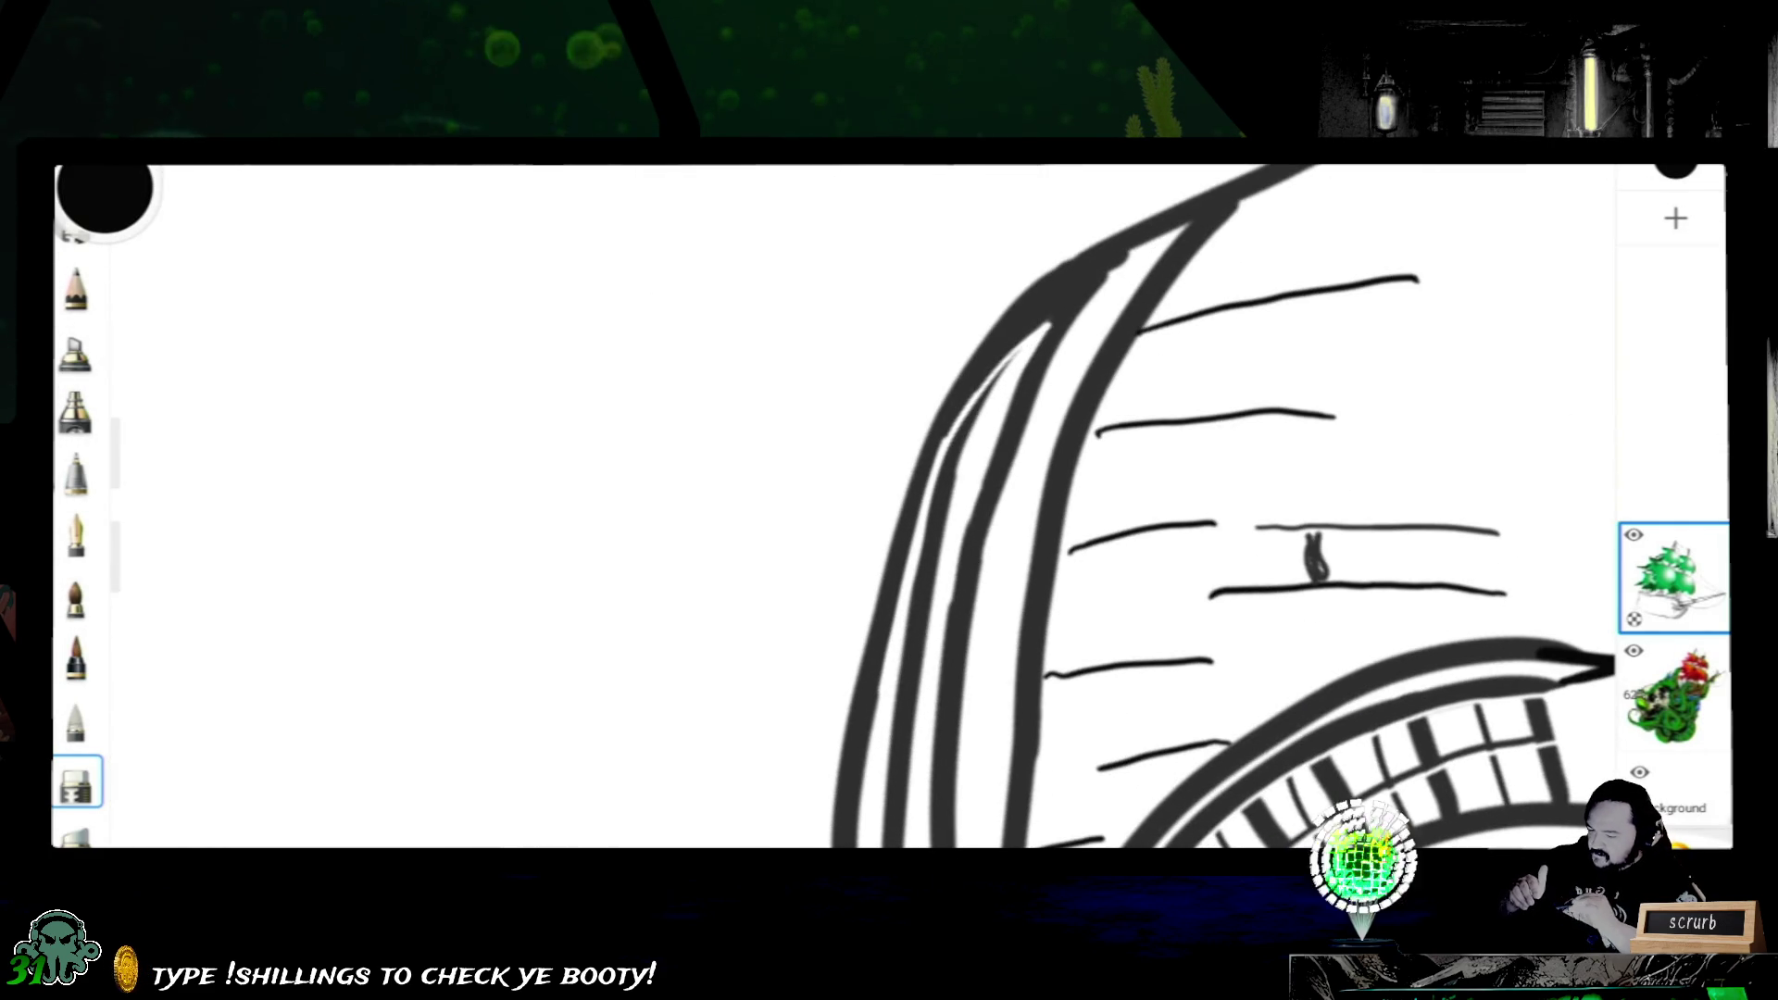
- Ink the bow's inner and upper arc lines thicker with the fine pen
left_click(76, 534)
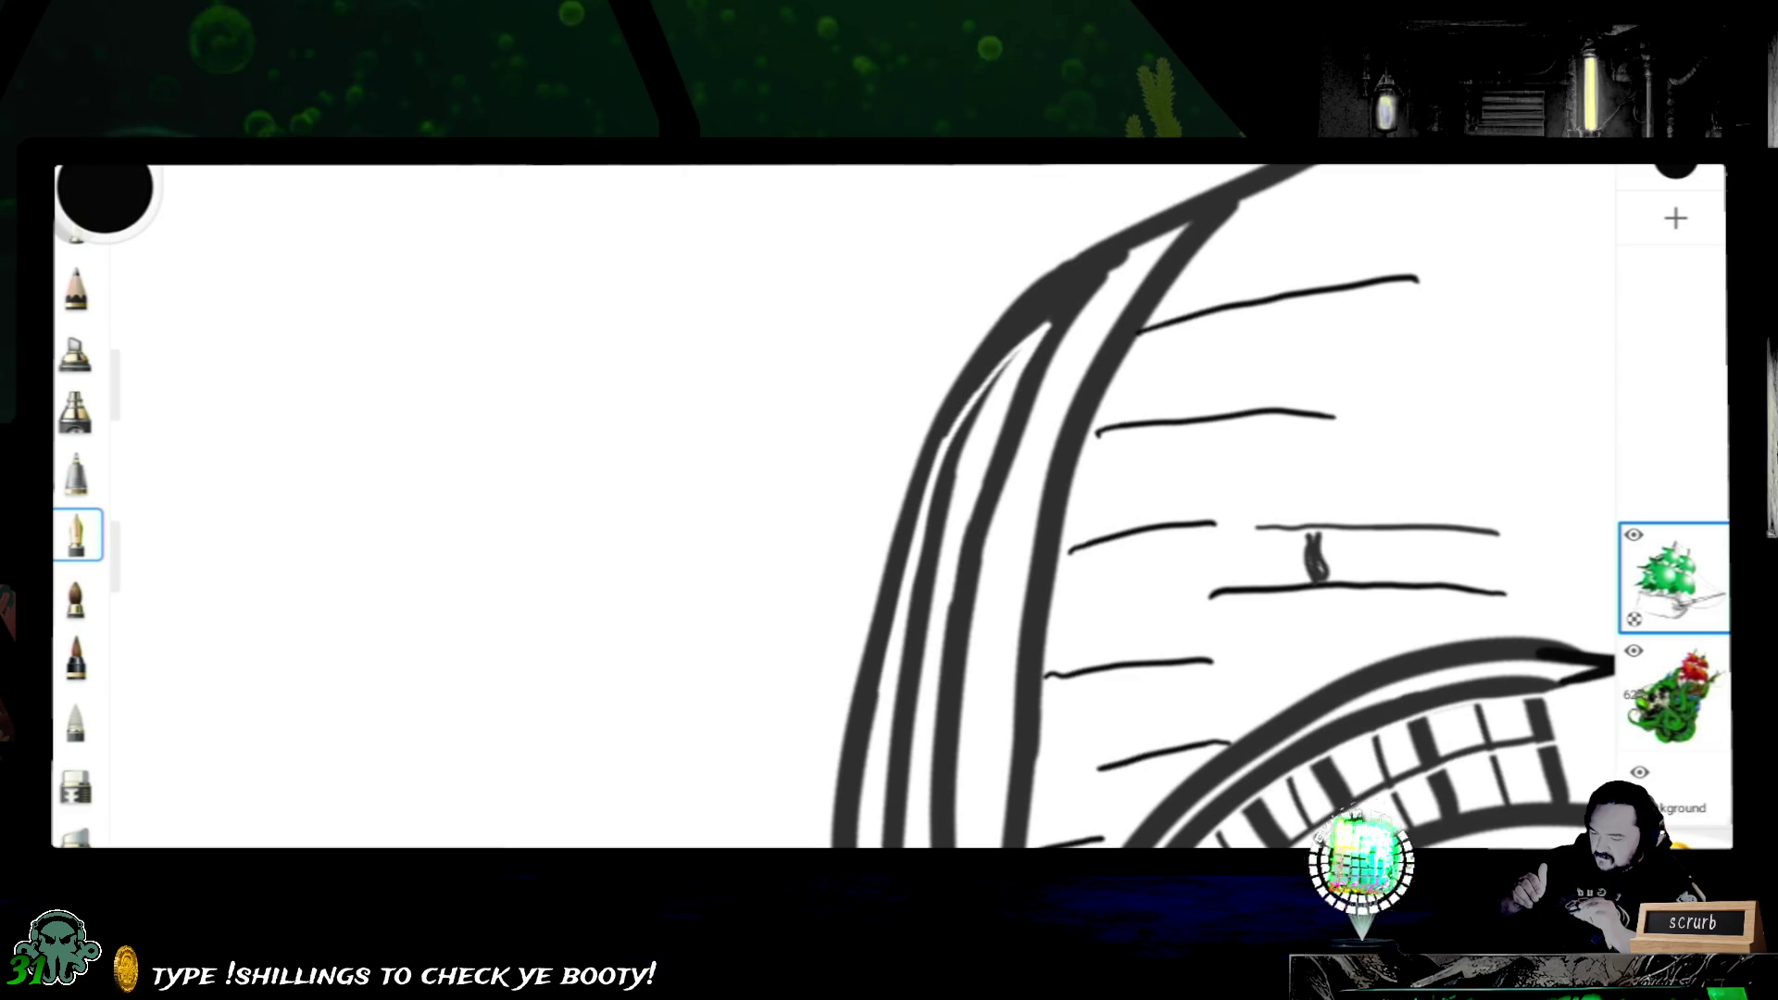
left_click_drag(991, 356, 939, 440)
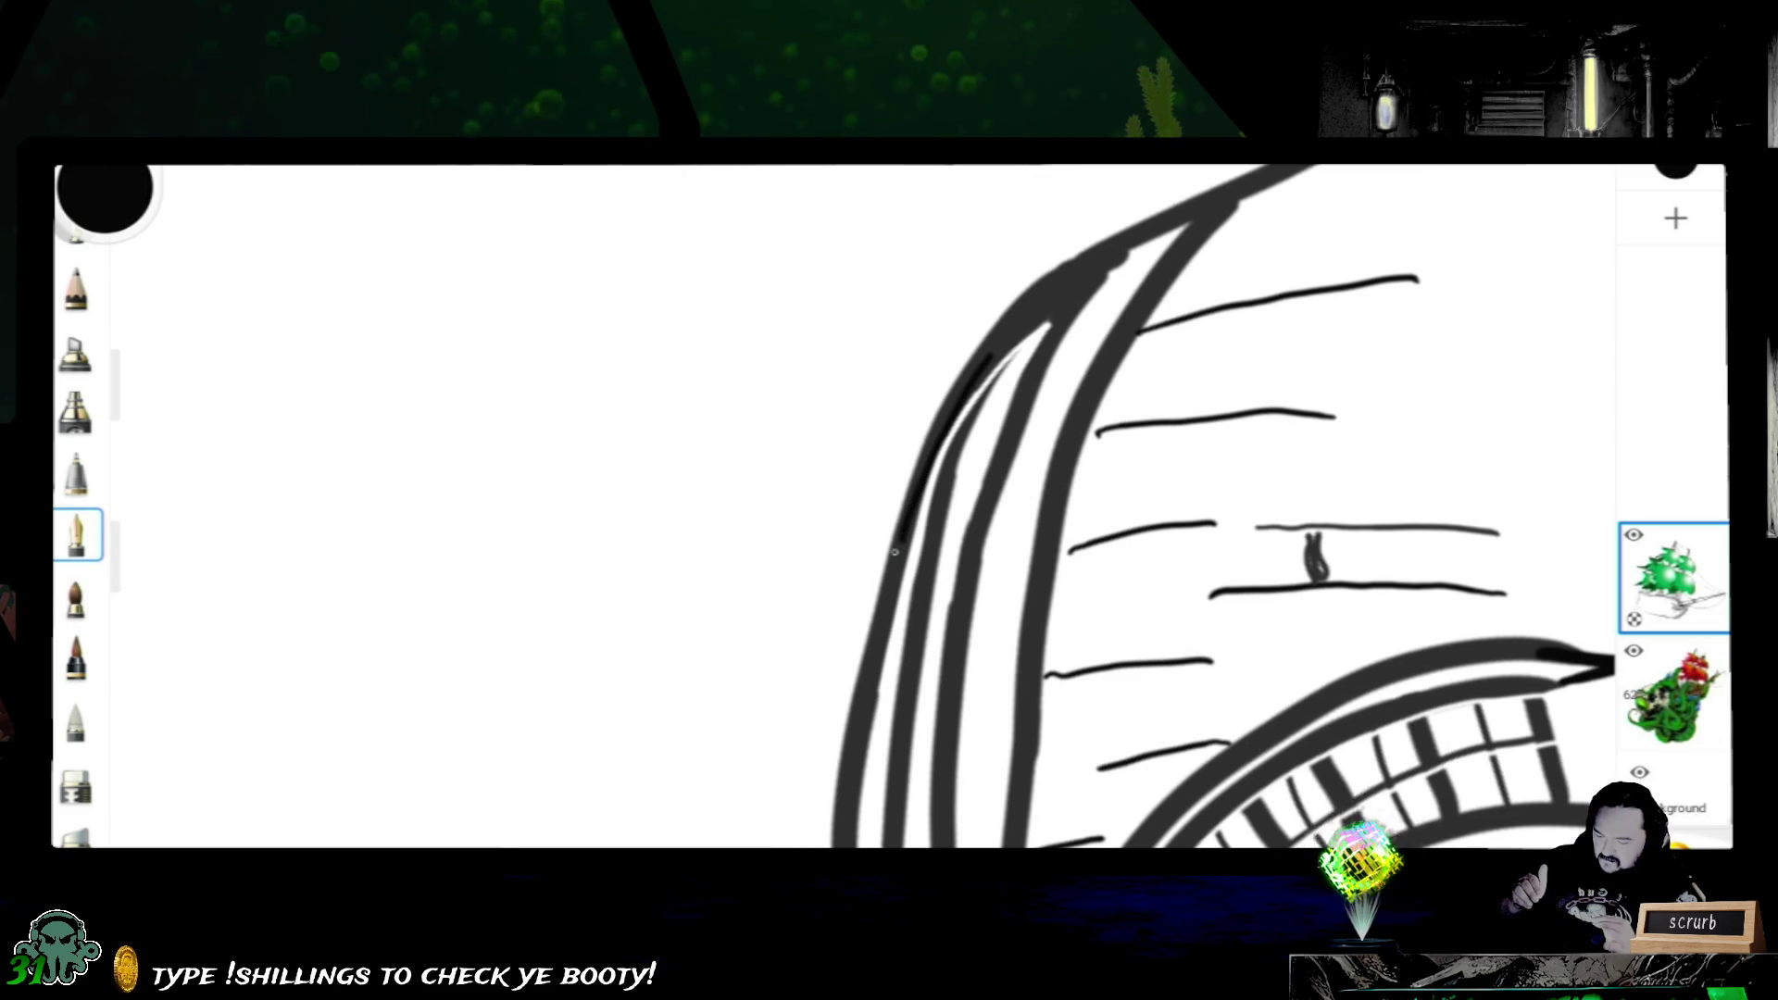
left_click_drag(1021, 326, 1112, 270)
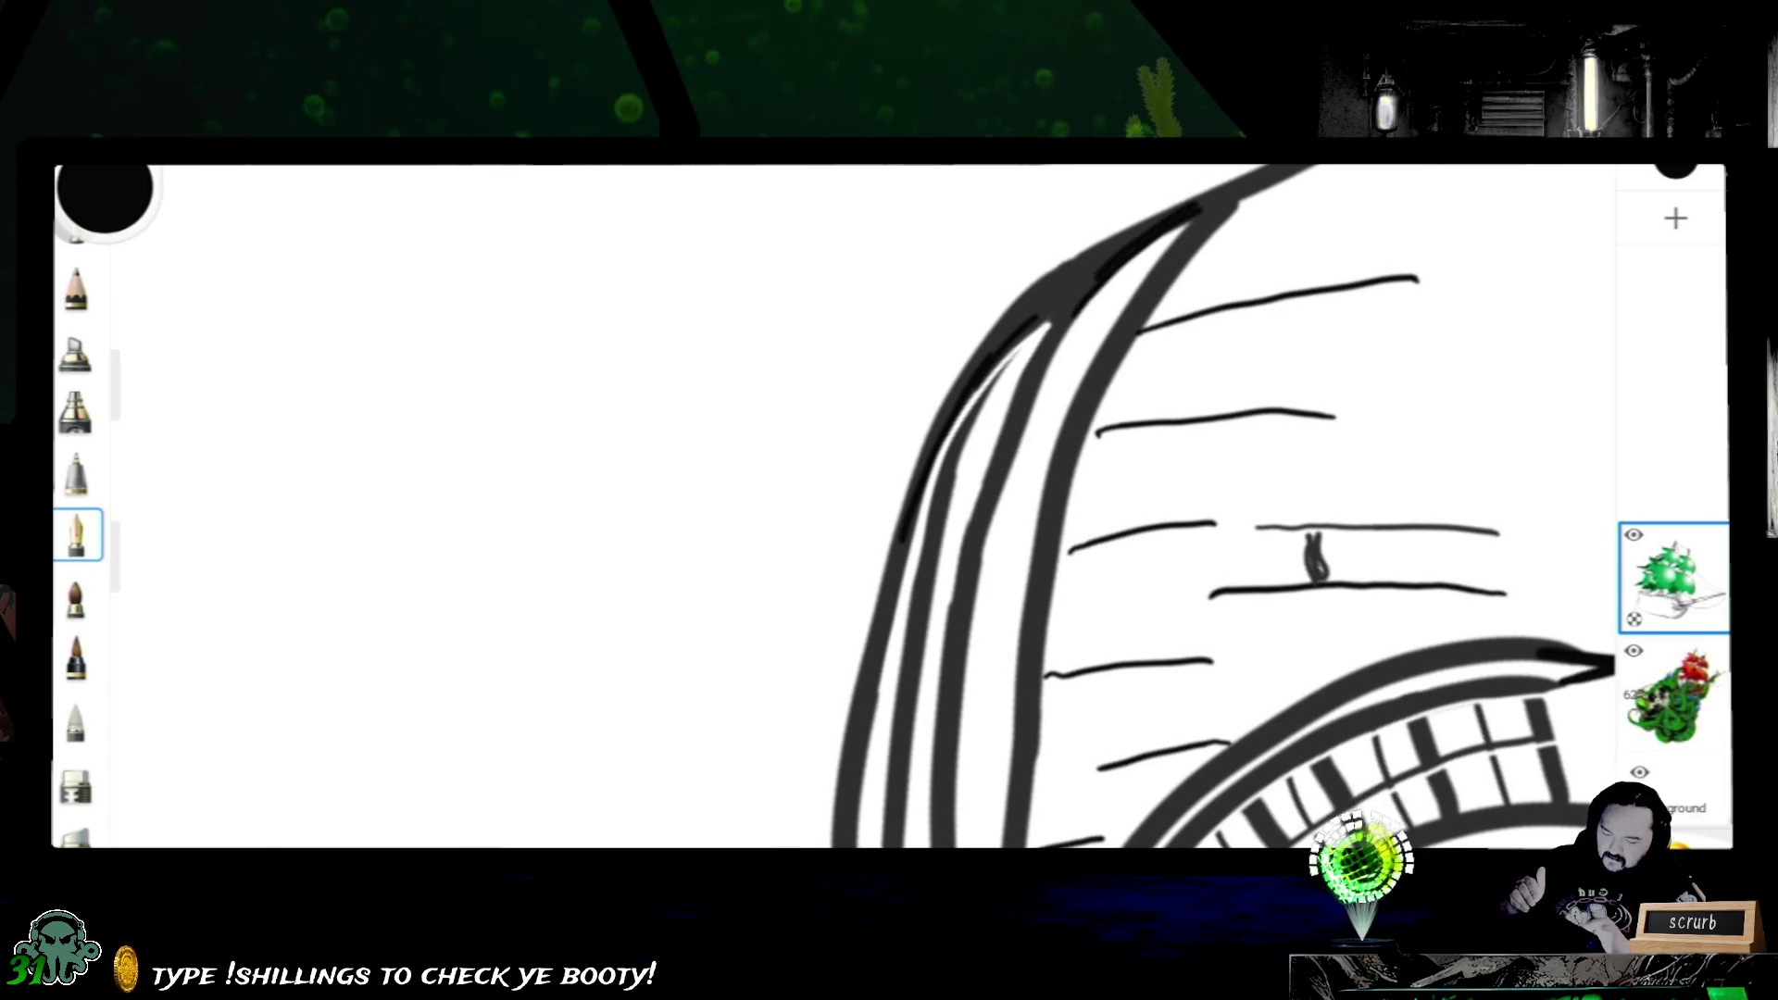
scroll(889, 508, "down", 3)
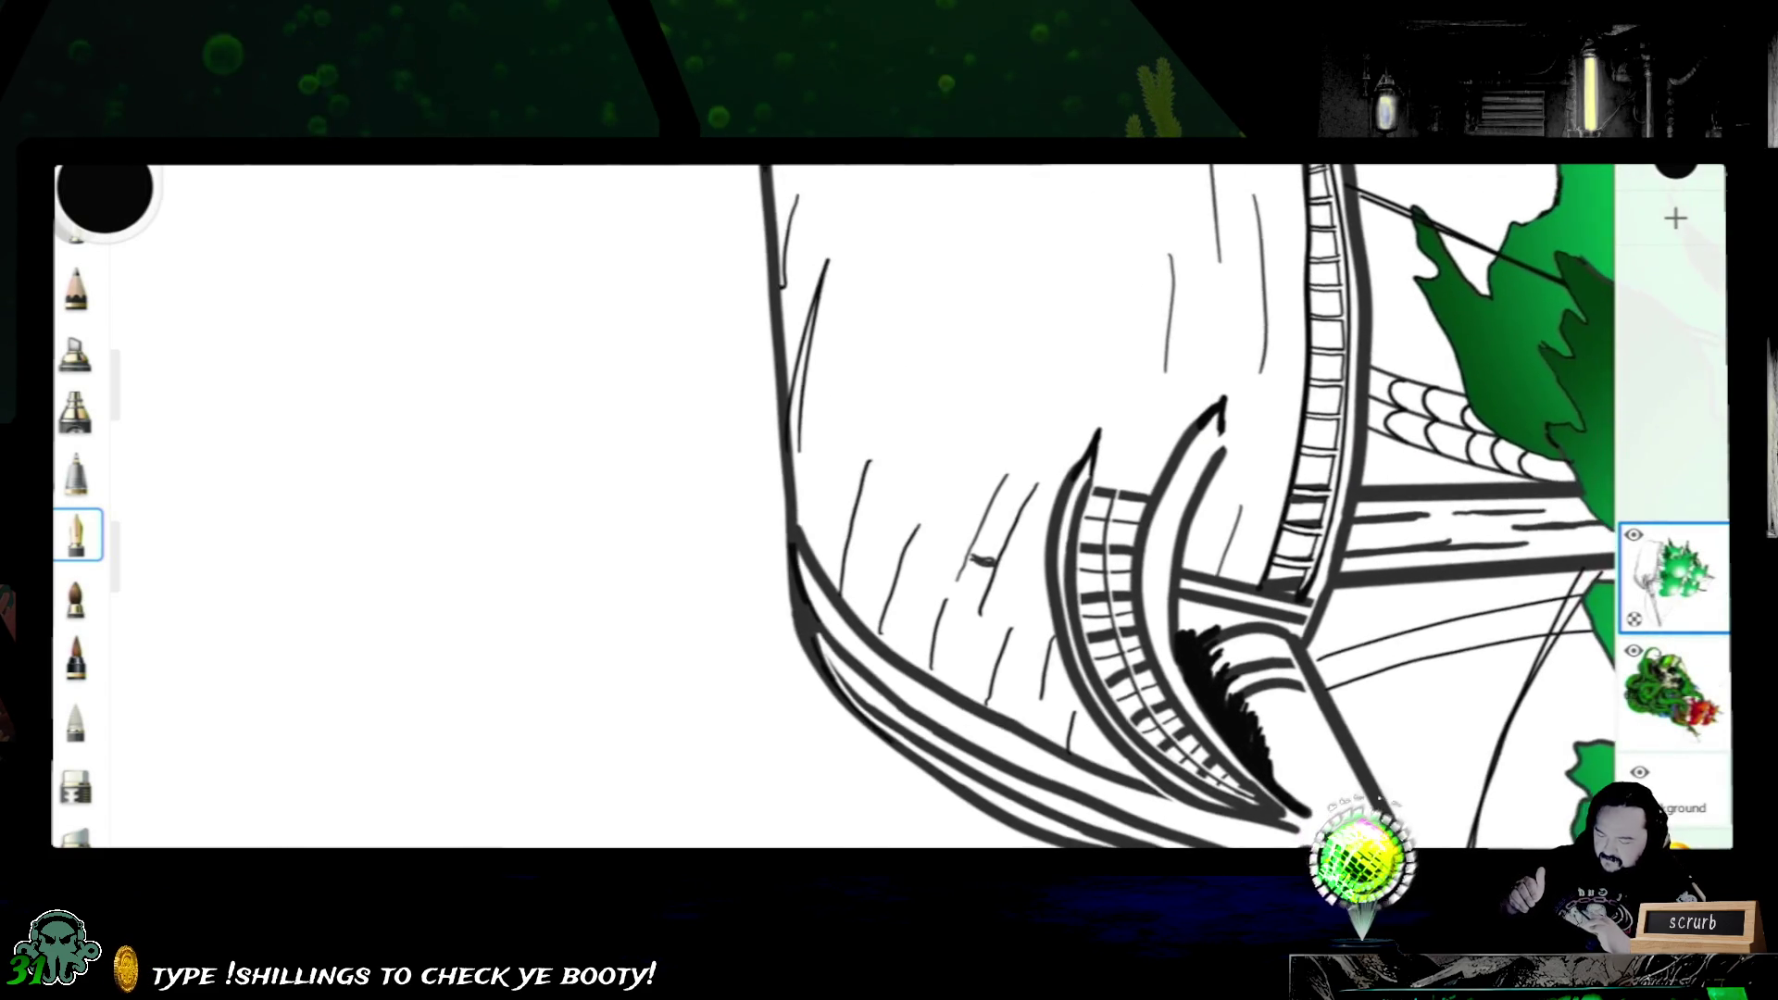
scroll(890, 508, "down", 3)
scroll(891, 506, "down", 2)
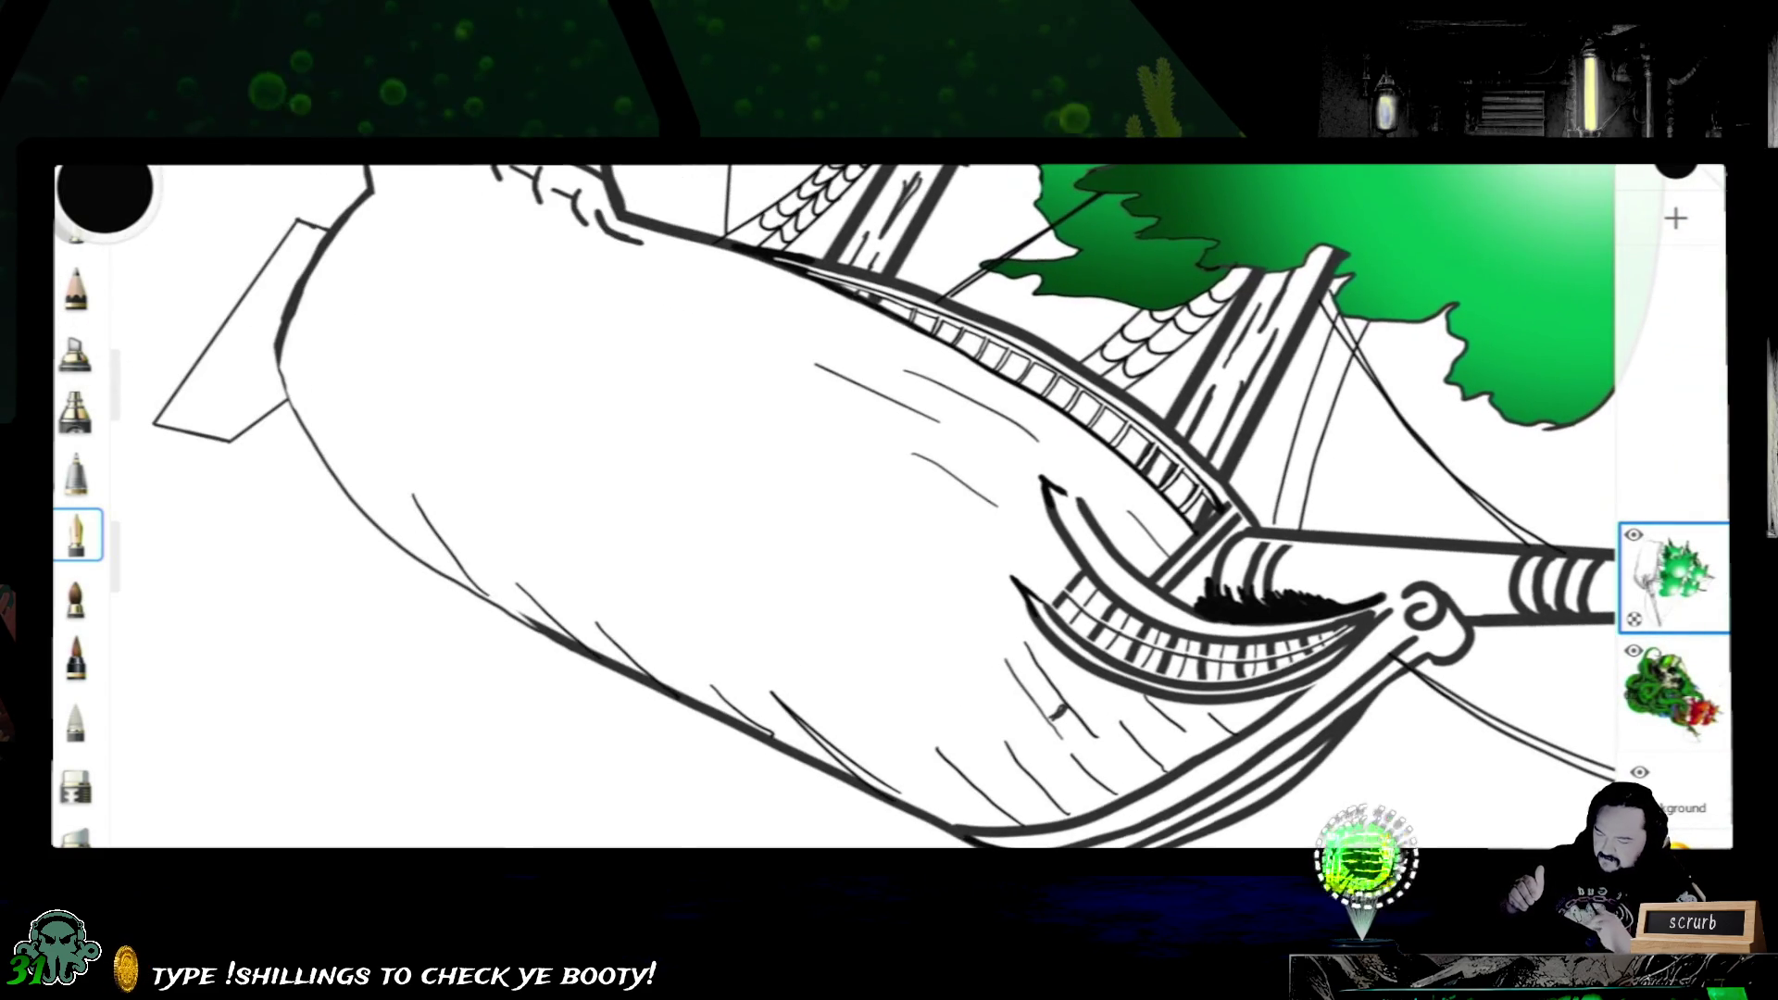
scroll(889, 507, "down", 2)
scroll(889, 507, "up", 2)
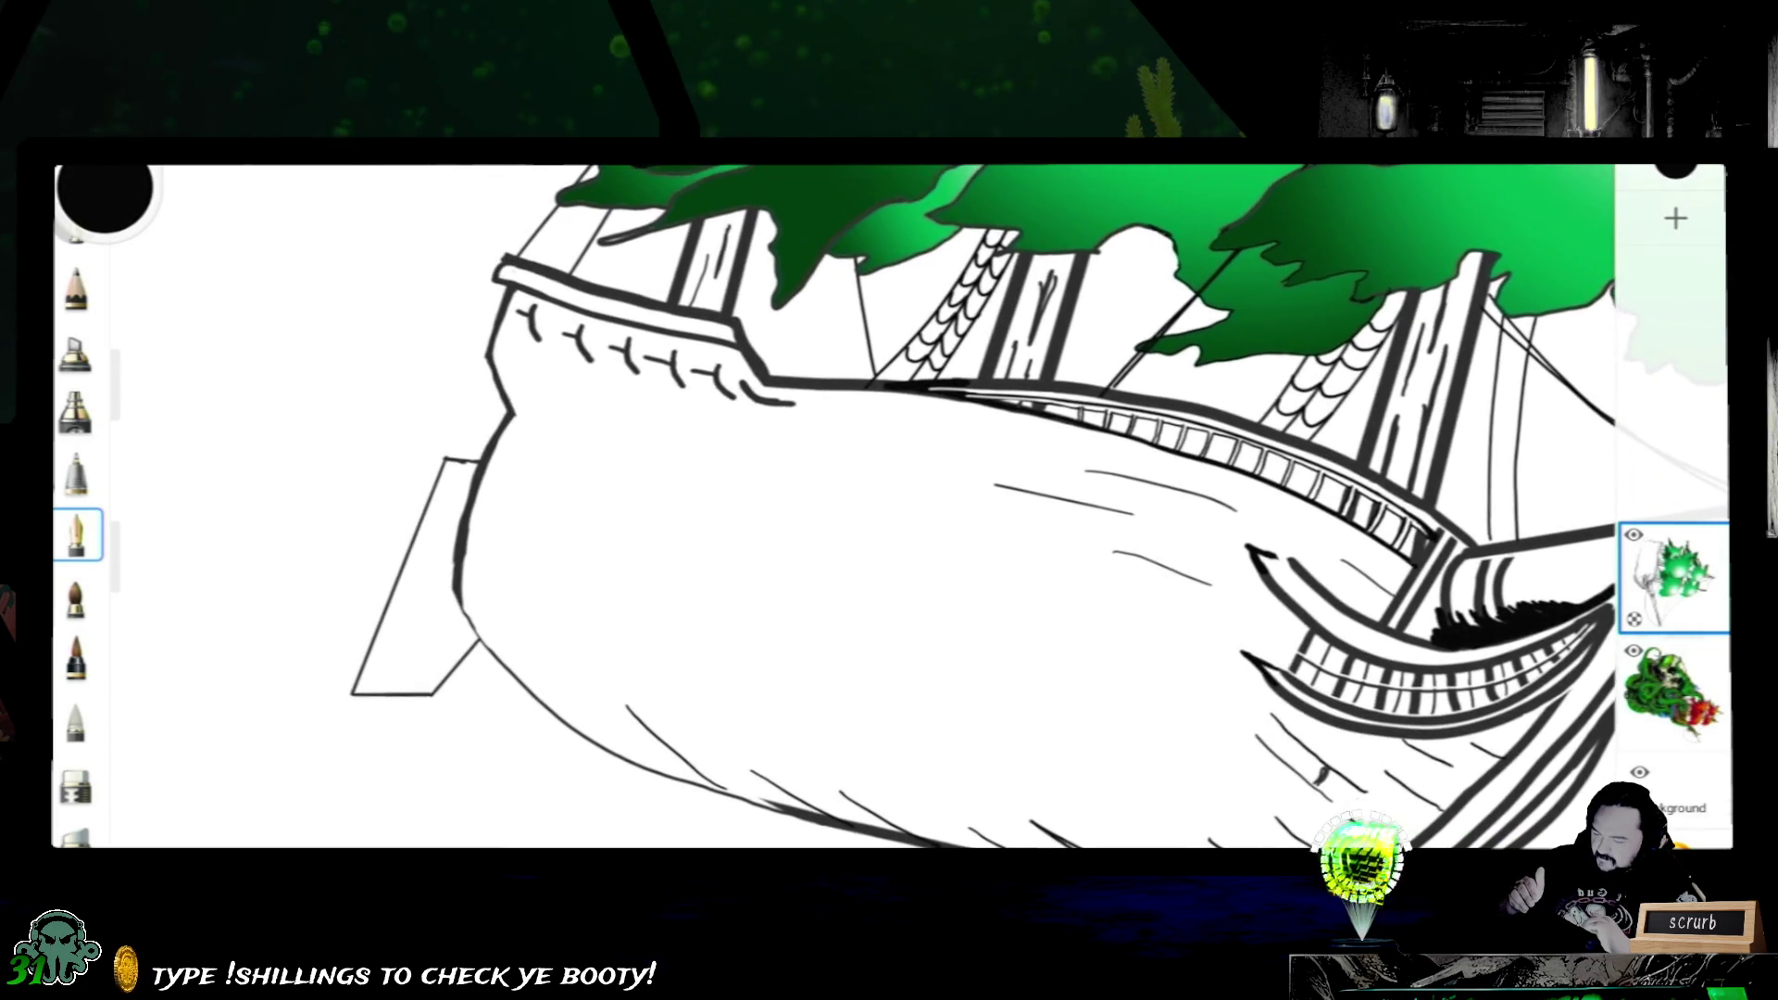
scroll(890, 508, "up", 2)
scroll(889, 508, "up", 2)
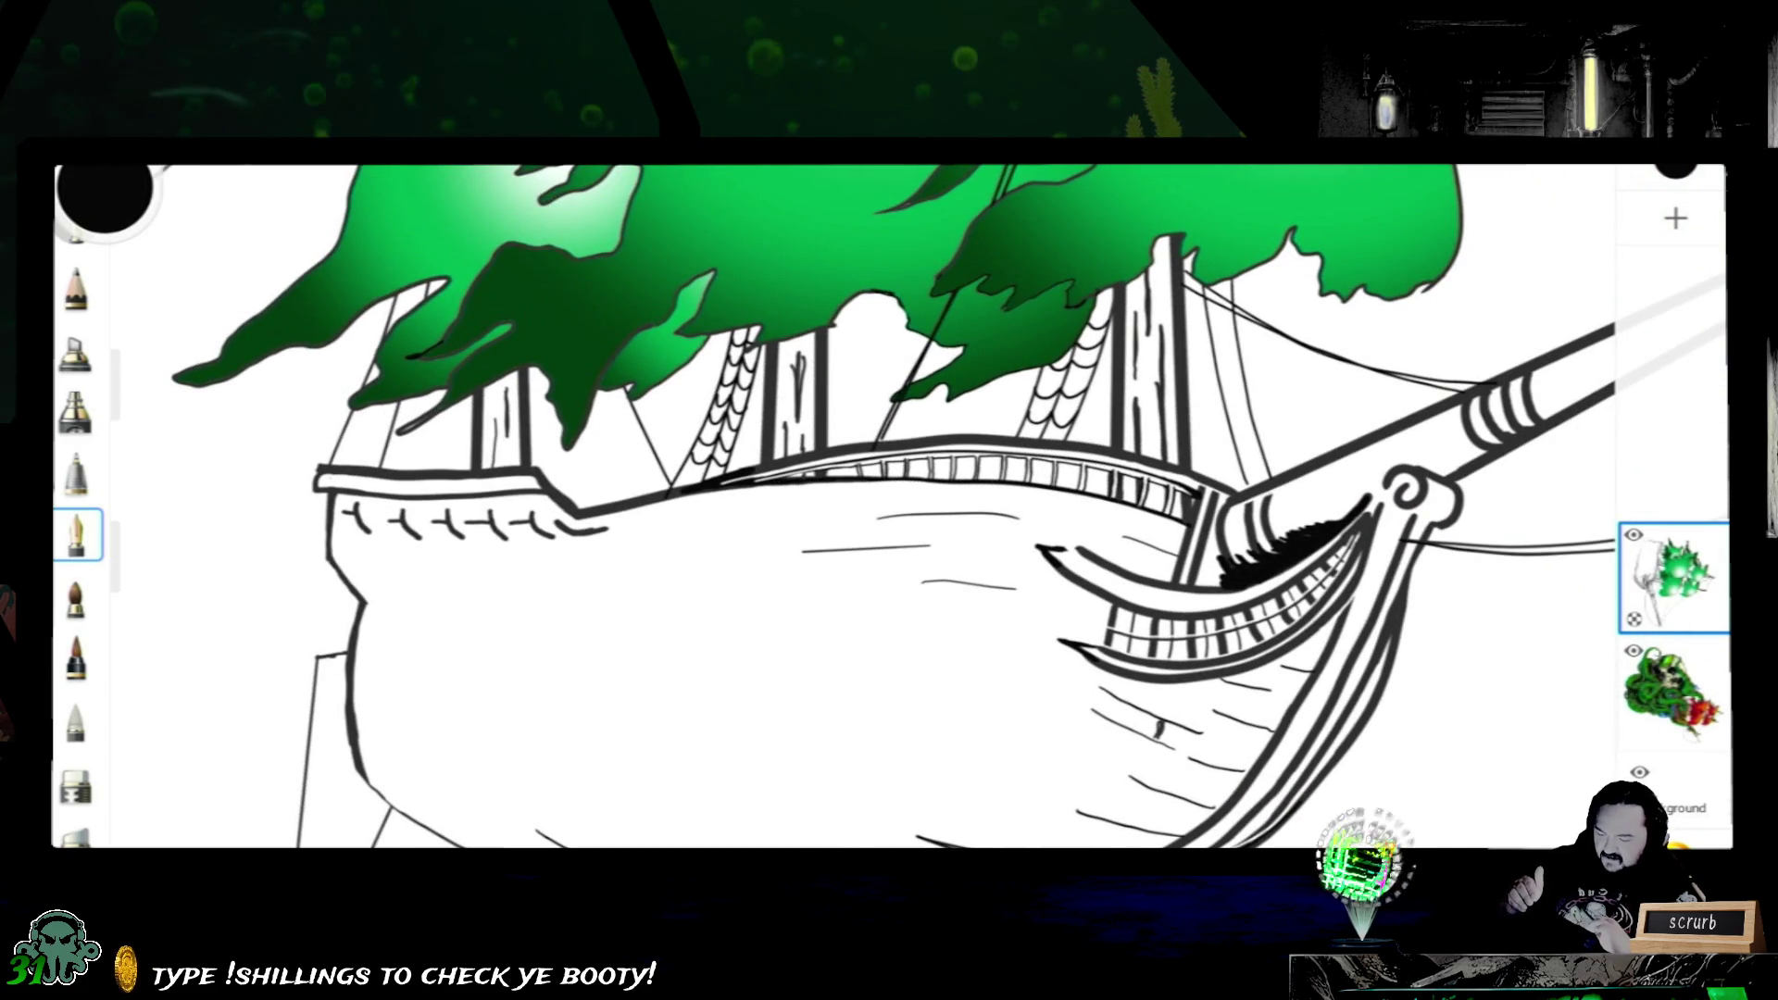
scroll(889, 507, "up", 2)
scroll(890, 507, "up", 2)
scroll(889, 507, "up", 1)
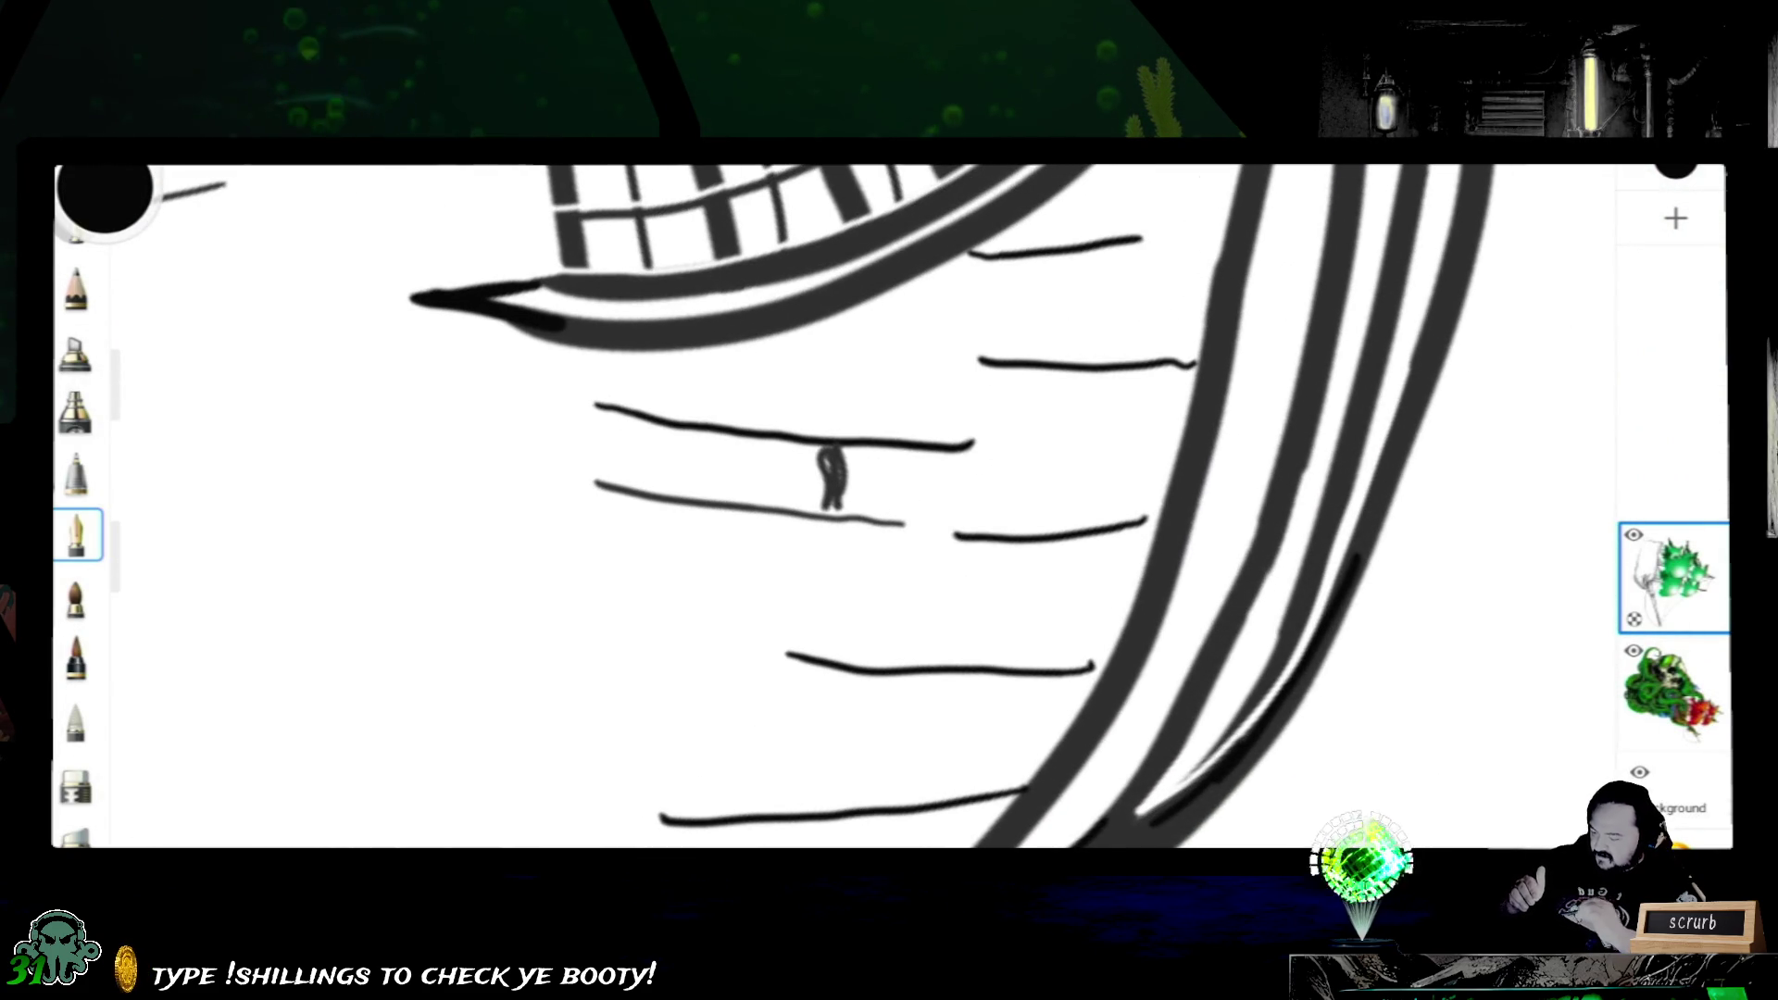
- Erase the small dark mark between the hull planks, then undo the erase
left_click(76, 782)
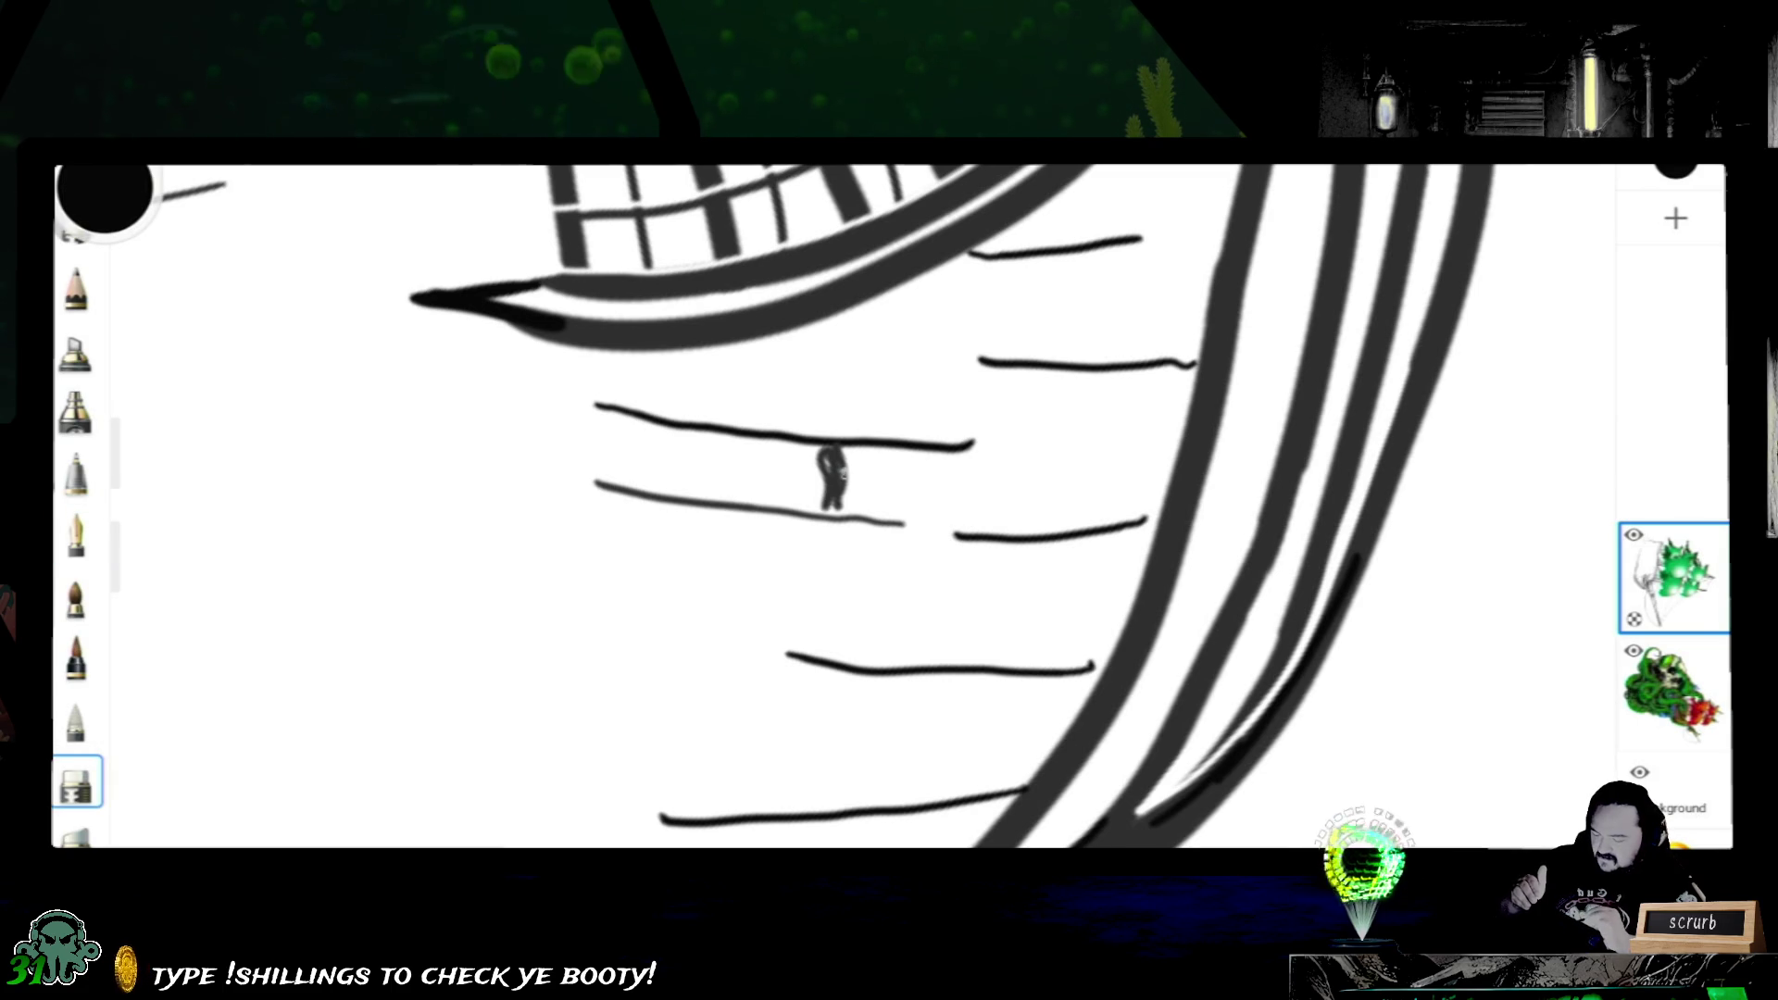
left_click_drag(824, 455, 833, 503)
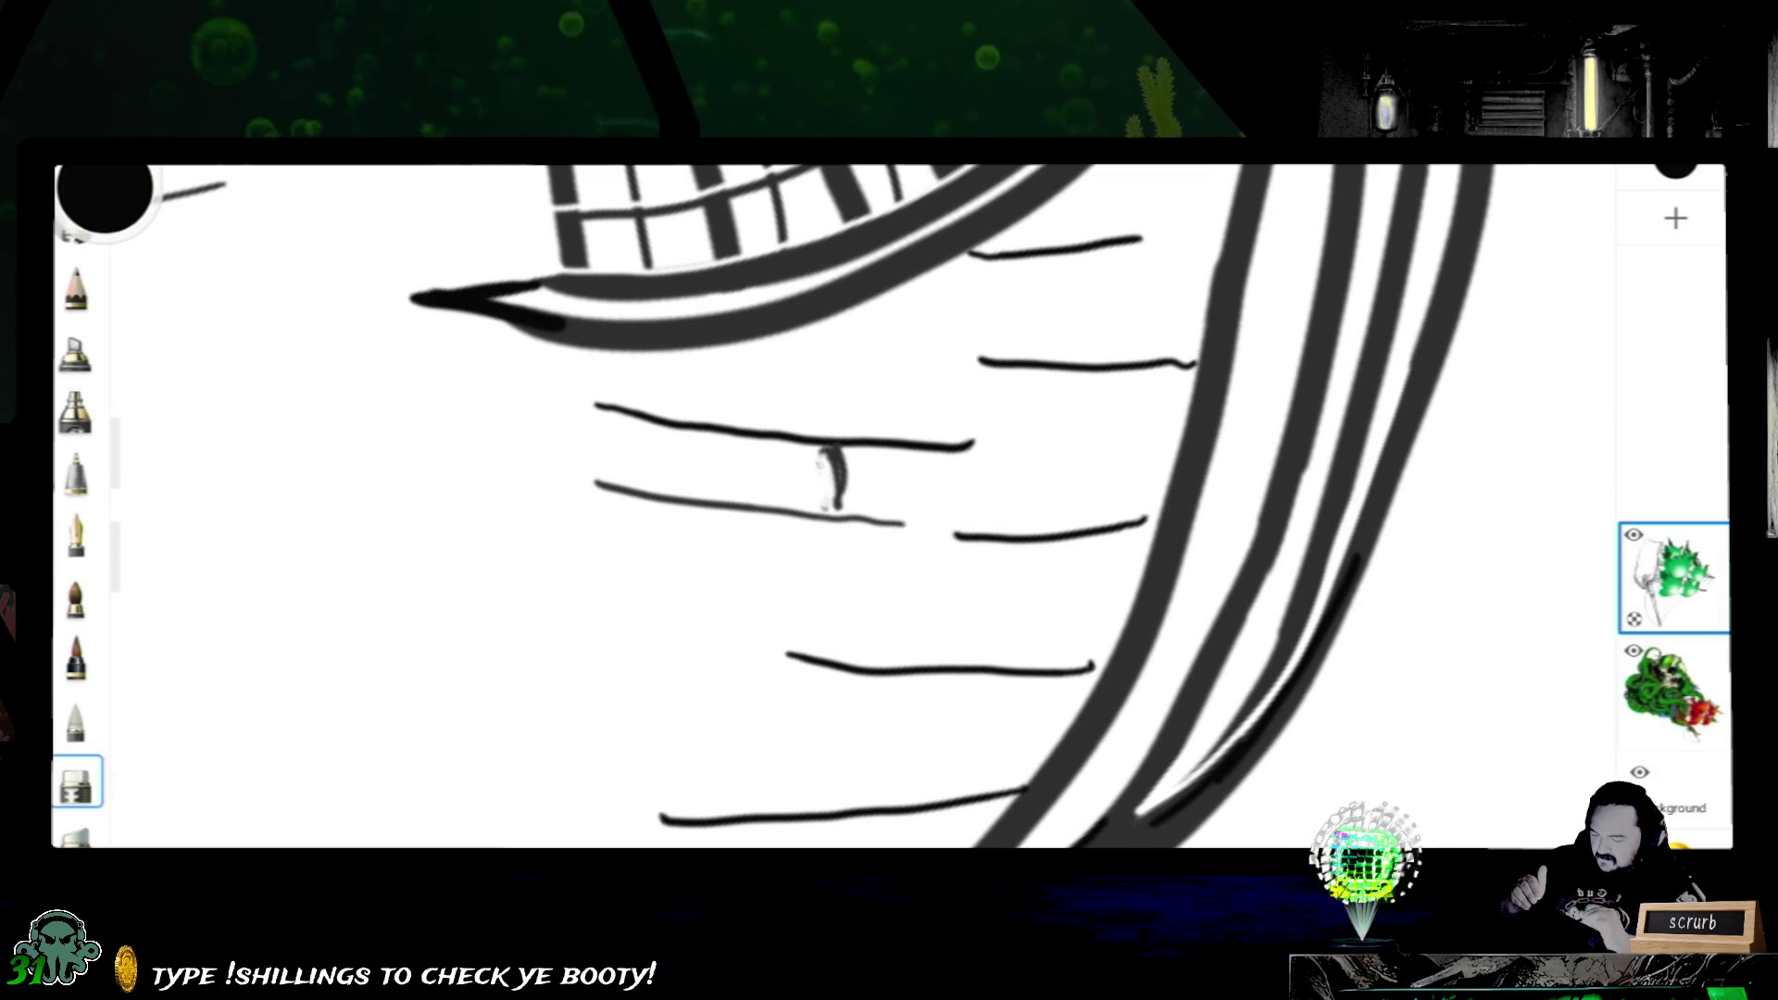
key("ctrl+z")
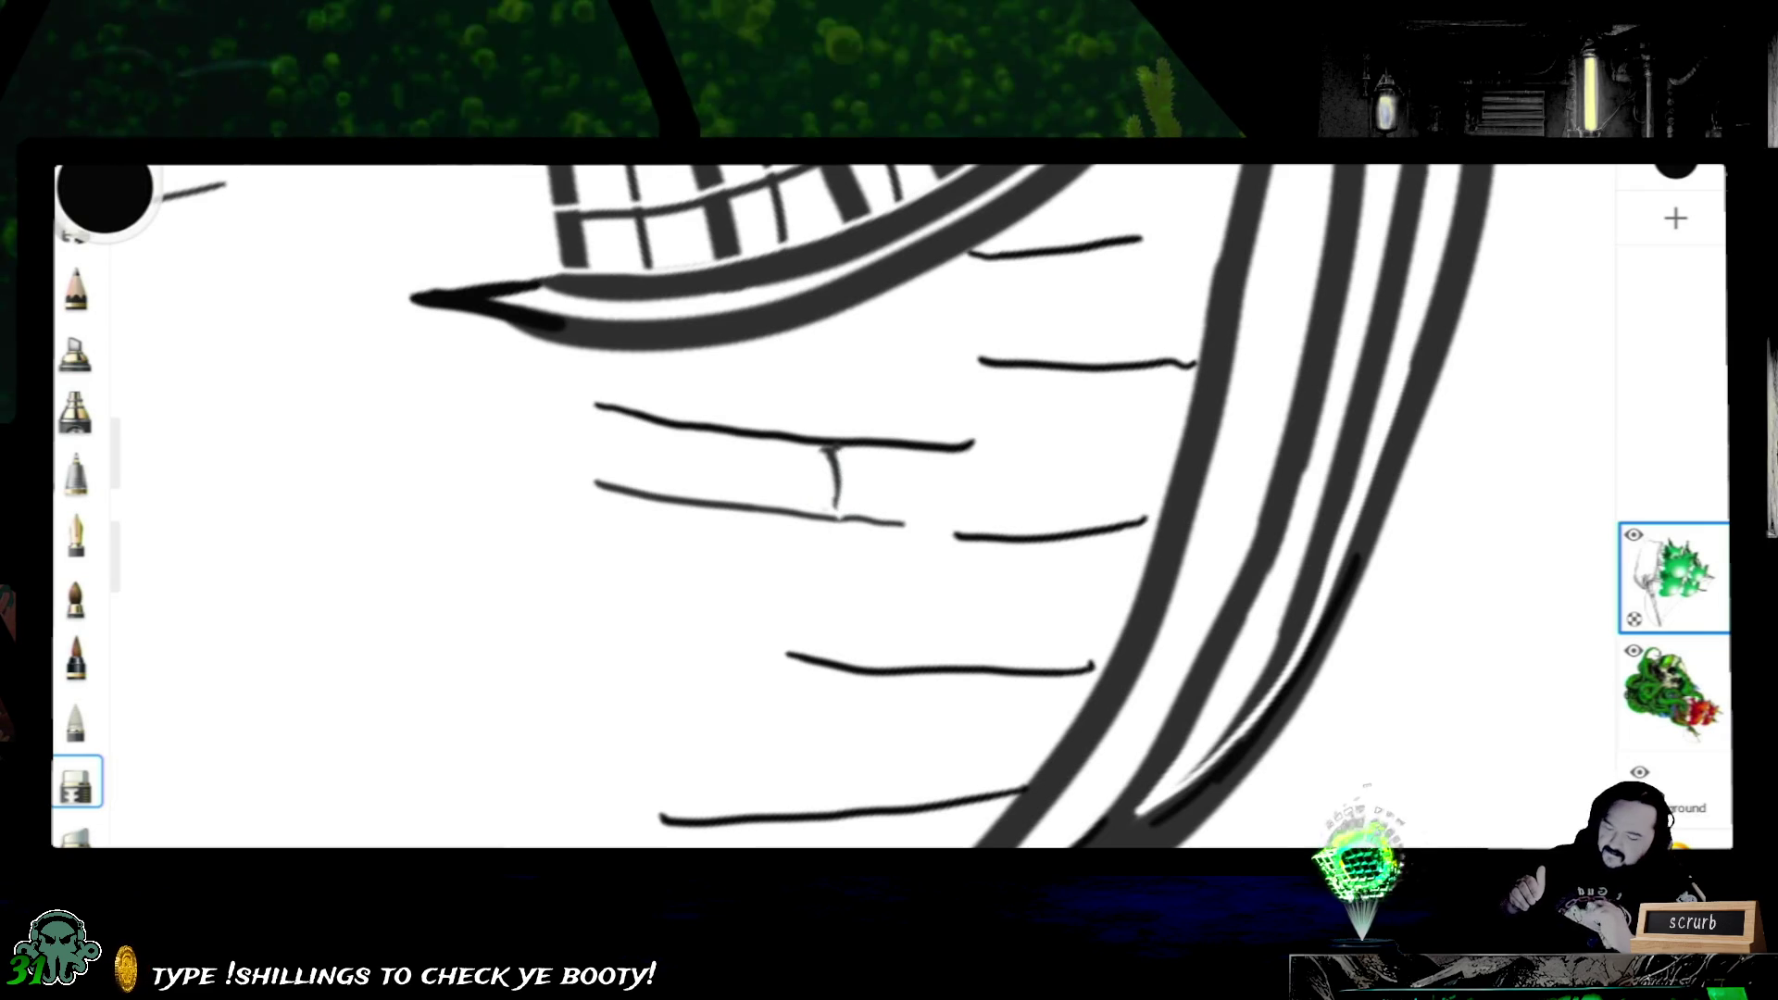
scroll(889, 507, "down", 3)
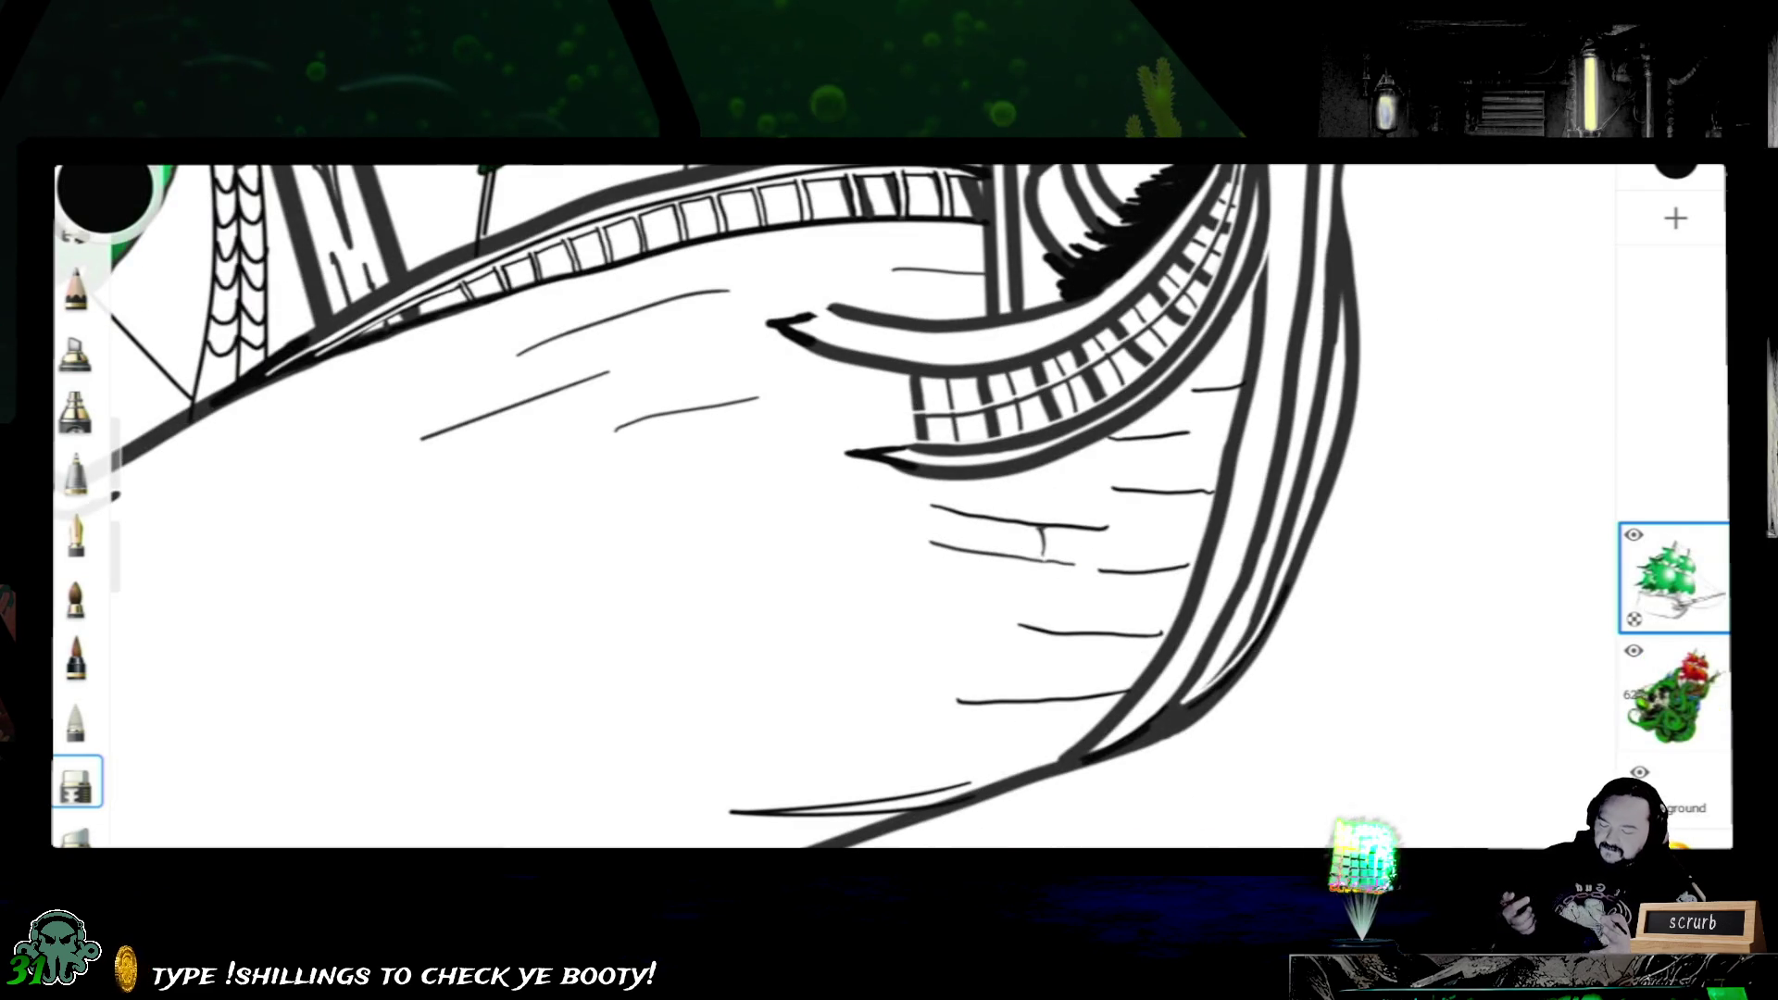
scroll(841, 506, "down", 2)
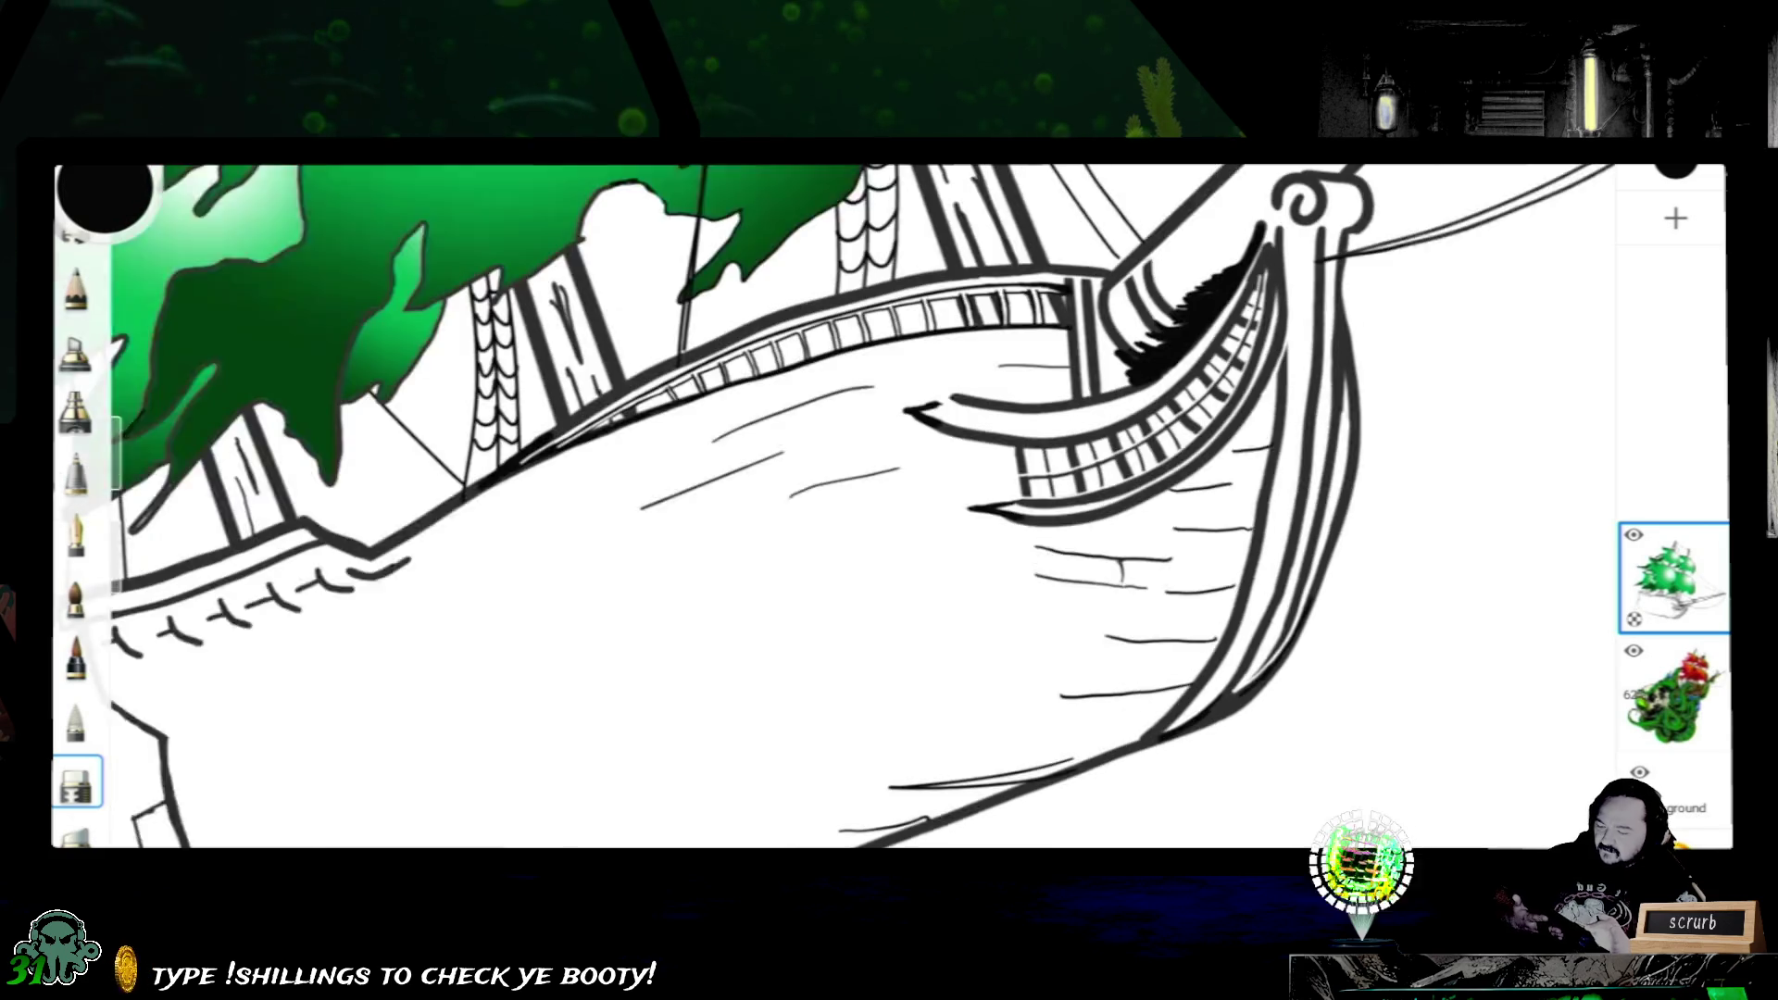
scroll(840, 506, "down", 2)
scroll(840, 507, "down", 1)
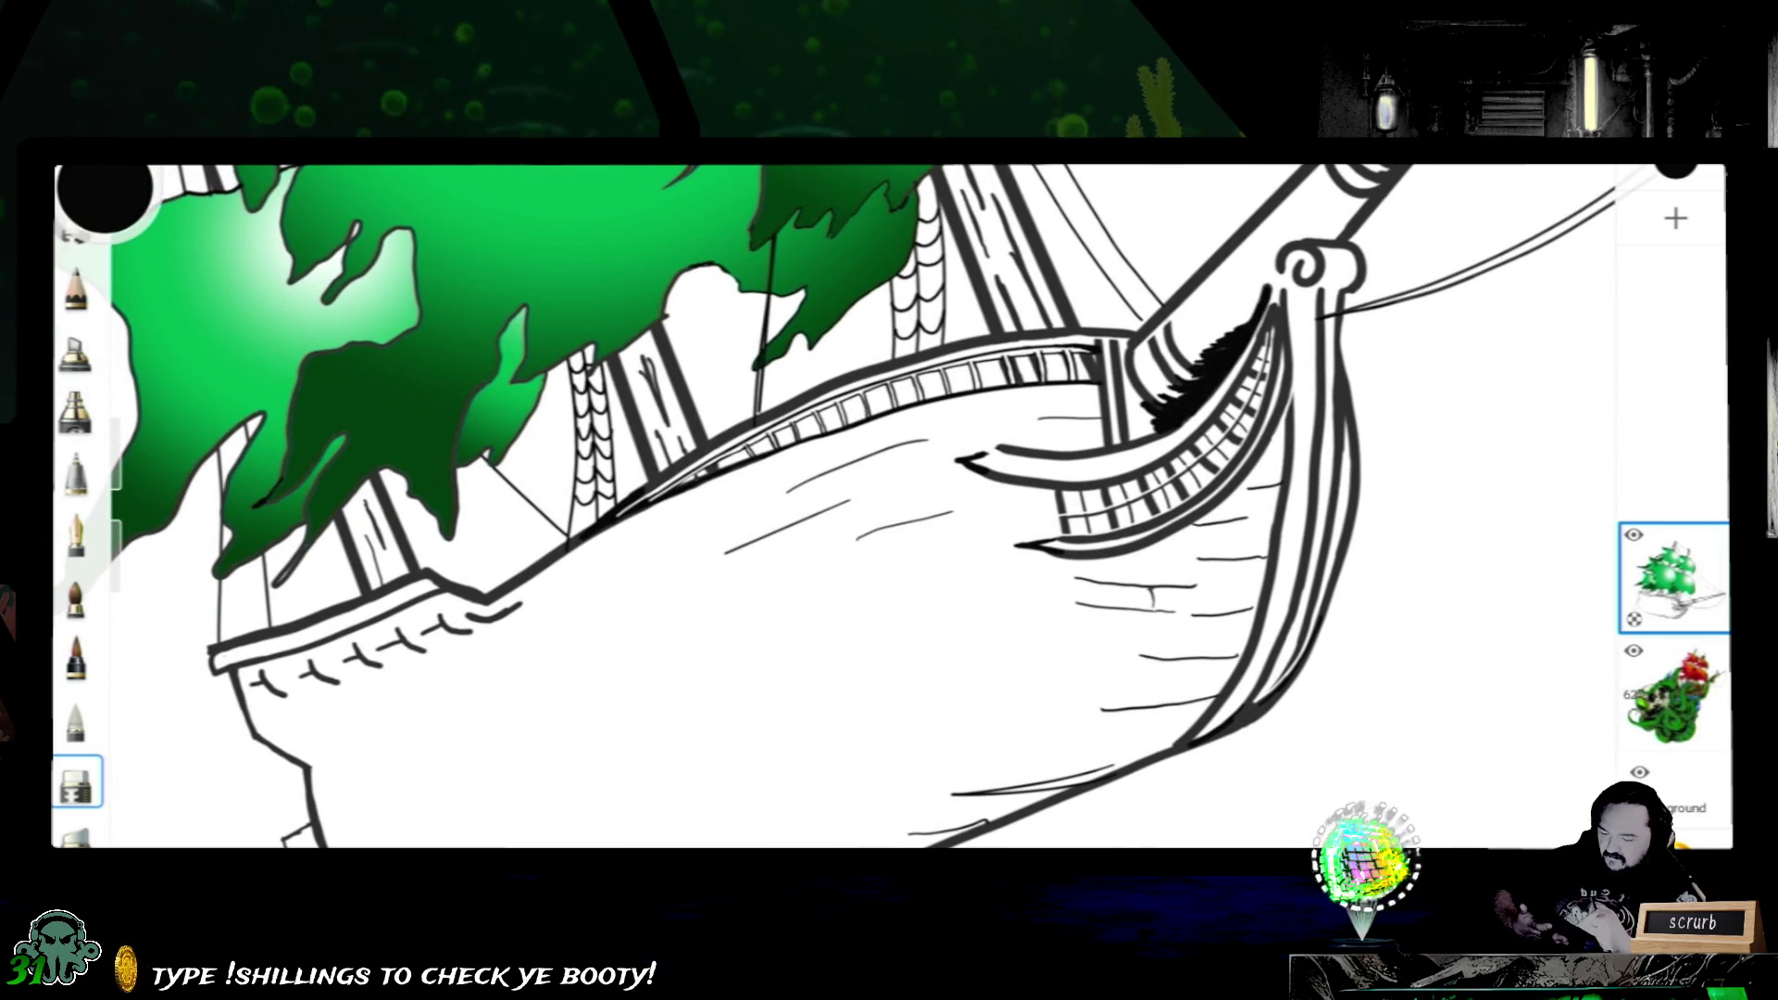
scroll(841, 508, "up", 3)
scroll(842, 507, "up", 1)
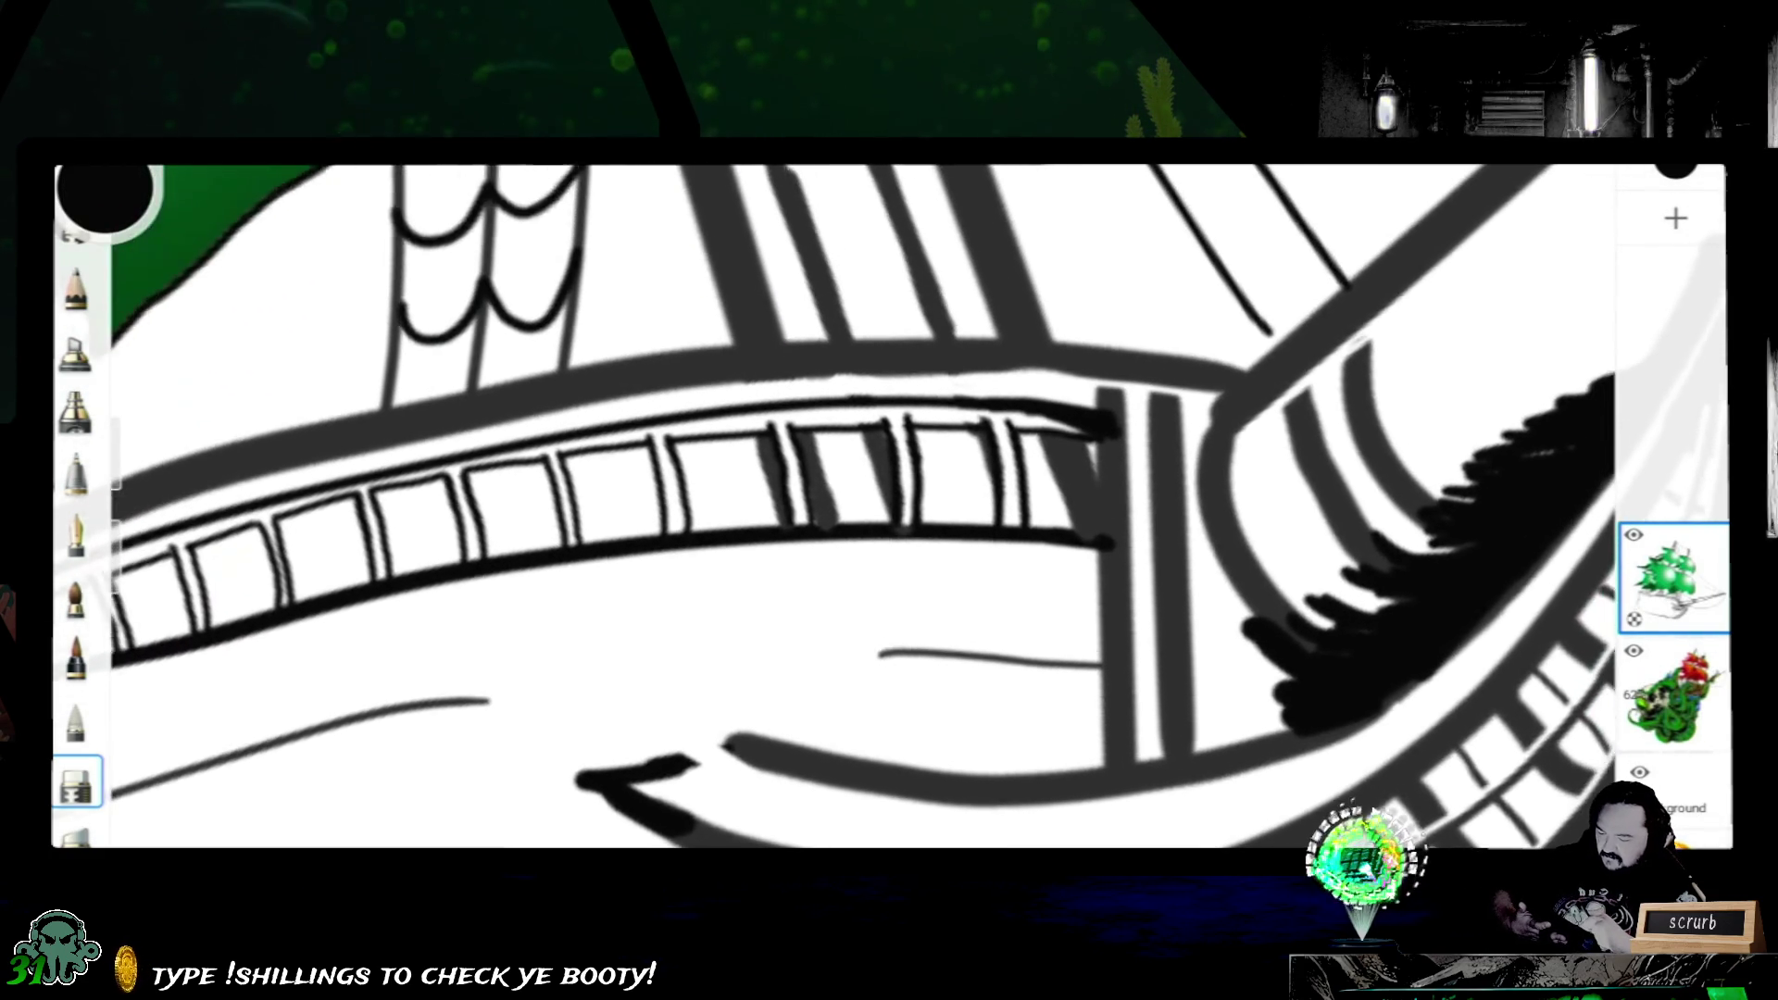
scroll(842, 508, "up", 1)
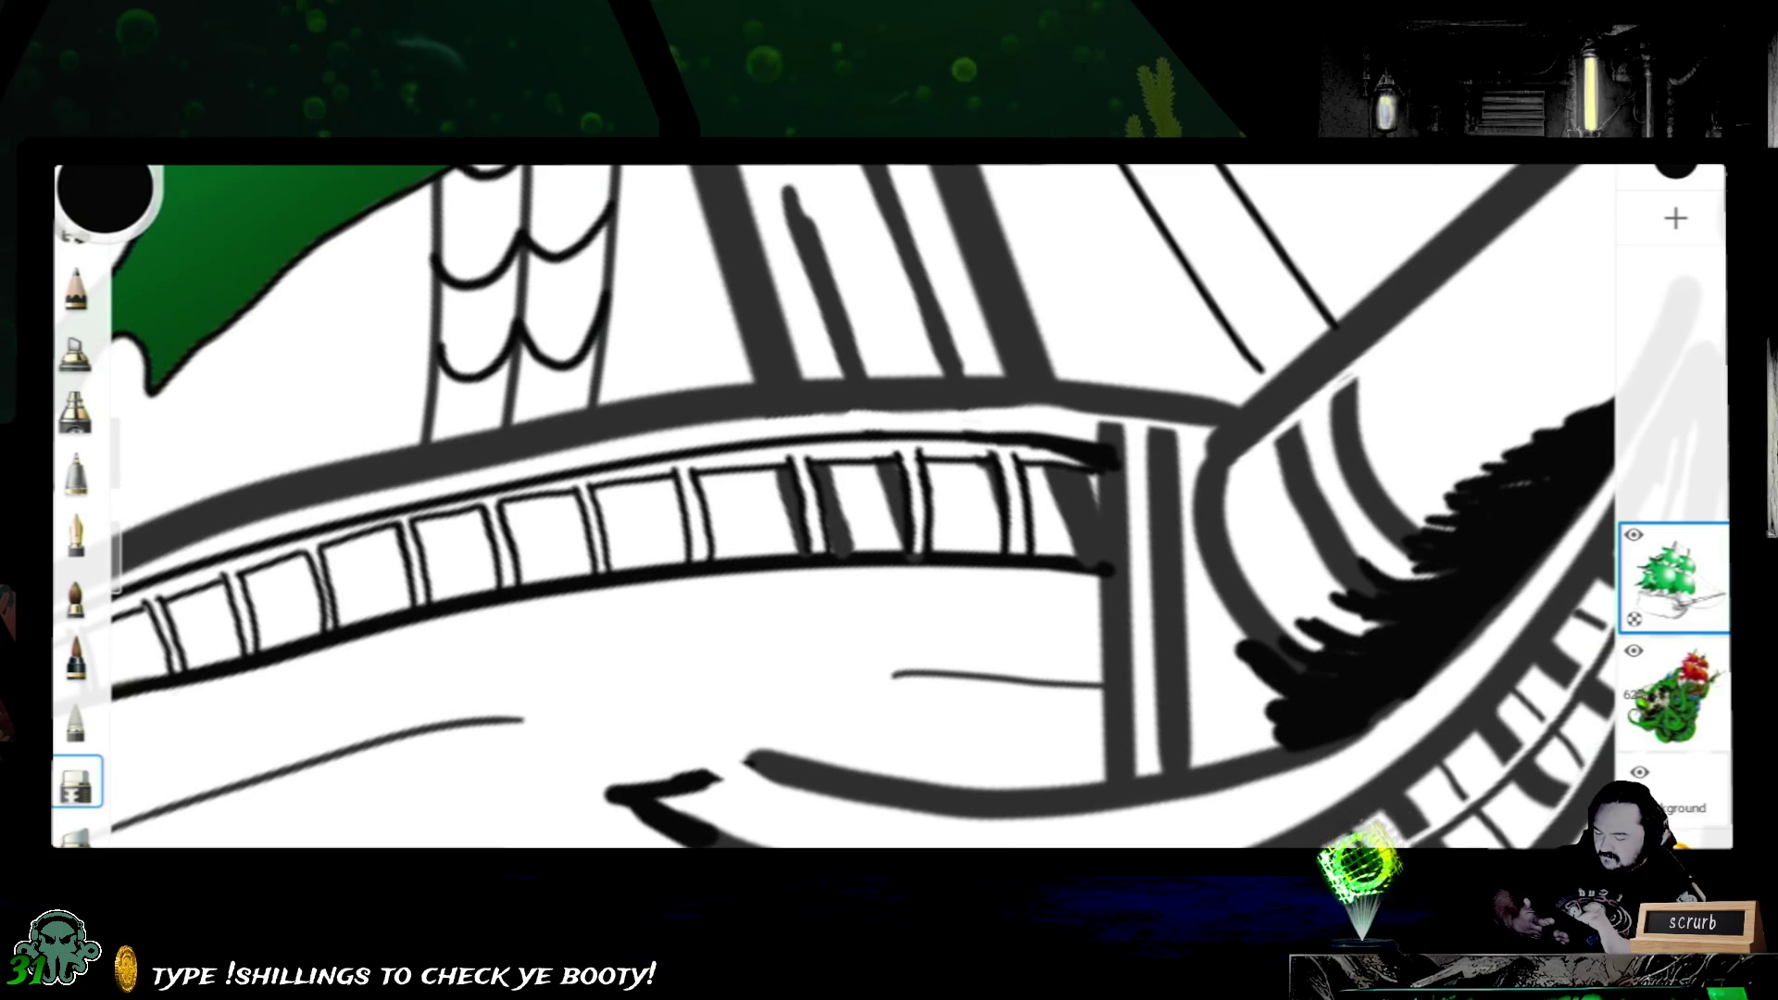
scroll(696, 459, "up", 2)
scroll(695, 459, "up", 1)
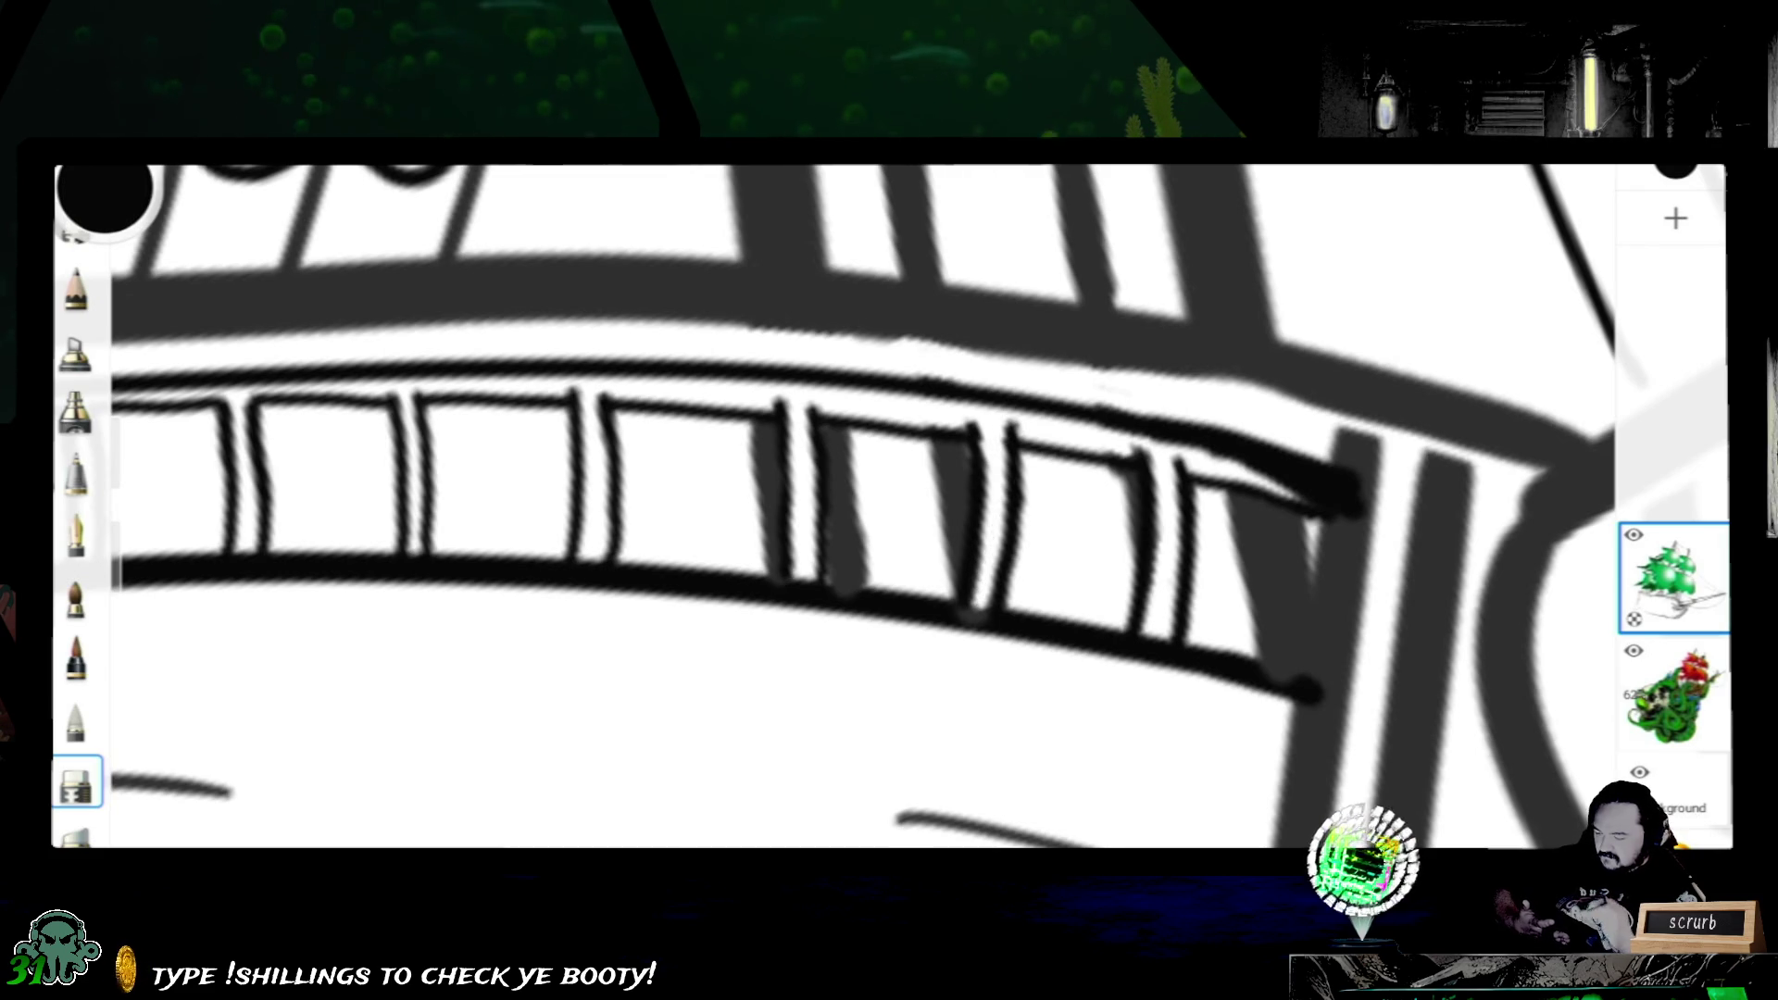
scroll(834, 501, "up", 3)
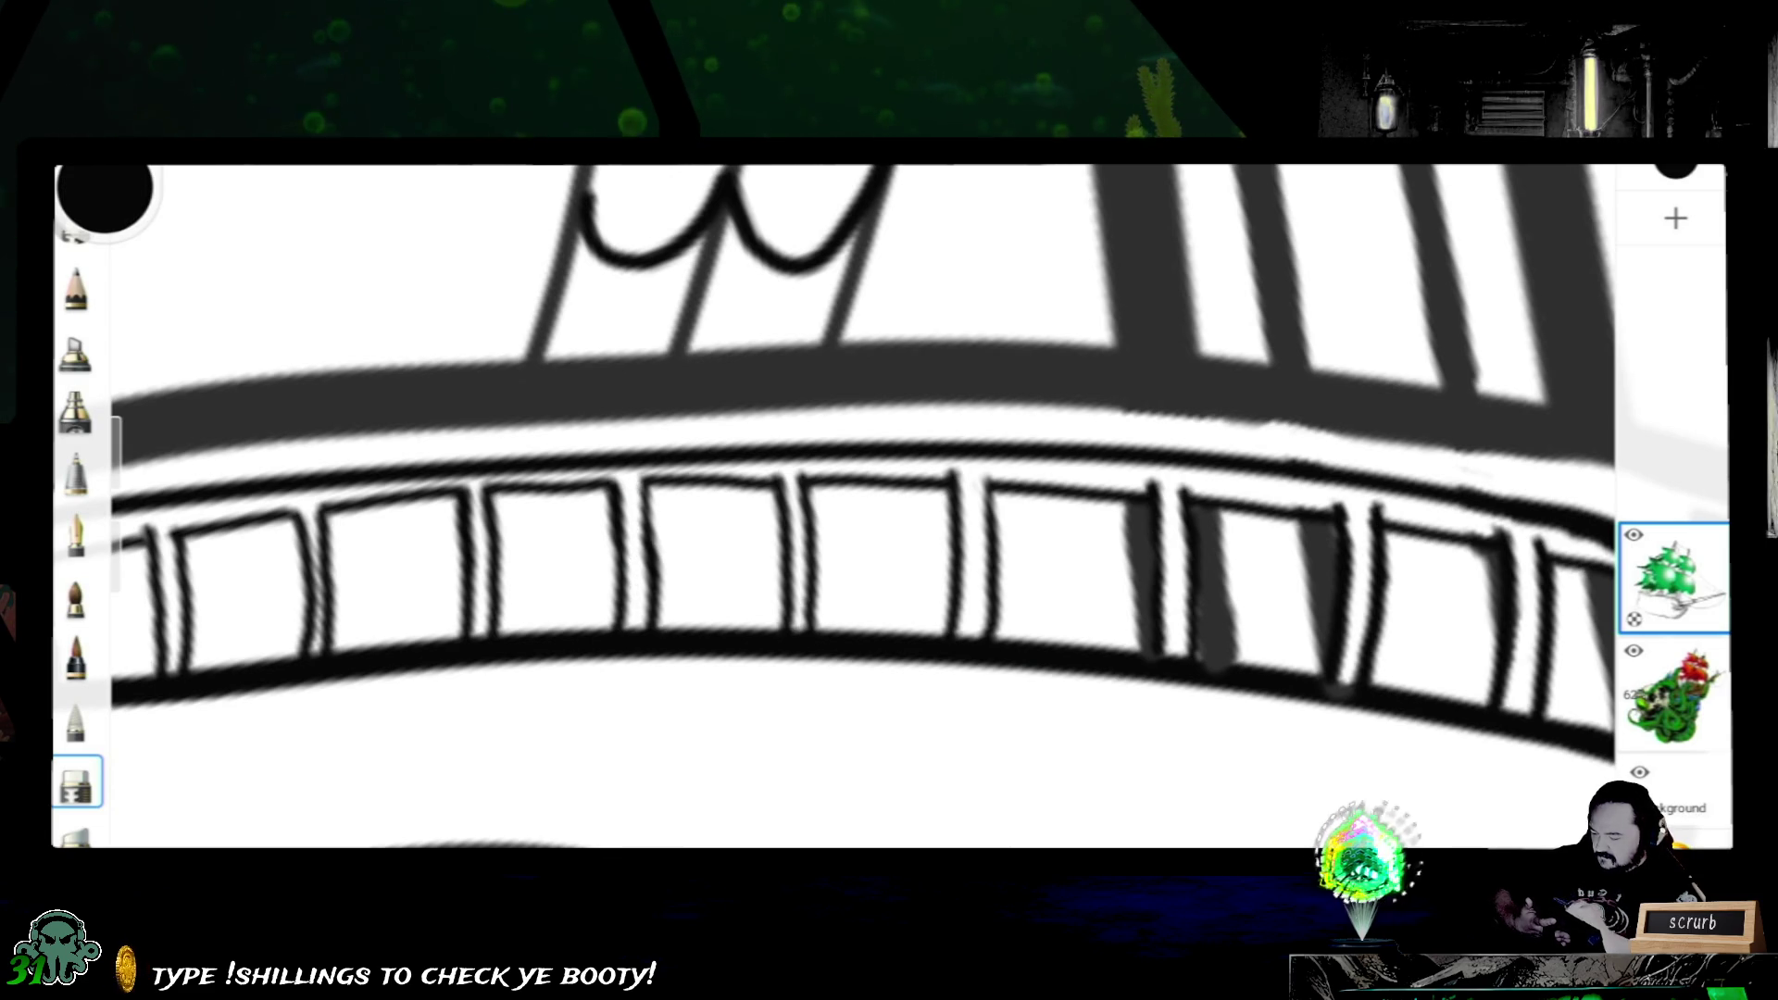
left_click_drag(723, 488, 1111, 541)
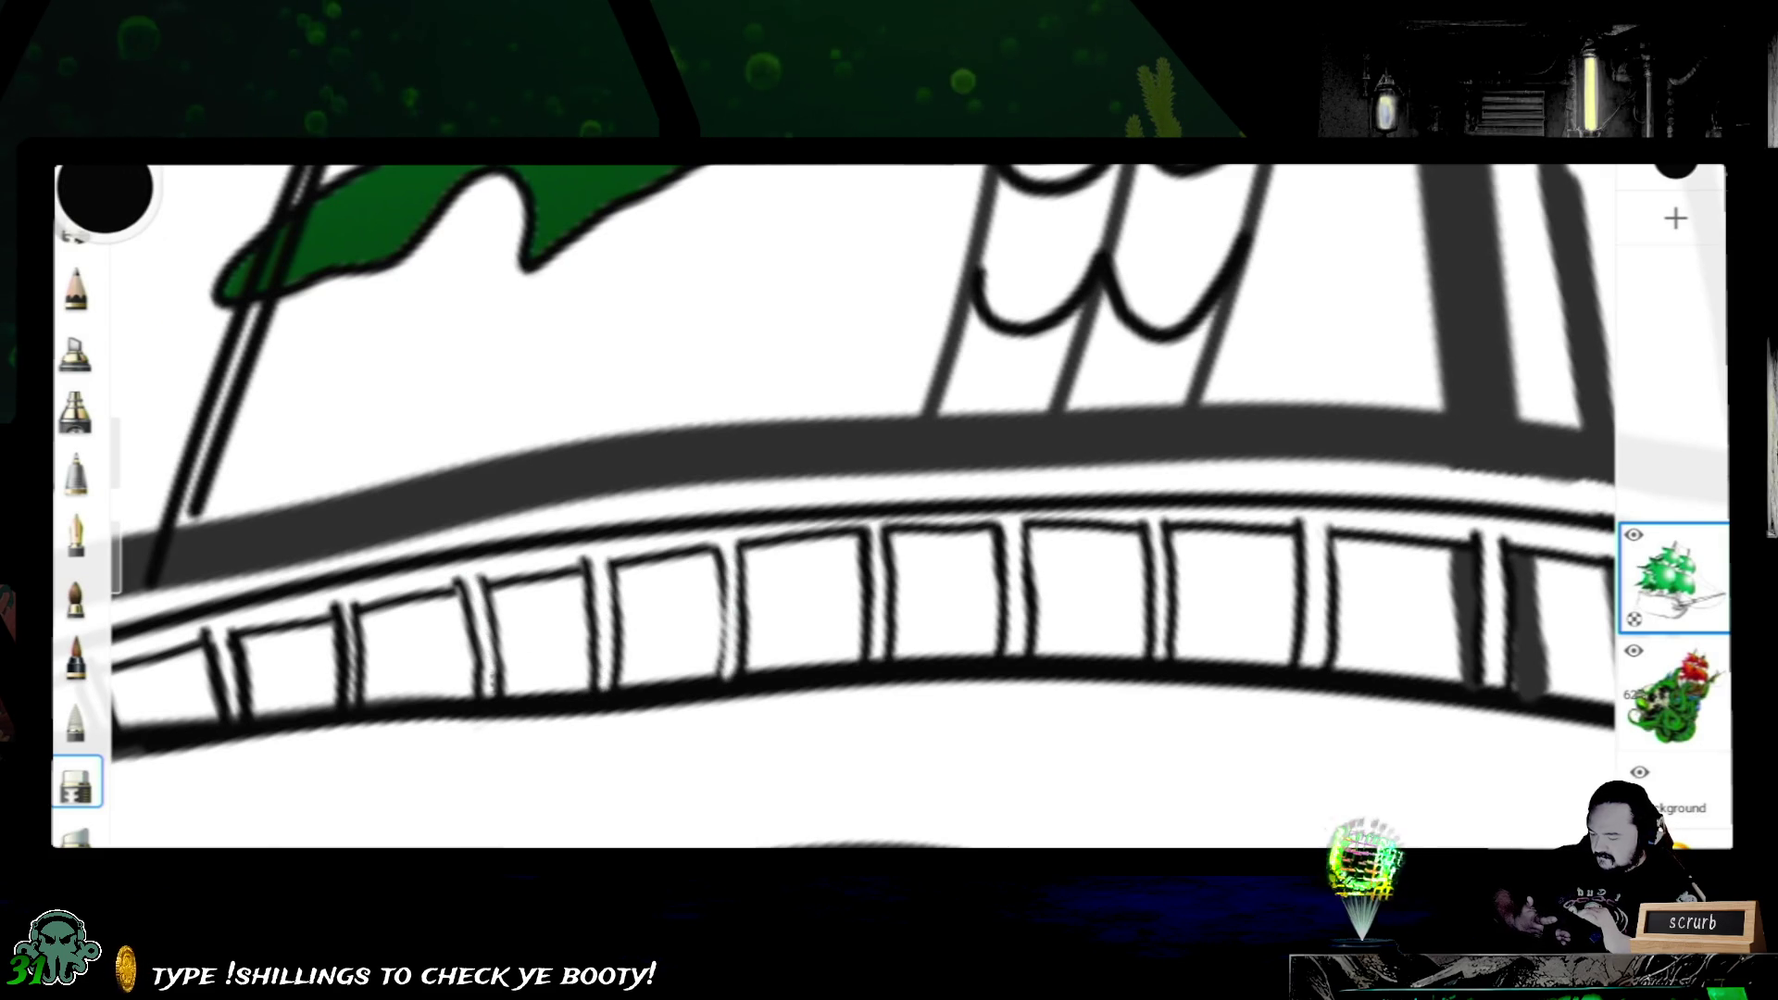
left_click_drag(556, 417, 1057, 473)
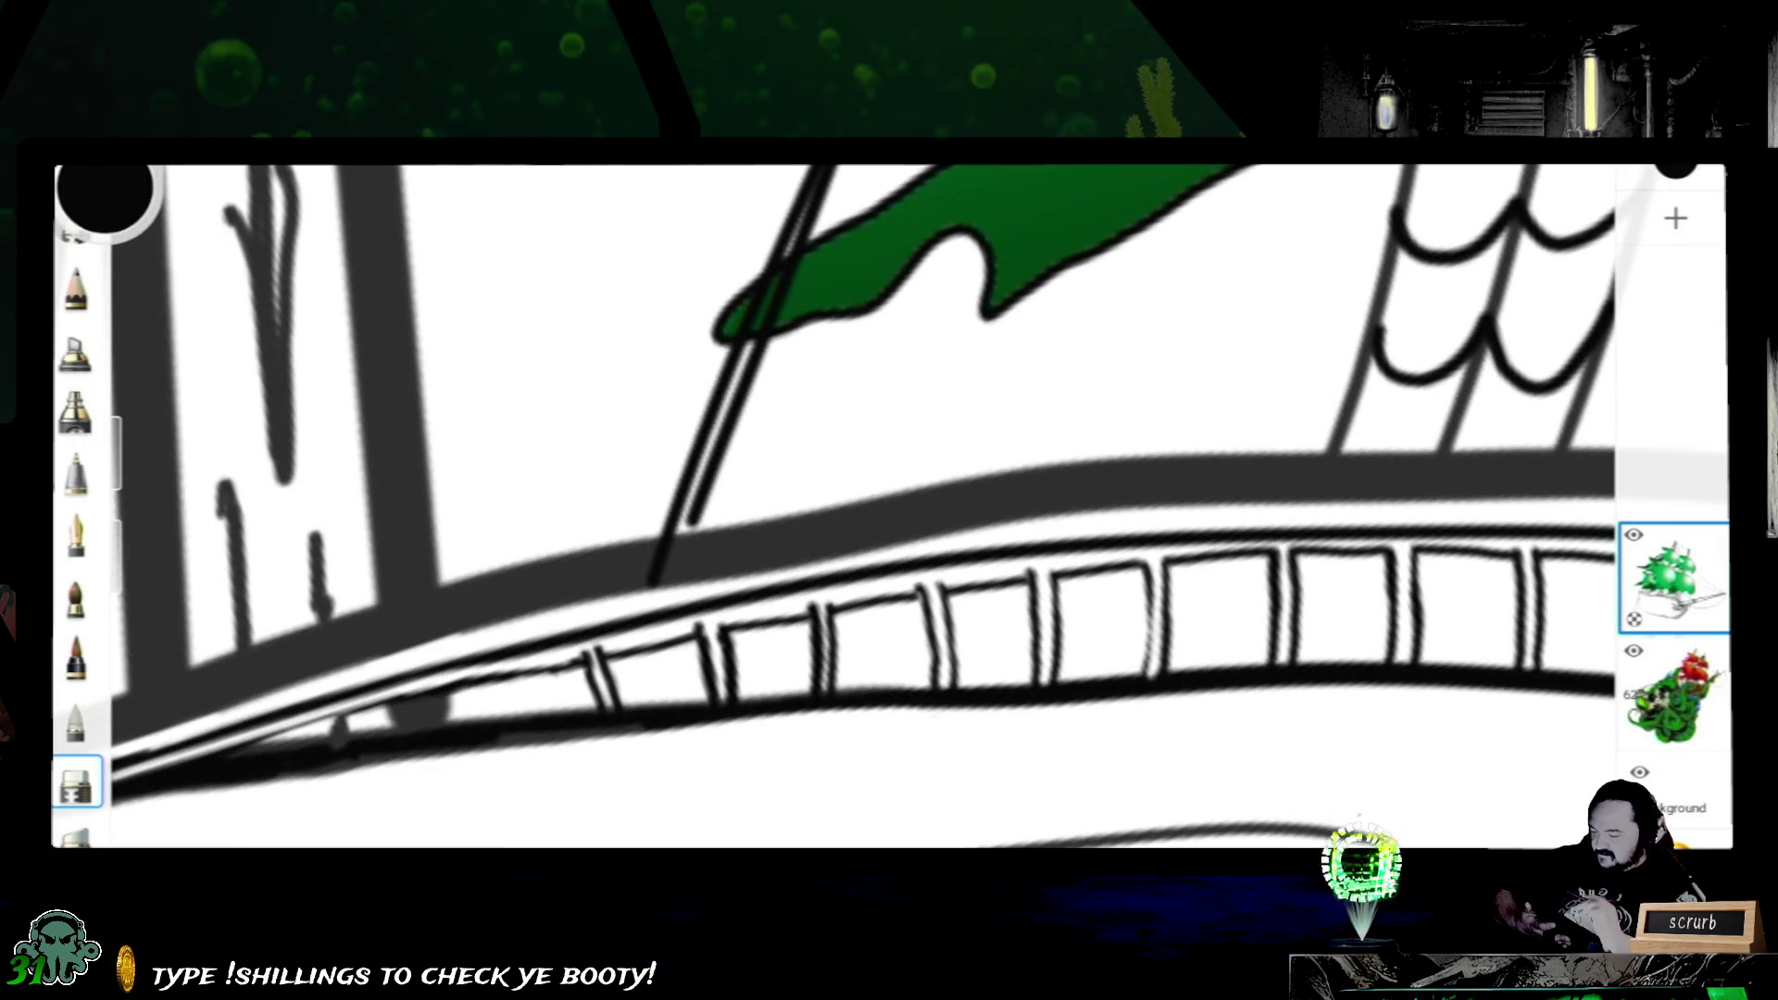
scroll(889, 500, "down", 3)
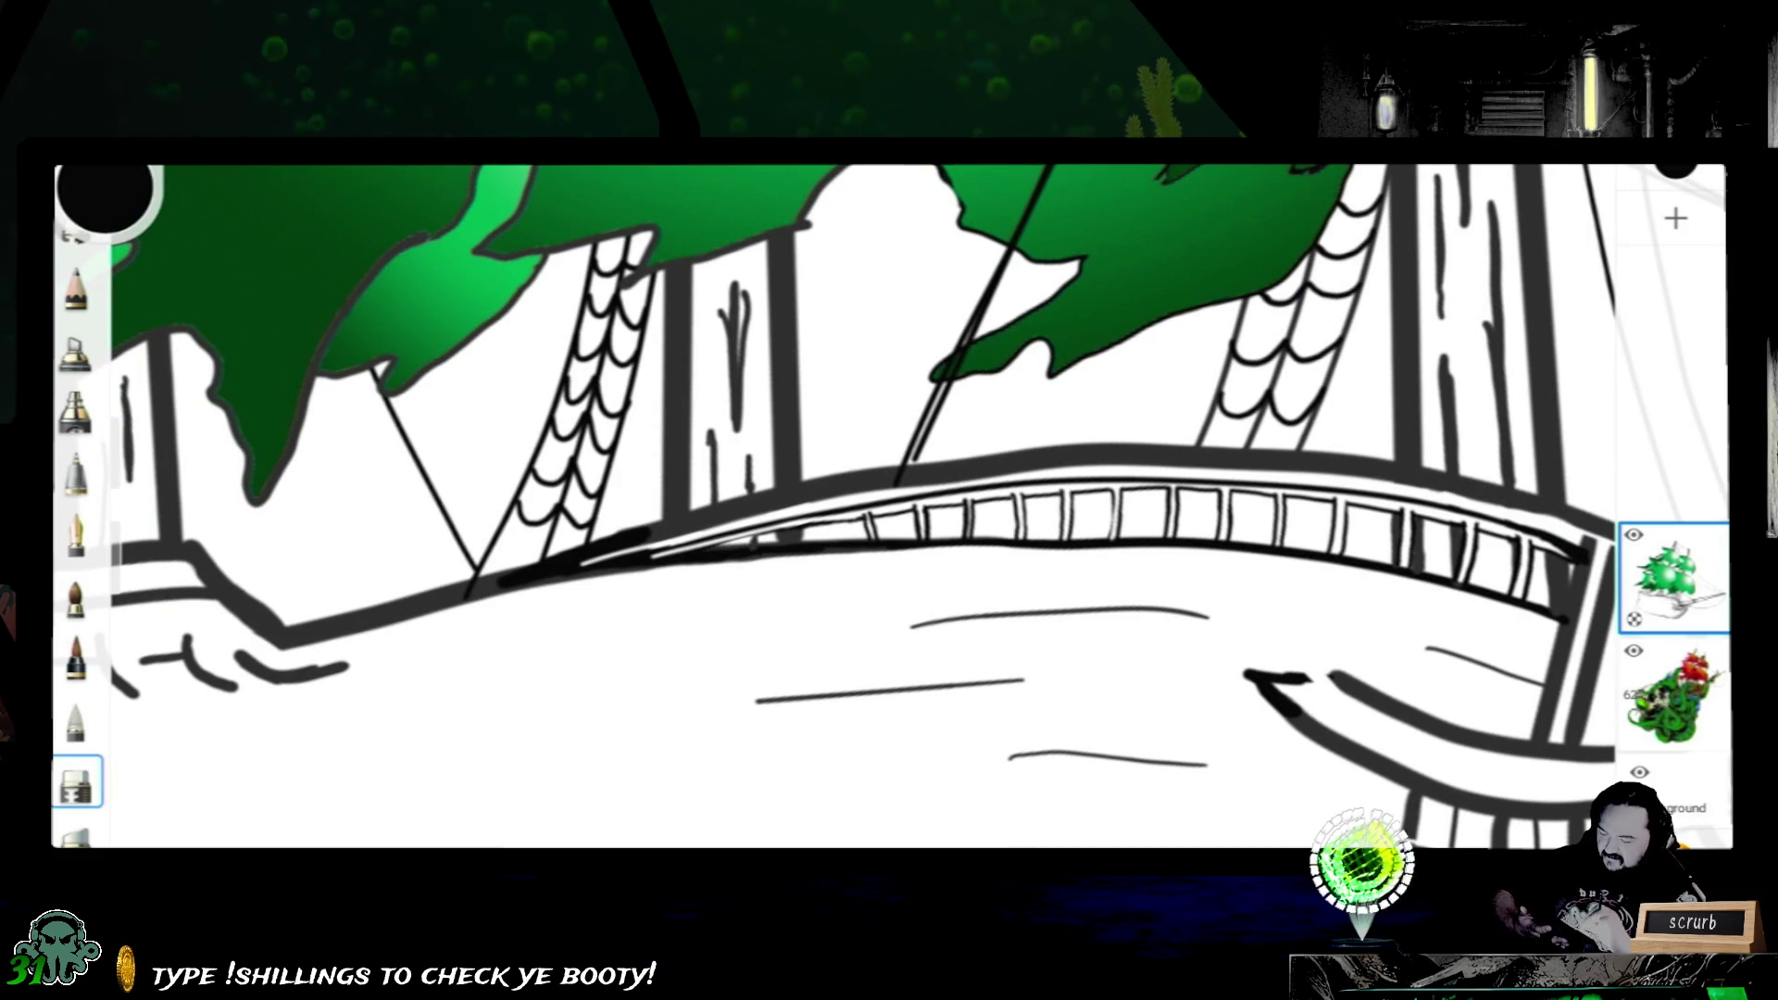
scroll(889, 508, "down", 3)
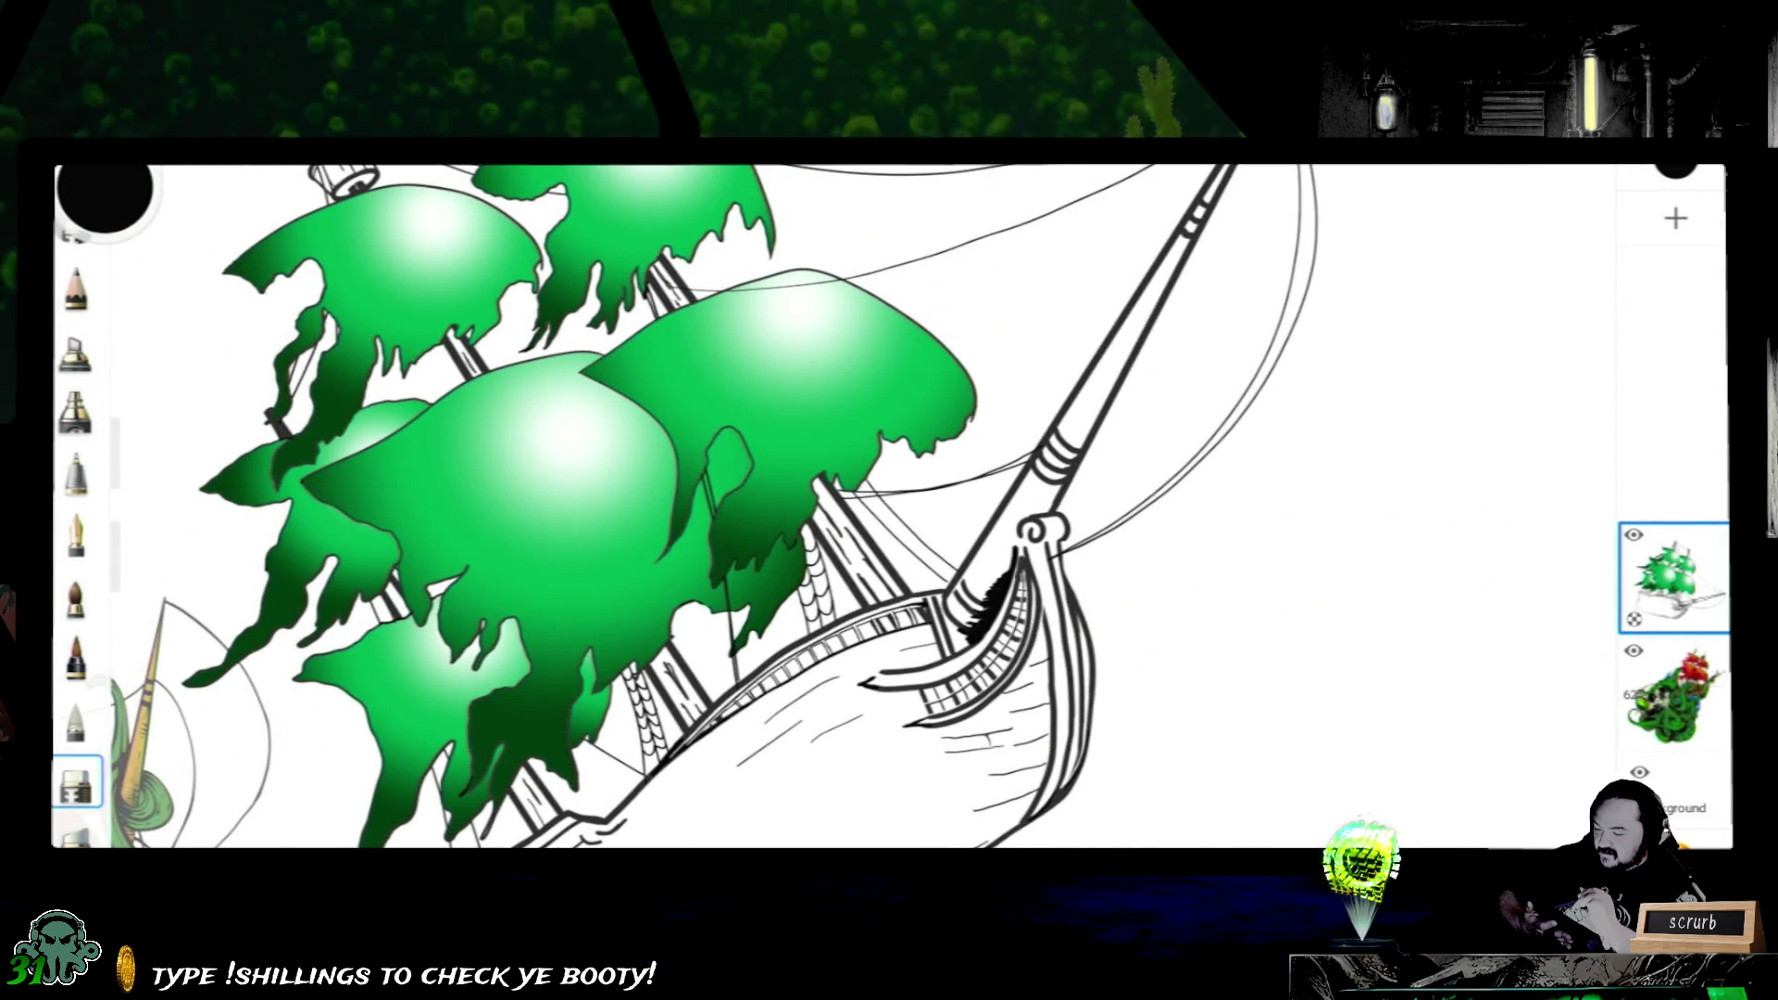
- Set the pen brush colour to dark green 0B6023, trying a red-orange on the way
left_click(77, 534)
left_click(104, 197)
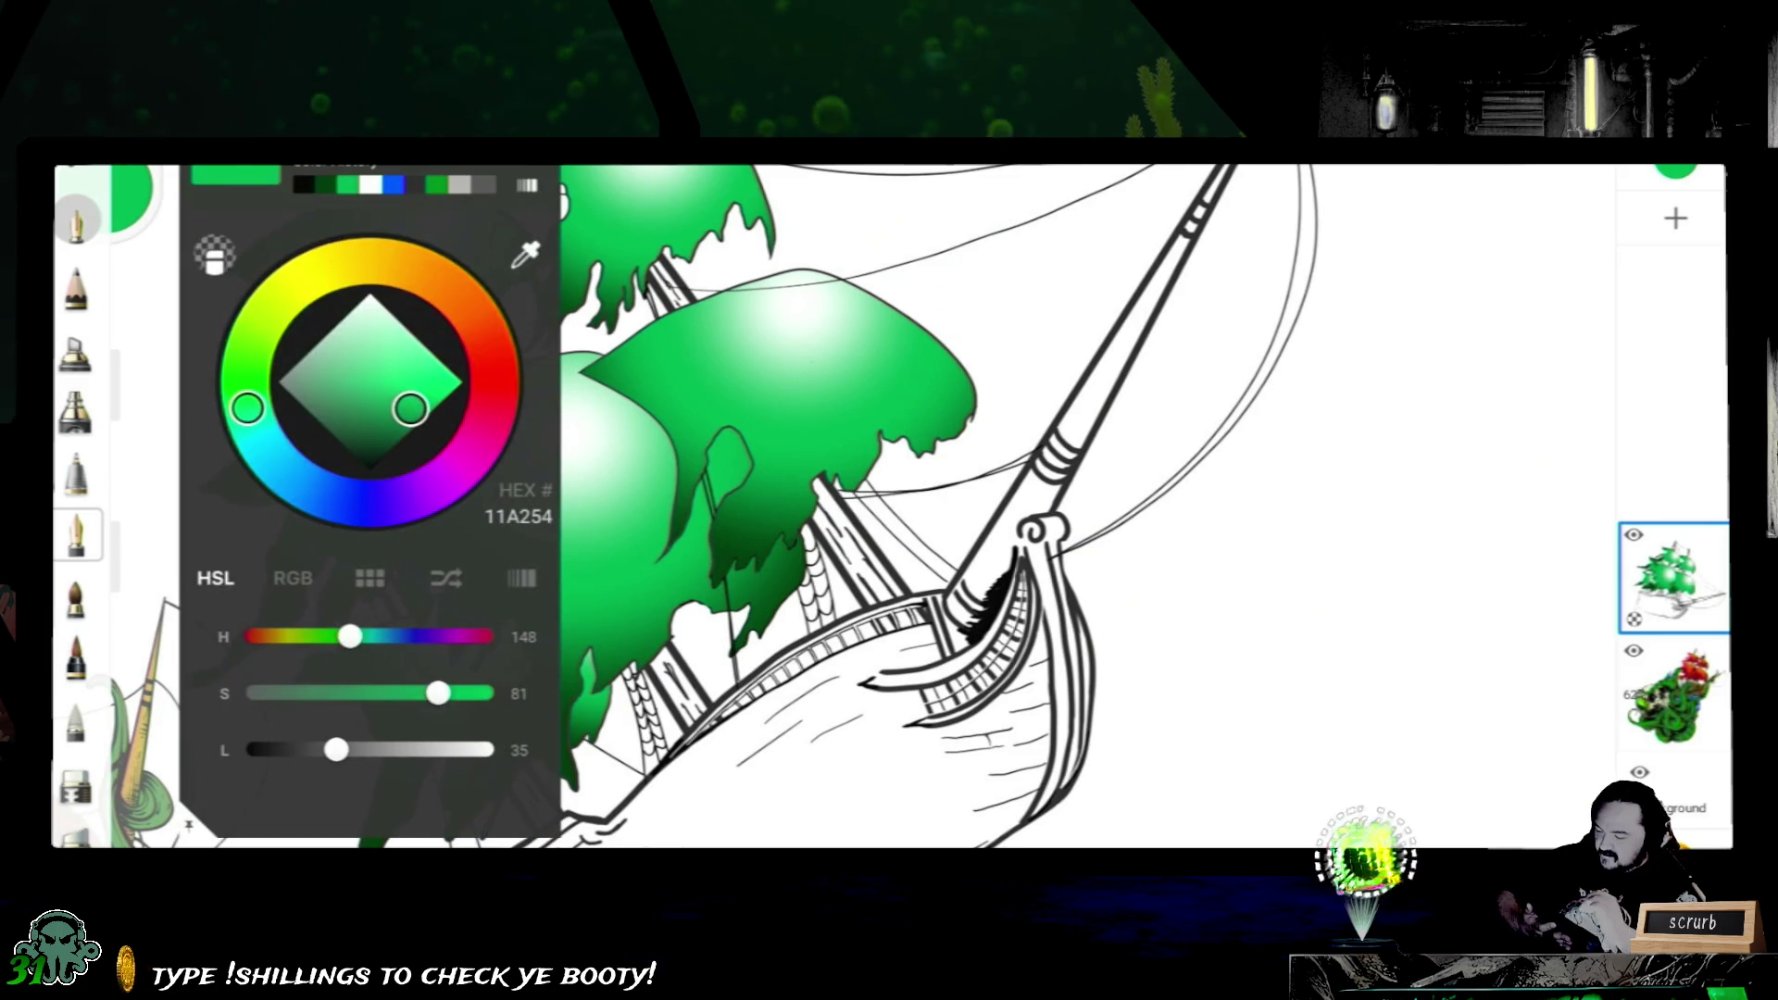
mouse_move(246, 408)
left_mouse_down()
mouse_move(492, 355)
mouse_move(484, 335)
left_mouse_up()
mouse_move(410, 407)
left_mouse_down()
mouse_move(435, 379)
mouse_move(413, 429)
left_mouse_up()
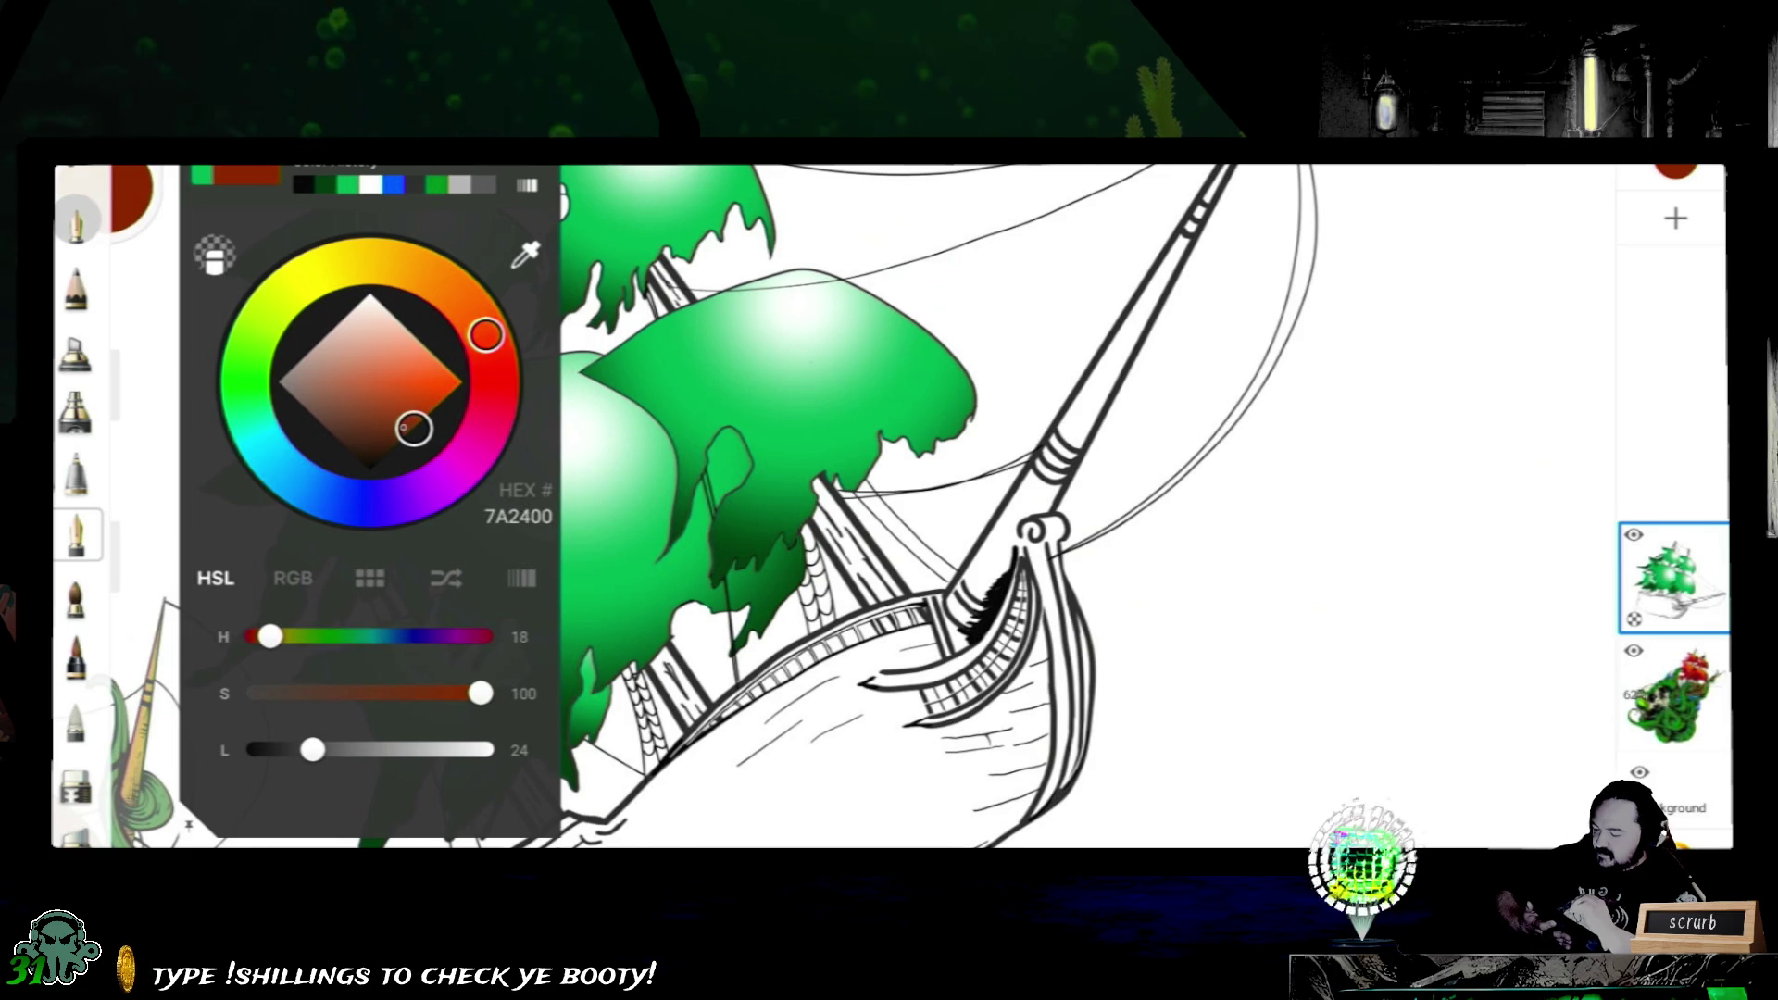
mouse_move(486, 335)
left_mouse_down()
mouse_move(239, 404)
mouse_move(257, 322)
mouse_move(246, 400)
left_mouse_up()
mouse_move(413, 427)
left_mouse_down()
mouse_move(365, 427)
mouse_move(369, 449)
left_mouse_up()
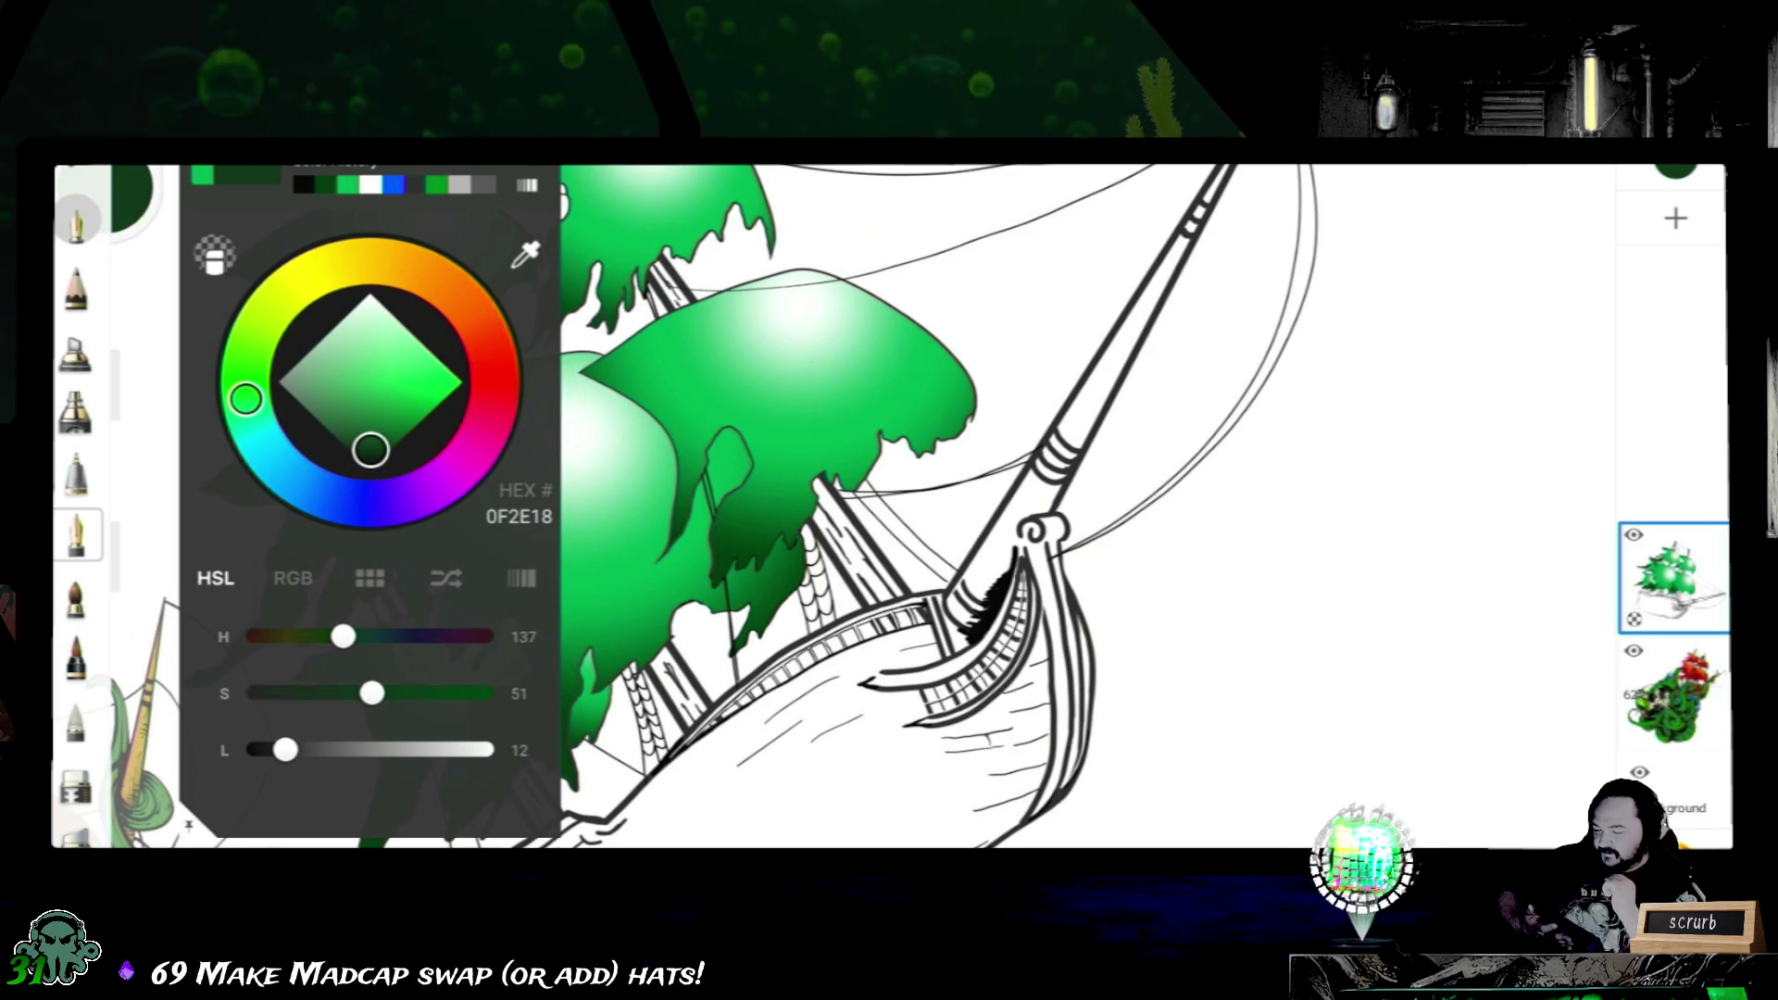
left_click_drag(369, 448, 393, 434)
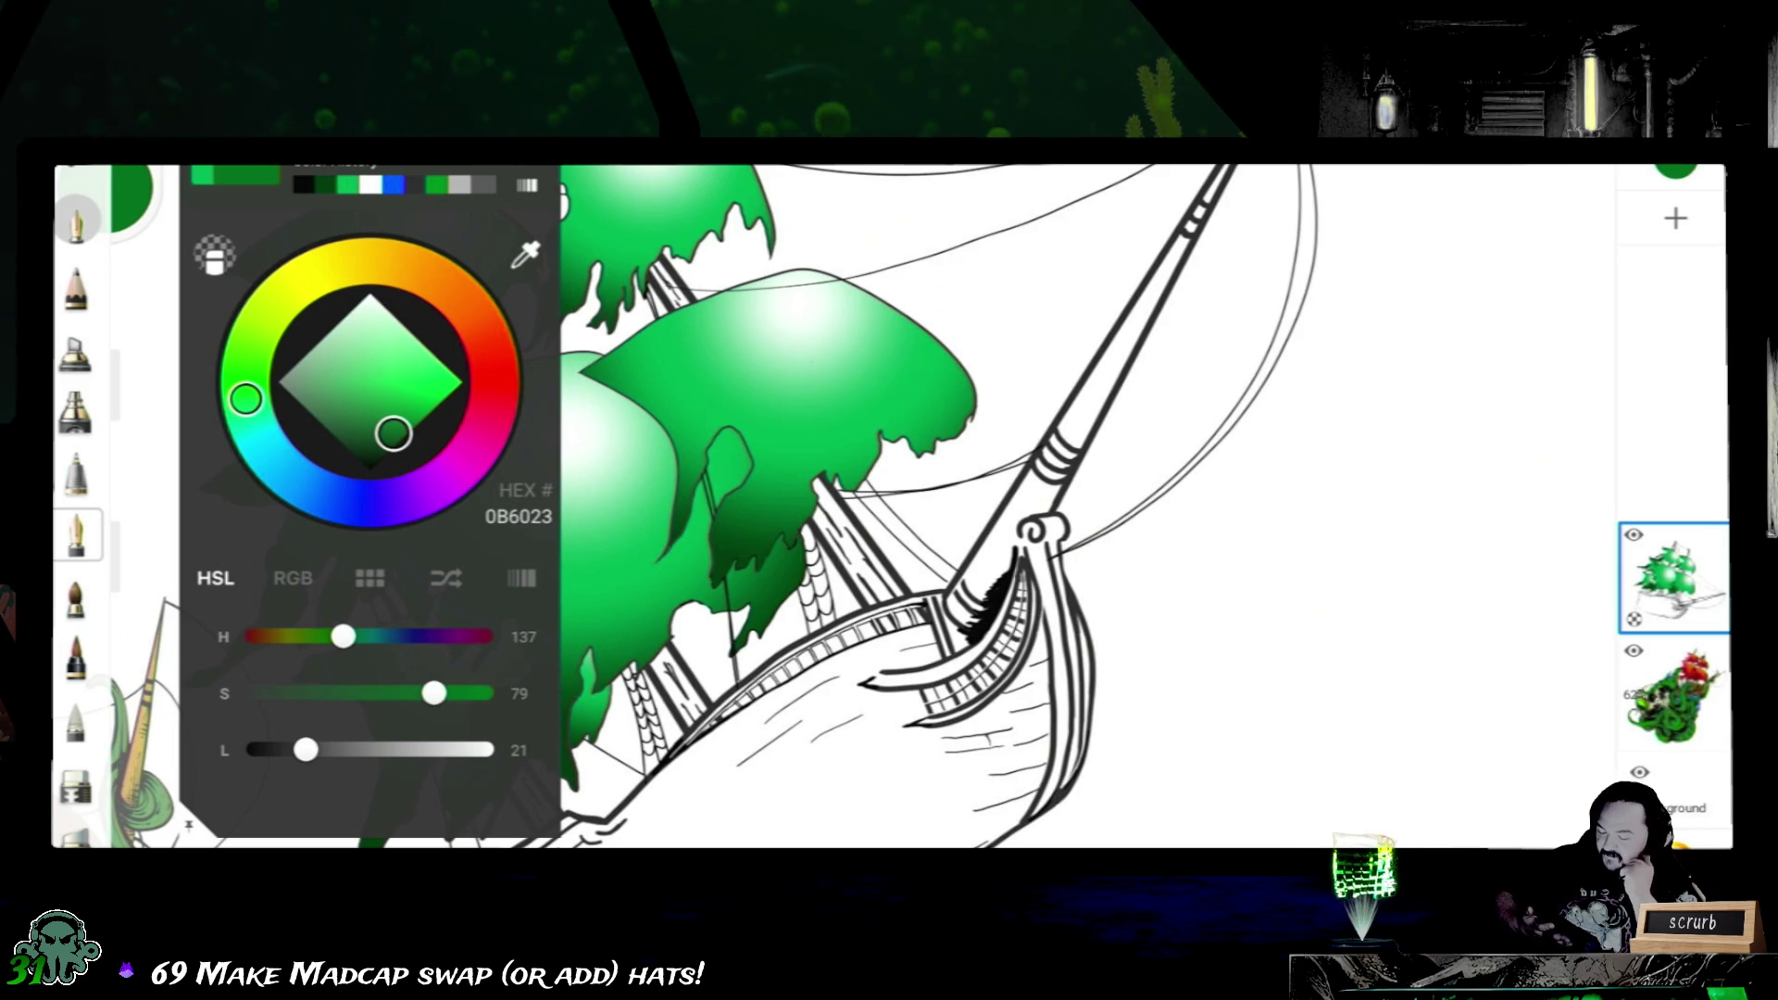
left_click(105, 194)
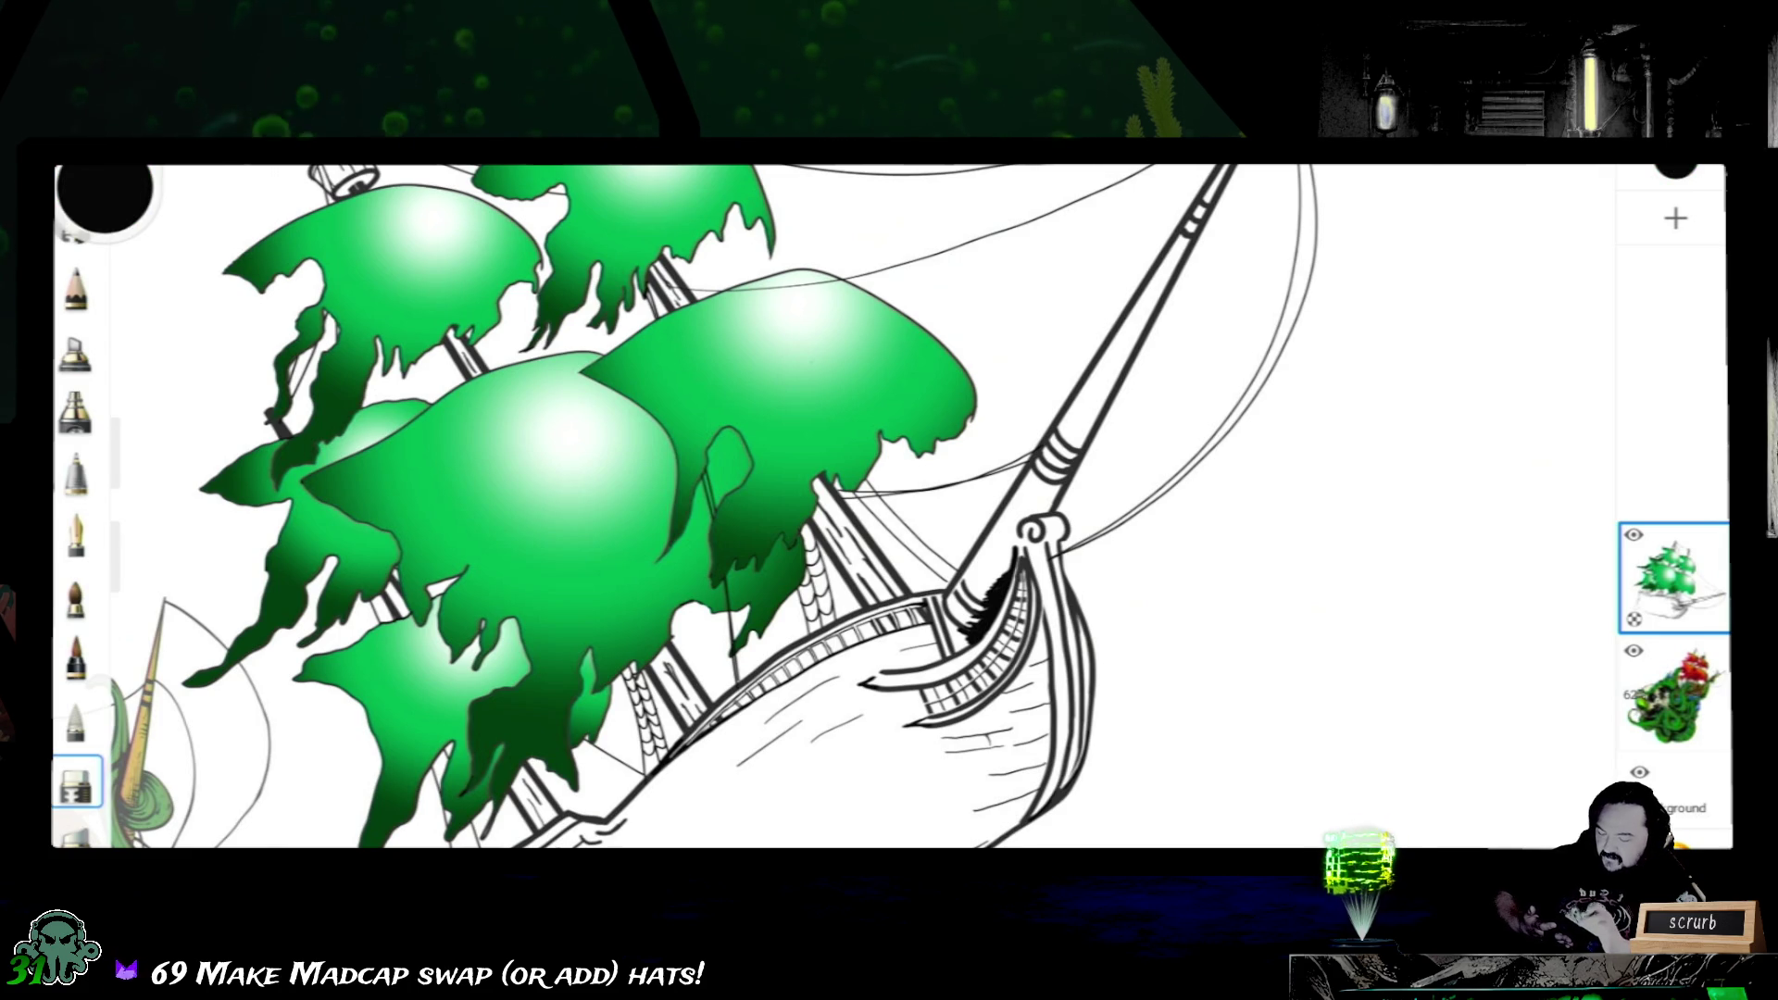
scroll(1126, 437, "up", 5)
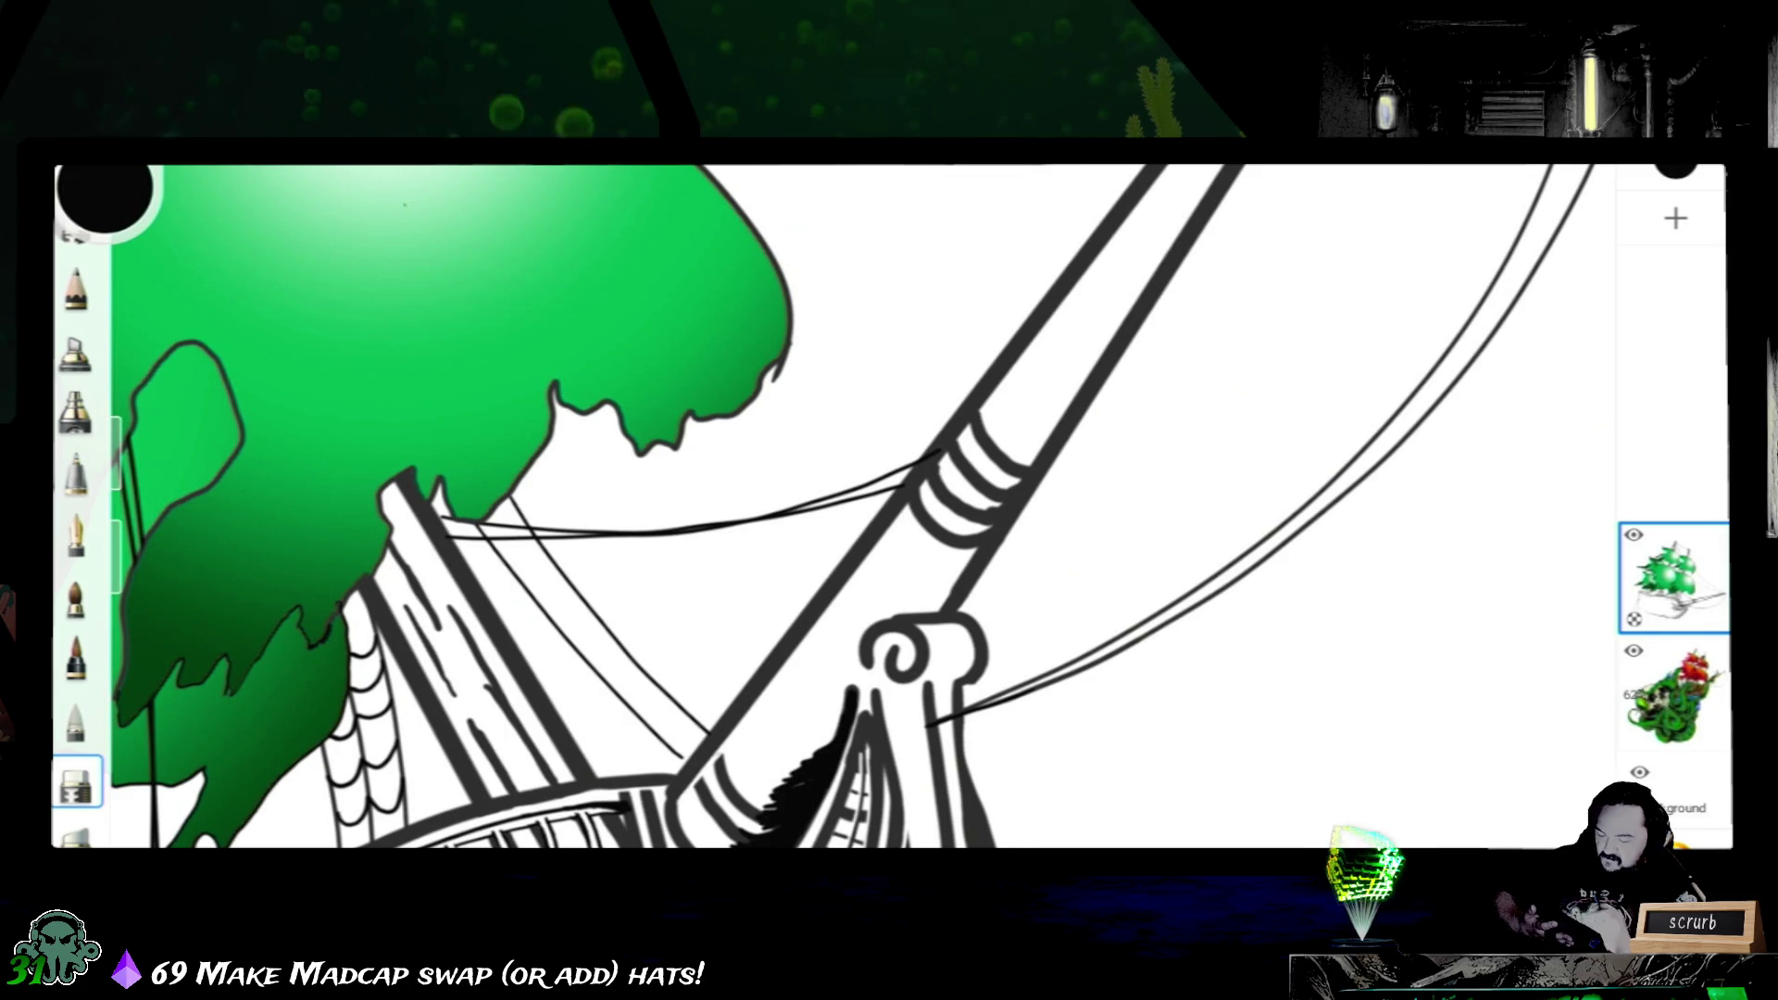
scroll(958, 500, "up", 5)
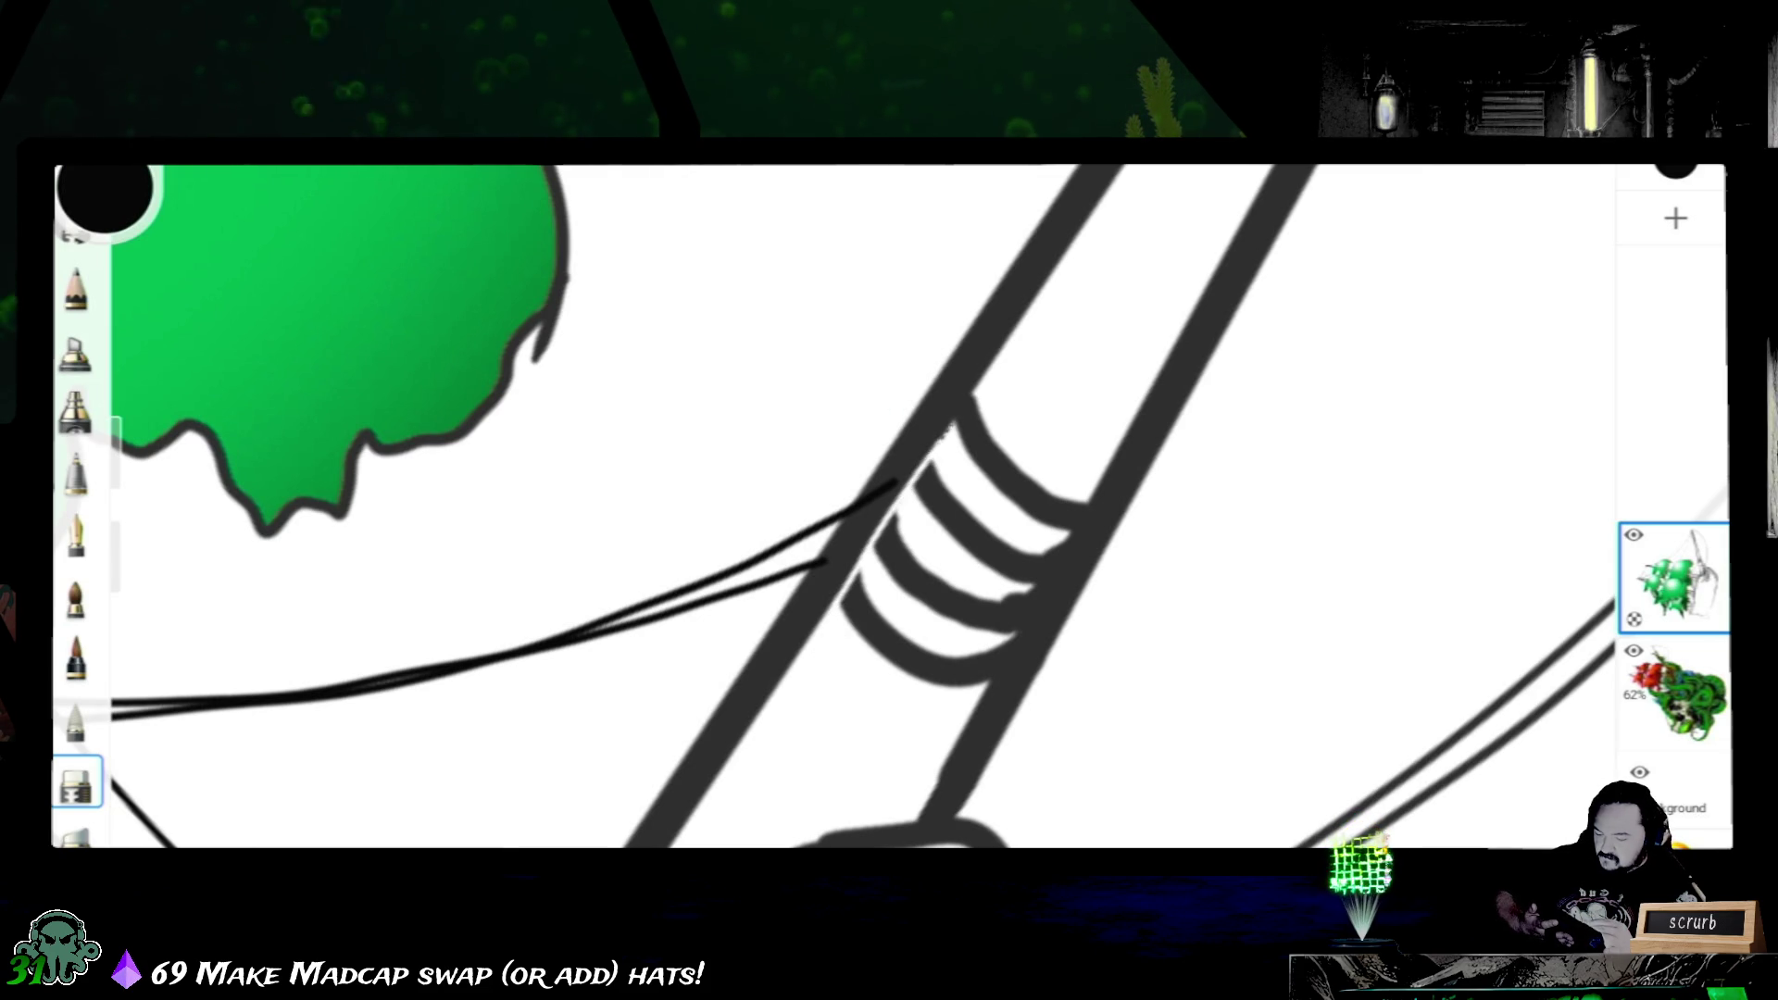
scroll(889, 508, "down", 5)
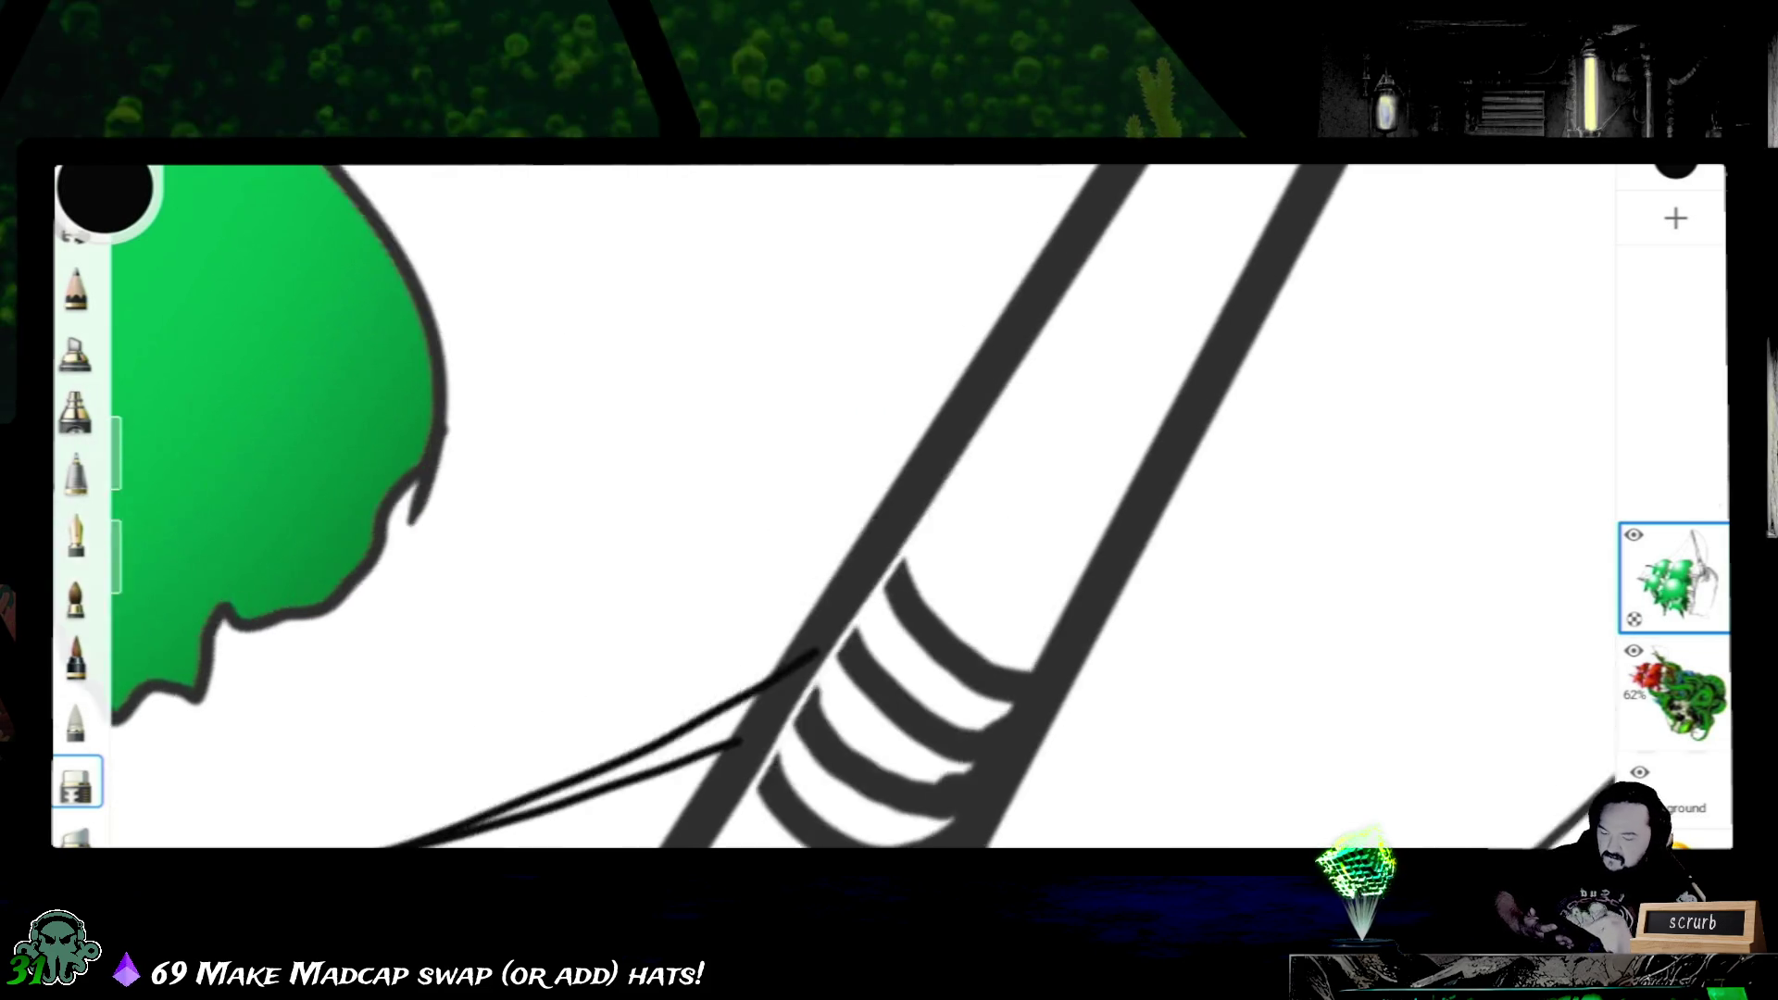
scroll(889, 508, "up", 3)
scroll(890, 508, "up", 2)
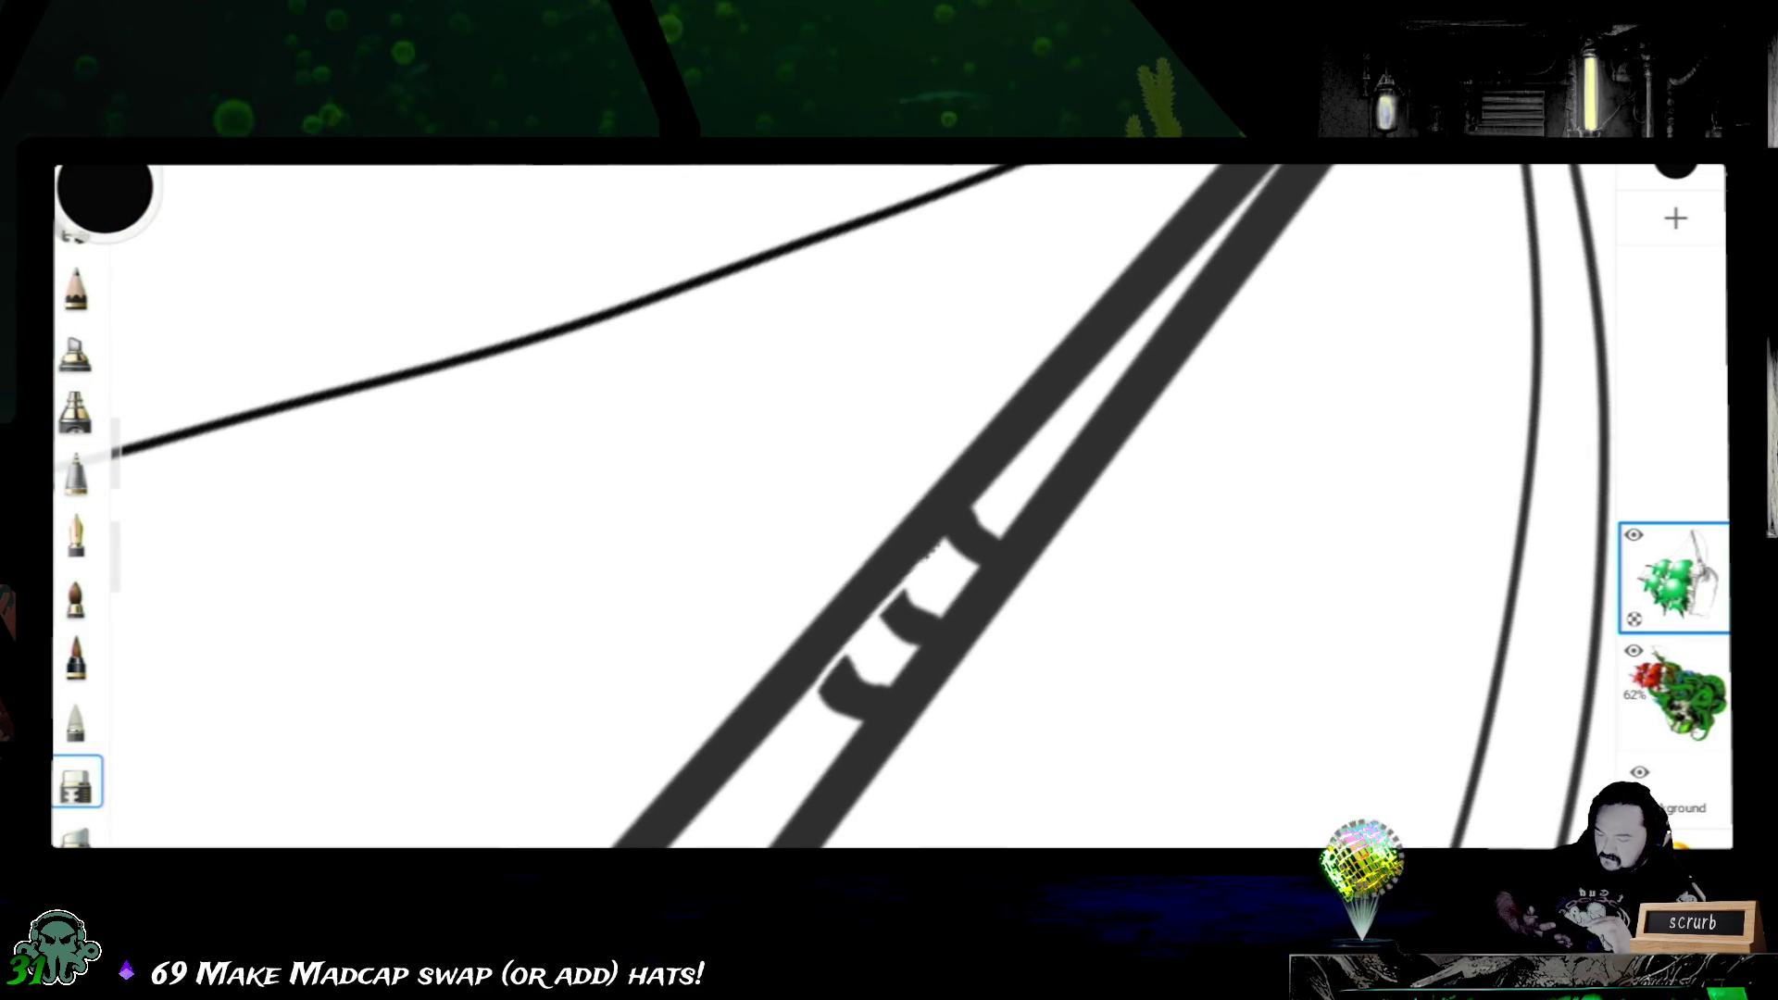
scroll(890, 507, "down", 5)
scroll(889, 507, "down", 2)
scroll(889, 508, "down", 2)
left_click_drag(889, 507, 1125, 285)
scroll(1223, 494, "up", 5)
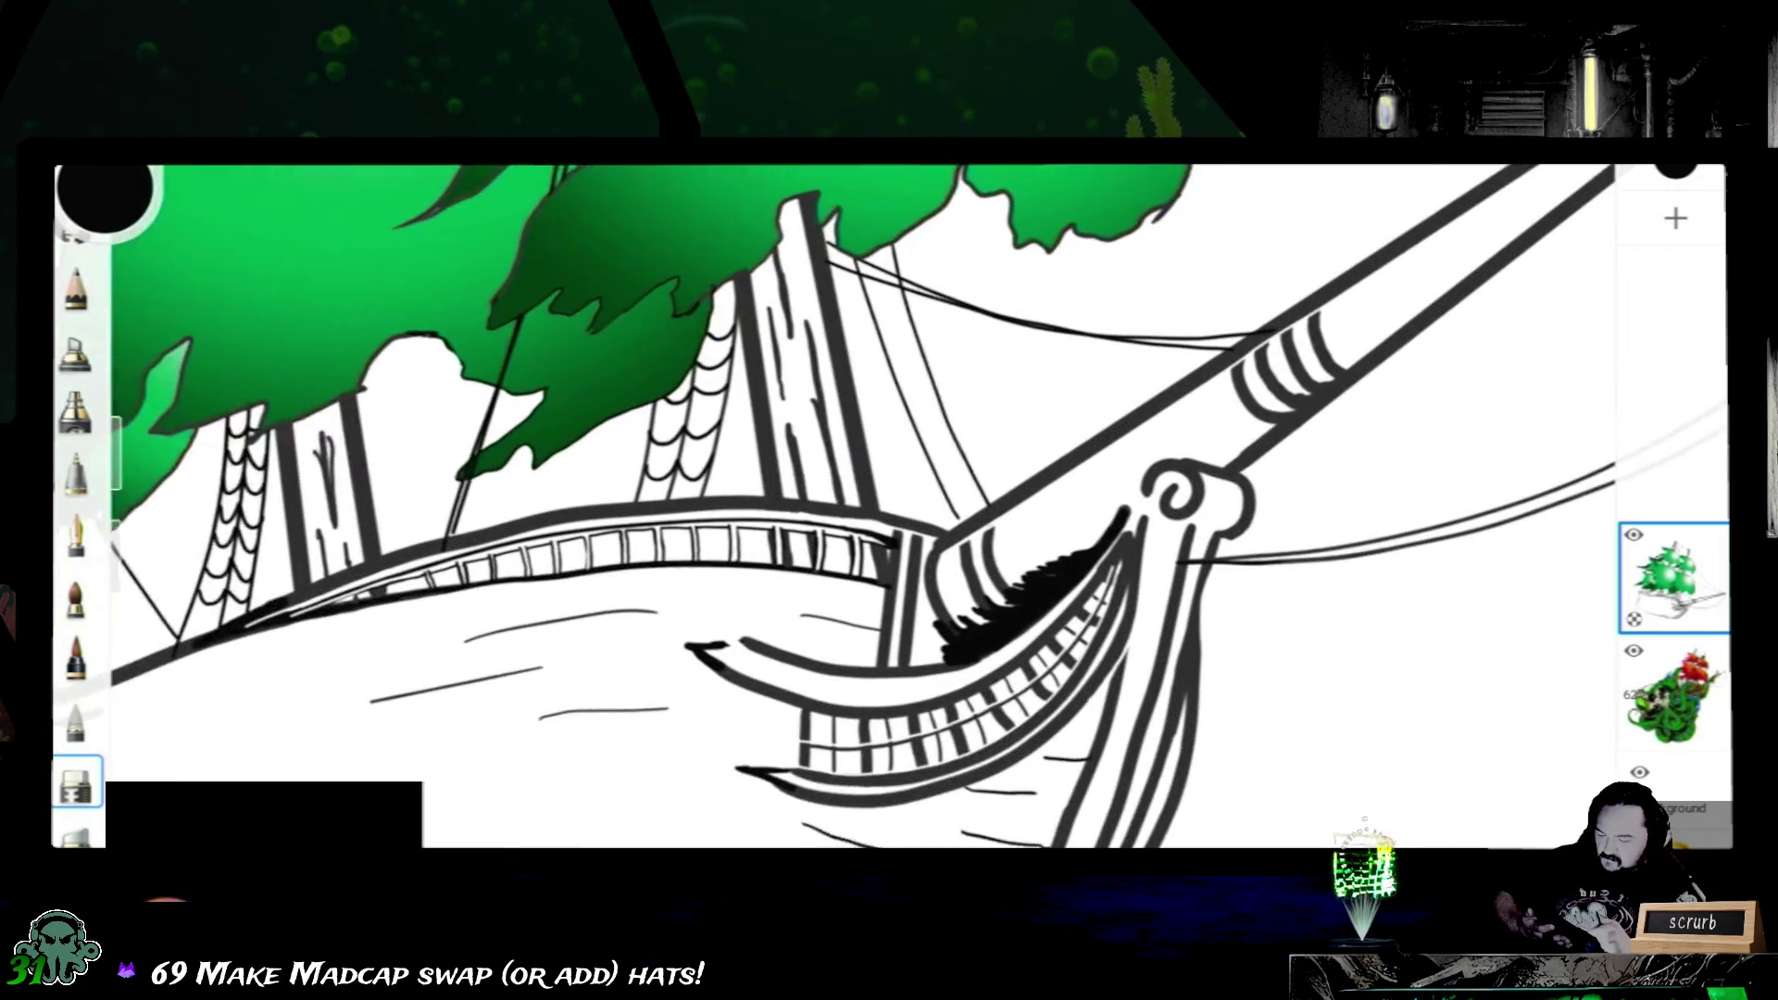
scroll(1224, 493, "up", 1)
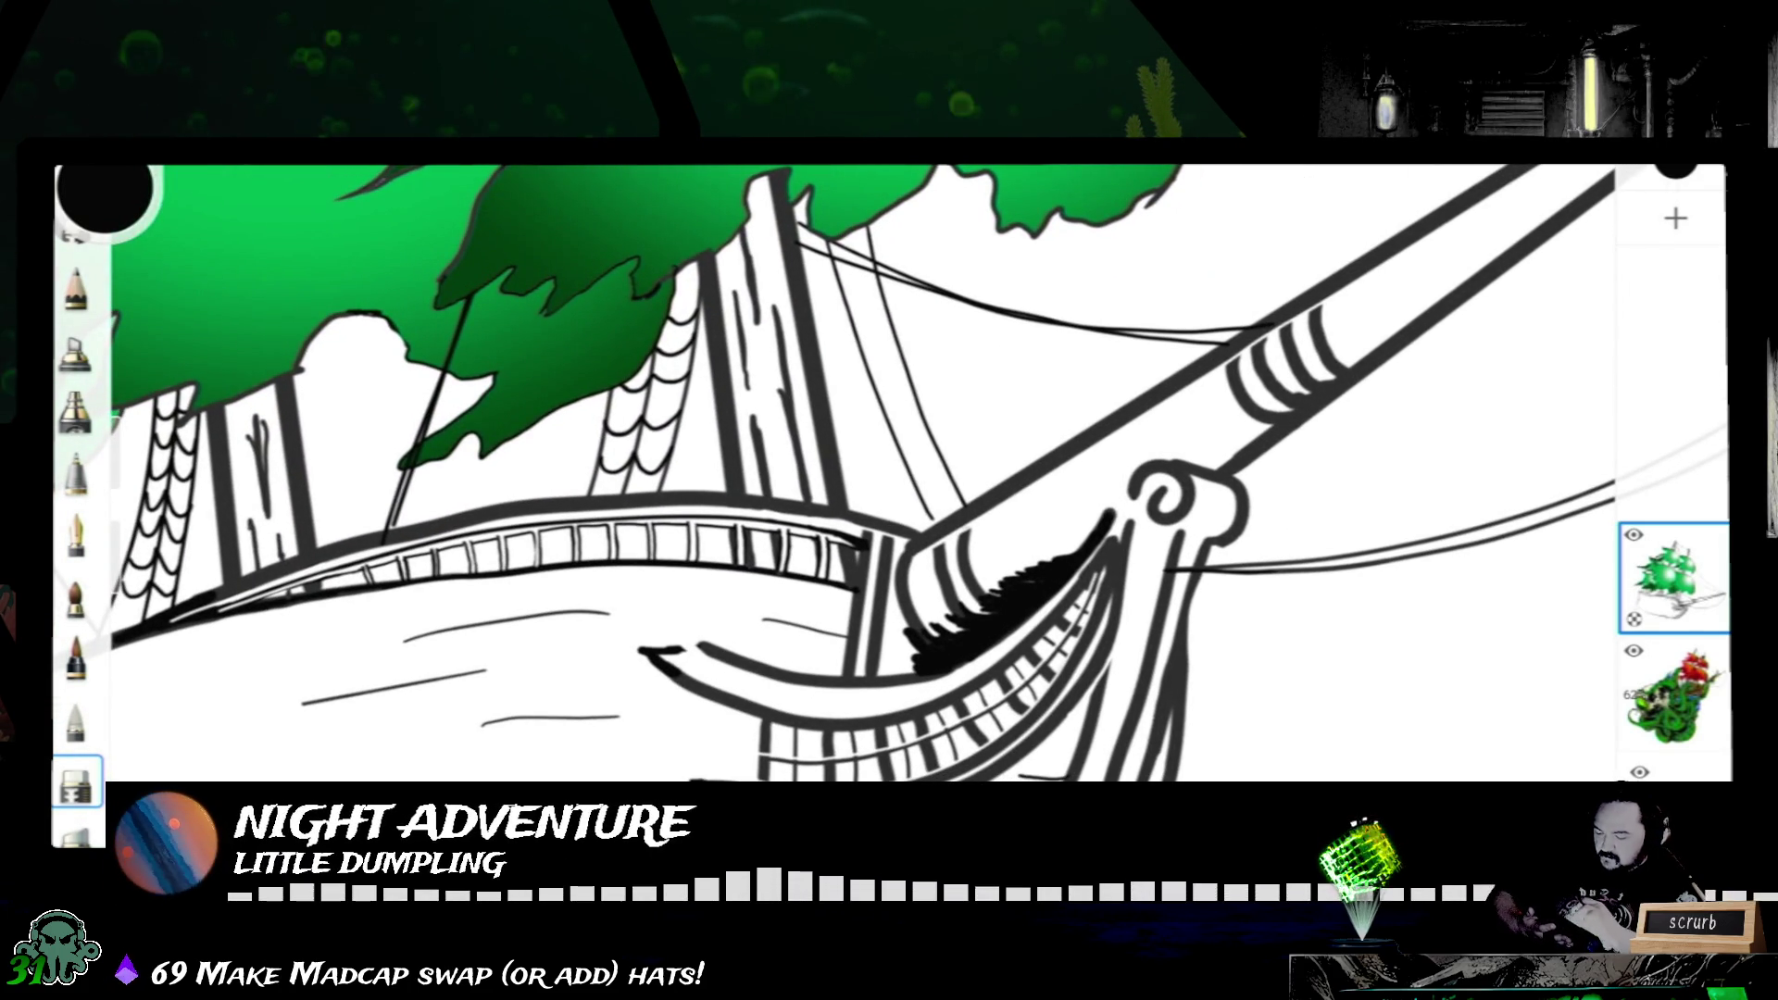
scroll(806, 473, "up", 3)
scroll(807, 474, "up", 2)
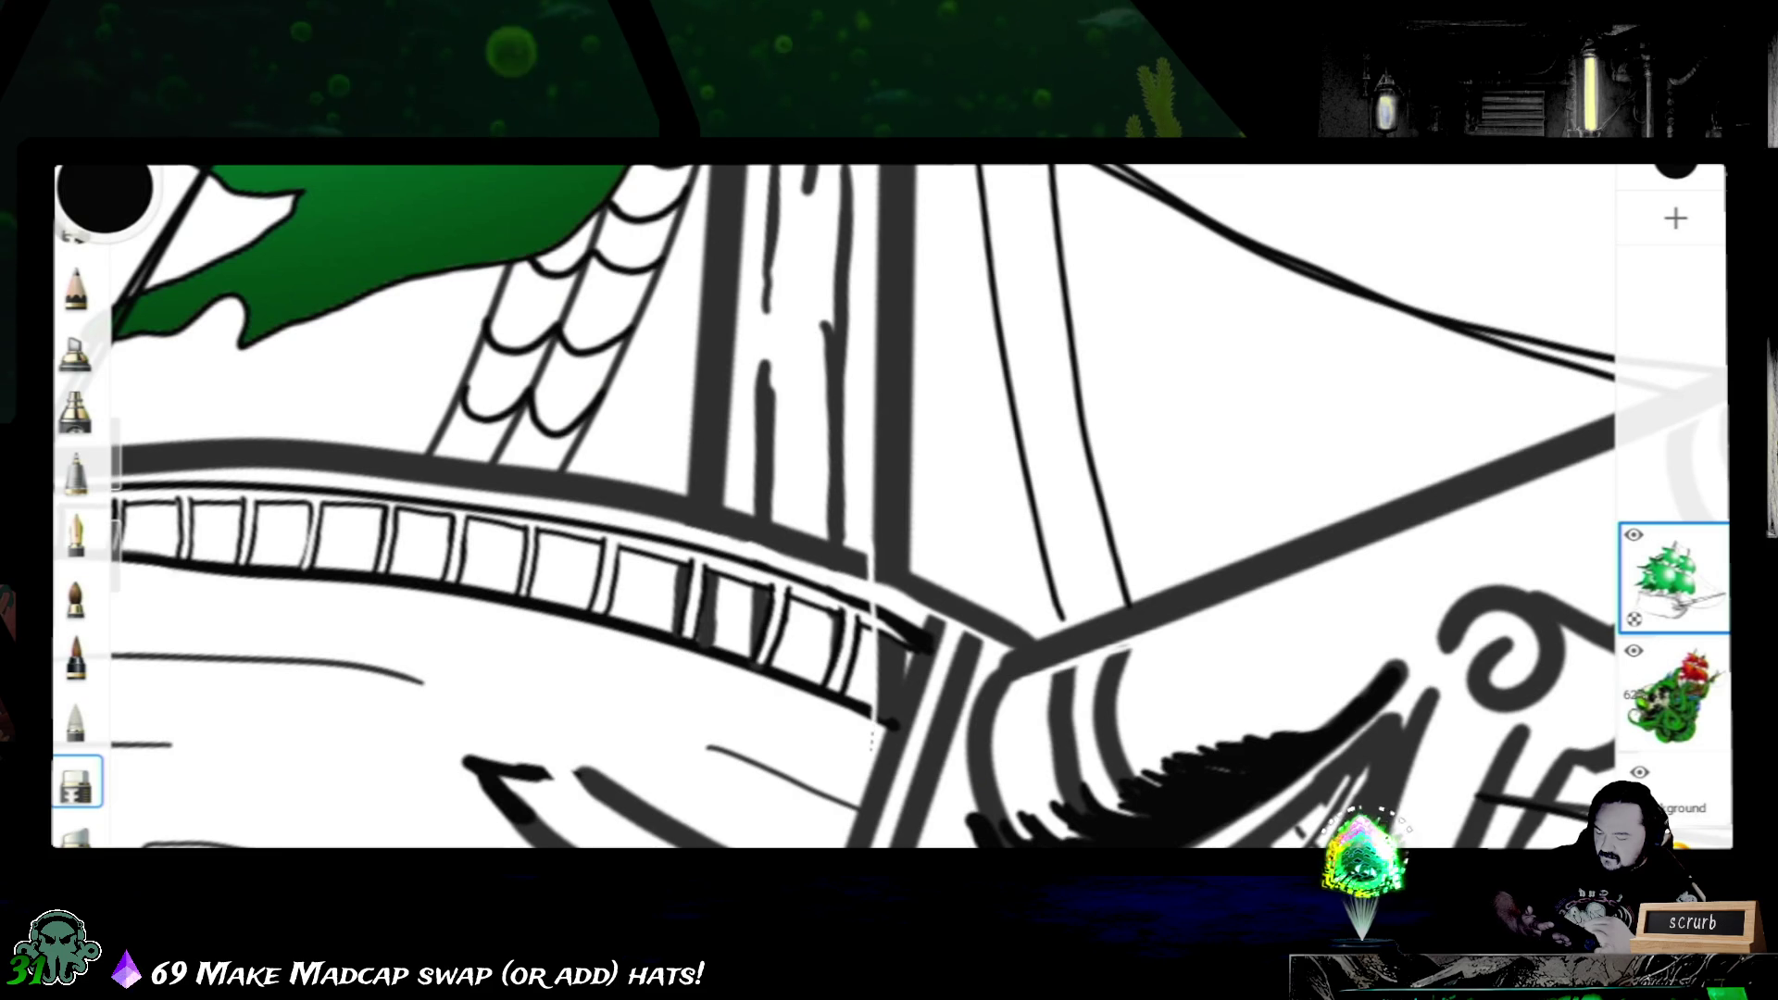
scroll(889, 508, "up", 5)
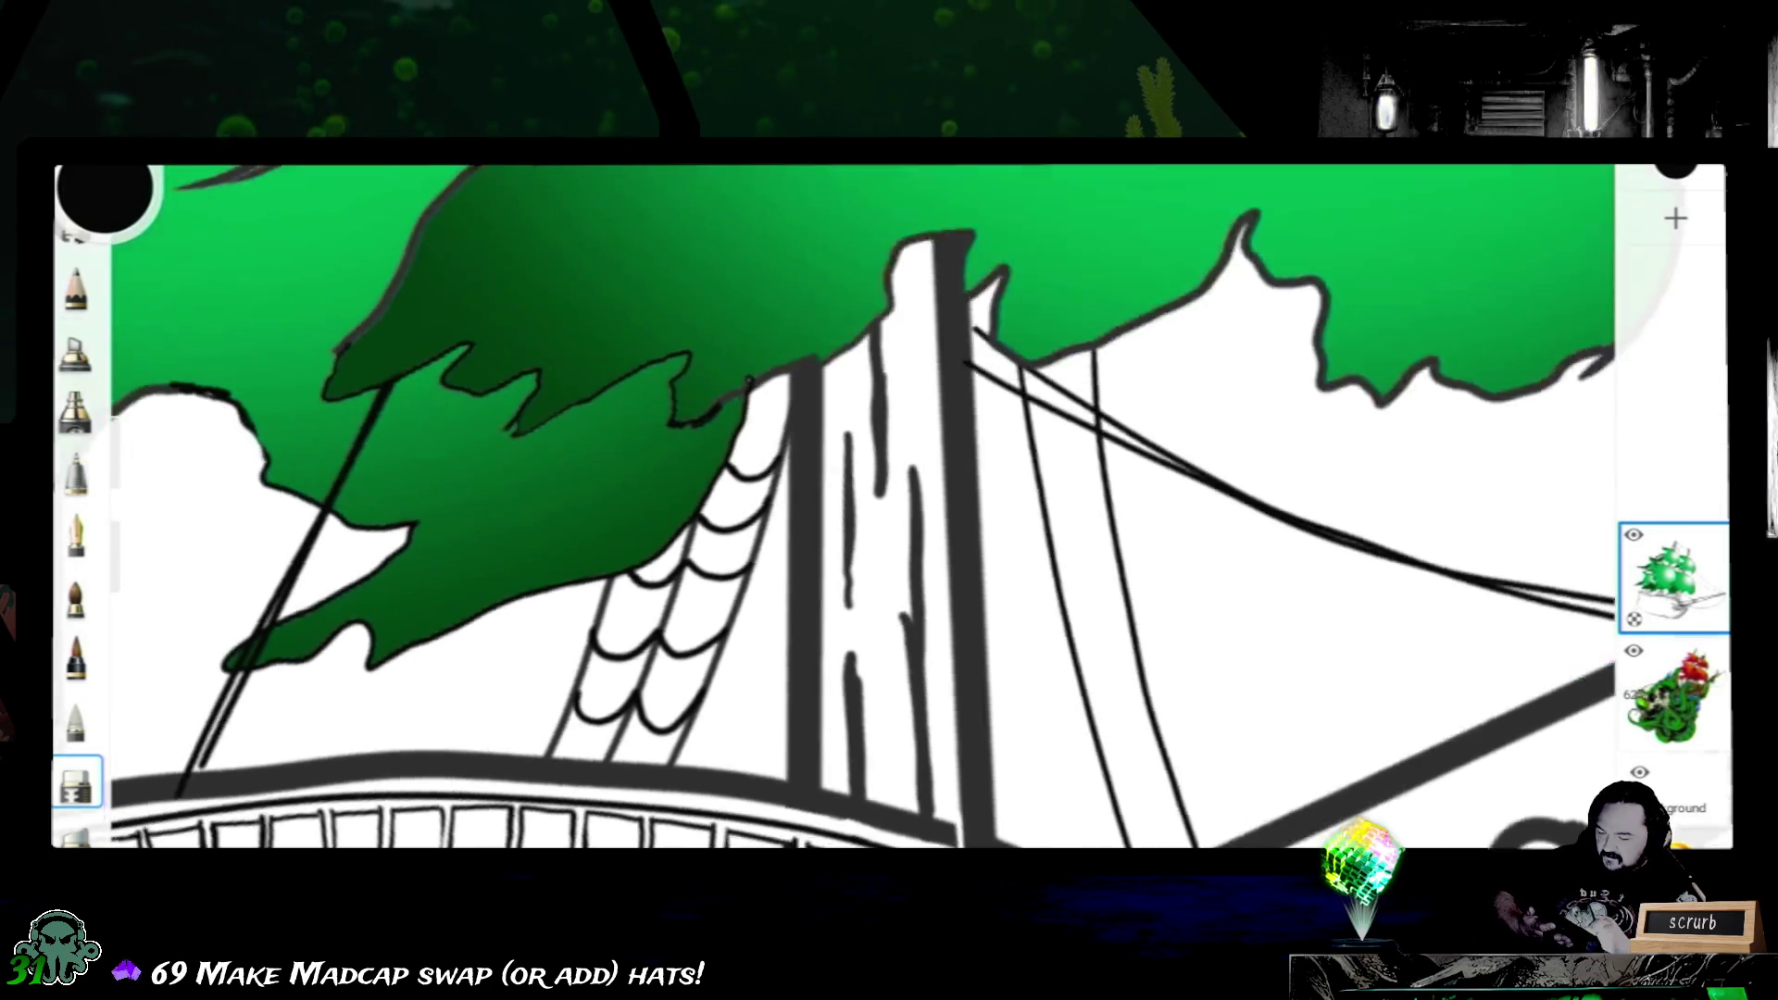
scroll(890, 507, "up", 2)
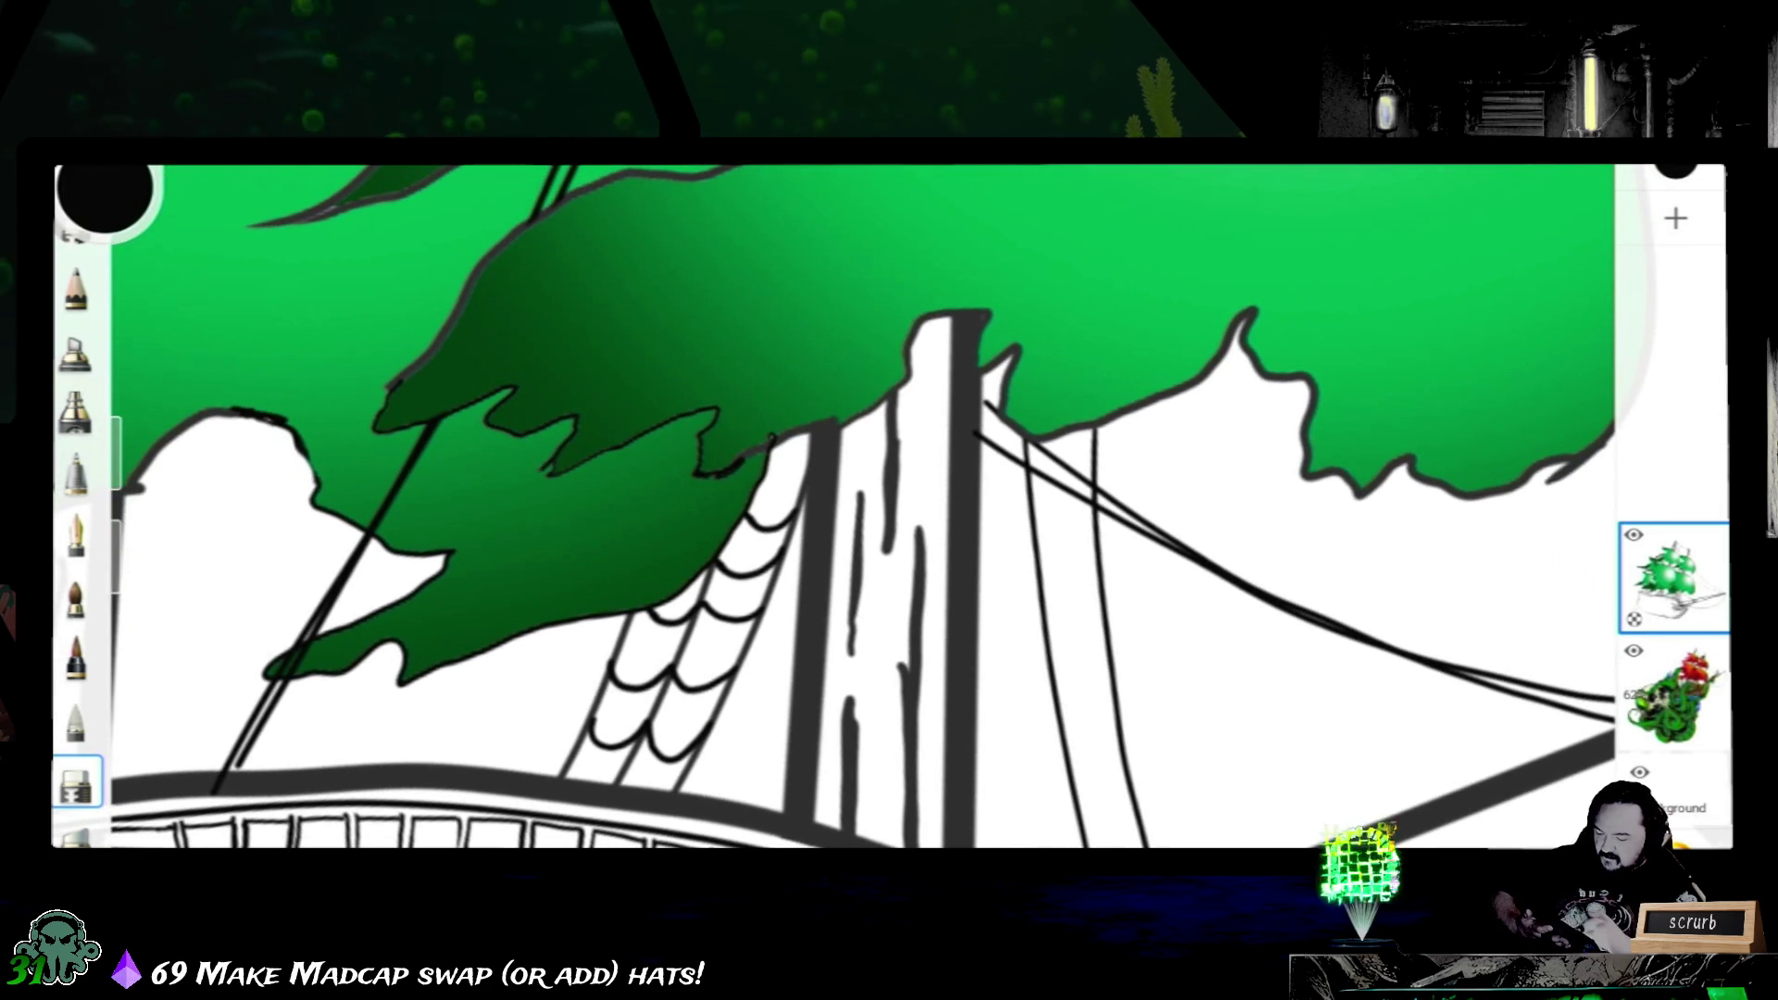
scroll(889, 507, "down", 3)
scroll(890, 508, "down", 2)
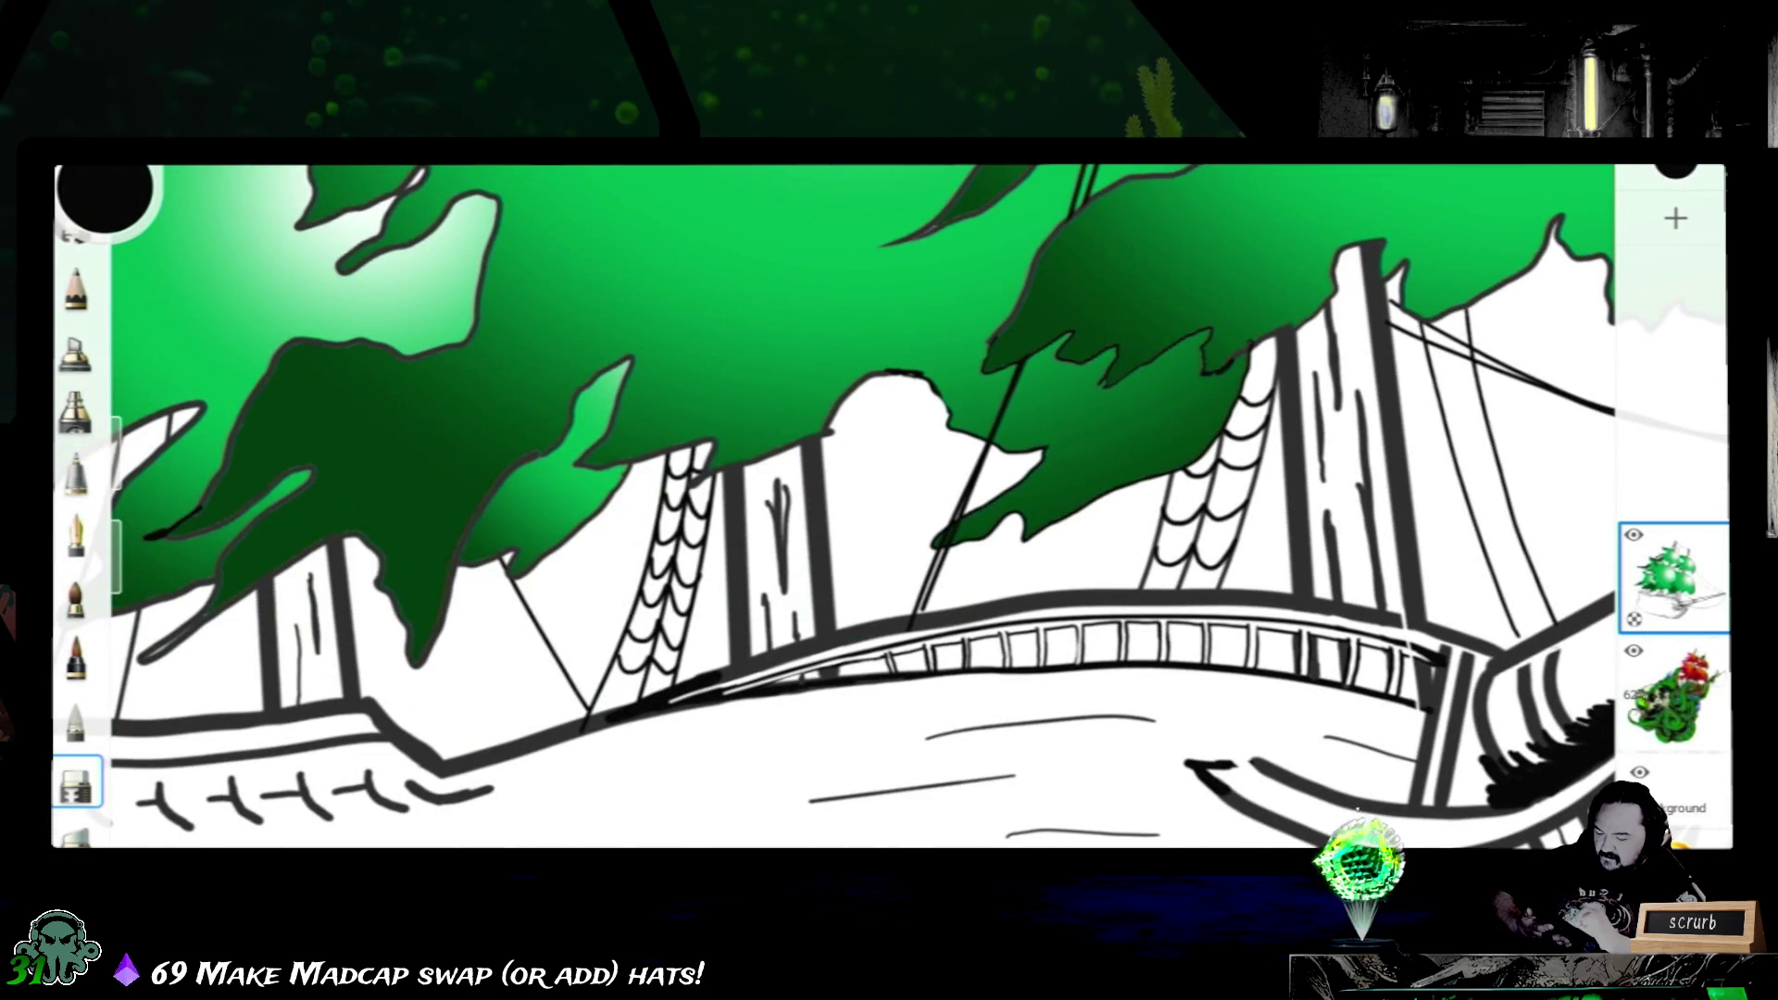
scroll(719, 681, "up", 3)
scroll(719, 682, "up", 2)
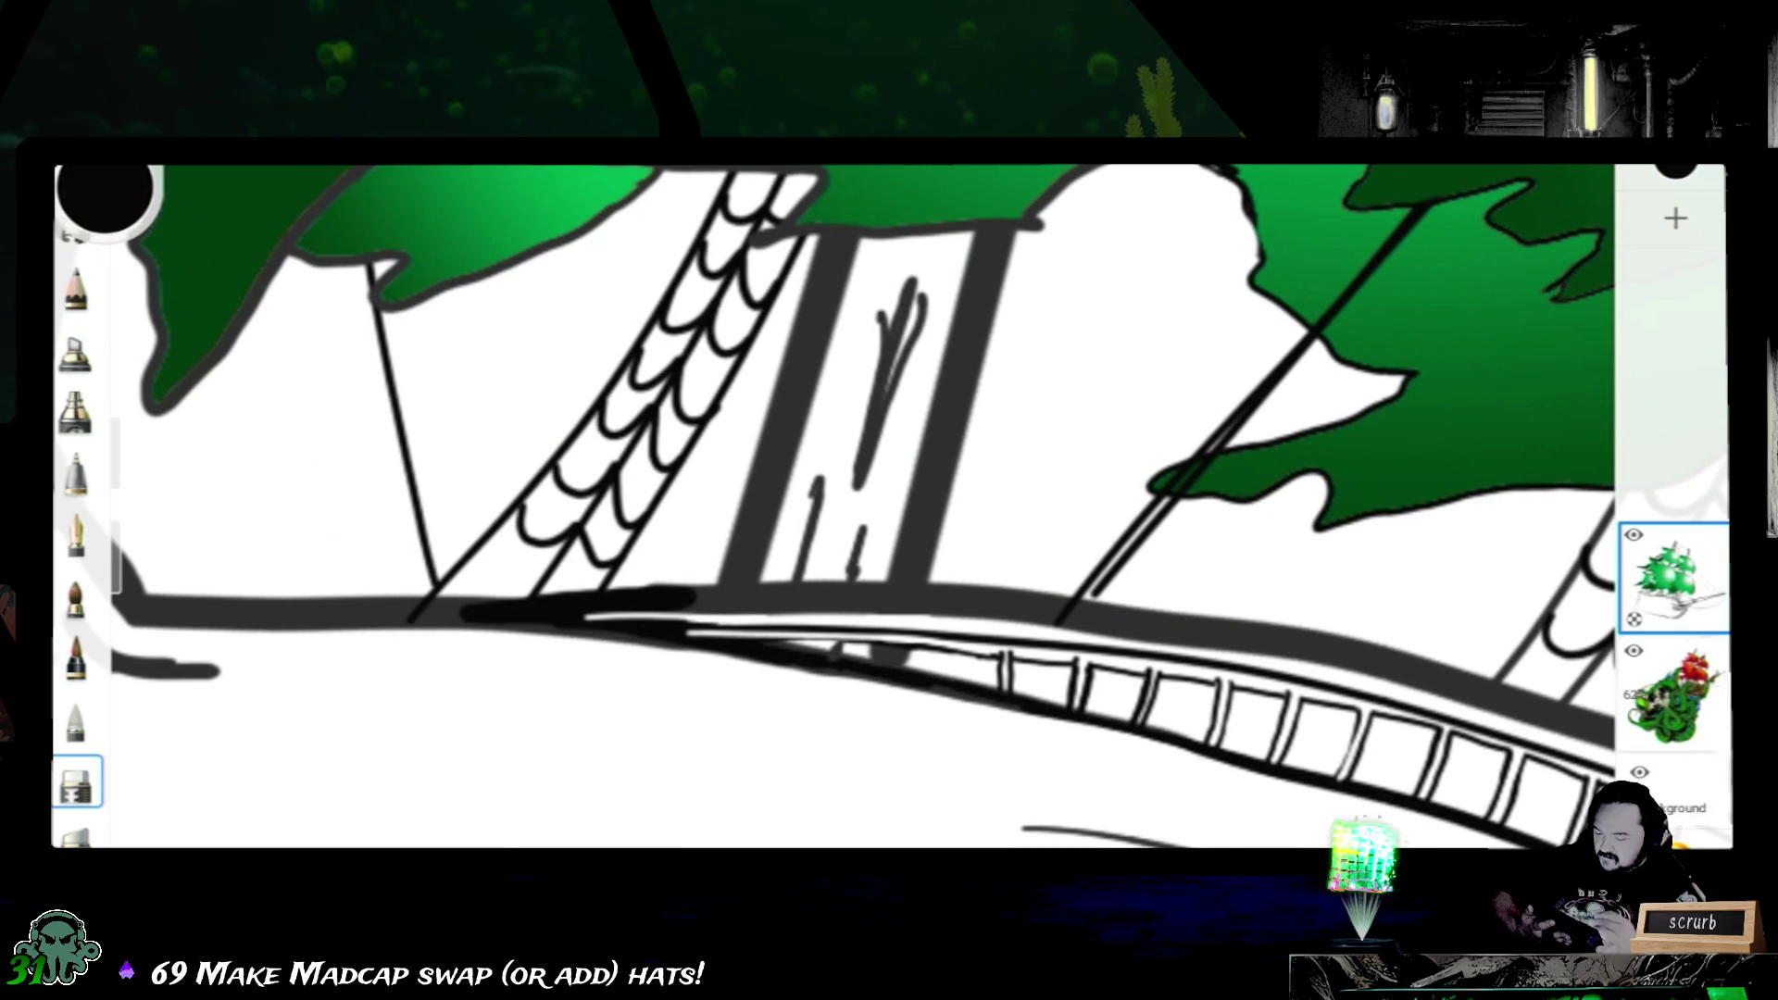
- Erase a thin gap through the deck railing and a small notch from the hull outline
left_click_drag(882, 583, 854, 694)
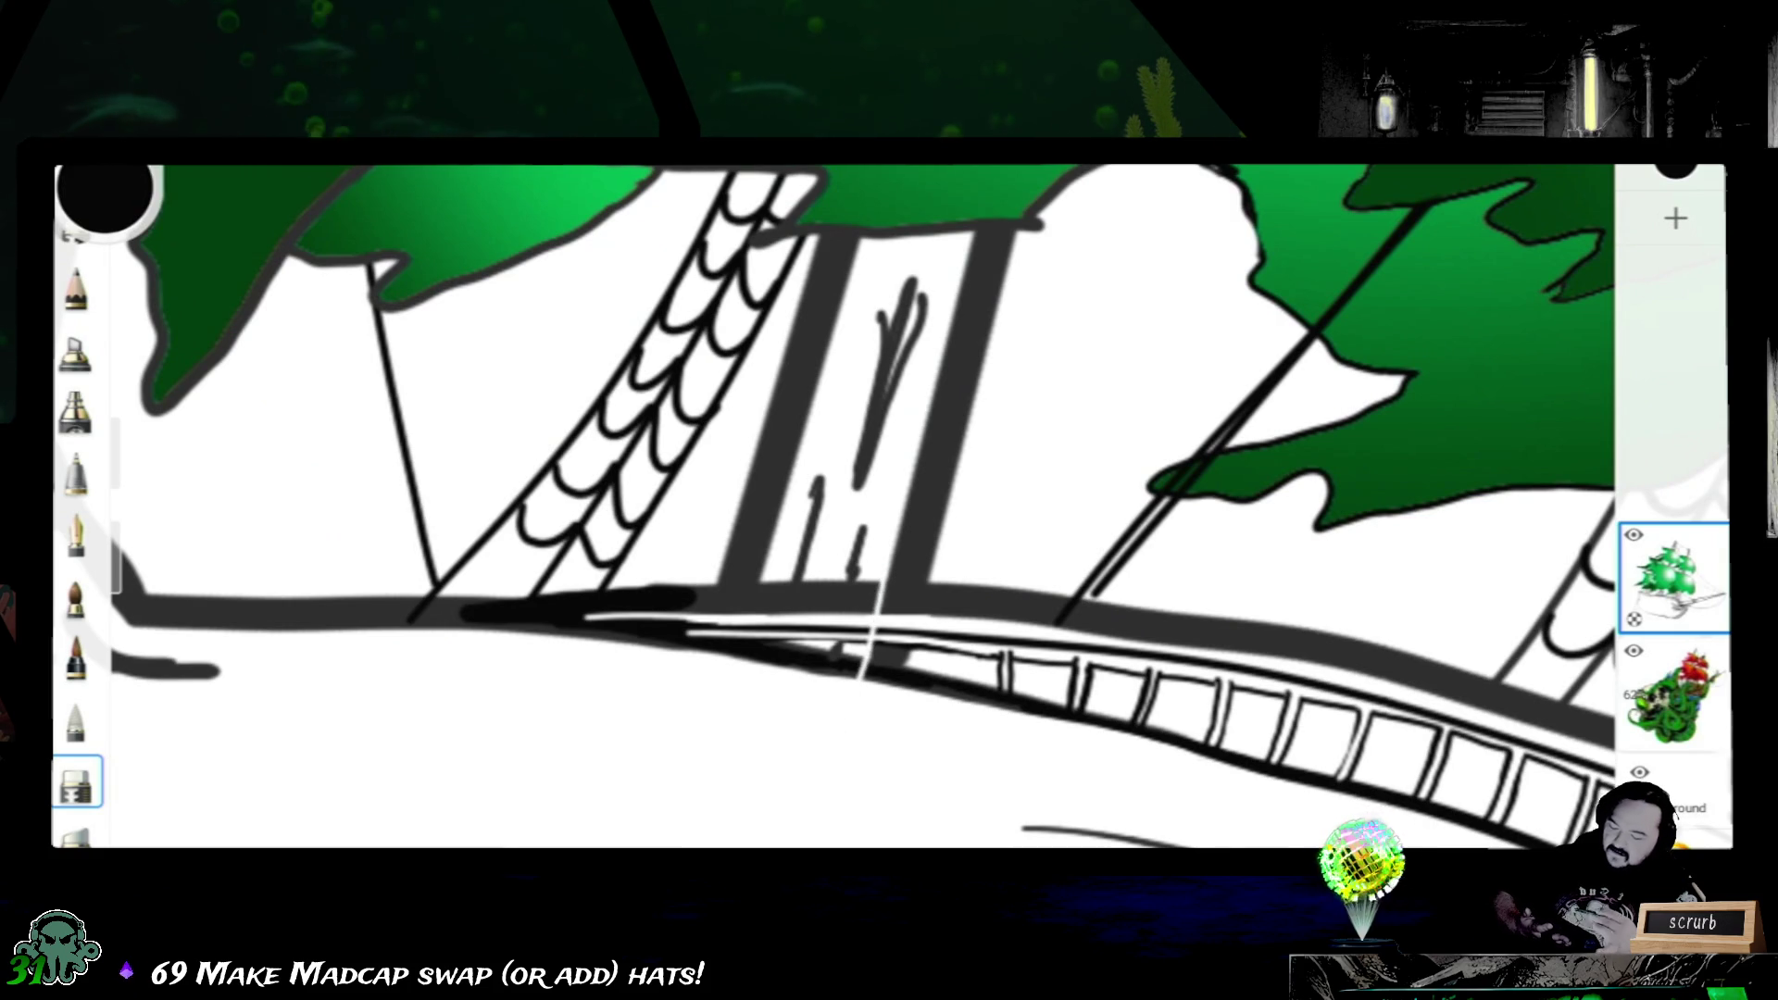
scroll(834, 508, "down", 3)
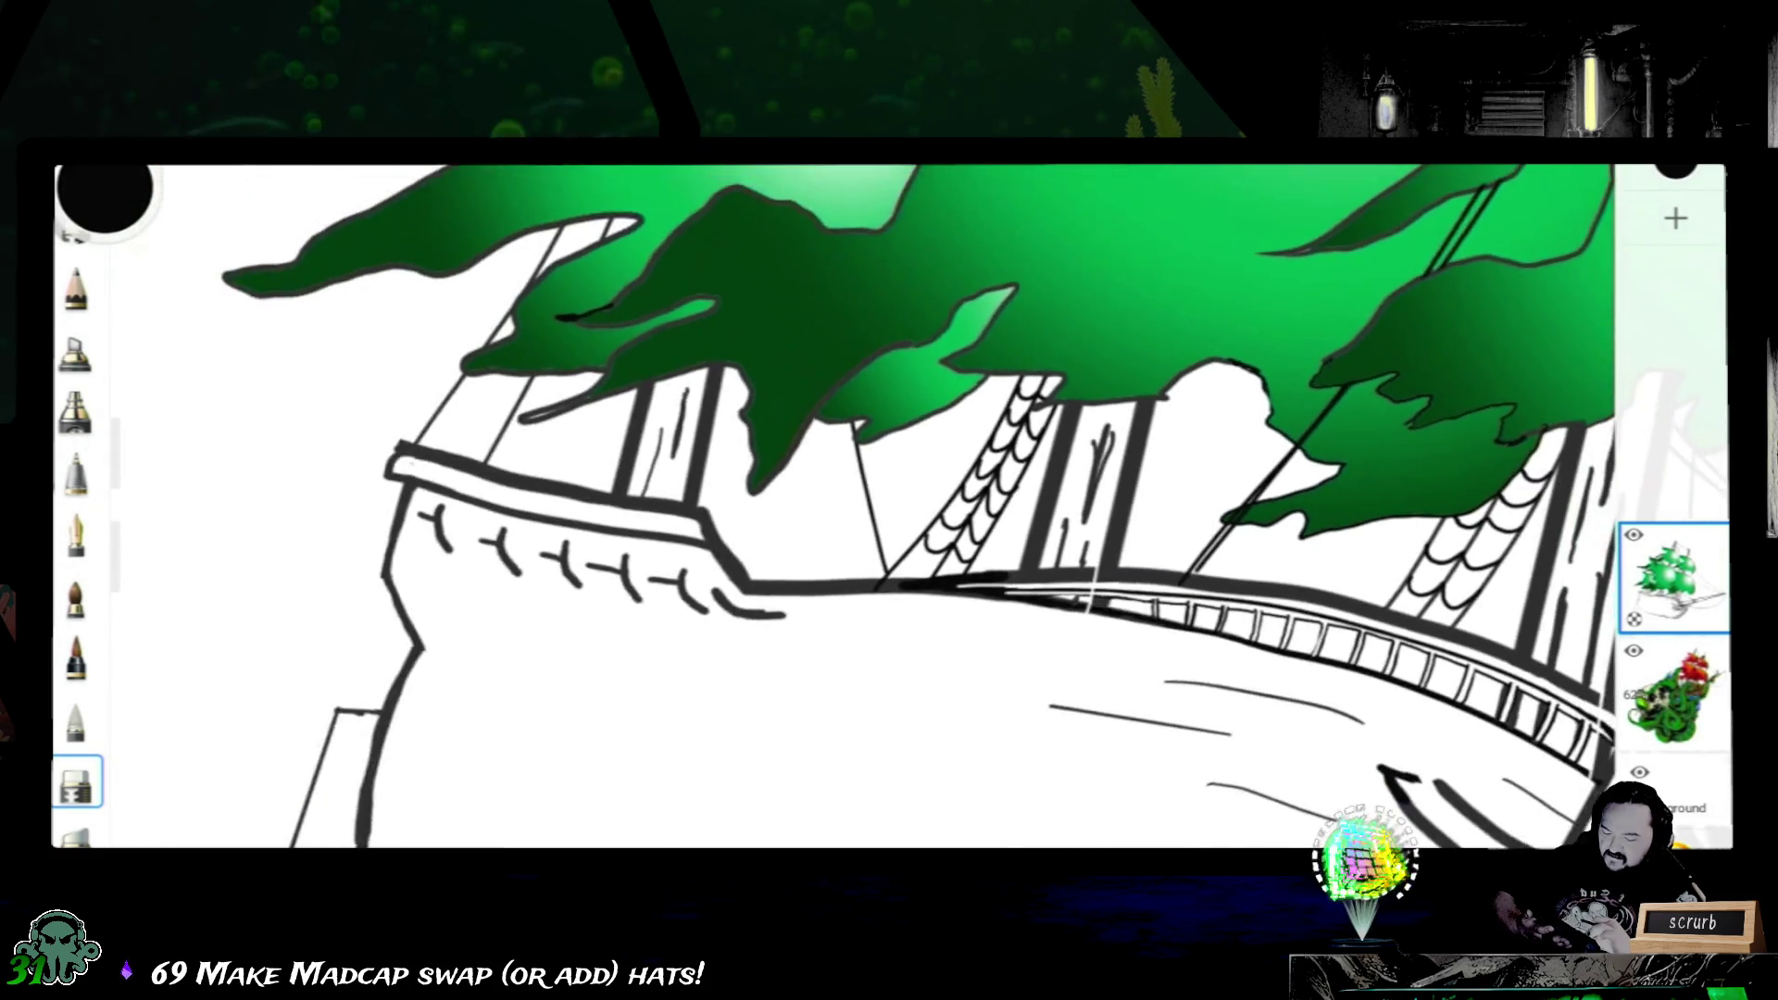
scroll(833, 506, "up", 2)
scroll(833, 507, "up", 2)
scroll(833, 507, "down", 2)
scroll(834, 507, "down", 1)
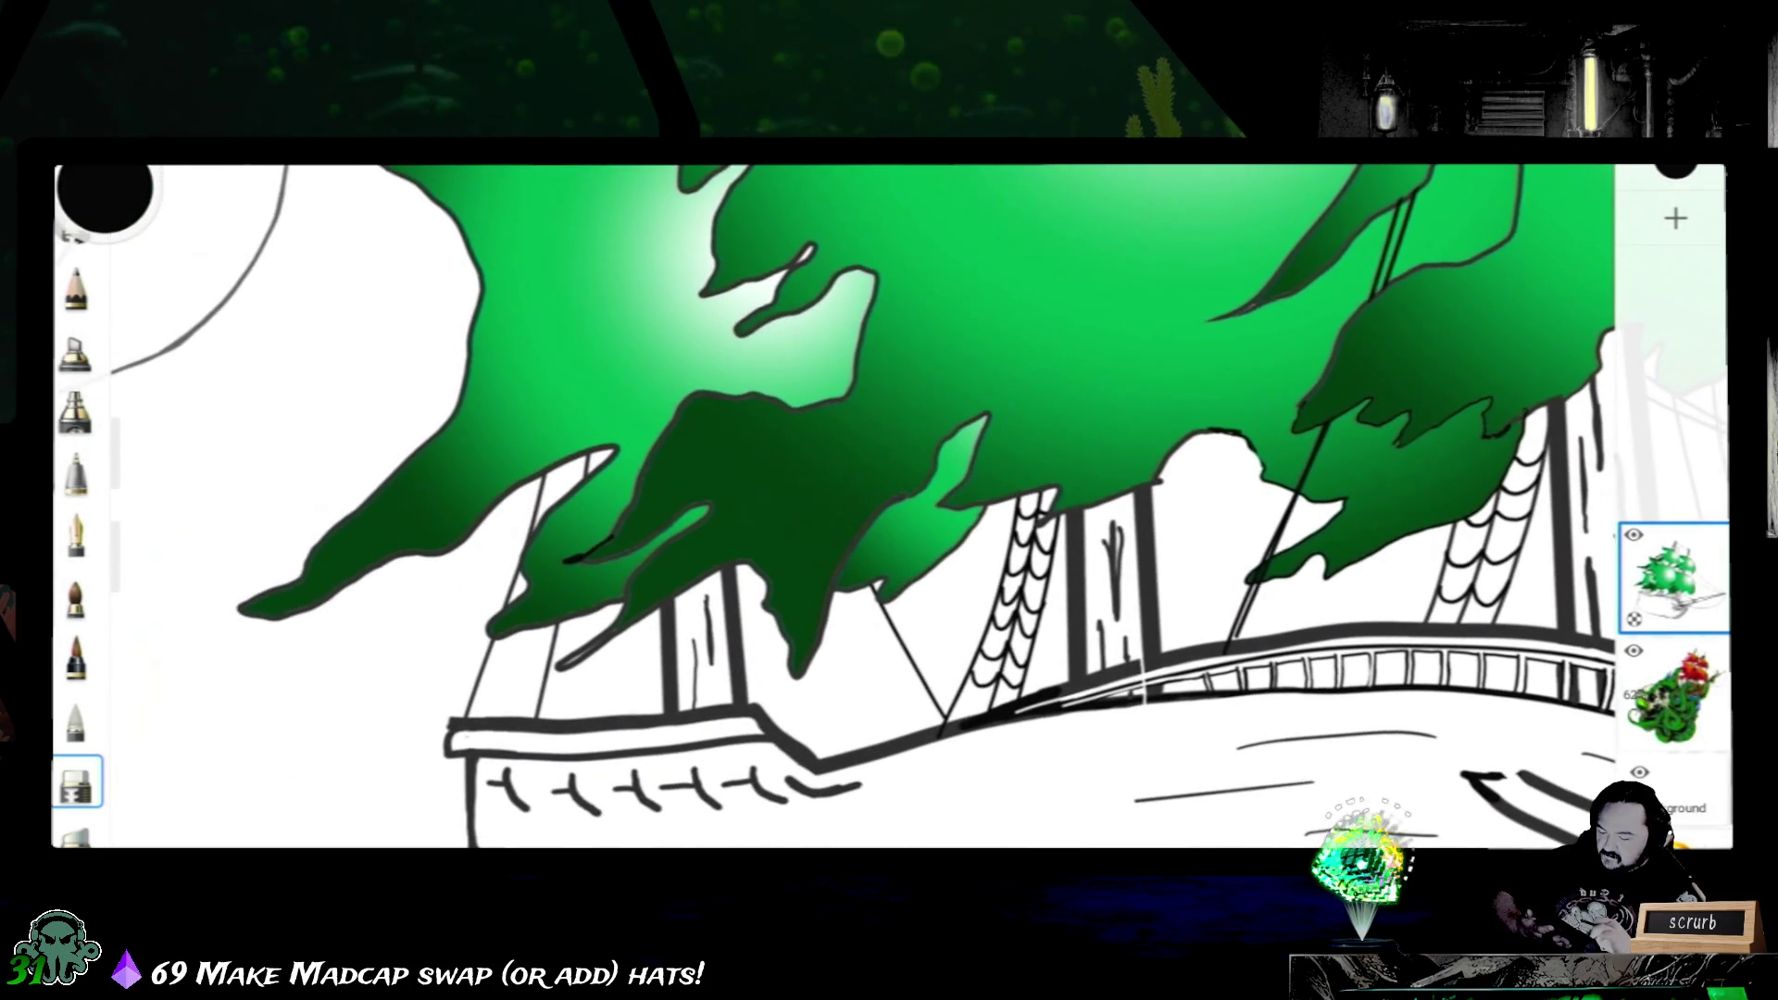
scroll(835, 508, "down", 1)
scroll(834, 507, "up", 2)
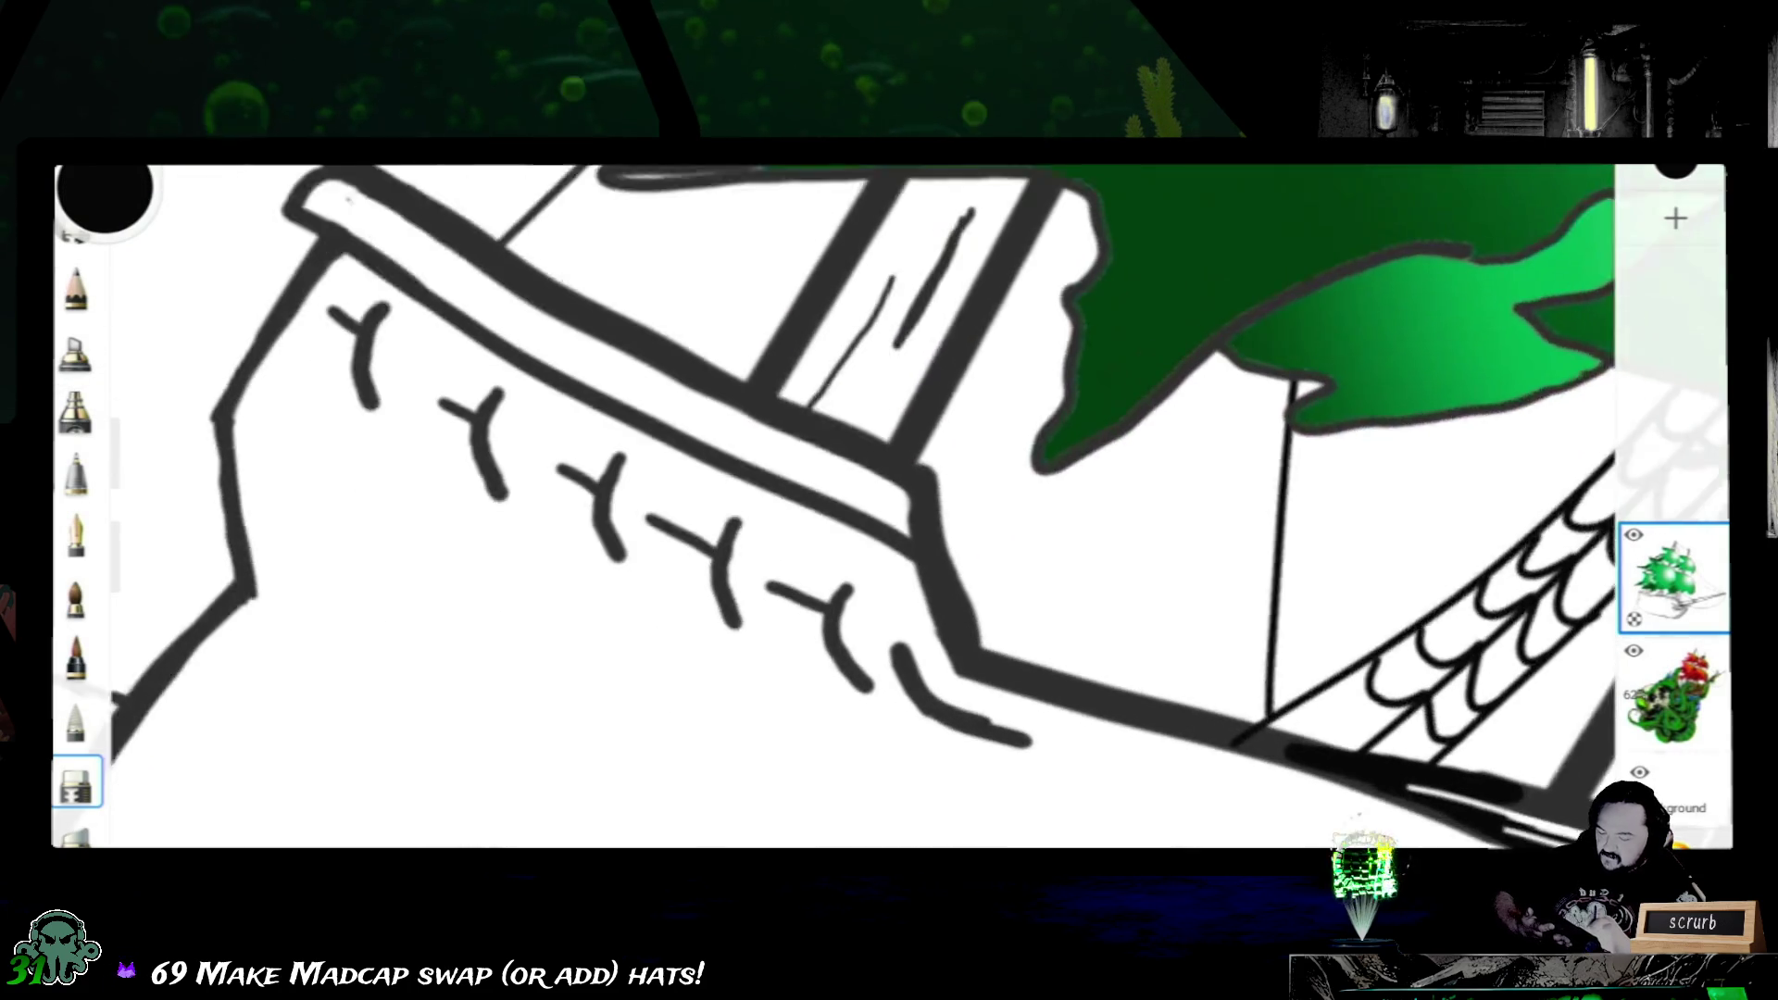
scroll(834, 507, "up", 1)
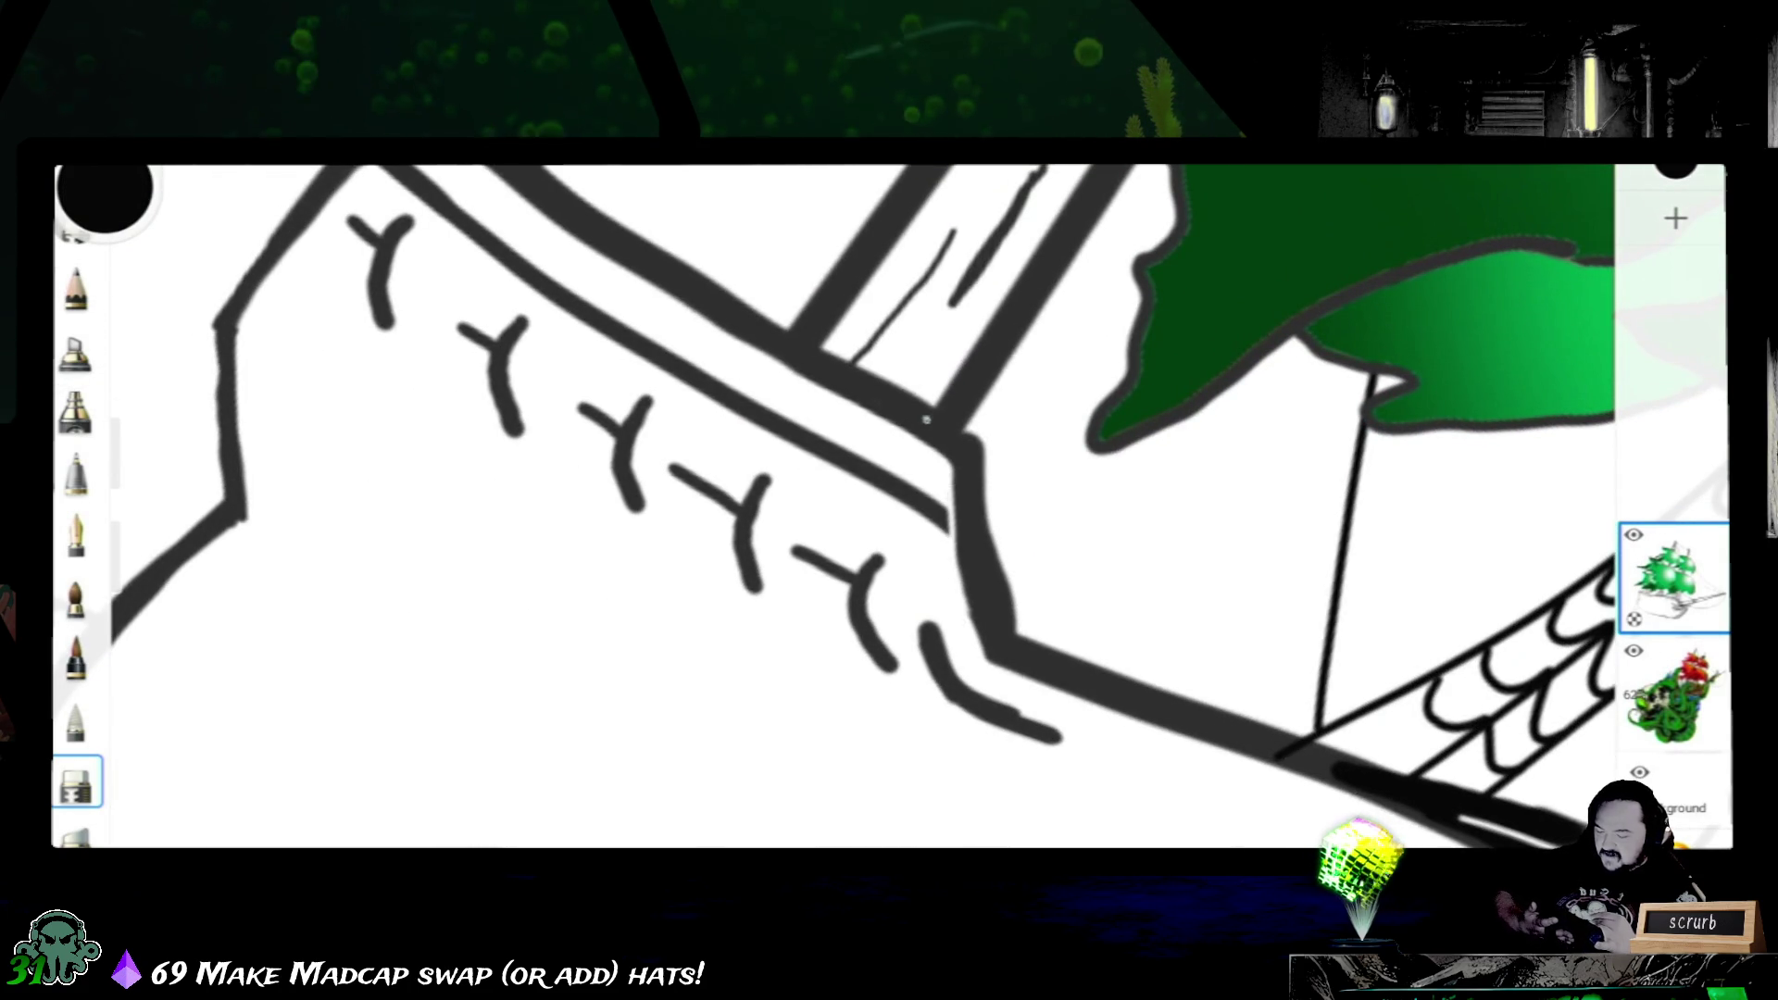
left_click_drag(935, 414, 923, 434)
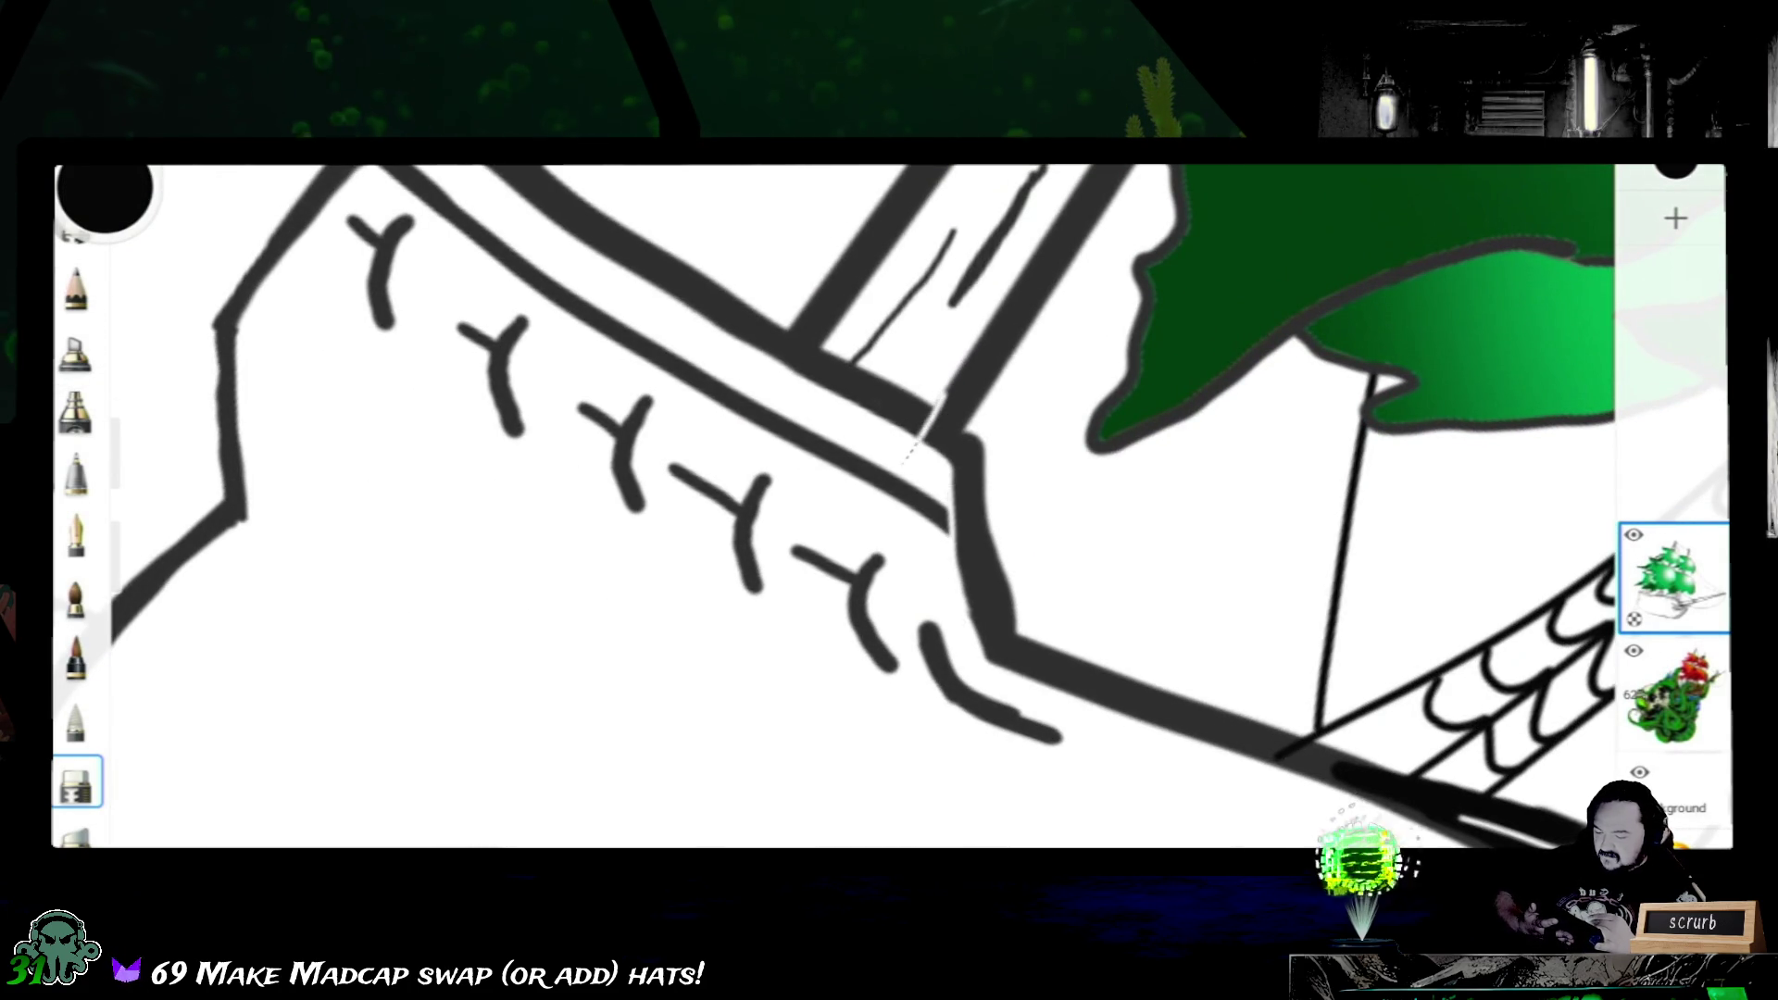
key("ctrl+z")
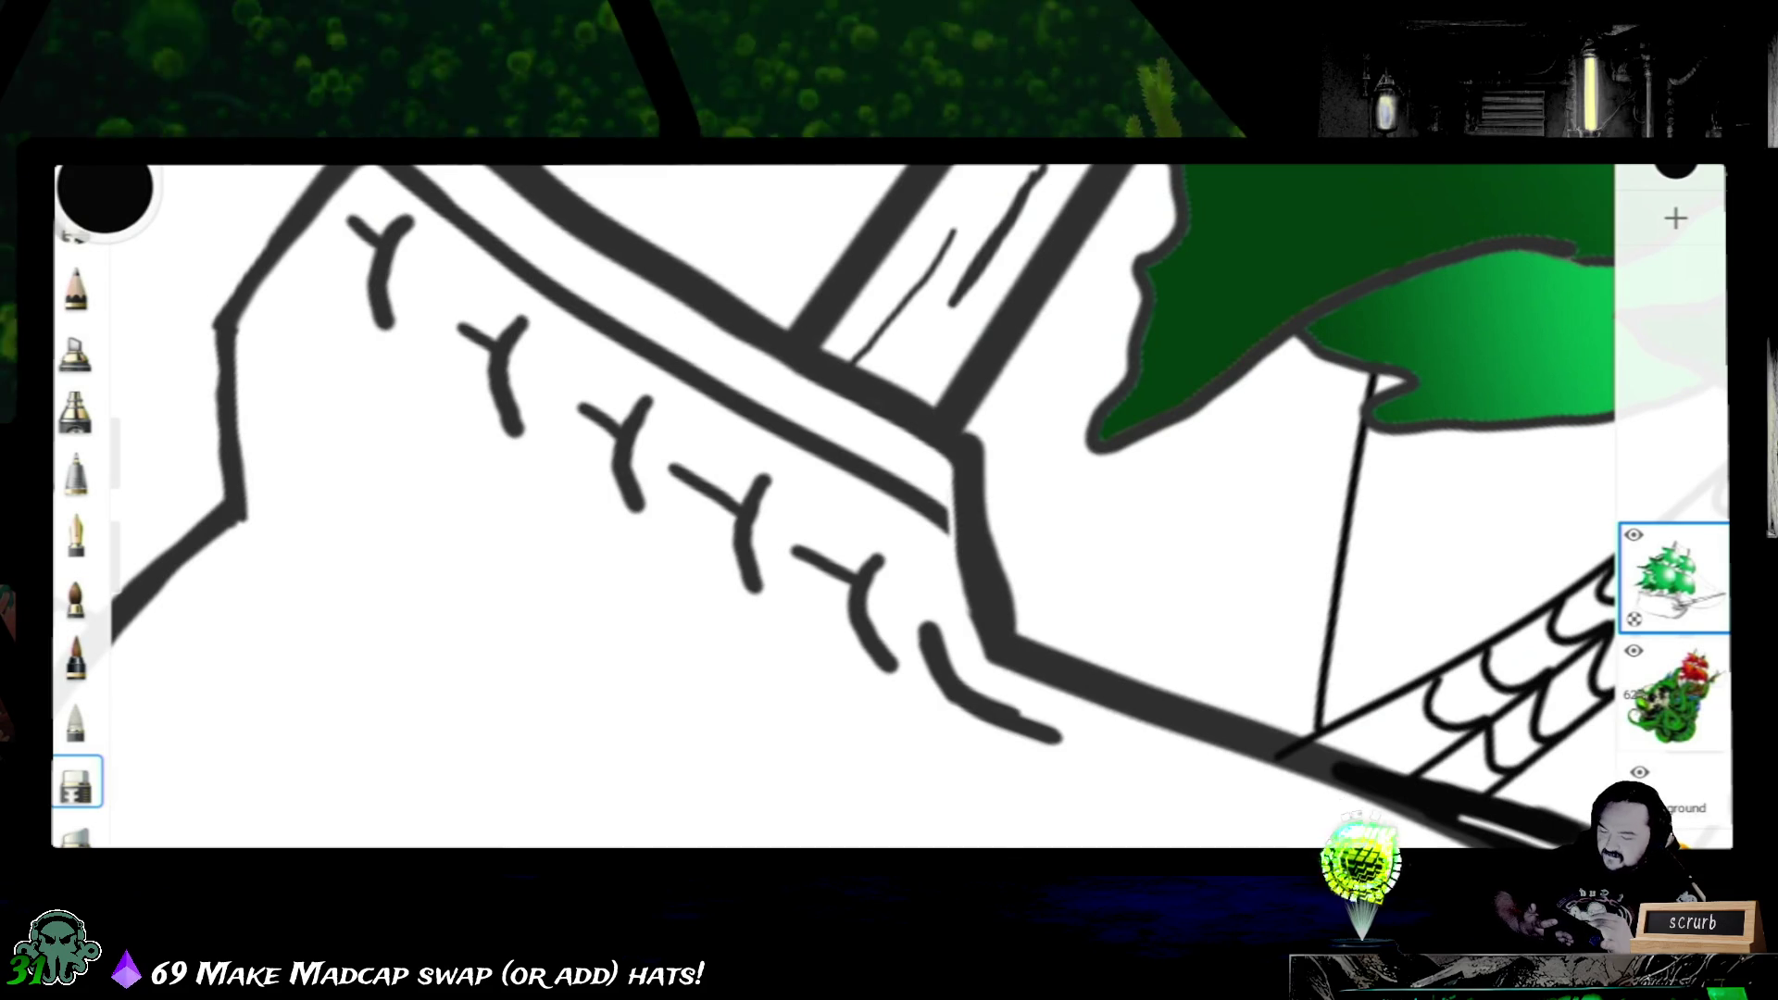
left_click_drag(929, 414, 904, 442)
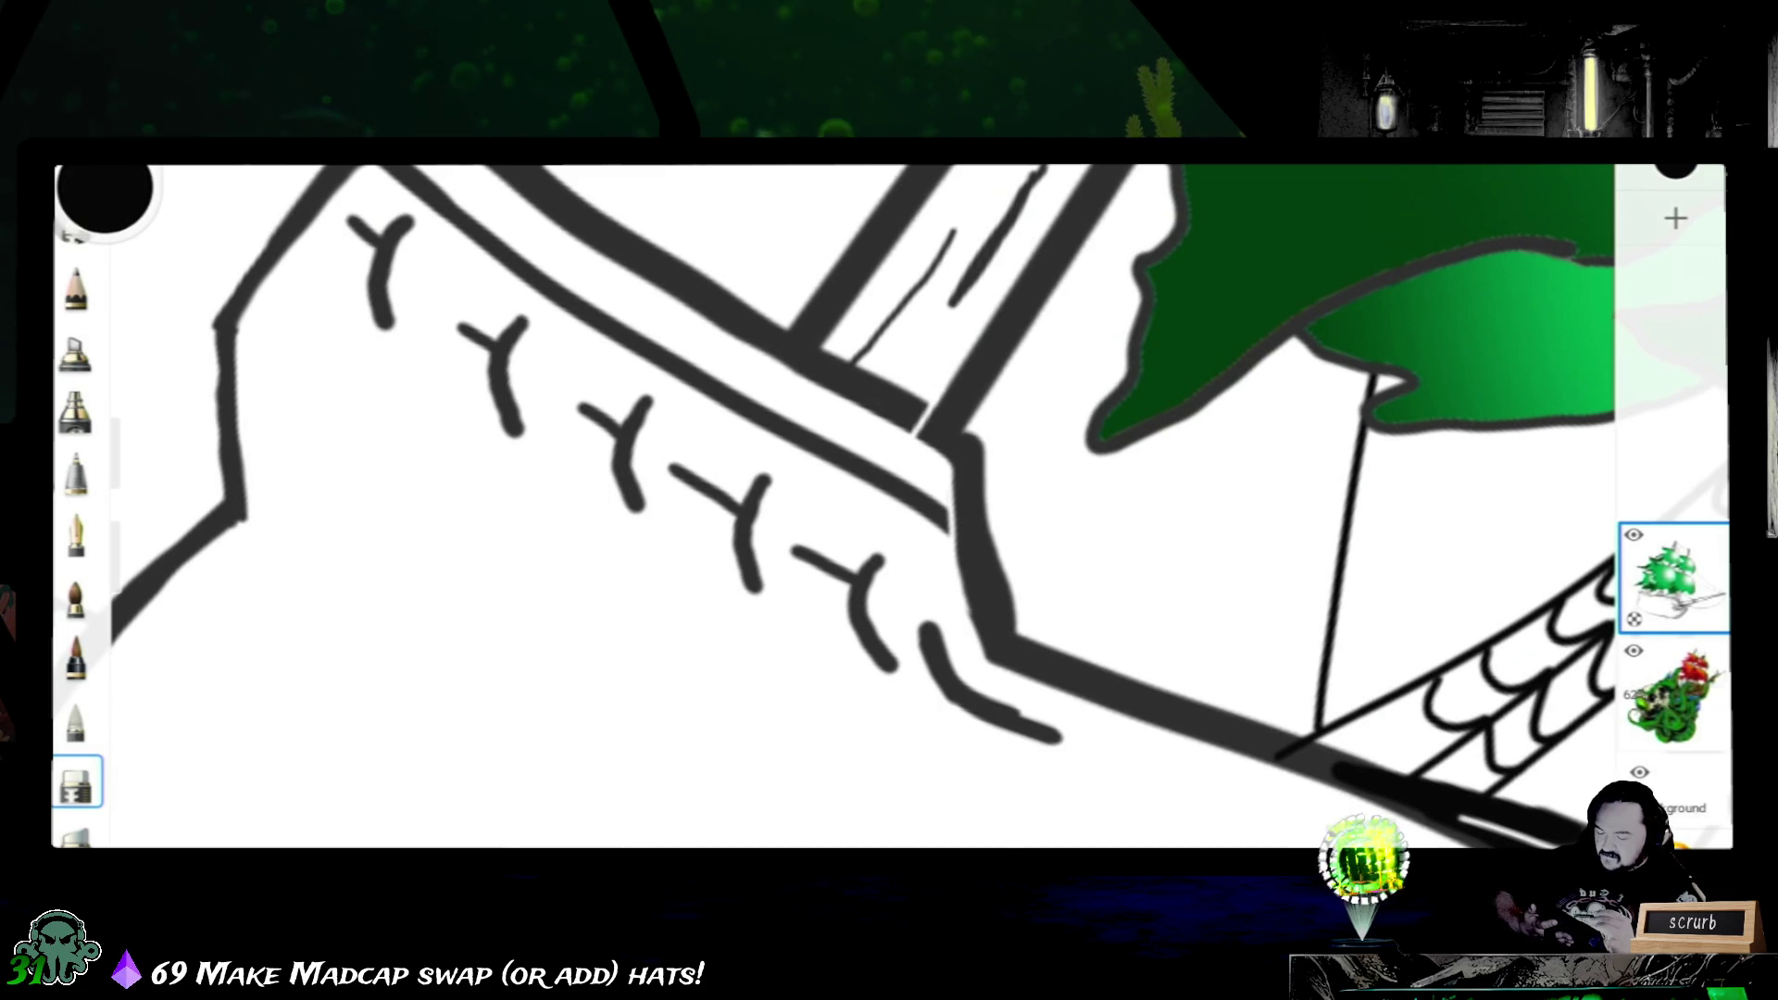
scroll(889, 507, "down", 3)
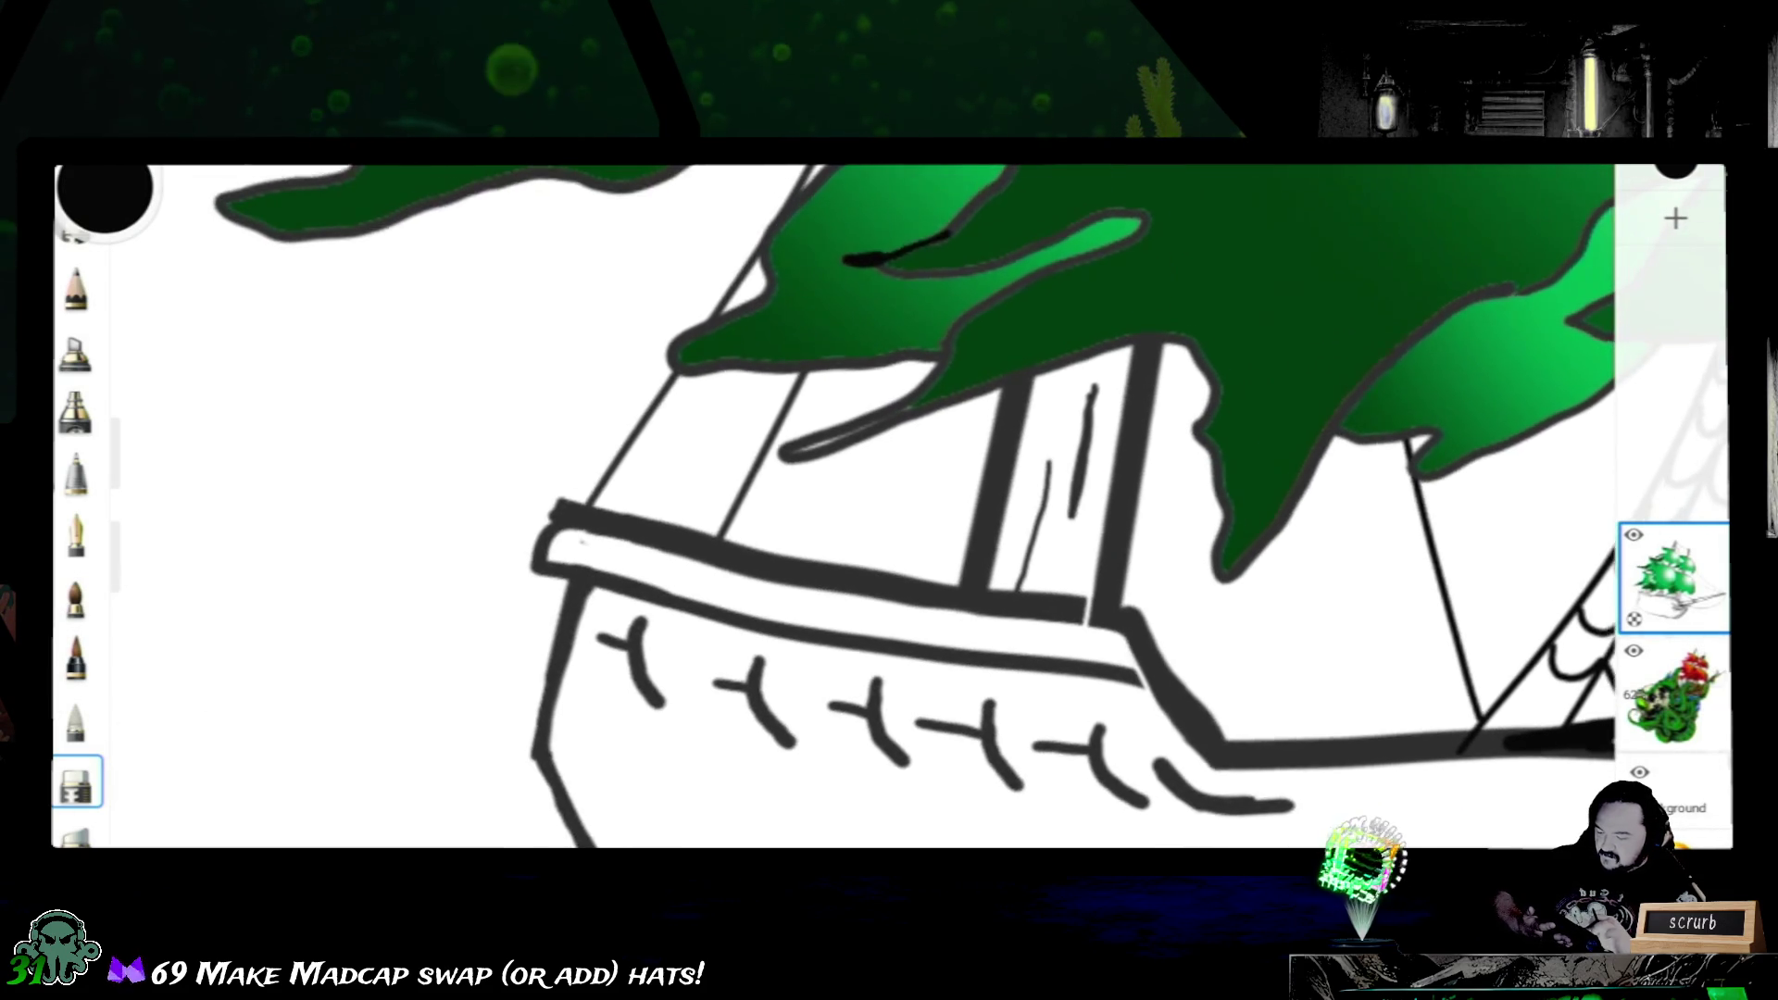
scroll(889, 507, "down", 2)
scroll(889, 508, "down", 2)
scroll(890, 507, "down", 2)
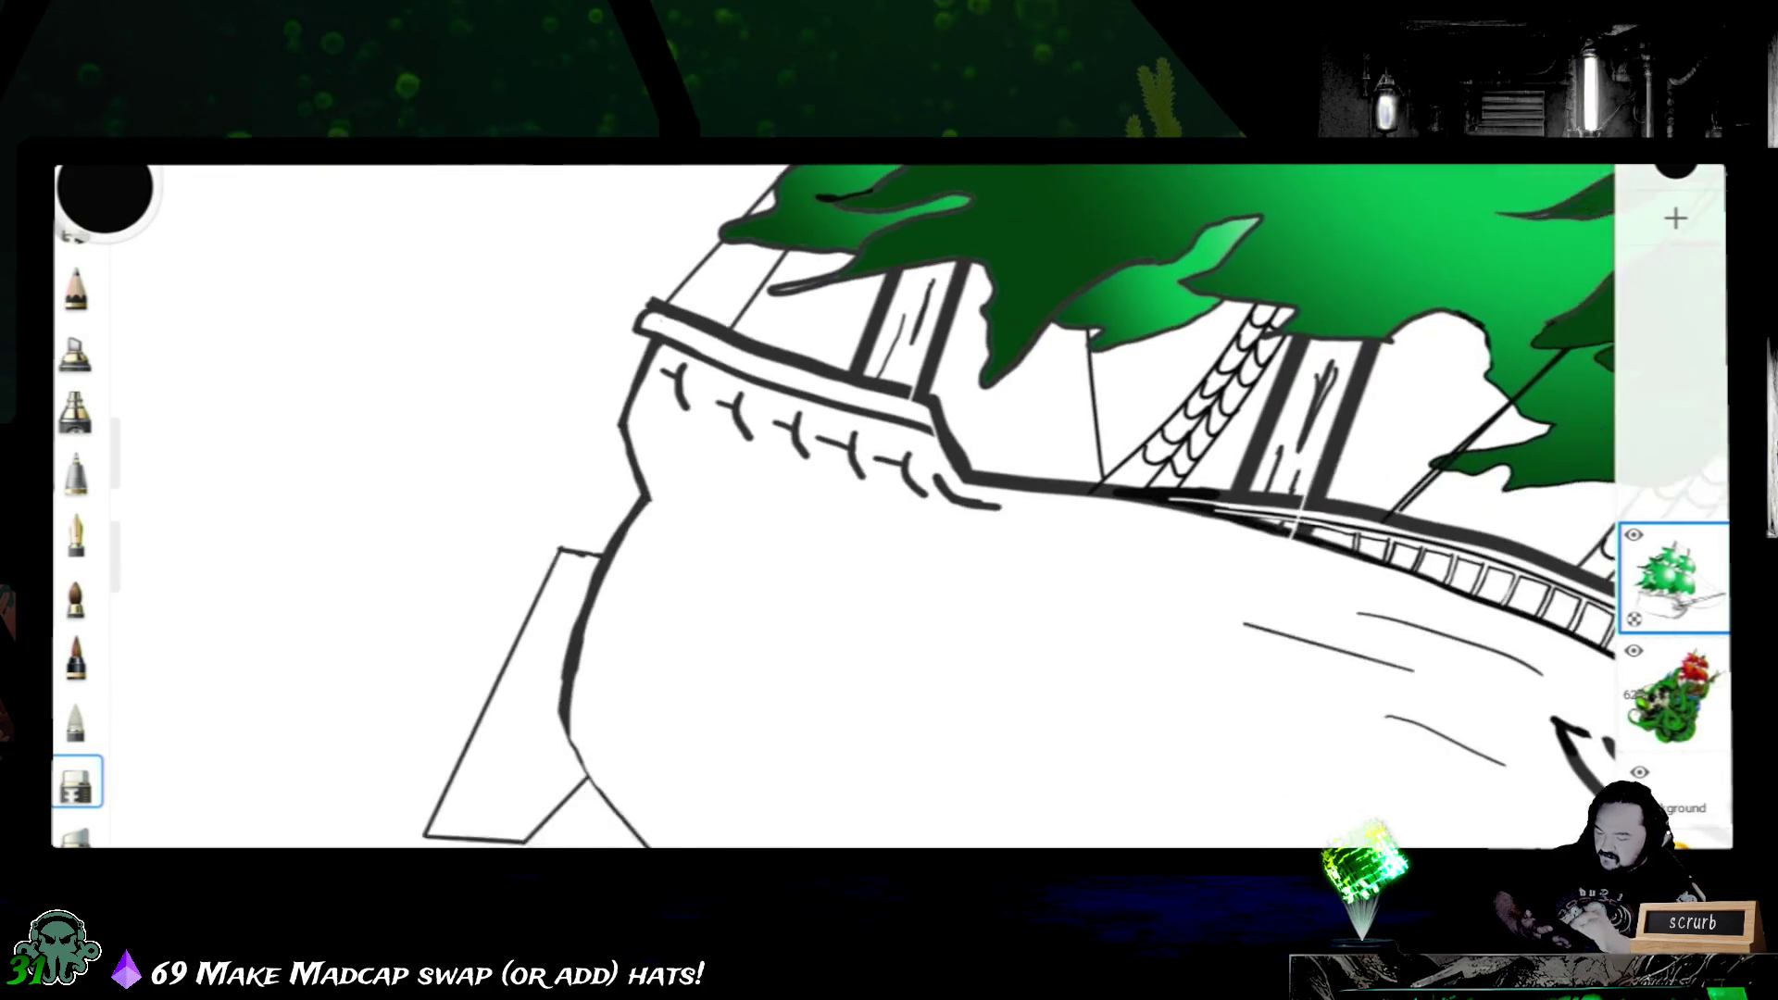
scroll(889, 508, "down", 2)
scroll(890, 506, "up", 3)
scroll(889, 508, "up", 3)
scroll(891, 508, "up", 2)
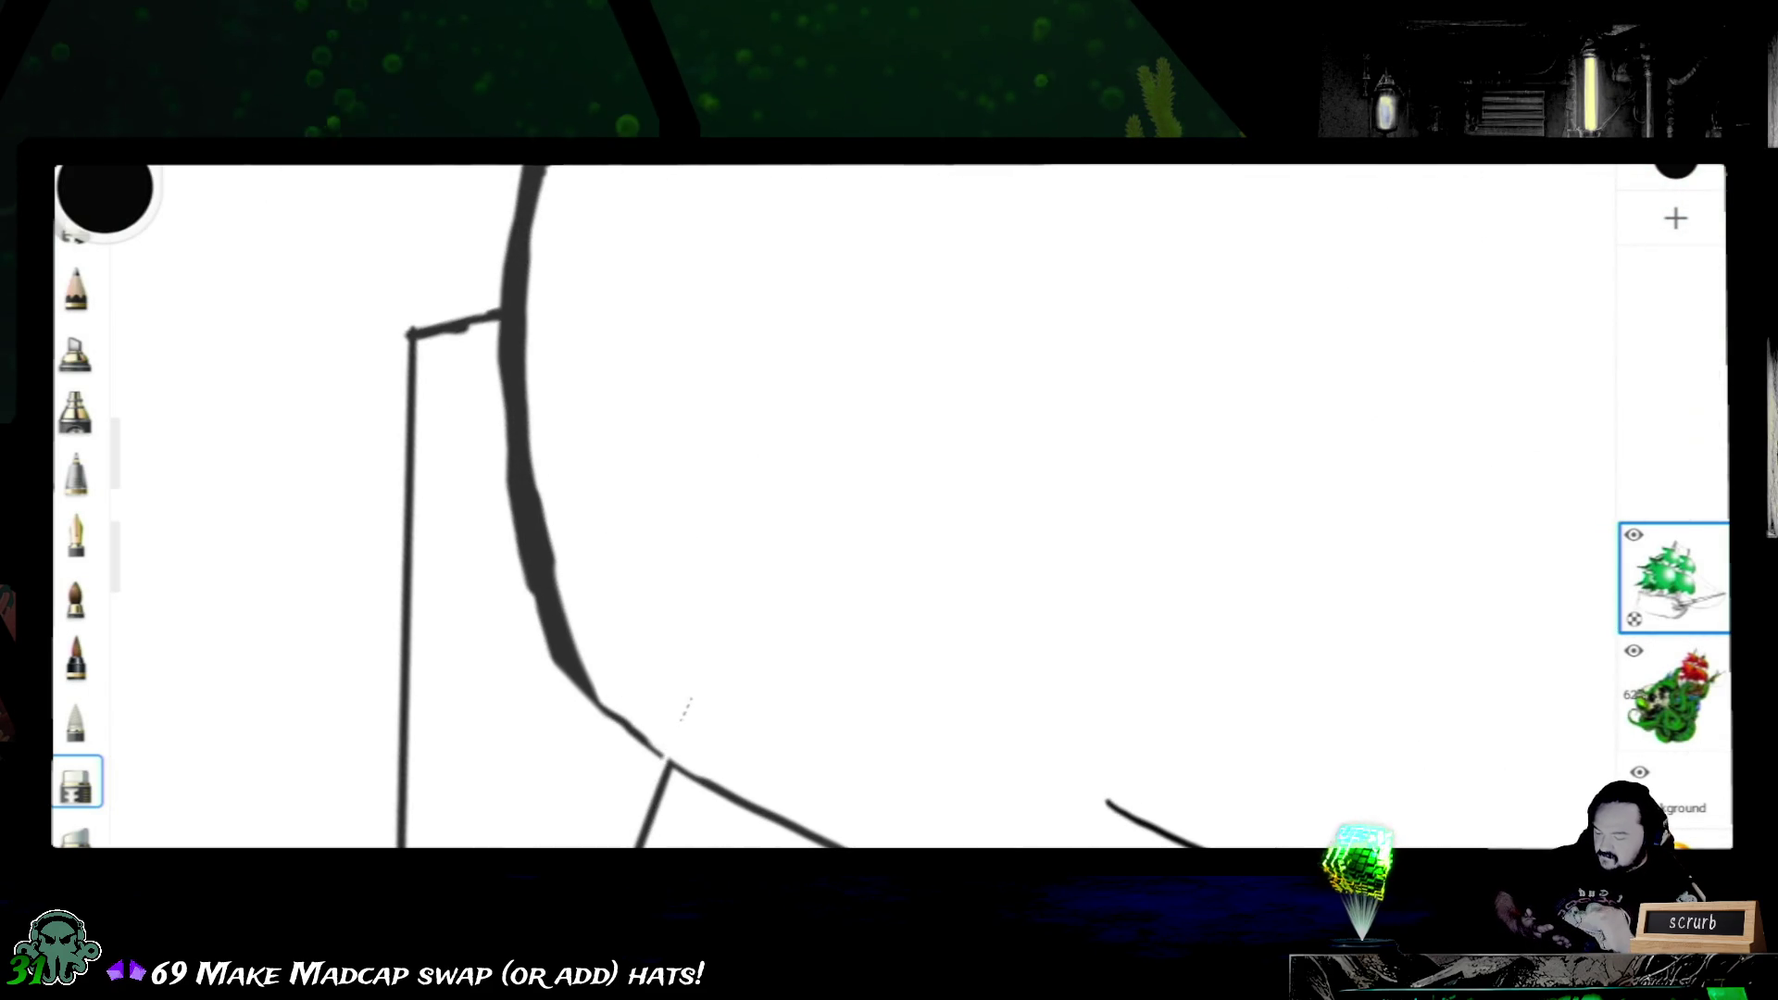
scroll(695, 606, "down", 2)
scroll(696, 605, "down", 2)
scroll(695, 606, "down", 1)
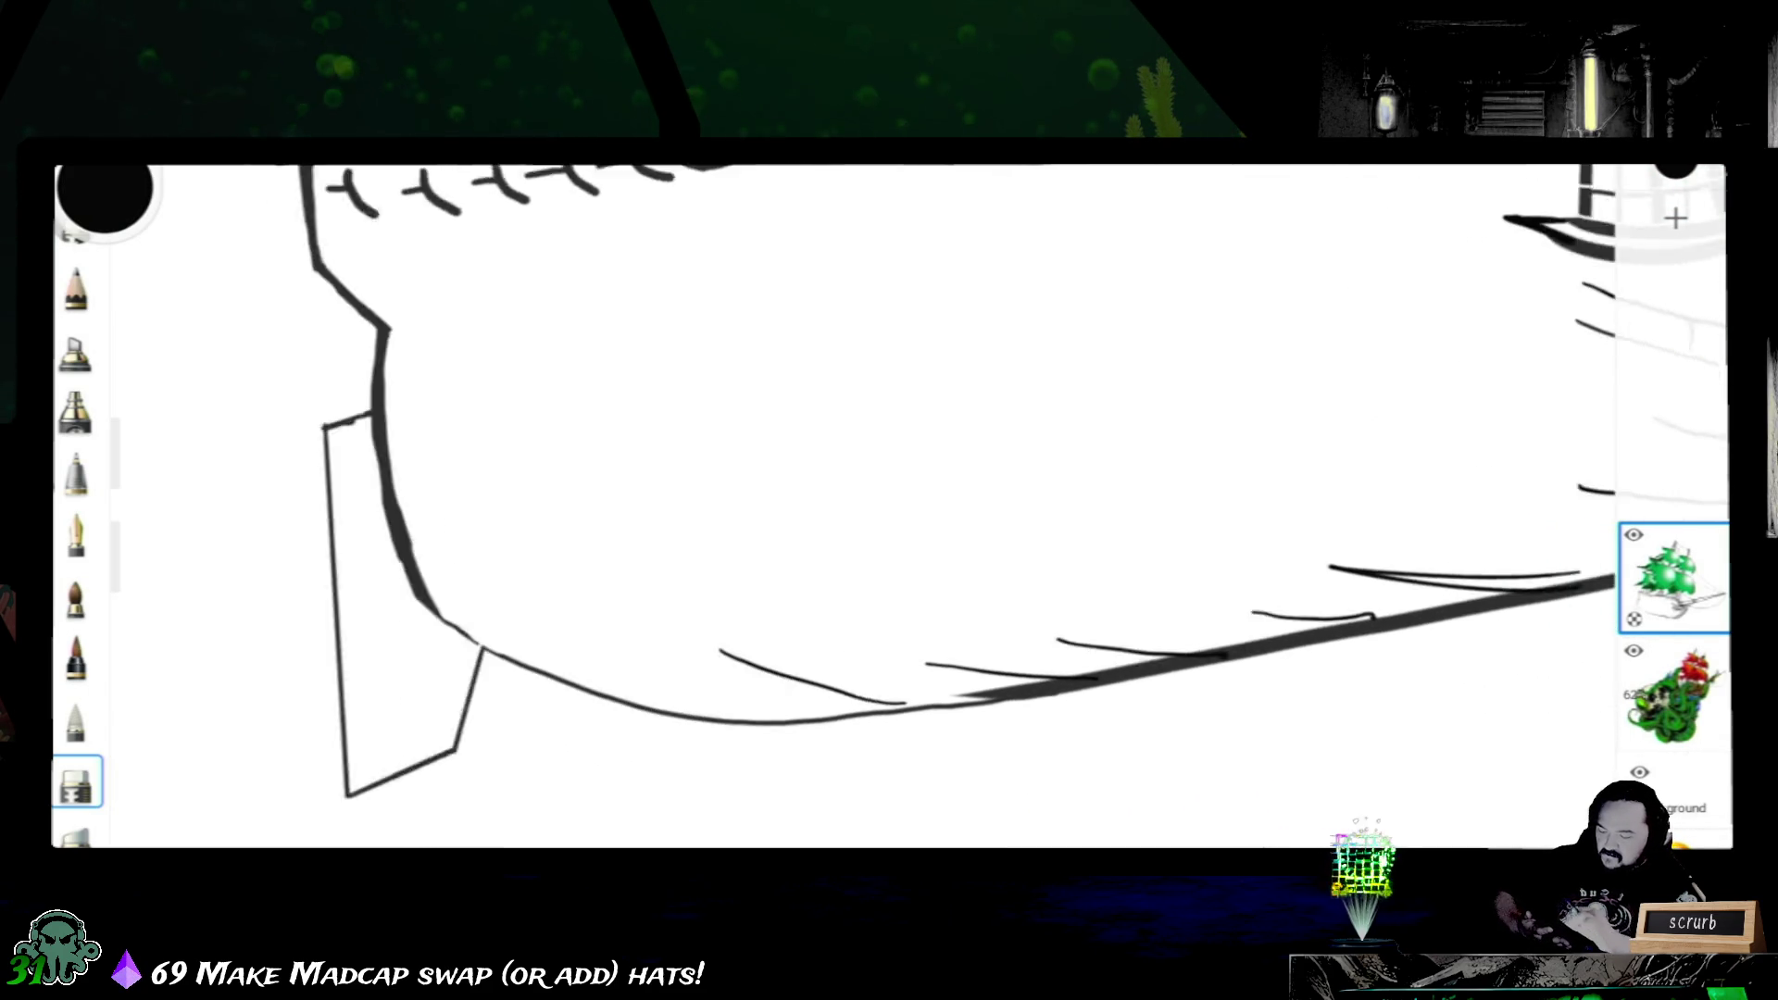
scroll(695, 606, "down", 2)
- Turn the canvas to the hull's front edge and erase along its thick dark outline to thin it
mouse_move(1391, 208)
left_mouse_down()
mouse_move(1311, 238)
mouse_move(1042, 264)
mouse_move(1052, 299)
mouse_move(933, 377)
mouse_move(893, 376)
mouse_move(946, 349)
left_mouse_up()
scroll(696, 556, "up", 1)
scroll(695, 556, "up", 1)
scroll(695, 557, "up", 2)
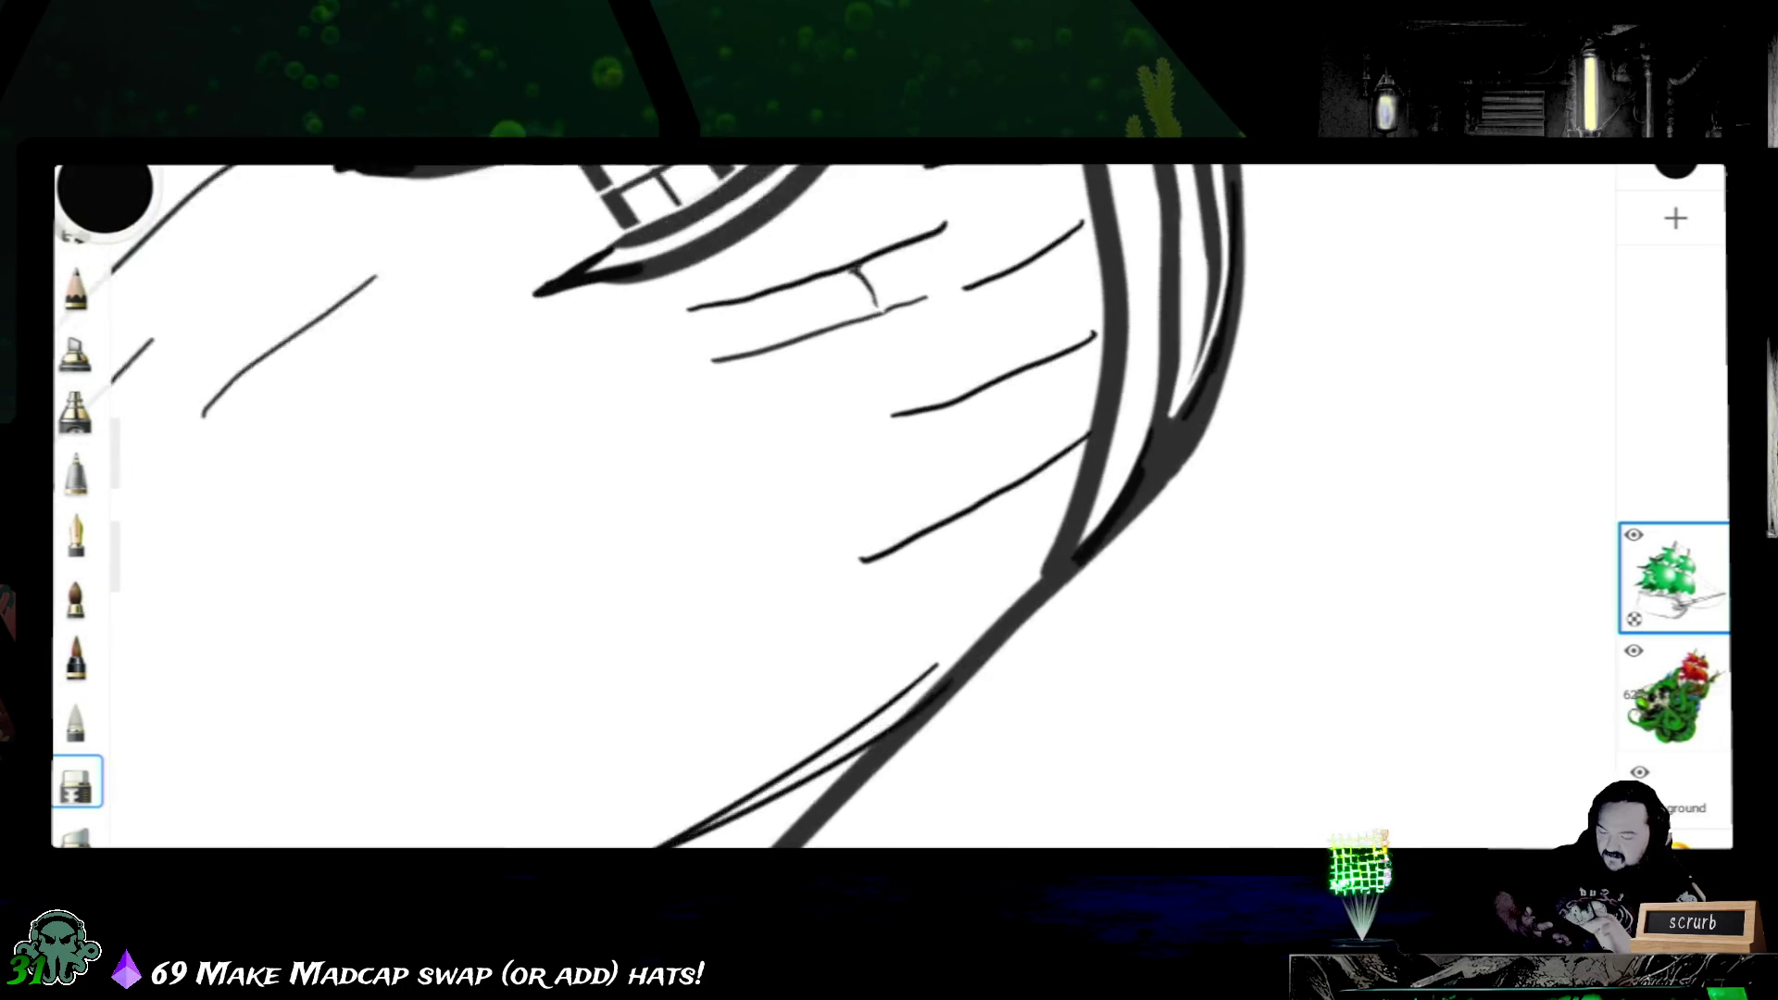
scroll(695, 557, "up", 2)
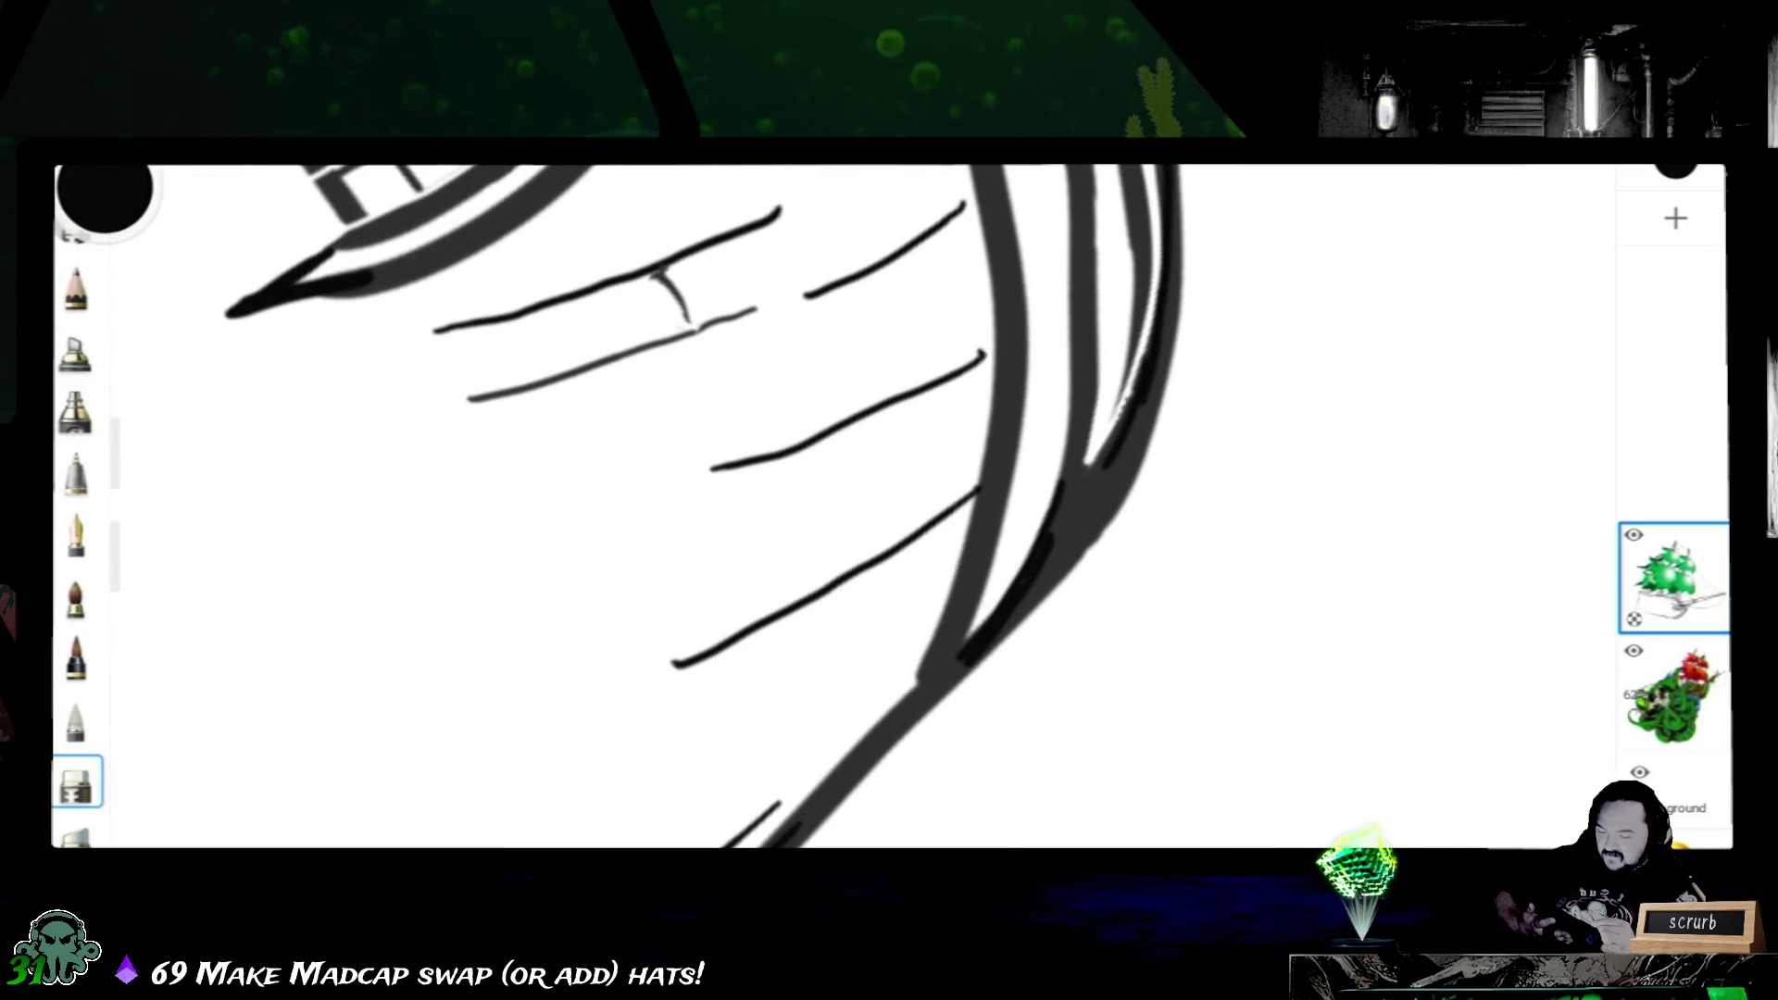
left_click_drag(1023, 587, 848, 748)
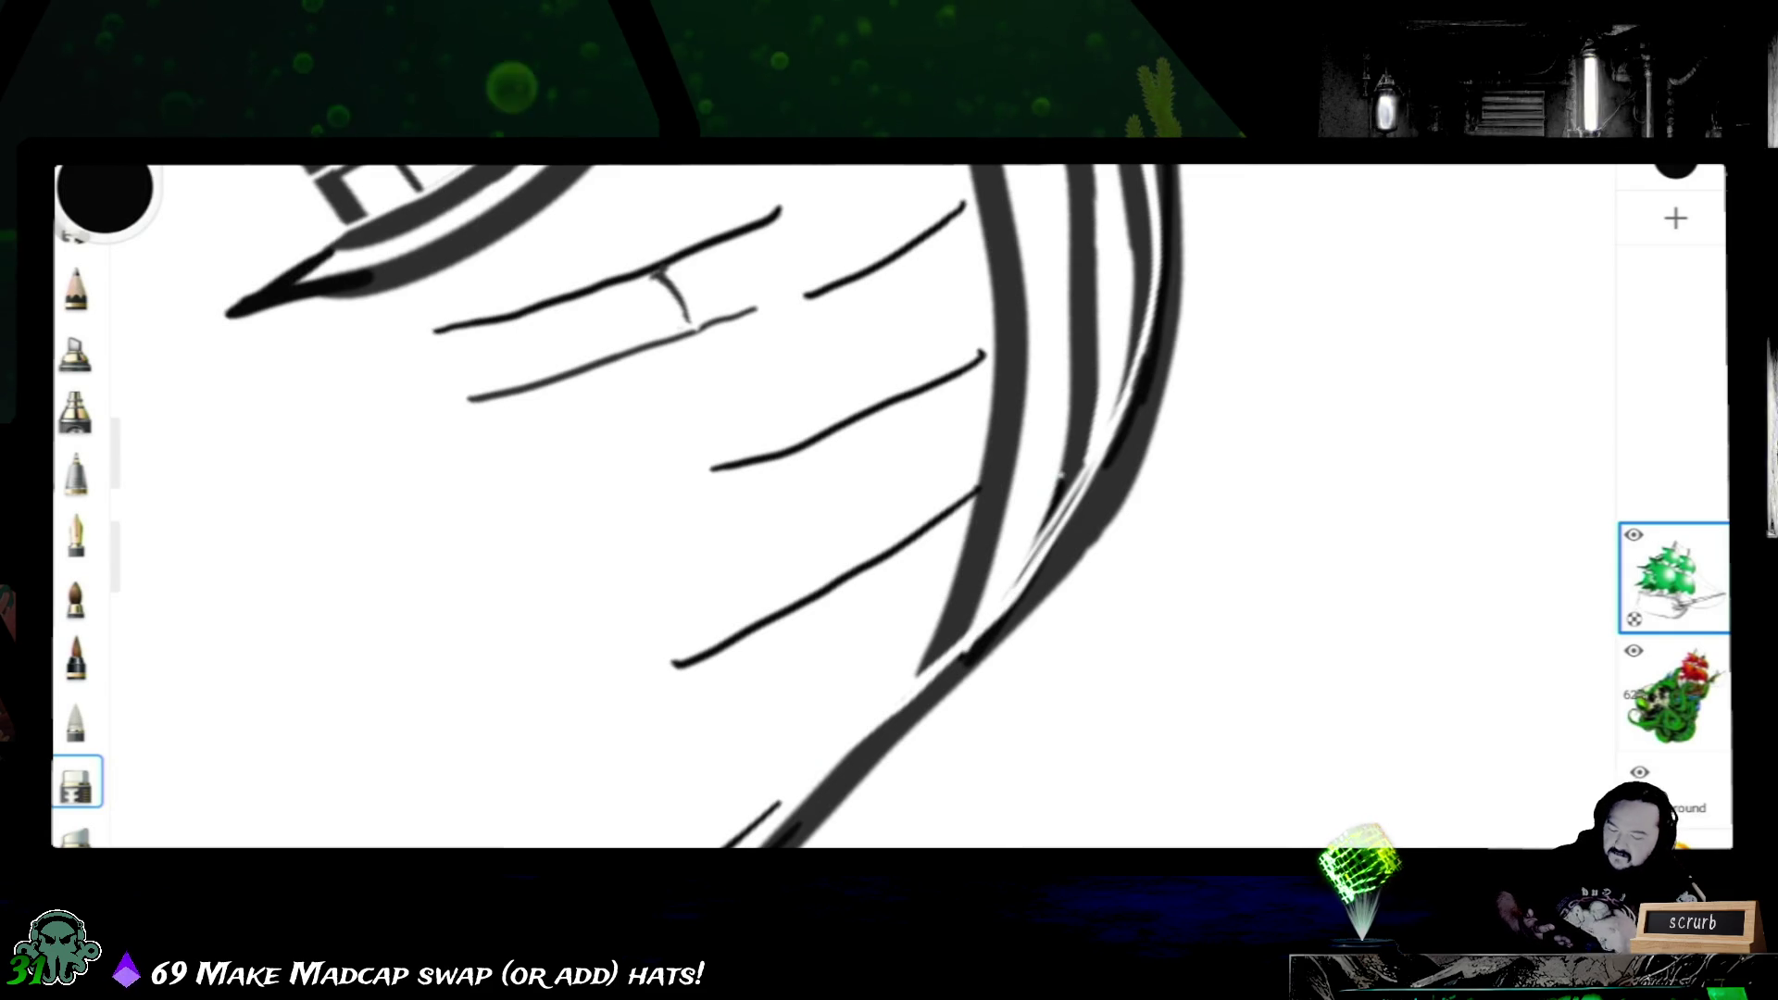
scroll(876, 507, "down", 2)
scroll(877, 508, "down", 2)
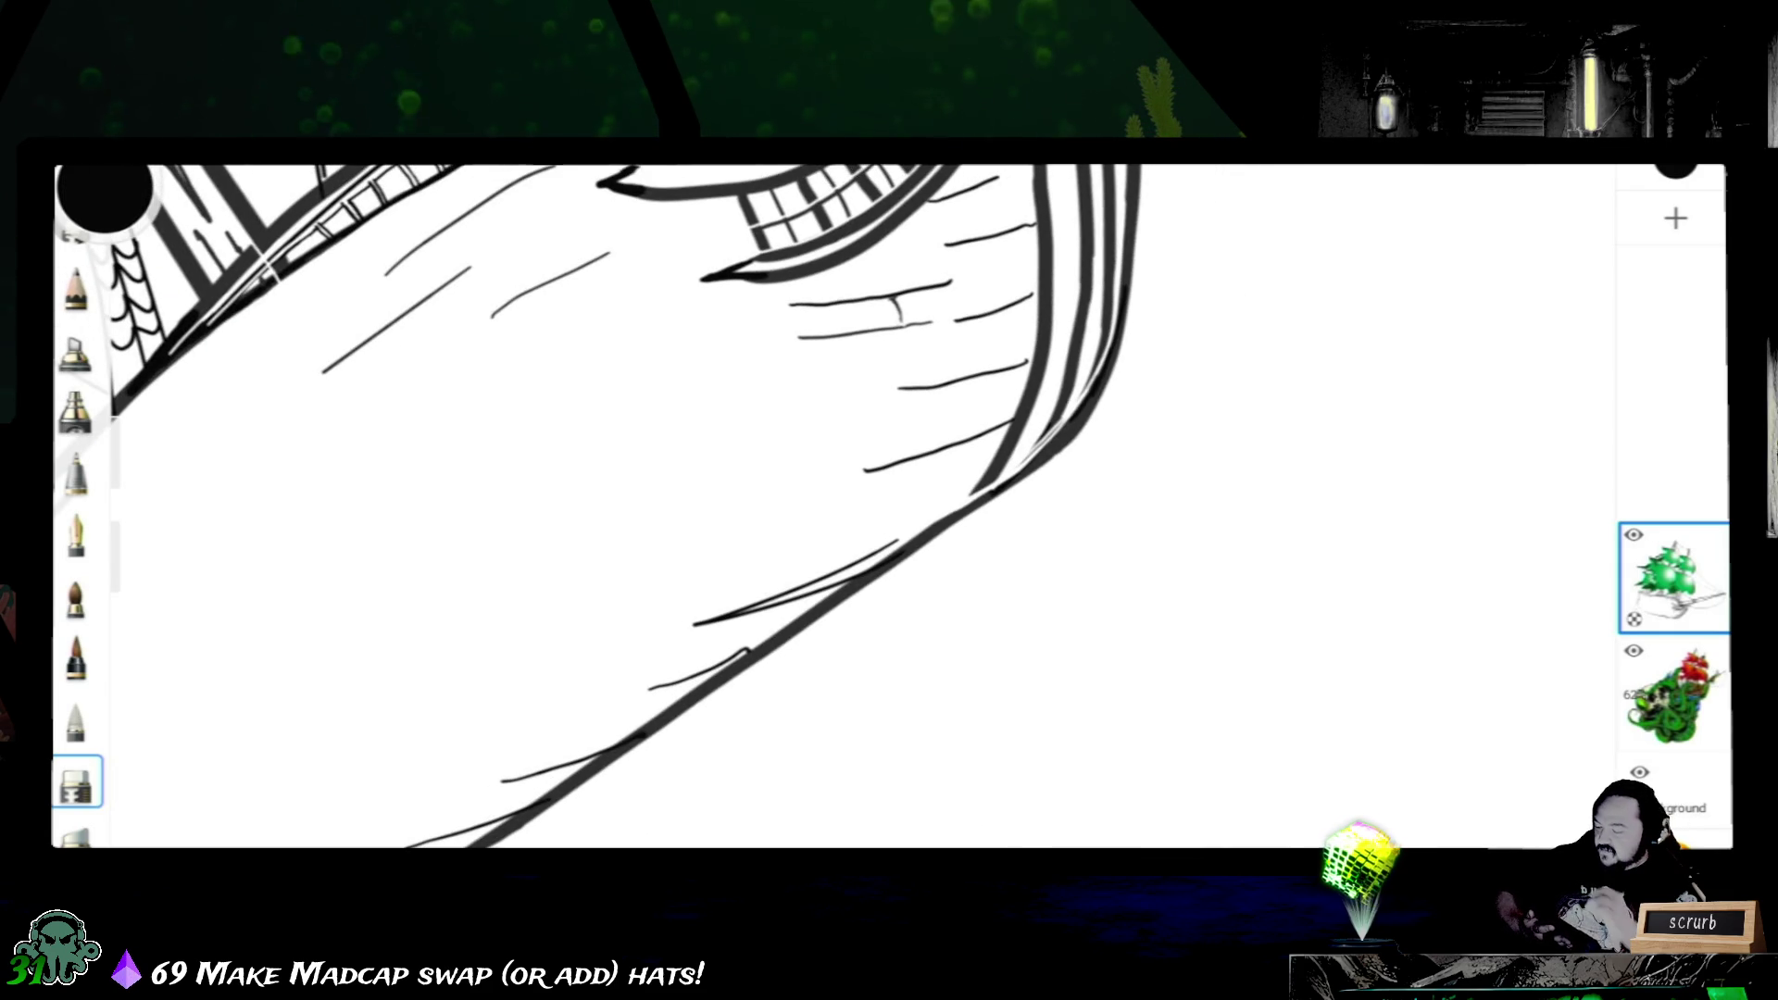
scroll(598, 508, "down", 2)
scroll(597, 507, "down", 1)
scroll(695, 507, "down", 2)
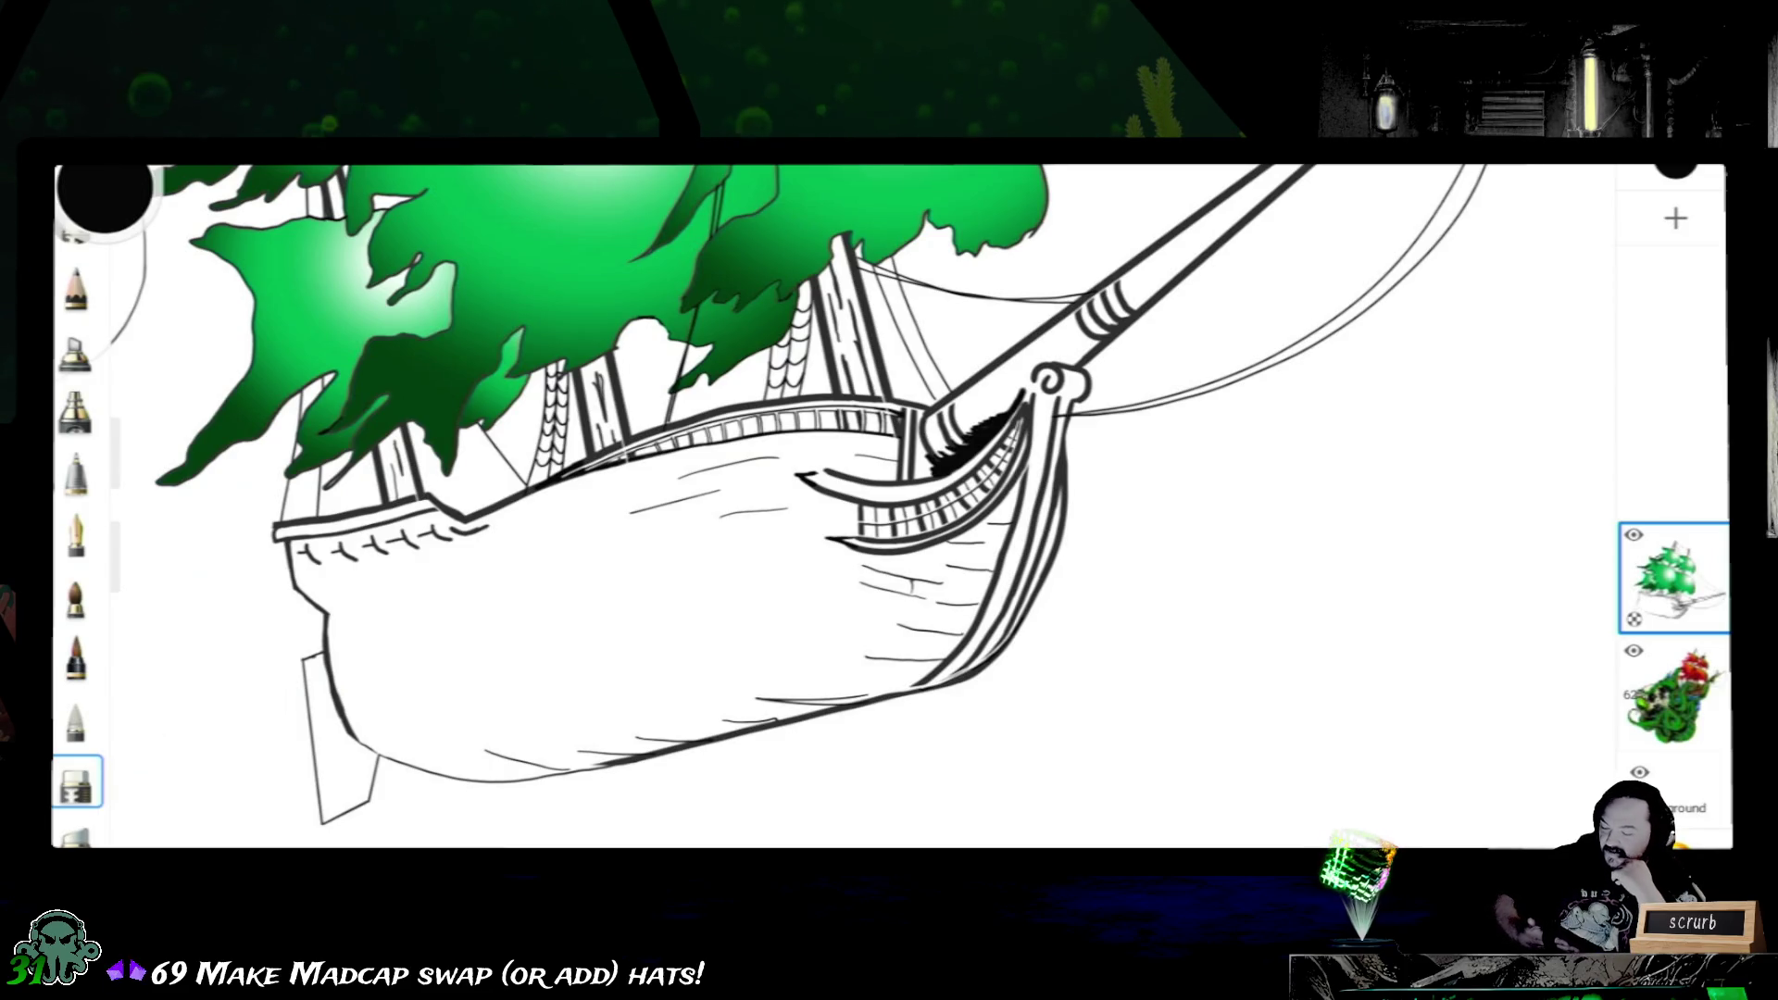
scroll(765, 507, "down", 2)
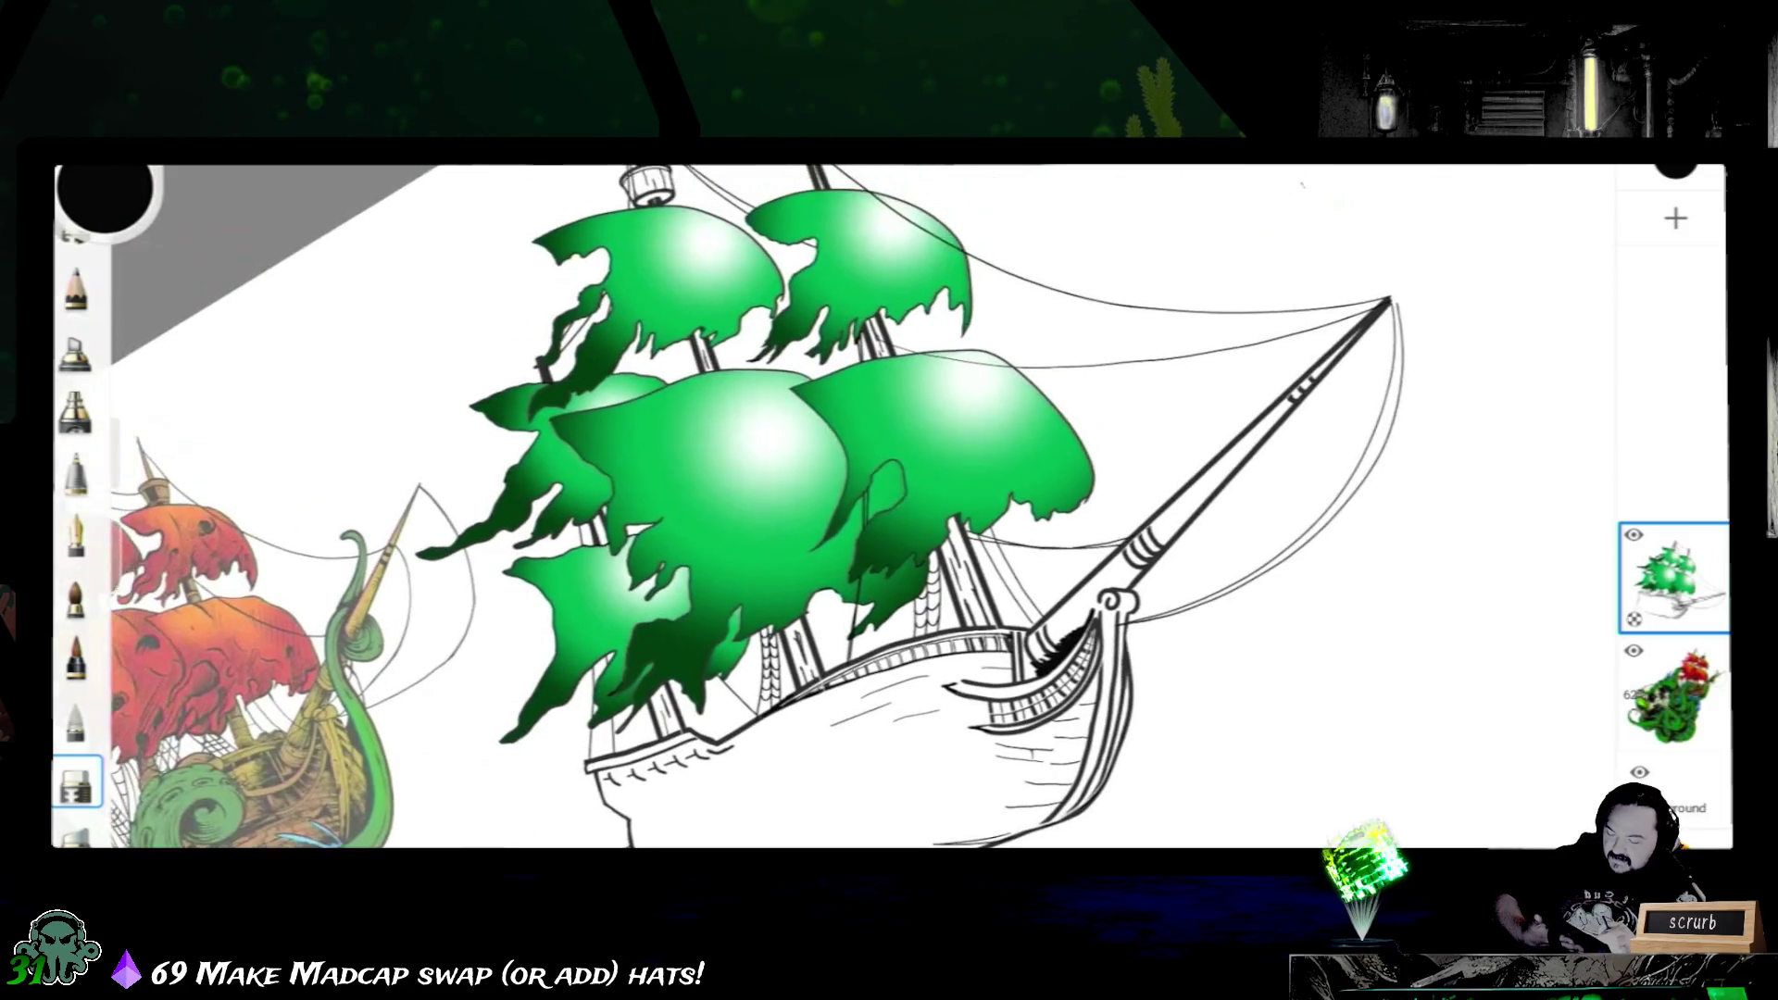
scroll(764, 508, "down", 1)
- Choose Radial Fill, sample a dark brown in the colour editor, then restore the puck to bright green
left_click_drag(834, 508, 820, 531)
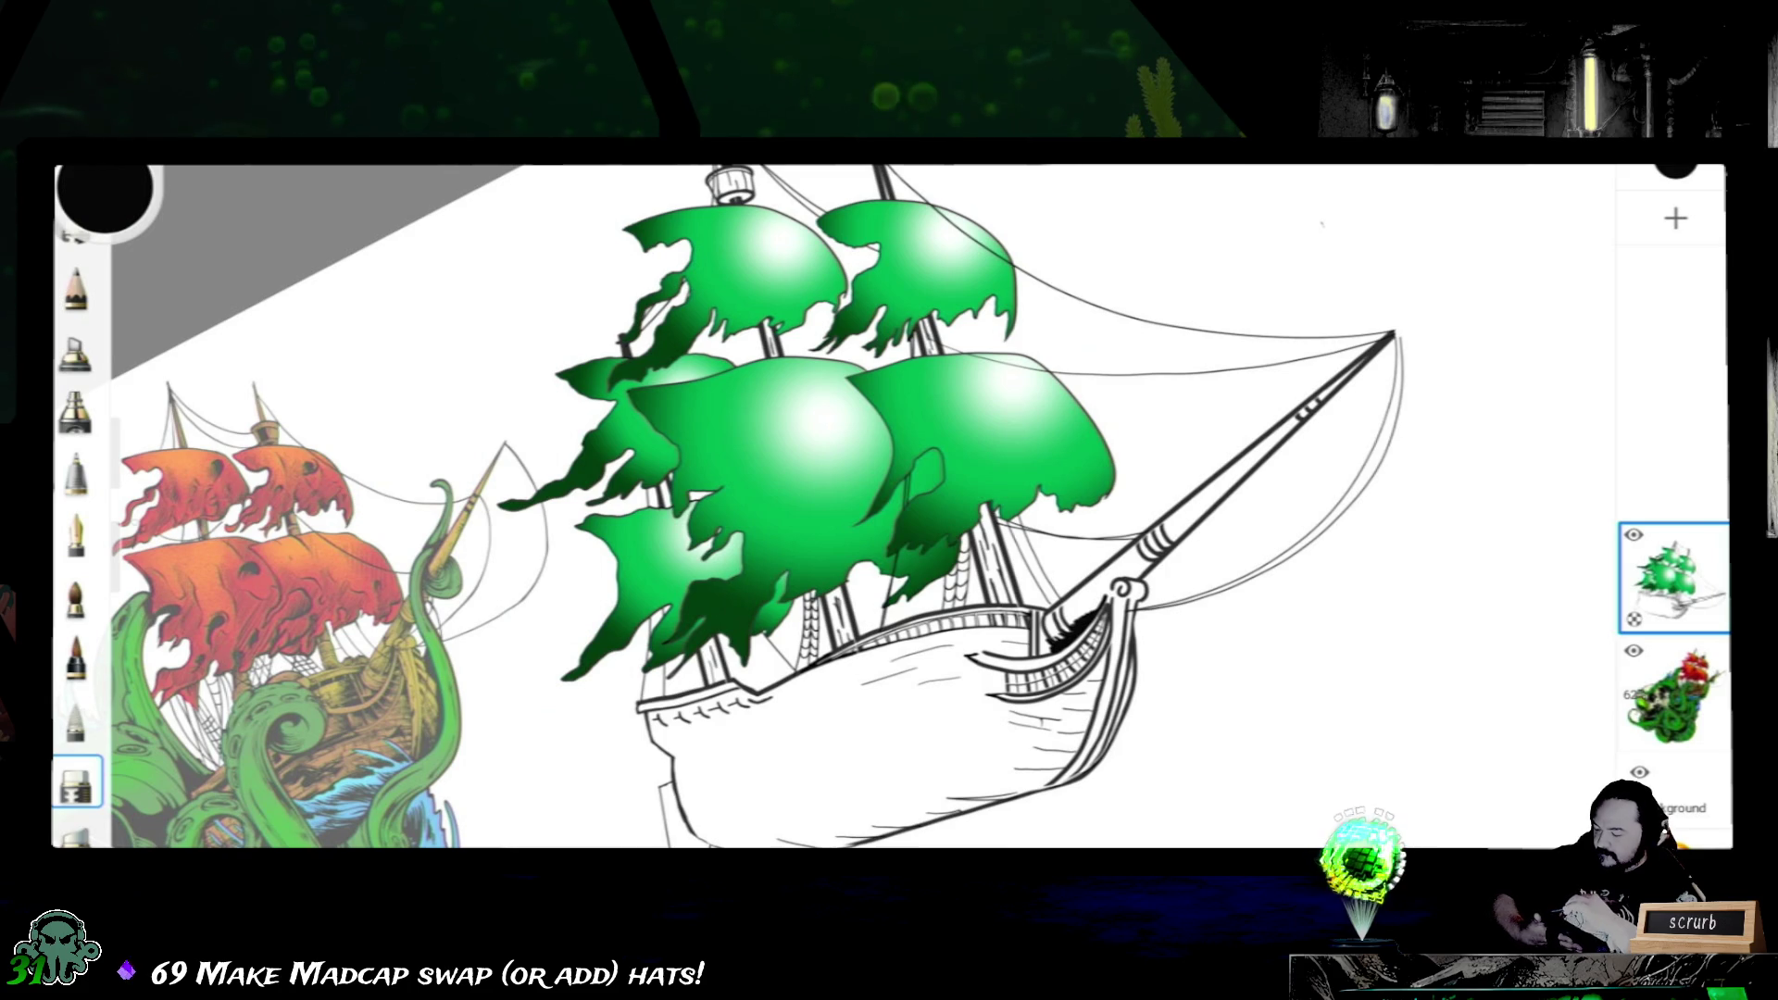
left_click(75, 532)
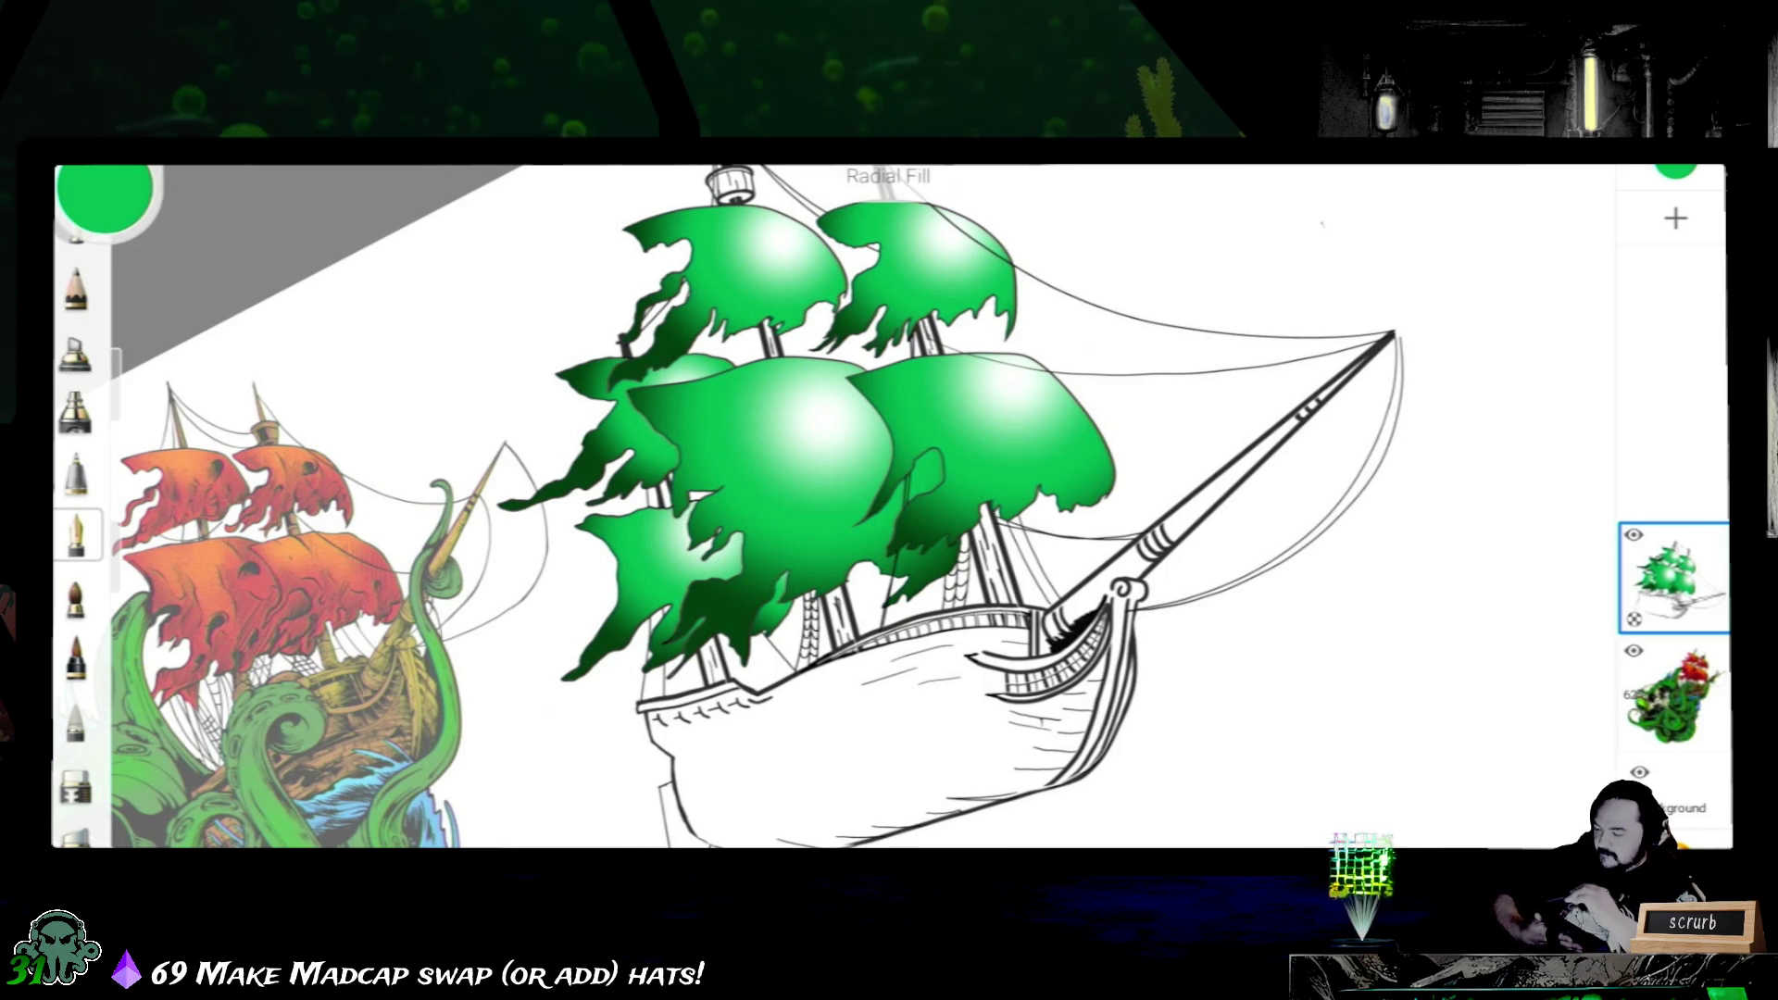
left_click(104, 195)
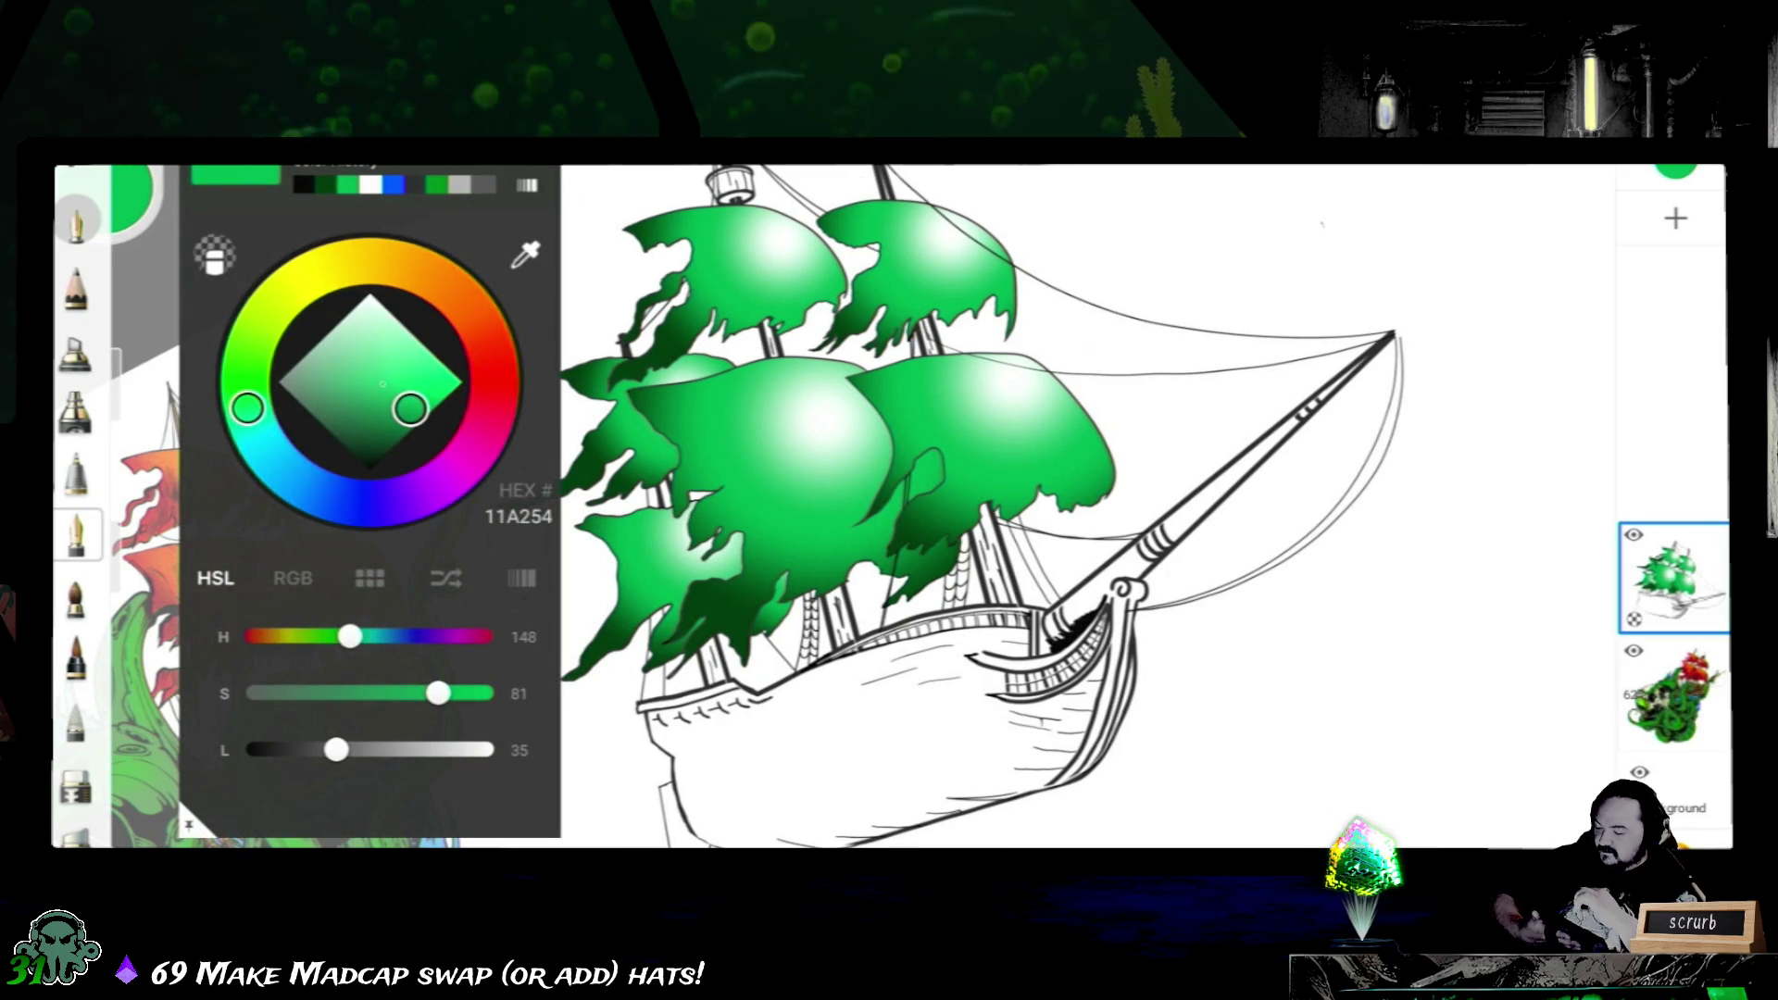
mouse_move(411, 407)
left_mouse_down()
mouse_move(367, 412)
mouse_move(382, 440)
left_mouse_up()
left_click(483, 329)
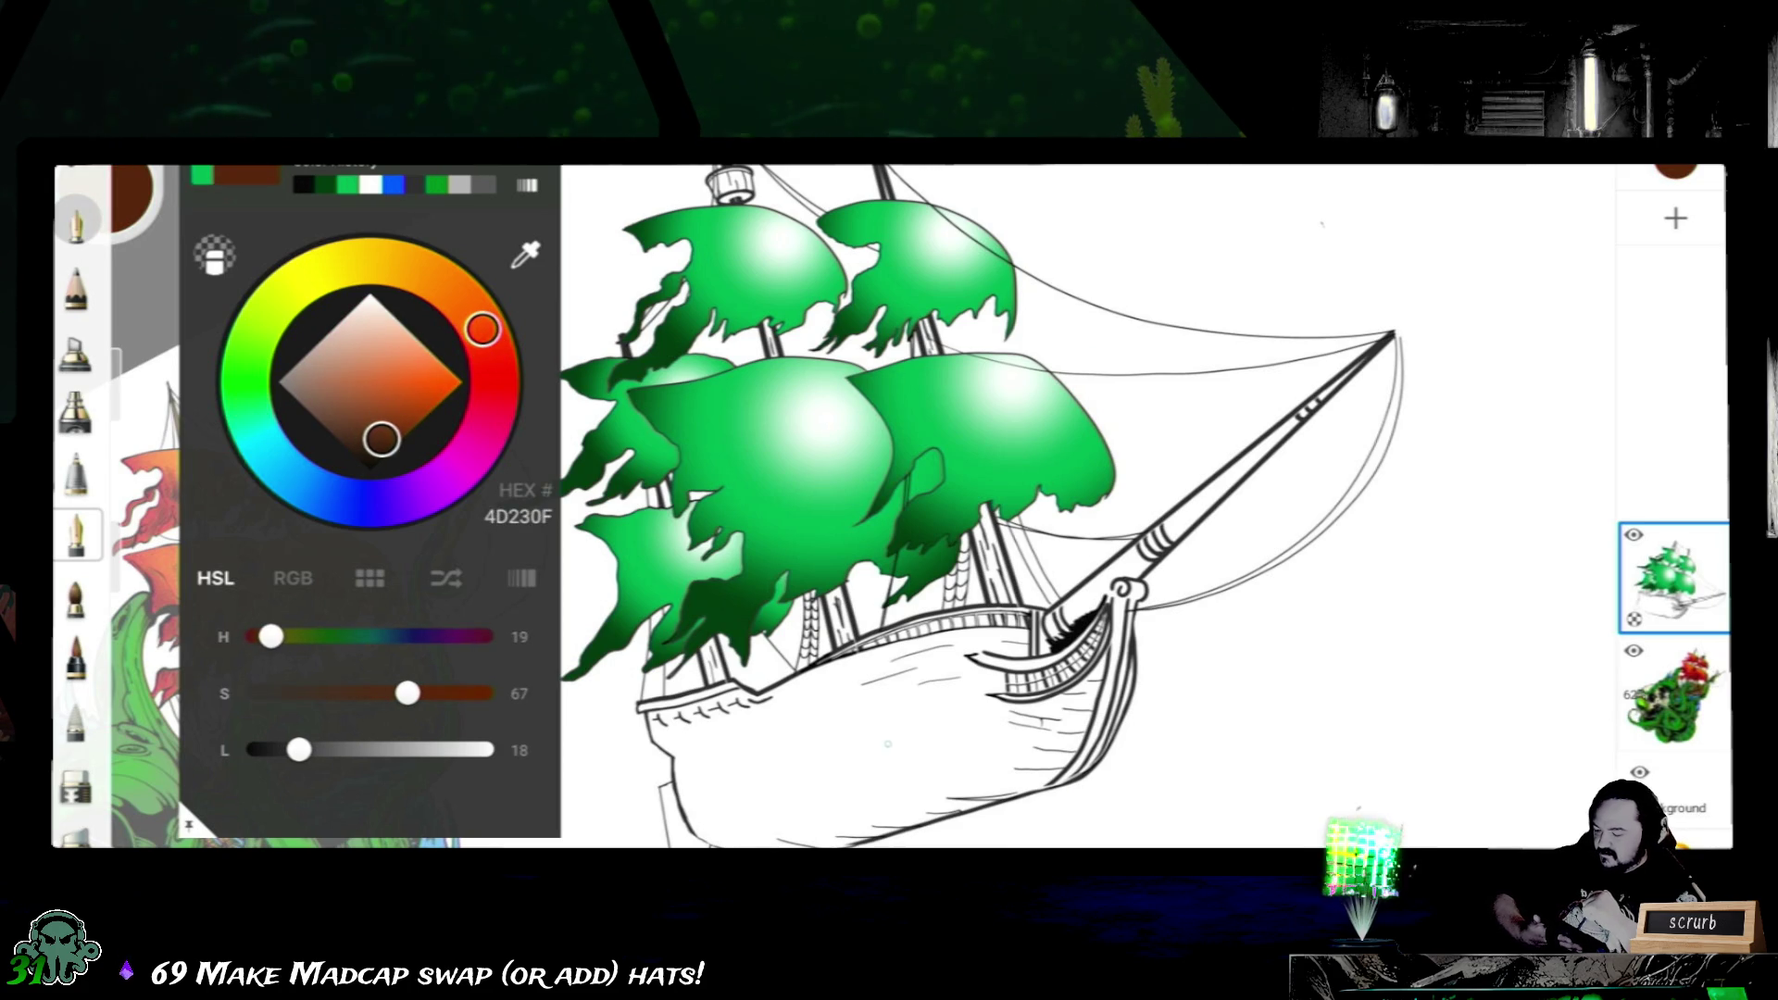
left_click(104, 195)
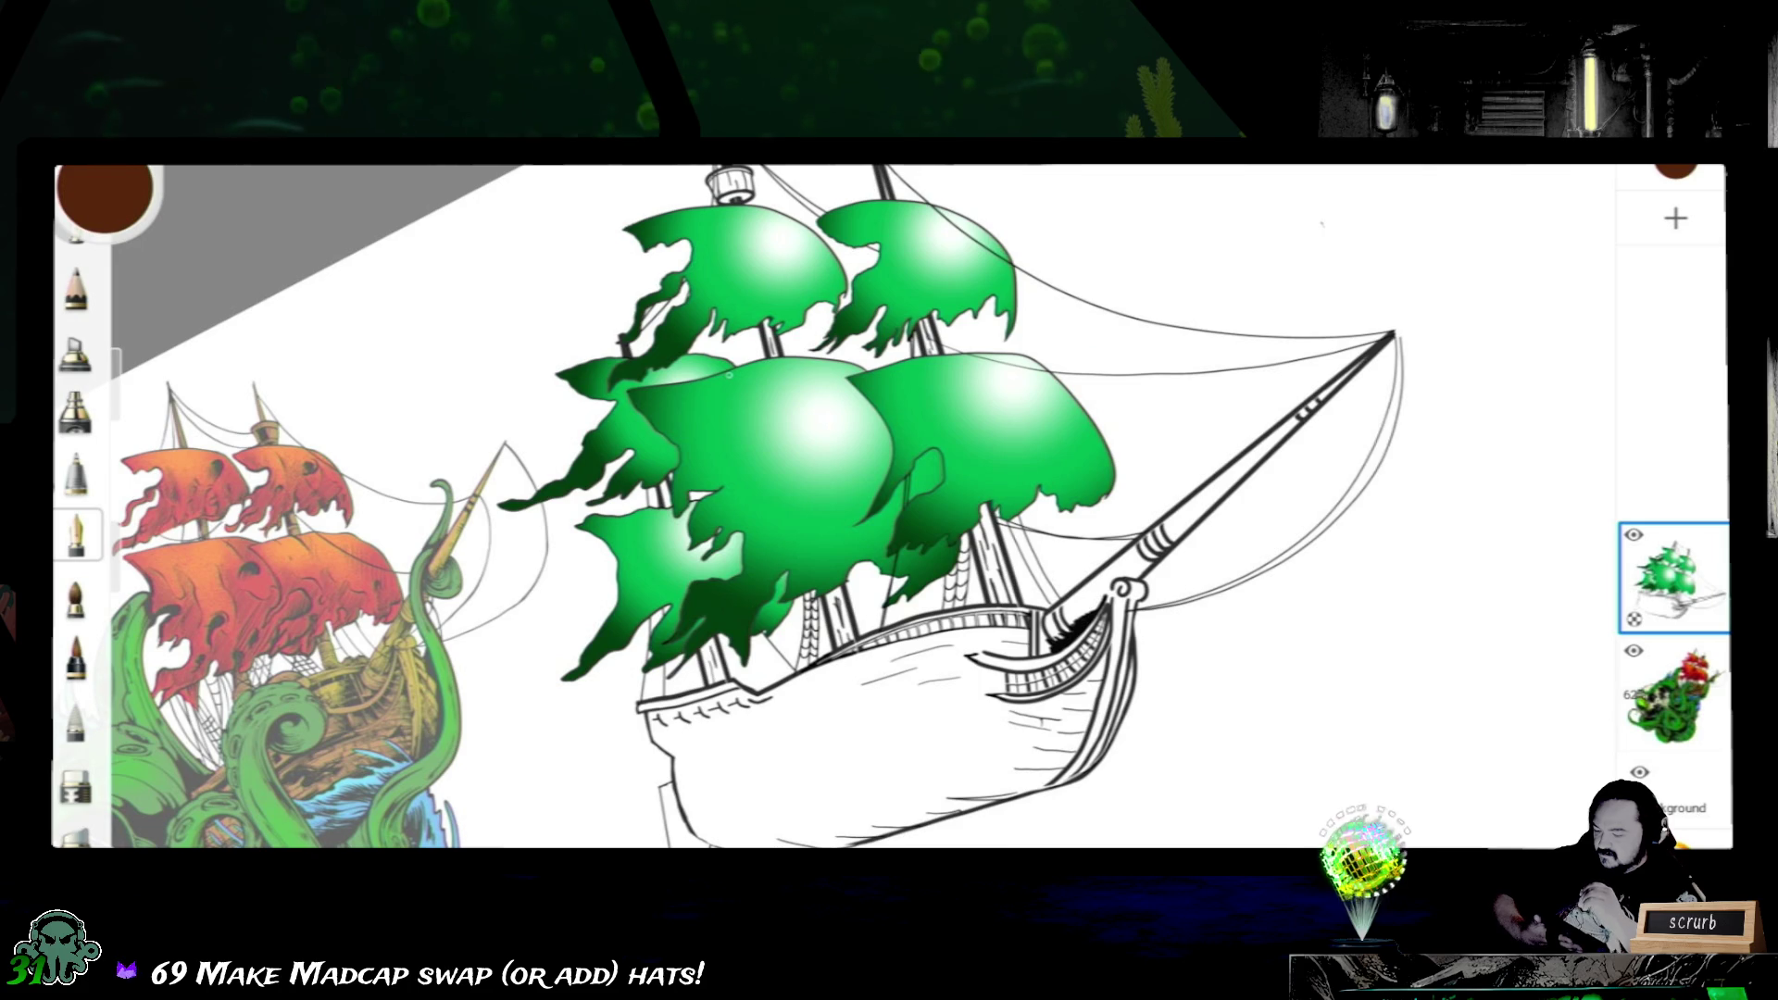
left_click_drag(105, 194, 974, 417)
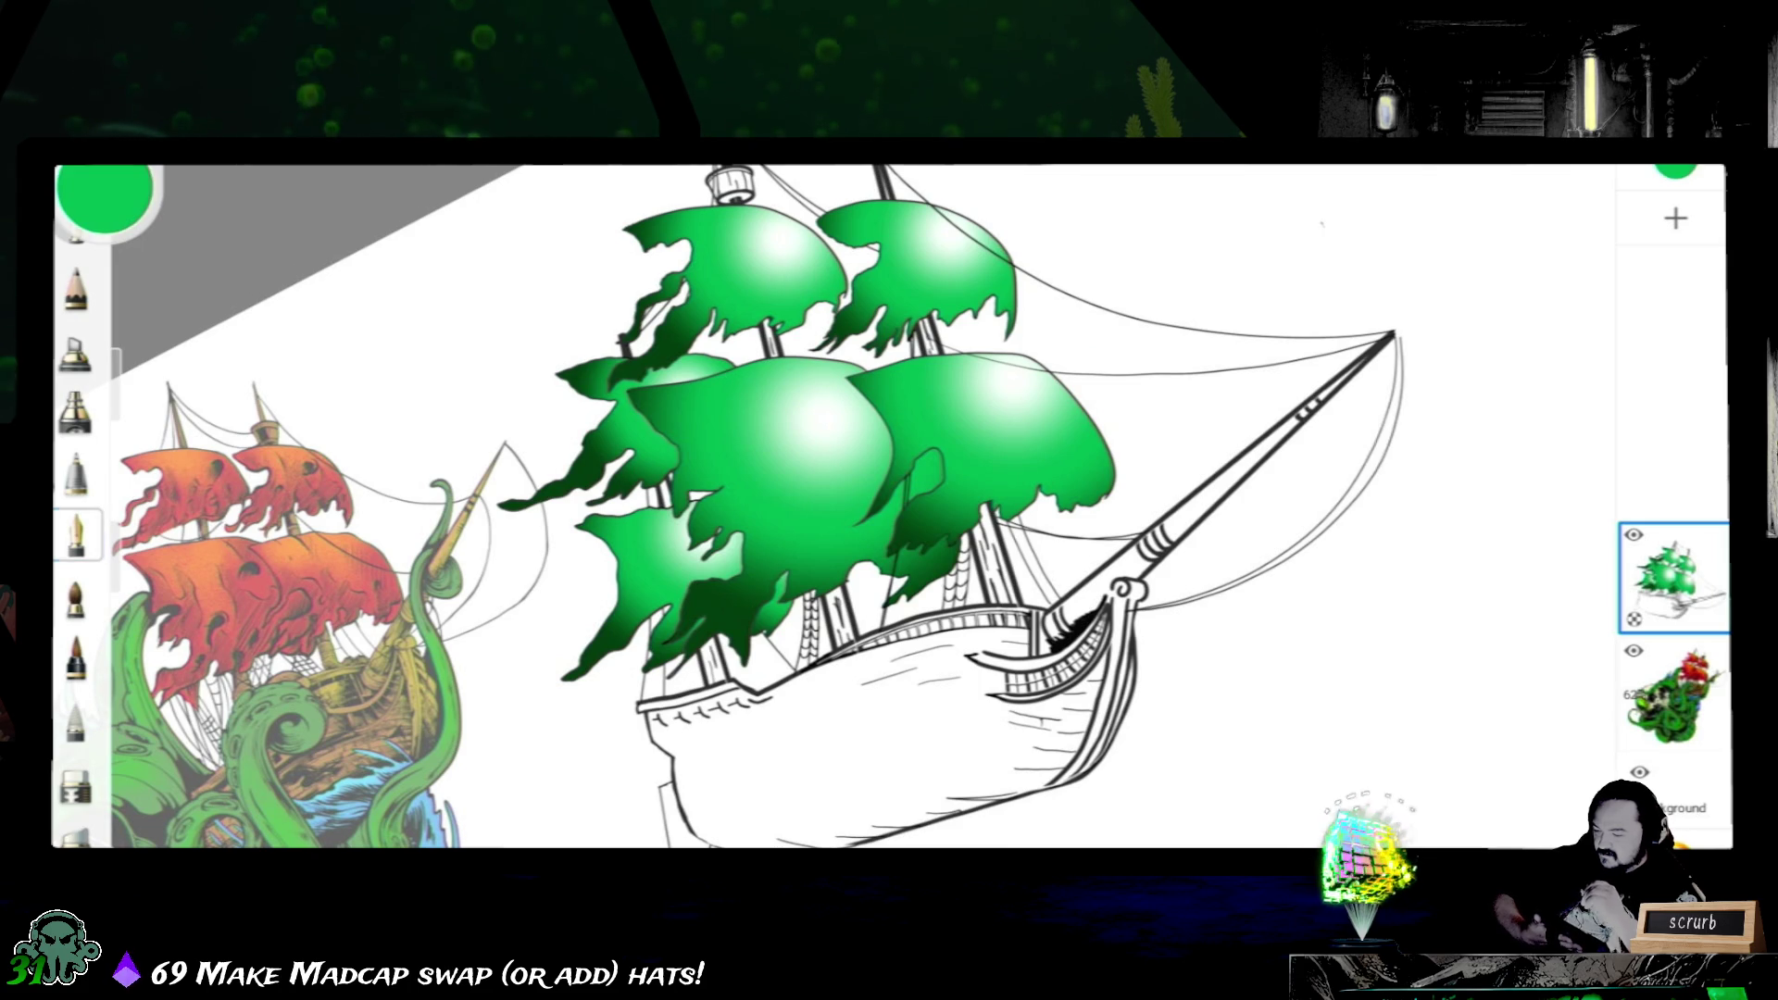
- Lay a green radial gradient across the hull and turn one stop orange-red
left_click_drag(925, 741, 1424, 474)
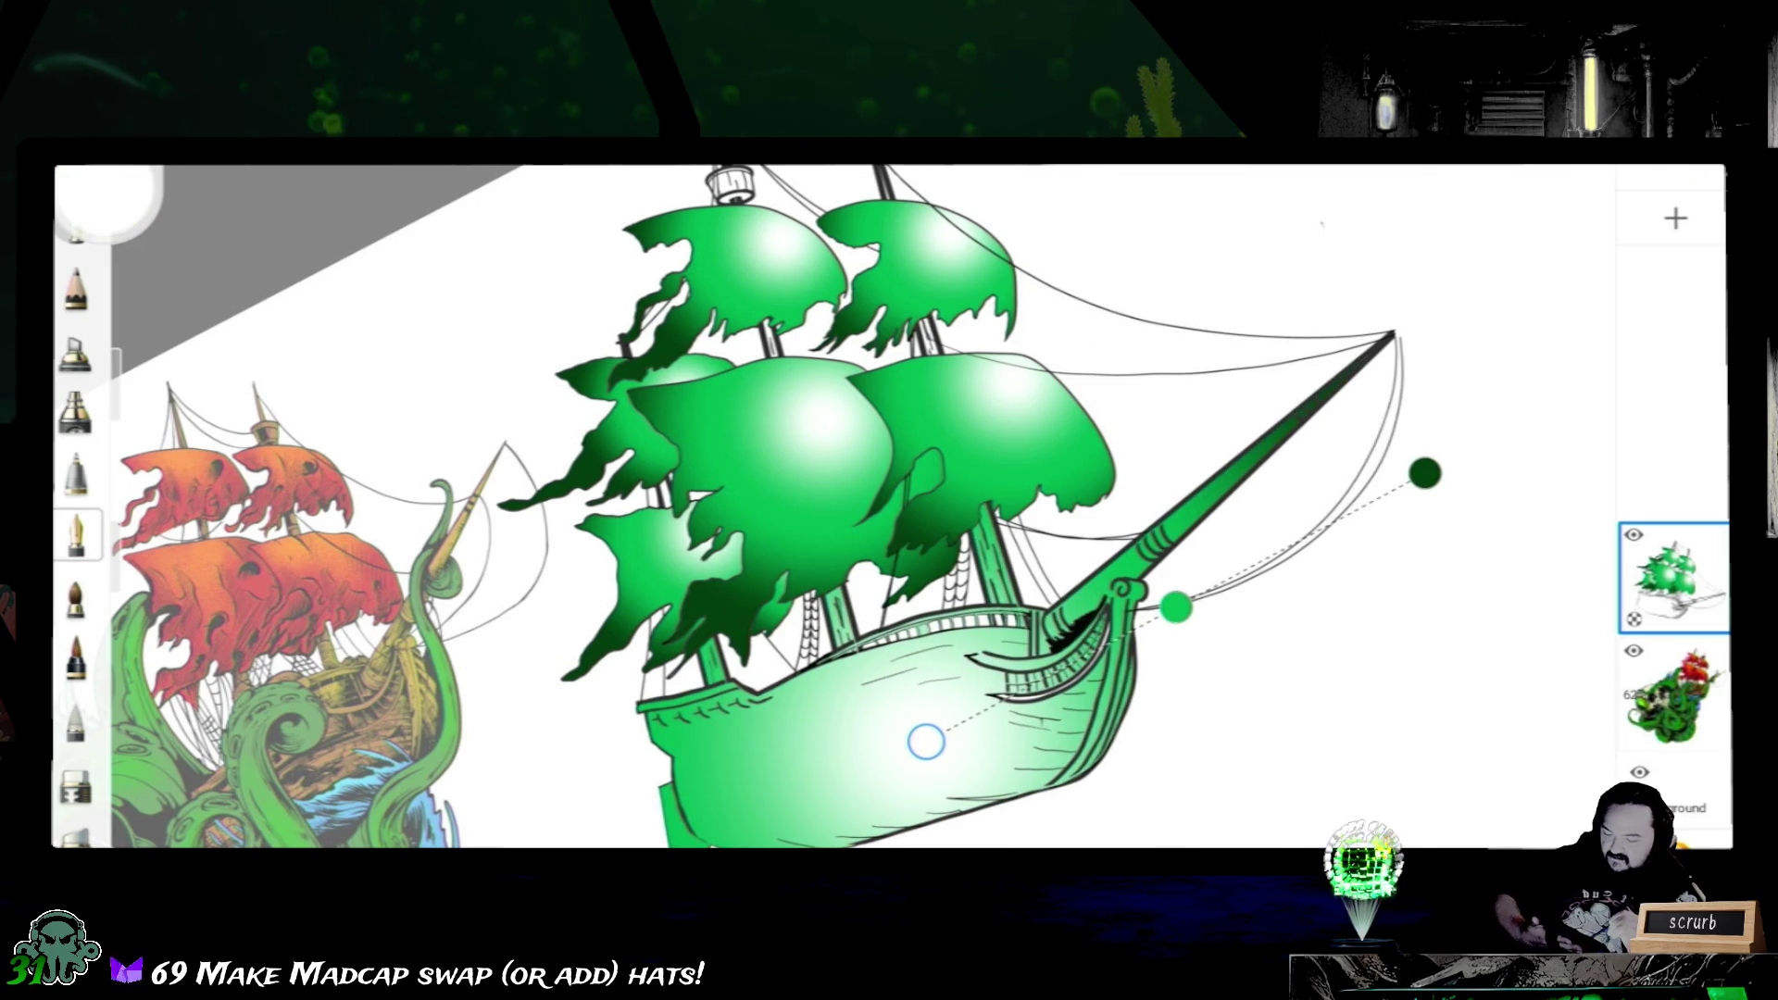
left_click(125, 195)
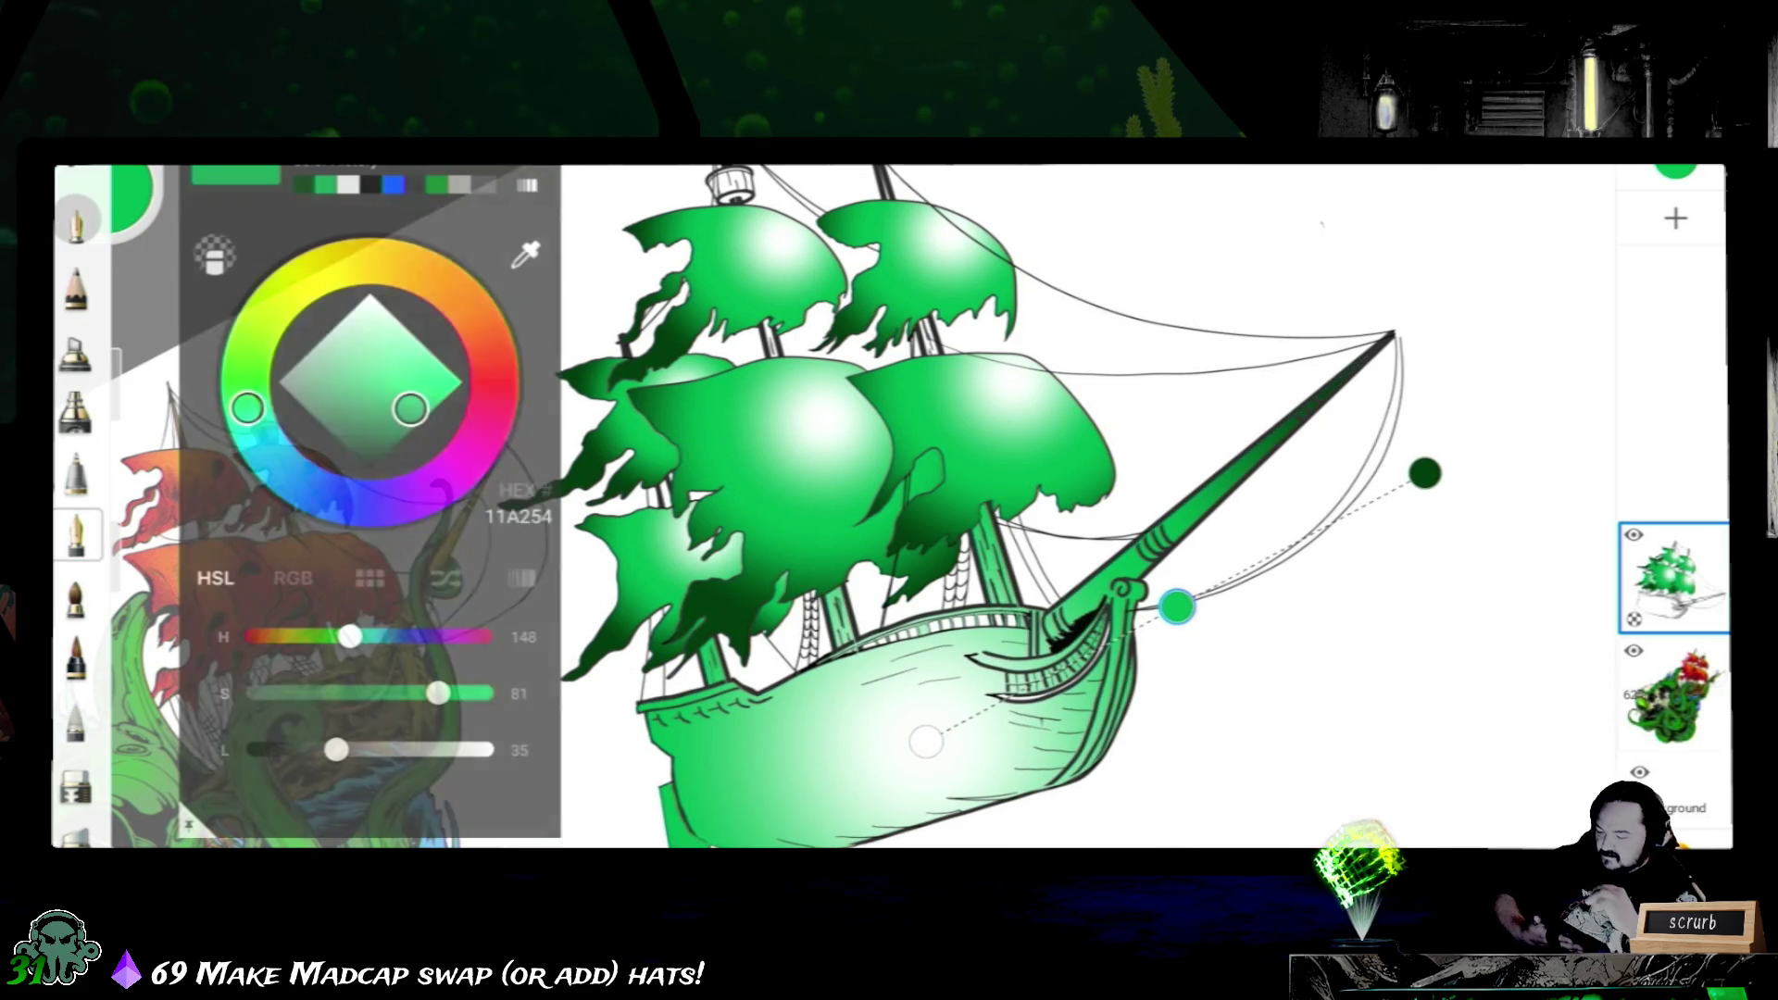
left_click(492, 353)
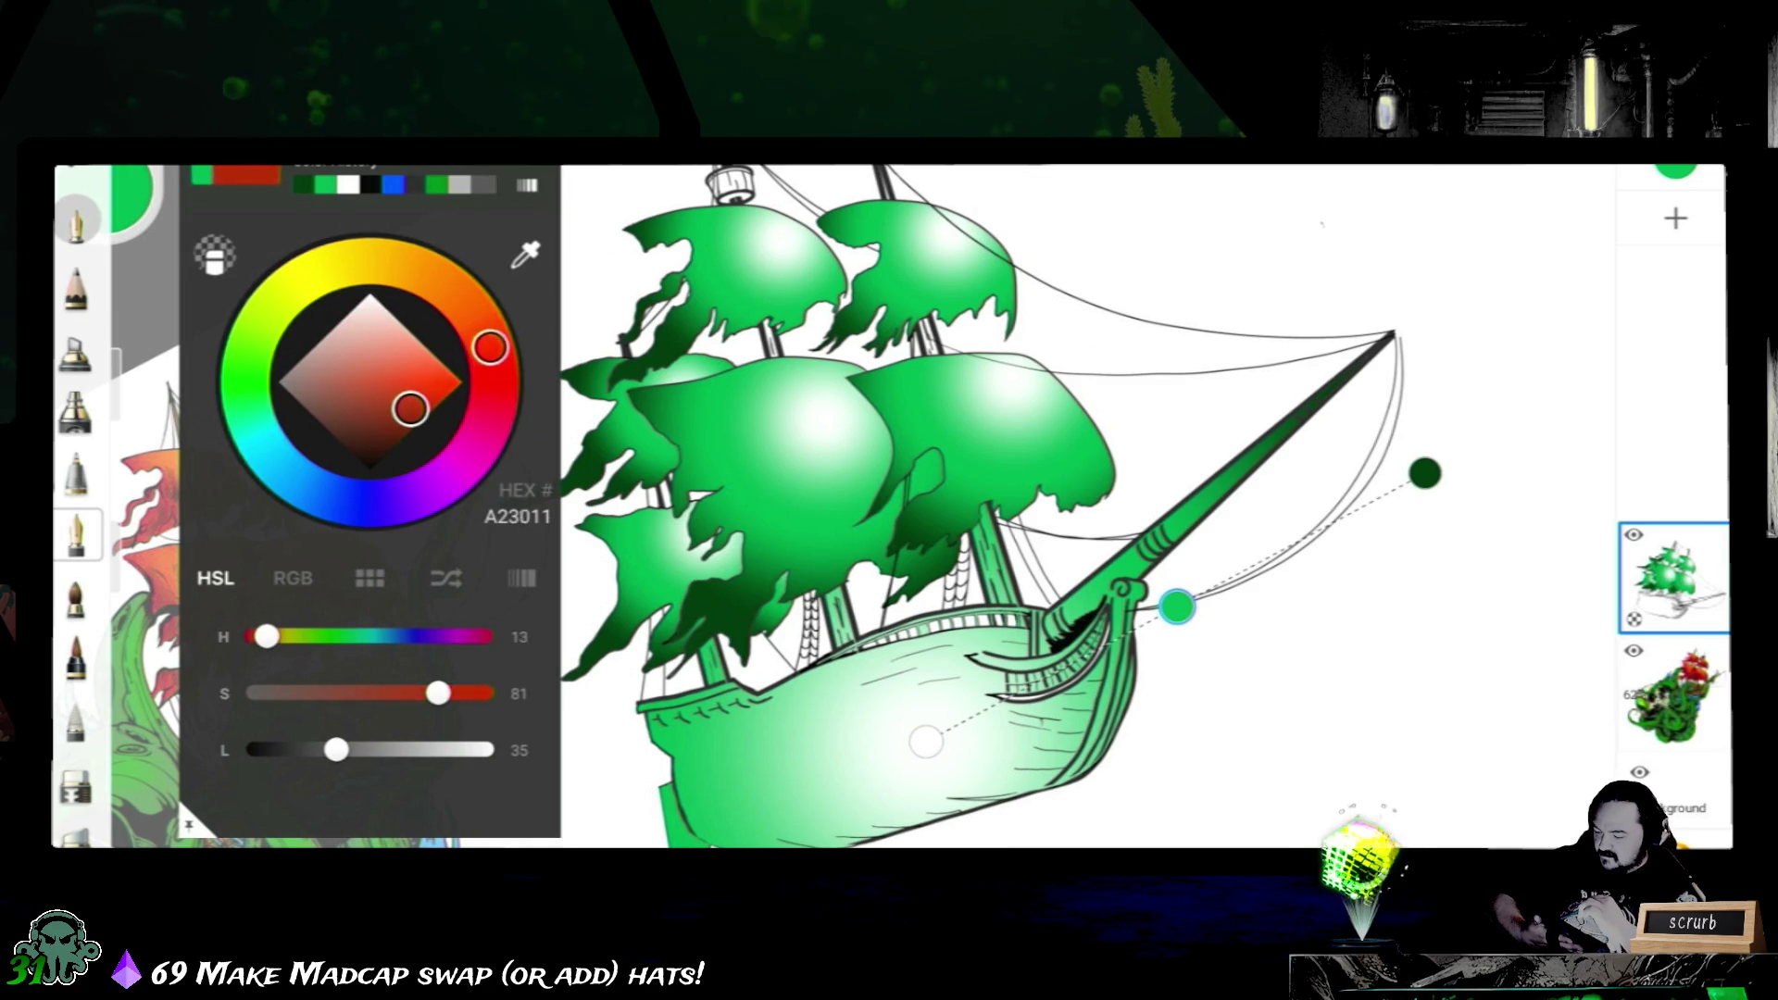
left_click_drag(490, 349, 488, 344)
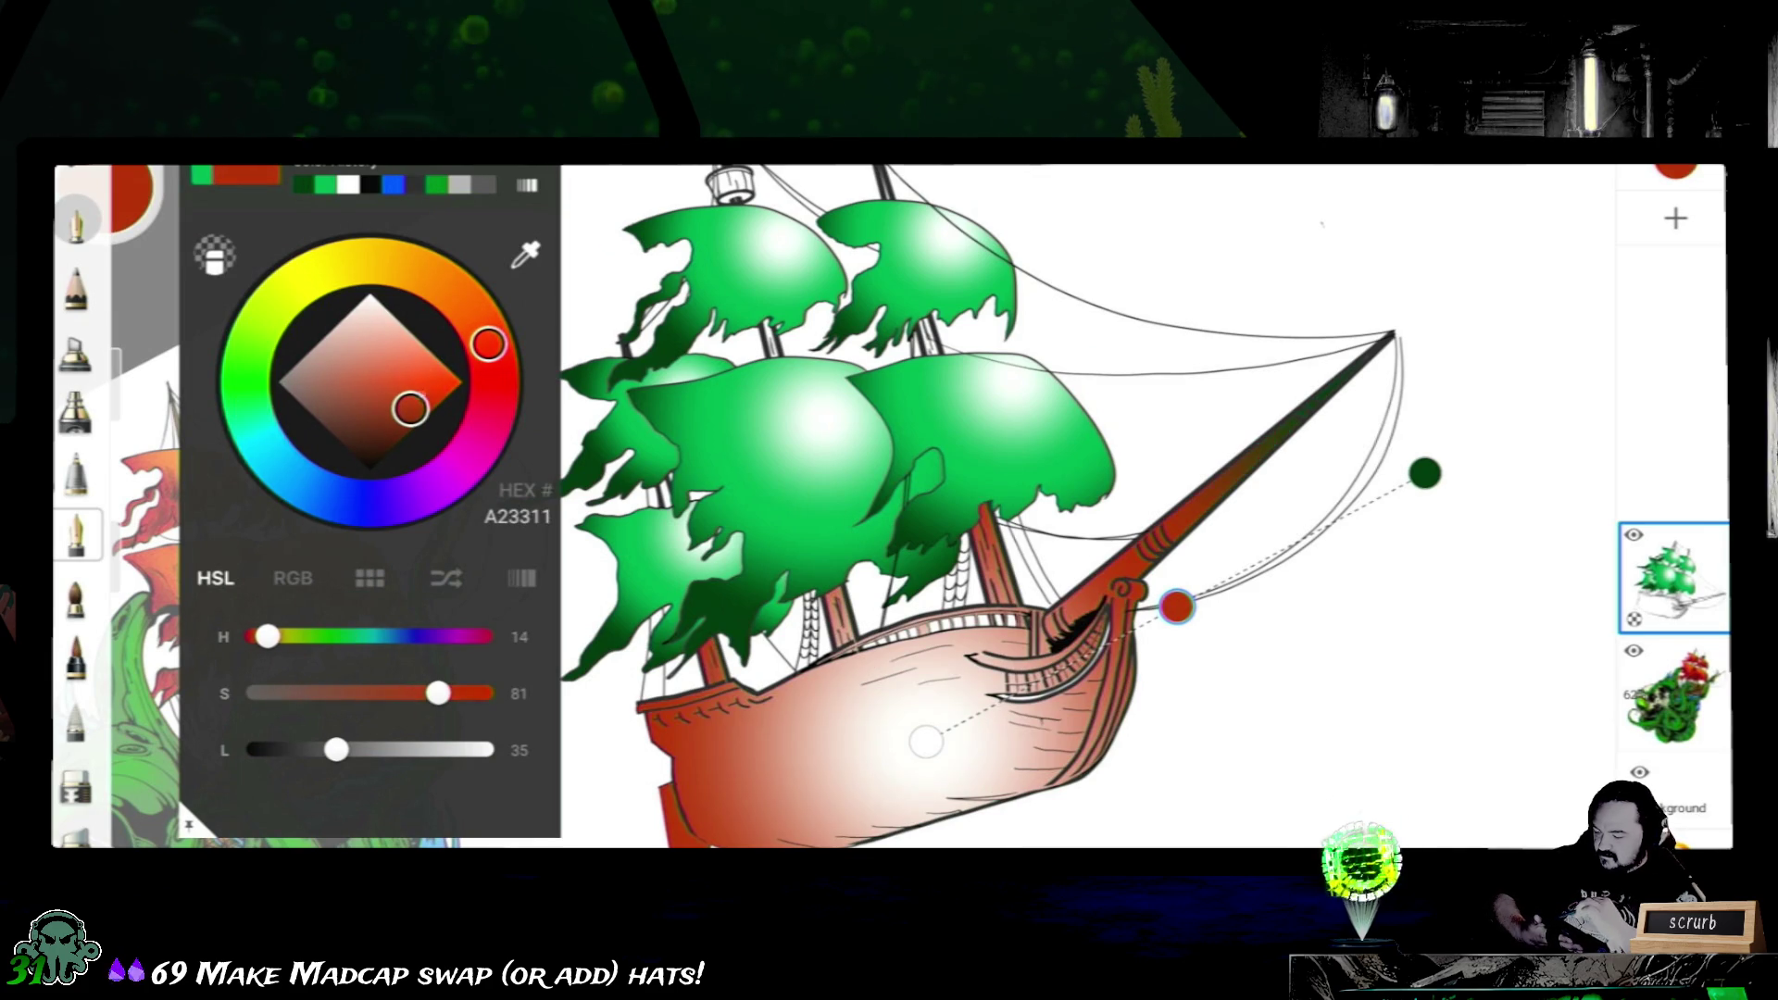
left_click_drag(410, 407, 437, 376)
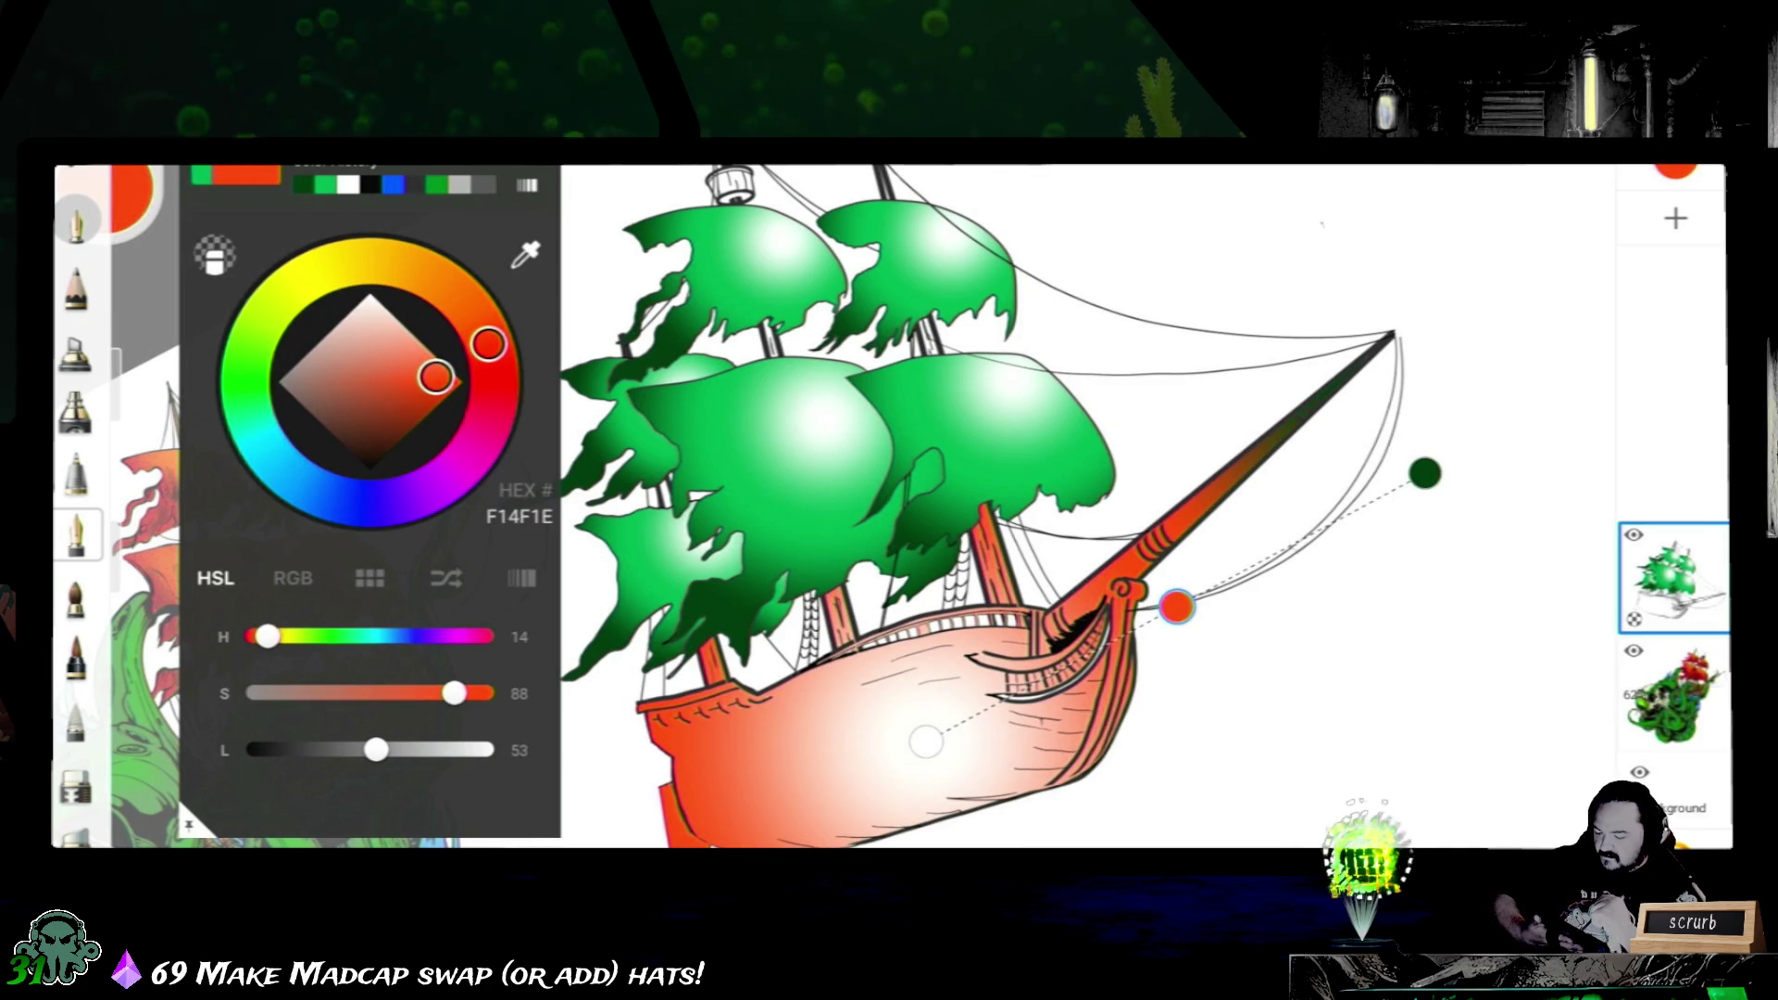
left_click(105, 195)
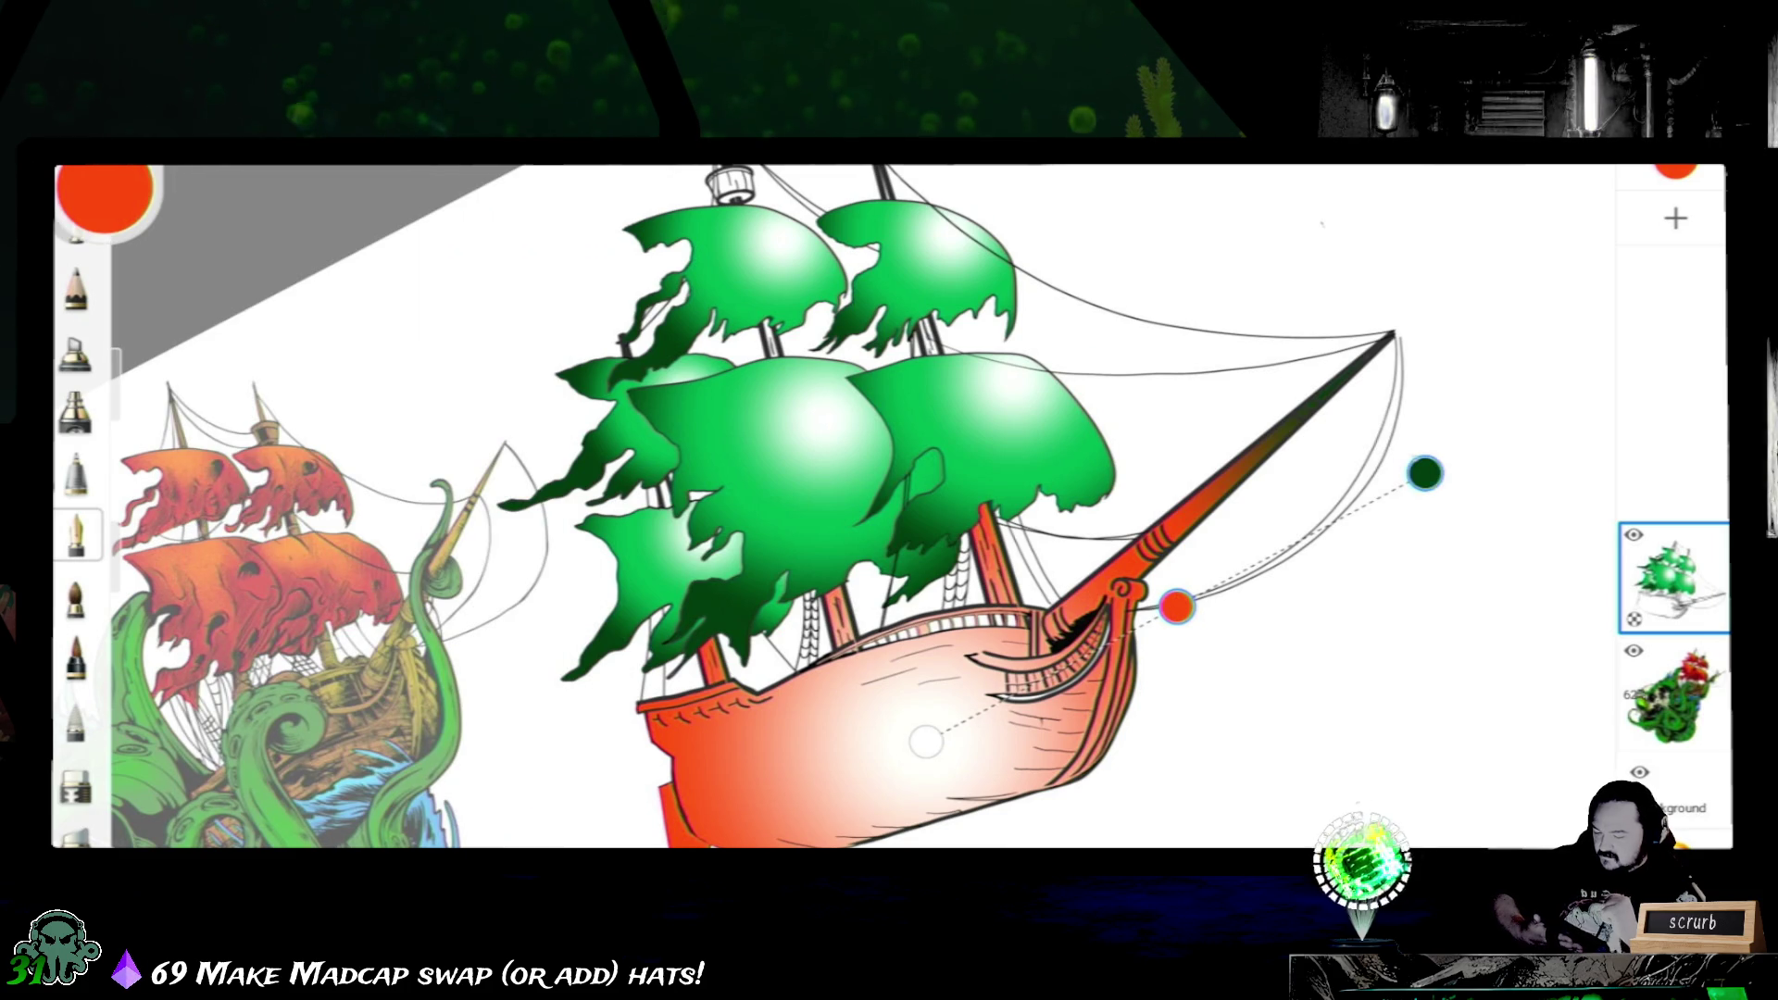
- Reposition the gradient so the hull and bowsprit fade dark green at the stern to orange-red at the bow
left_click_drag(926, 740, 1158, 490)
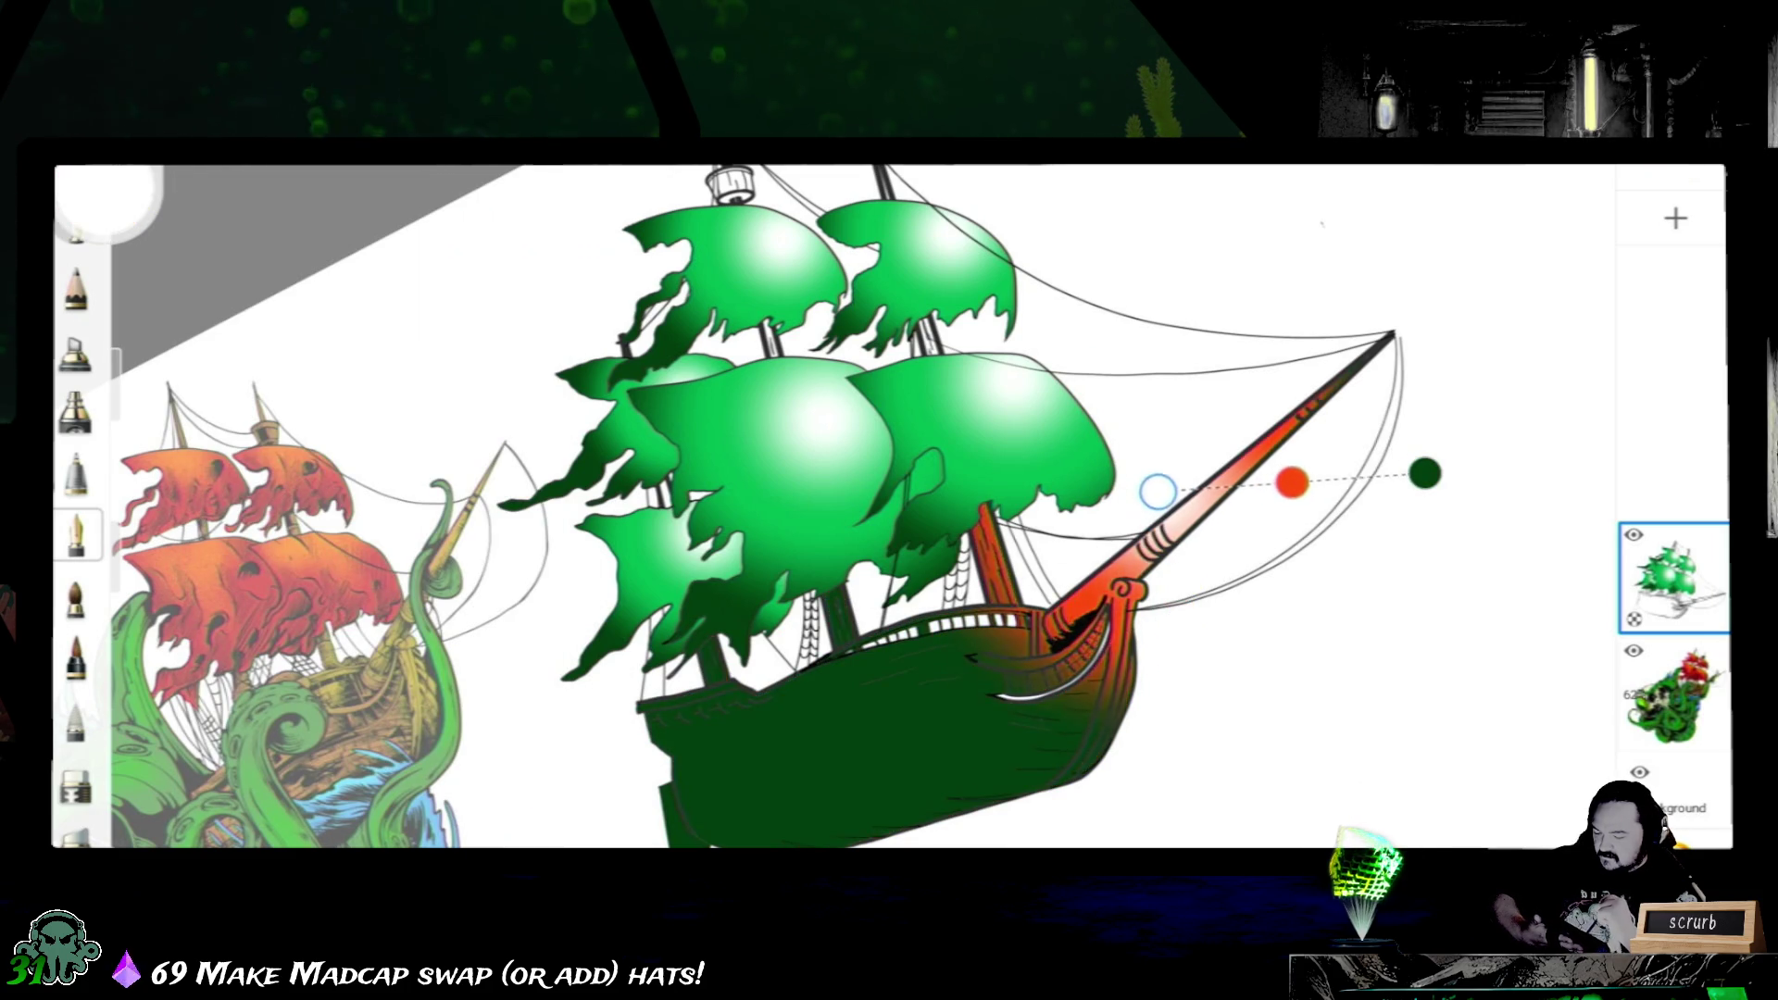
left_click_drag(1425, 472, 817, 775)
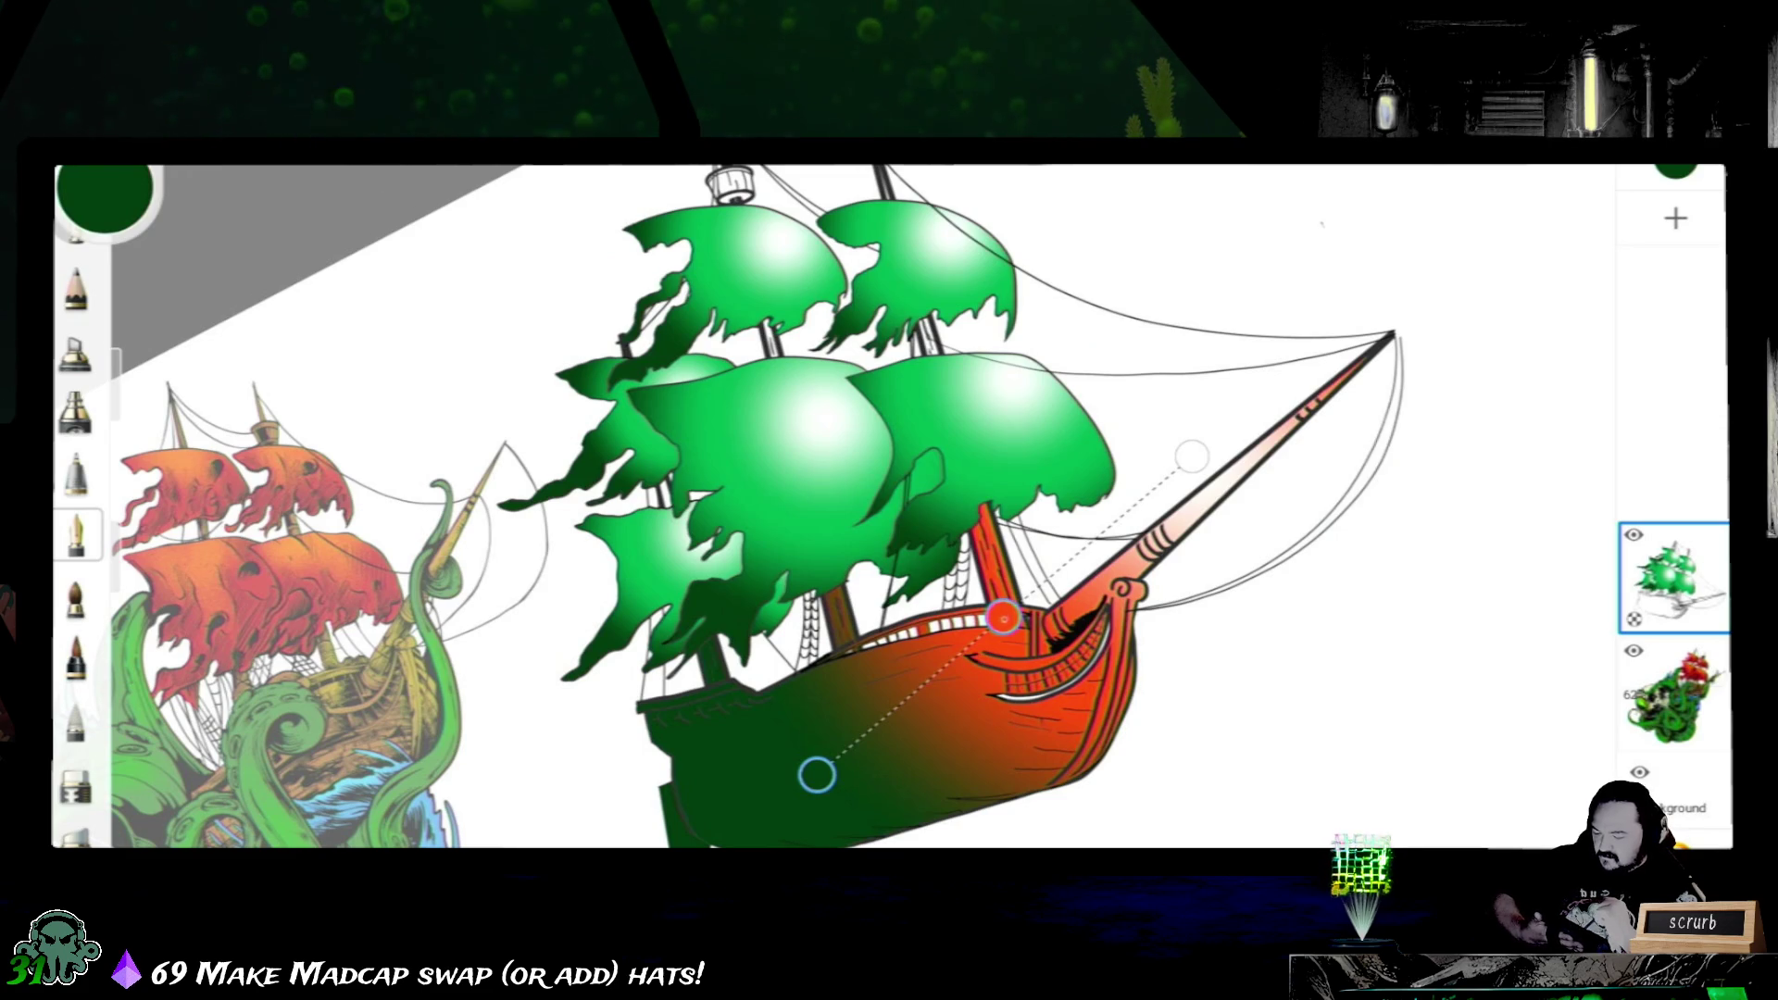
left_click(1004, 616)
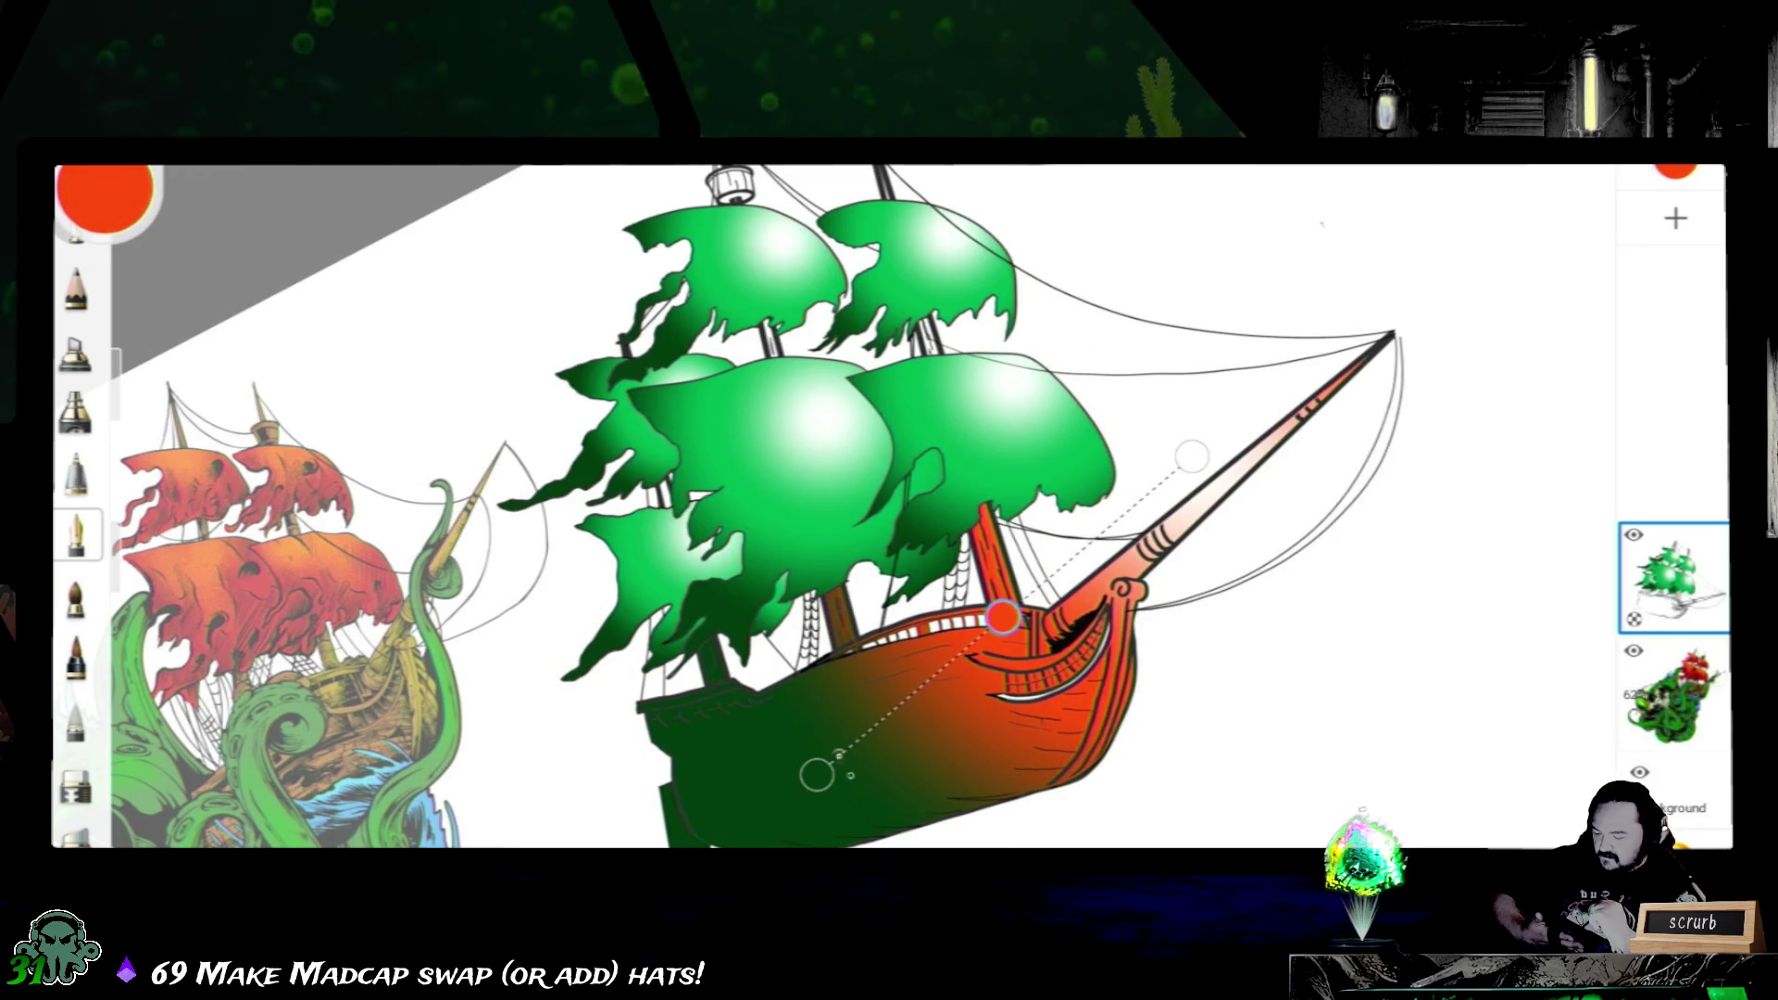
left_click(818, 775)
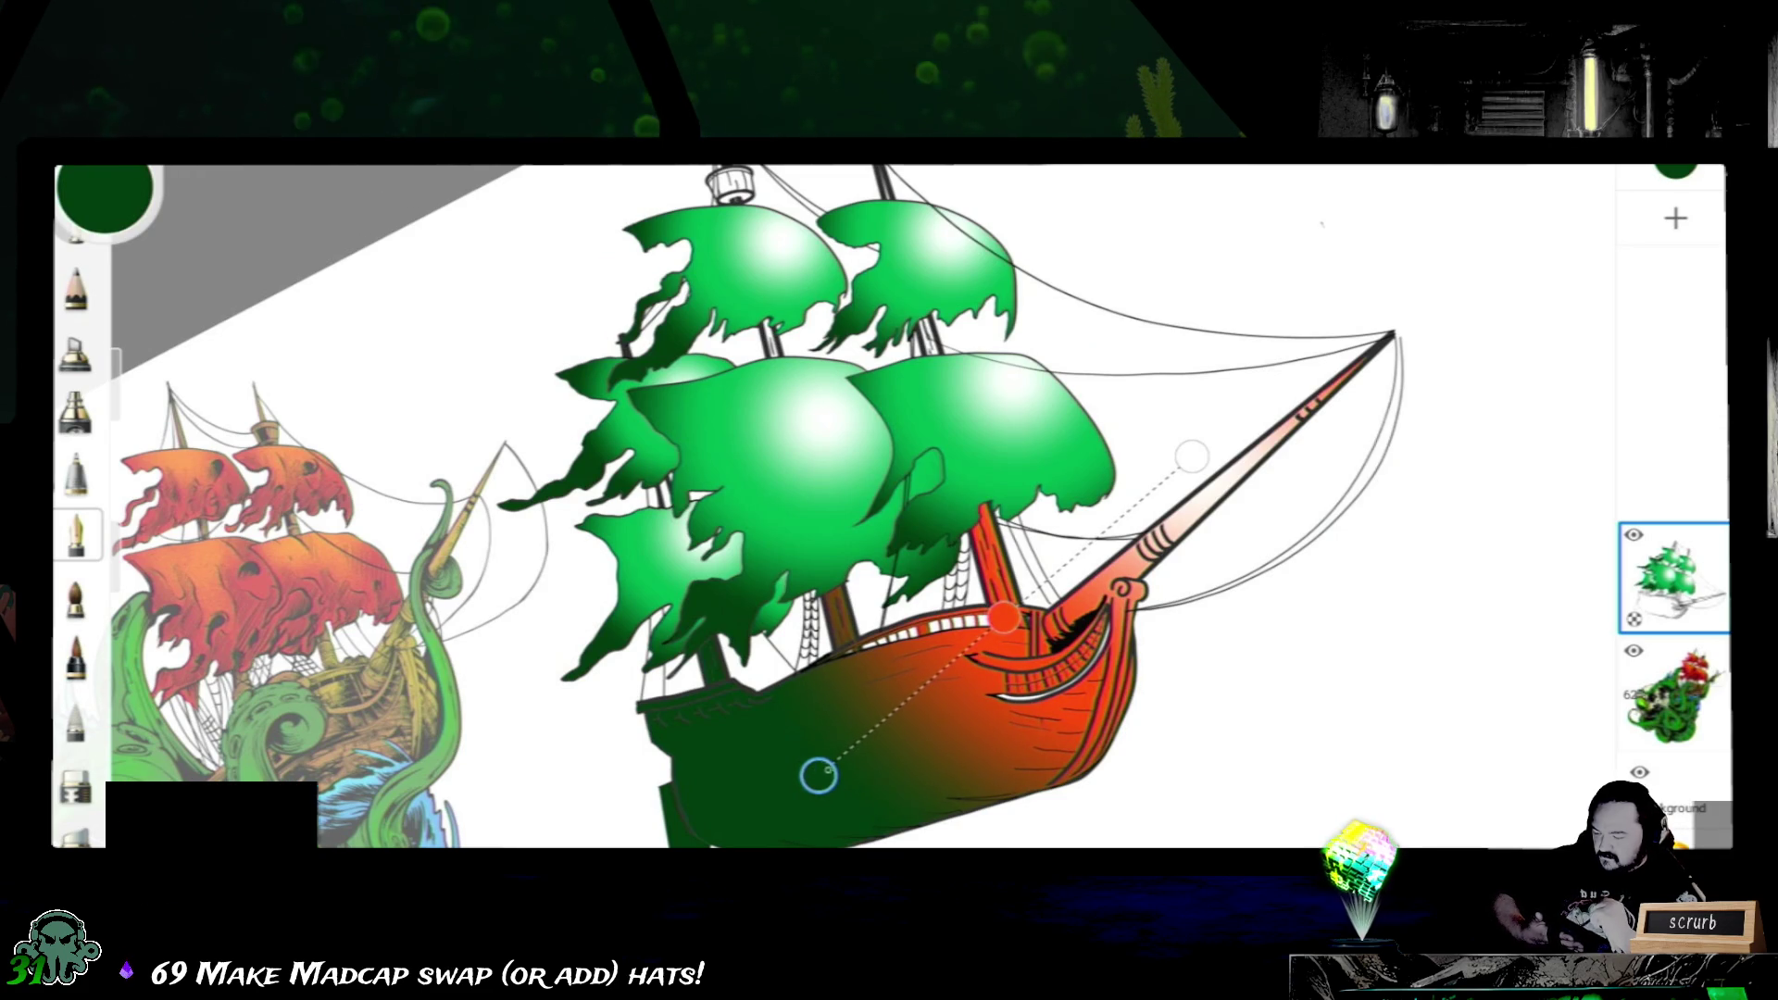
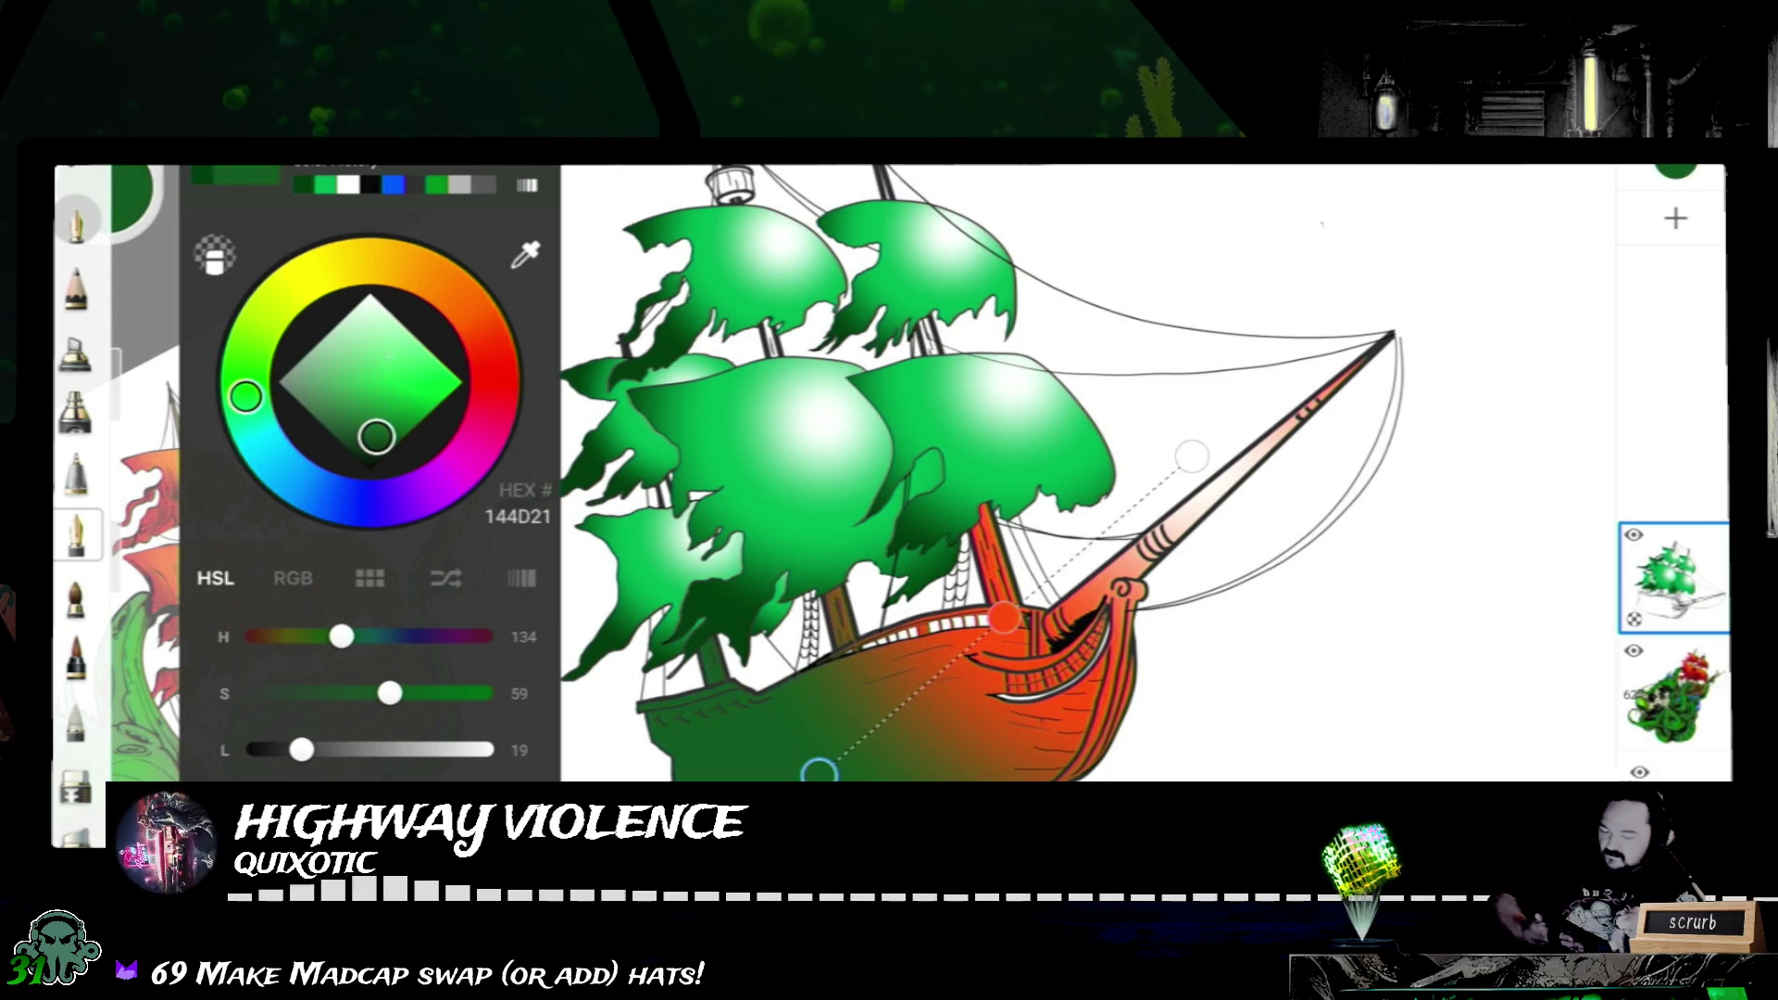
- Drag the orange-red gradient across the hull and bowsprit, then undo it back to bare line art
left_click(133, 195)
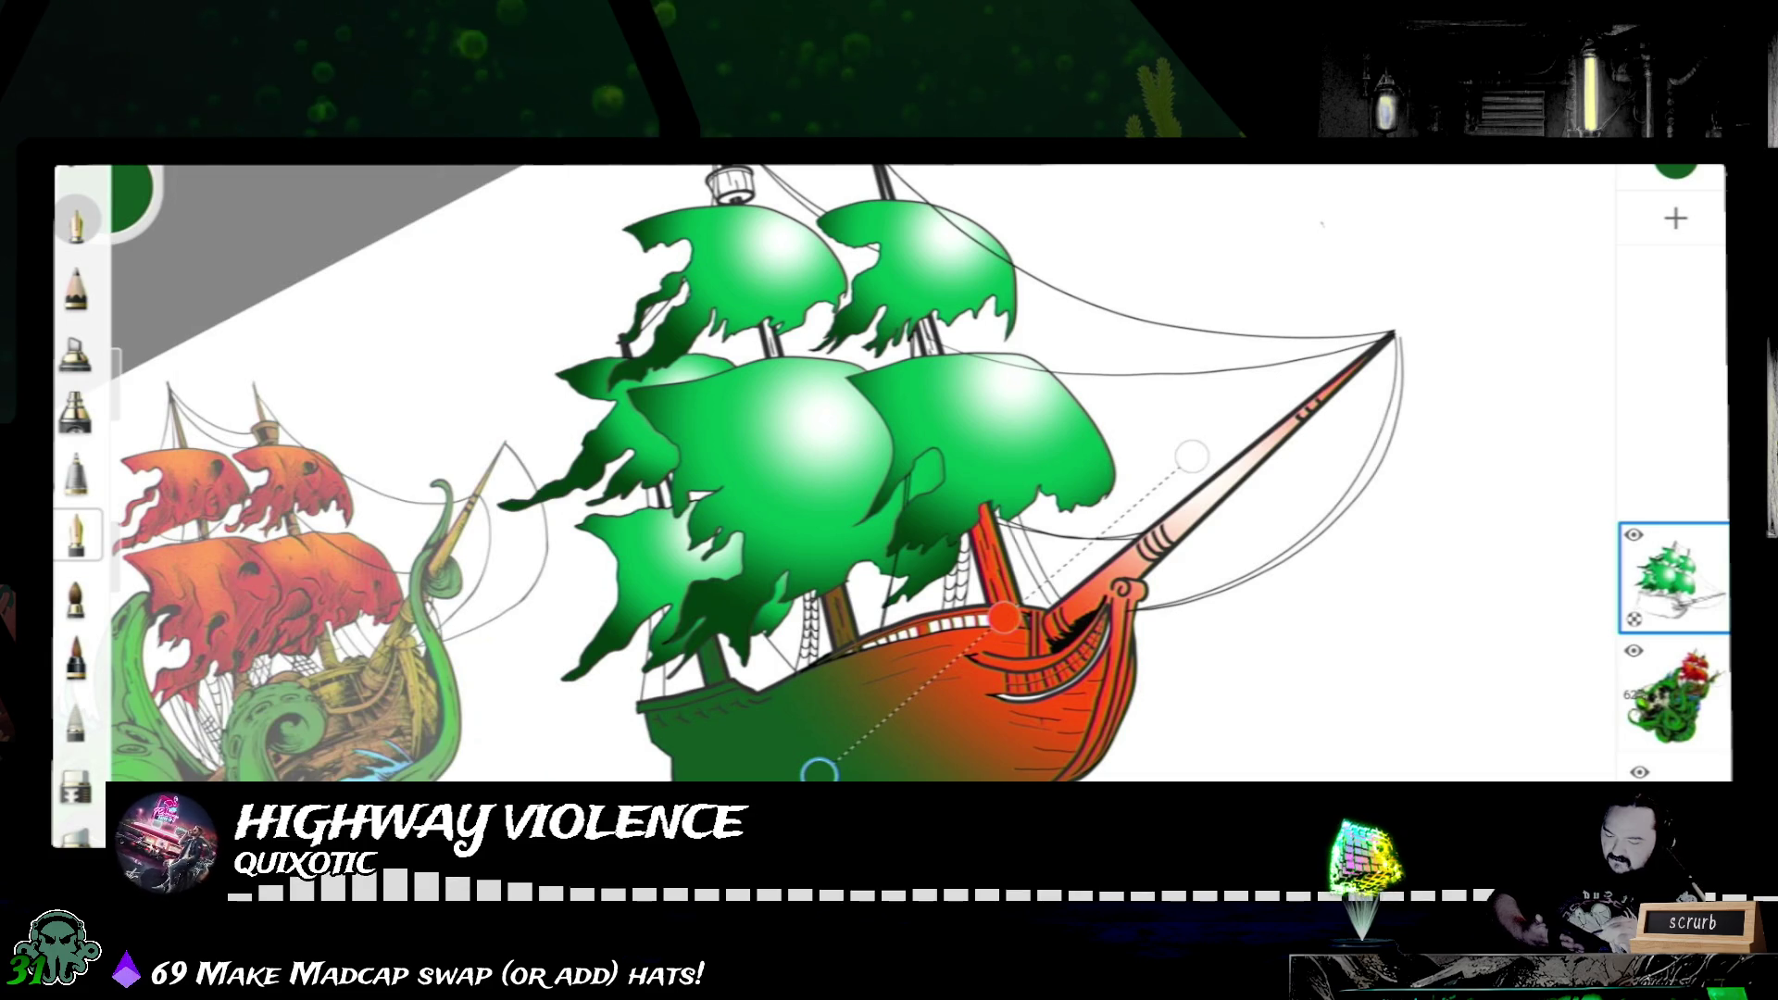
mouse_move(1192, 456)
left_mouse_down()
mouse_move(1187, 385)
mouse_move(1158, 347)
left_mouse_up()
left_click_drag(986, 563, 936, 602)
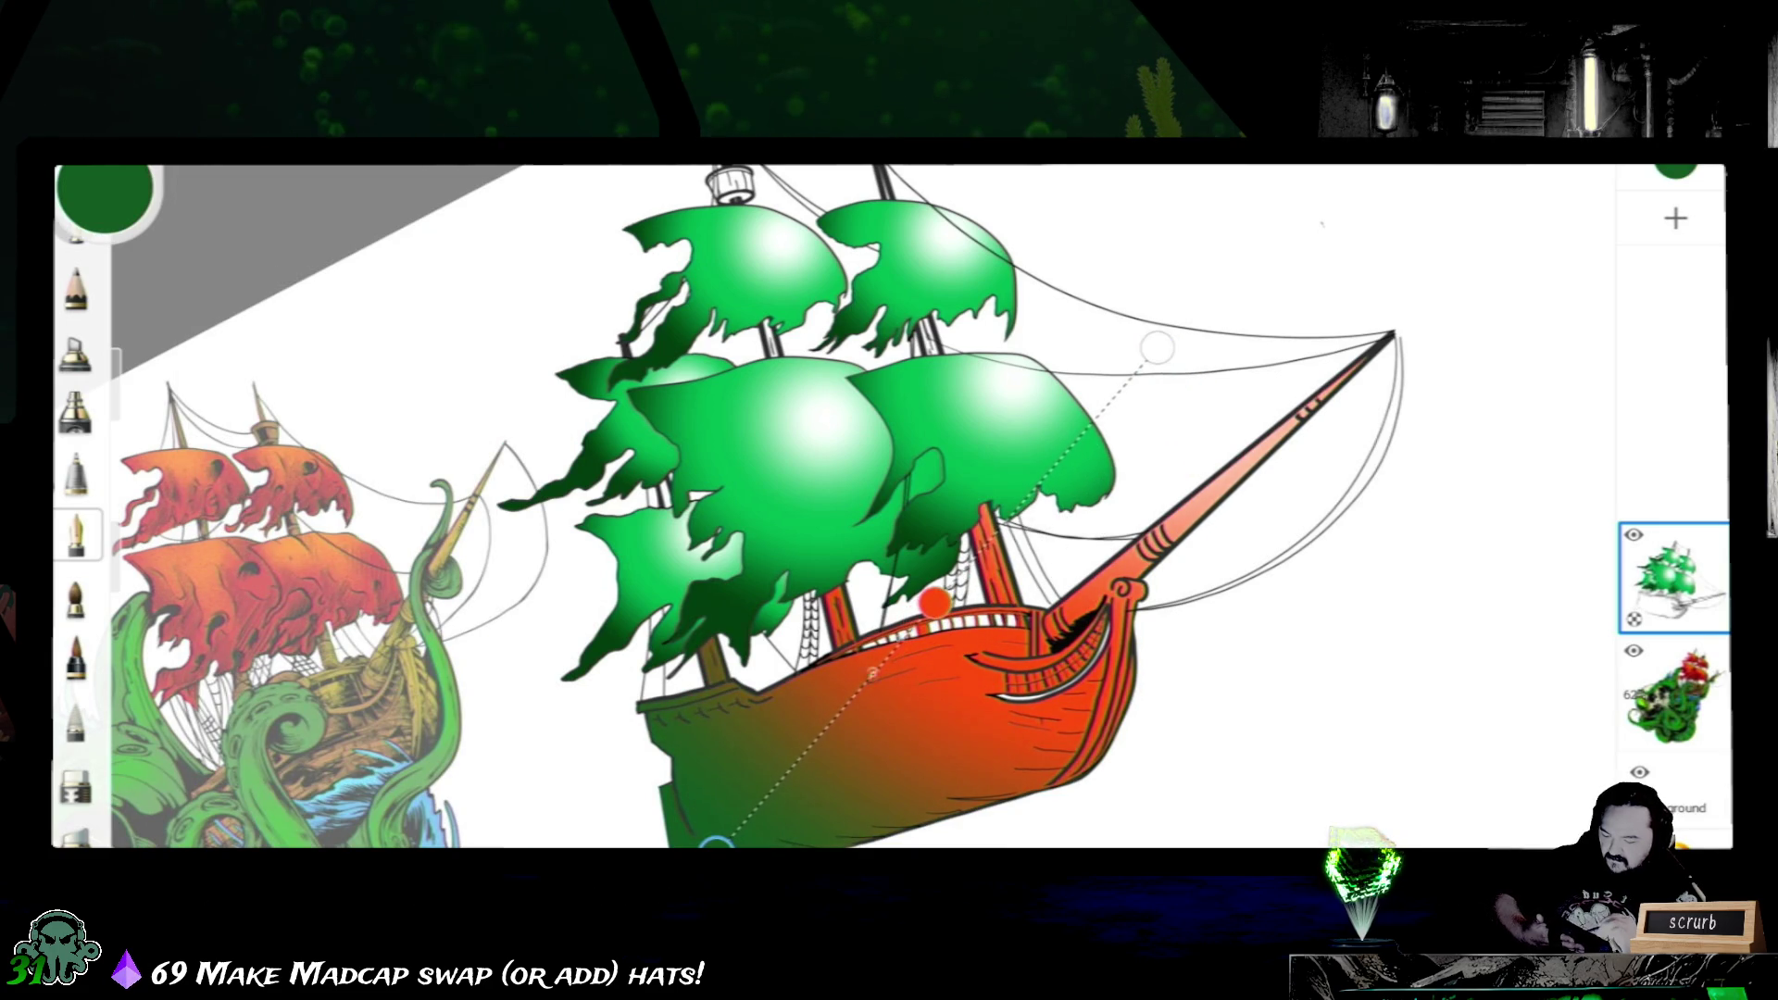
left_click(933, 602)
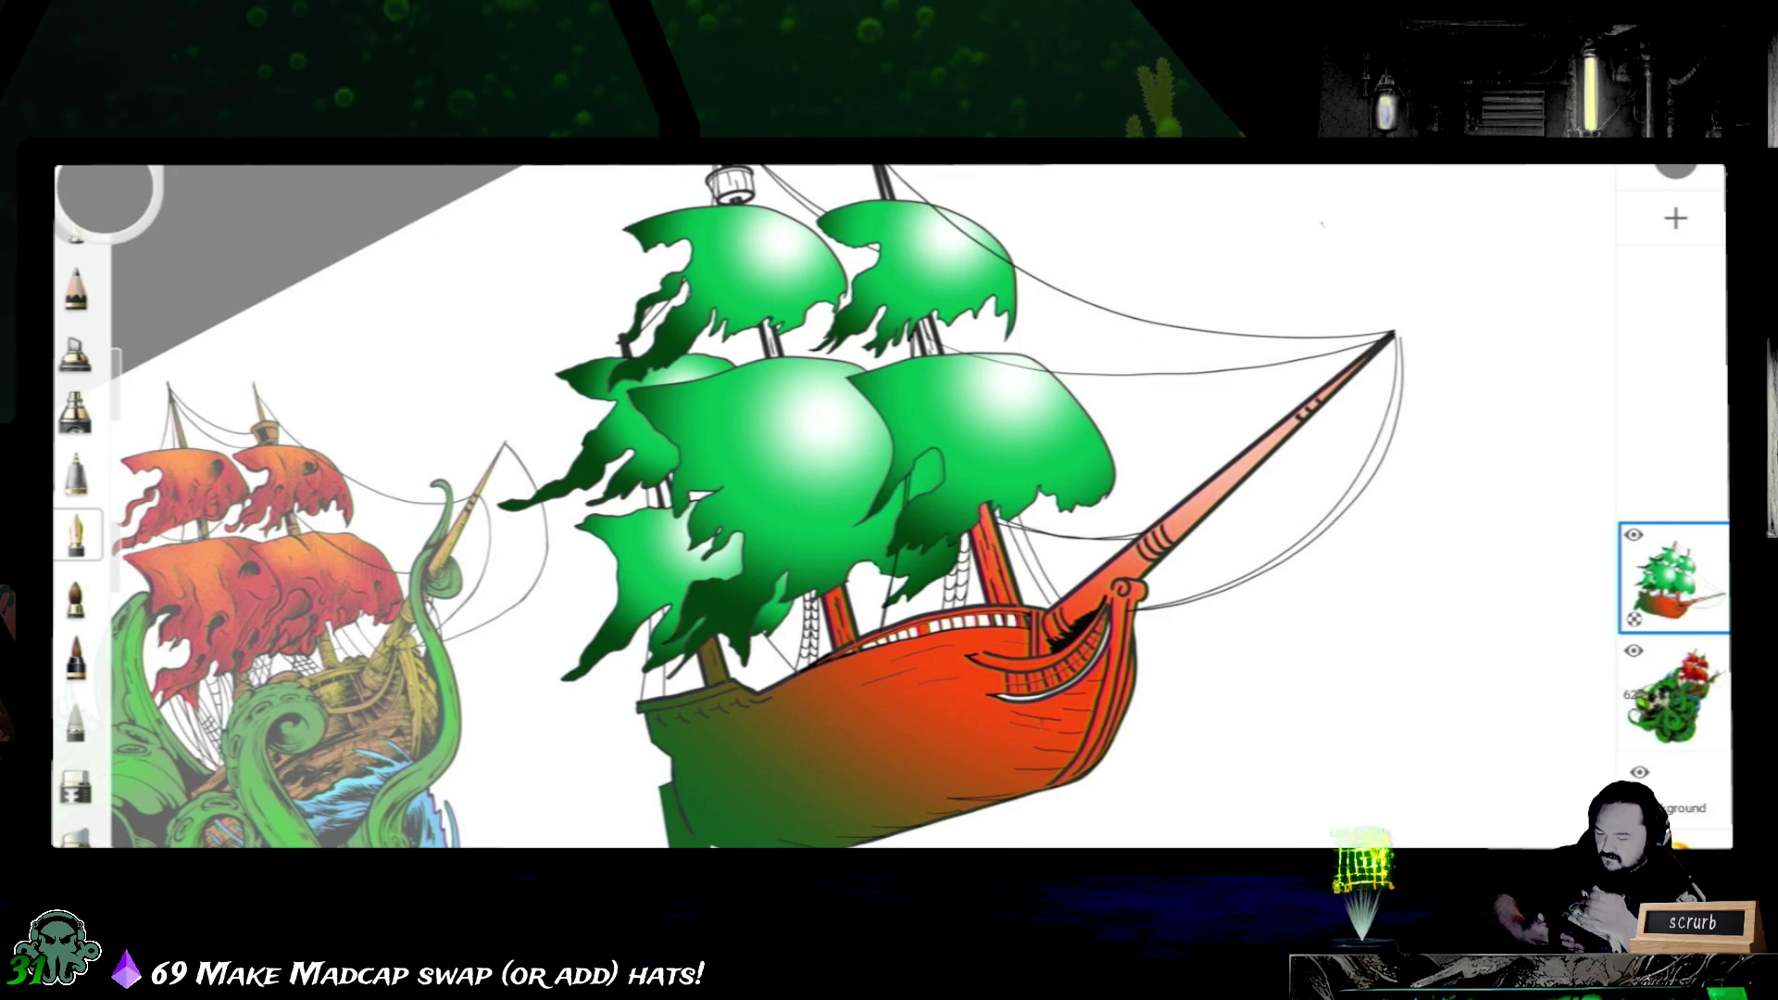
key("ctrl+z")
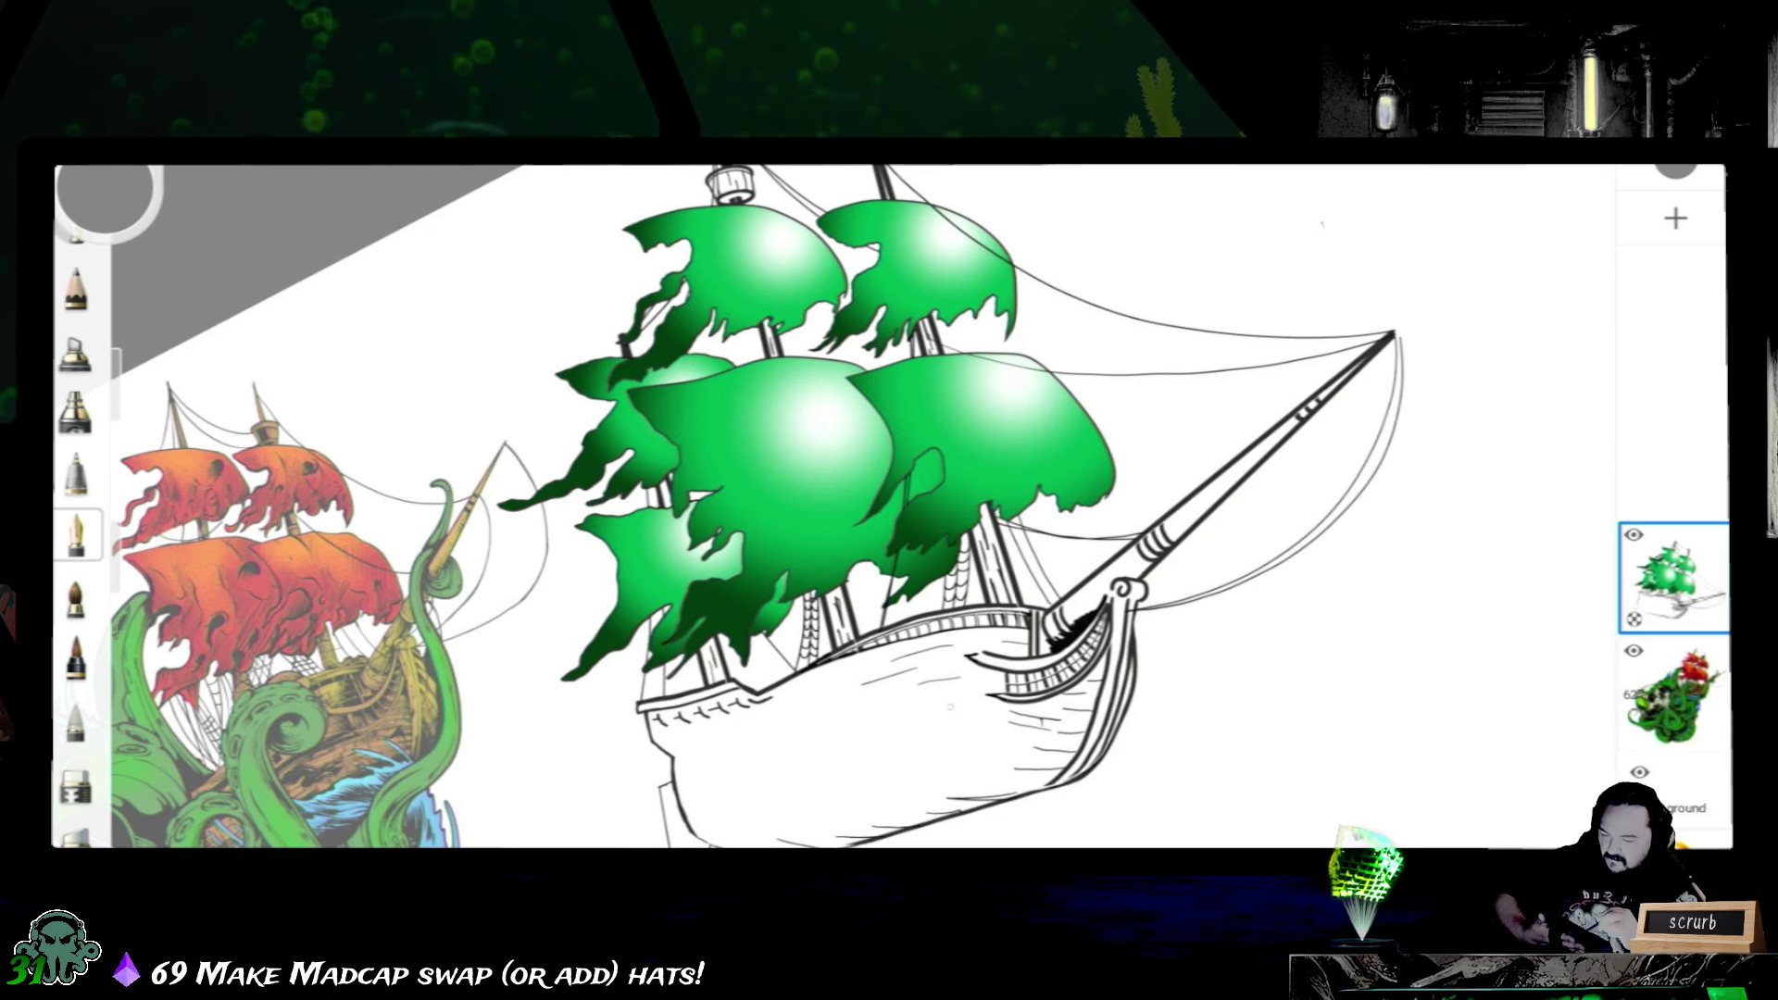
- Try a grey gradient fill on the hull stretched from below the hull to the bowsprit, then undo it
left_click(923, 702)
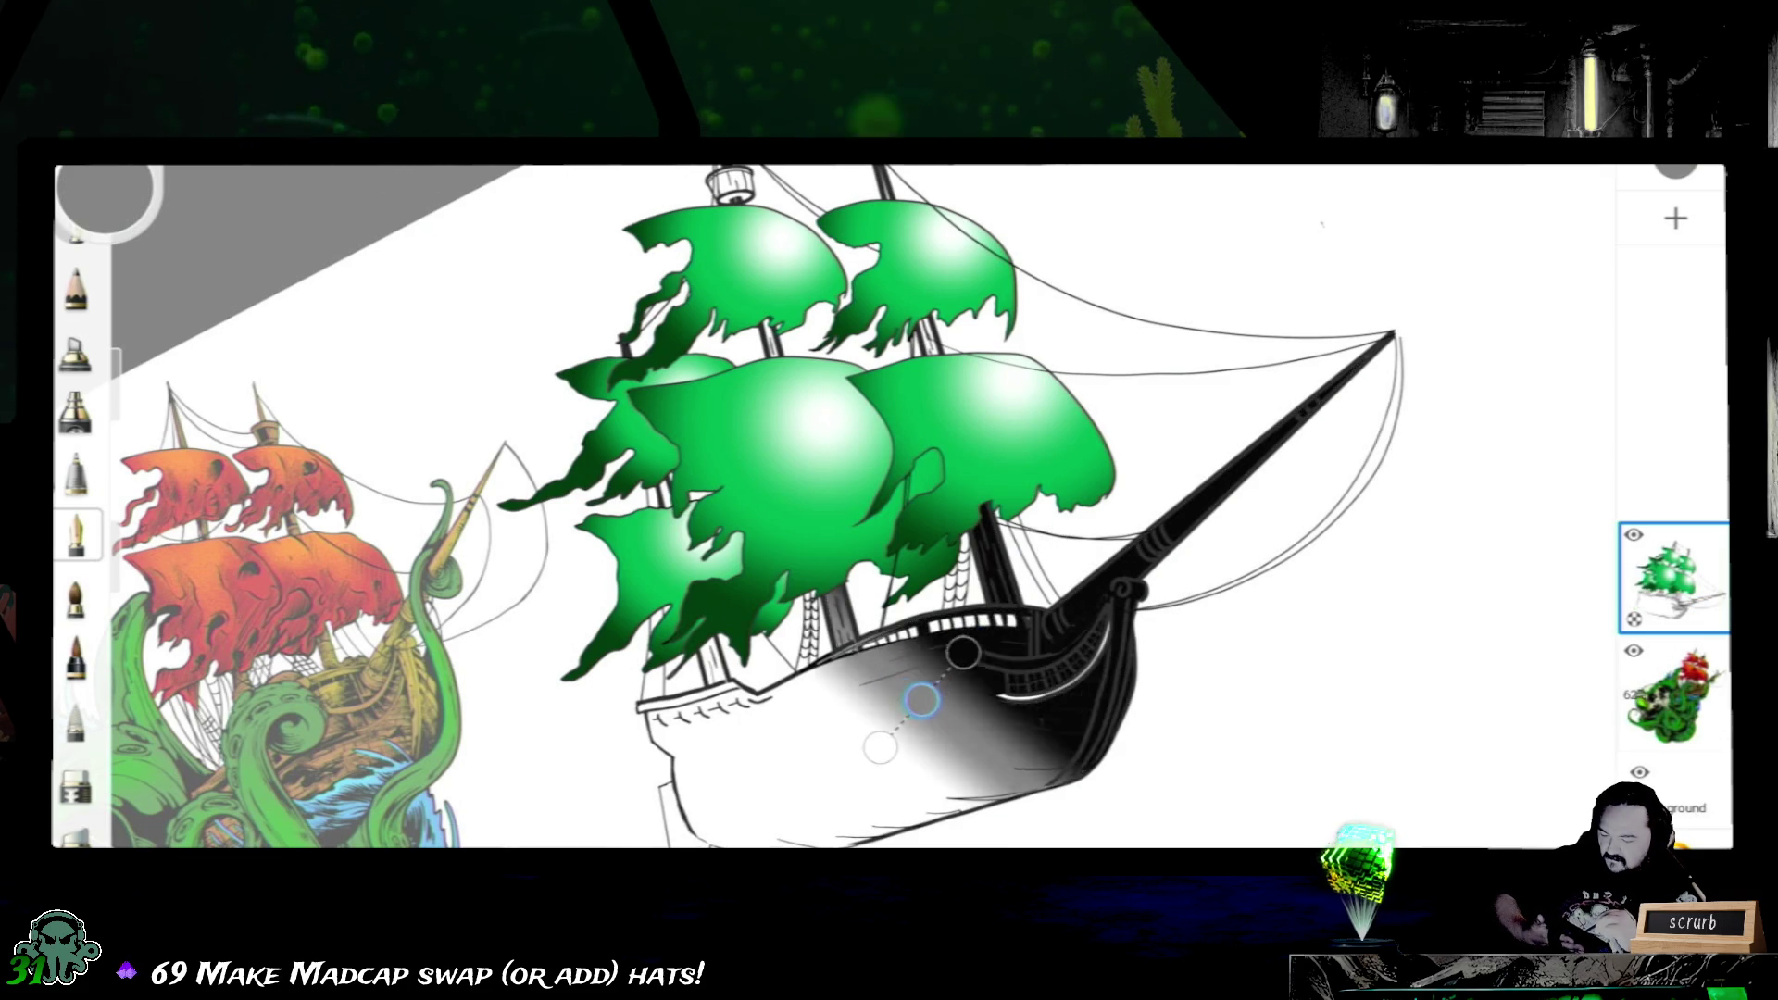
left_click_drag(966, 654, 812, 823)
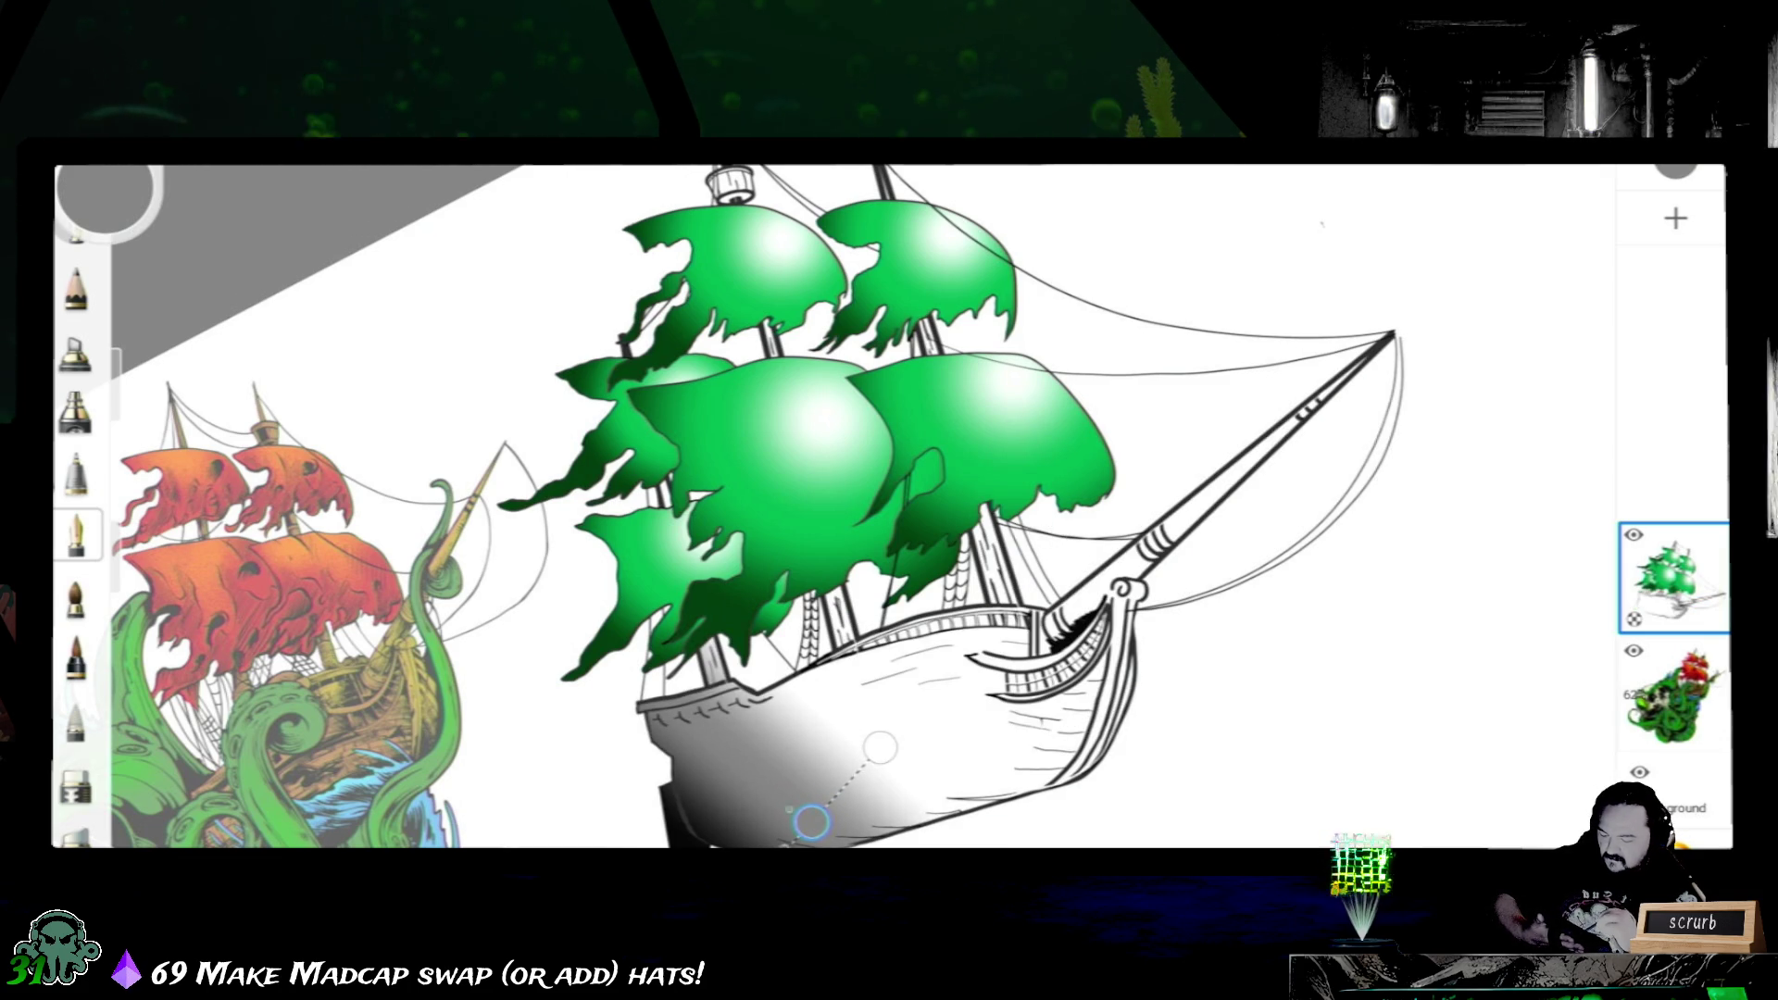
left_click_drag(881, 749, 1370, 310)
left_click_drag(800, 840, 741, 839)
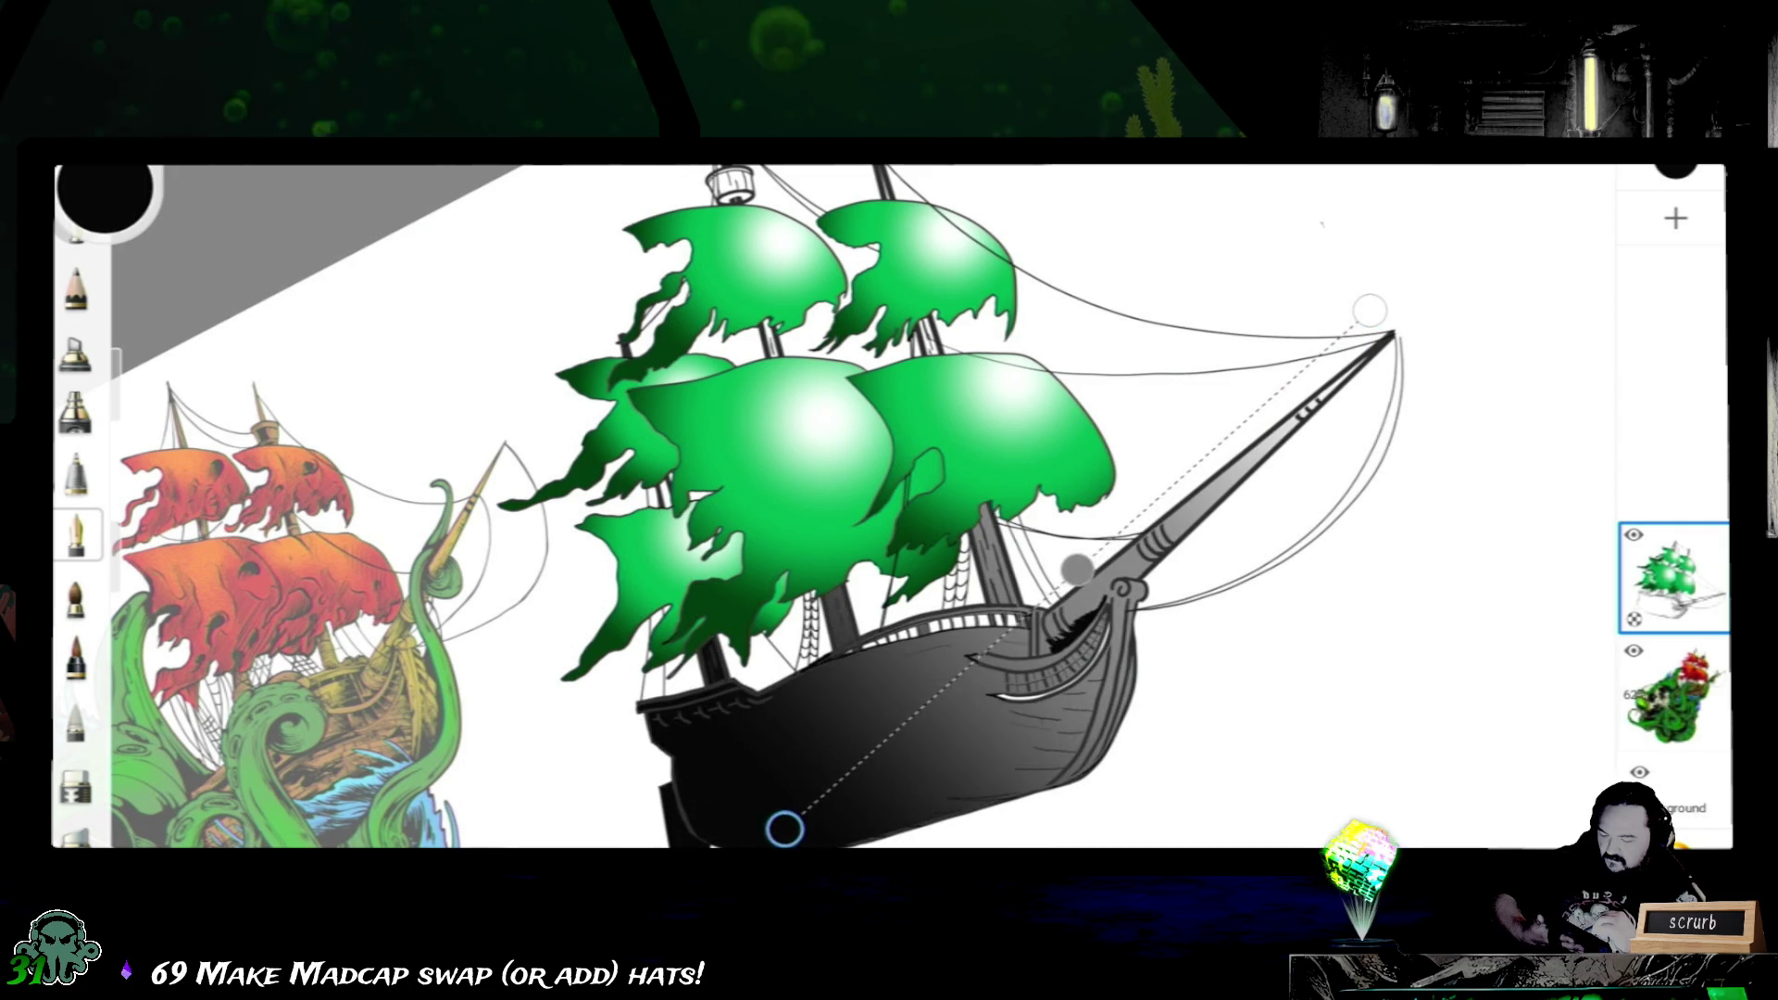
left_click_drag(1371, 309, 1248, 213)
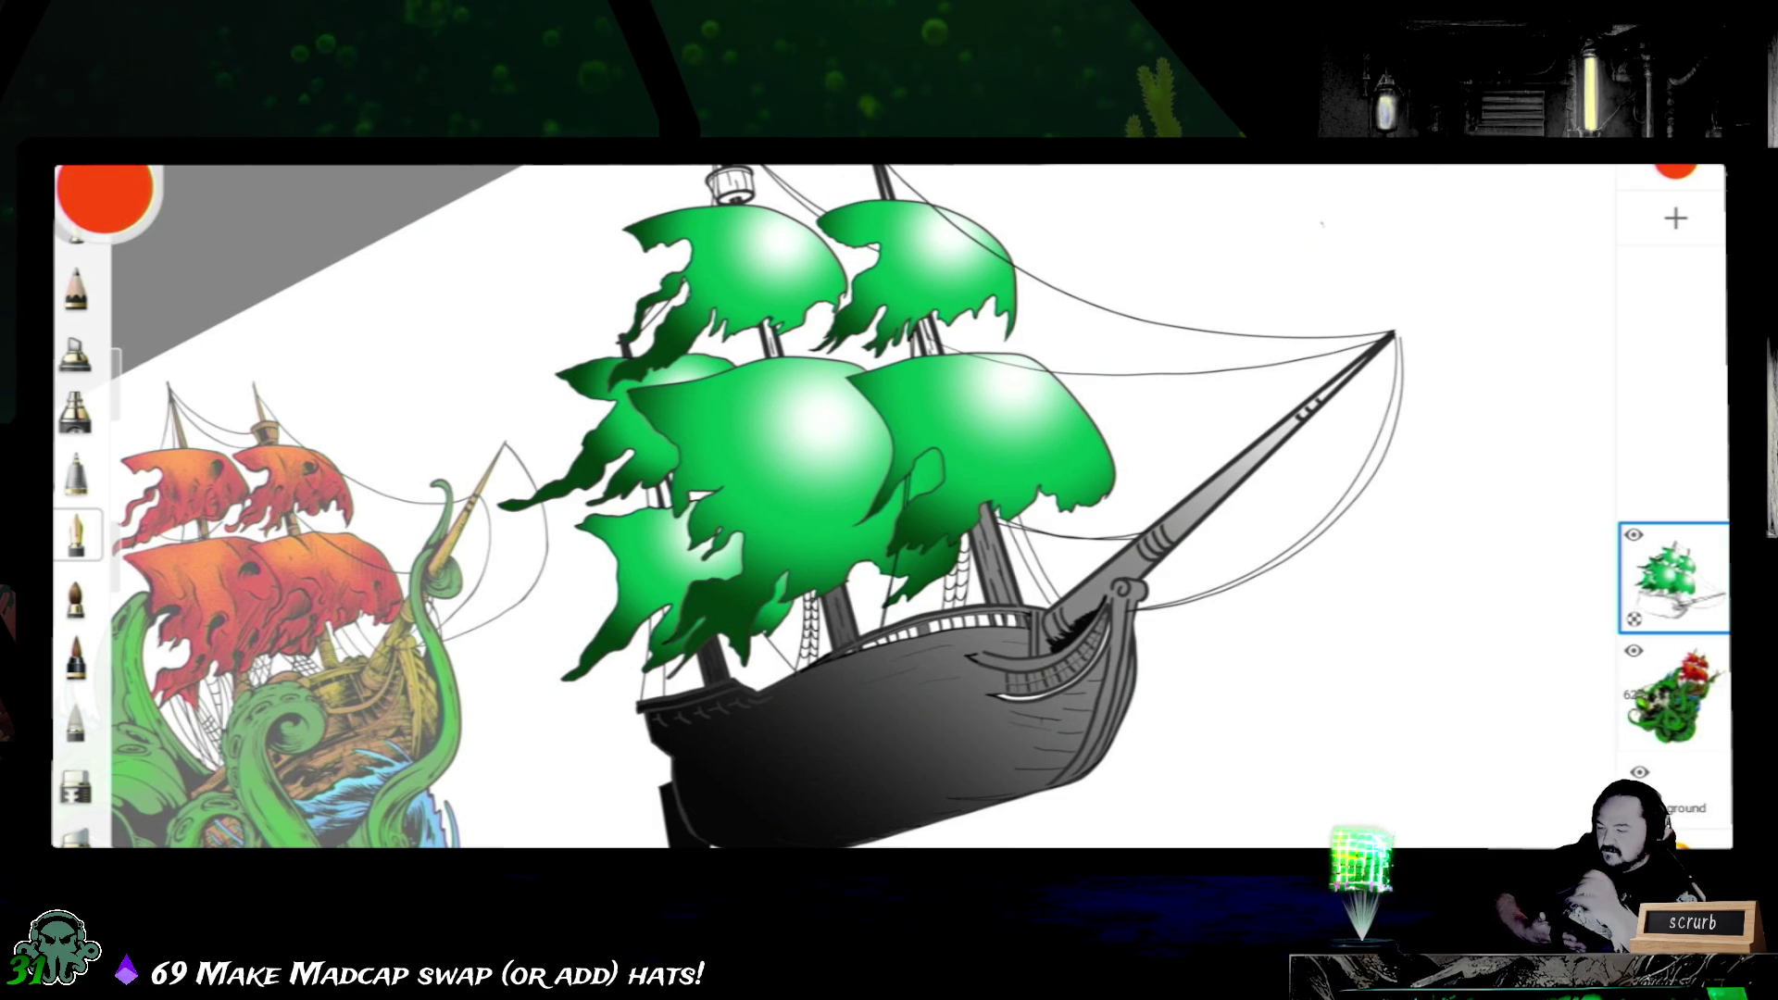
key("ctrl+z")
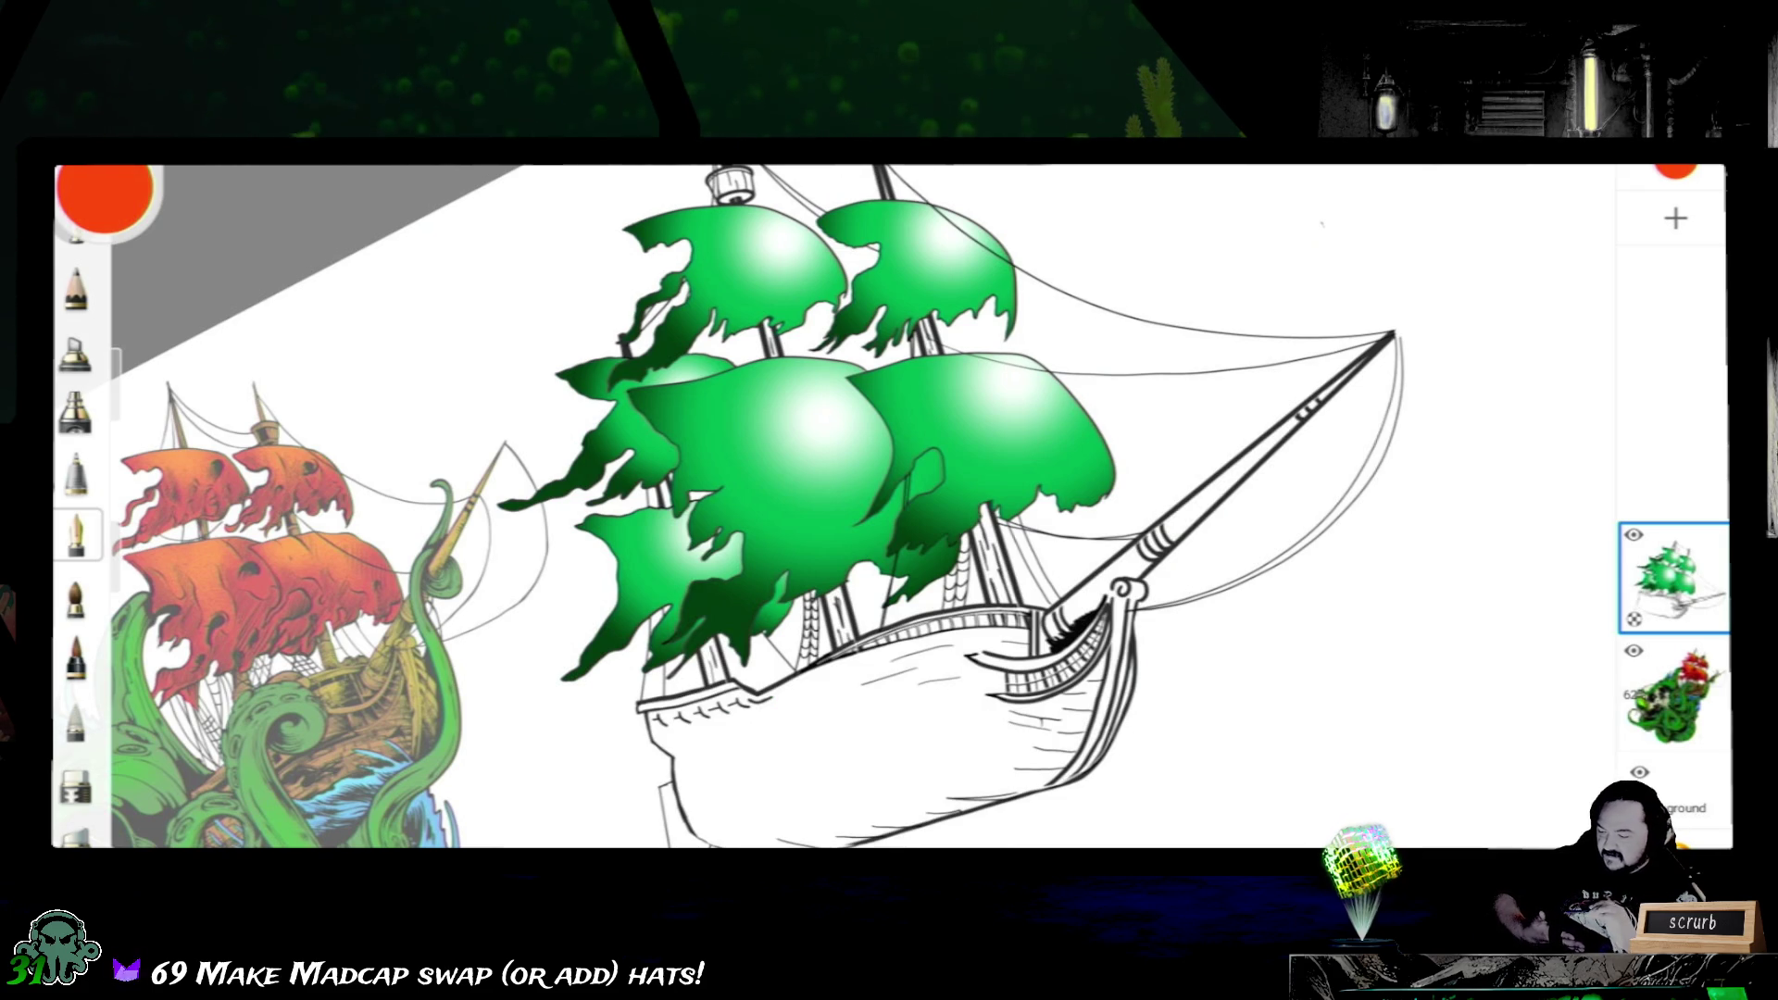
- Refill the hull, masts and bowsprit with an orange-to-green gradient running from stern up to the sails
left_click(904, 752)
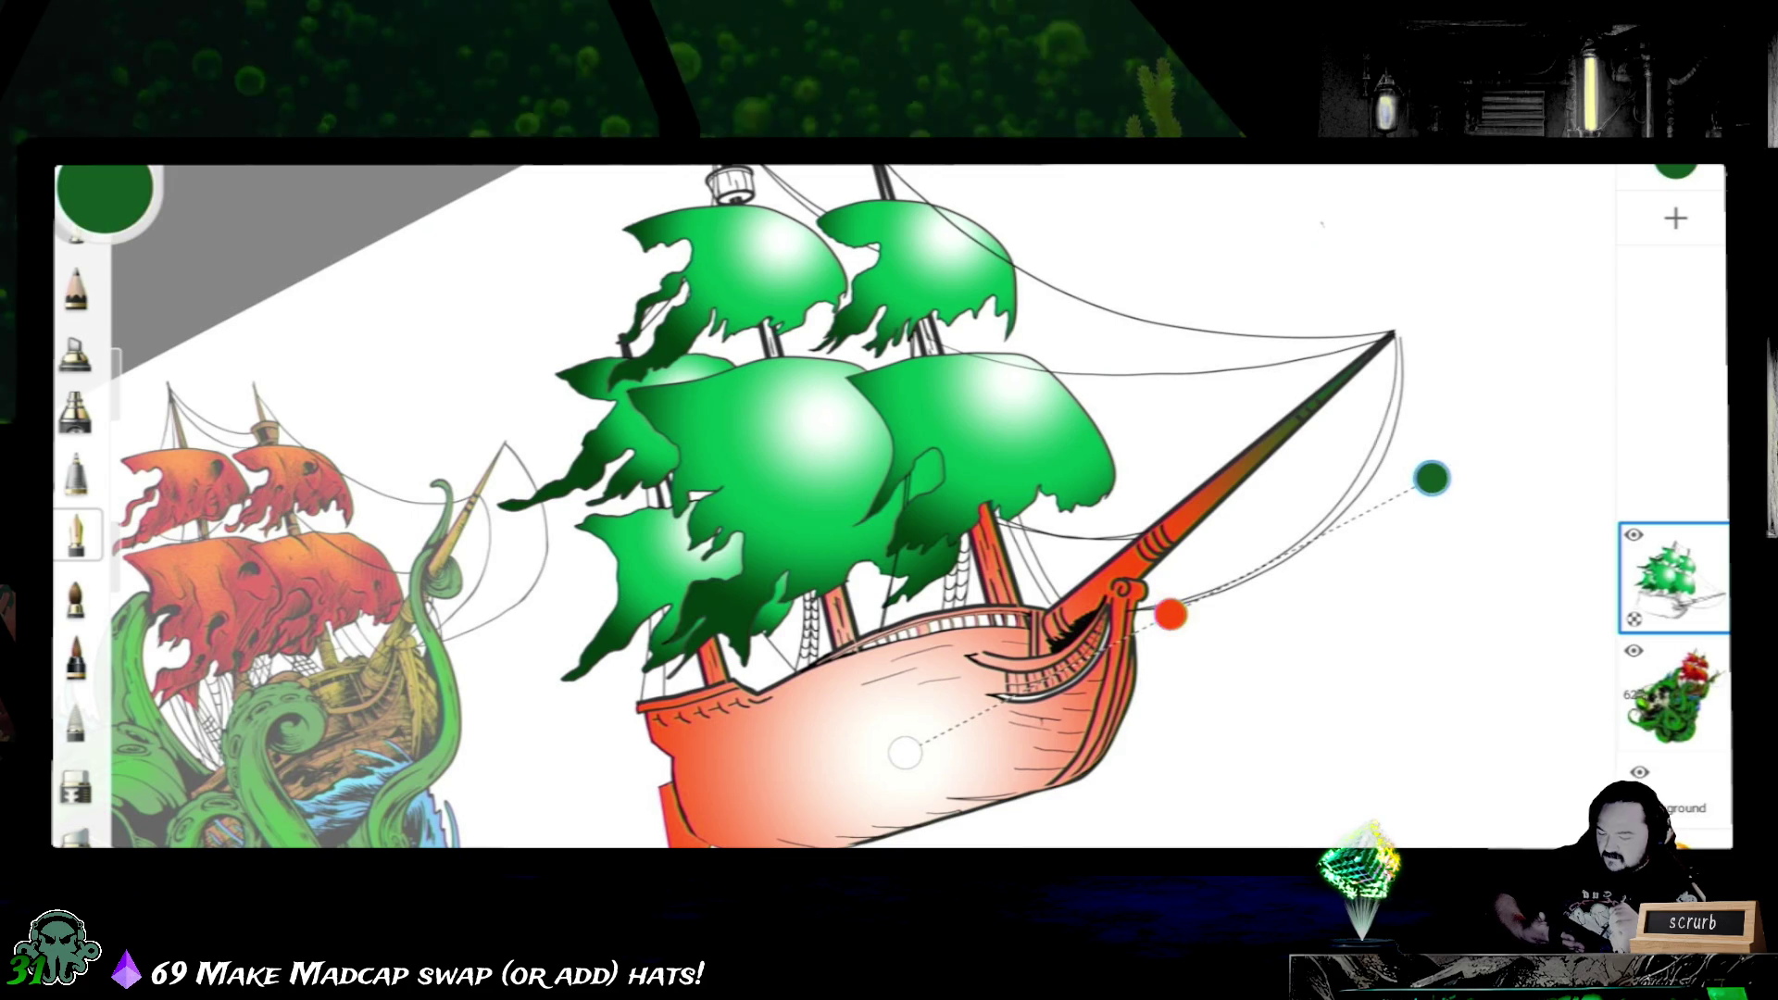
mouse_move(1432, 478)
left_mouse_down()
mouse_move(1135, 459)
mouse_move(751, 799)
left_mouse_up()
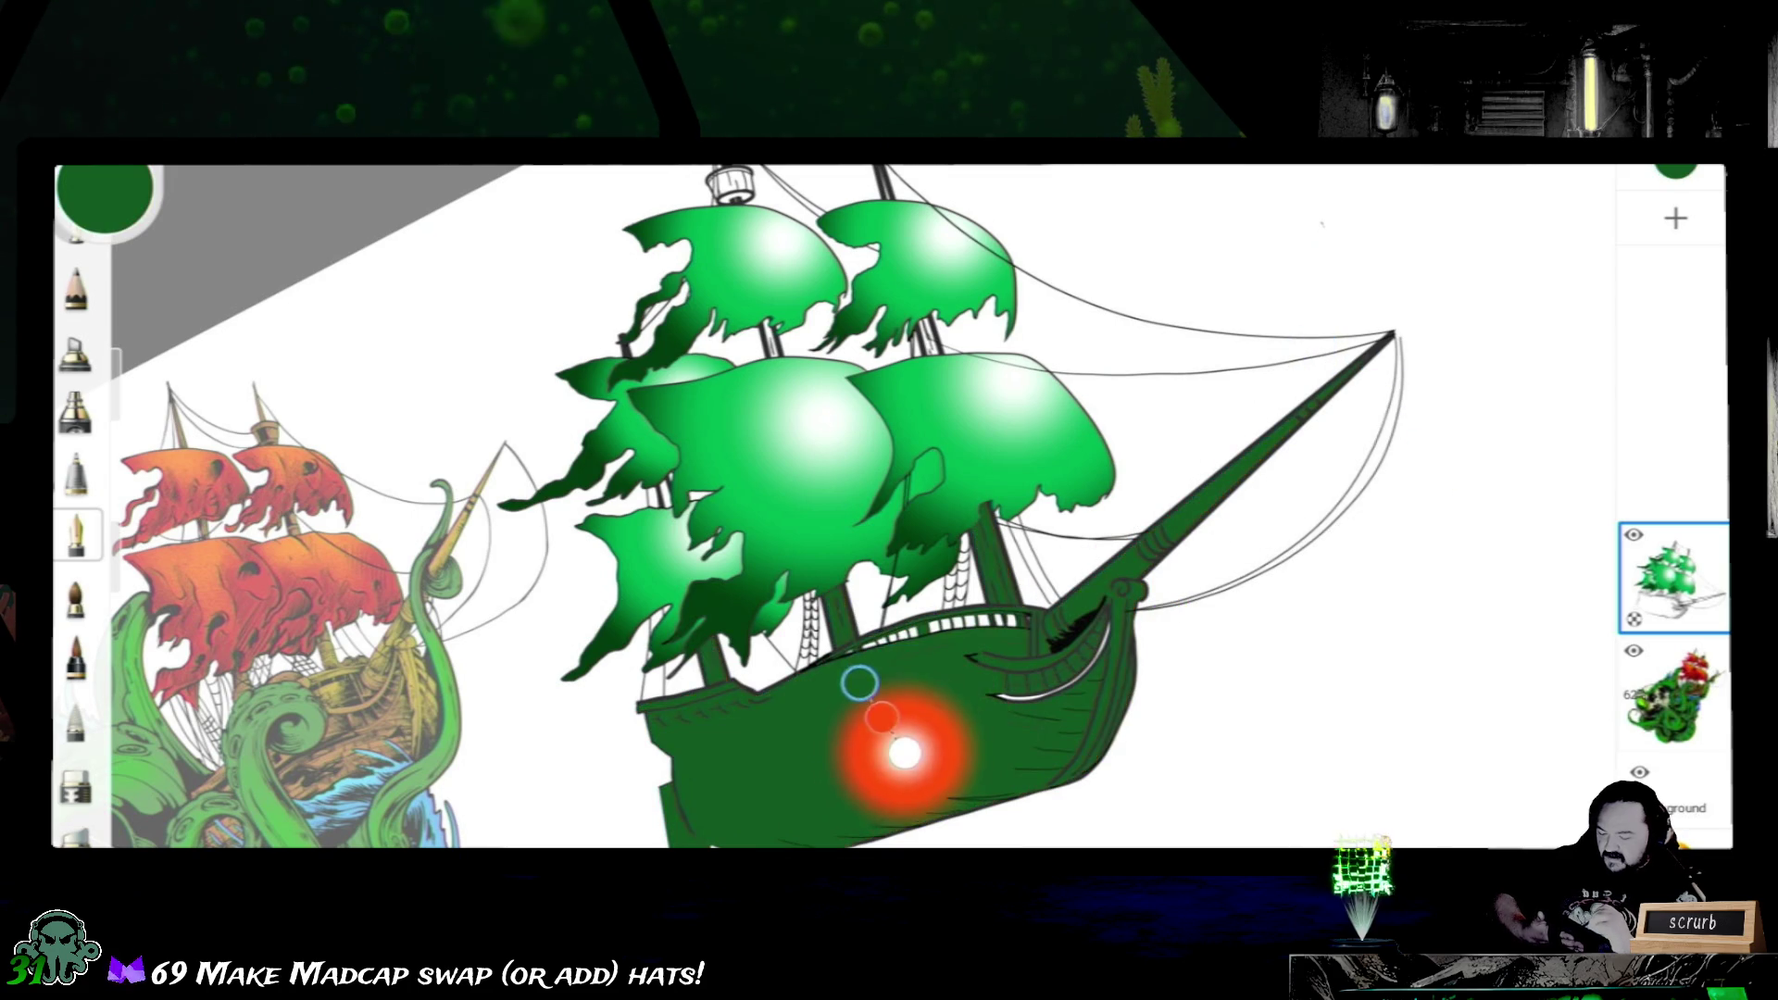
left_click_drag(905, 752, 1127, 225)
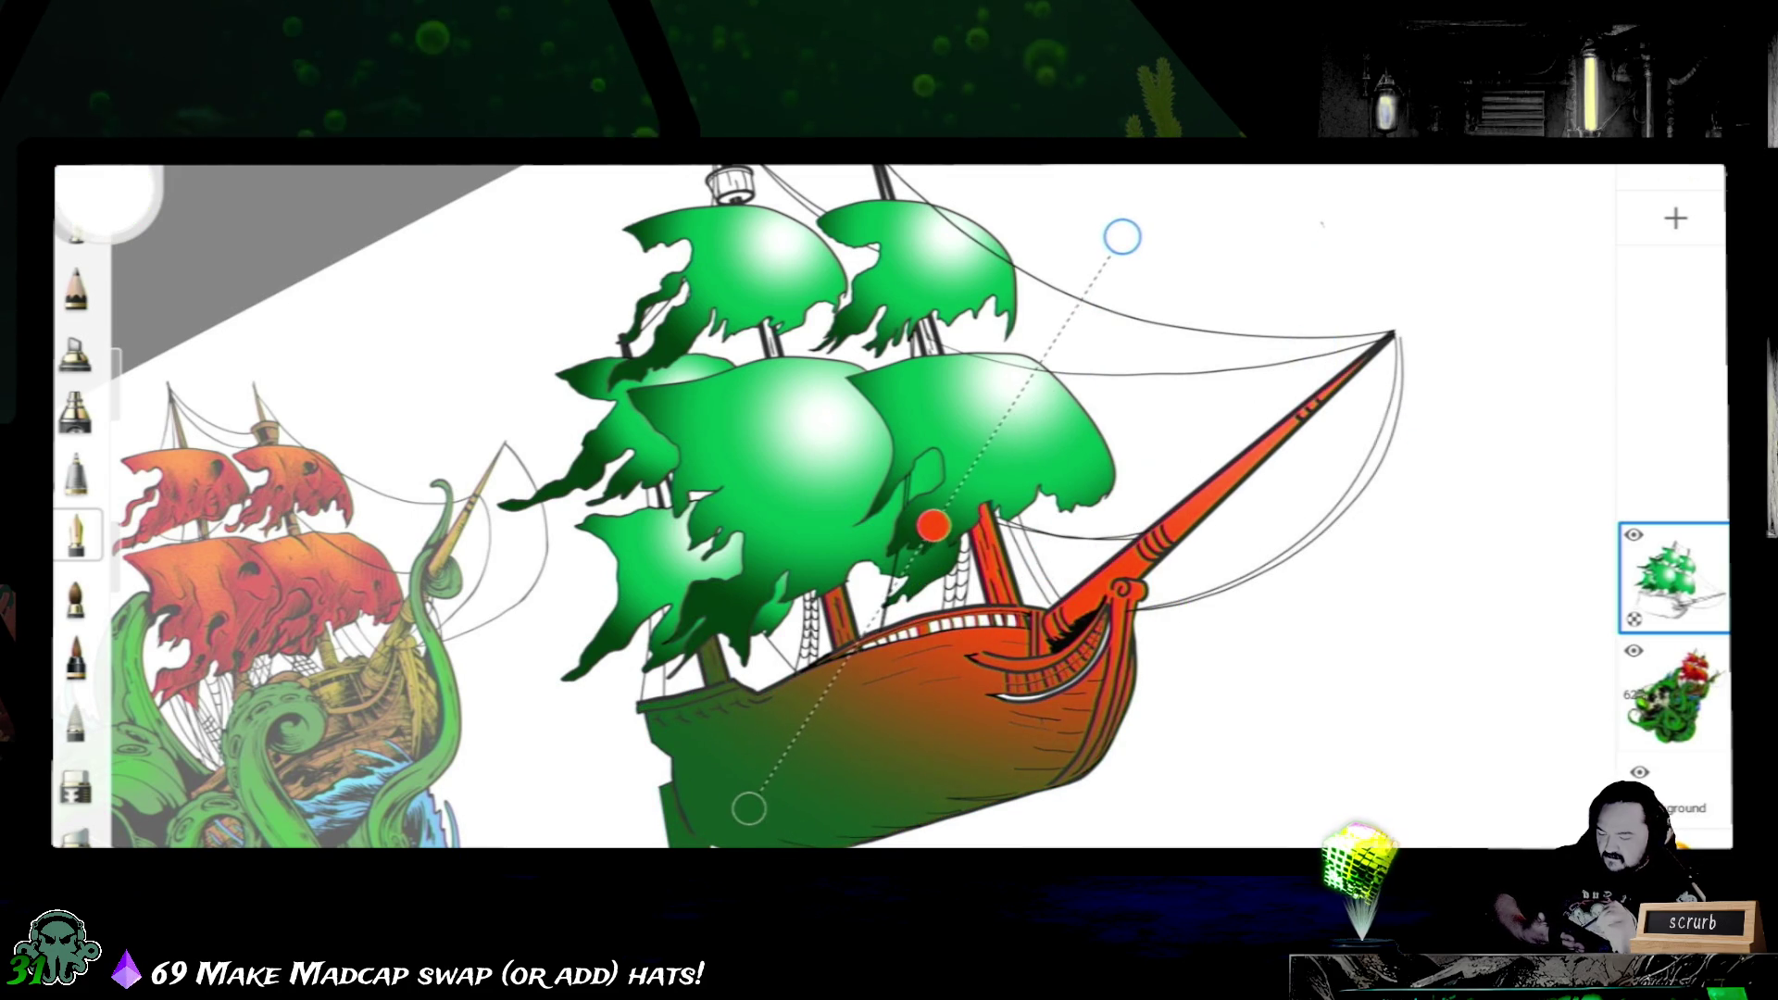
mouse_move(749, 808)
left_mouse_down()
mouse_move(684, 909)
mouse_move(750, 892)
left_mouse_up()
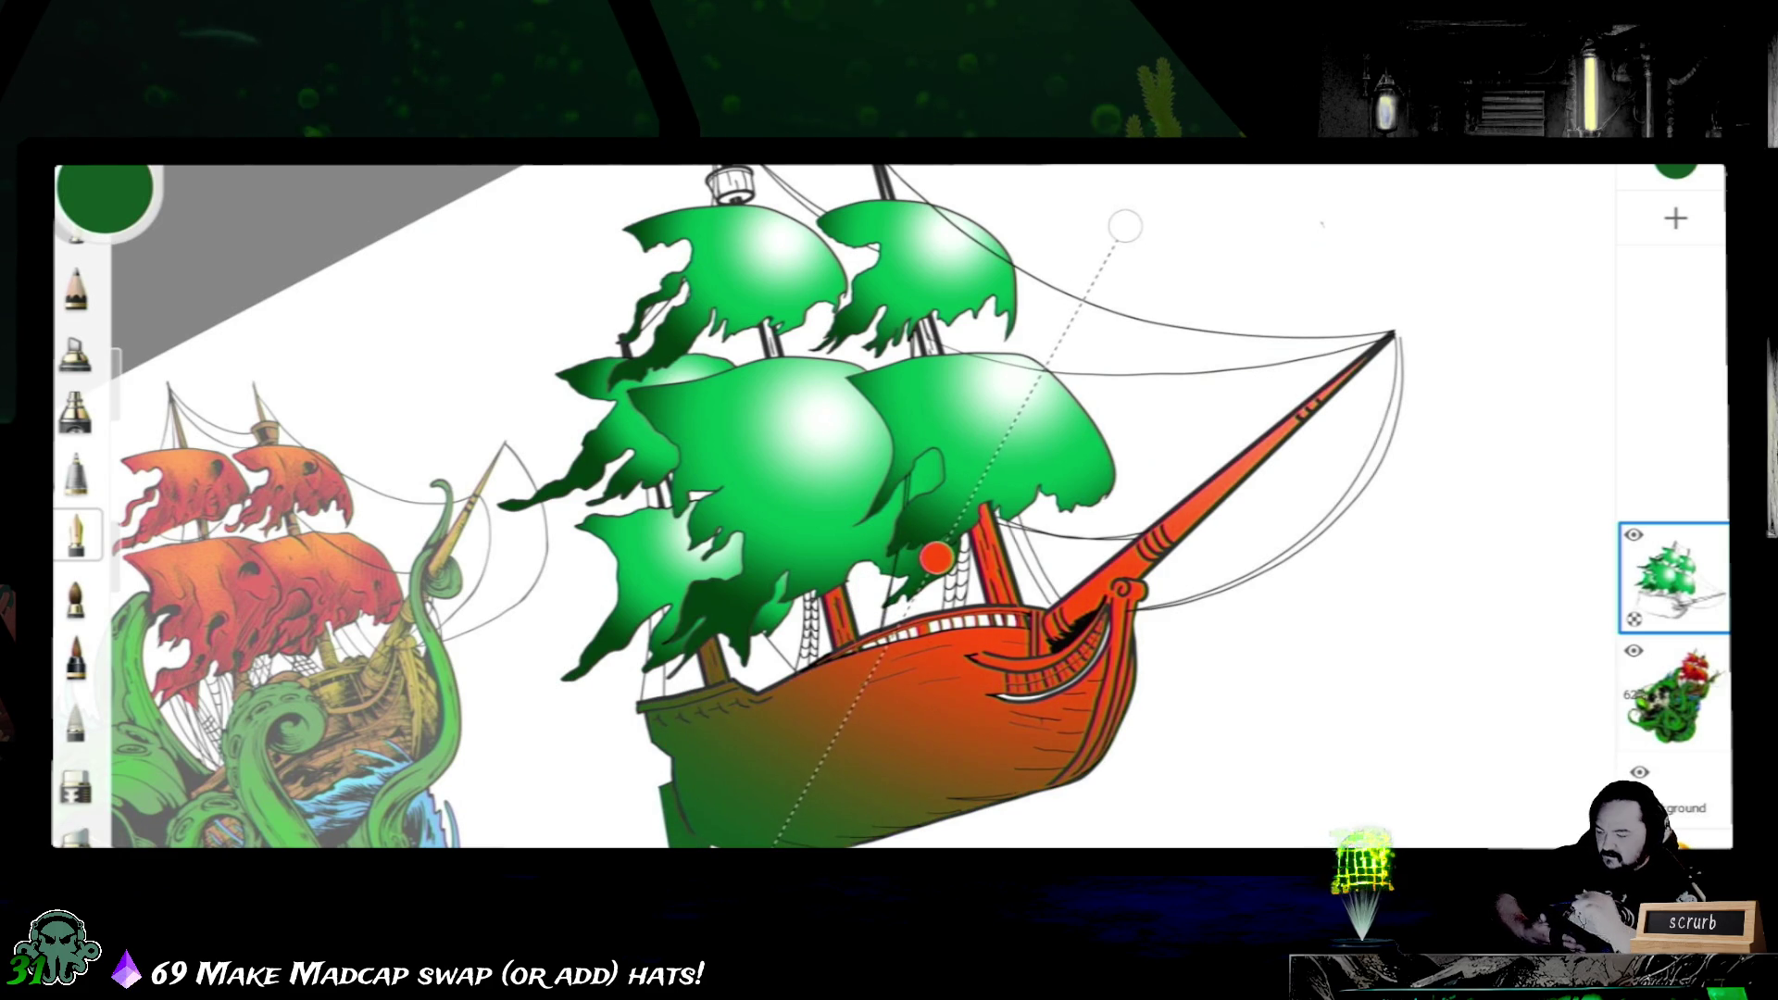
left_click(105, 195)
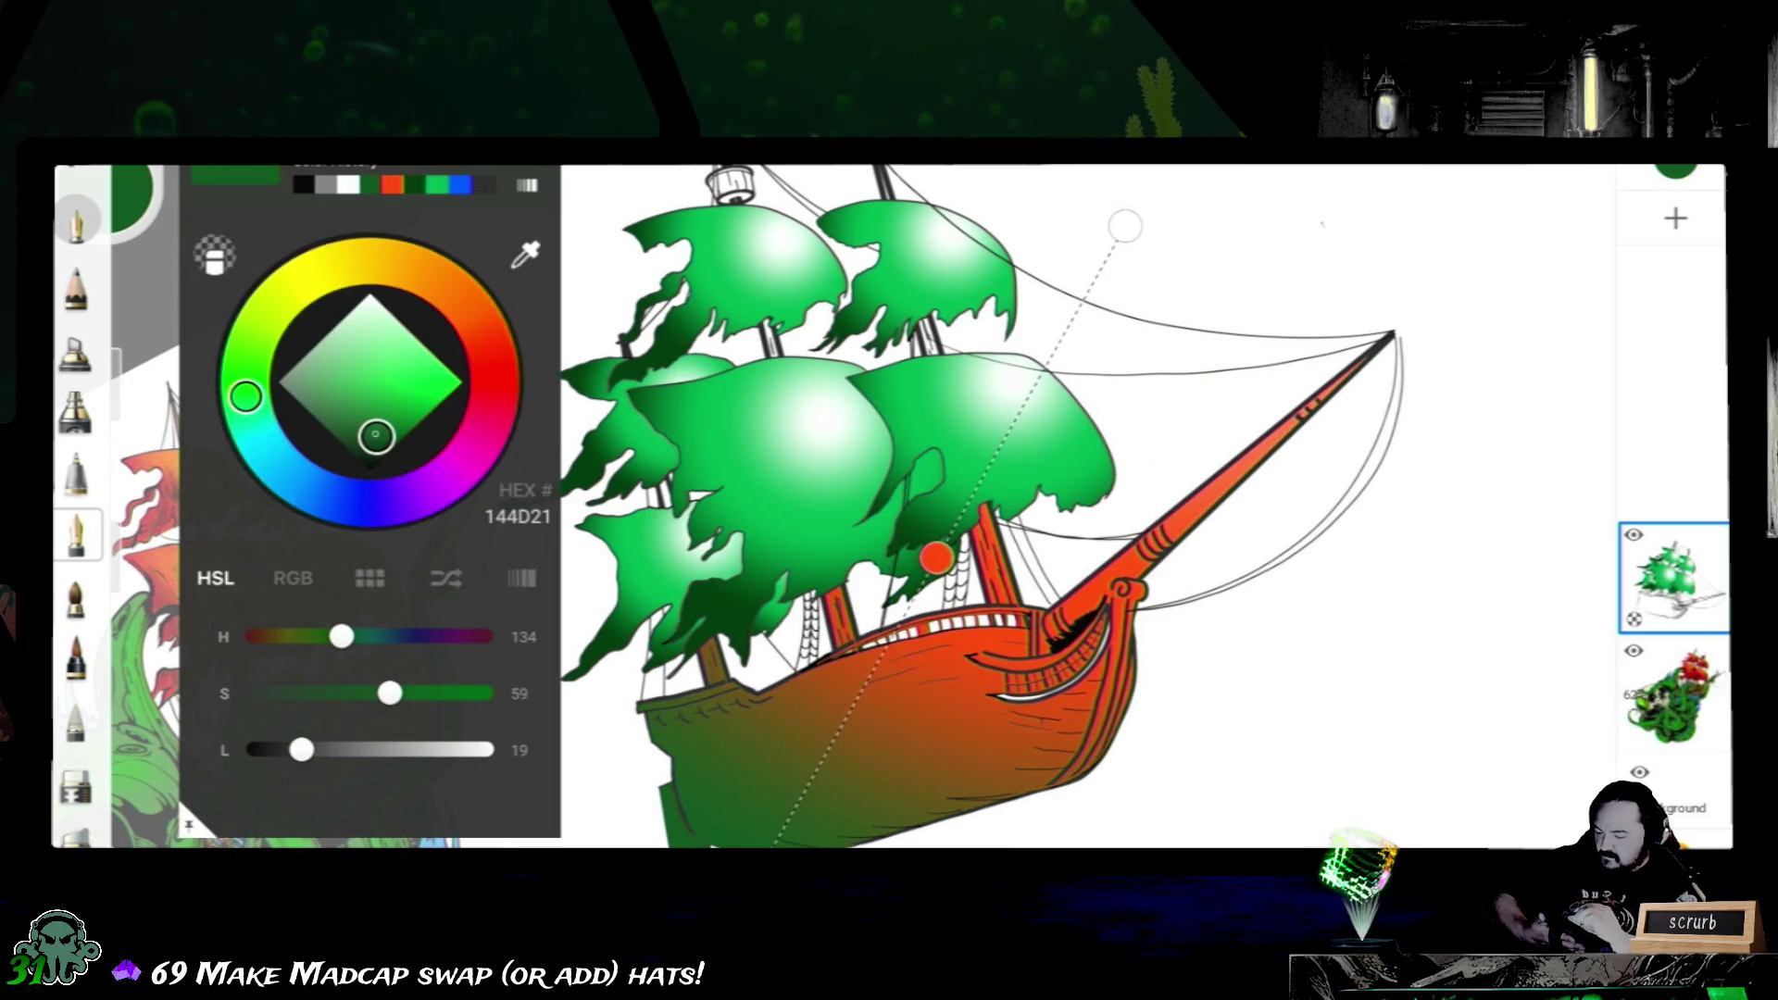
- Set the gradient's green stop to black (000000) and darken the orange stop to reddish brown (6B1D06)
left_click_drag(375, 437, 370, 469)
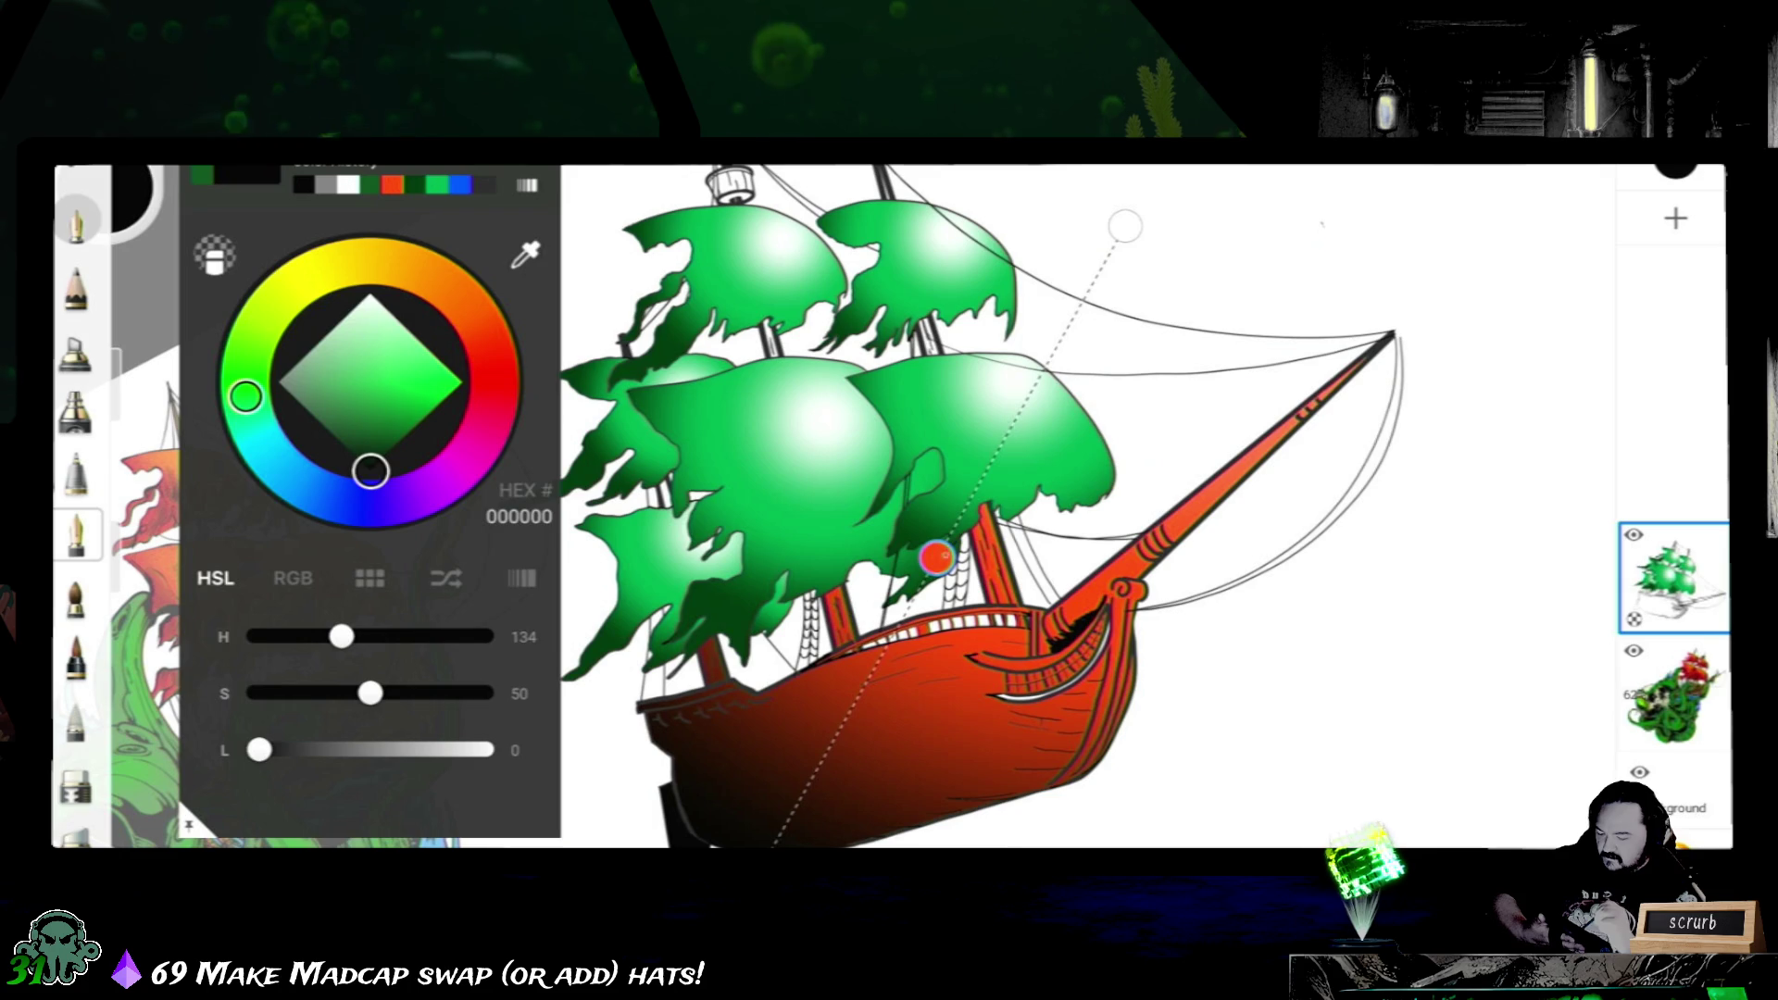
left_click(104, 194)
left_click(936, 557)
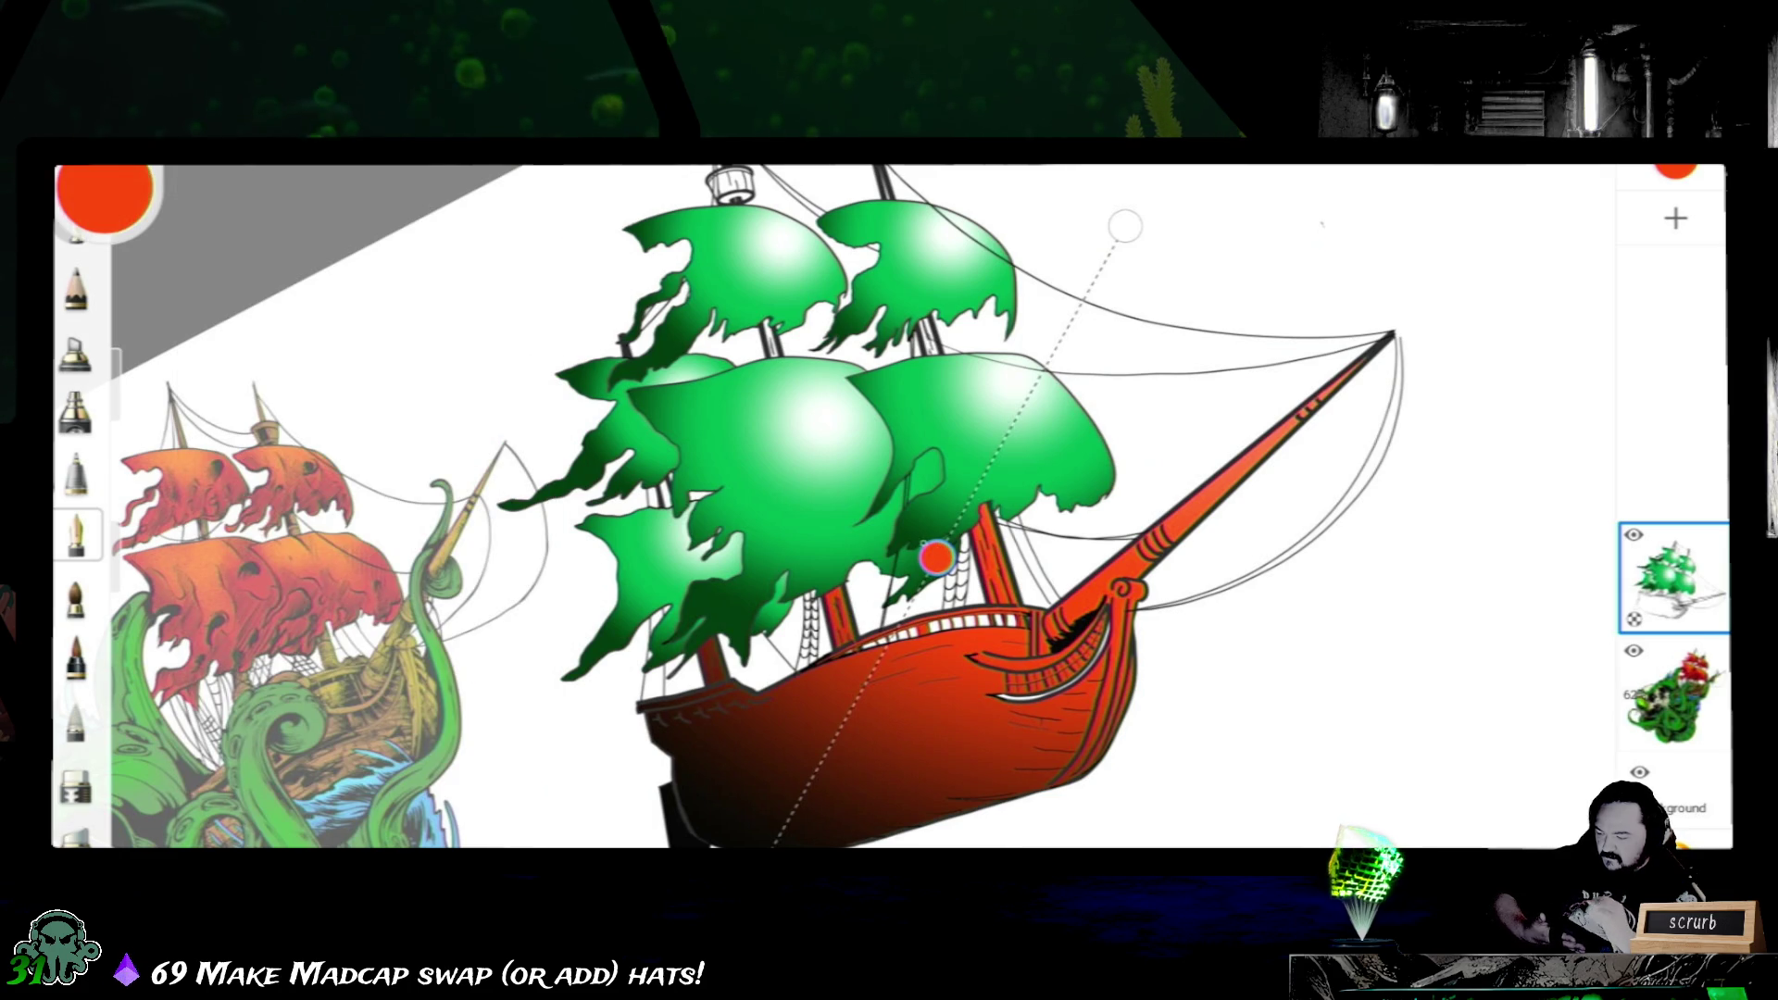
left_click(105, 196)
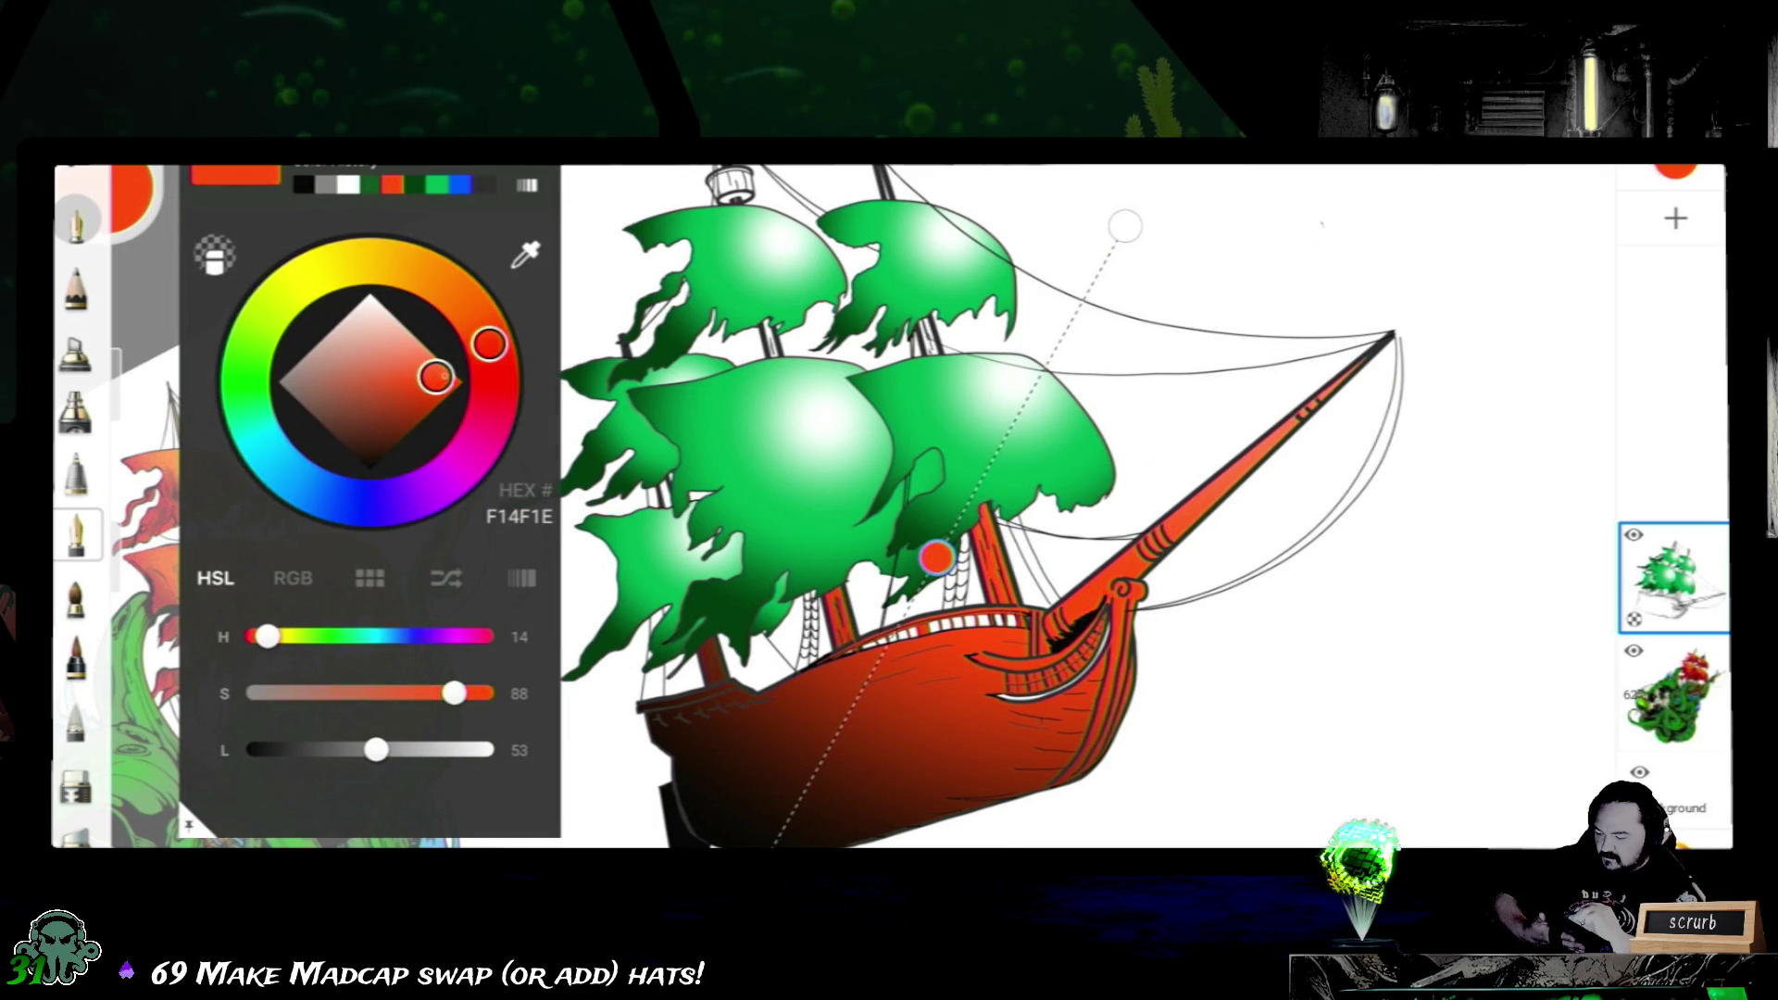
left_click_drag(436, 376, 404, 432)
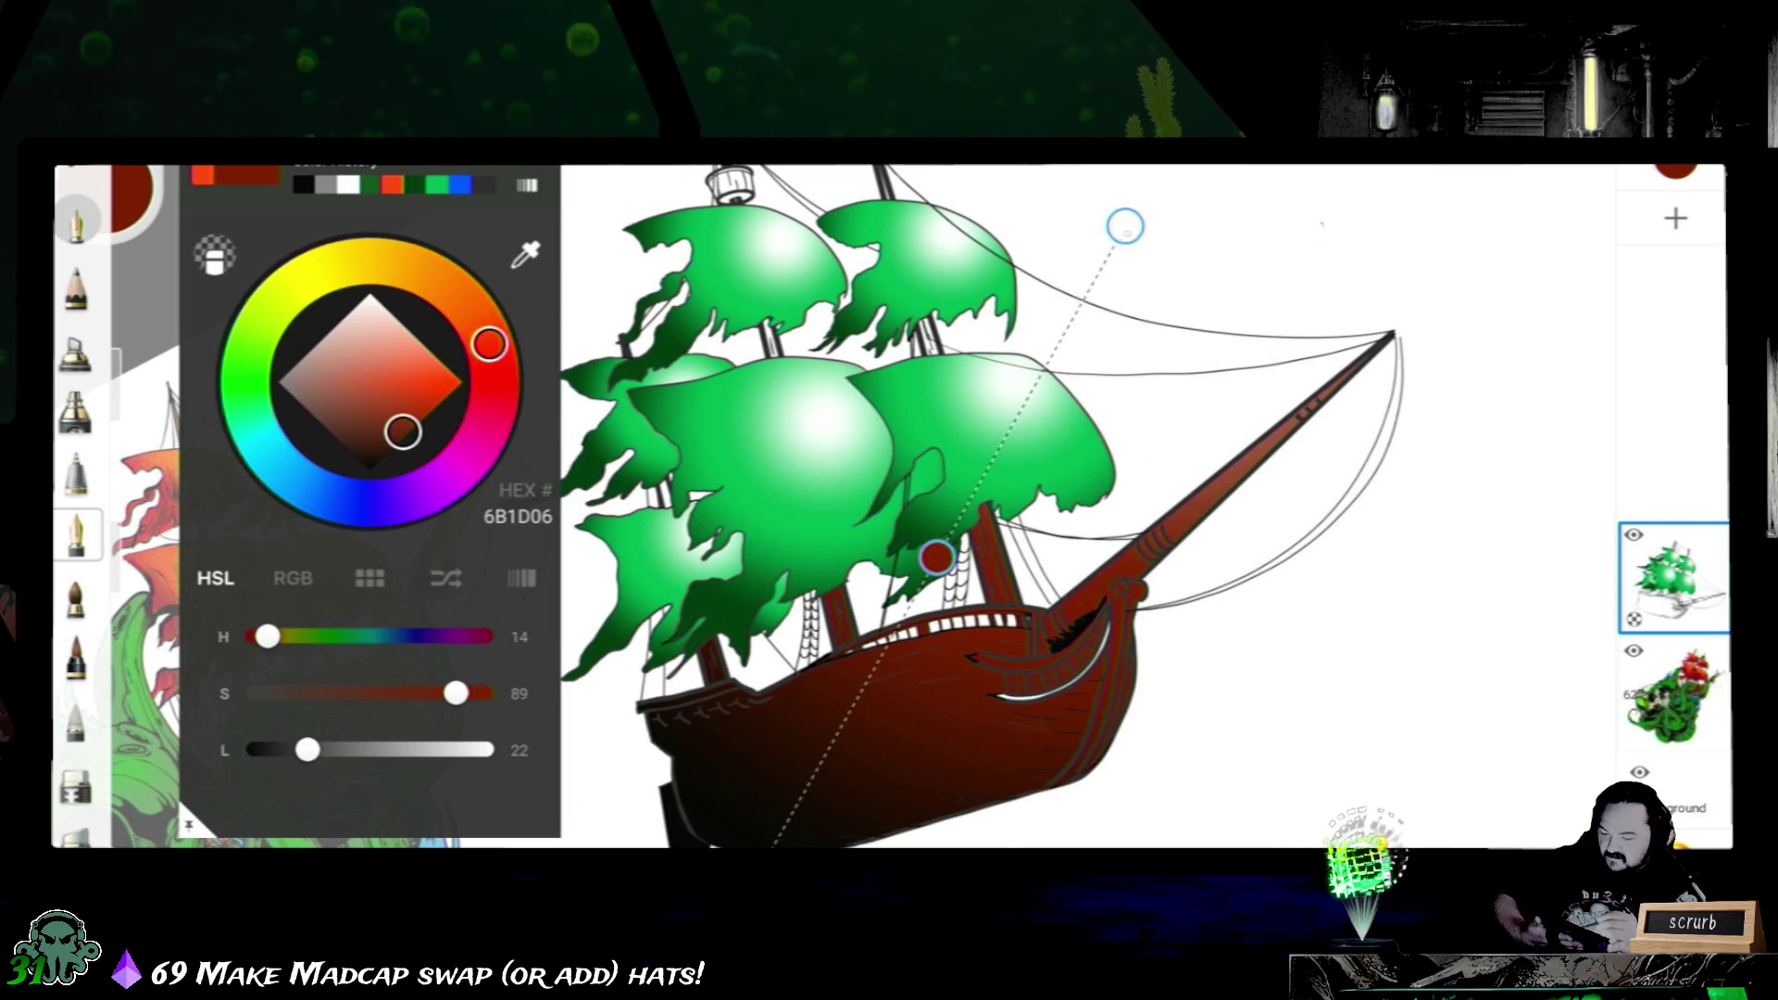
key("Escape")
- Nudge the upper gradient end so the bow reads lighter brown and commit the hull fill
mouse_move(1125, 226)
left_mouse_down()
mouse_move(1052, 564)
mouse_move(1190, 164)
mouse_move(1098, 226)
left_mouse_up()
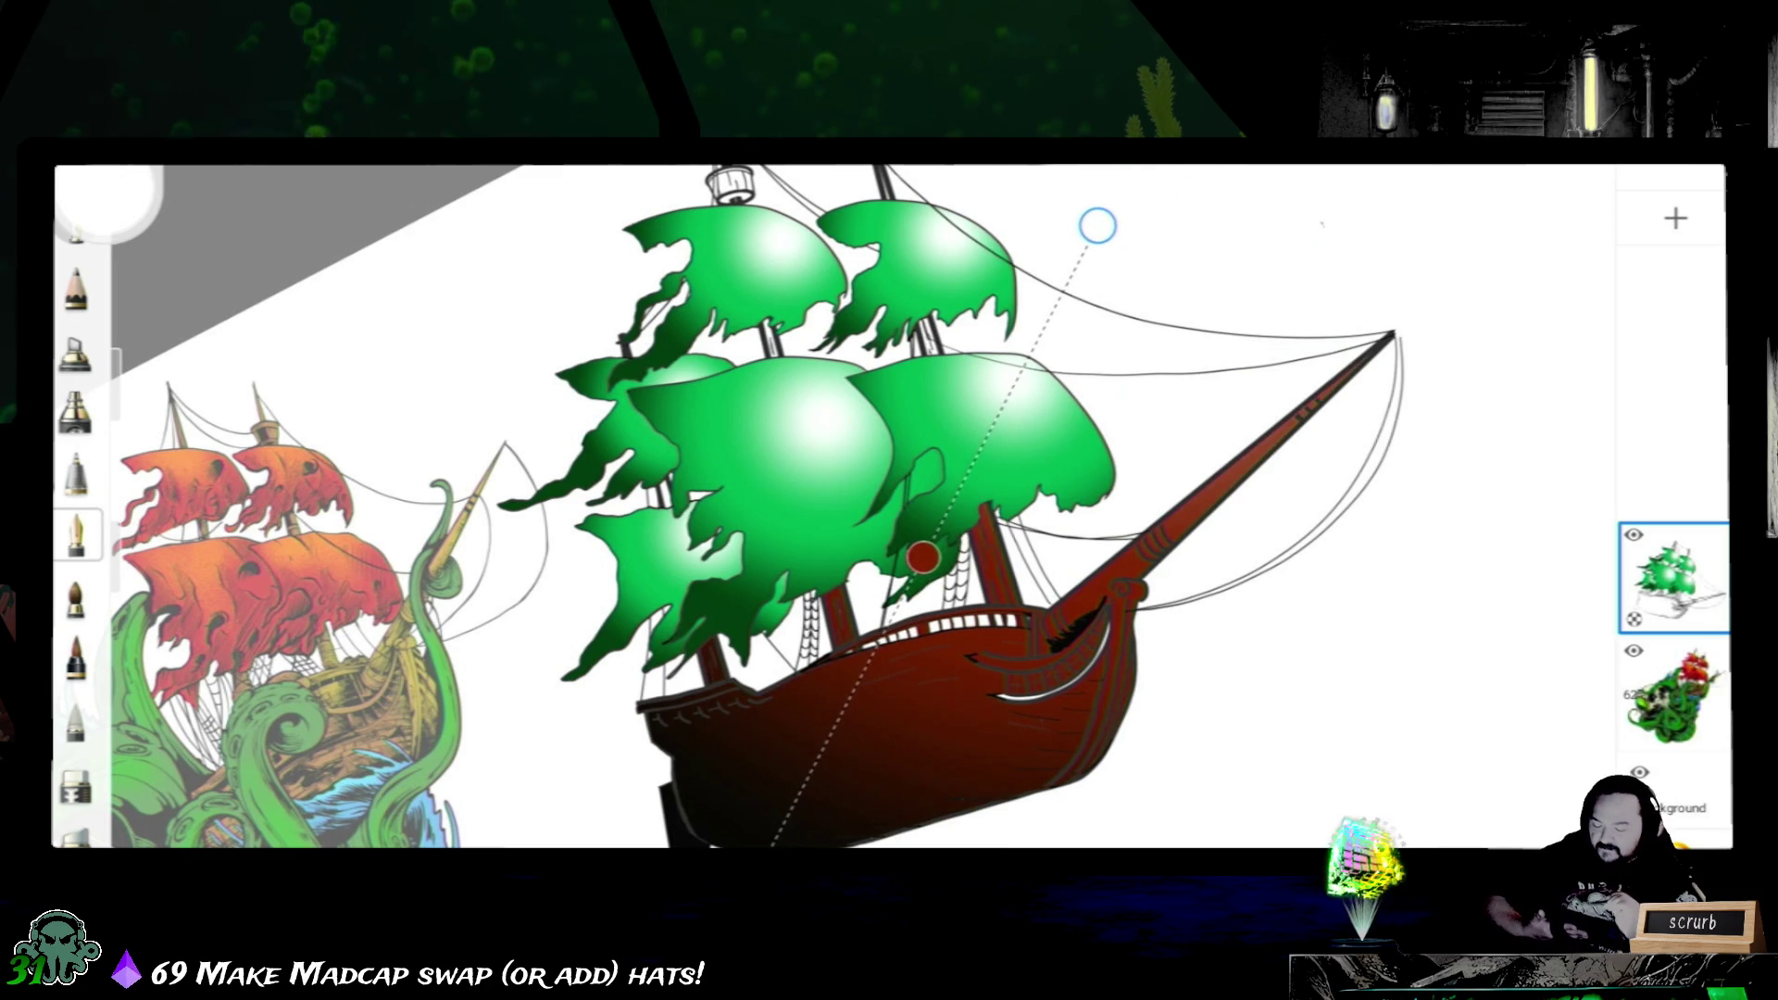
left_click(741, 810)
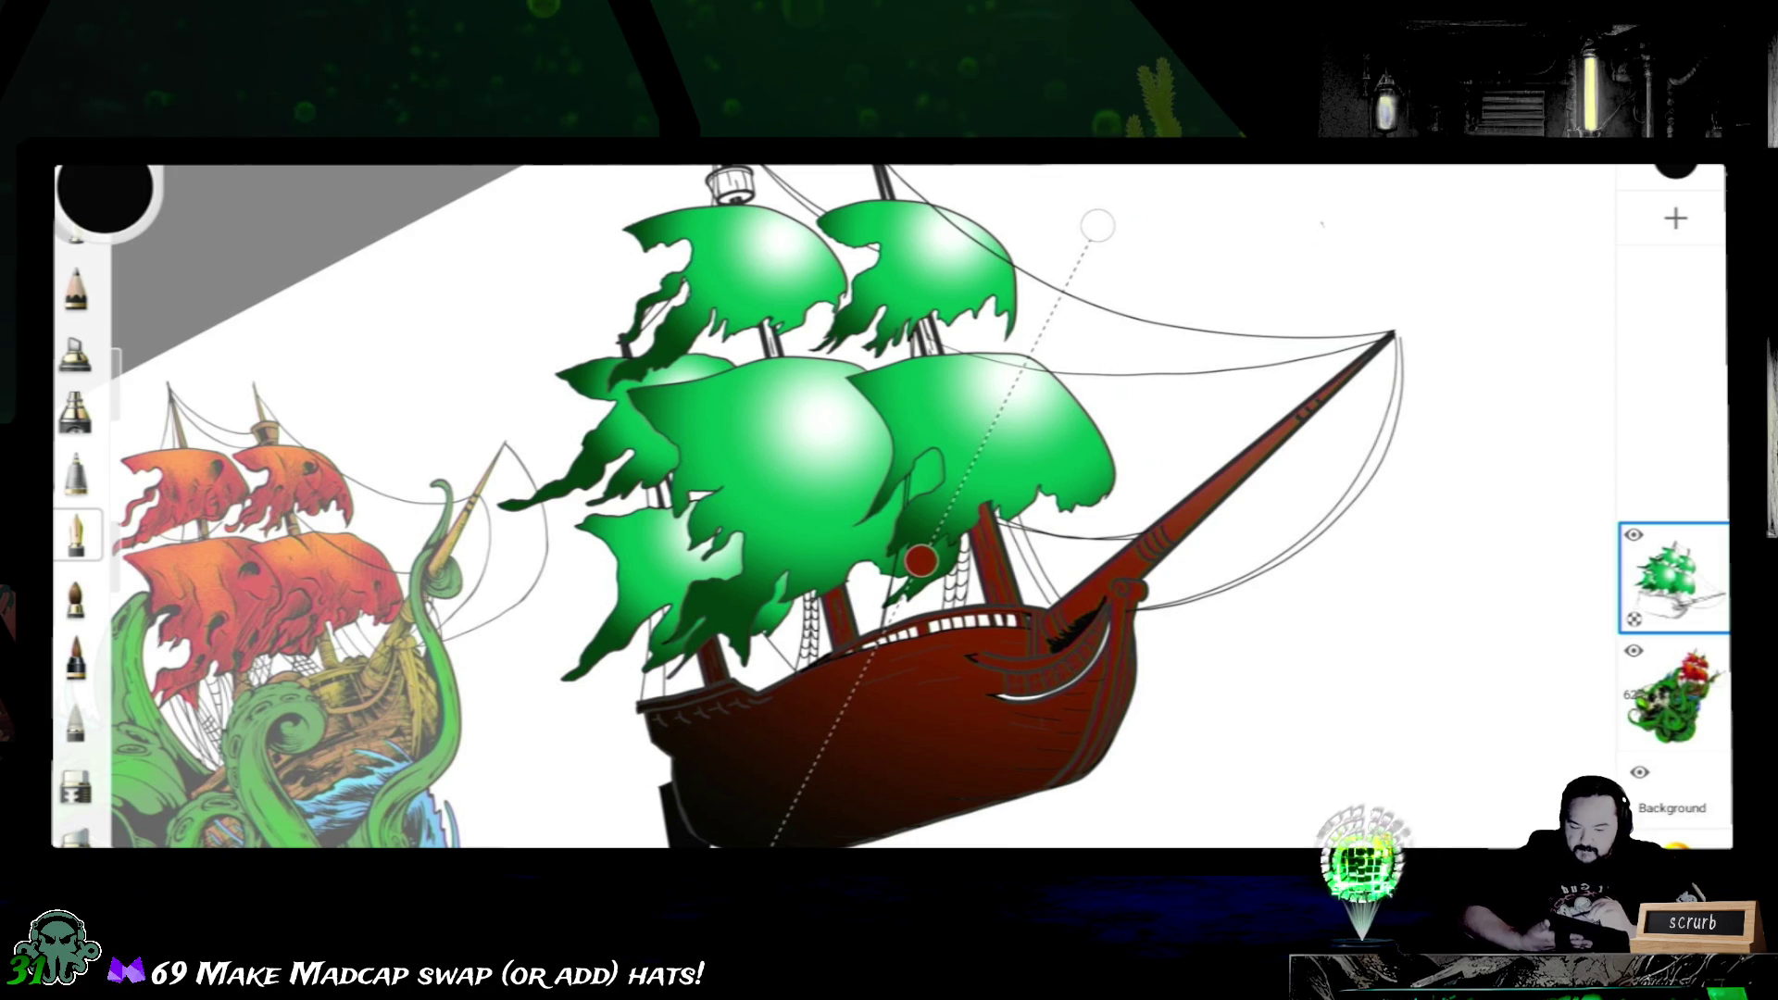
- Deepen the stop to a very dark red, then move the gradient ends onto the hull and up to the canvas edge
left_click(105, 194)
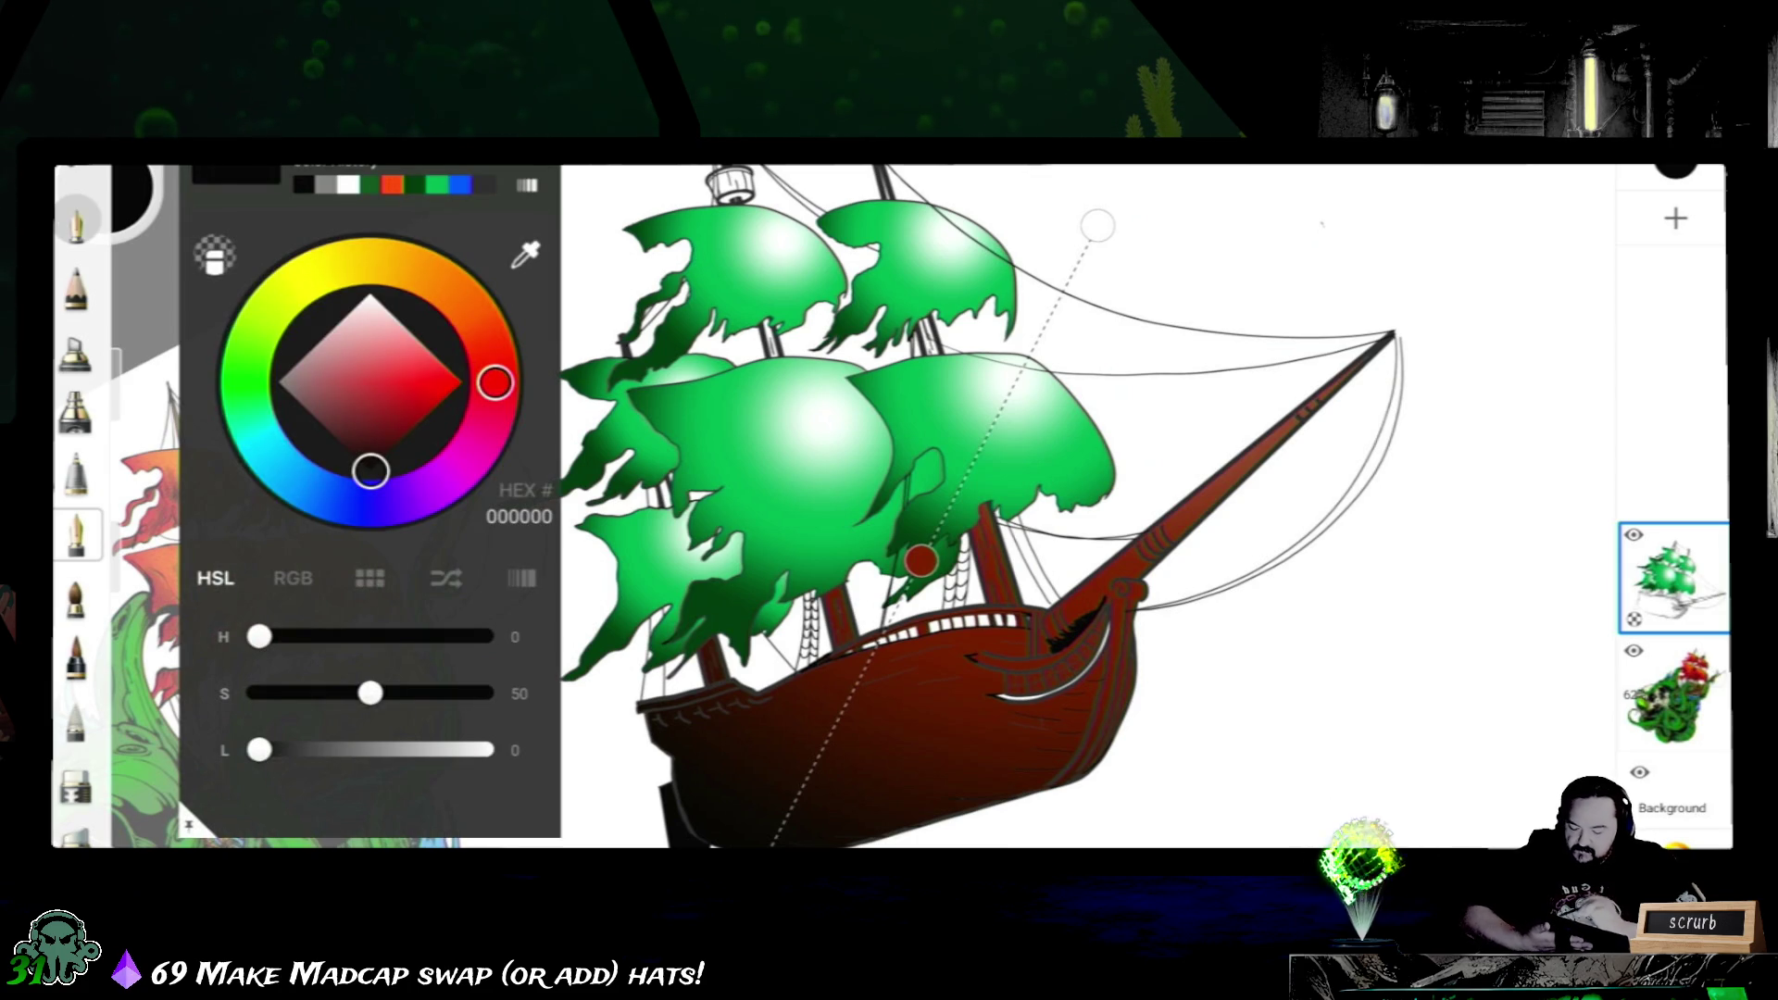
mouse_move(370, 470)
left_mouse_down()
mouse_move(372, 419)
mouse_move(336, 435)
left_mouse_up()
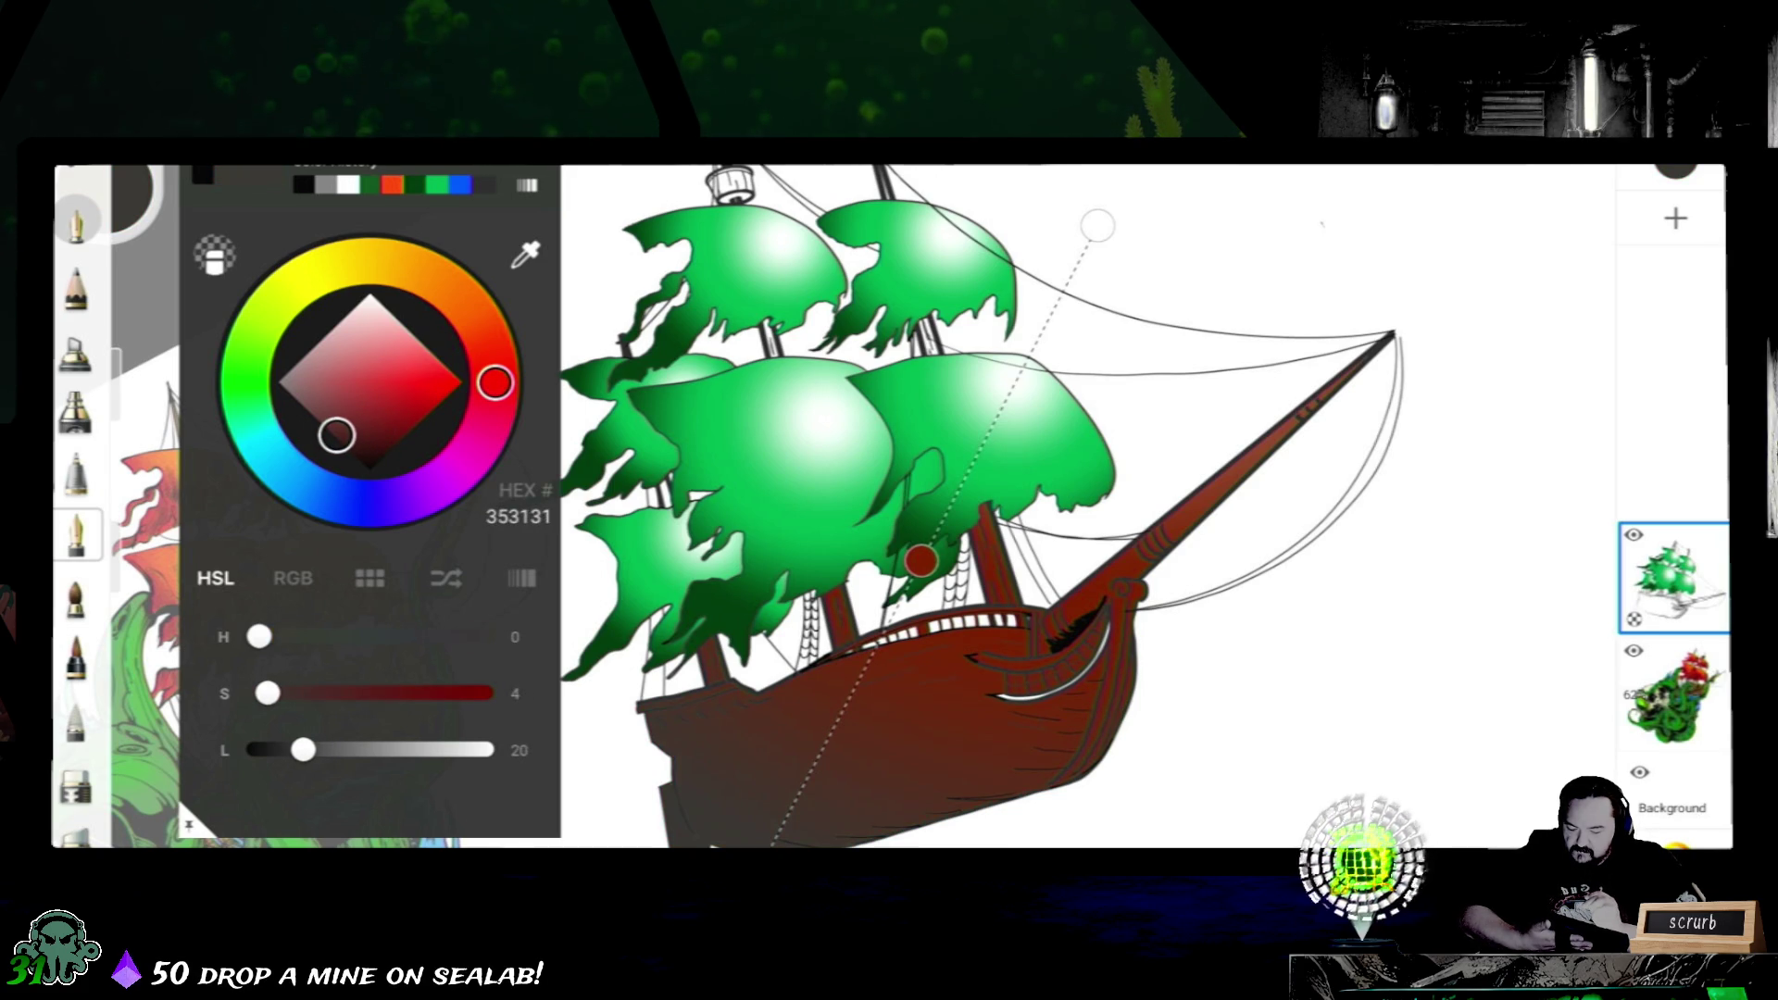
left_click(920, 559)
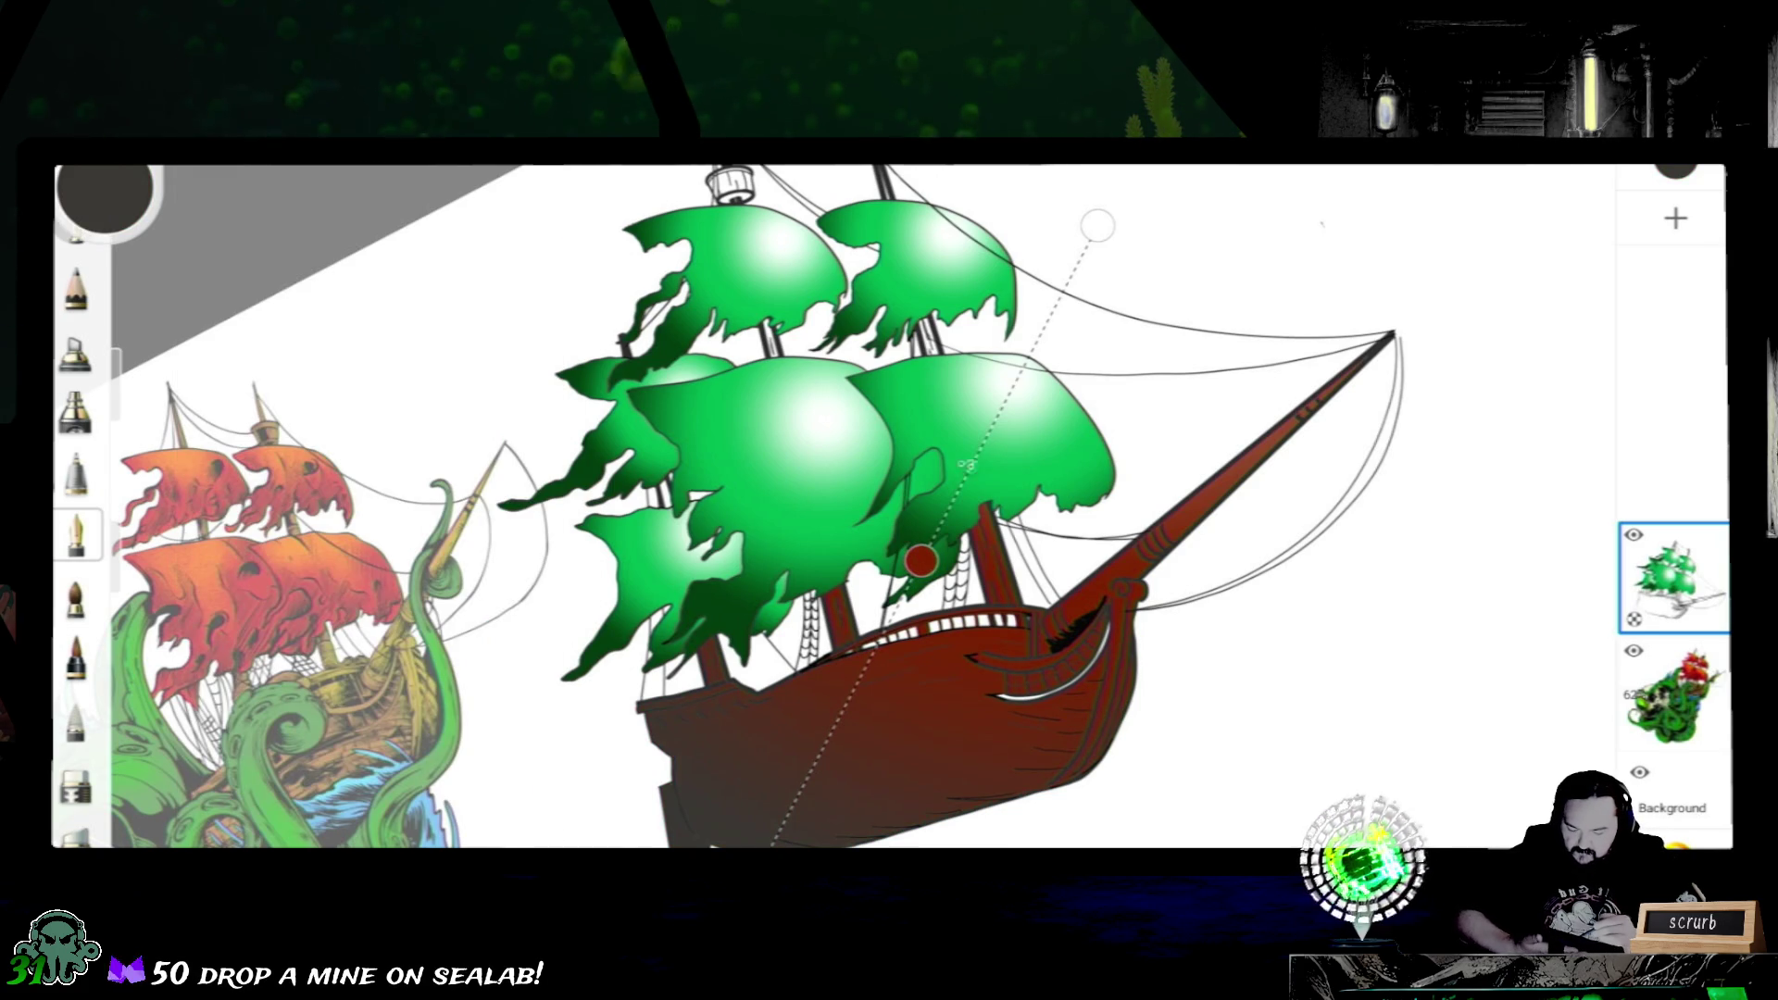
mouse_move(979, 449)
left_mouse_down()
mouse_move(805, 783)
mouse_move(855, 686)
left_mouse_up()
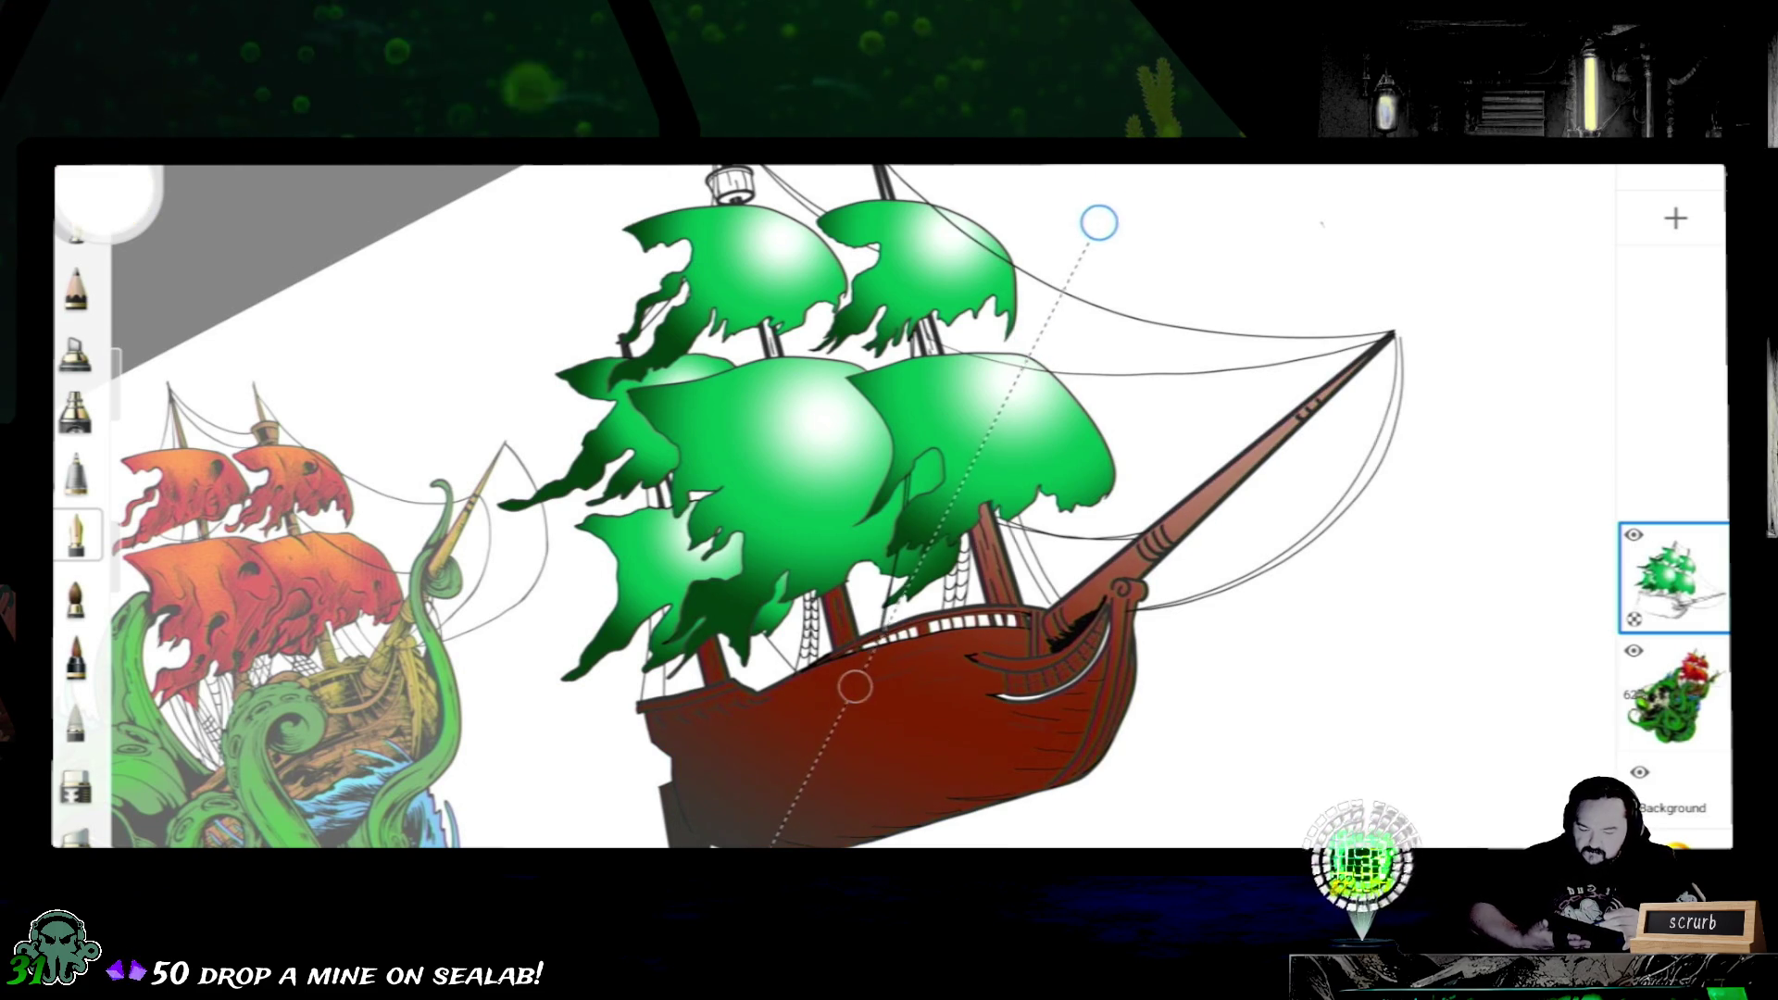
left_click_drag(1098, 223, 1119, 167)
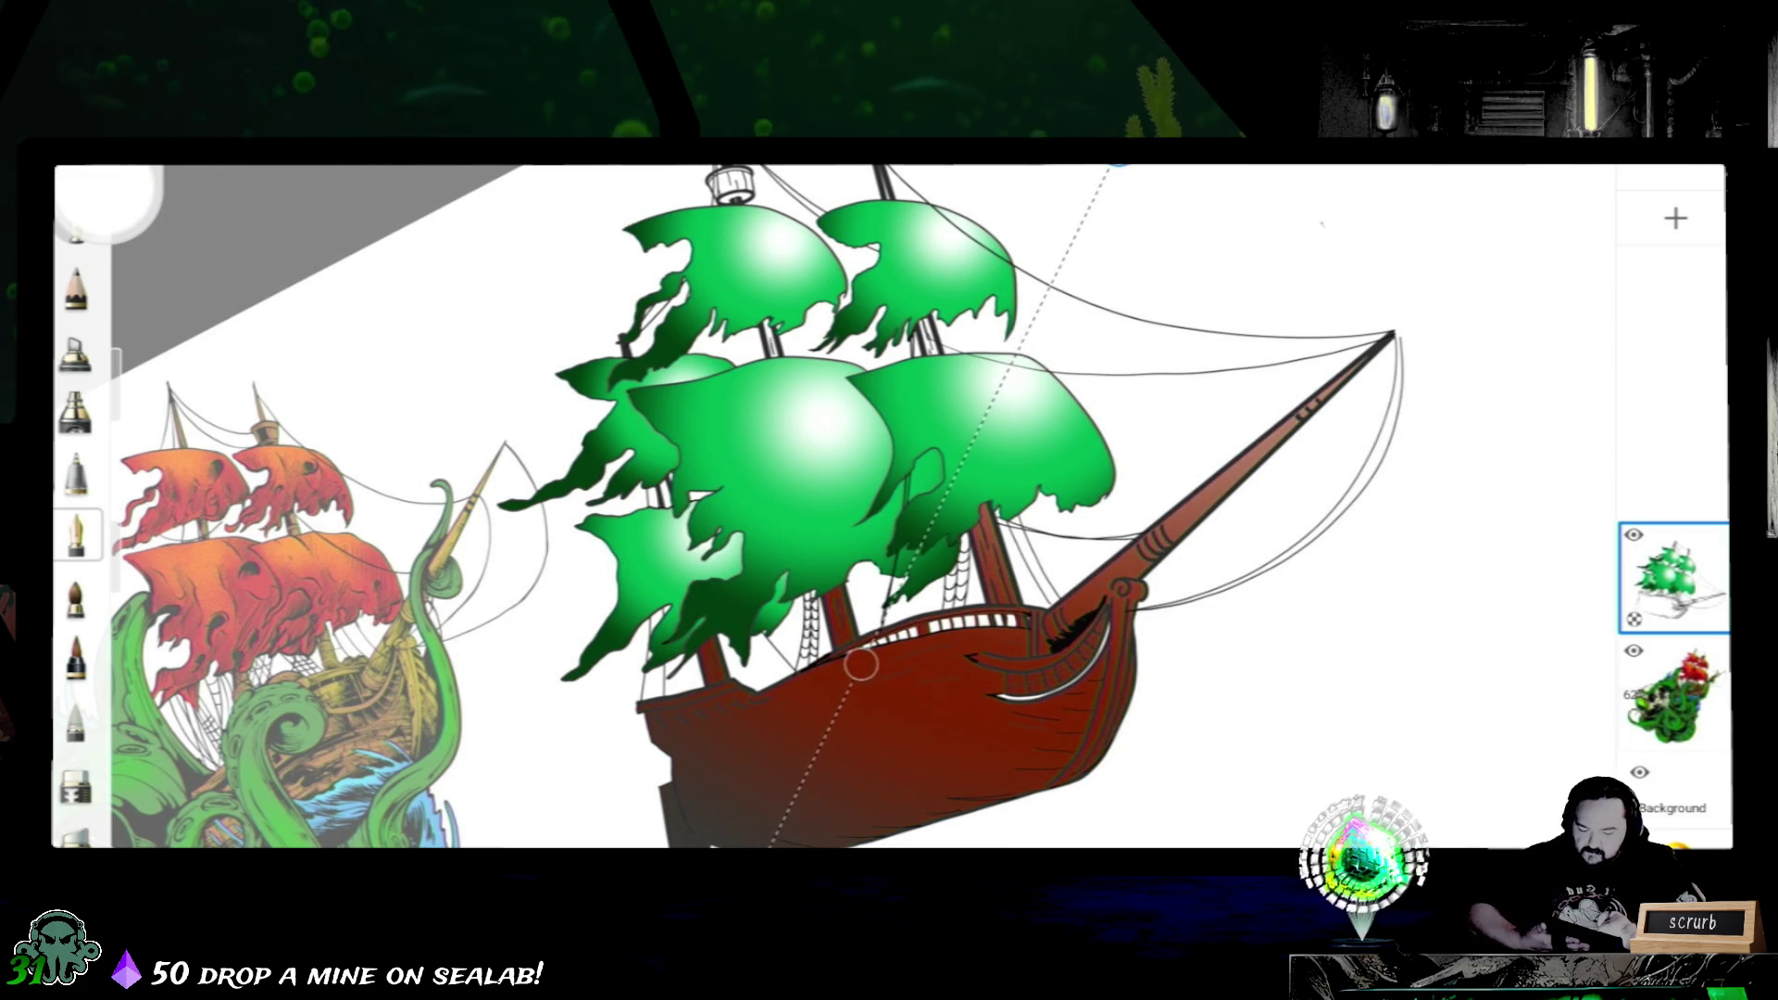
scroll(890, 507, "down", 3)
scroll(890, 507, "down", 2)
scroll(890, 506, "down", 1)
- Drag the upper gradient point onto the bow and the lower point further down the hull near the keel
mouse_move(1138, 380)
left_mouse_down()
mouse_move(1168, 297)
mouse_move(1116, 394)
left_mouse_up()
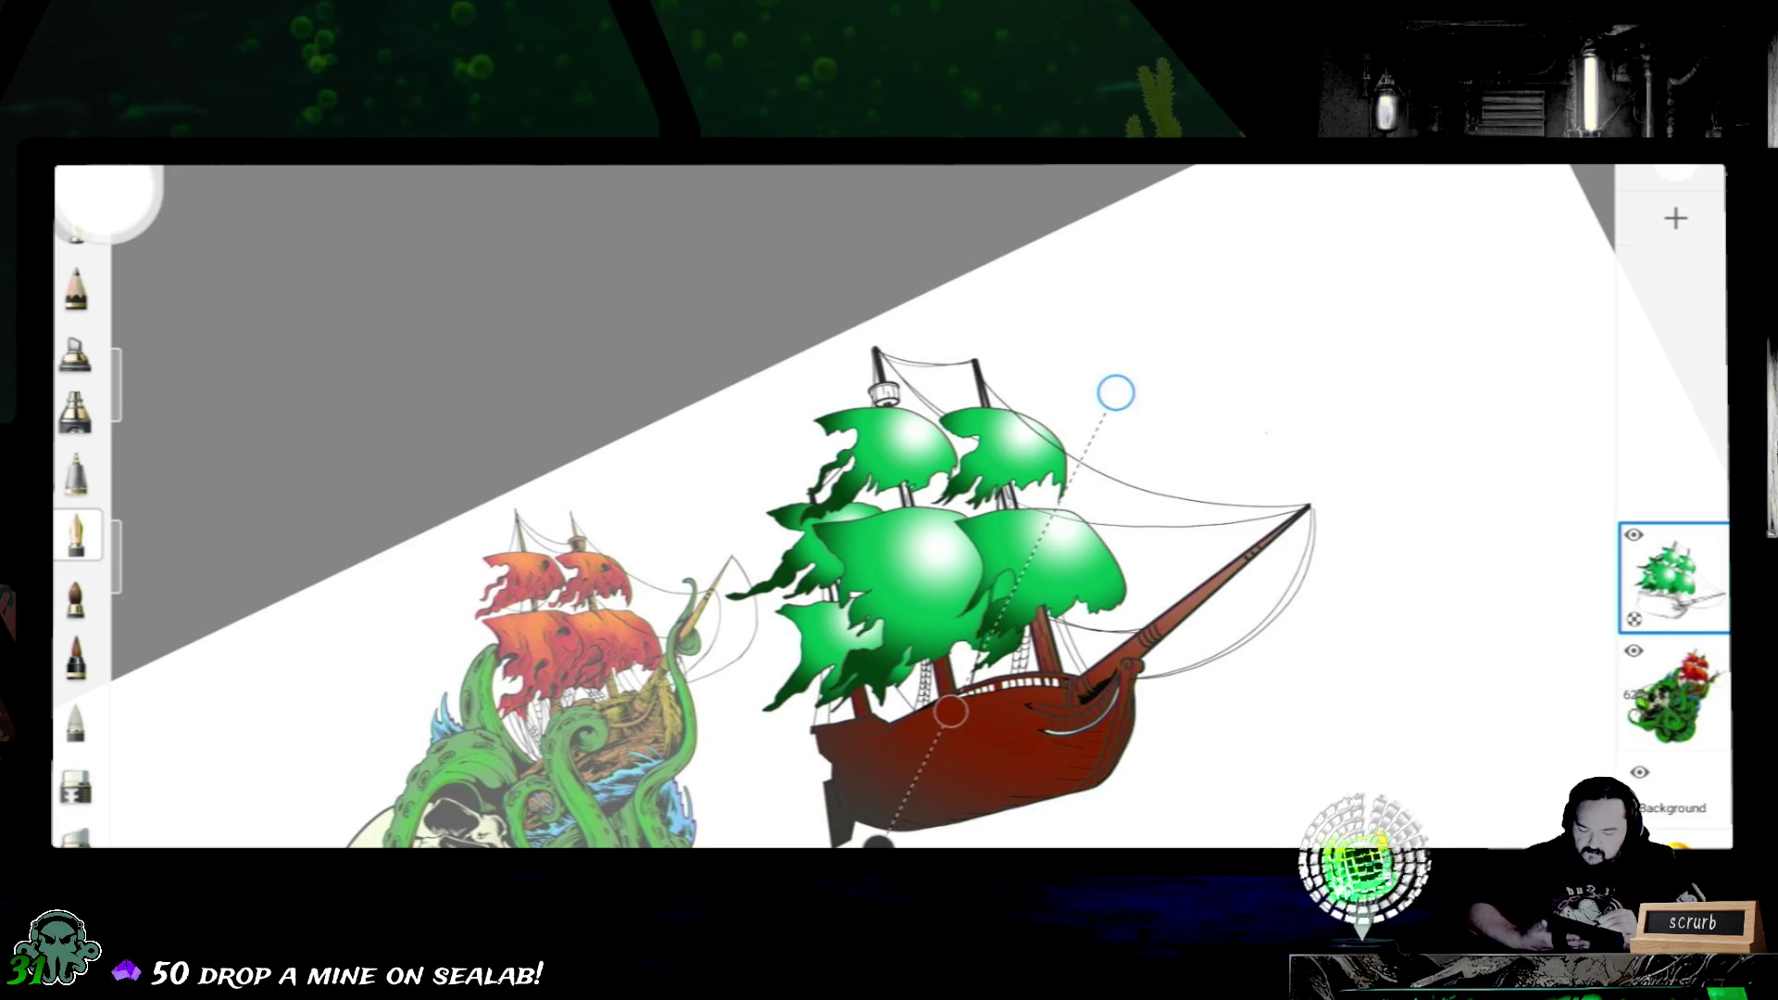
mouse_move(950, 713)
left_mouse_down()
mouse_move(1026, 789)
mouse_move(947, 717)
mouse_move(919, 773)
left_mouse_up()
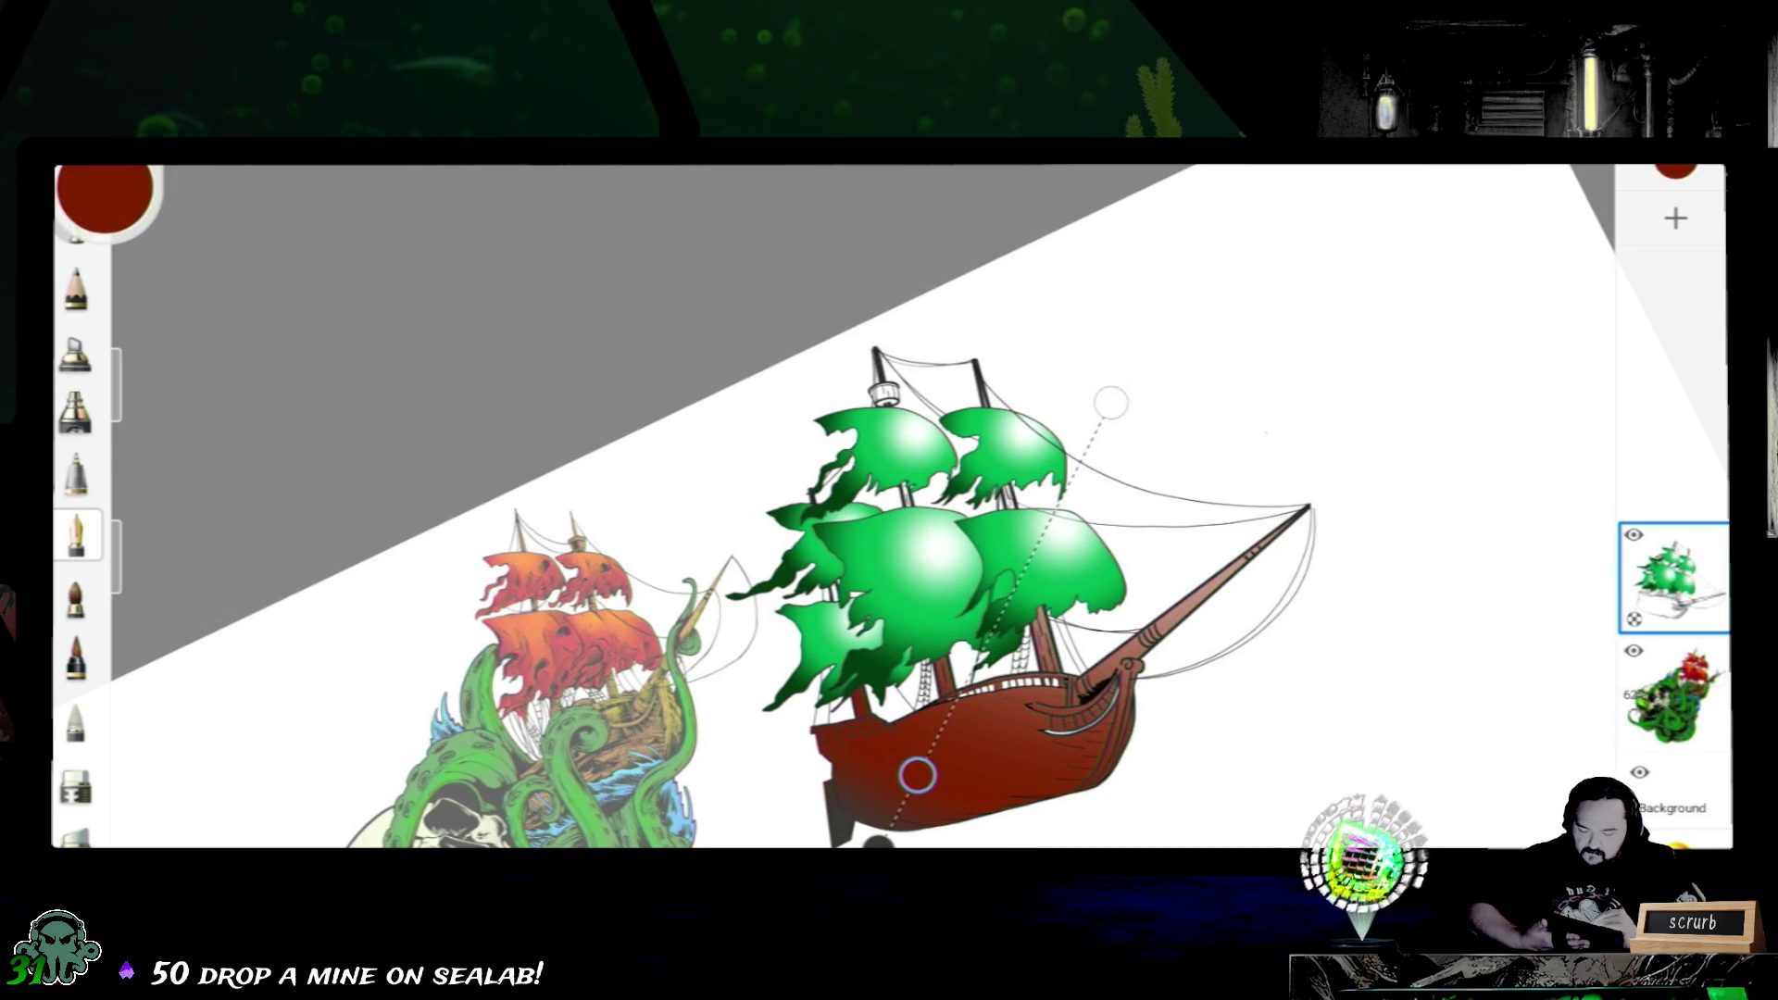
left_click_drag(919, 772, 921, 766)
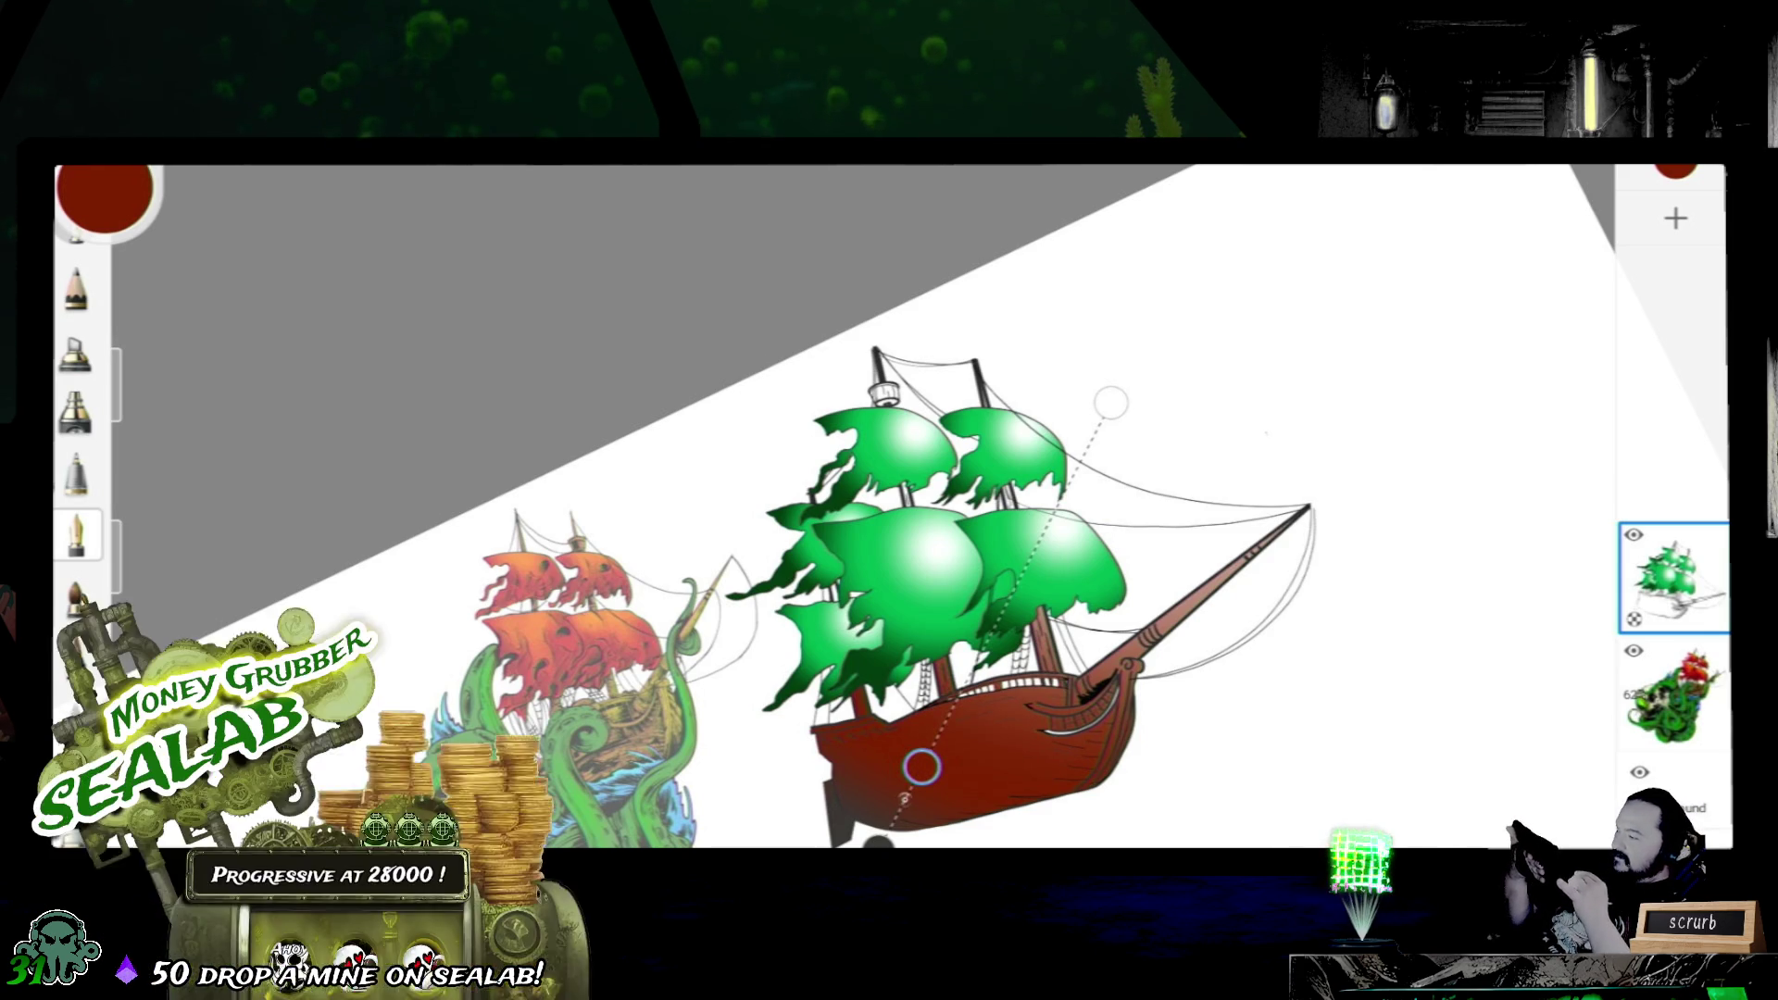
- Move the gradient points up and right so the red shading sits higher on the hull
mouse_move(920, 766)
left_mouse_down()
mouse_move(967, 680)
mouse_move(926, 756)
left_mouse_up()
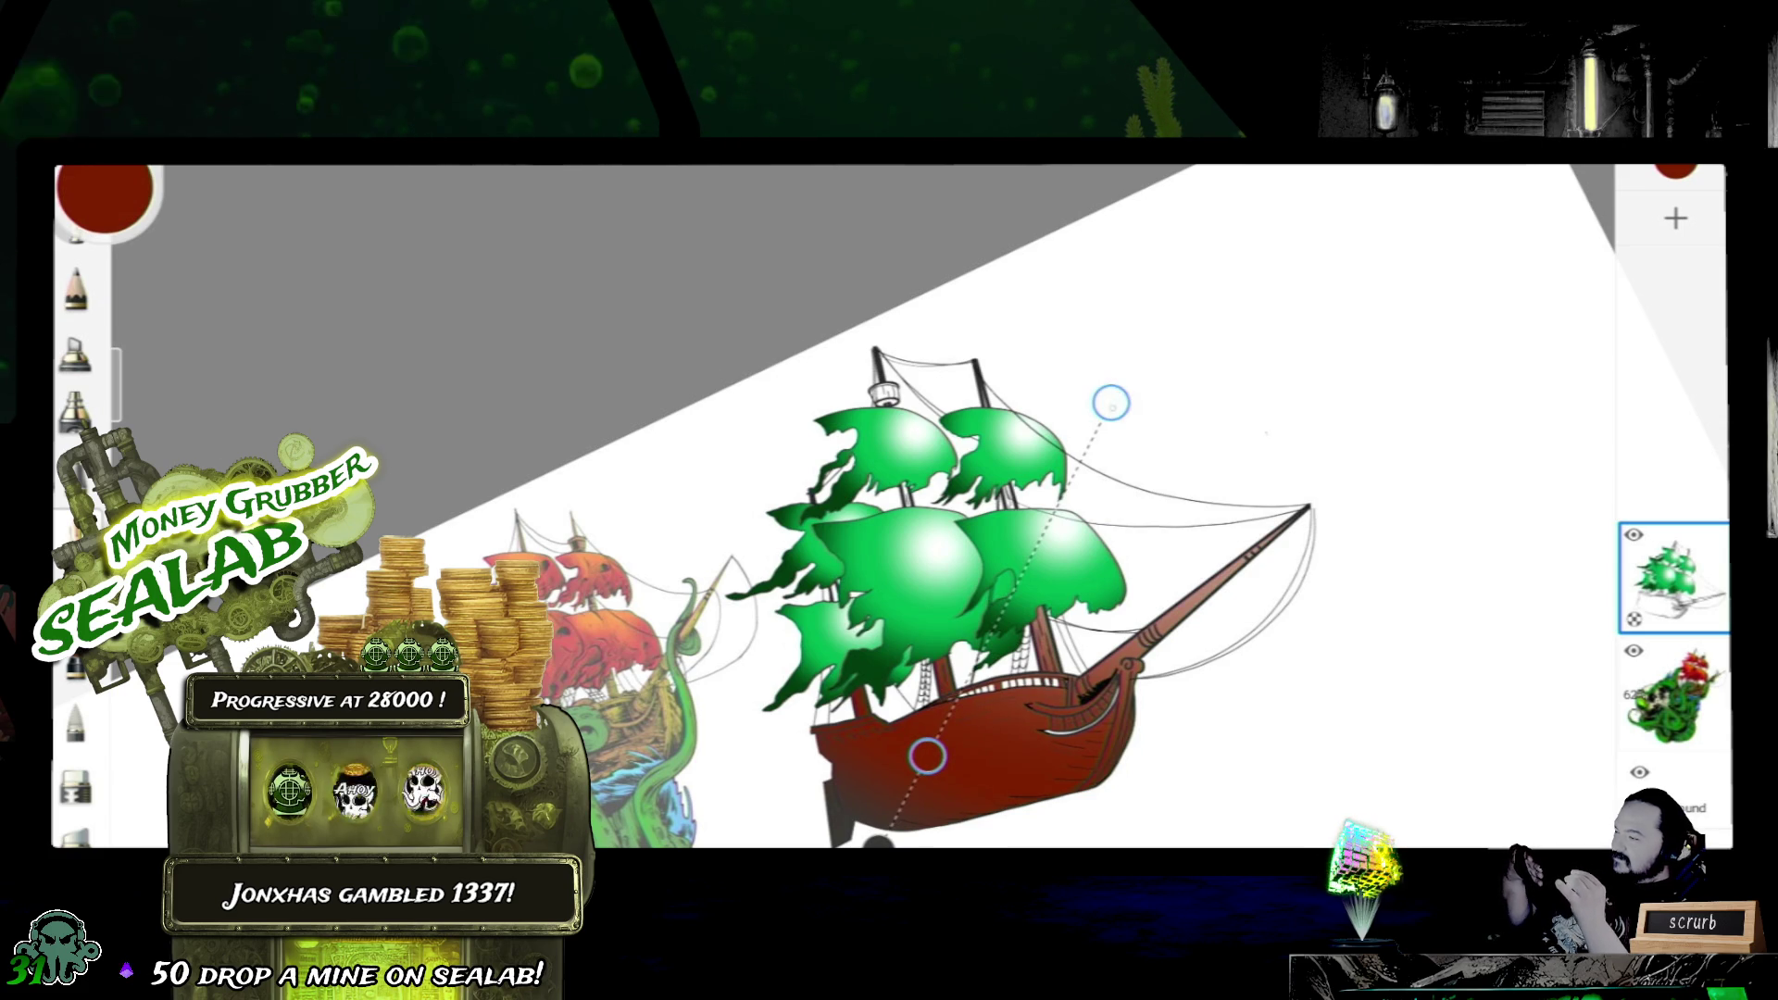
left_click_drag(1112, 403, 1232, 372)
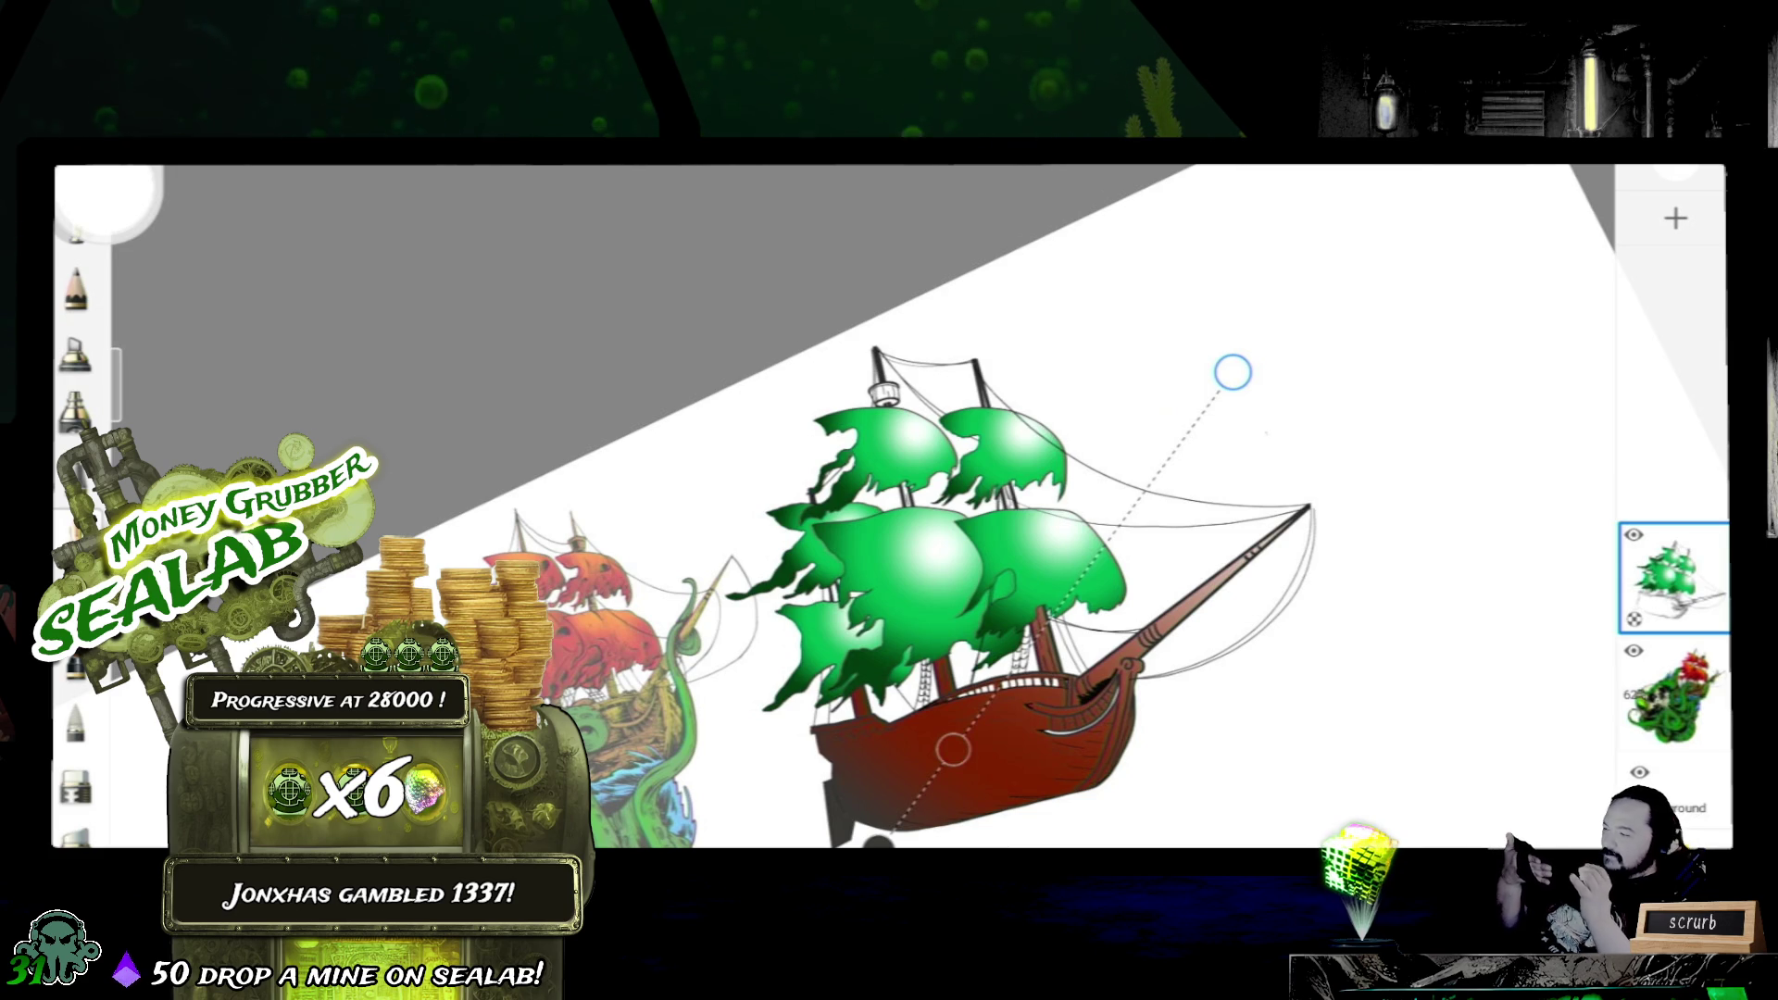
left_click_drag(954, 750, 1031, 642)
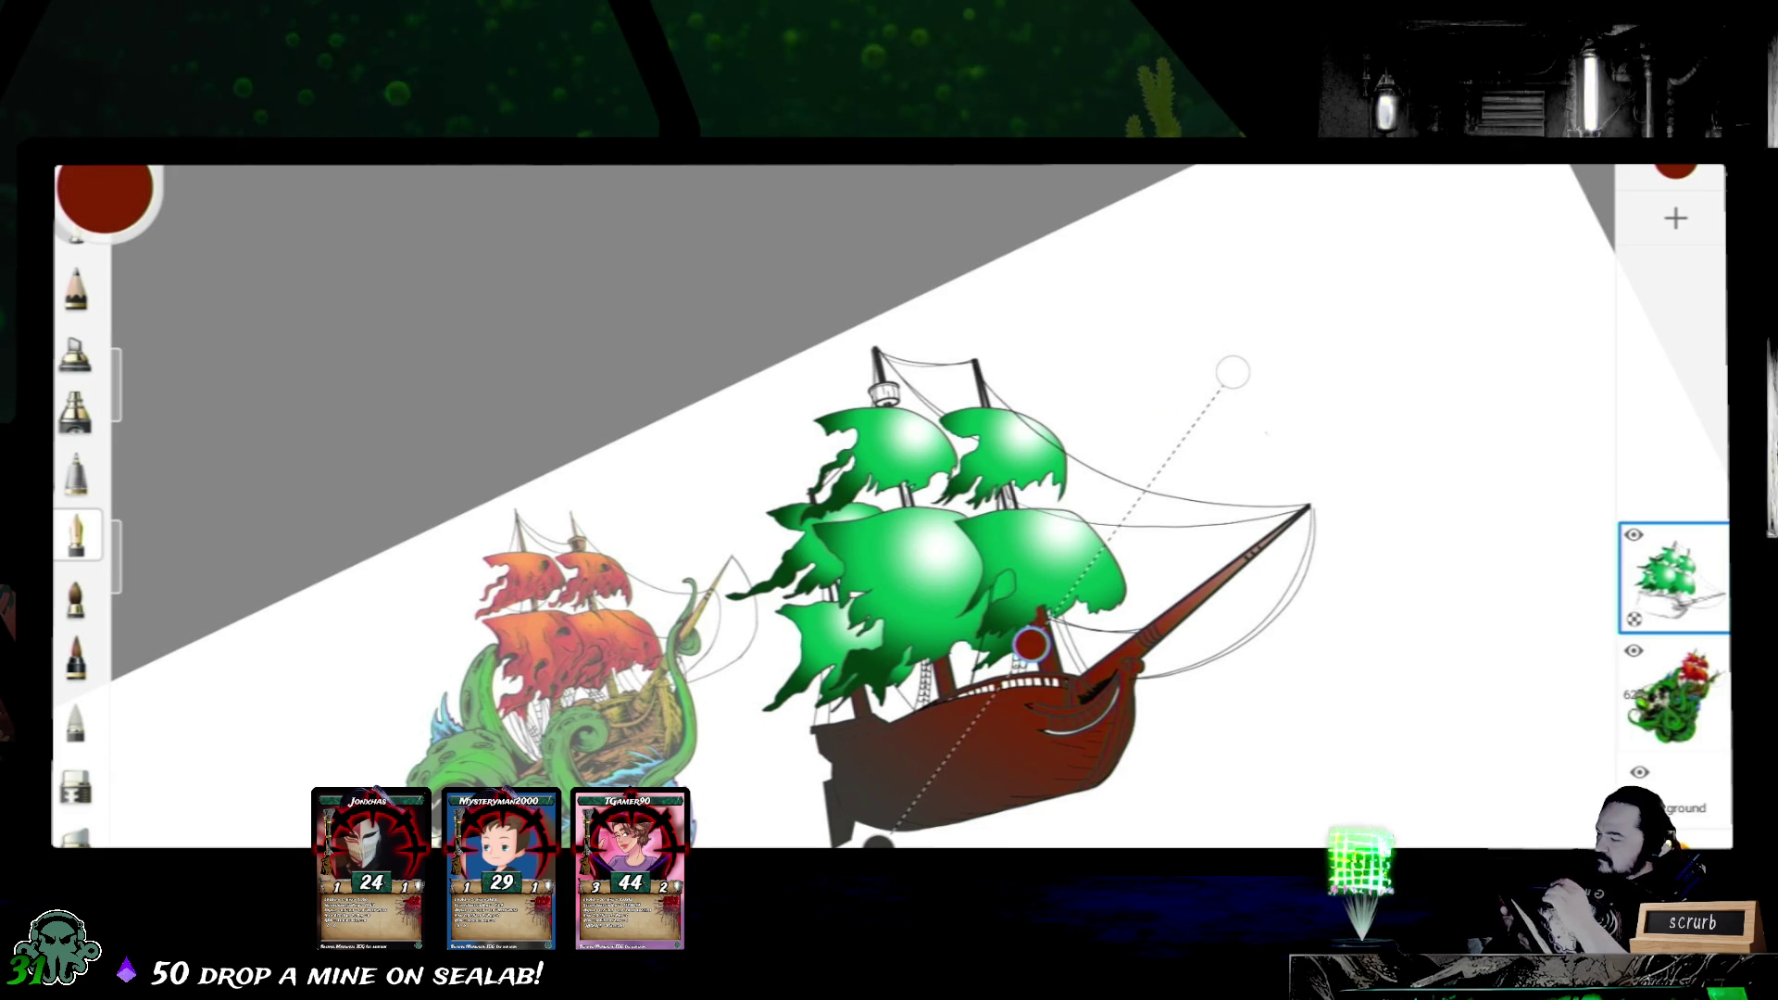
- Recolour the hull gradient stops from red to green (066B4B) and black
left_click(105, 196)
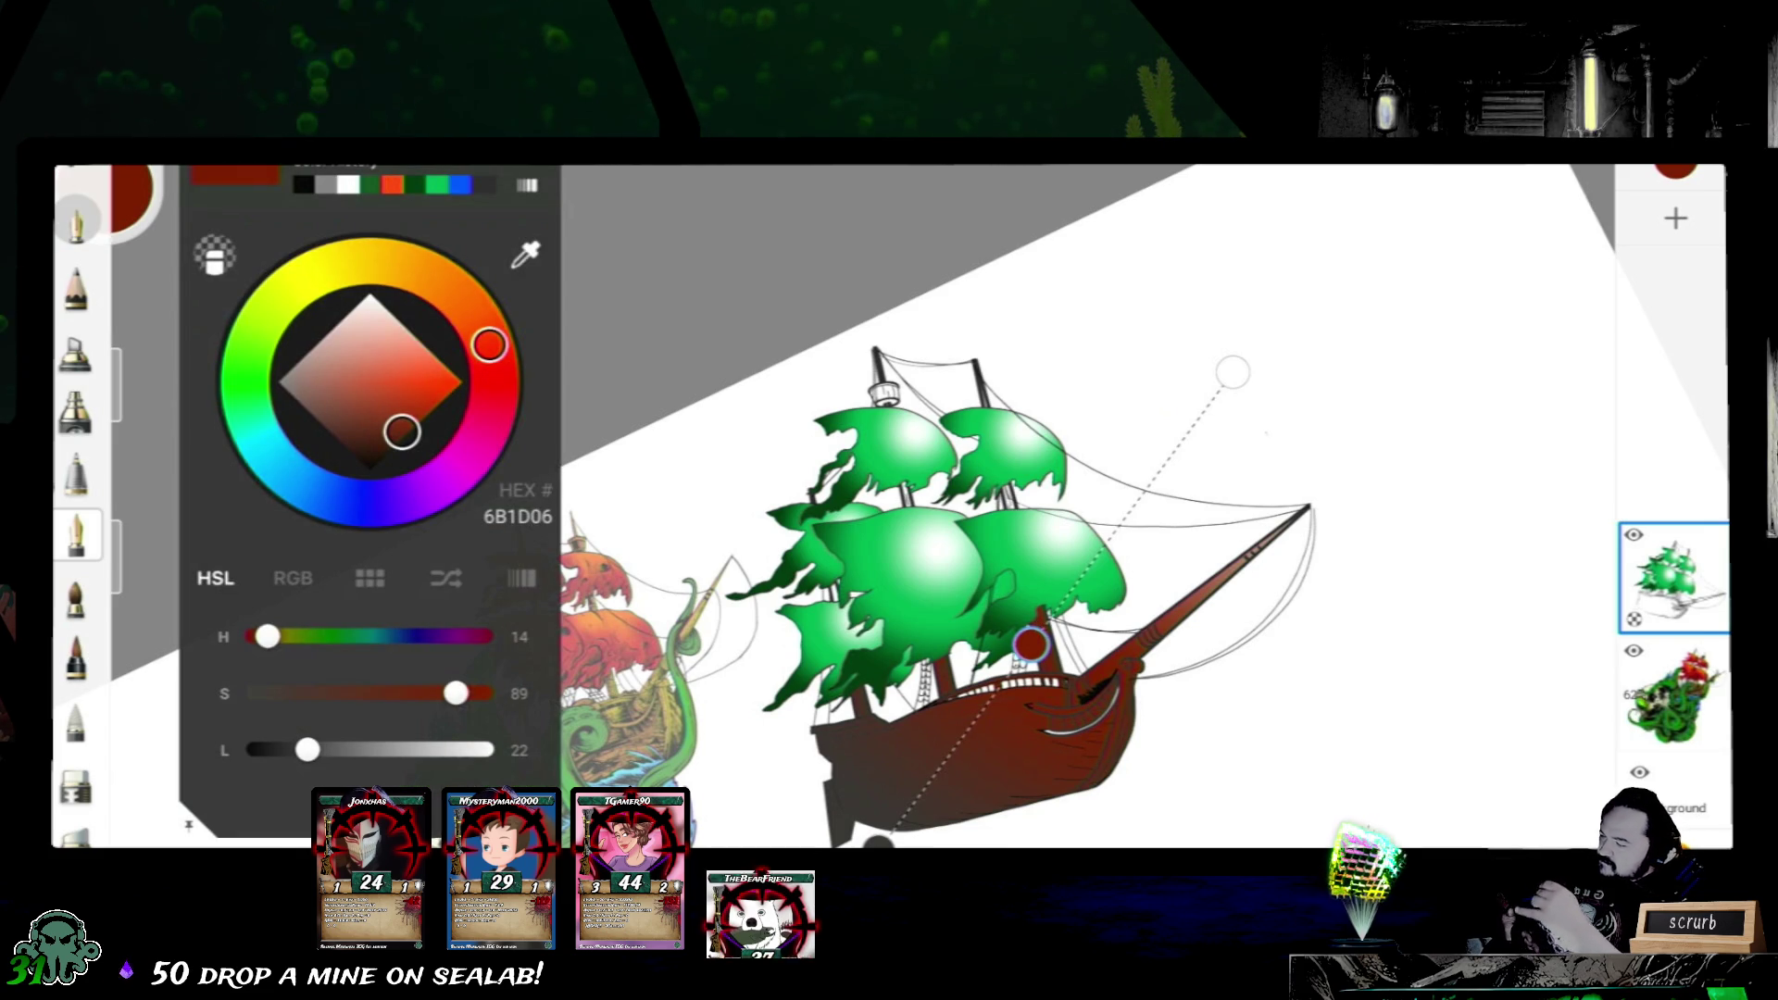
left_click_drag(490, 345, 251, 419)
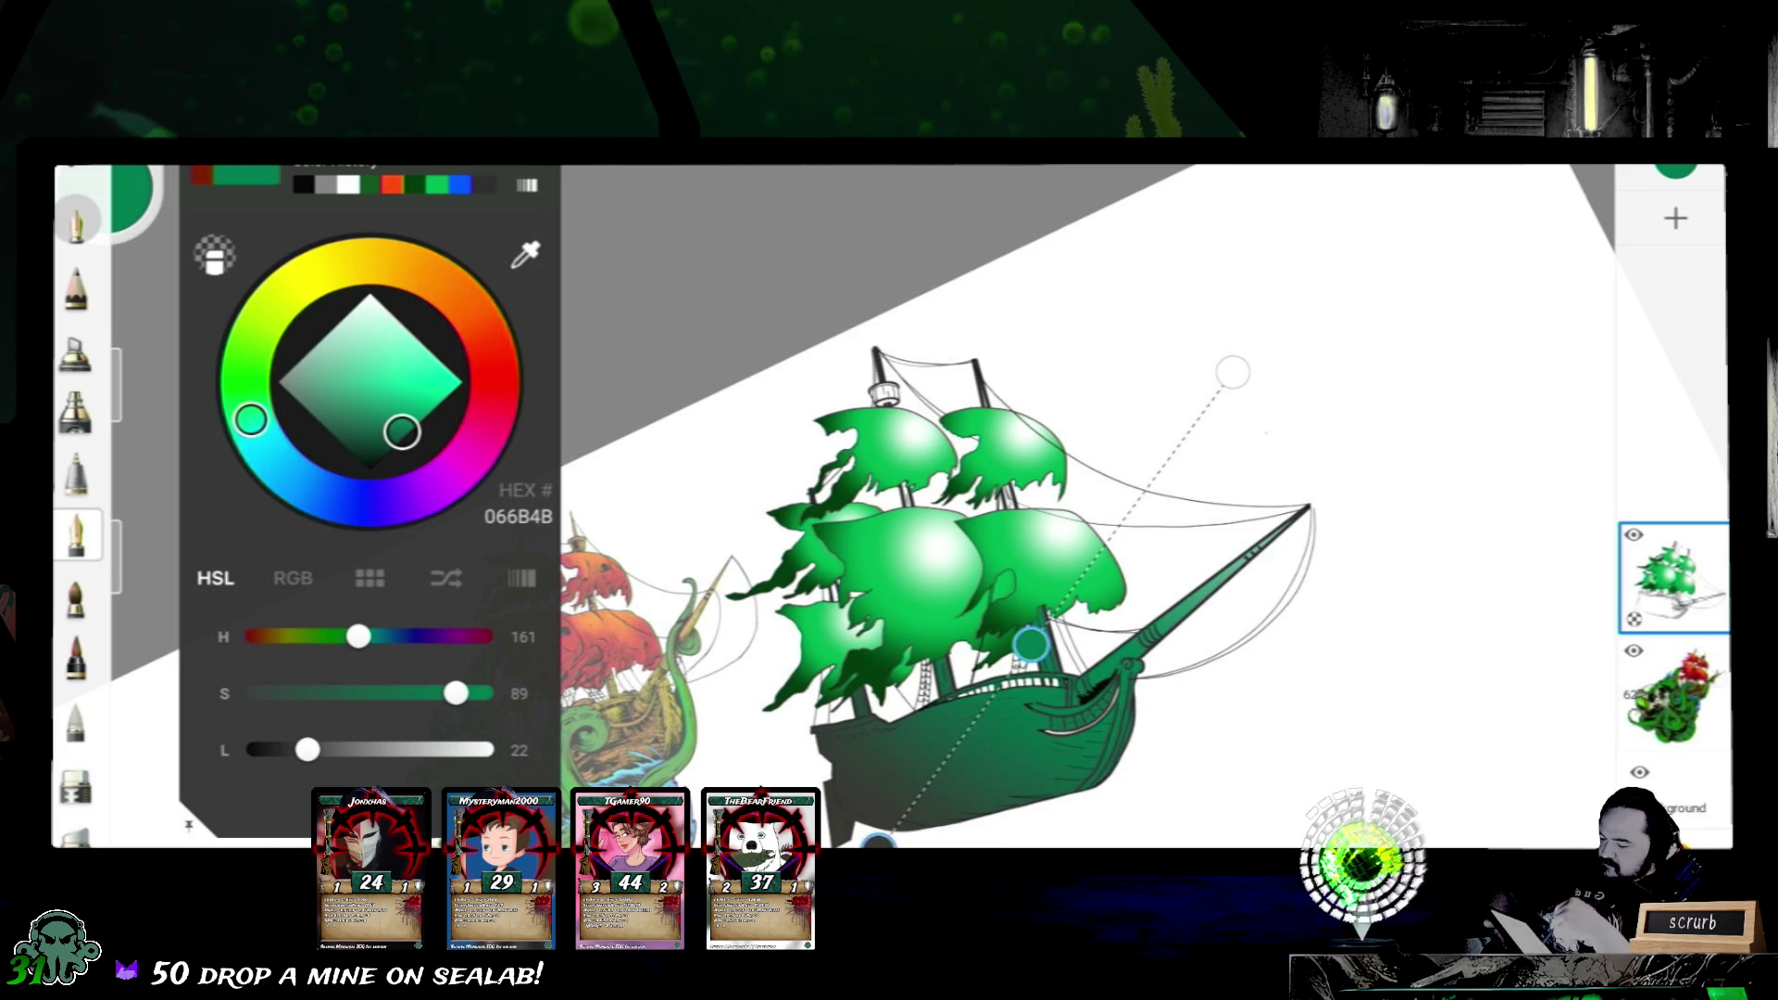
key("Escape")
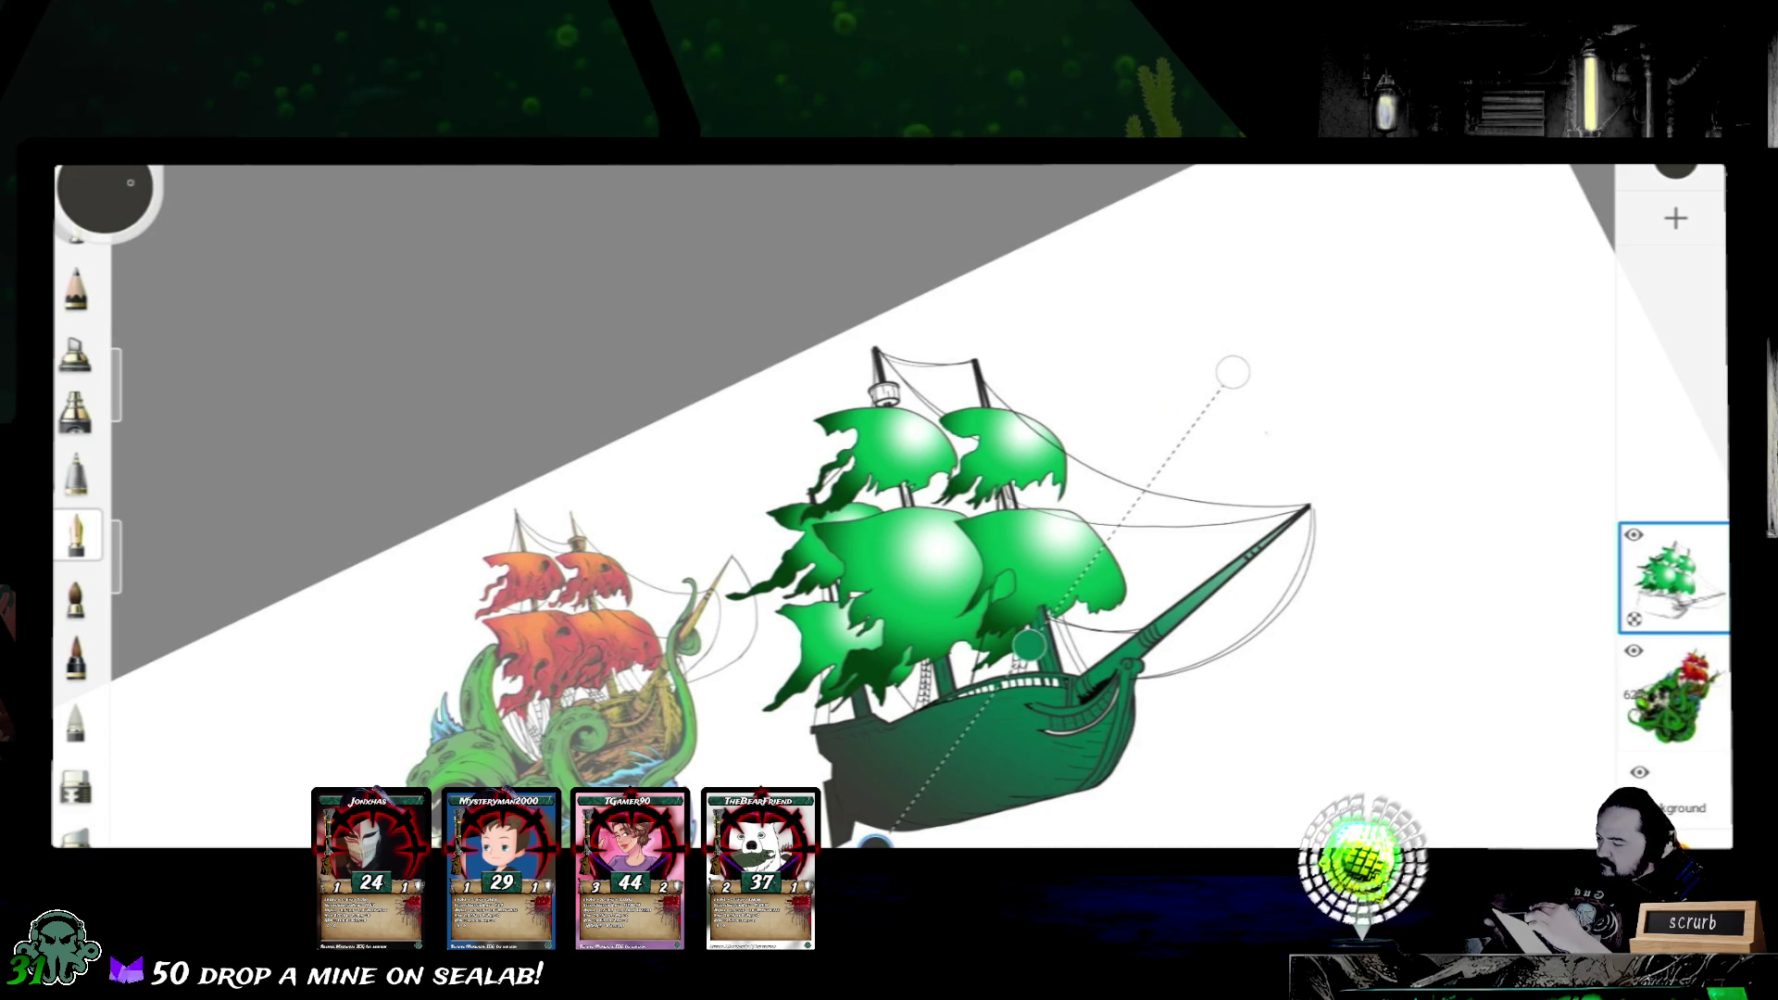
left_click(106, 194)
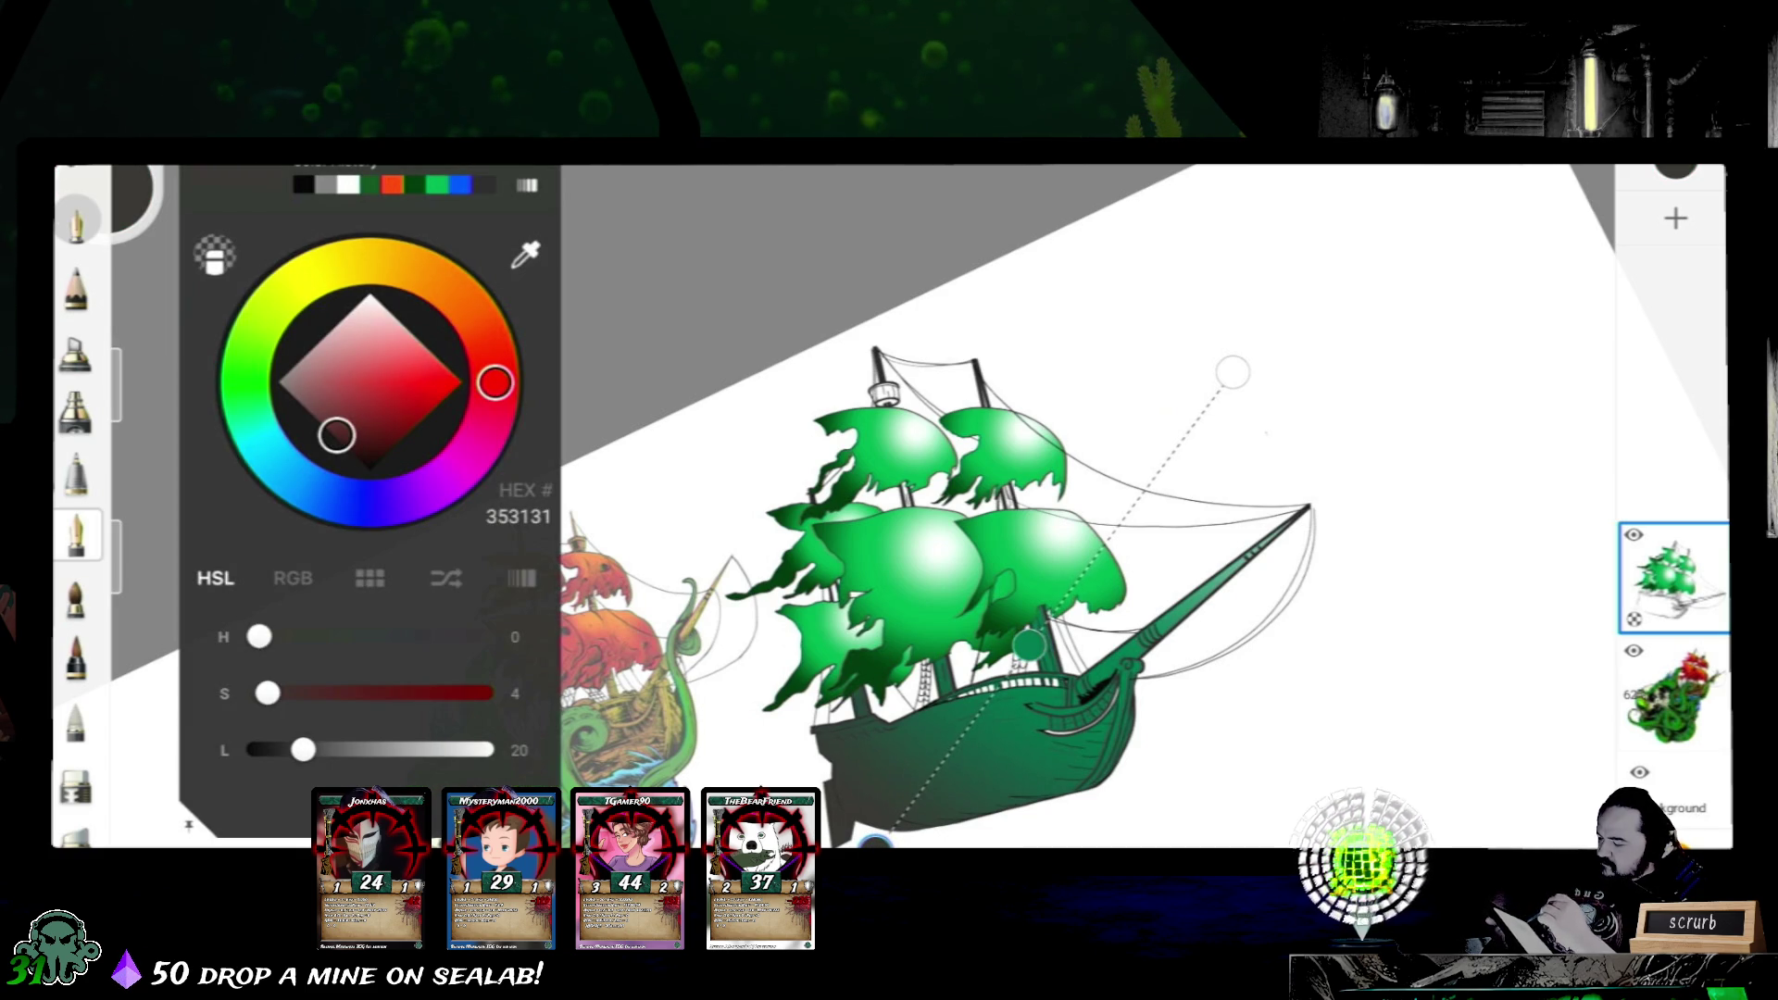
mouse_move(336, 435)
left_mouse_down()
mouse_move(350, 391)
mouse_move(369, 427)
mouse_move(307, 406)
mouse_move(371, 471)
left_mouse_up()
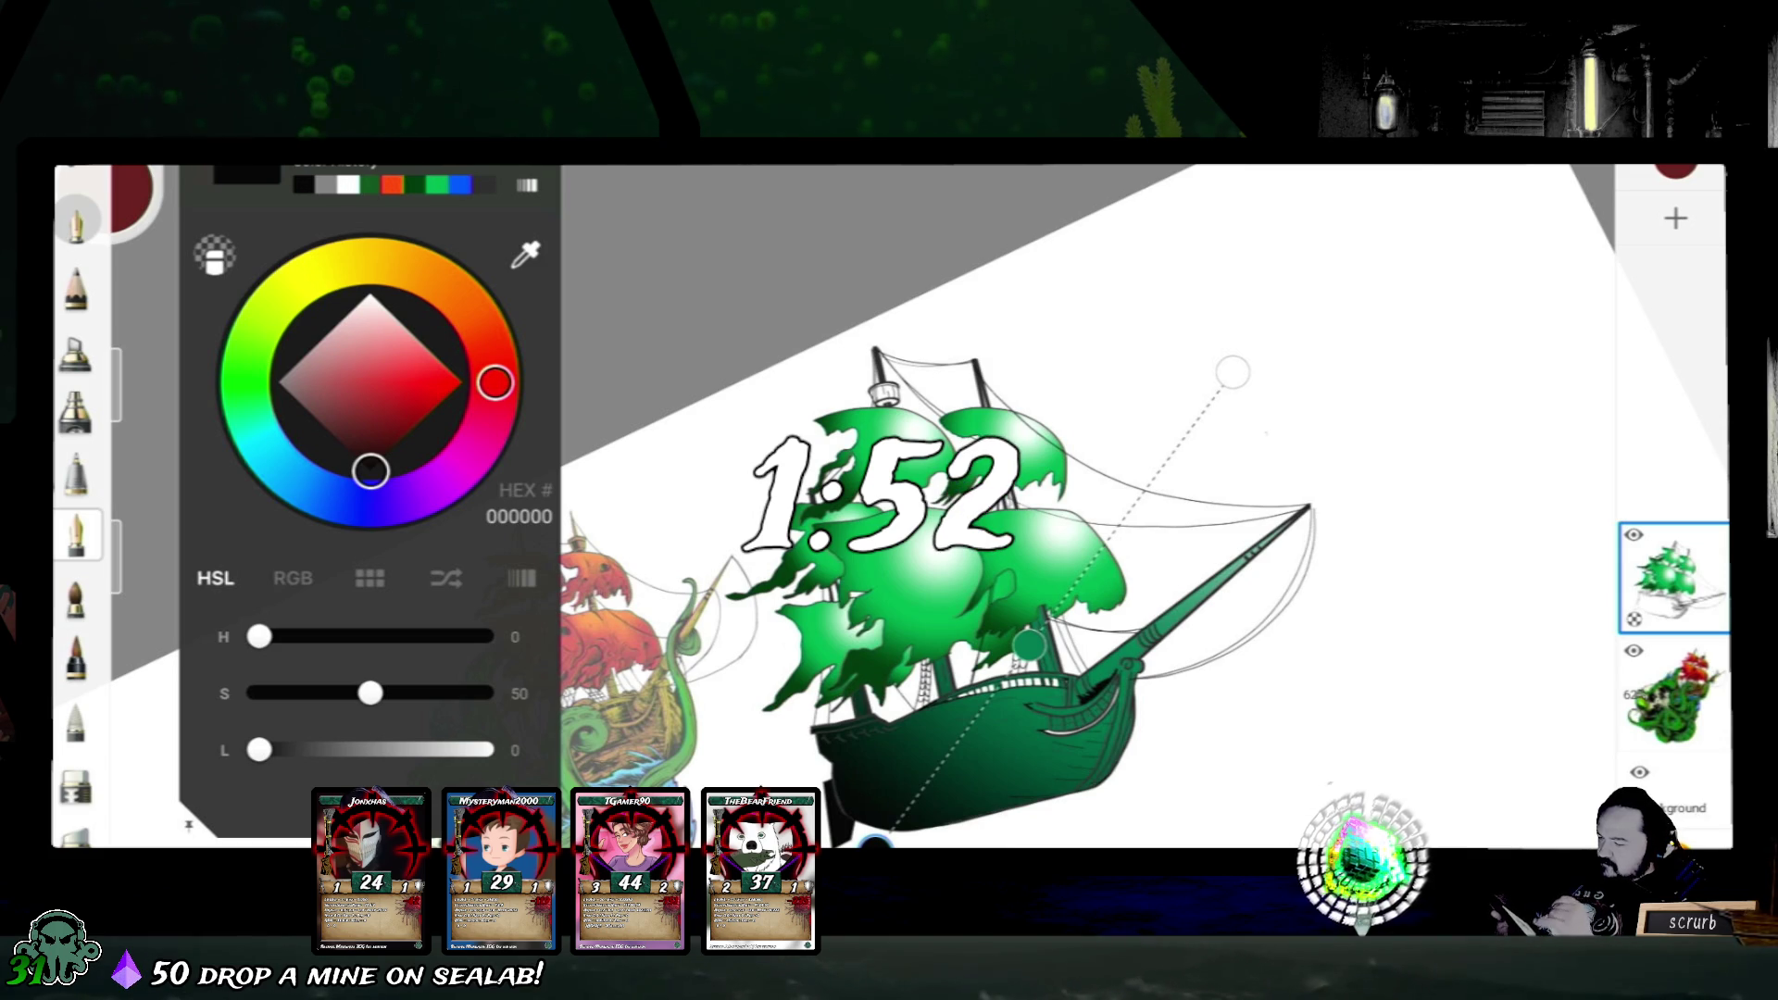
left_click(104, 194)
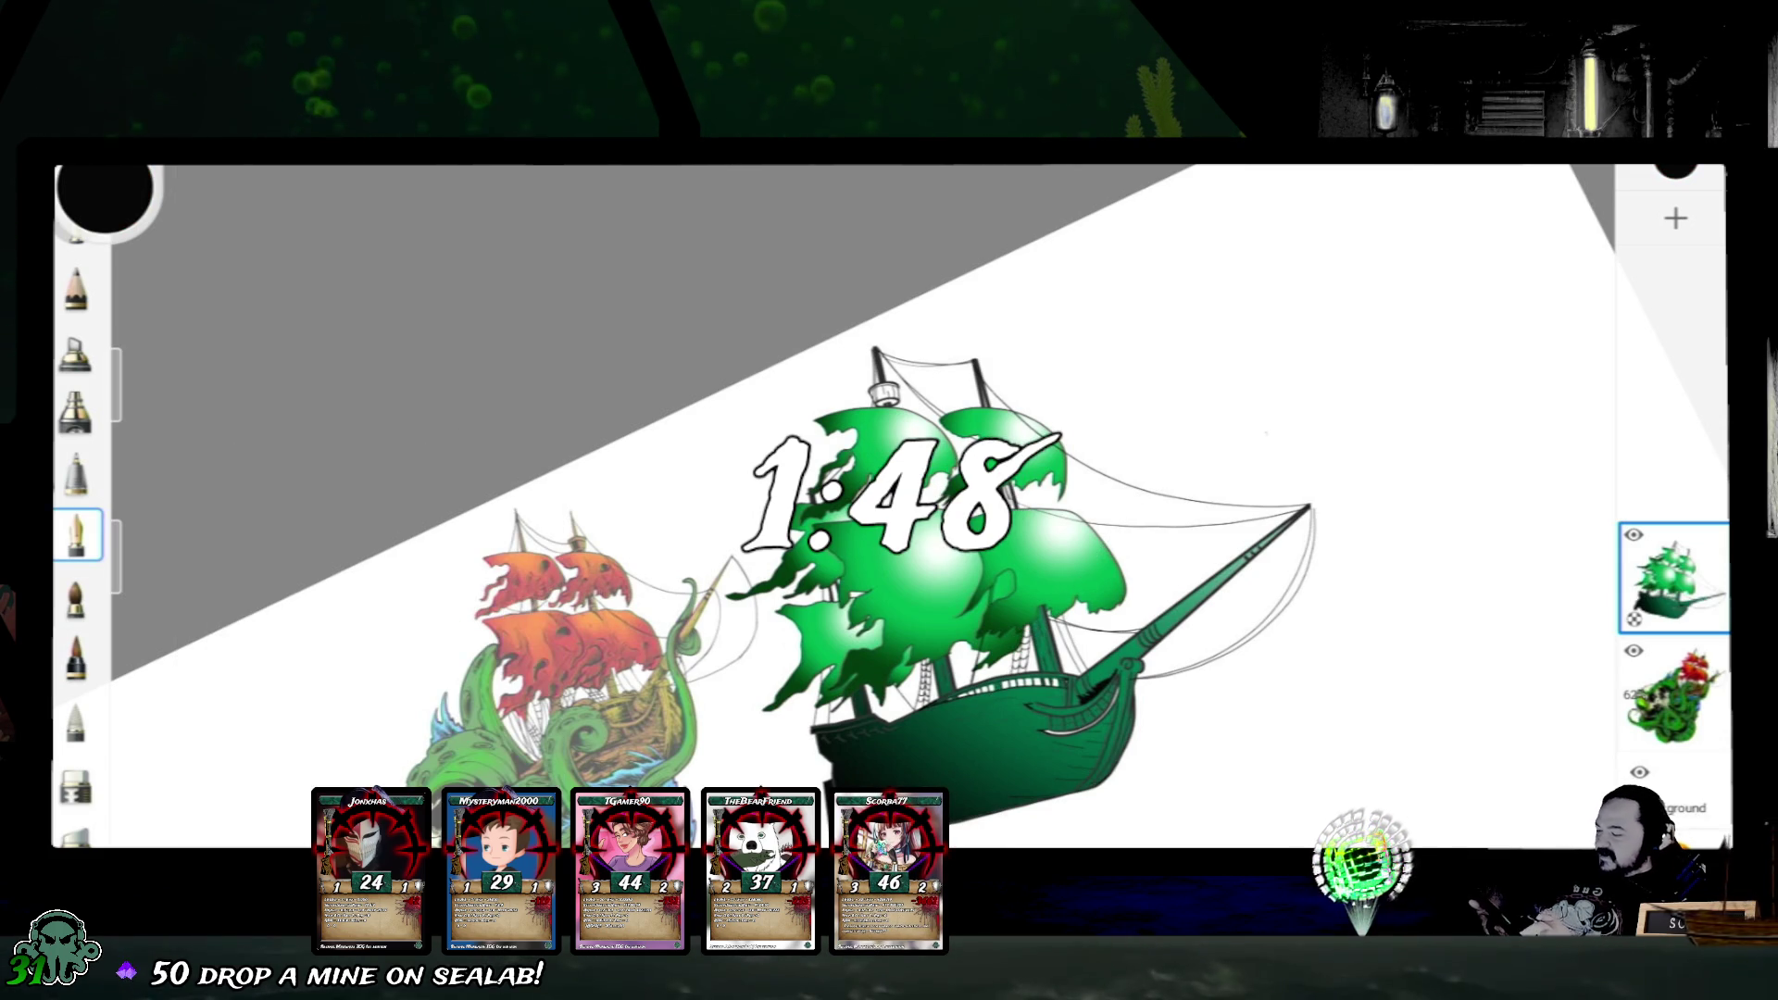
scroll(695, 500, "up", 3)
scroll(667, 501, "up", 2)
scroll(667, 500, "up", 1)
scroll(668, 501, "up", 1)
scroll(667, 501, "up", 2)
scroll(667, 501, "up", 1)
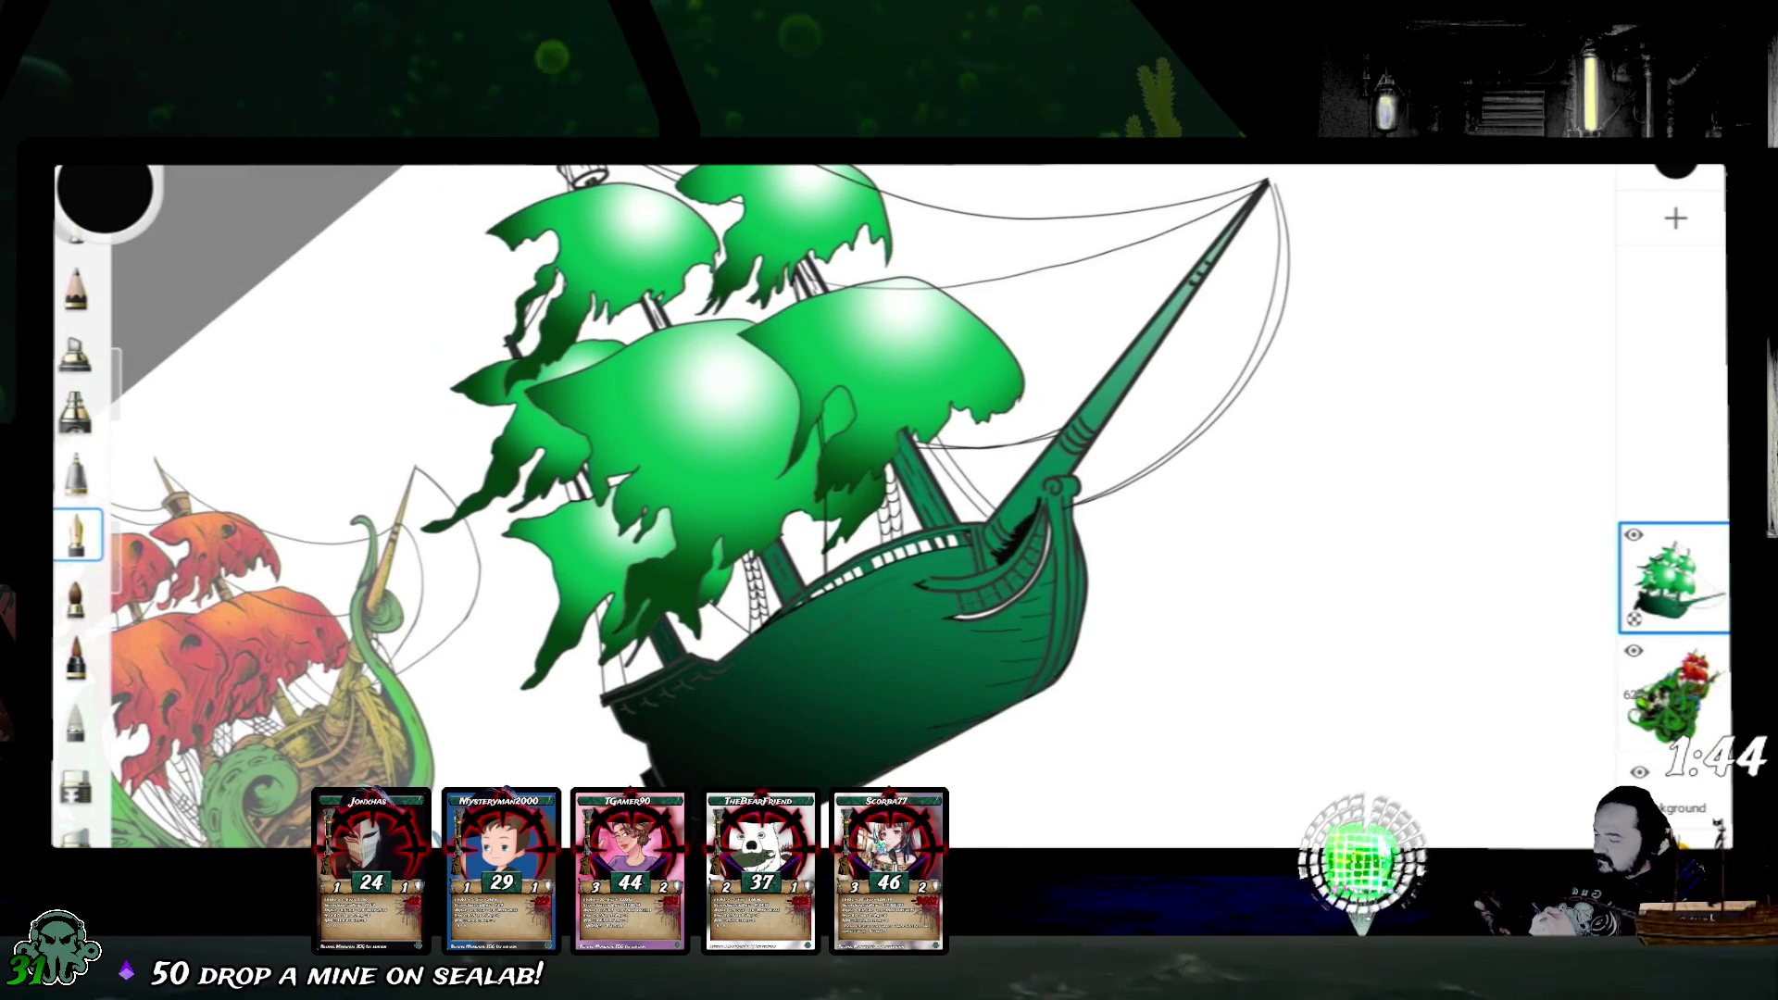
scroll(667, 500, "up", 3)
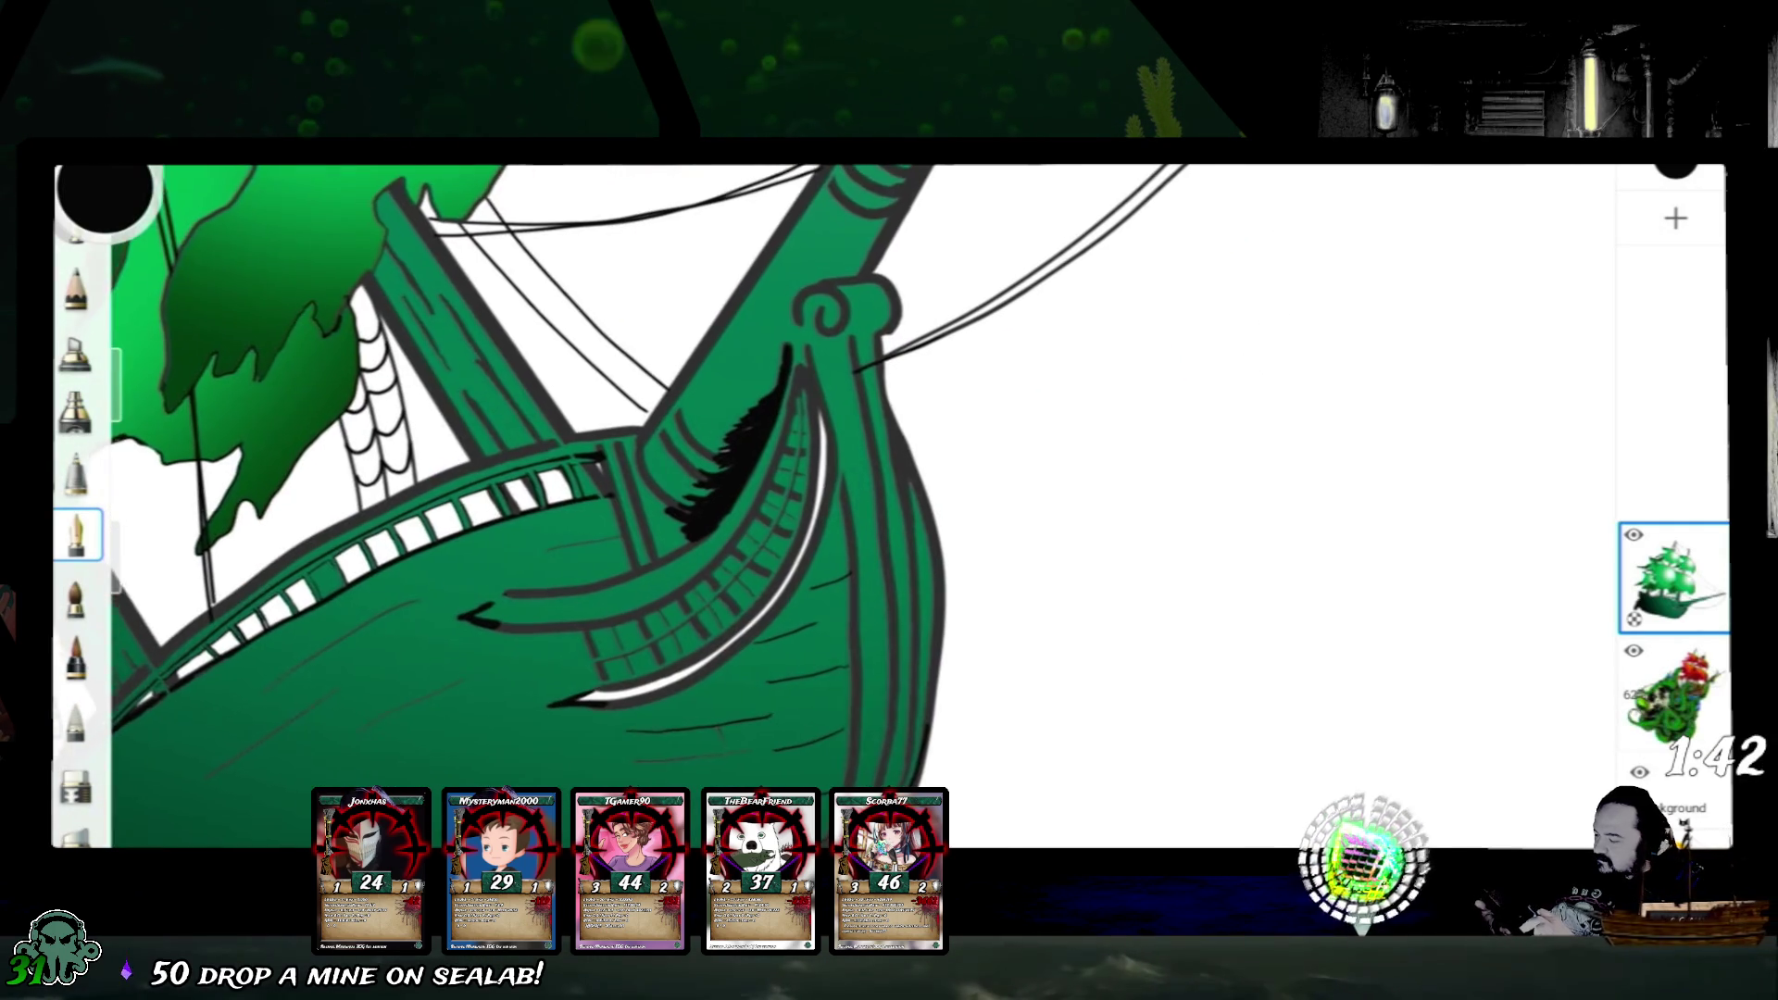
scroll(667, 501, "up", 1)
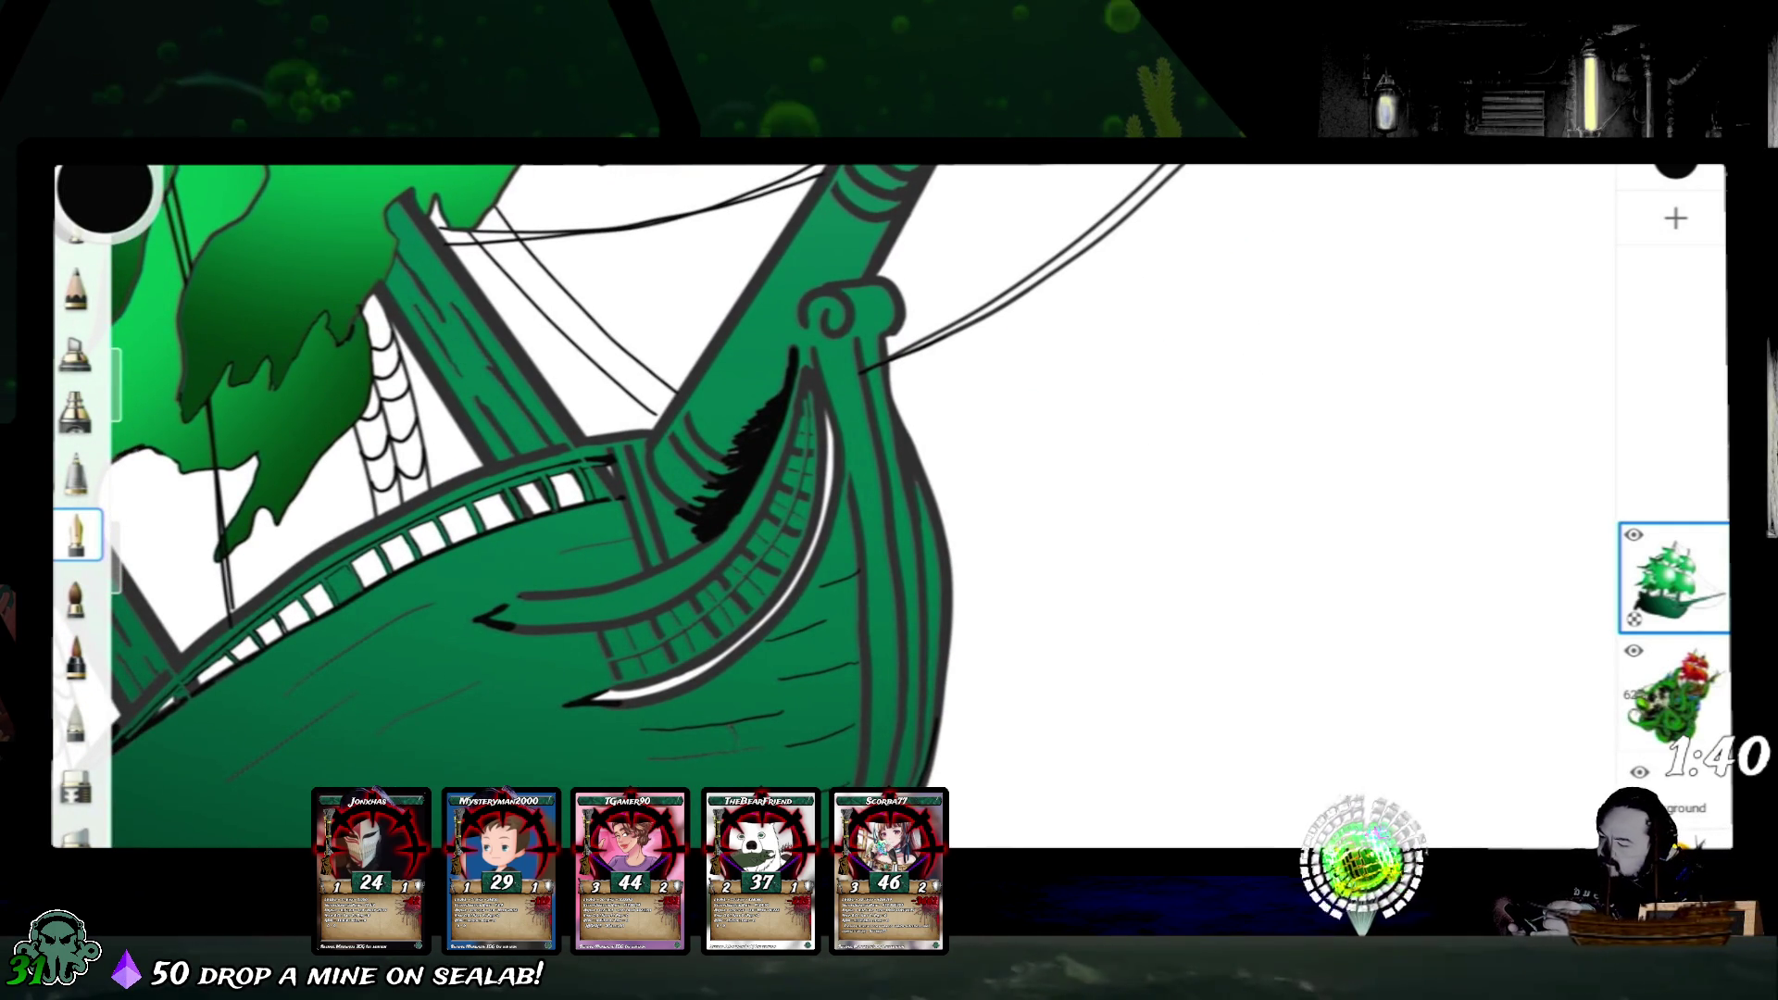
- Undo the green hull fill and pick green as the working colour for a fresh fill
key("ctrl+z")
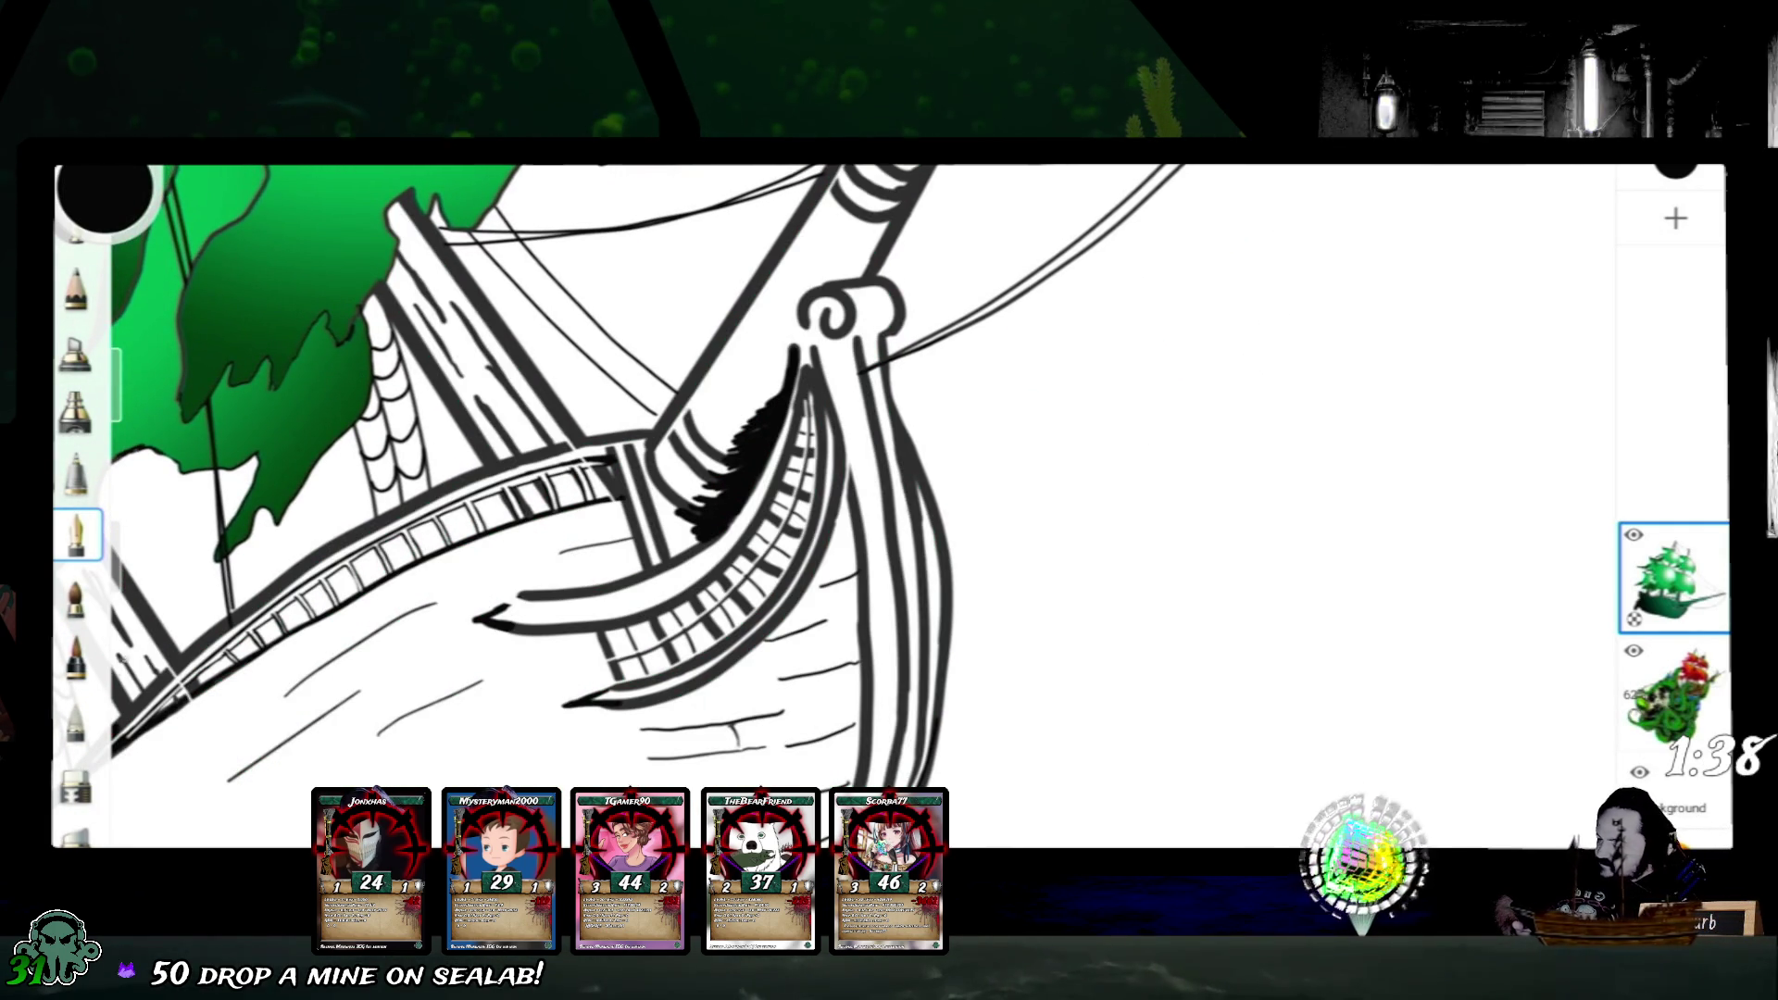
key("e")
scroll(723, 611, "up", 5)
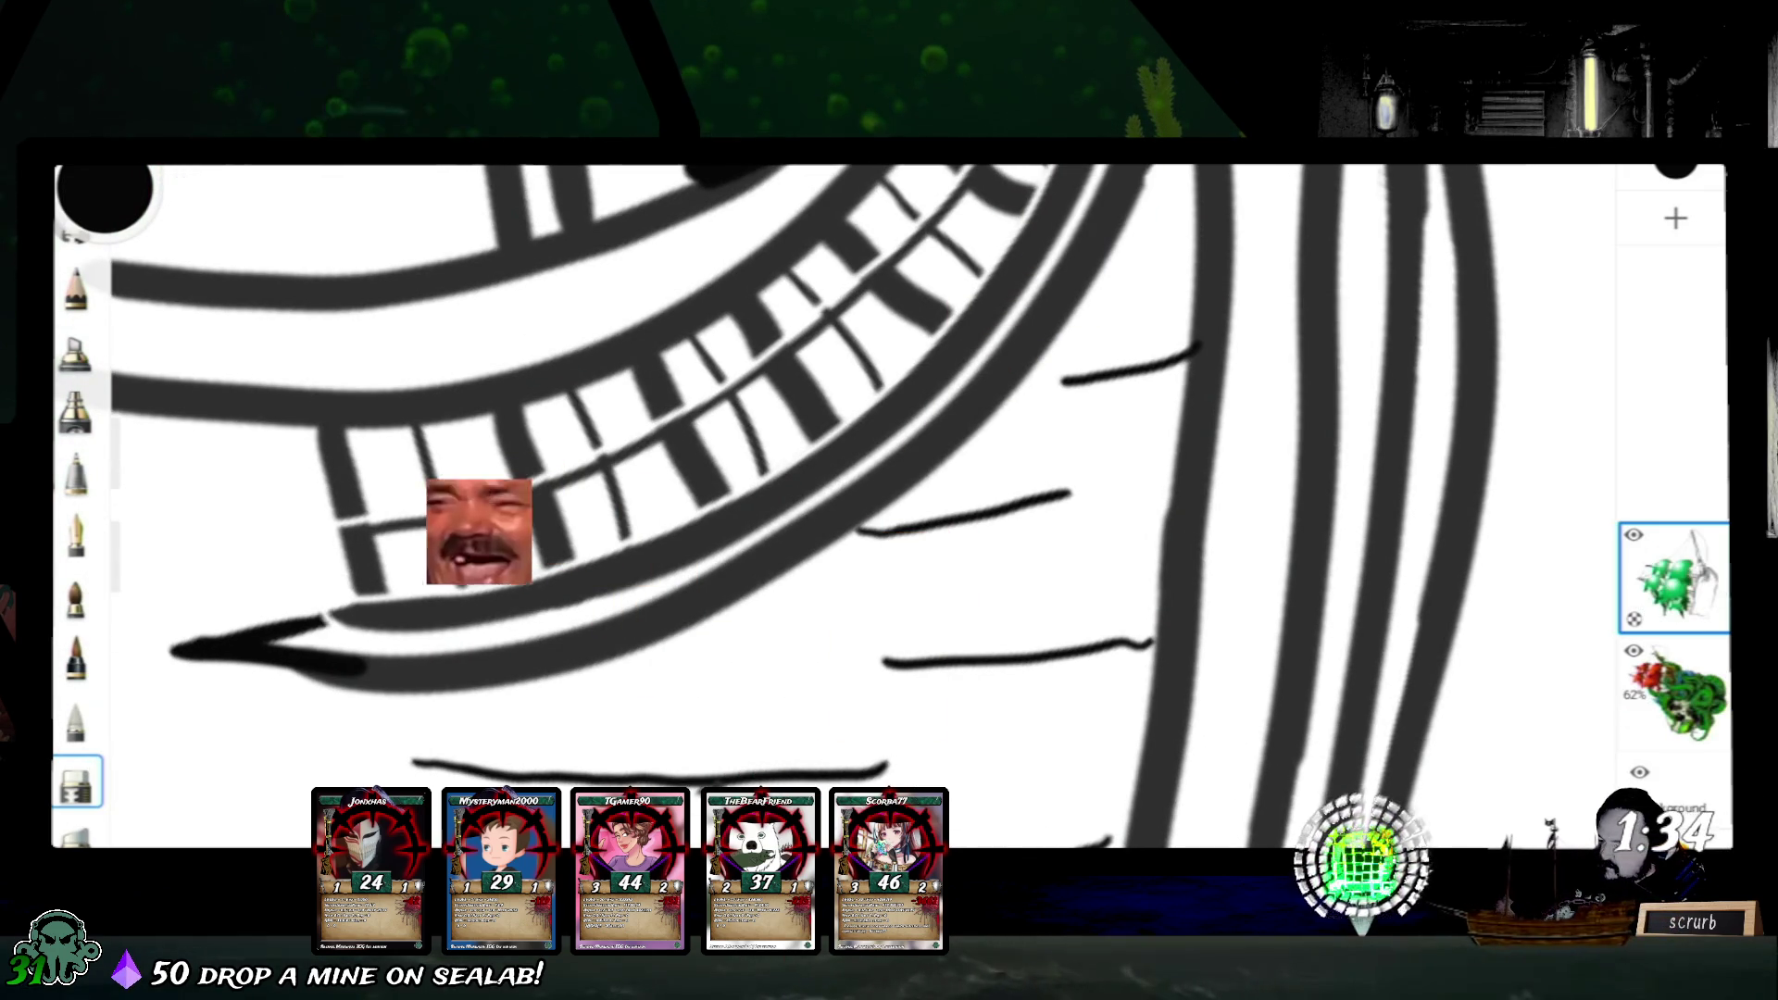
scroll(890, 501, "down", 2)
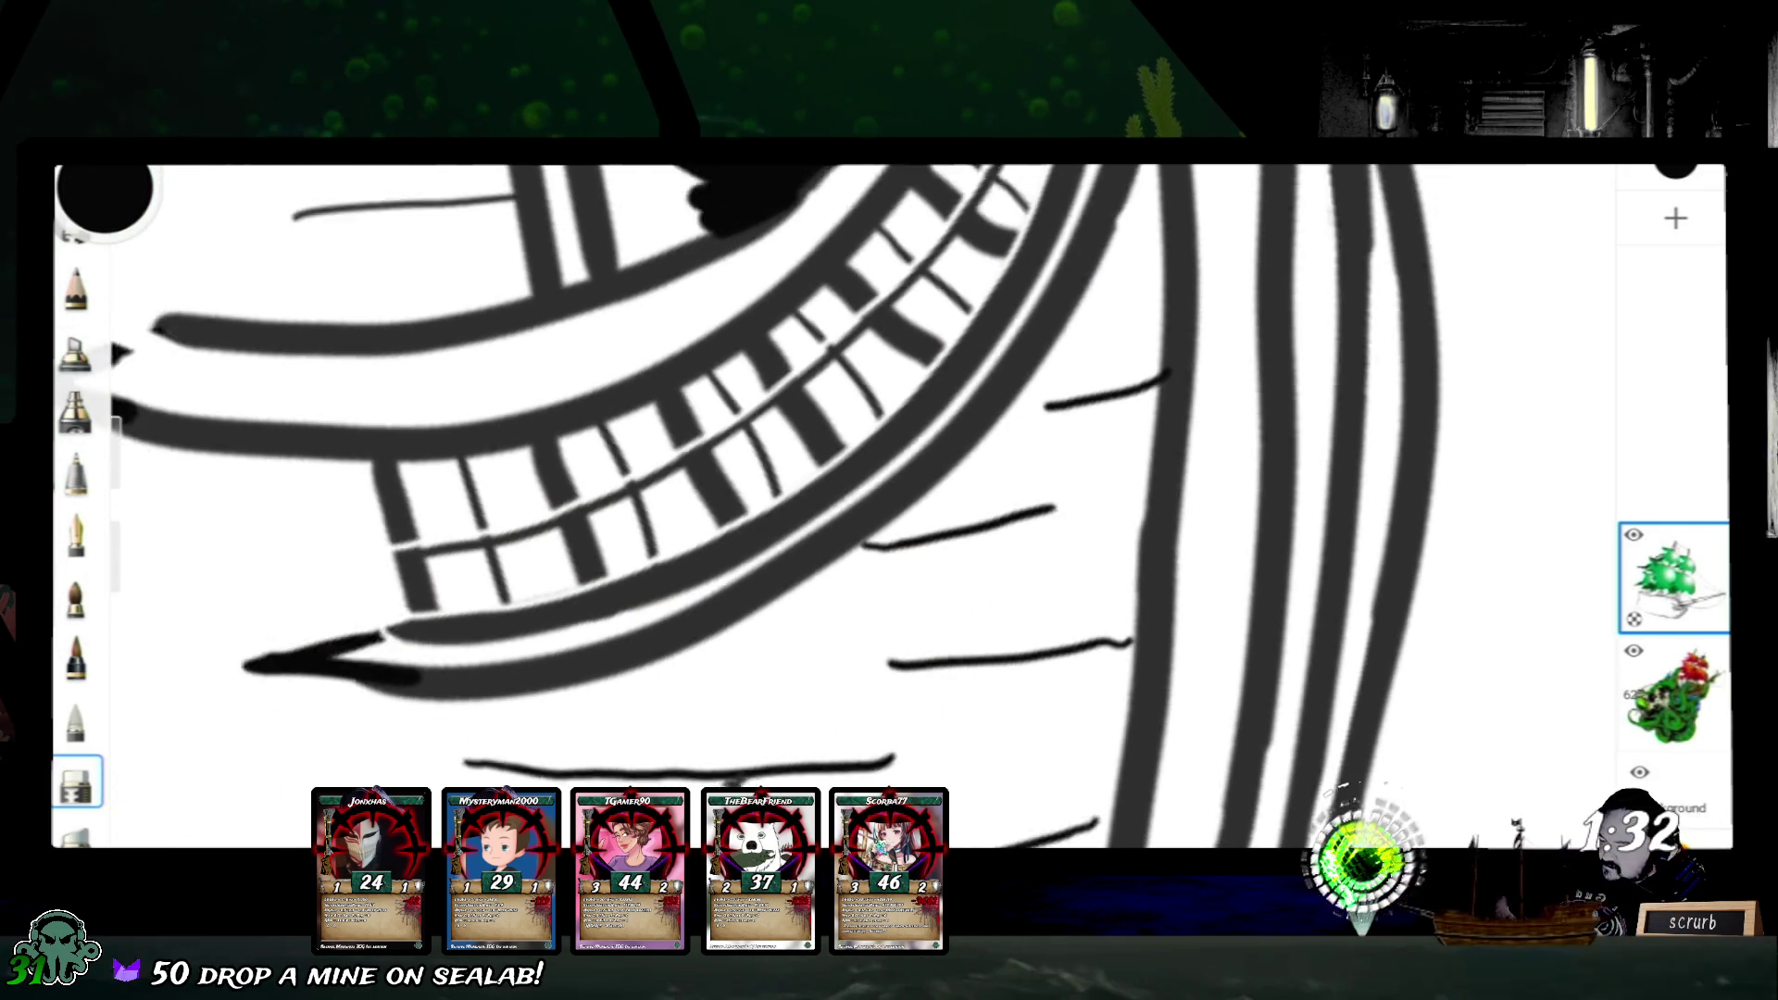
scroll(889, 500, "down", 5)
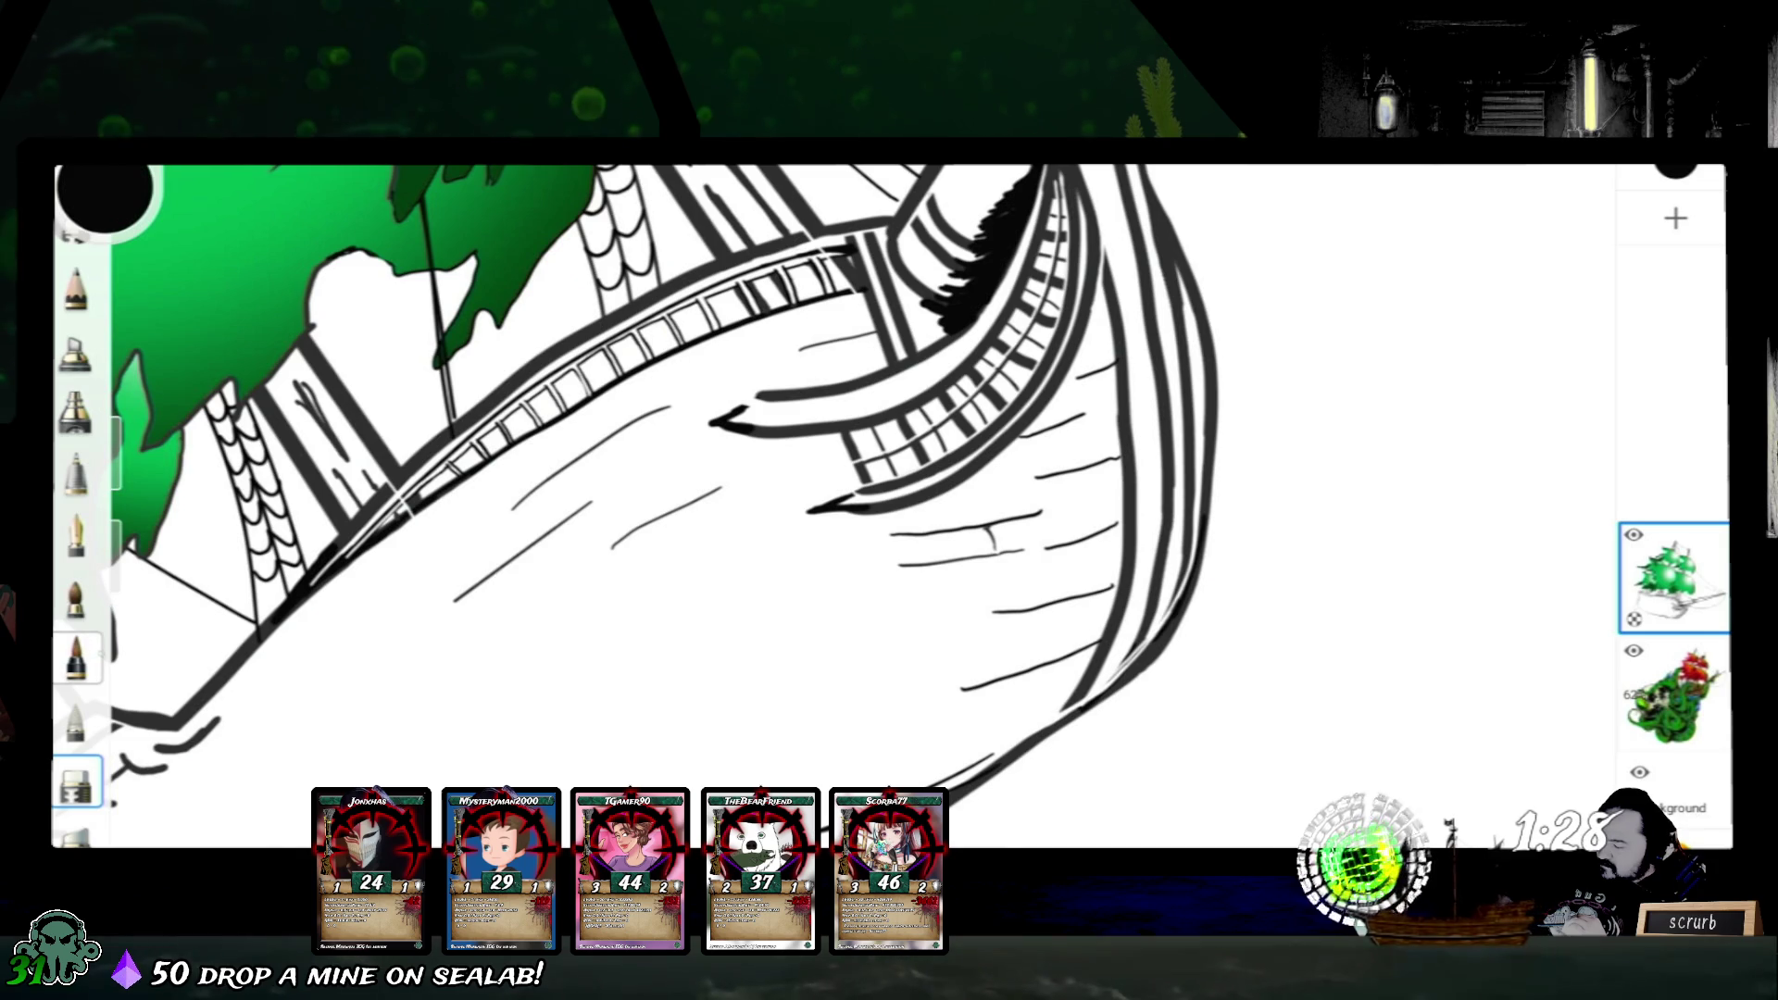
left_click(75, 535)
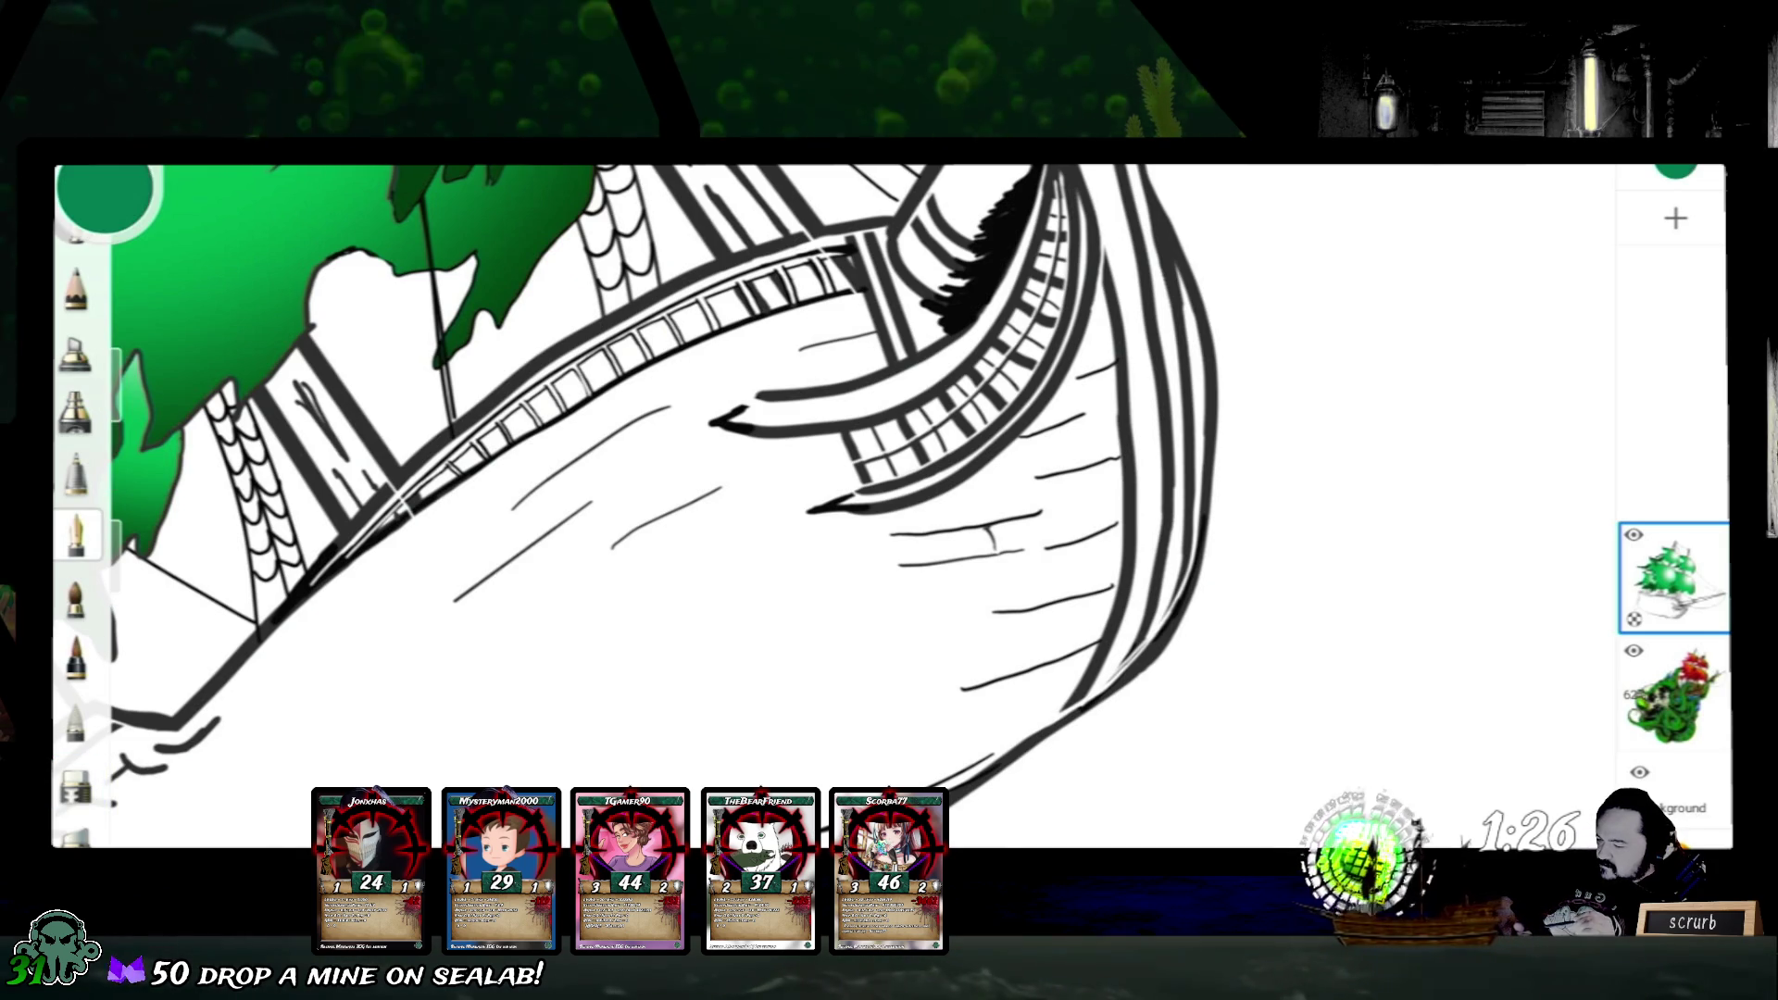
- Fill the hull black at the stern to green up the bowsprit, undoing a stray black background fill
left_click_drag(795, 639, 1236, 167)
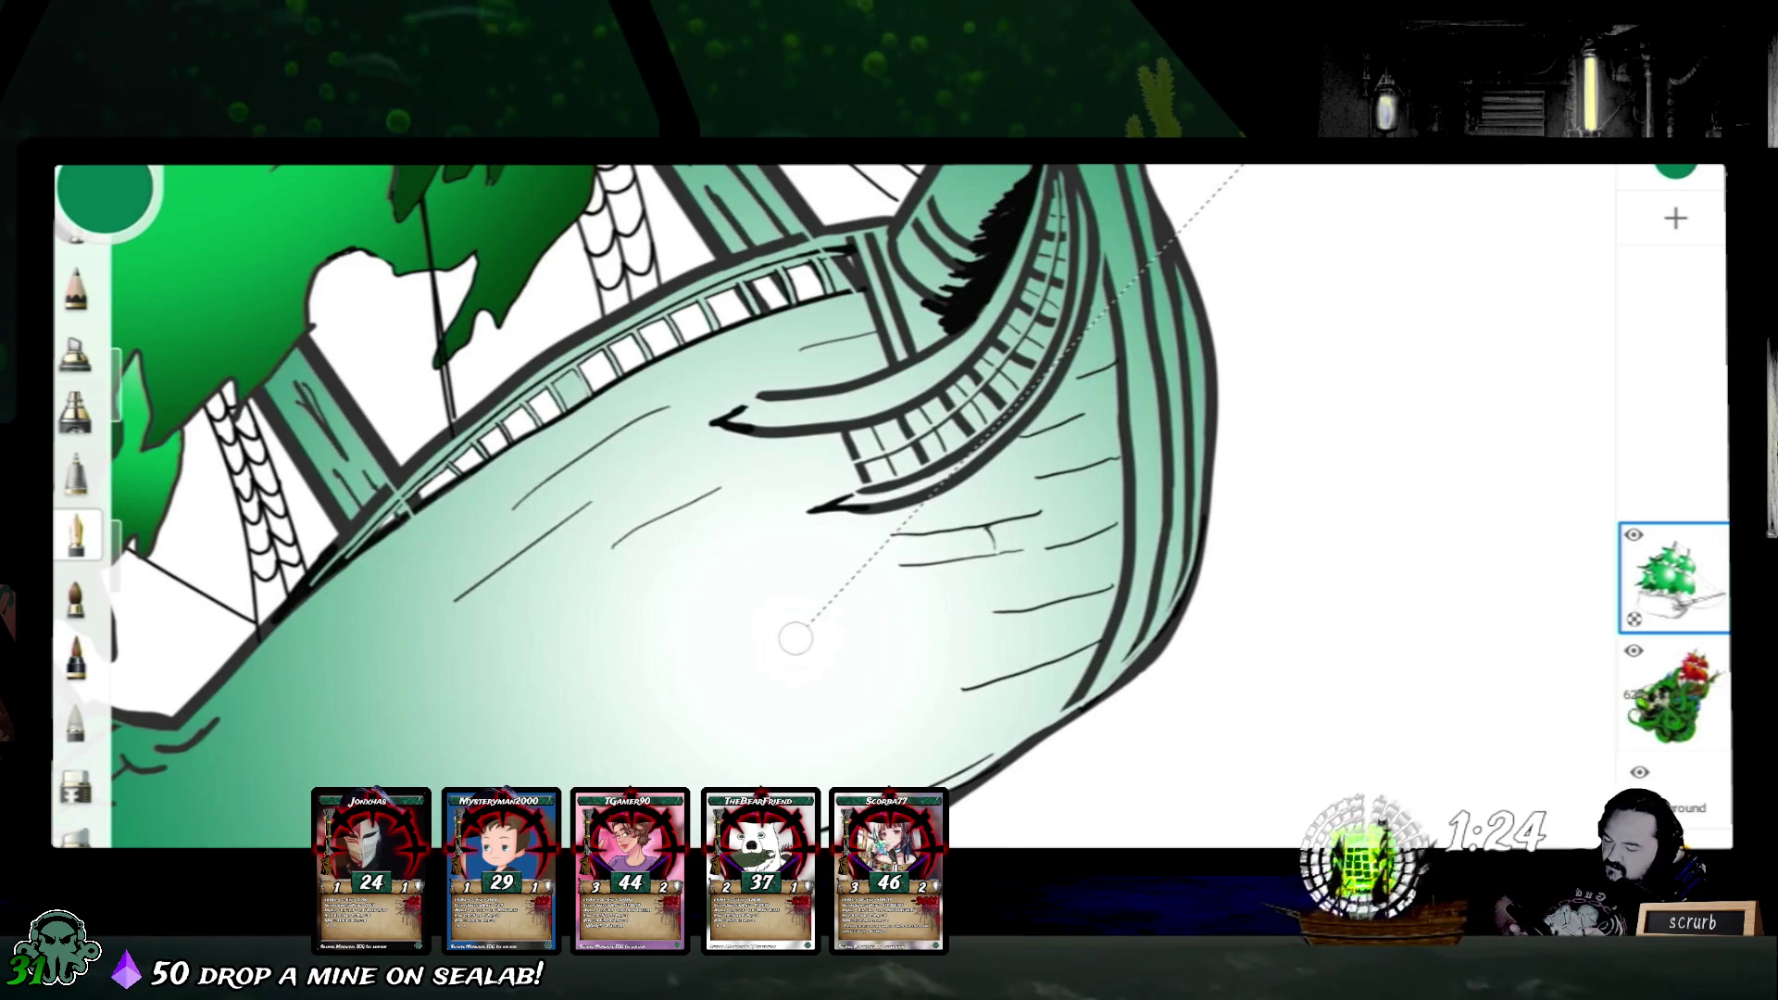
scroll(834, 508, "down", 5)
left_click_drag(1308, 251, 735, 584)
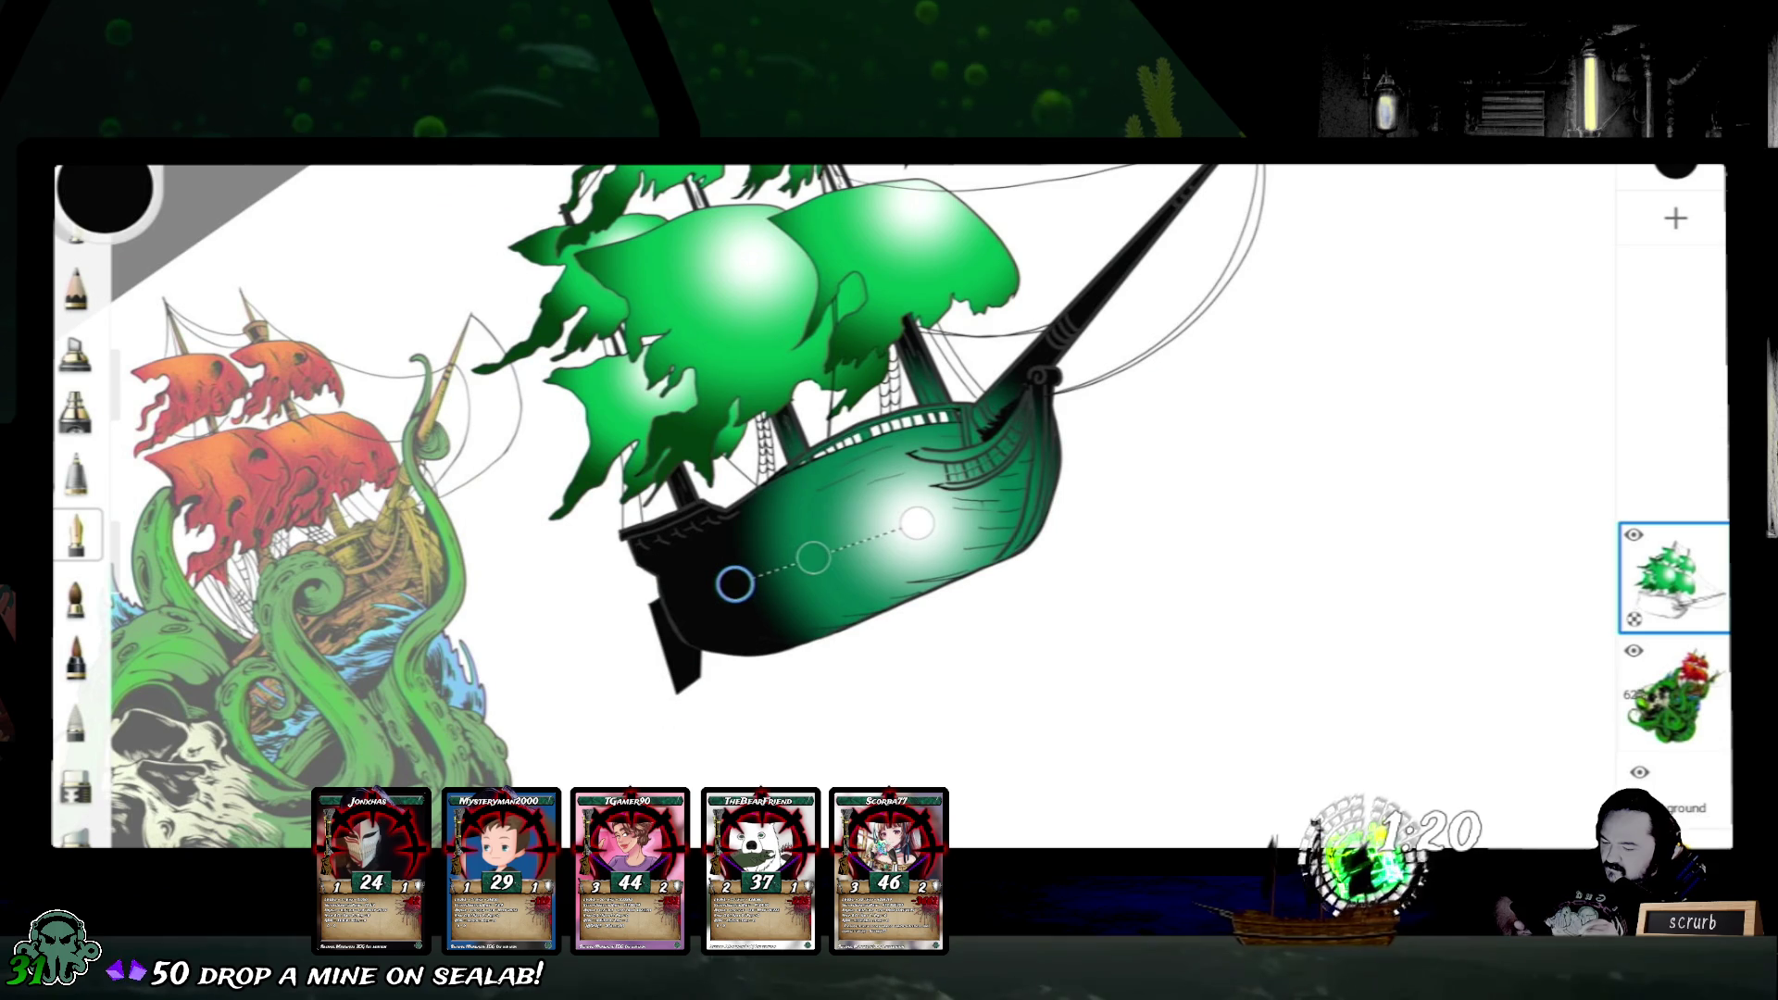
mouse_move(917, 523)
left_mouse_down()
mouse_move(1278, 199)
mouse_move(1124, 318)
mouse_move(1232, 191)
left_mouse_up()
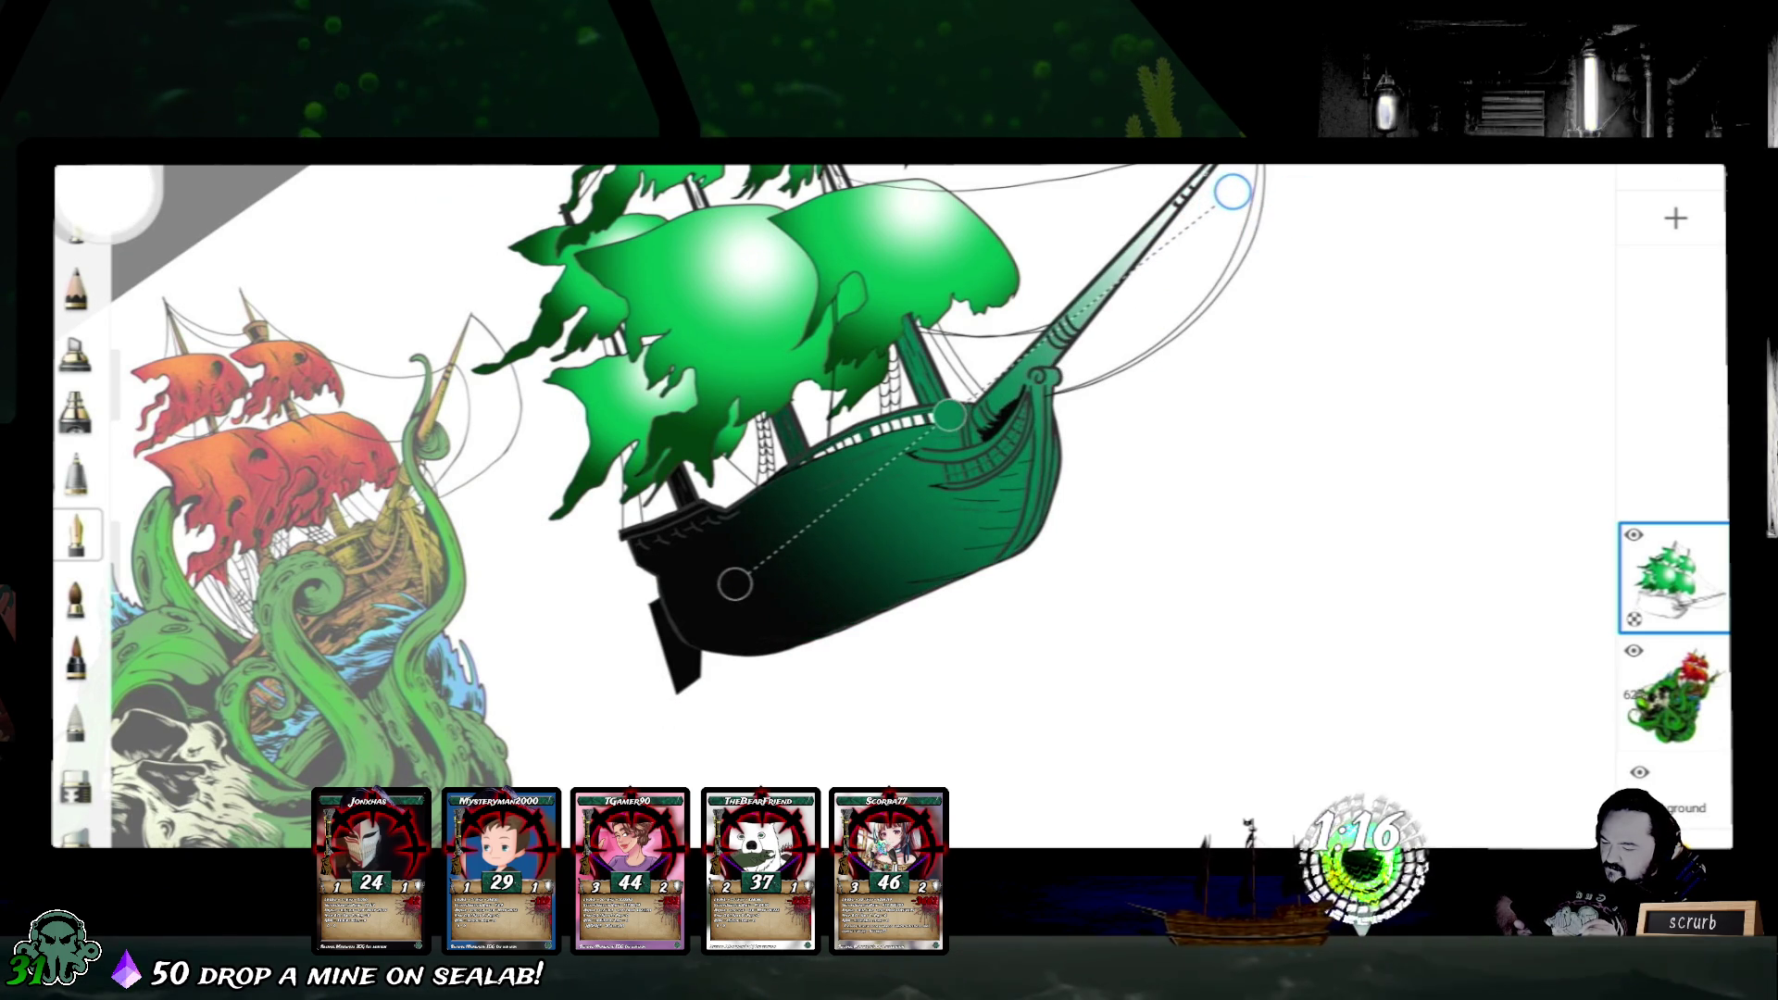
left_click_drag(951, 413, 899, 456)
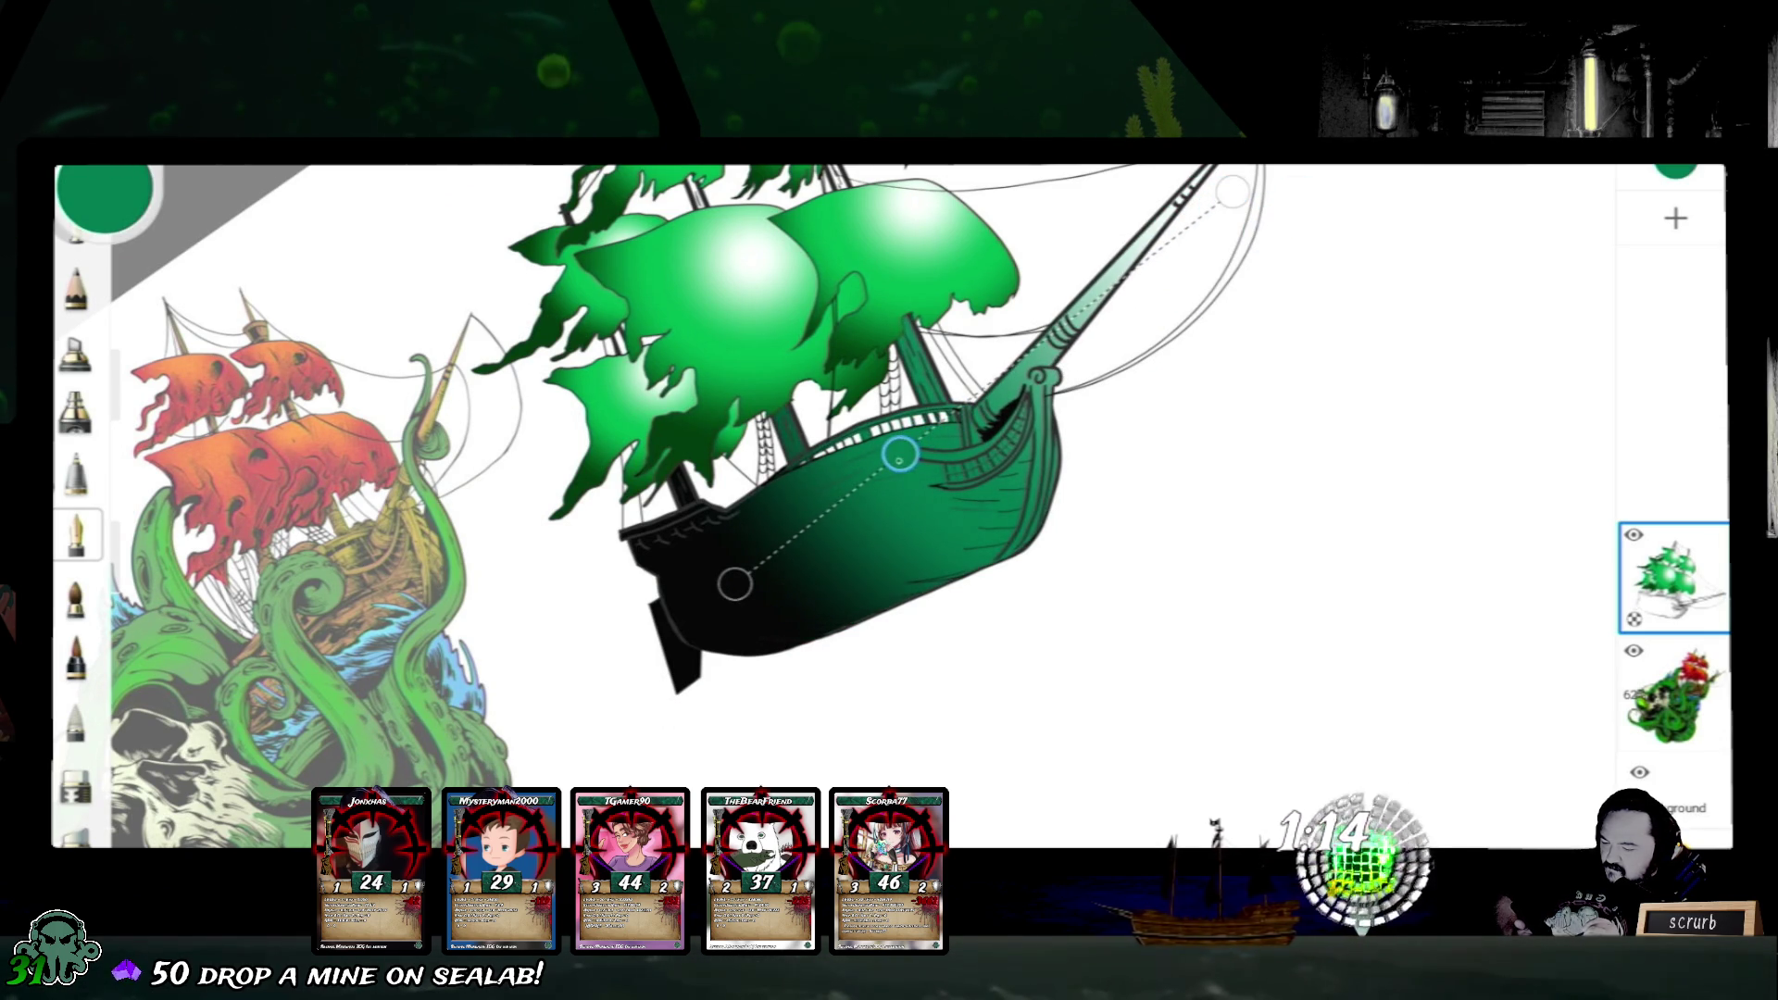
left_click_drag(736, 584, 735, 619)
left_click_drag(1317, 365, 1128, 571)
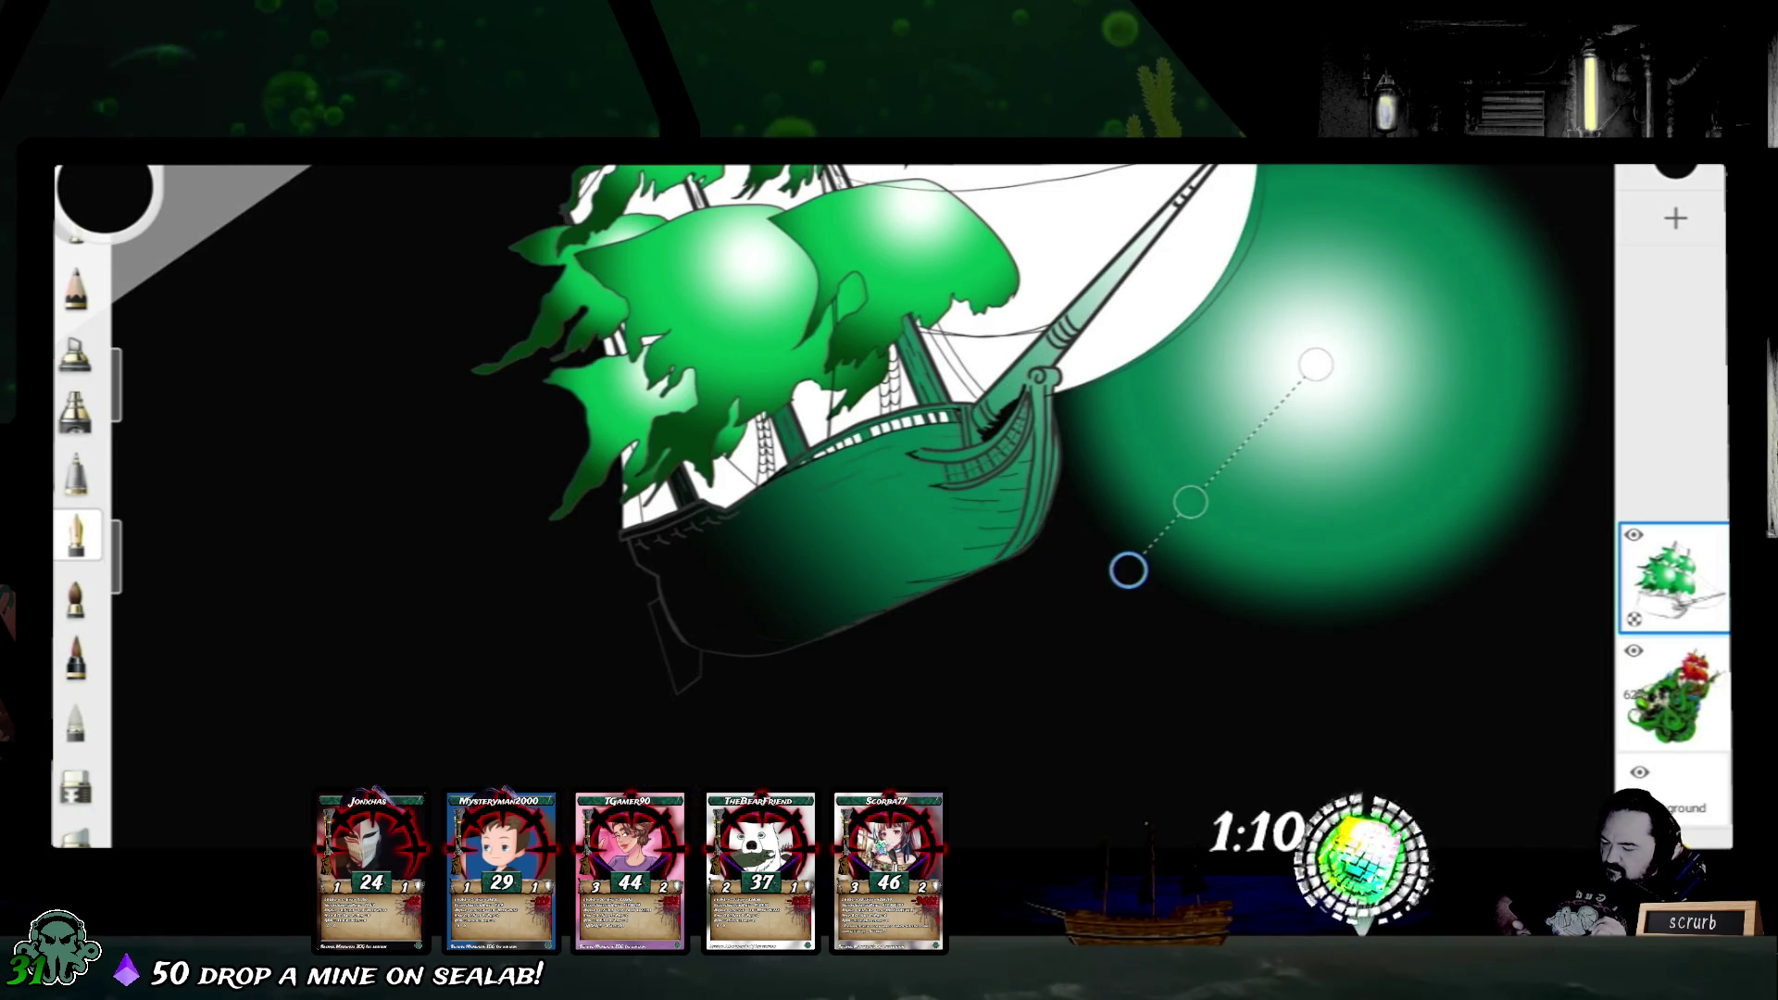
key("ctrl+z")
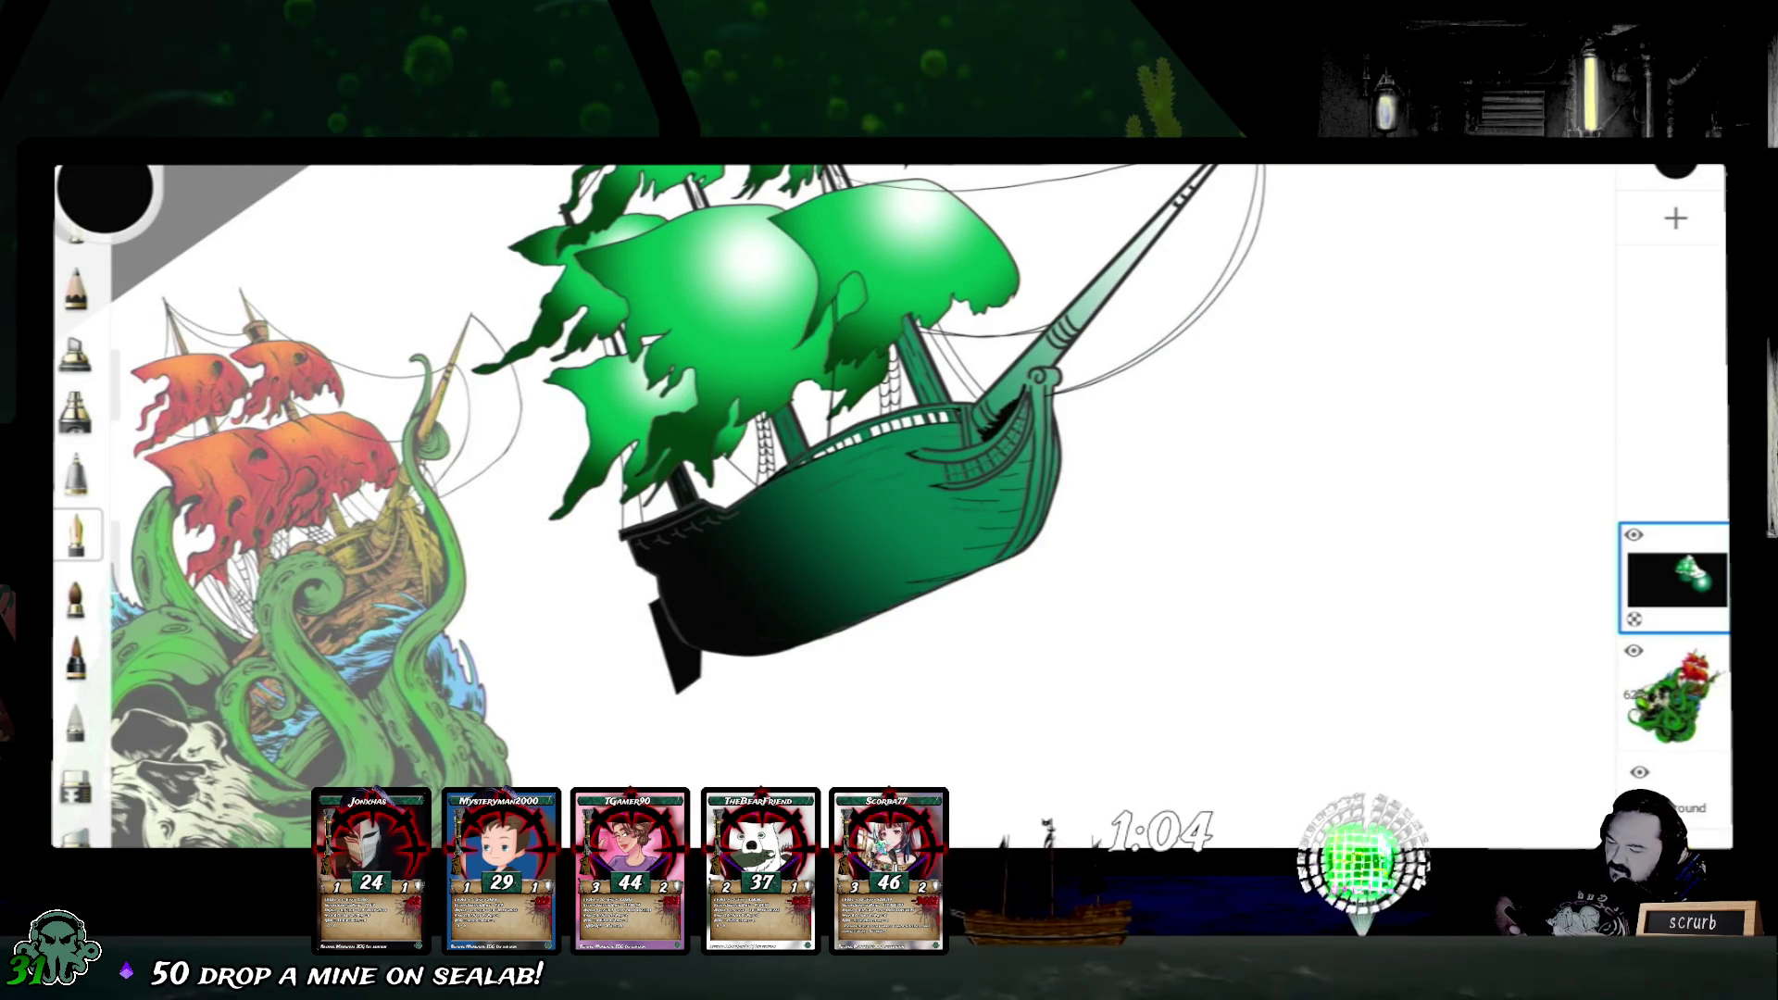
scroll(834, 500, "down", 3)
scroll(834, 500, "down", 2)
scroll(834, 500, "down", 2)
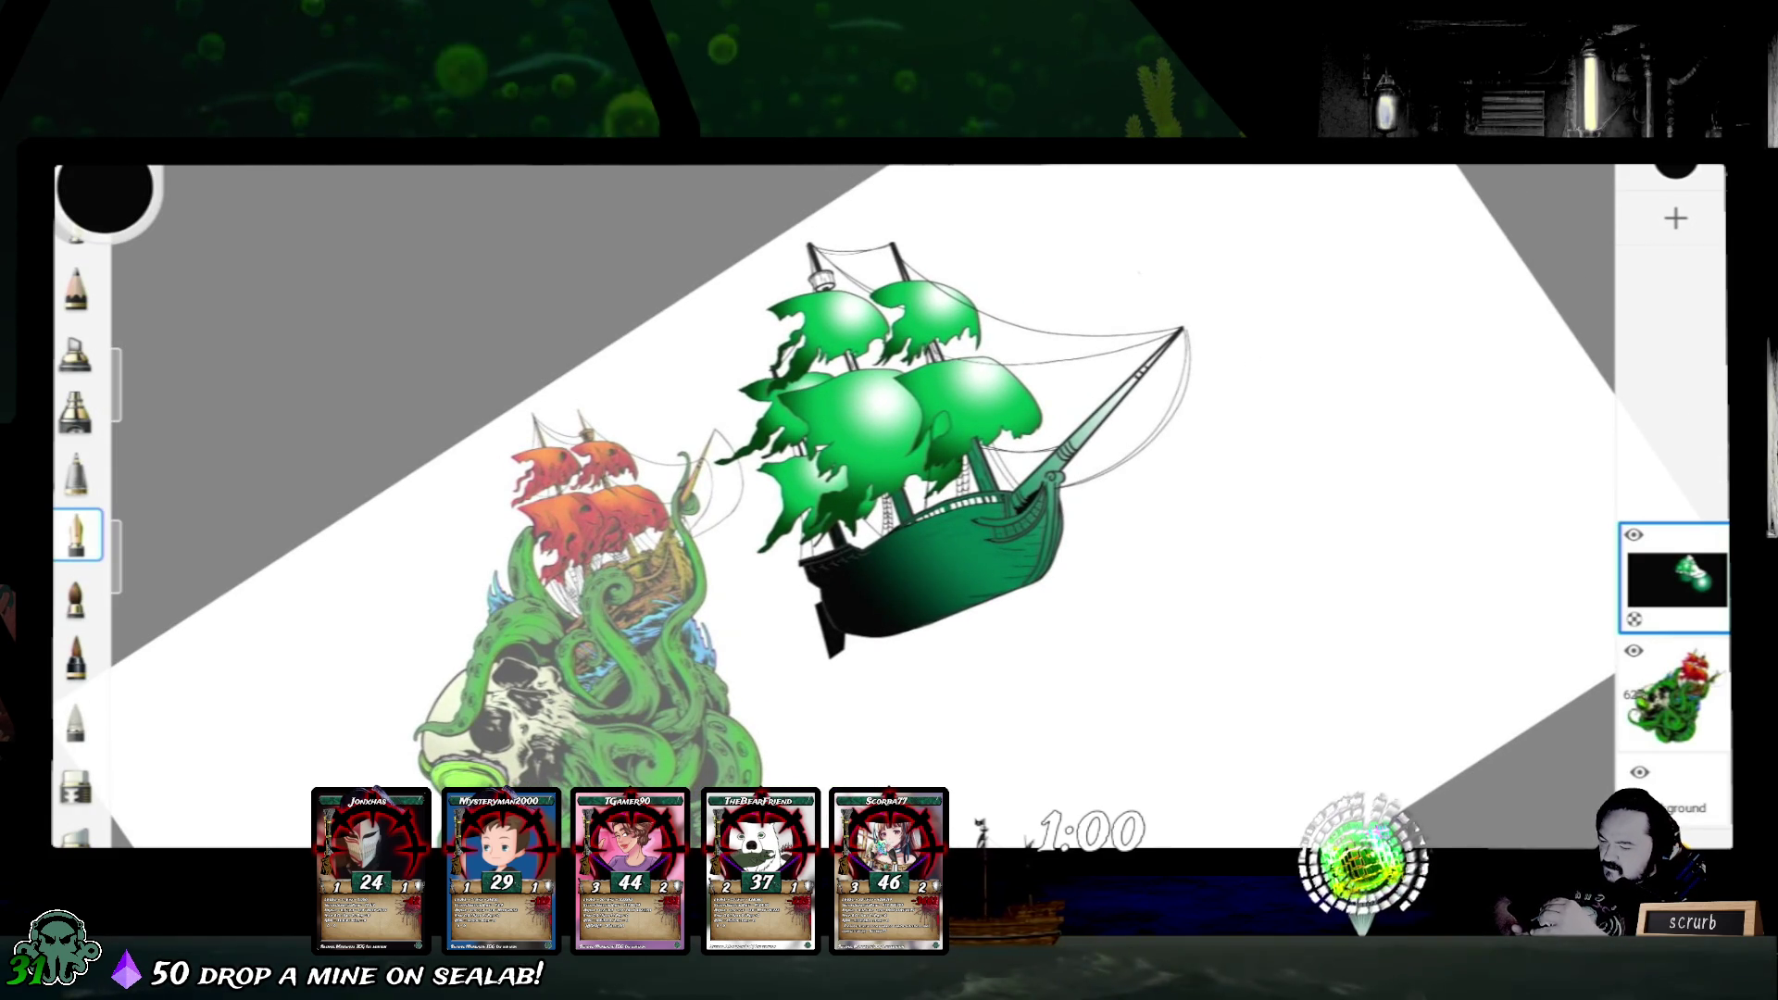
- Undo and reapply the hull gradient, green past the bowsprit tip to black on the hull, and select its light end
key("ctrl+z")
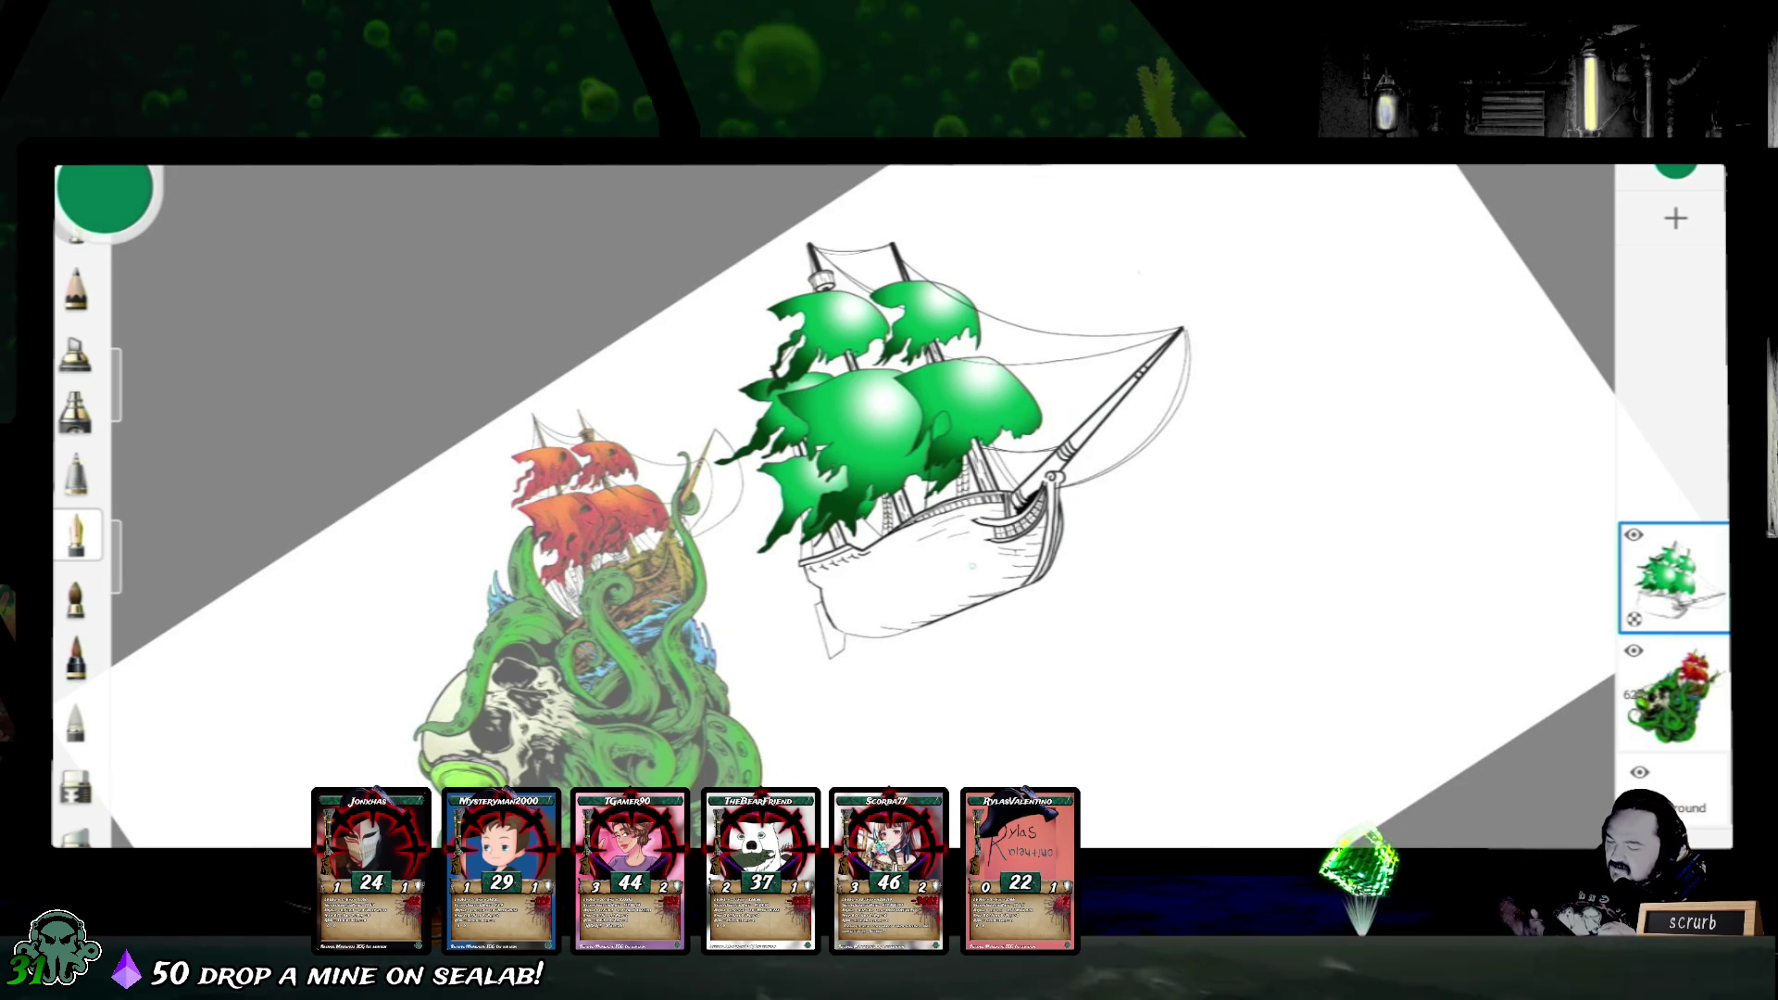
mouse_move(959, 552)
left_mouse_down()
mouse_move(1198, 295)
mouse_move(907, 644)
left_mouse_up()
left_click_drag(959, 553, 1185, 282)
mouse_move(906, 645)
left_mouse_down()
mouse_move(925, 588)
mouse_move(881, 594)
left_mouse_up()
left_click(1189, 278)
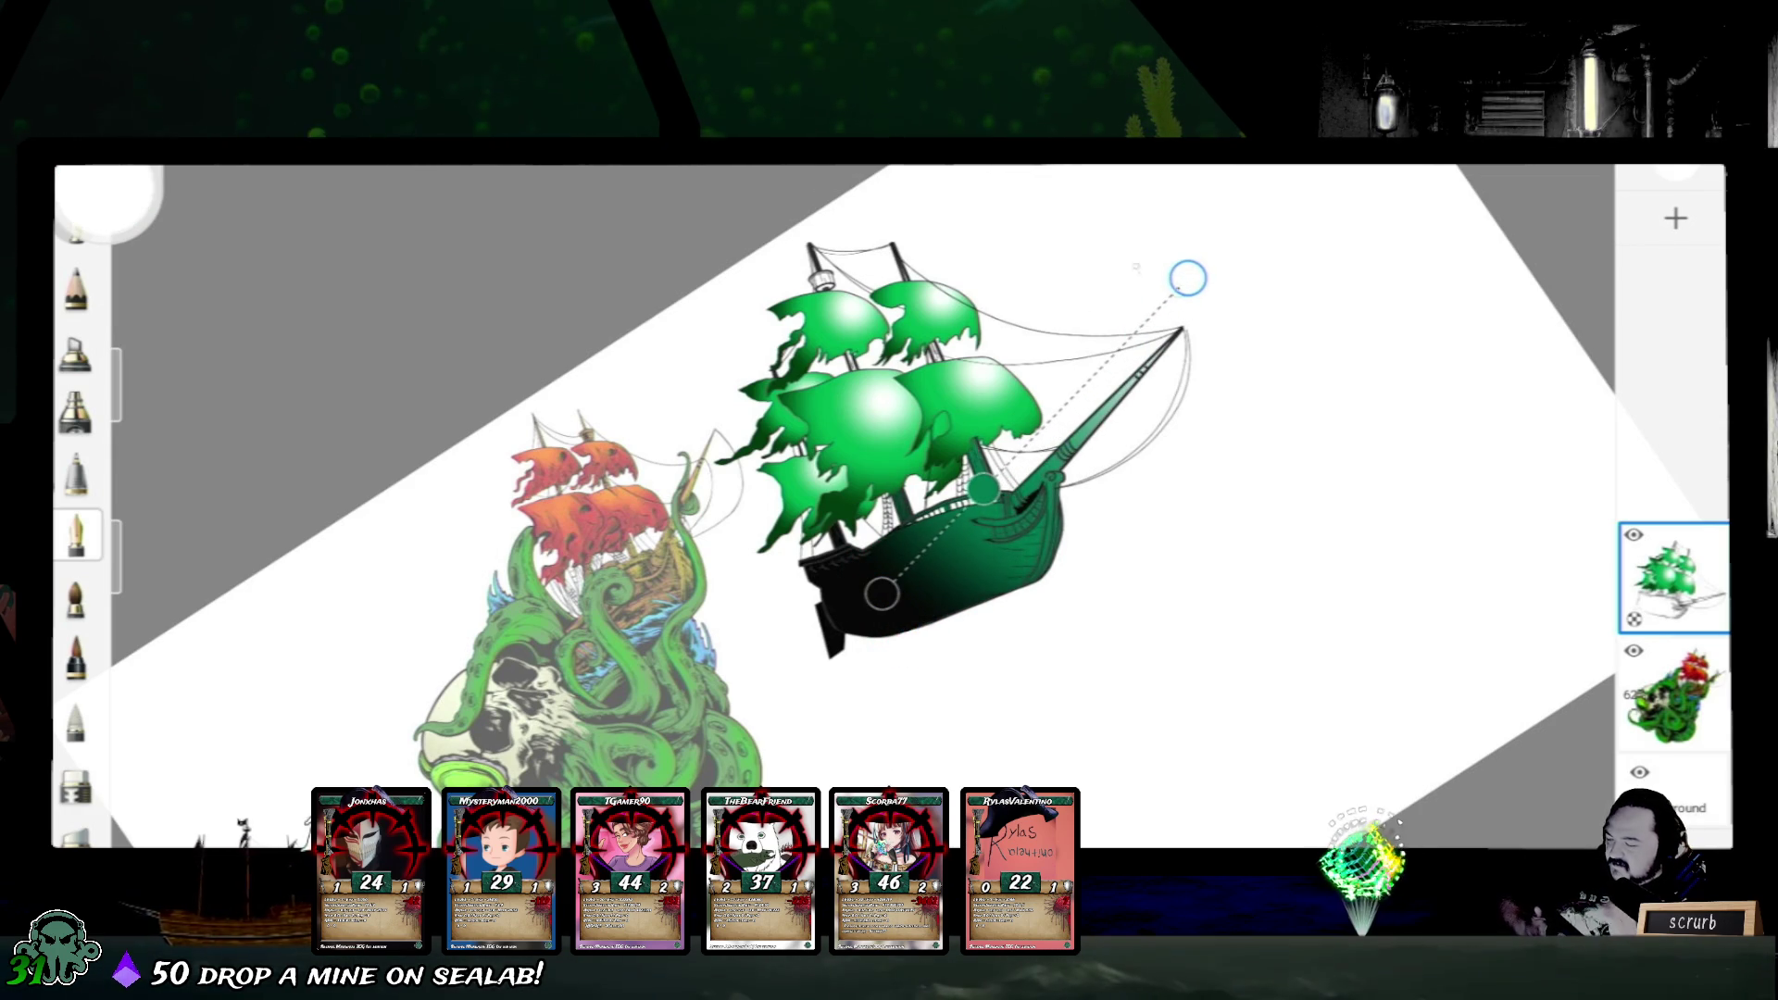
left_click(132, 195)
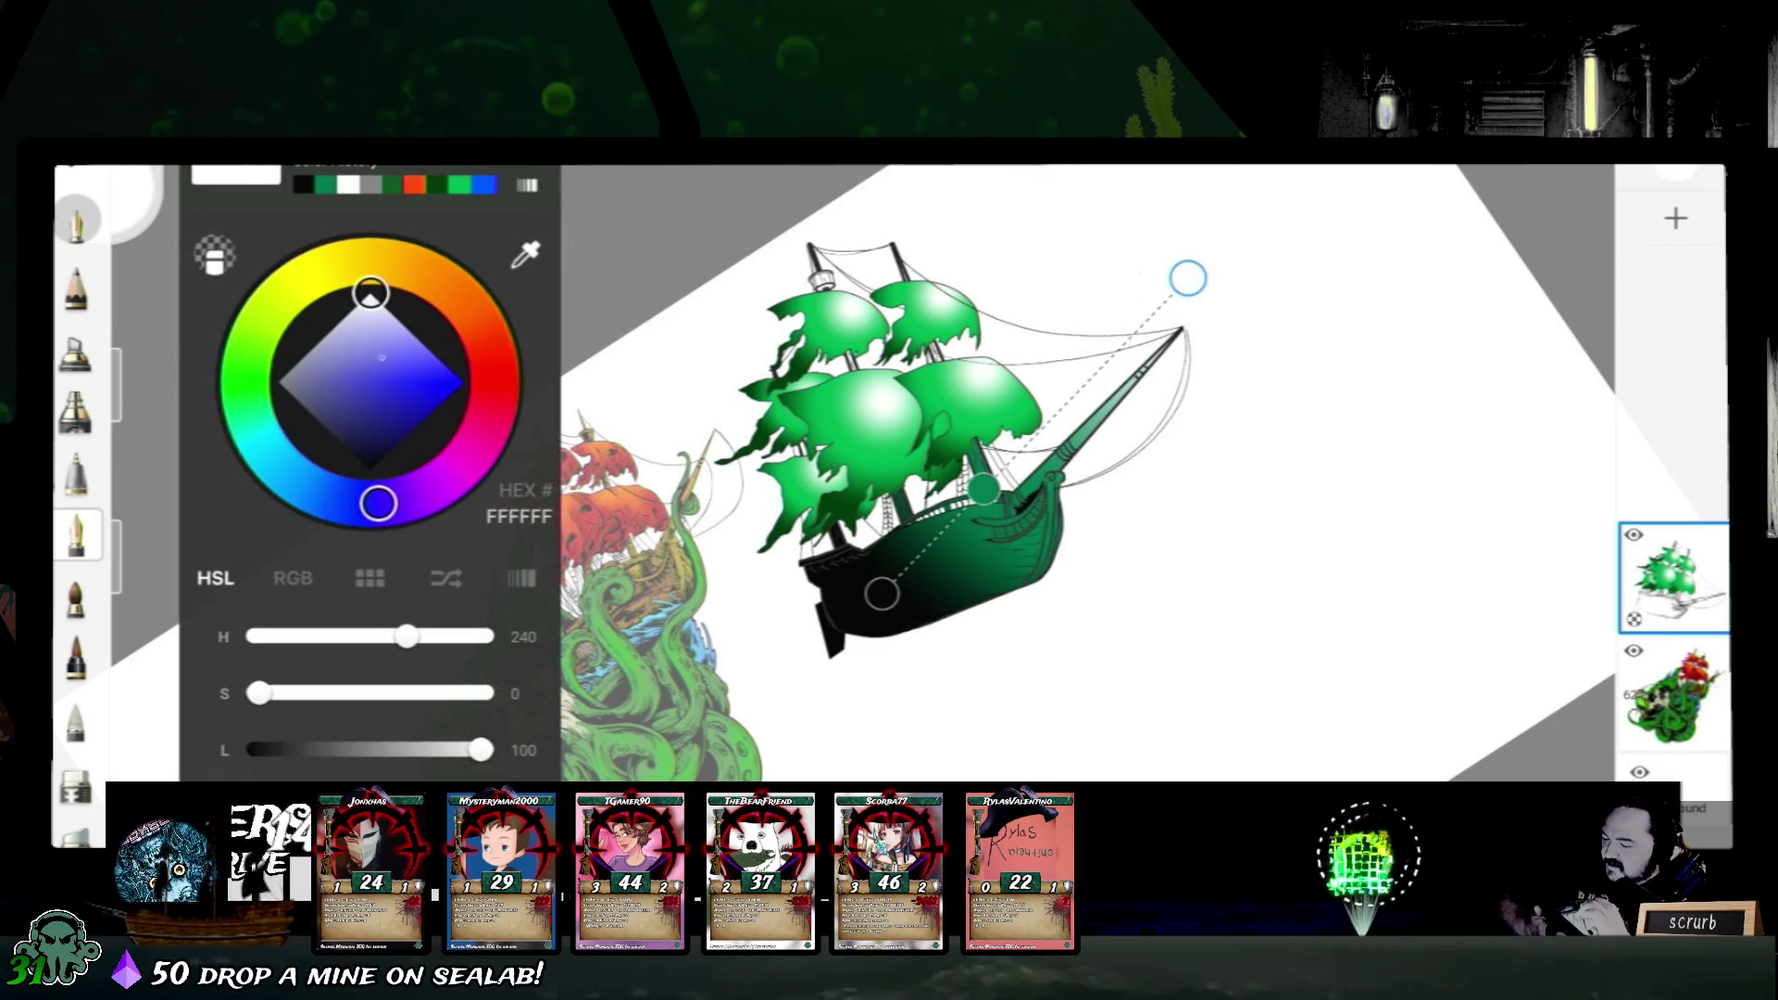
- Shift the light end's hue through blue and magenta to purple (C06BFF)
left_click_drag(370, 290, 411, 331)
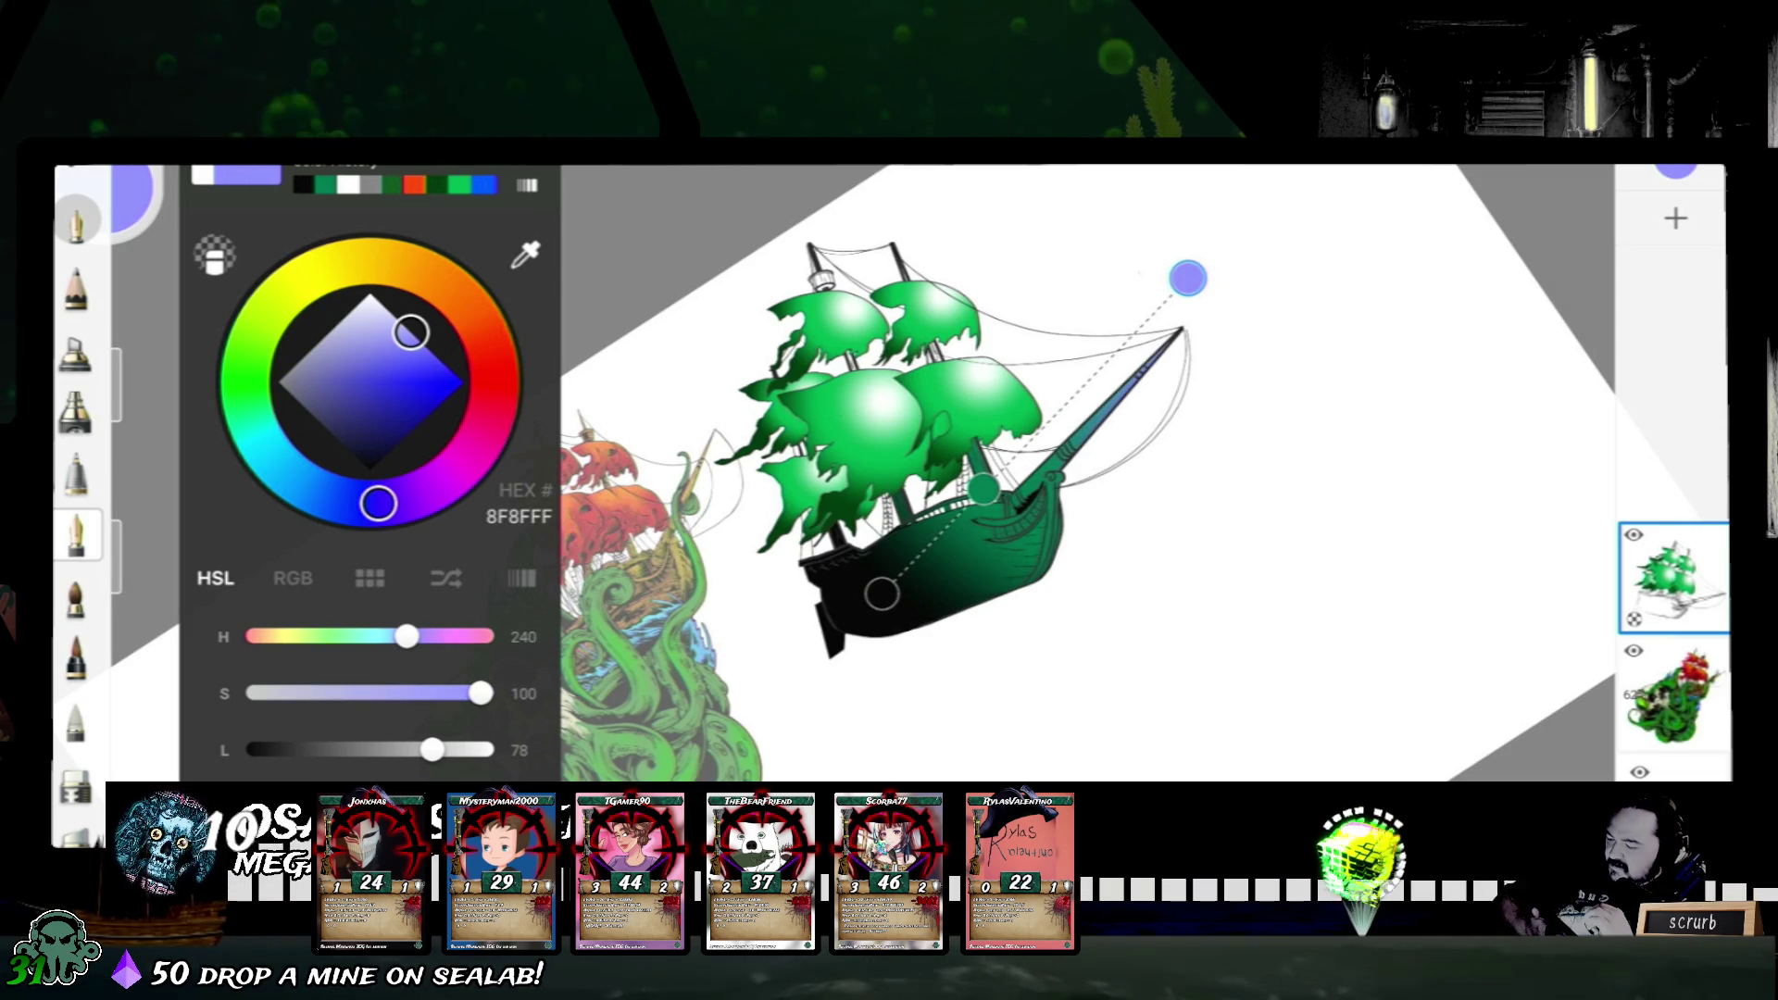
mouse_move(378, 503)
left_mouse_down()
mouse_move(464, 462)
mouse_move(430, 487)
left_mouse_up()
left_click_drag(411, 331, 425, 346)
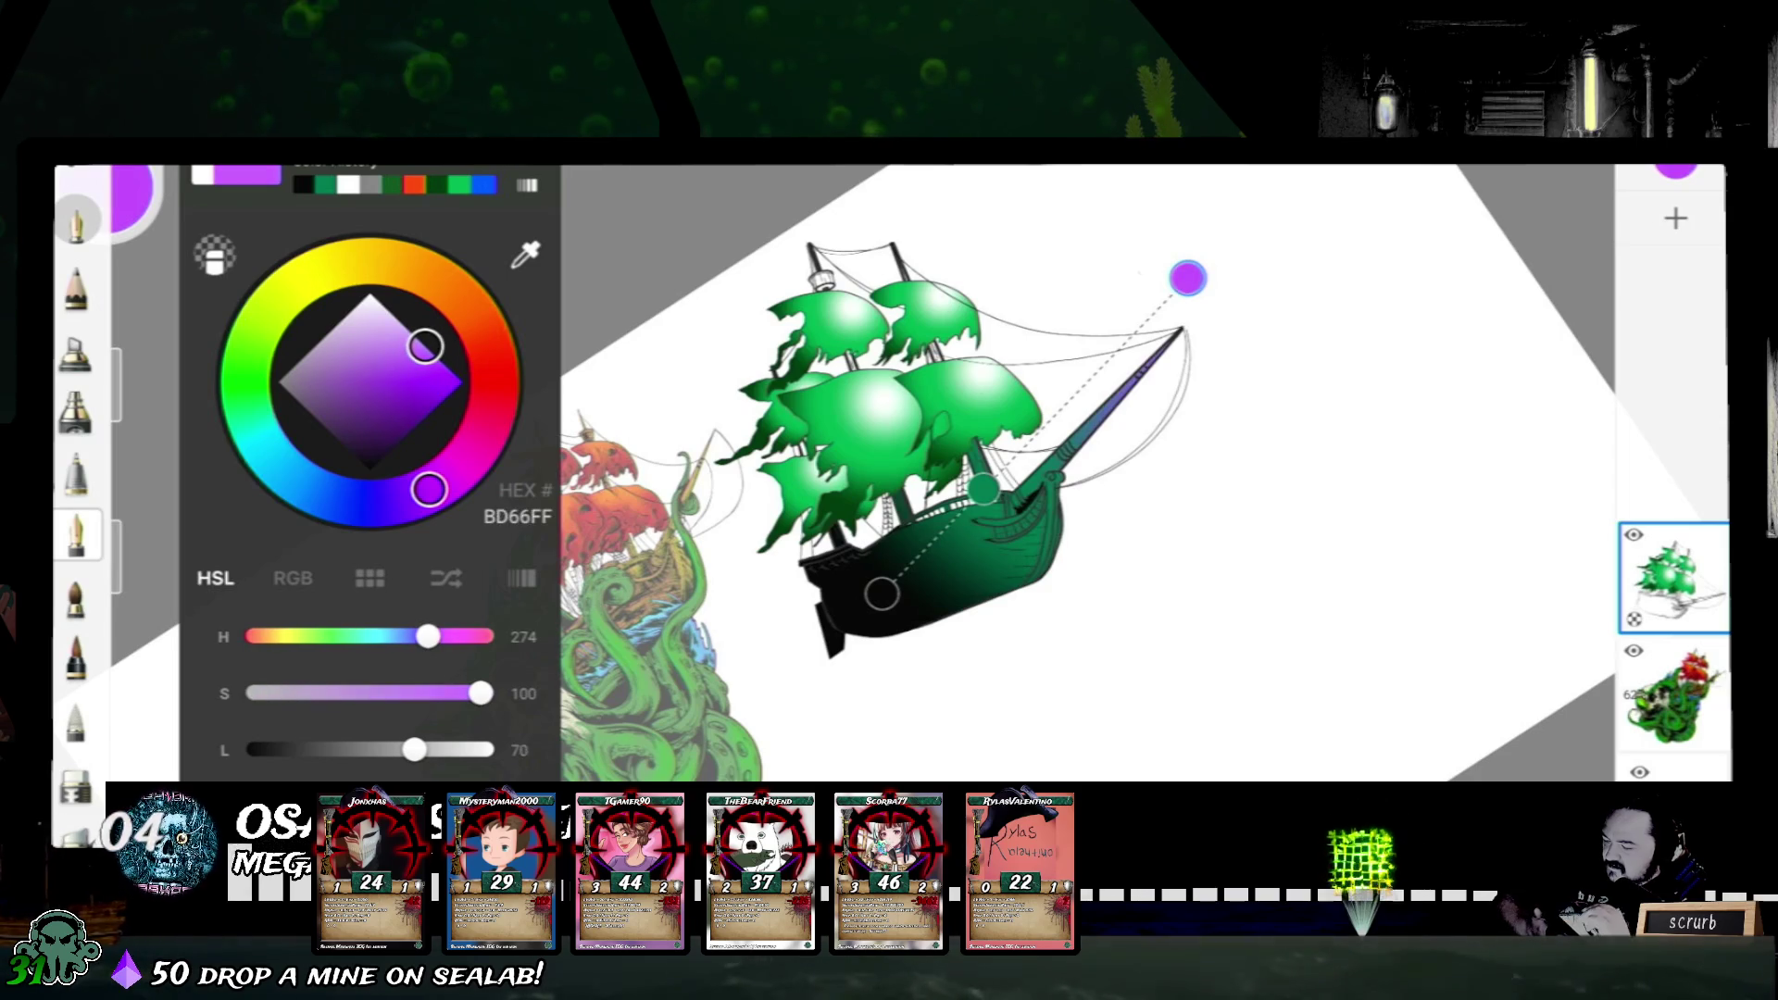
left_click(105, 196)
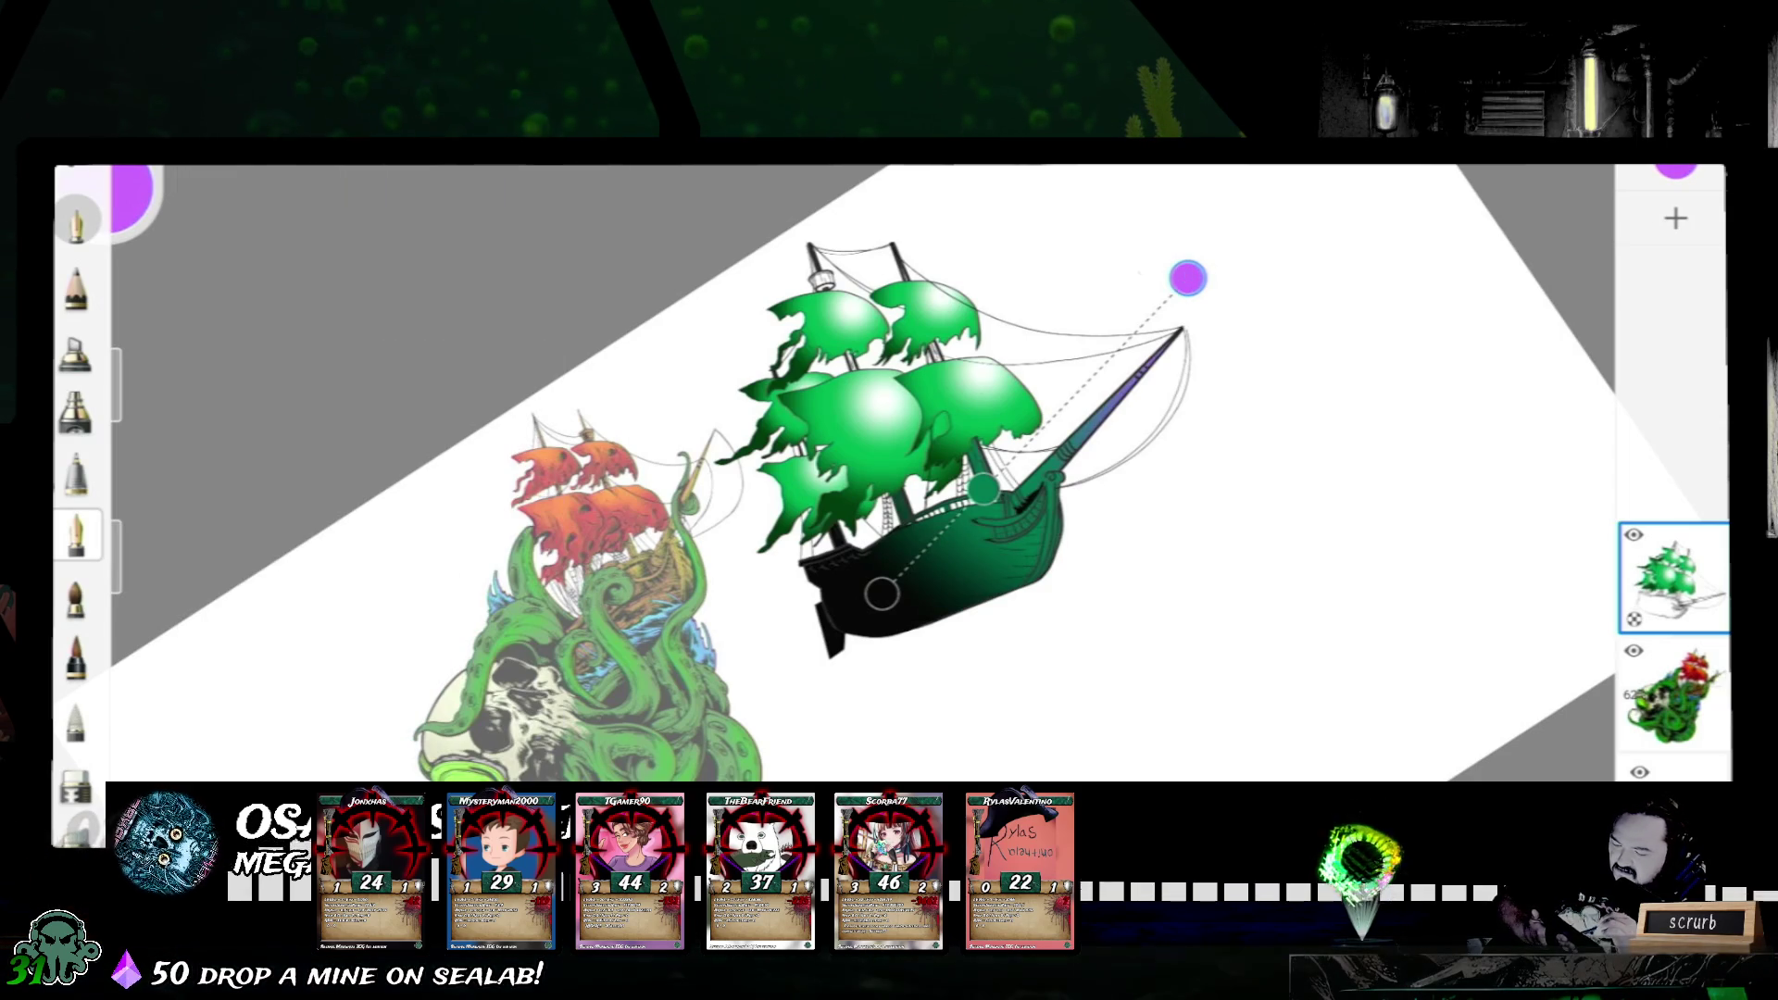
- Move the purple end above the ship and the dark end lower down the hull
left_click_drag(1189, 273, 1147, 205)
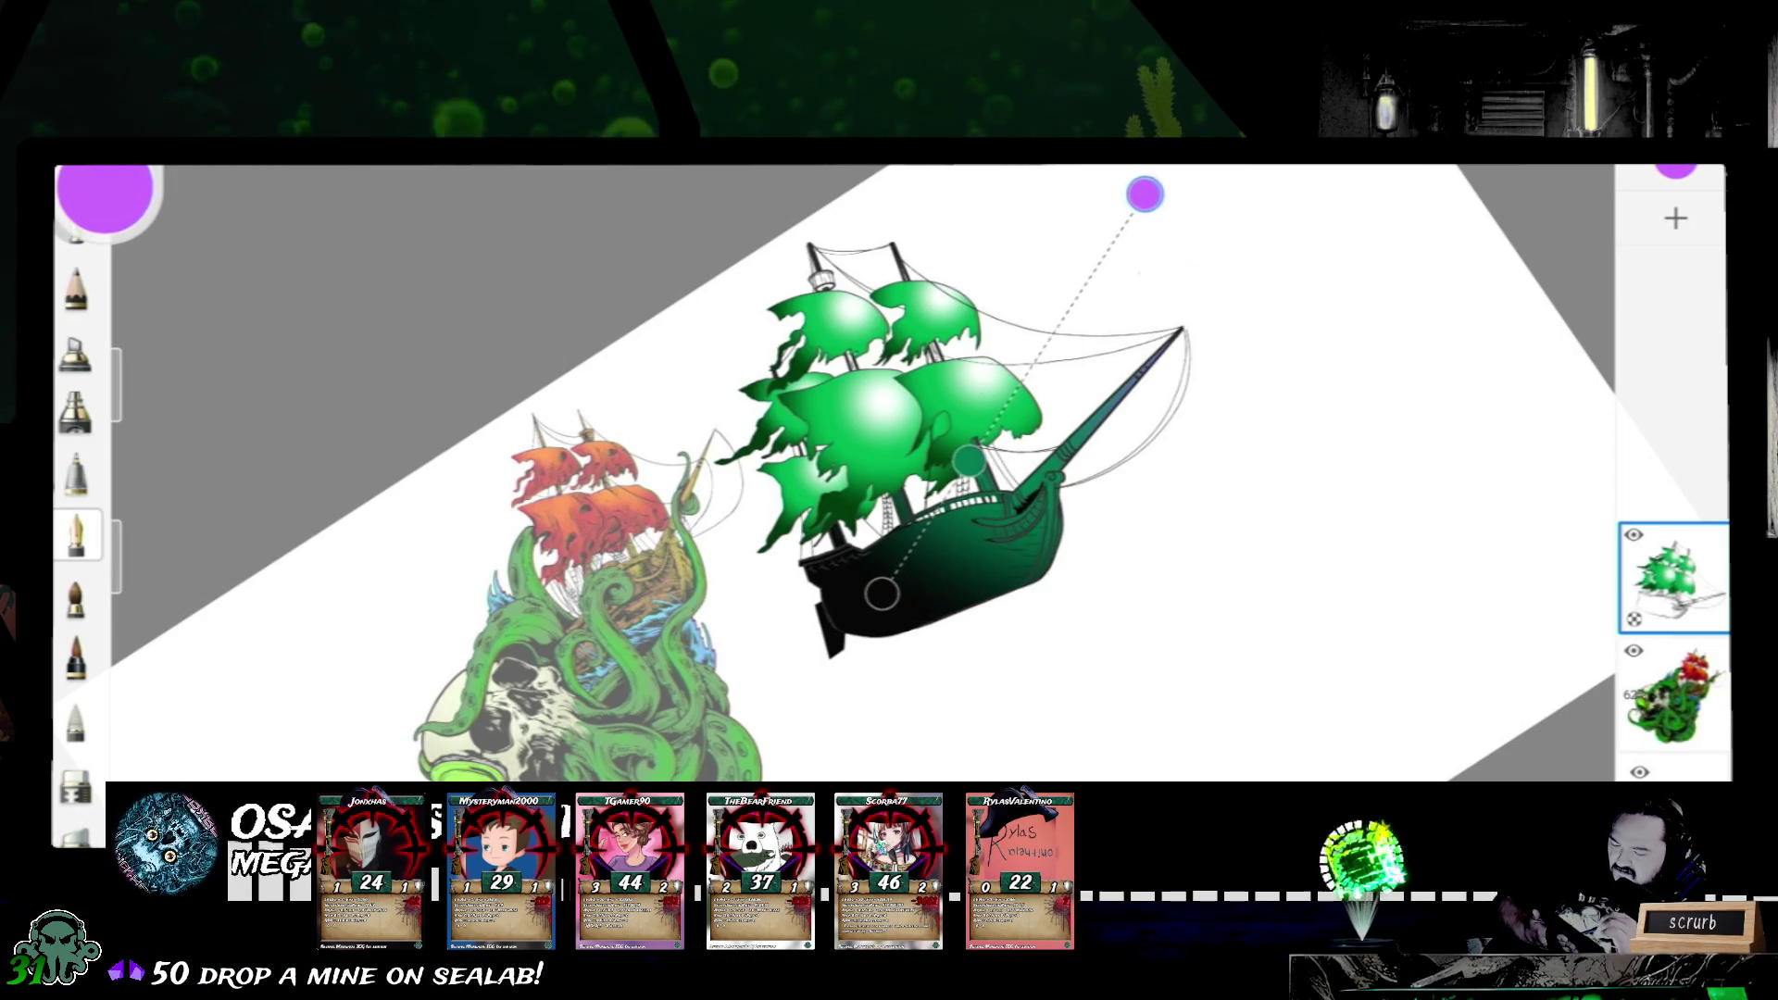
left_click(882, 594)
mouse_move(884, 592)
left_mouse_down()
mouse_move(847, 644)
mouse_move(862, 617)
left_mouse_up()
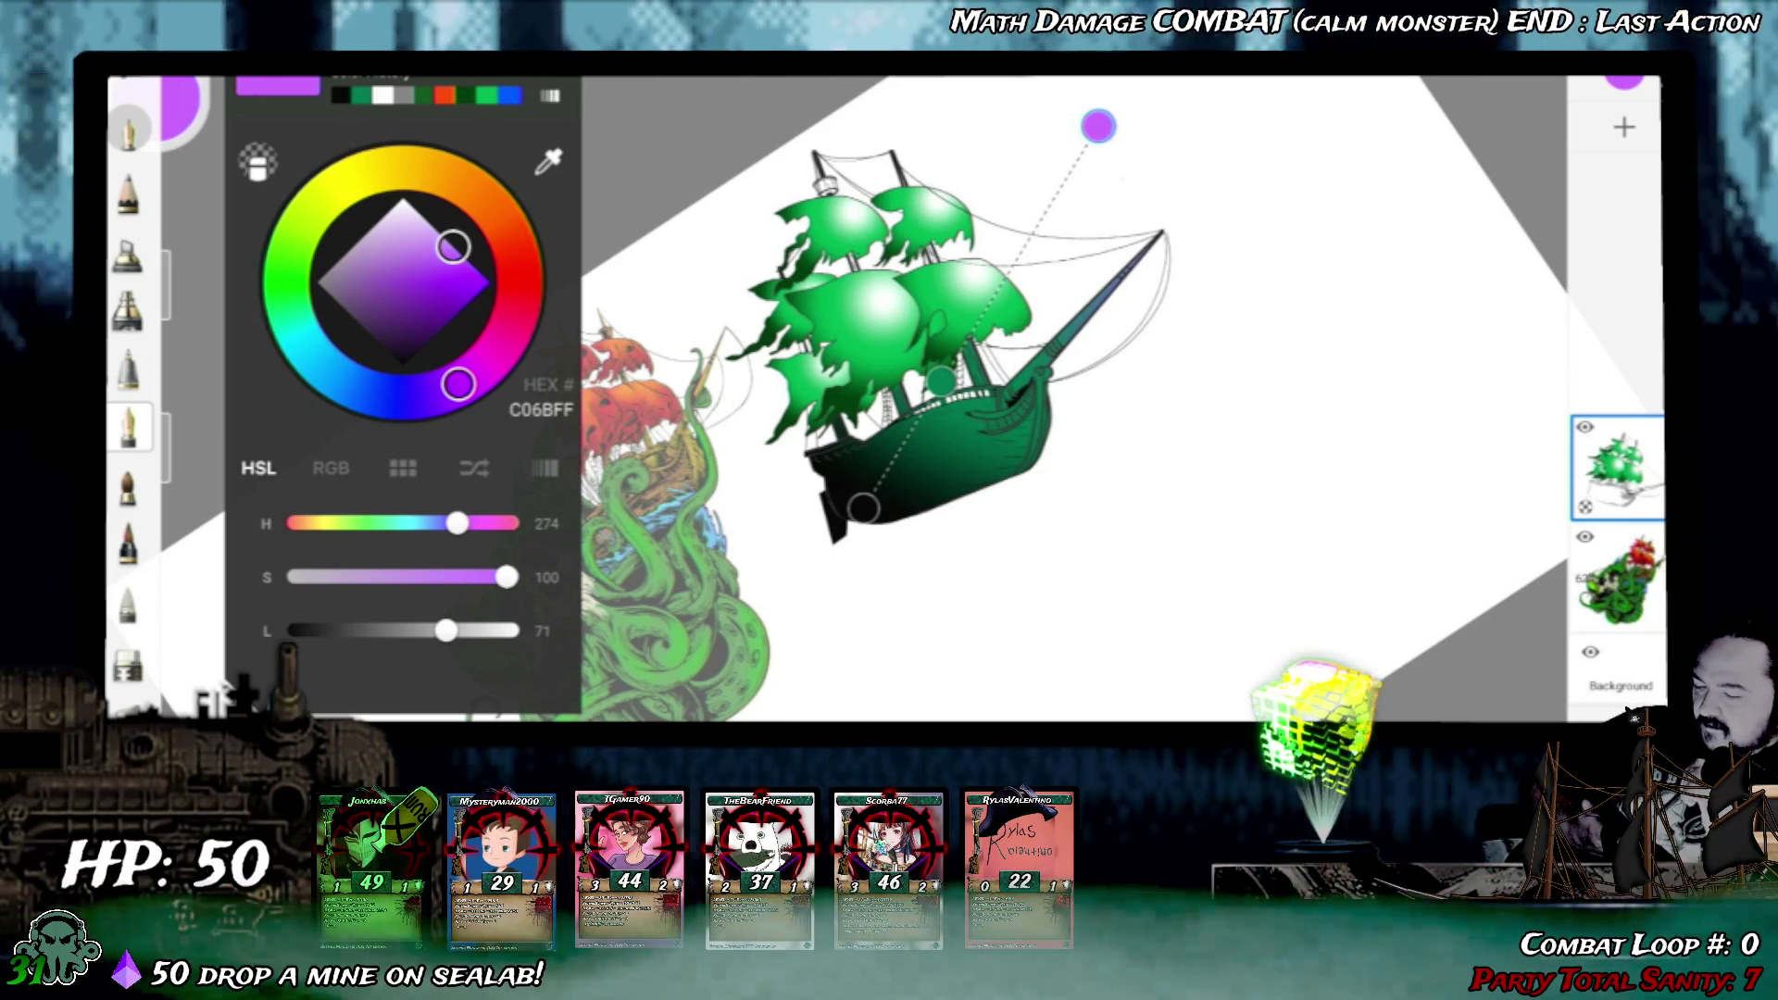
- Dismiss the colour editor and switch to the bottom toolbar tool near the mast lantern
key("Escape")
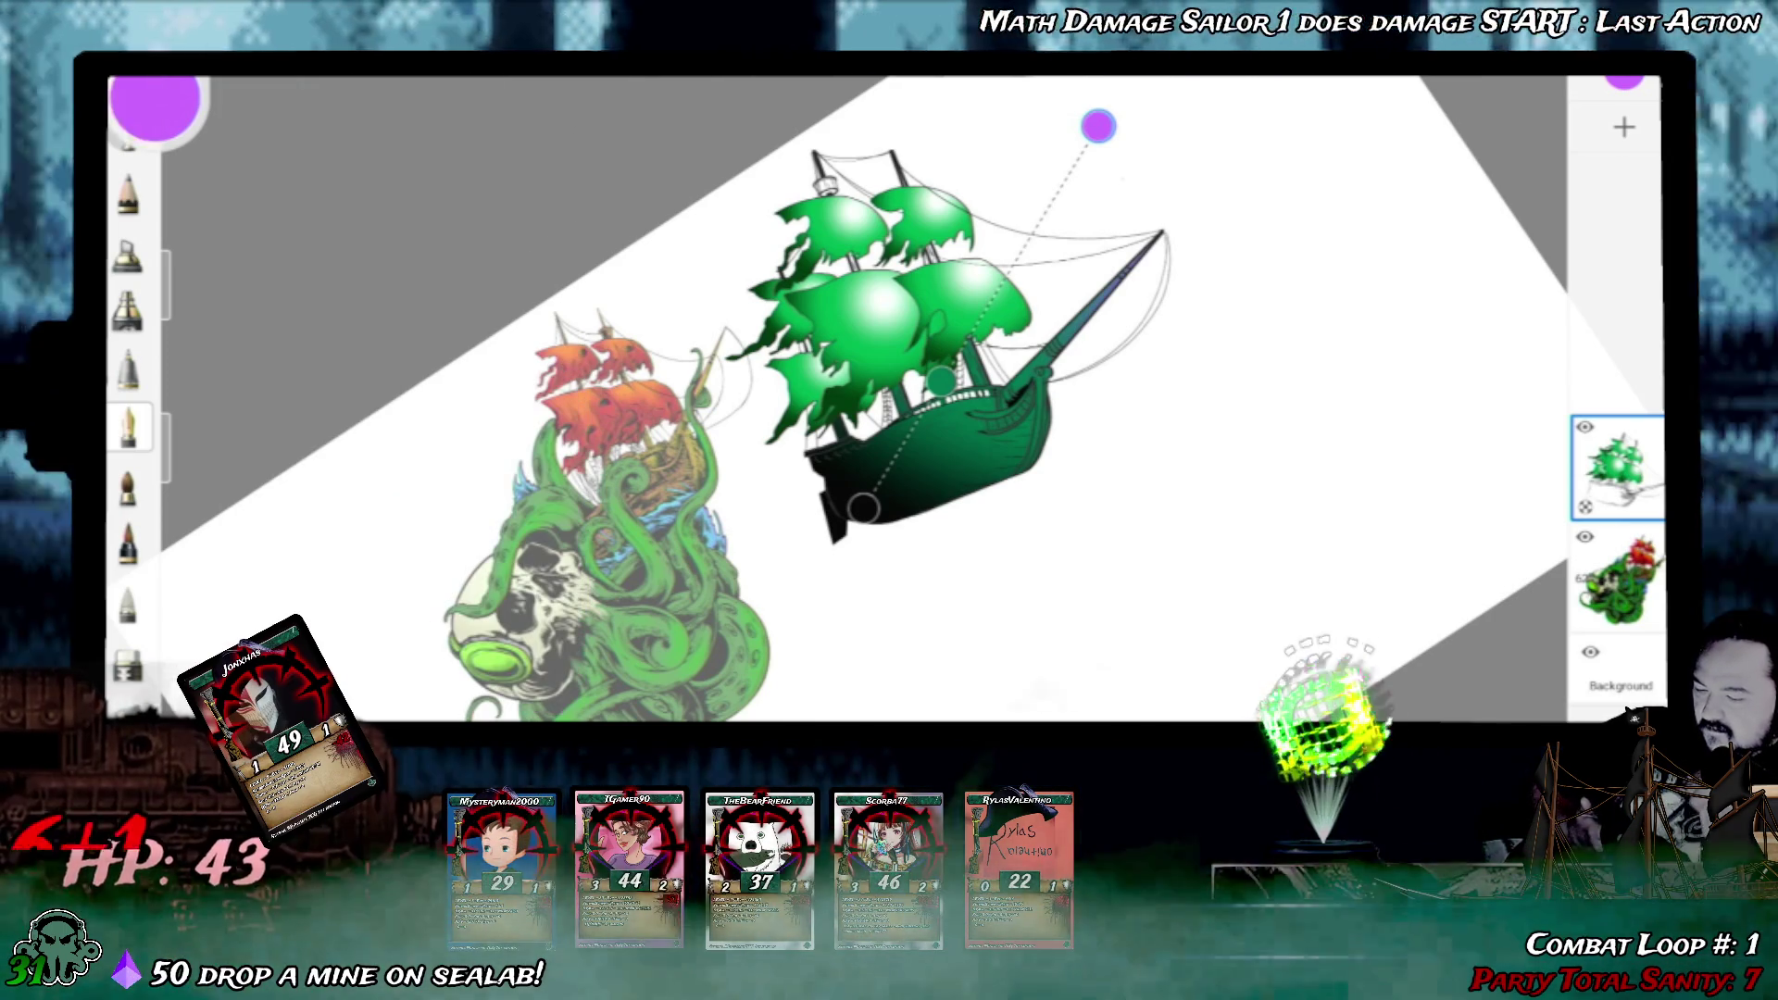
scroll(889, 403, "up", 5)
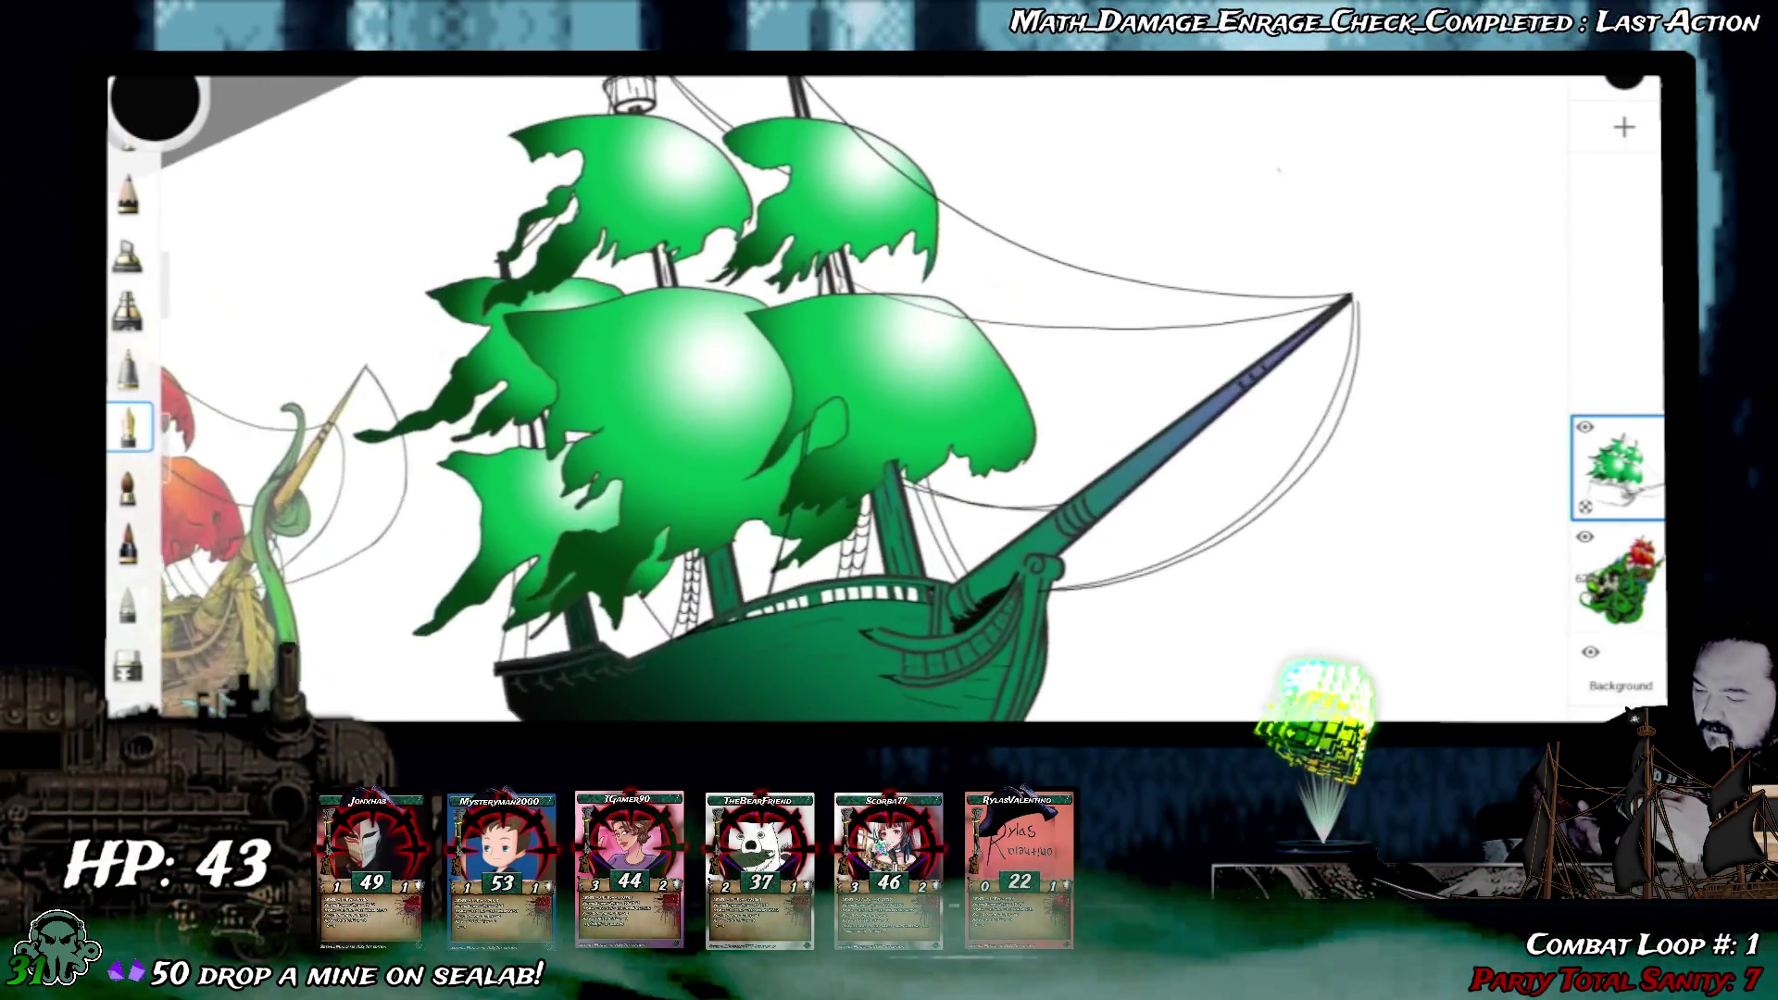
scroll(890, 403, "up", 3)
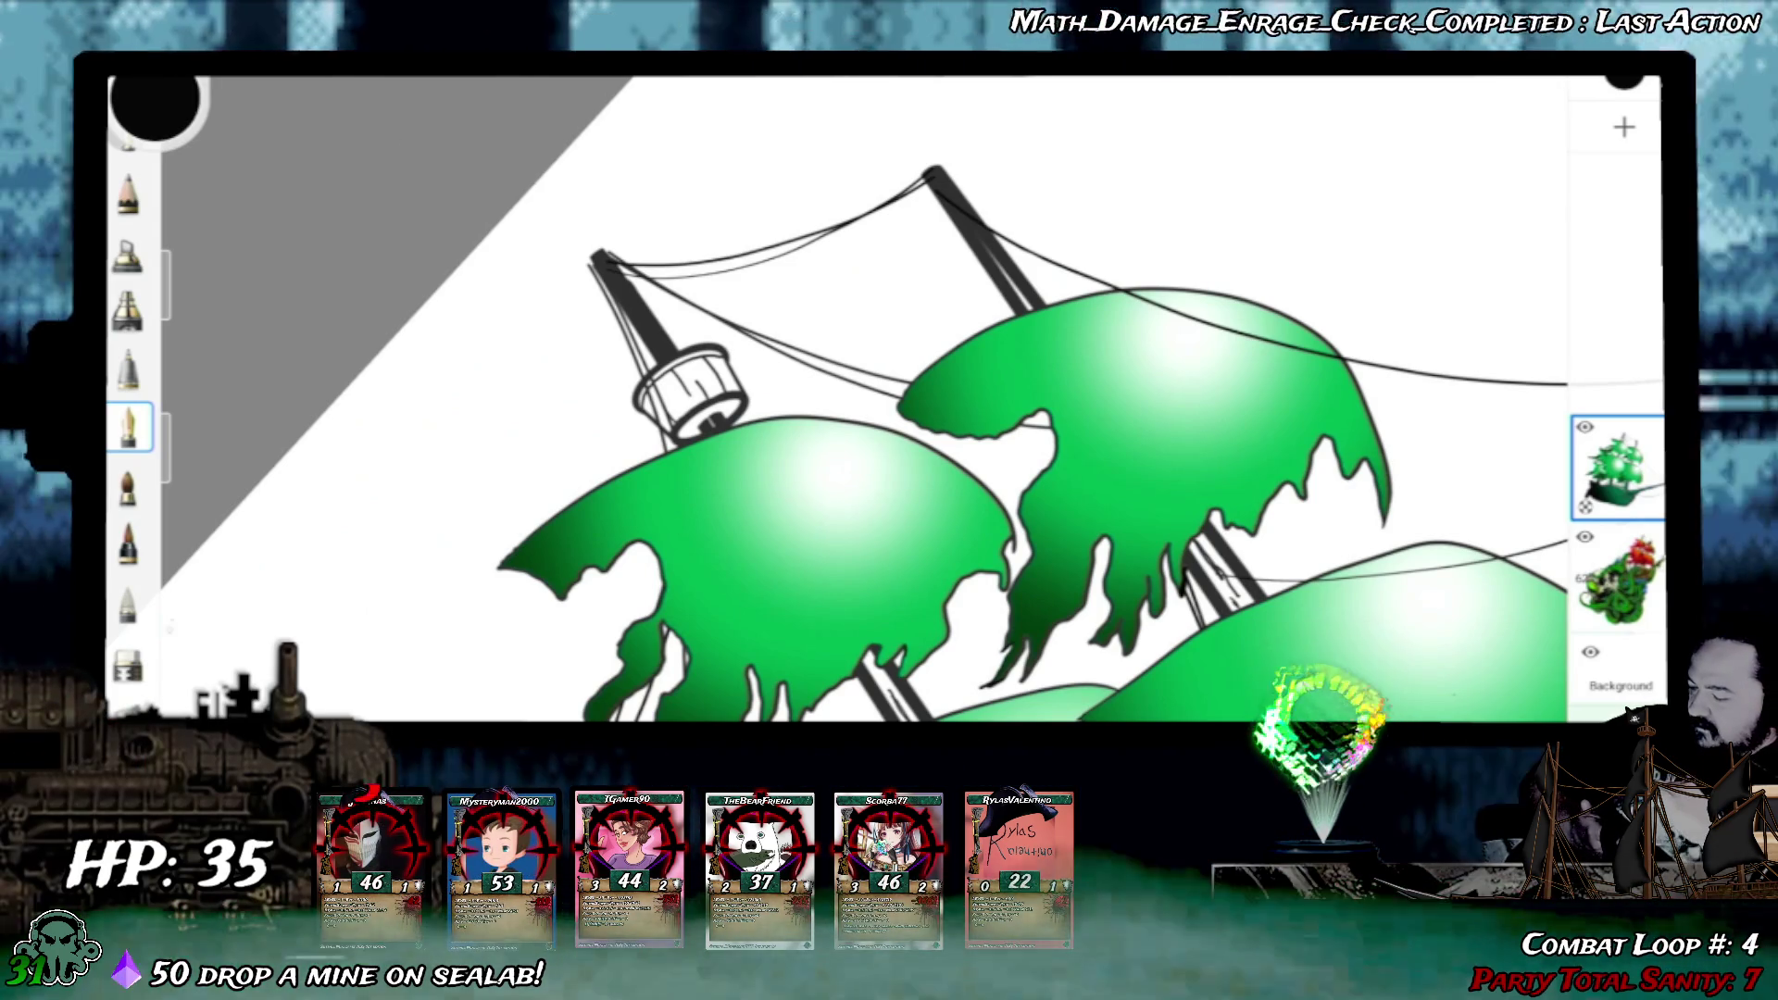
left_click(128, 663)
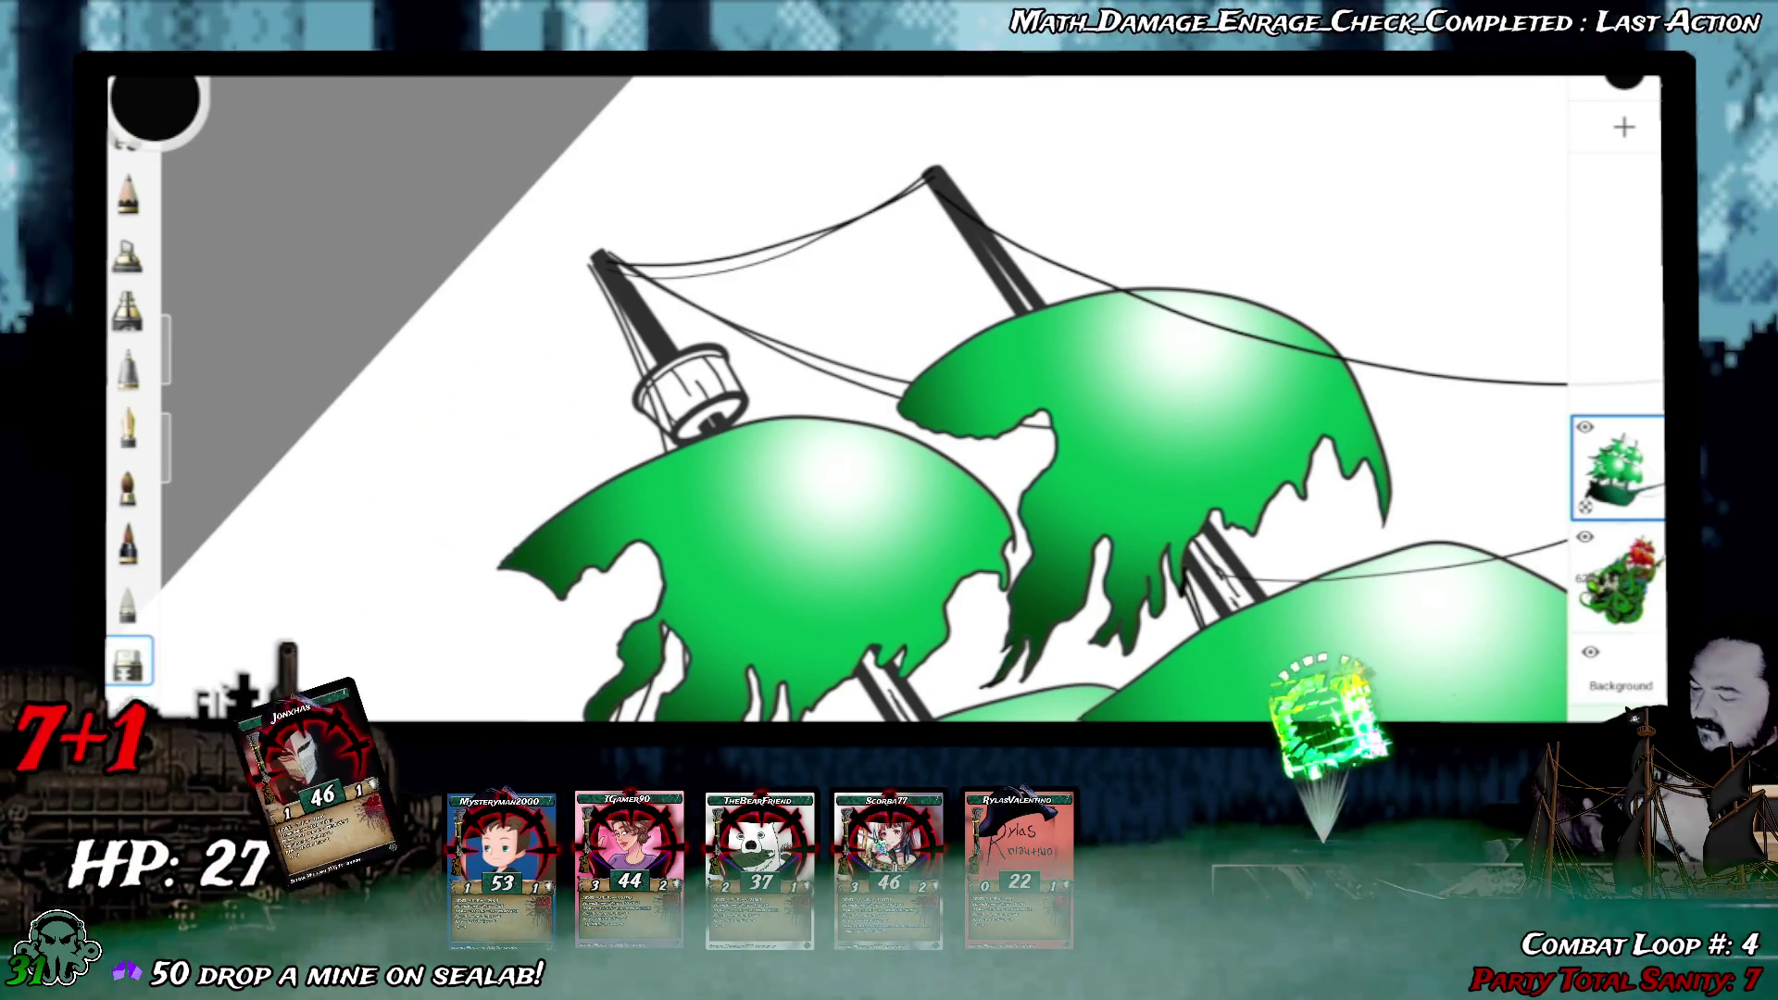
scroll(660, 355, "up", 3)
scroll(661, 355, "up", 2)
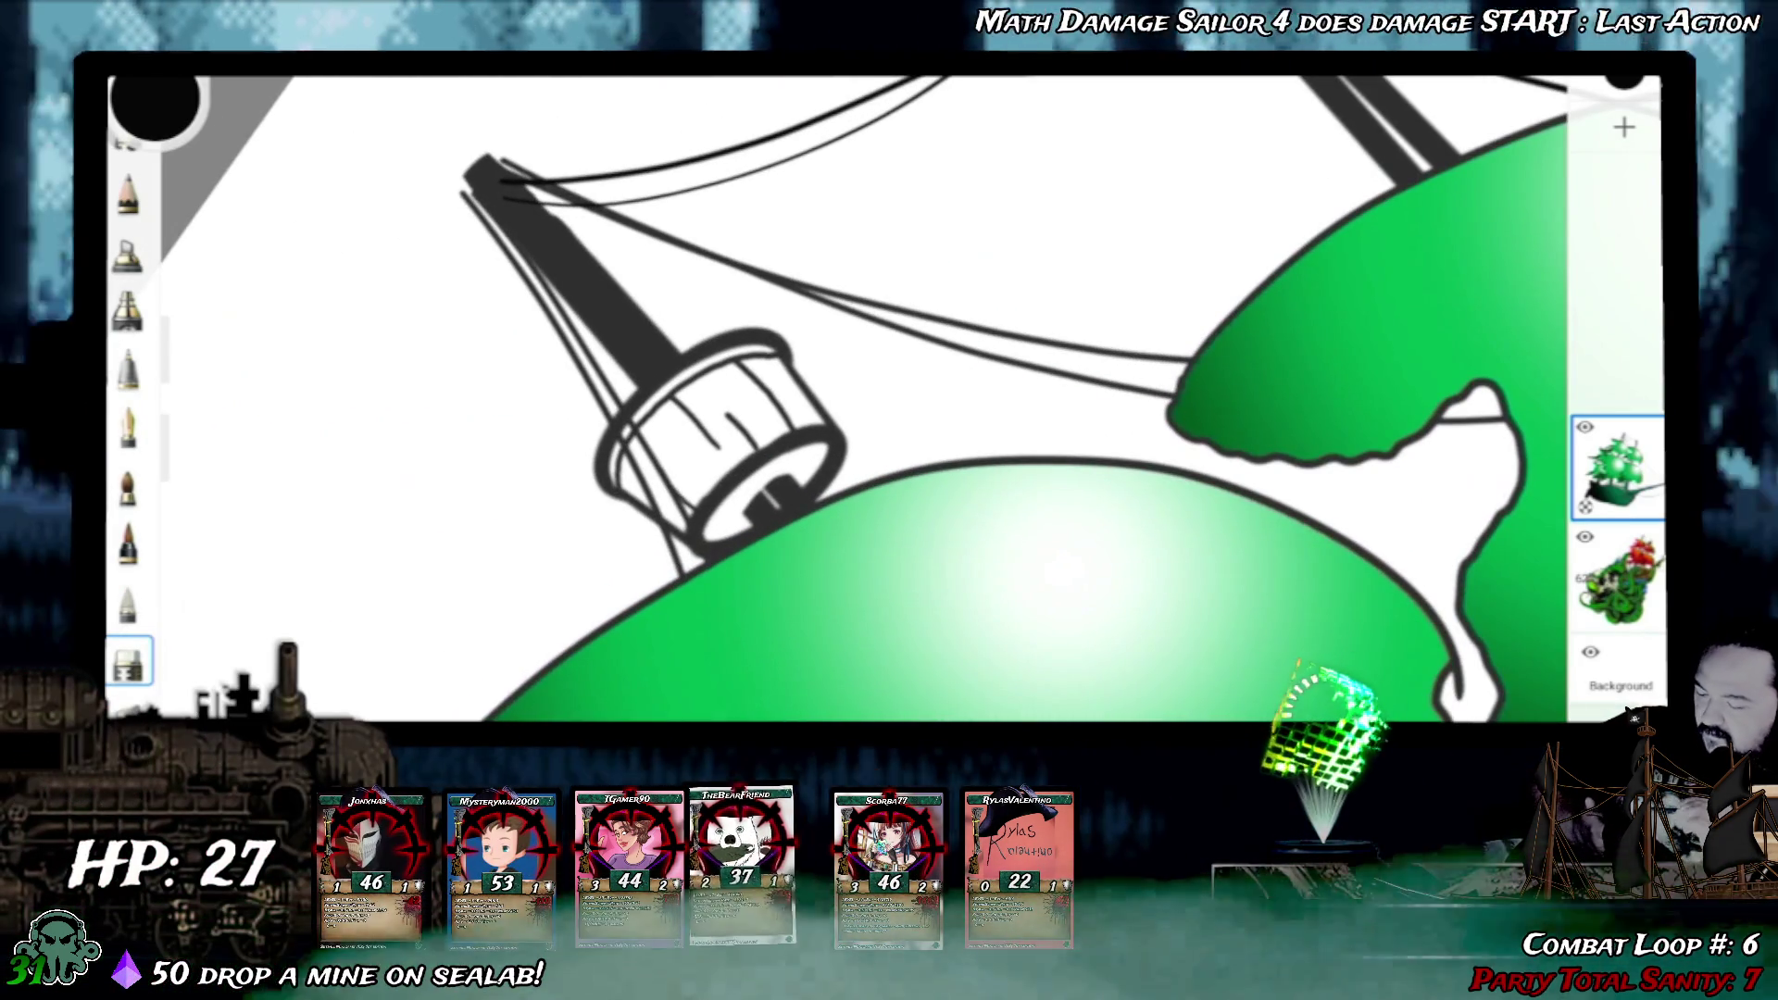
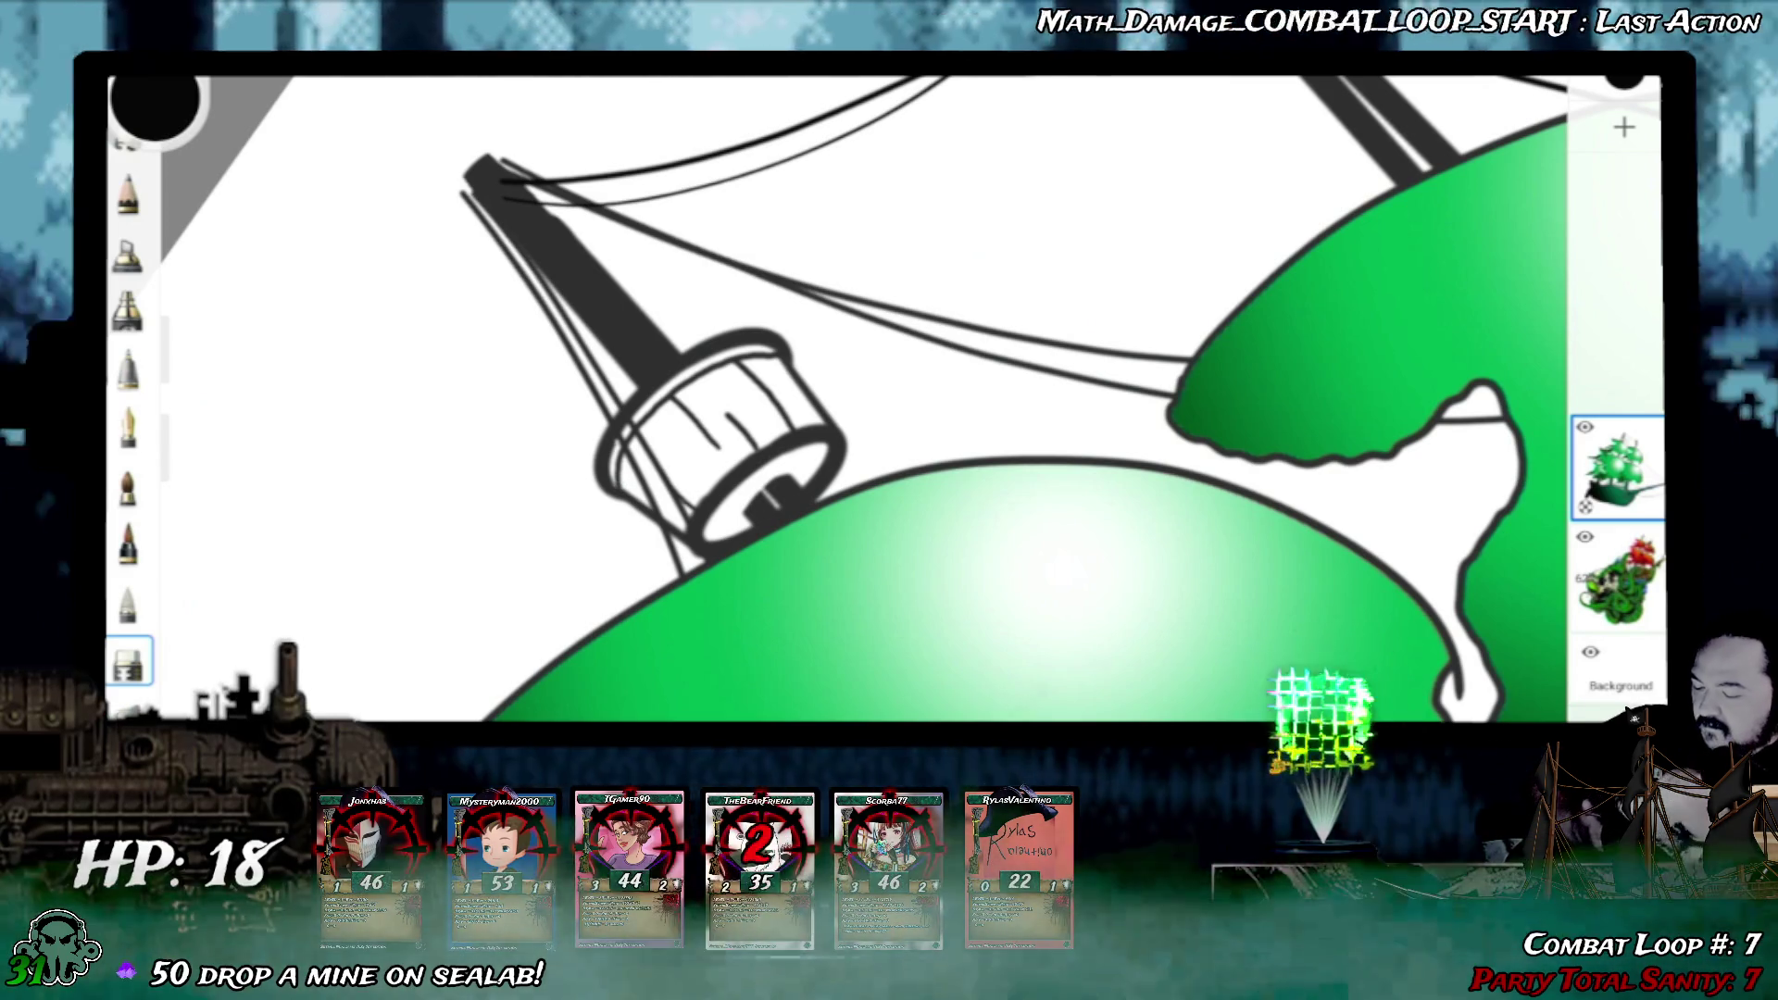
scroll(889, 402, "up", 3)
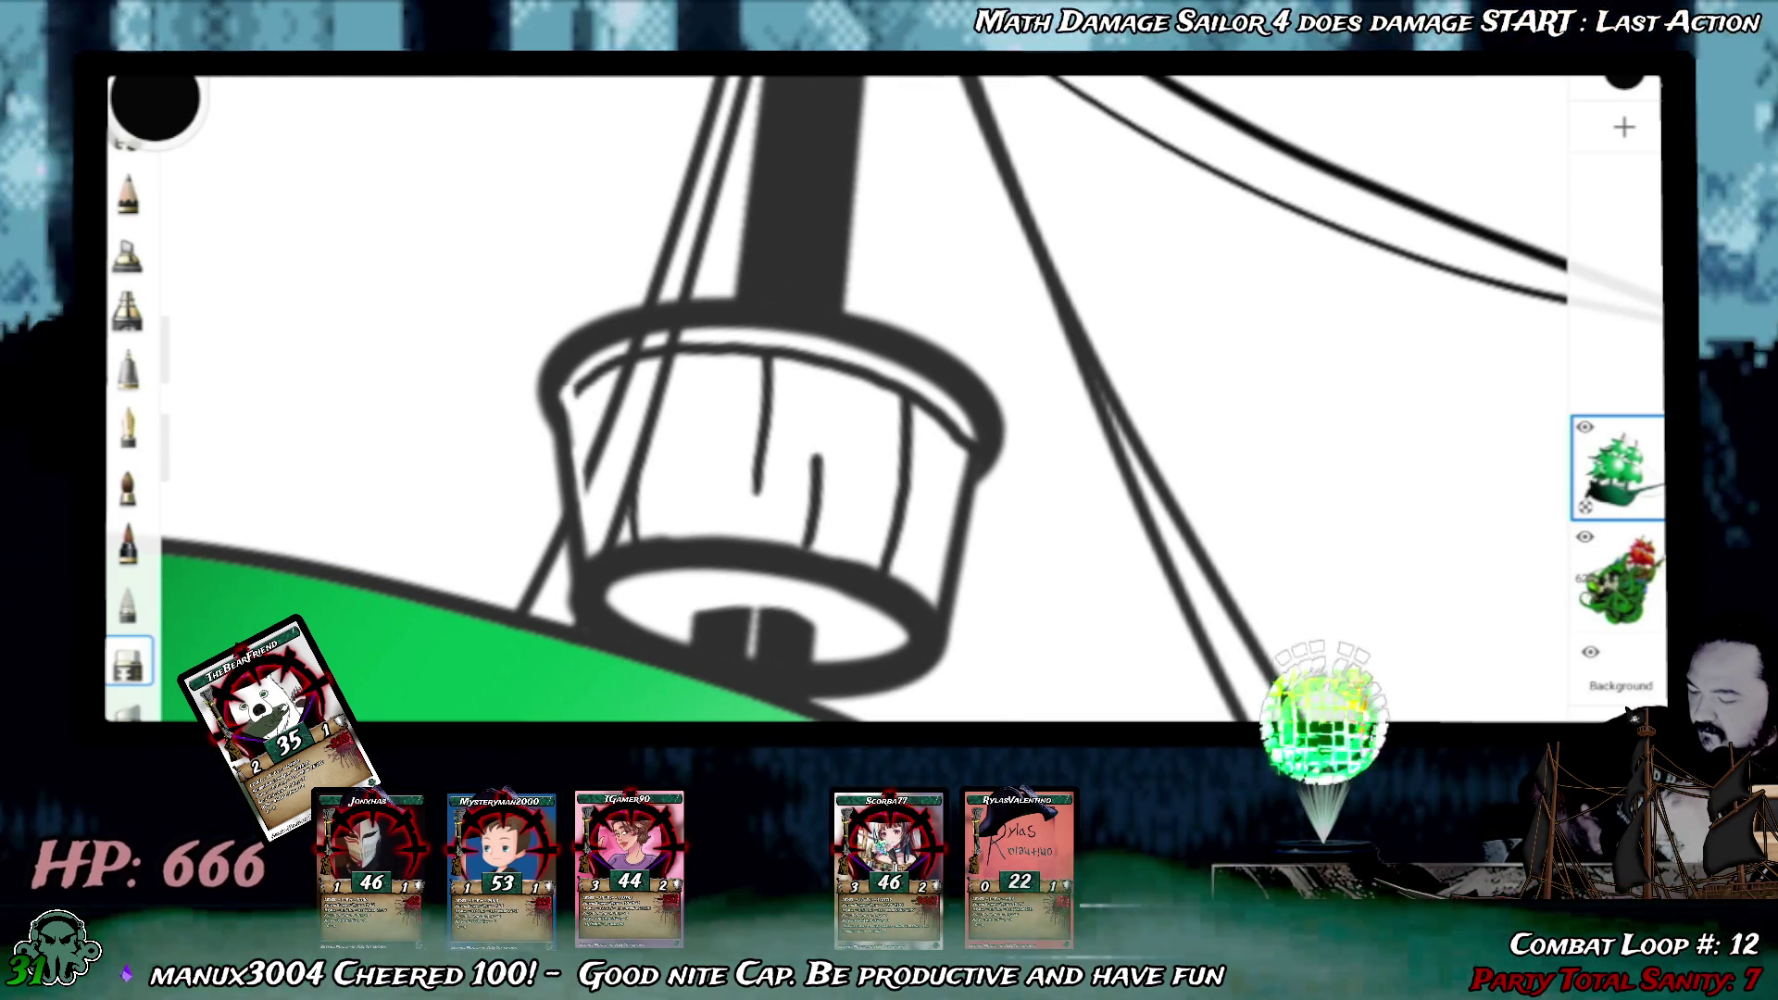
scroll(890, 403, "up", 3)
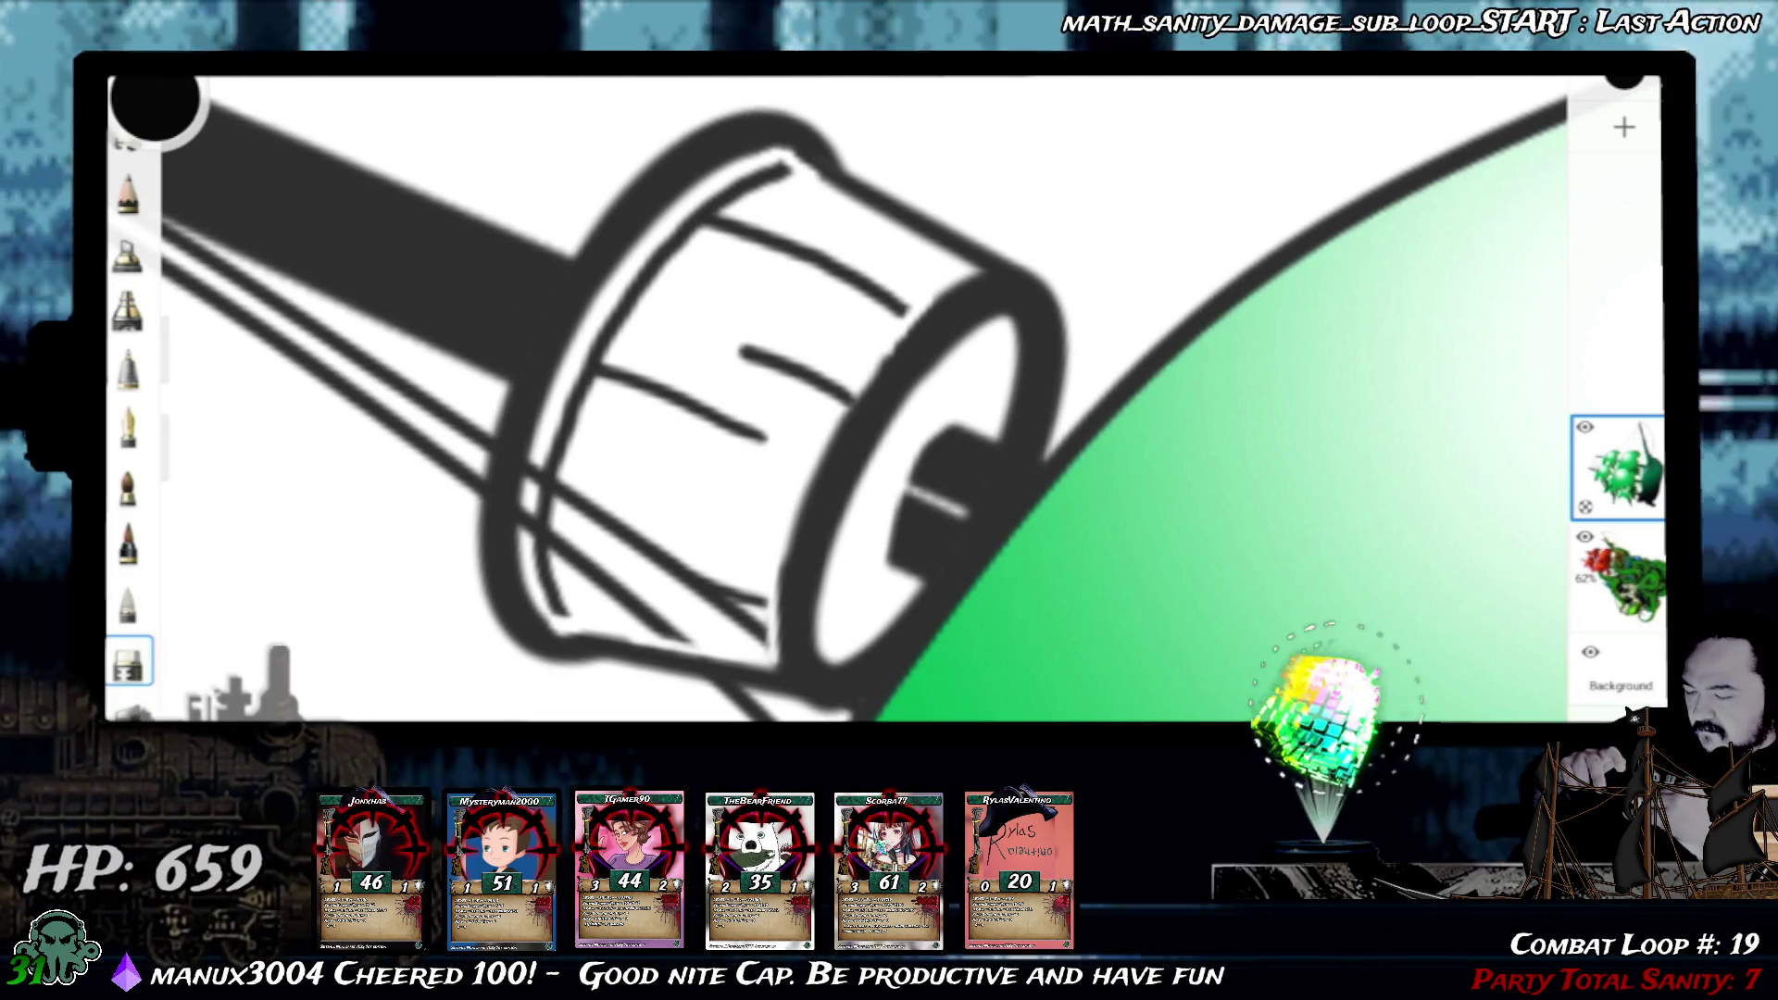
- Apply a green gradient fill to the lantern cap, then undo the stray green fill on the hull
left_click_drag(806, 403, 792, 362)
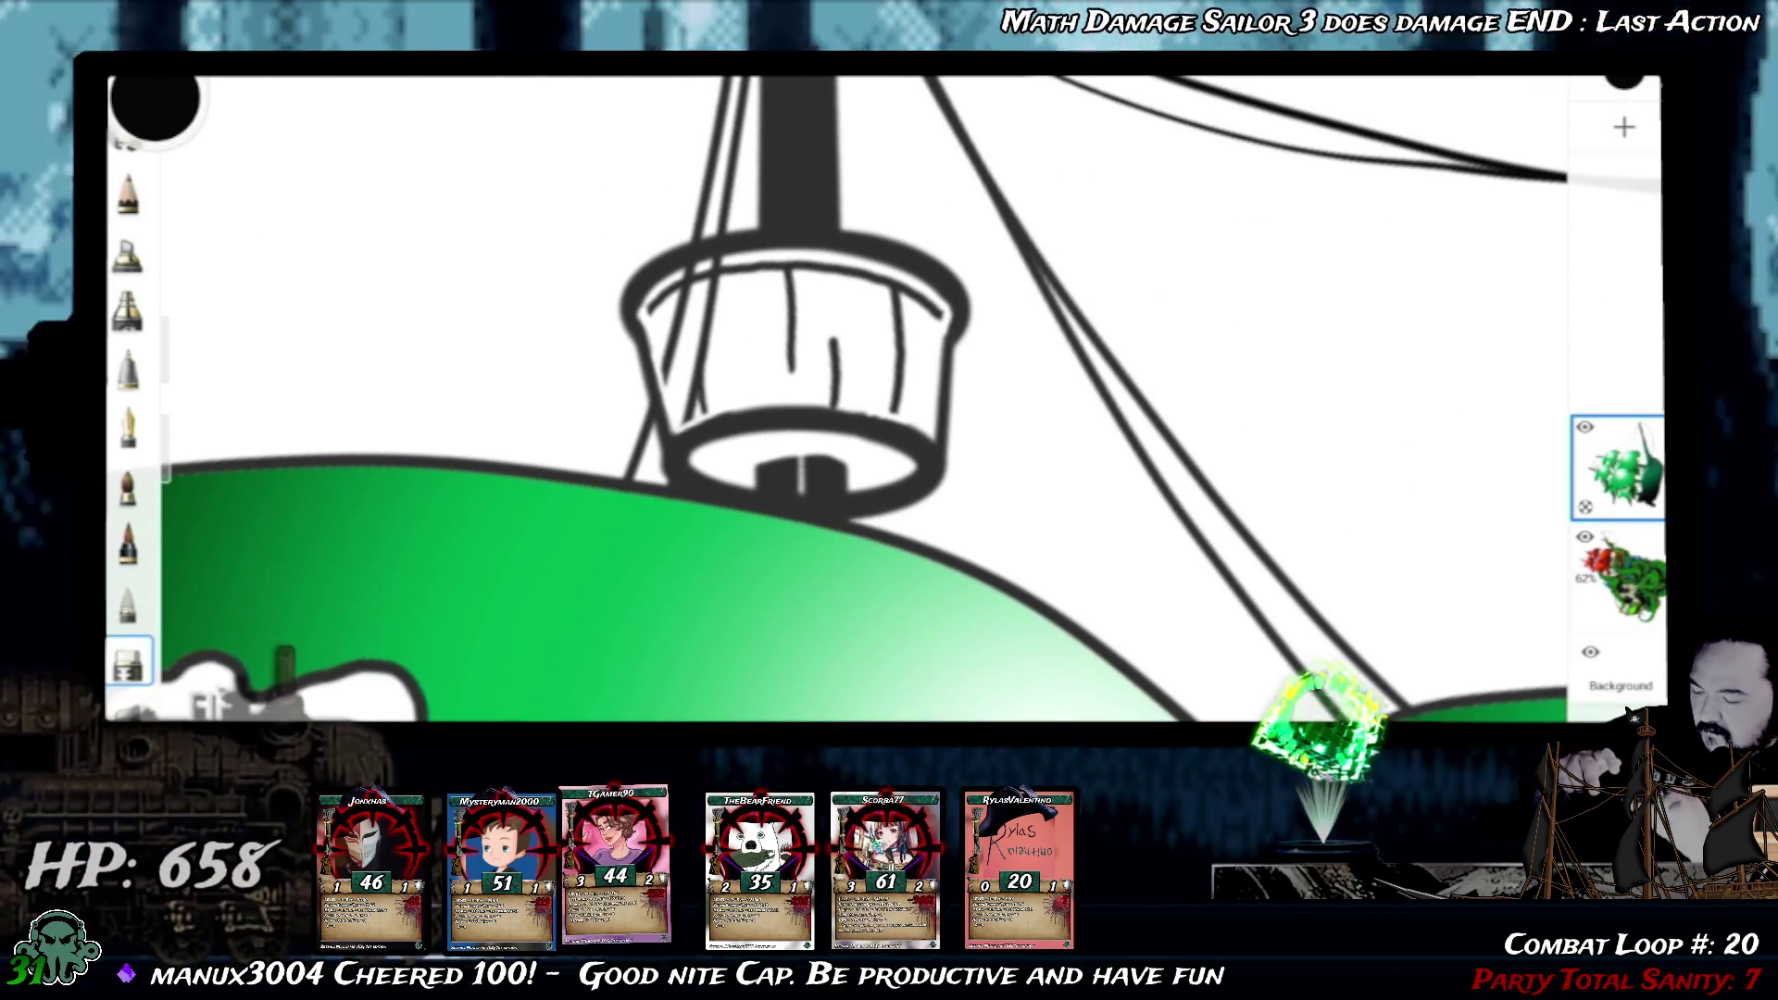
left_click_drag(798, 362, 972, 320)
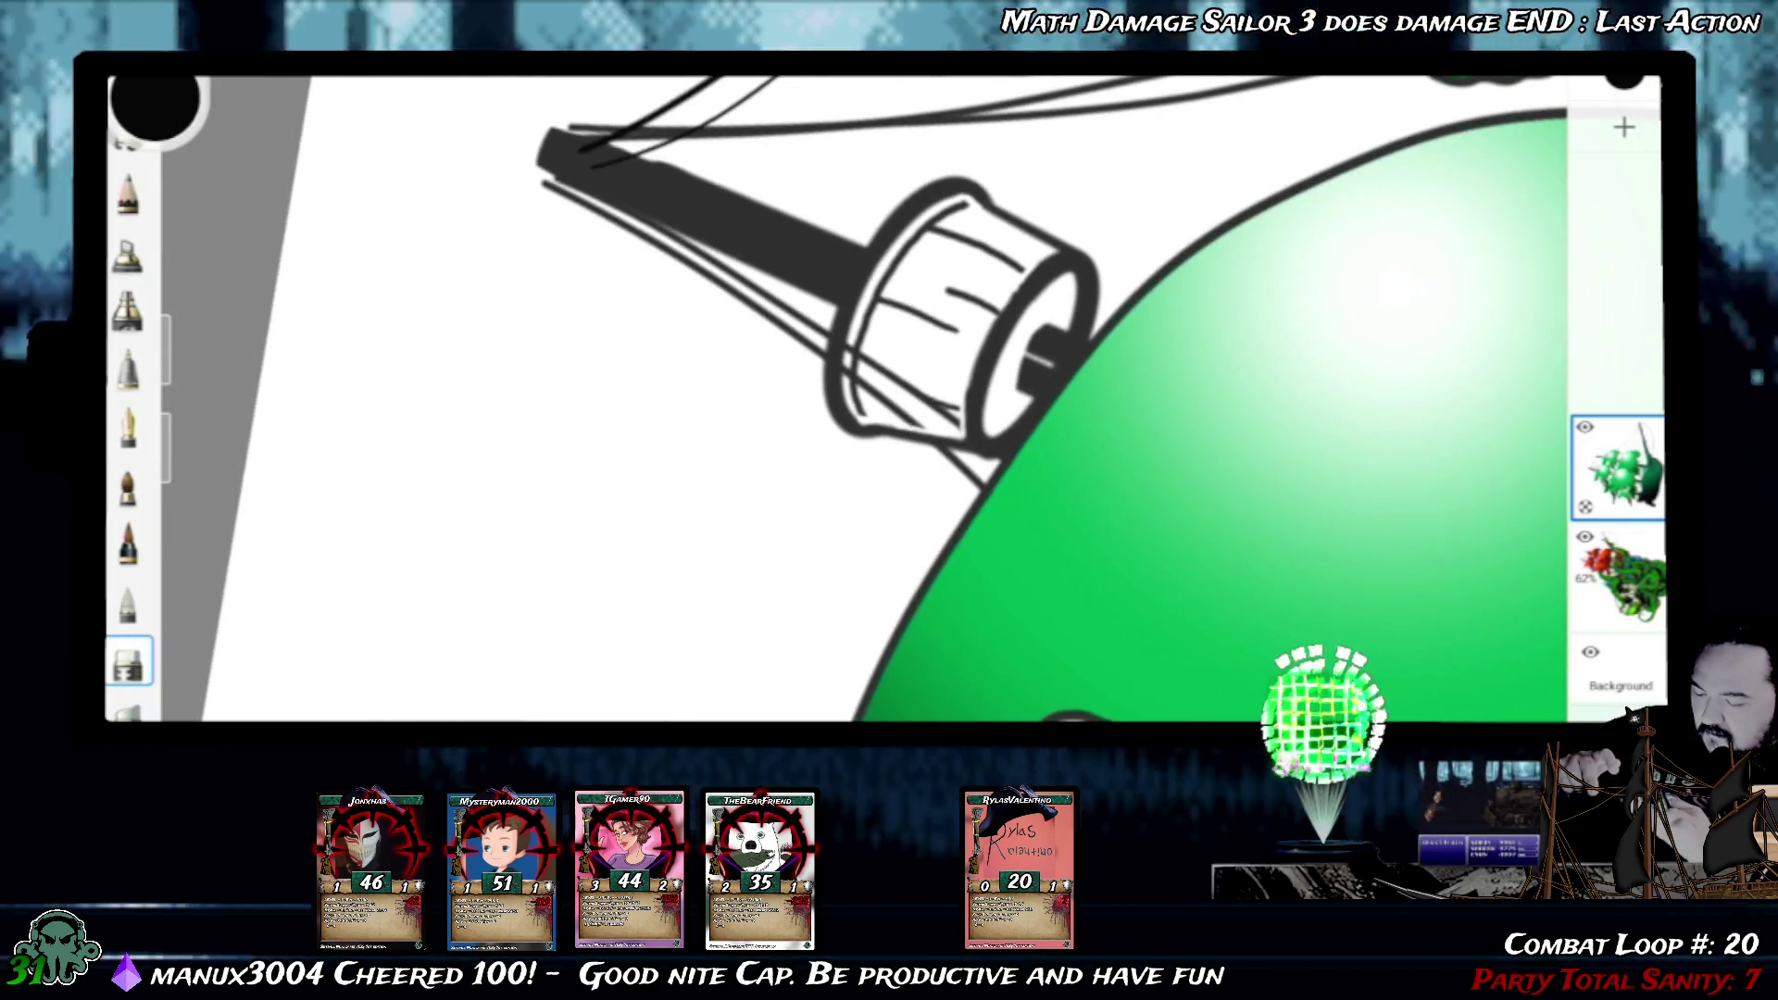
scroll(973, 347, "up", 5)
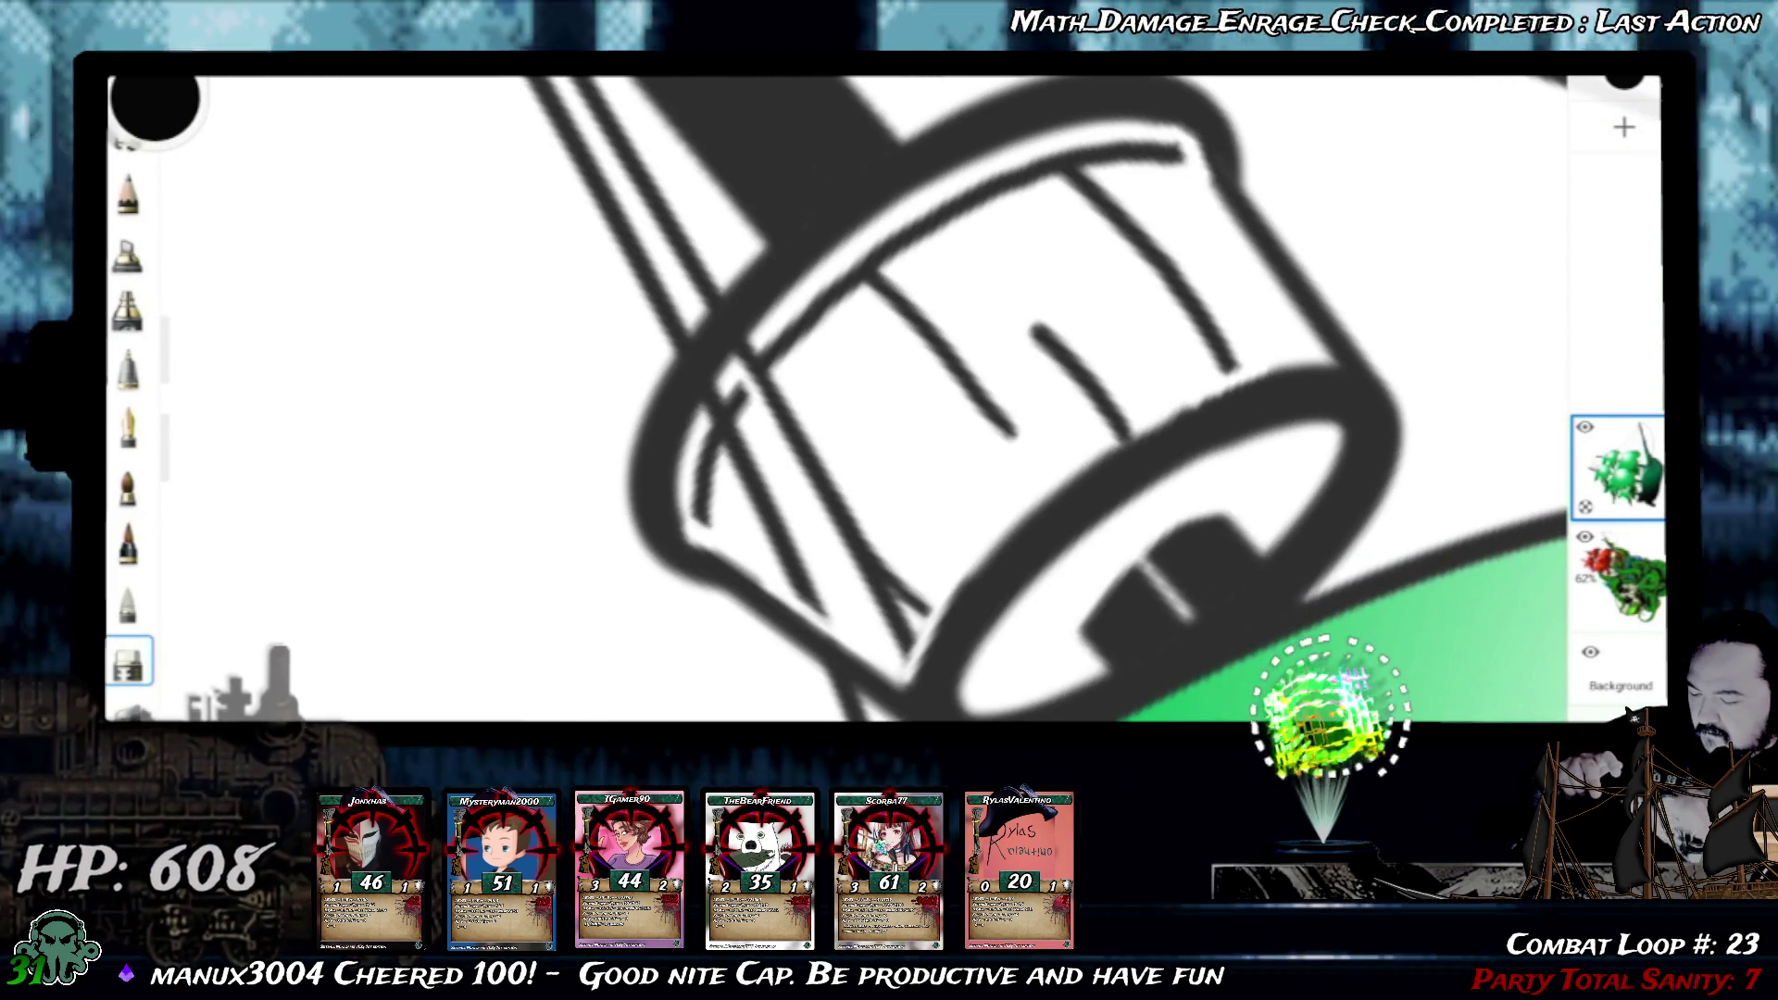
scroll(835, 403, "down", 3)
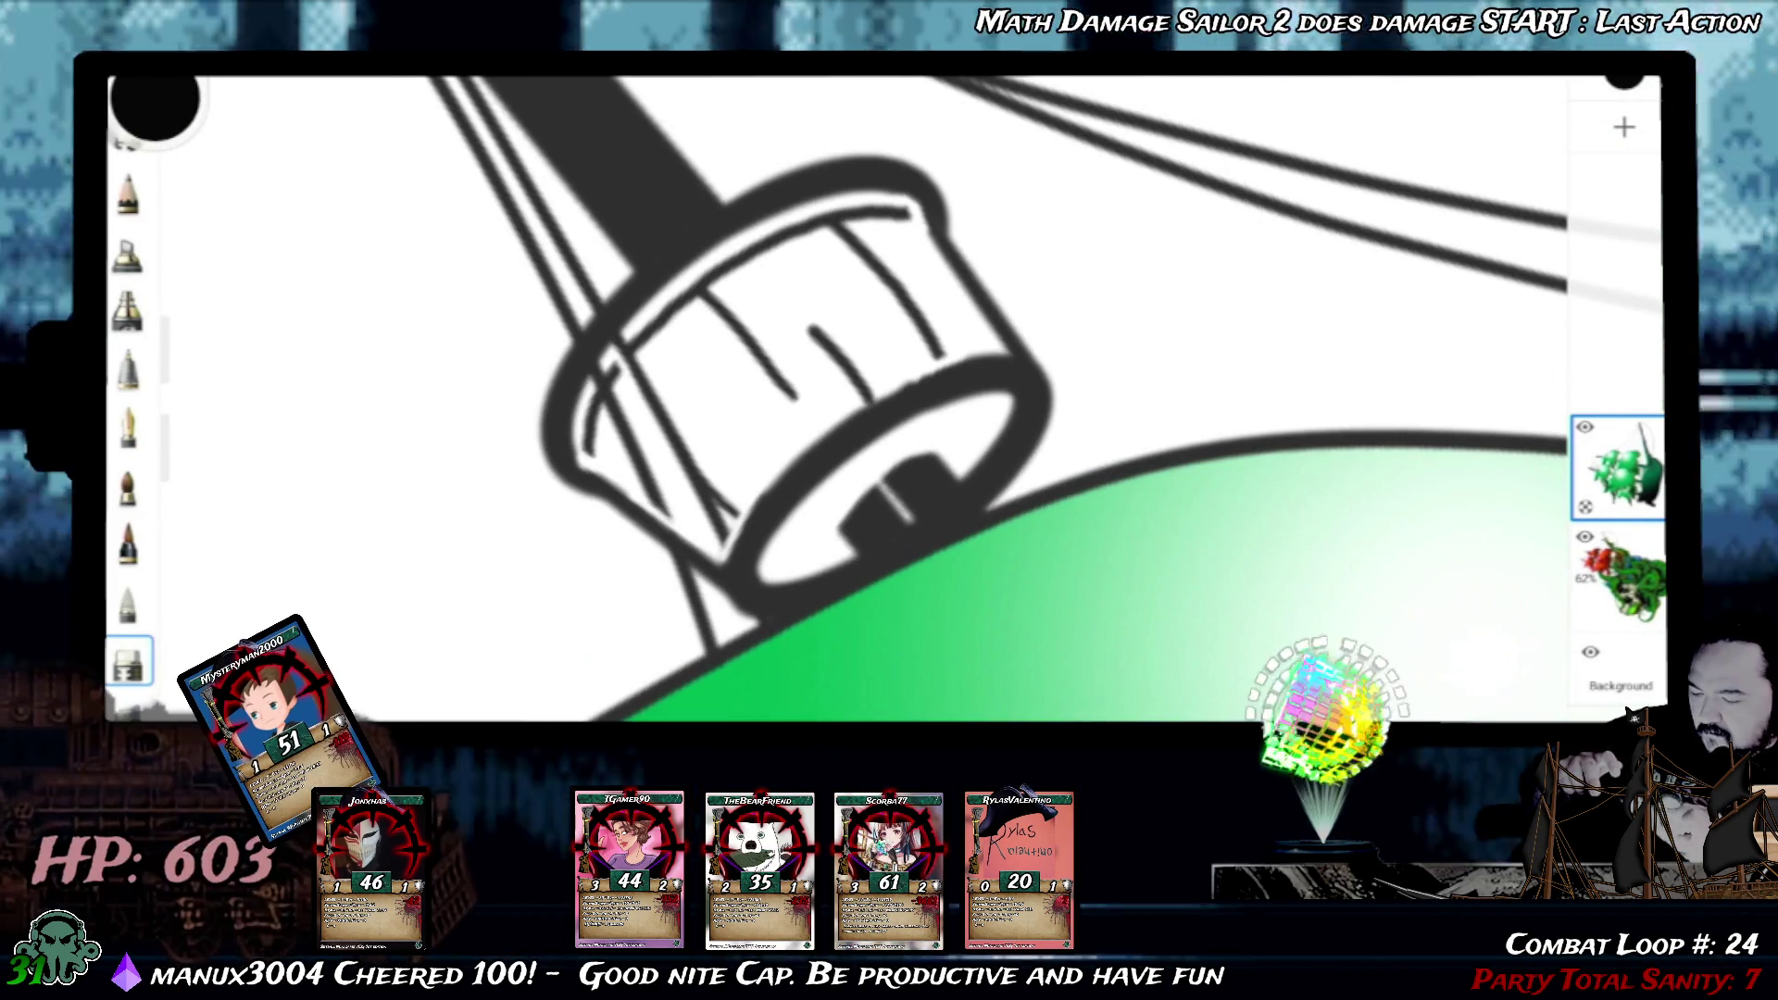
scroll(835, 403, "down", 3)
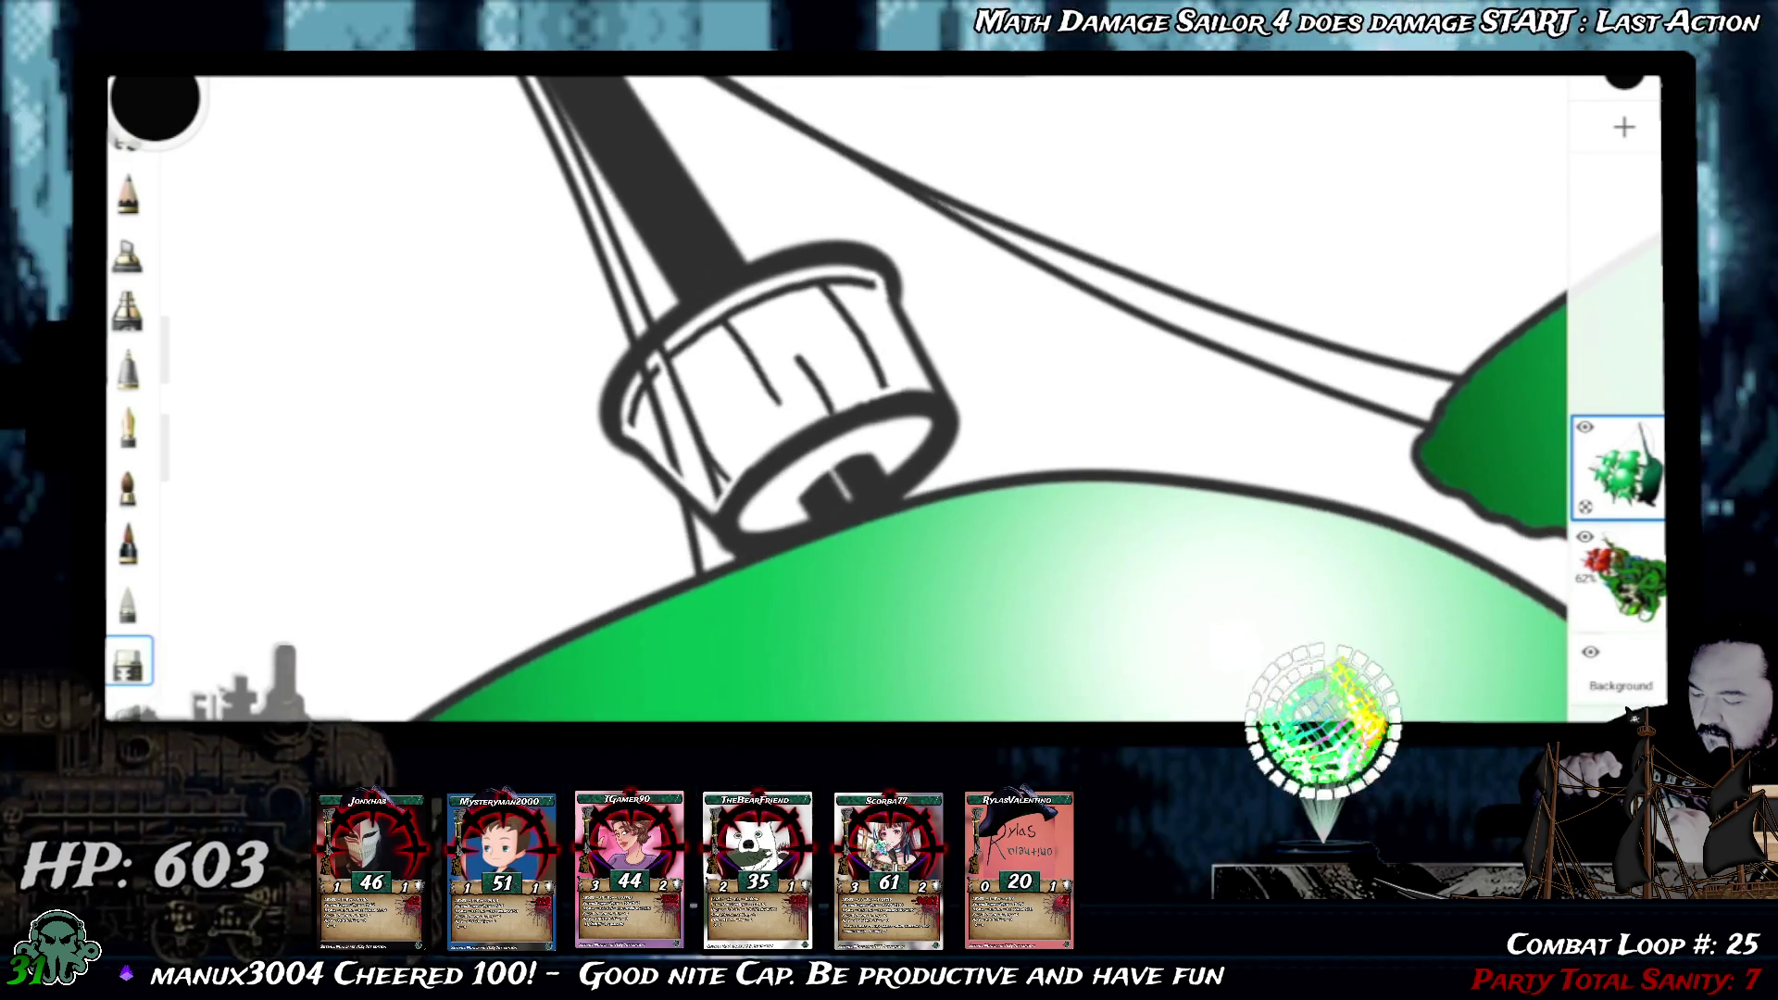
scroll(890, 403, "up", 1)
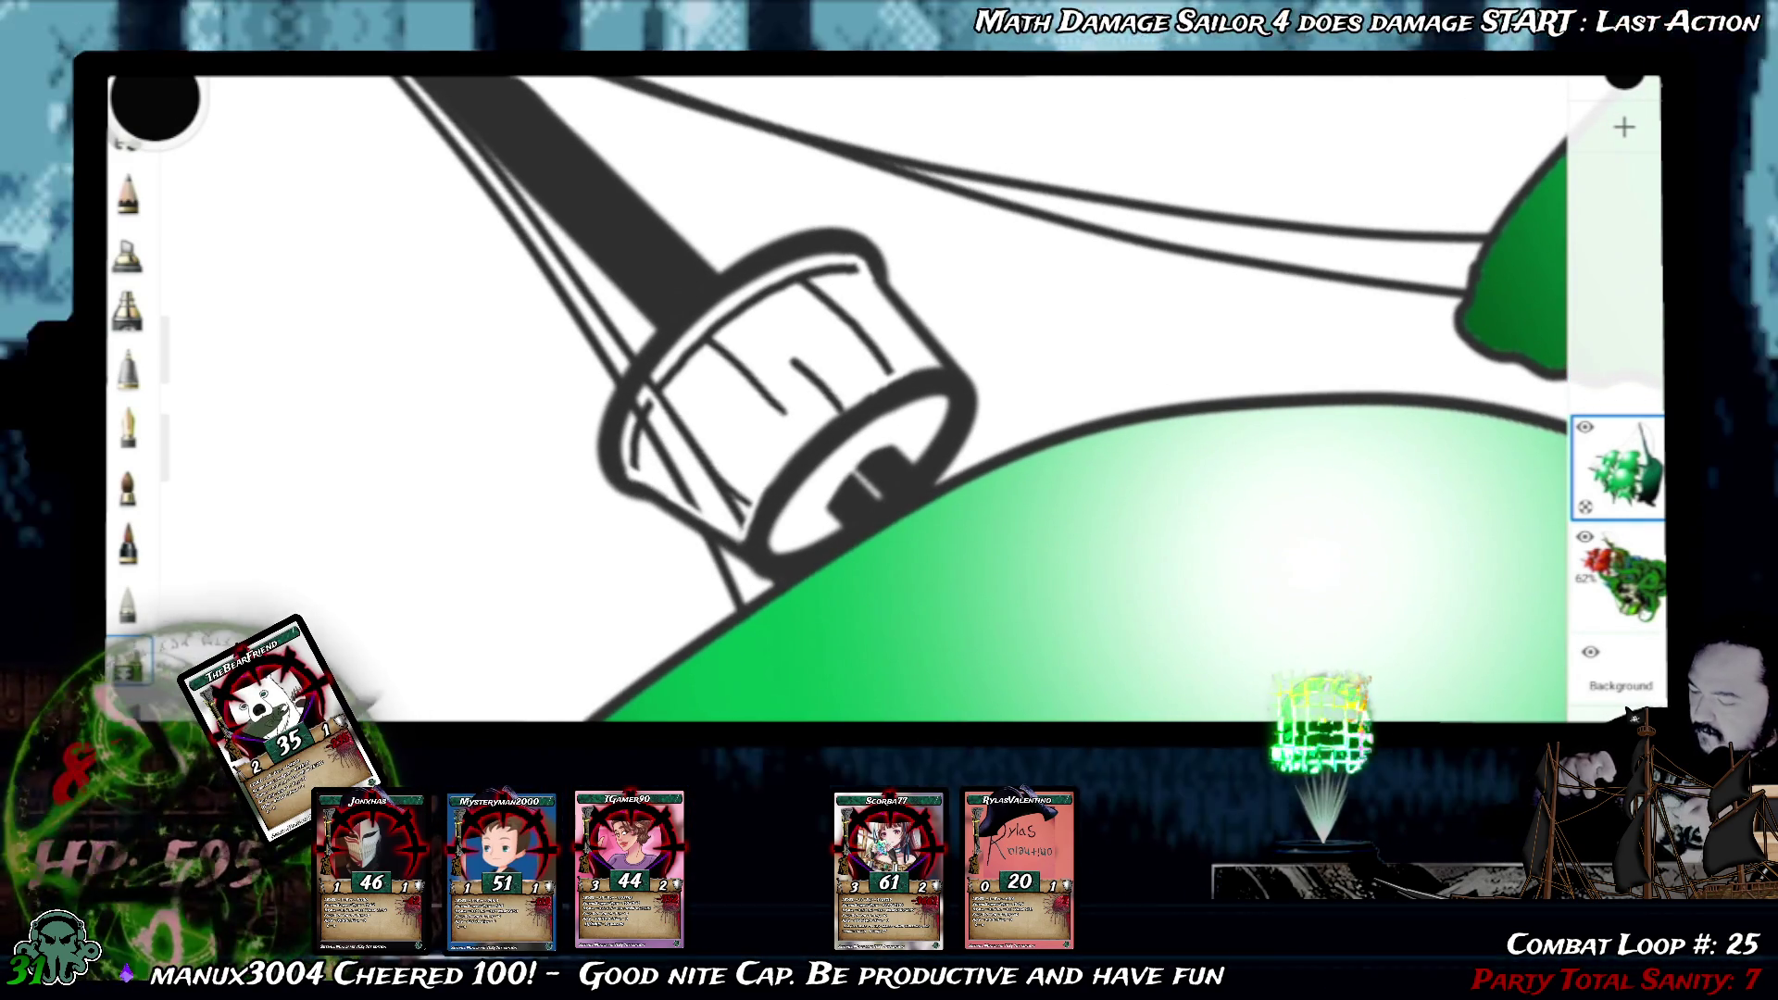
scroll(890, 404, "up", 2)
scroll(889, 403, "up", 2)
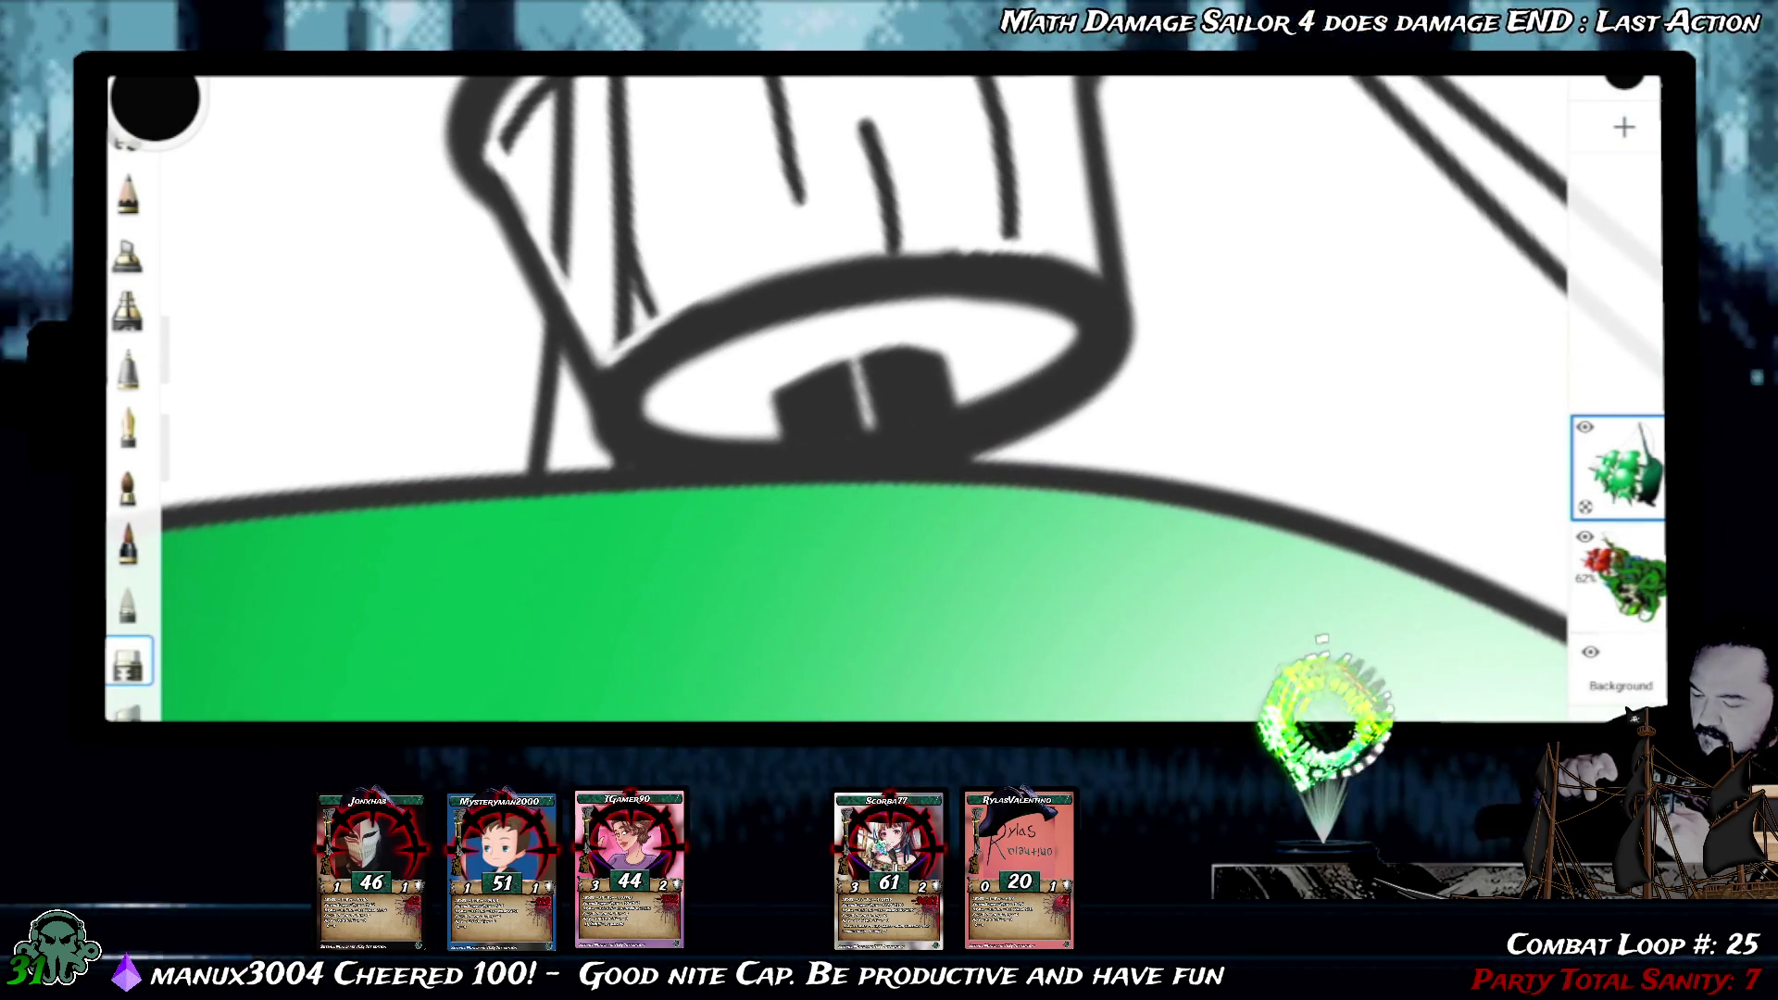
scroll(891, 404, "up", 2)
scroll(890, 403, "up", 1)
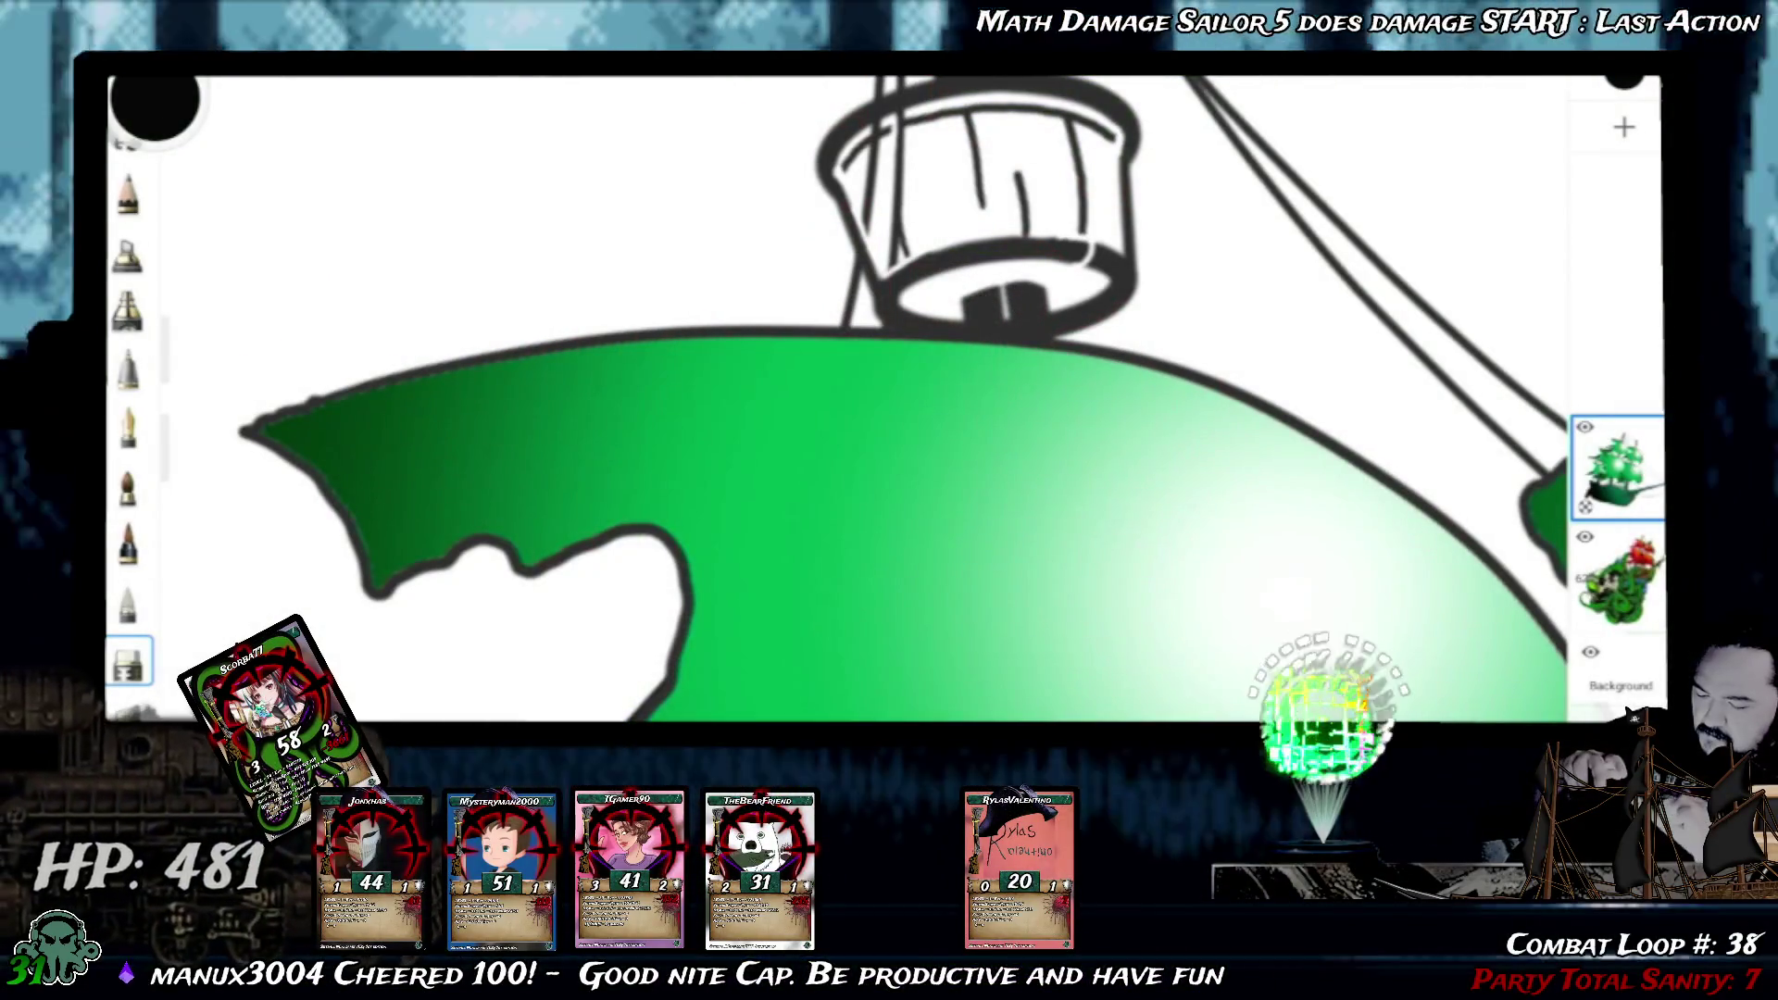
scroll(890, 418, "up", 5)
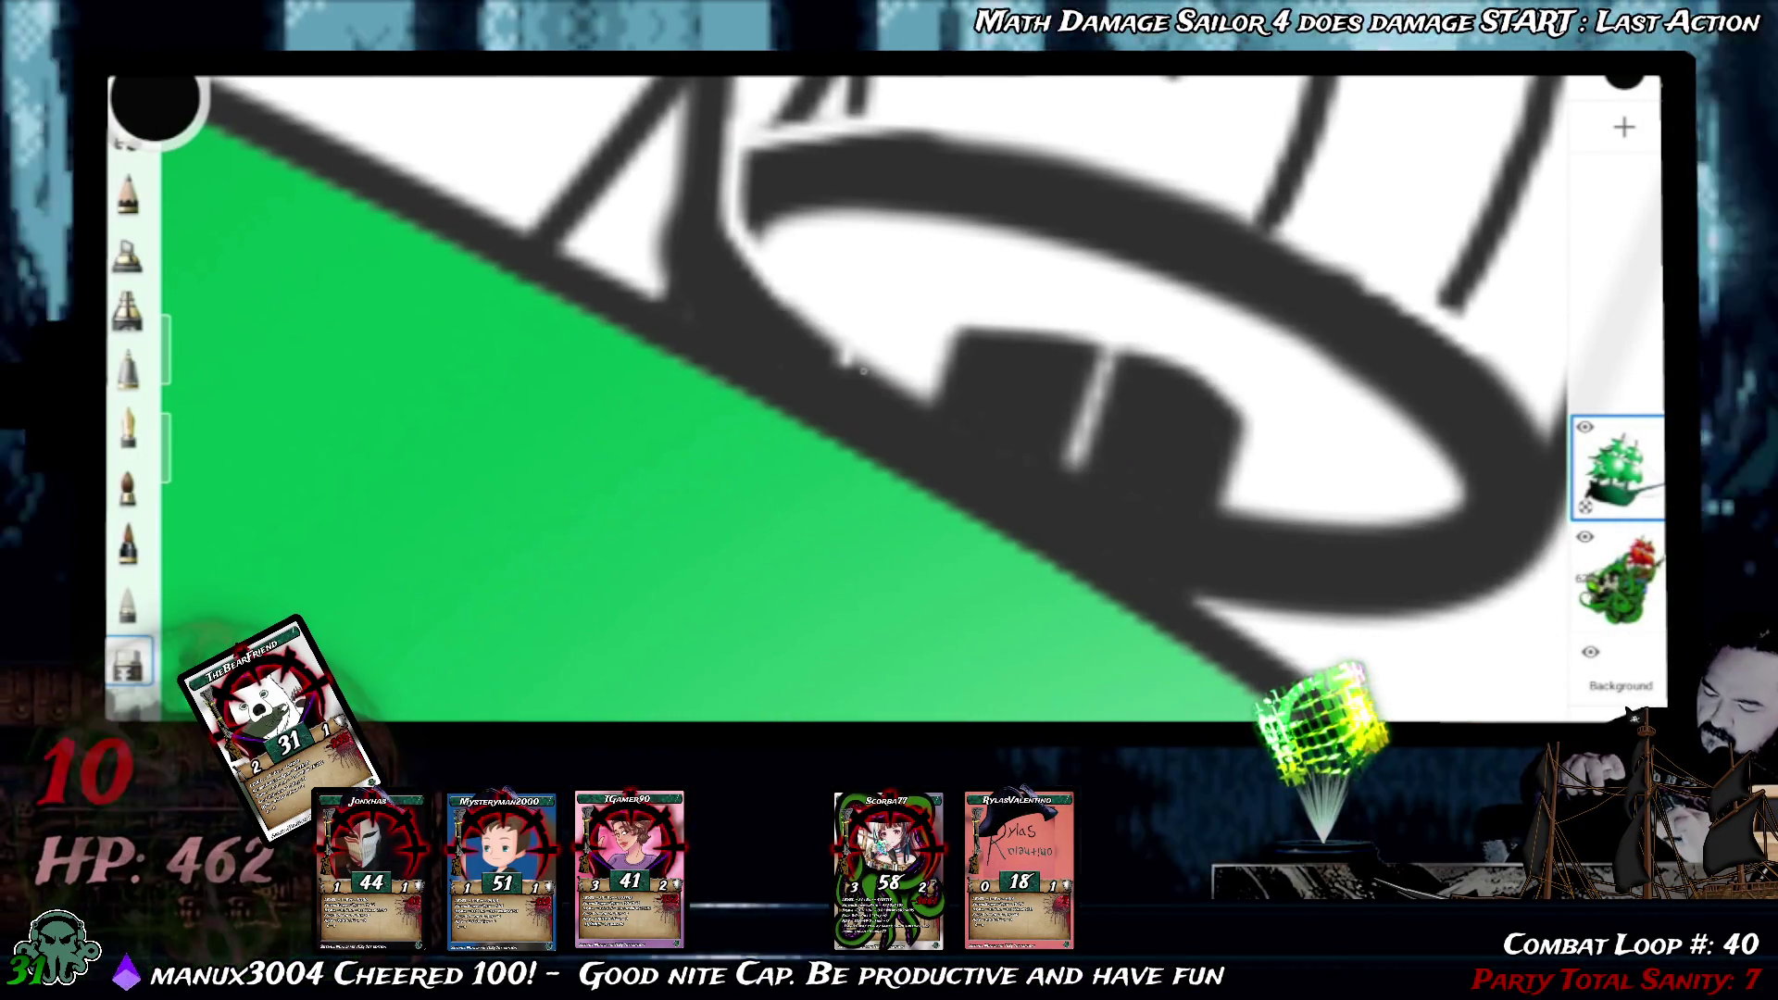
scroll(889, 404, "down", 2)
scroll(890, 404, "down", 3)
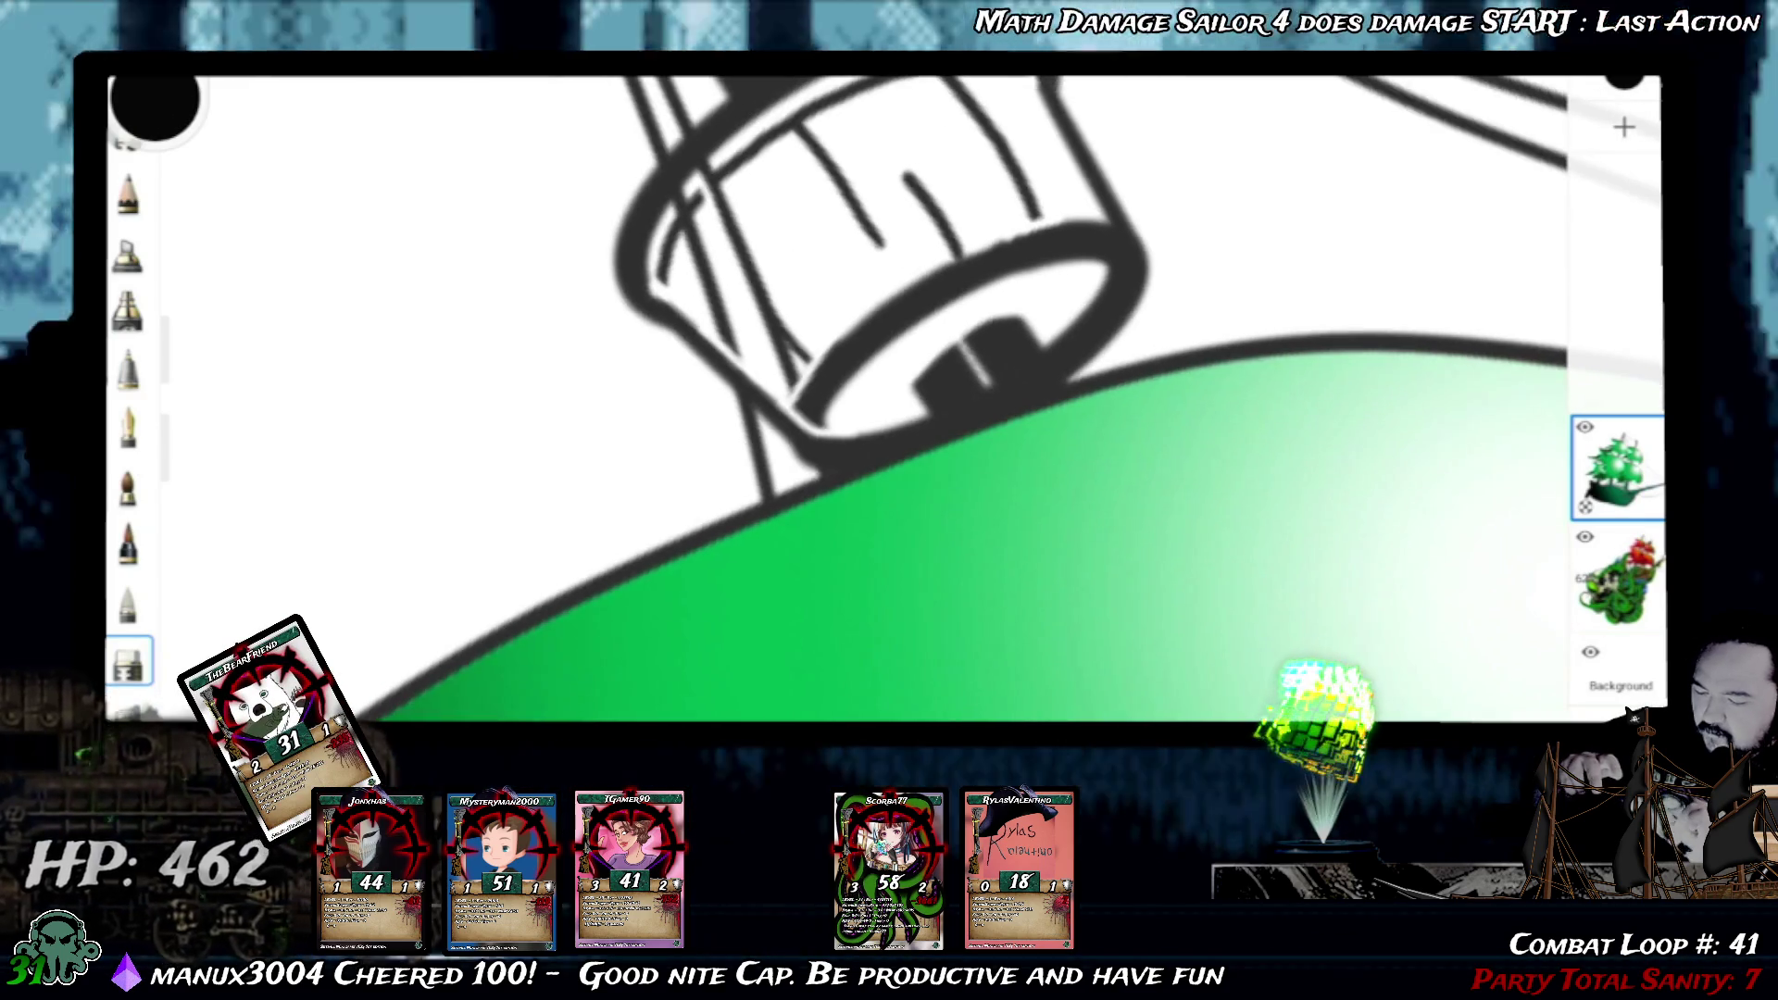
scroll(889, 403, "down", 1)
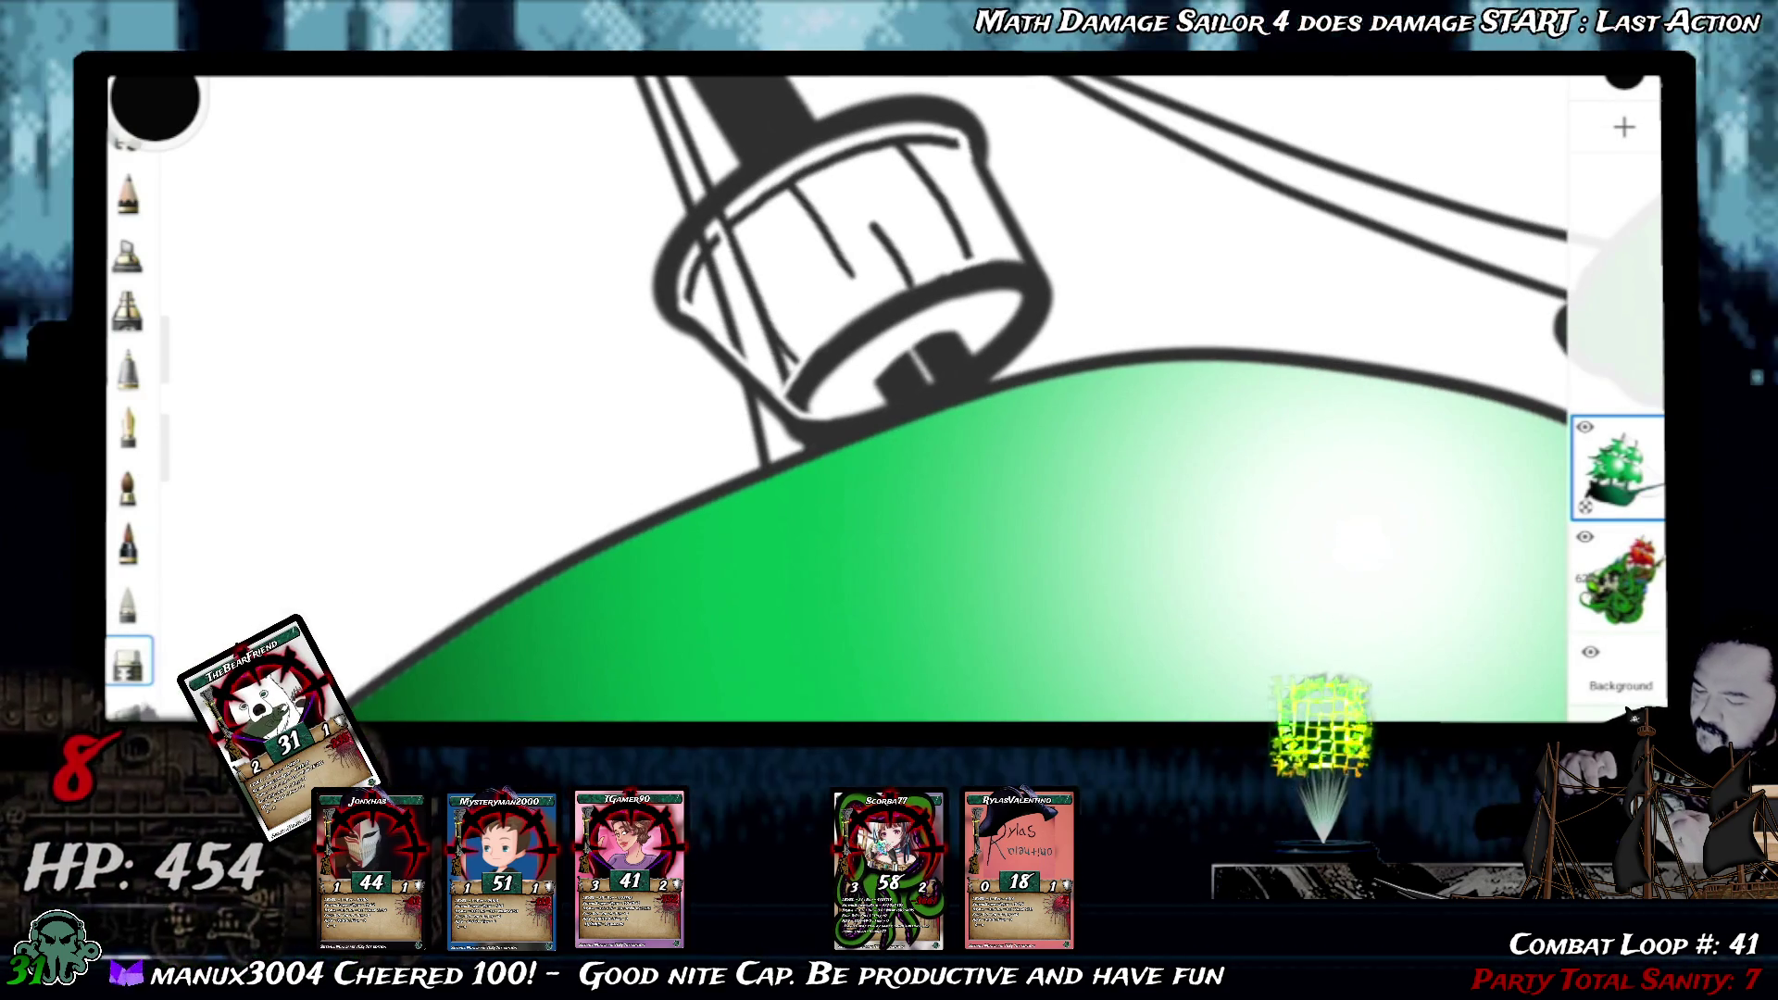
scroll(890, 403, "down", 2)
scroll(890, 403, "down", 1)
scroll(889, 403, "down", 1)
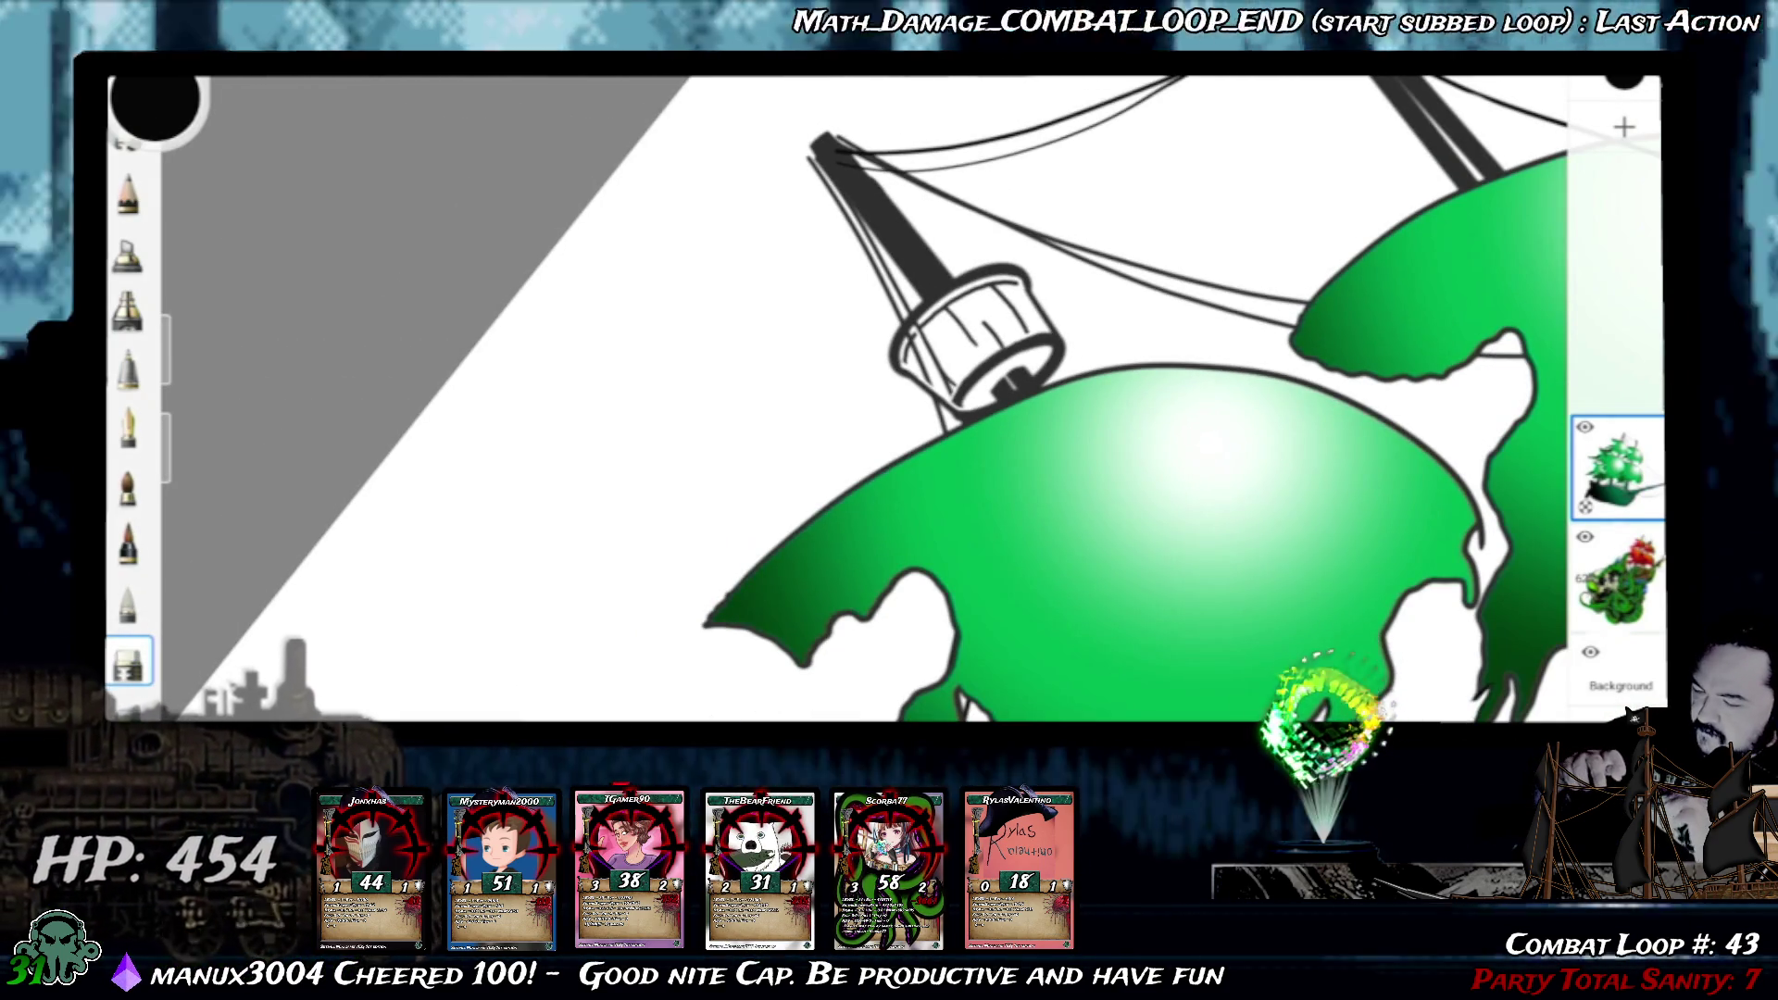
left_click(997, 285)
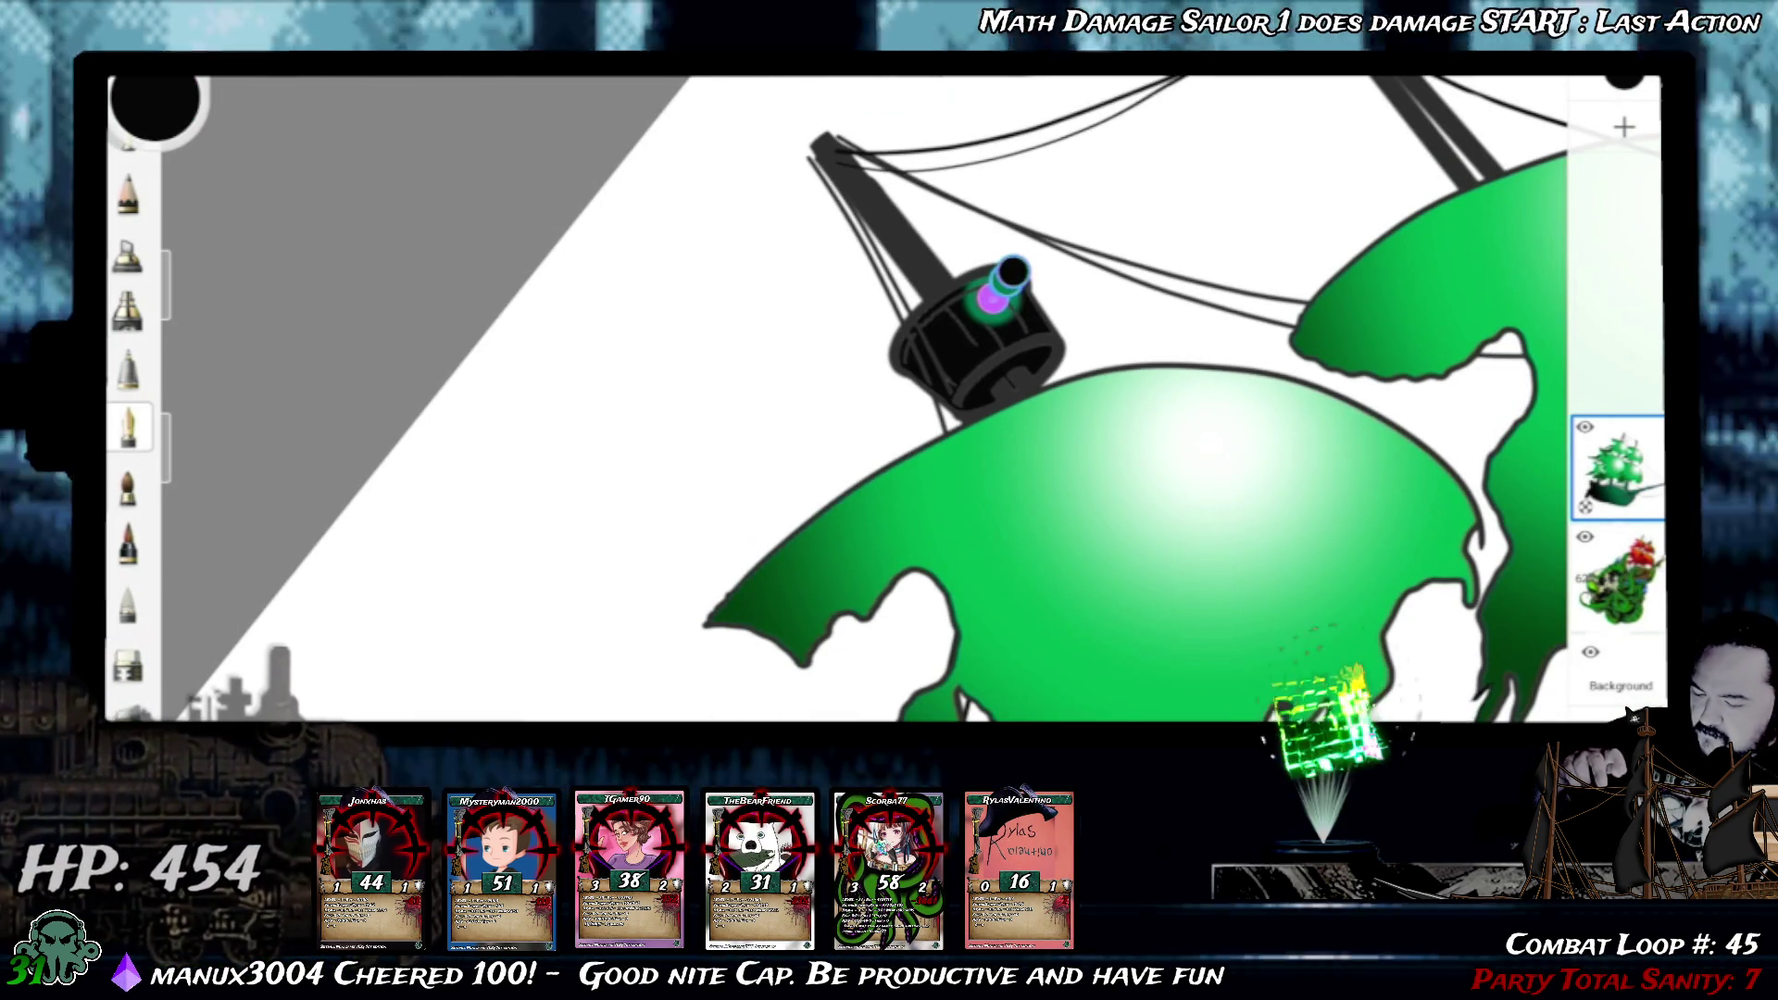
left_click_drag(995, 296, 887, 430)
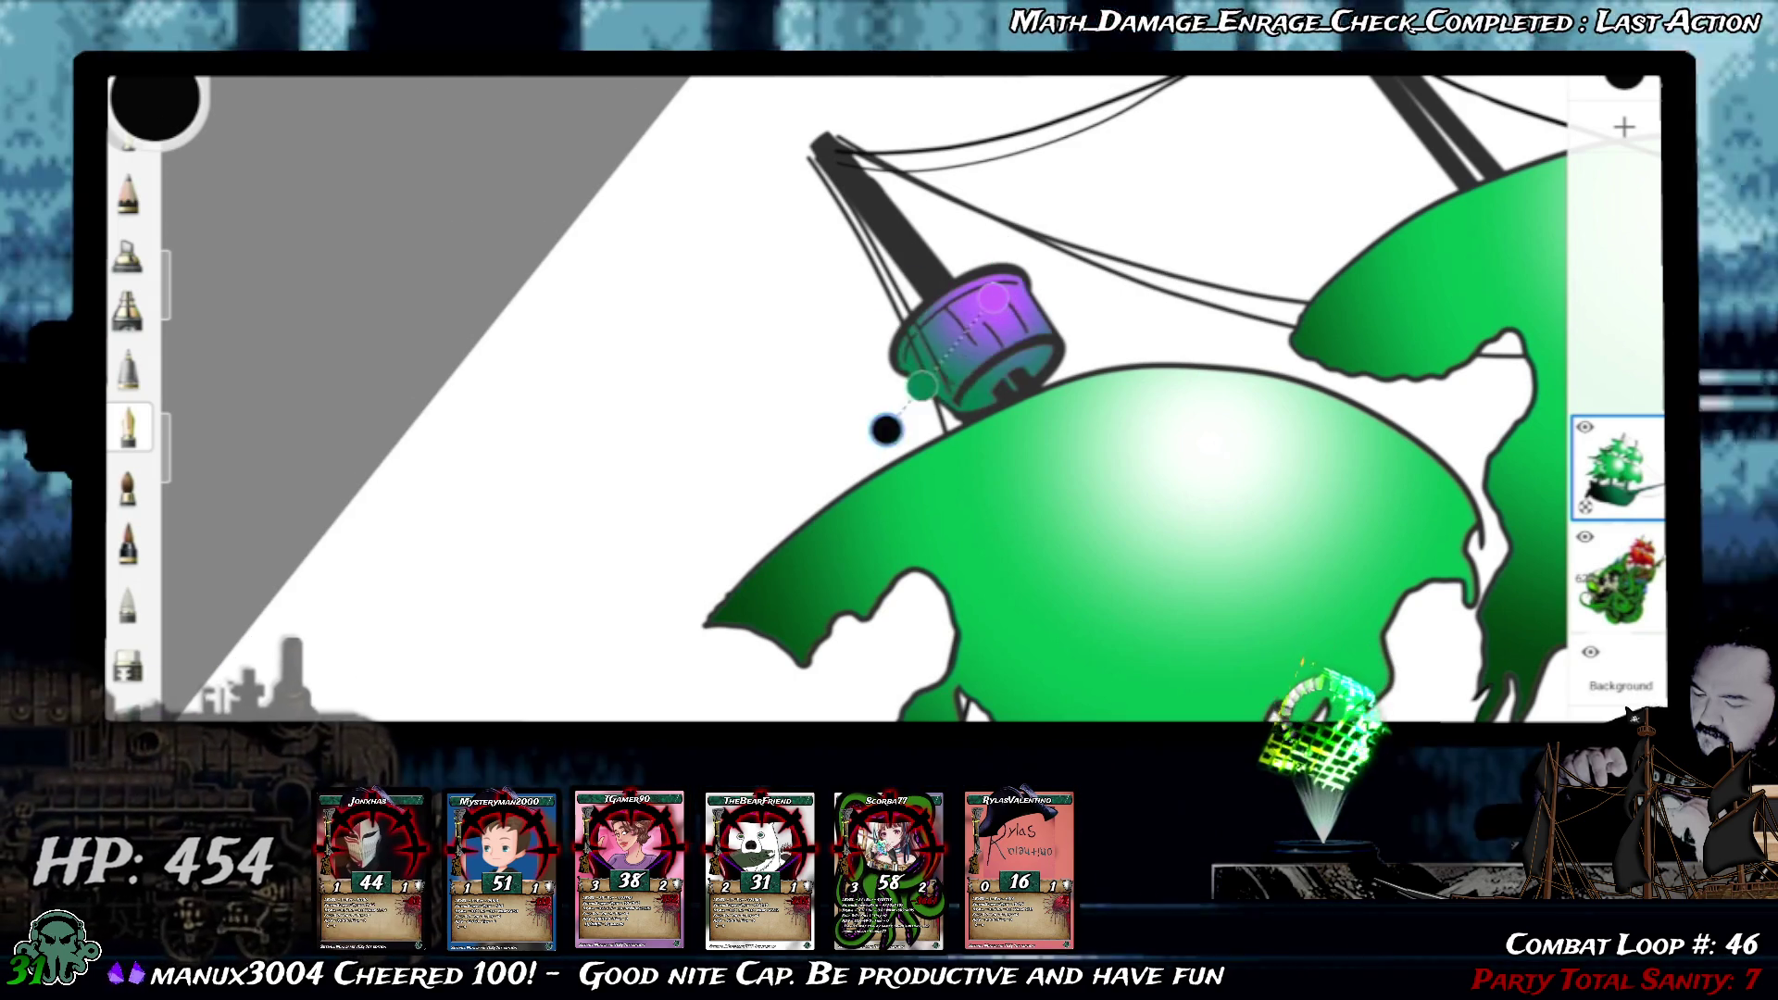
left_click_drag(995, 295, 1109, 104)
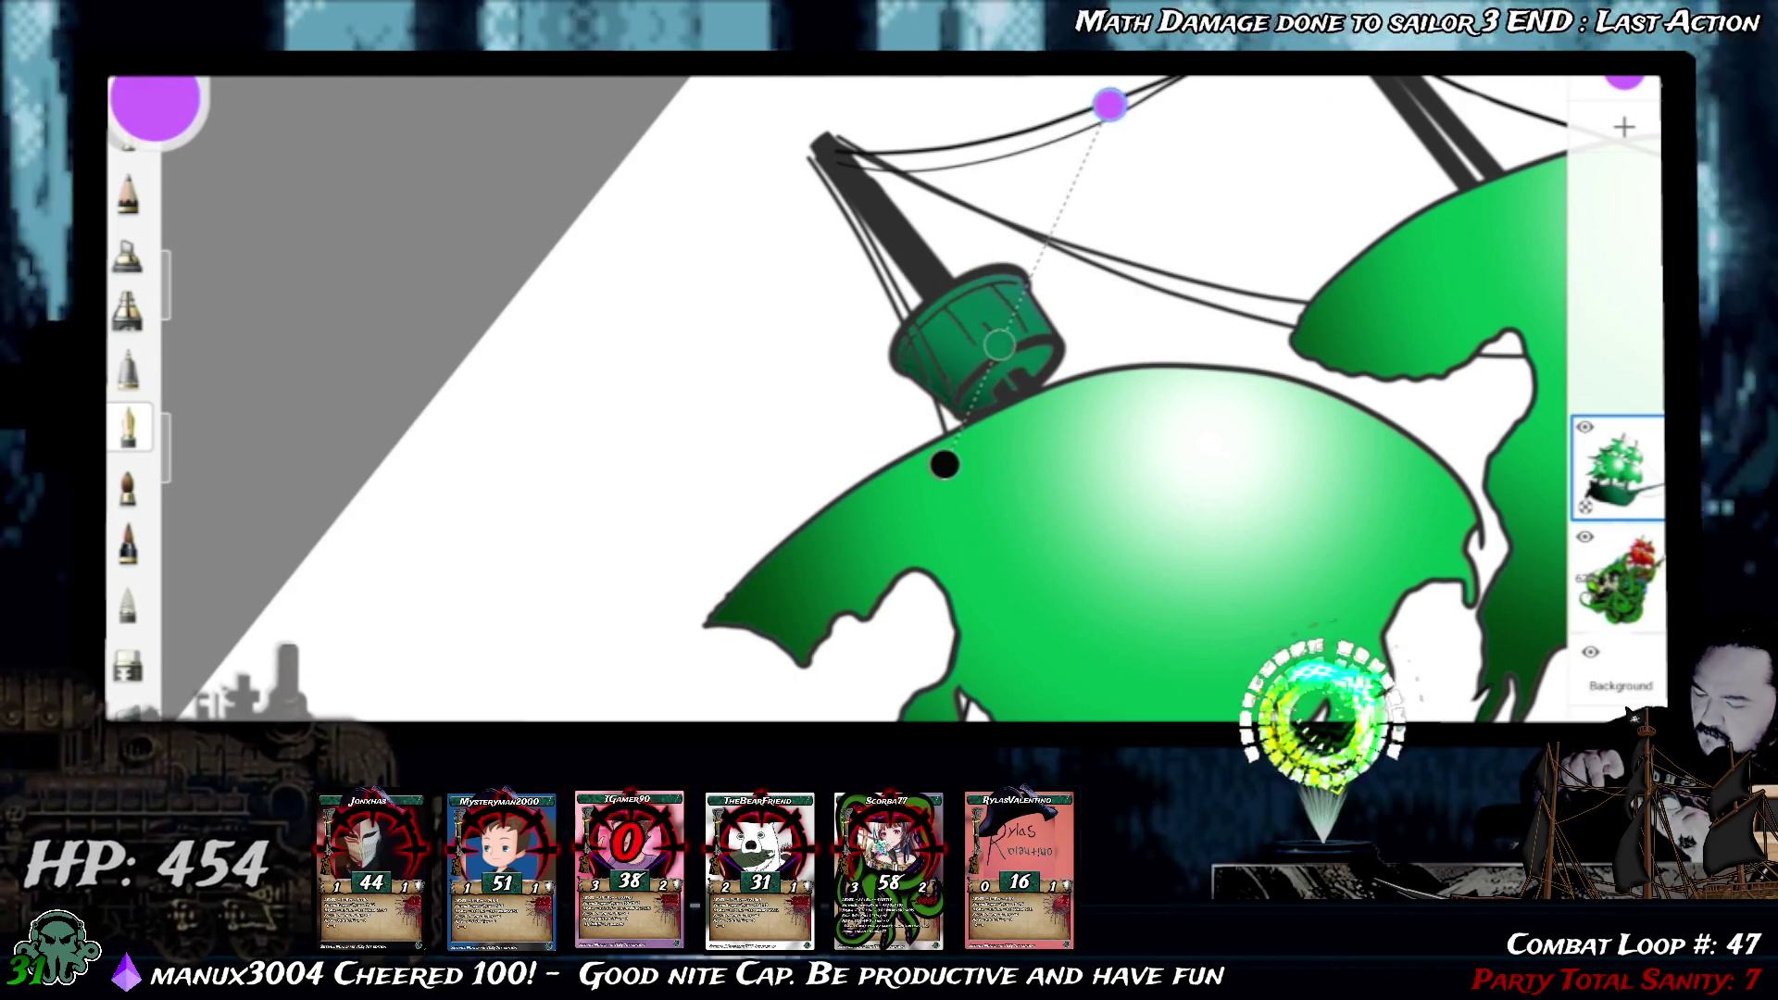
scroll(889, 403, "down", 2)
scroll(890, 403, "down", 2)
scroll(890, 404, "down", 2)
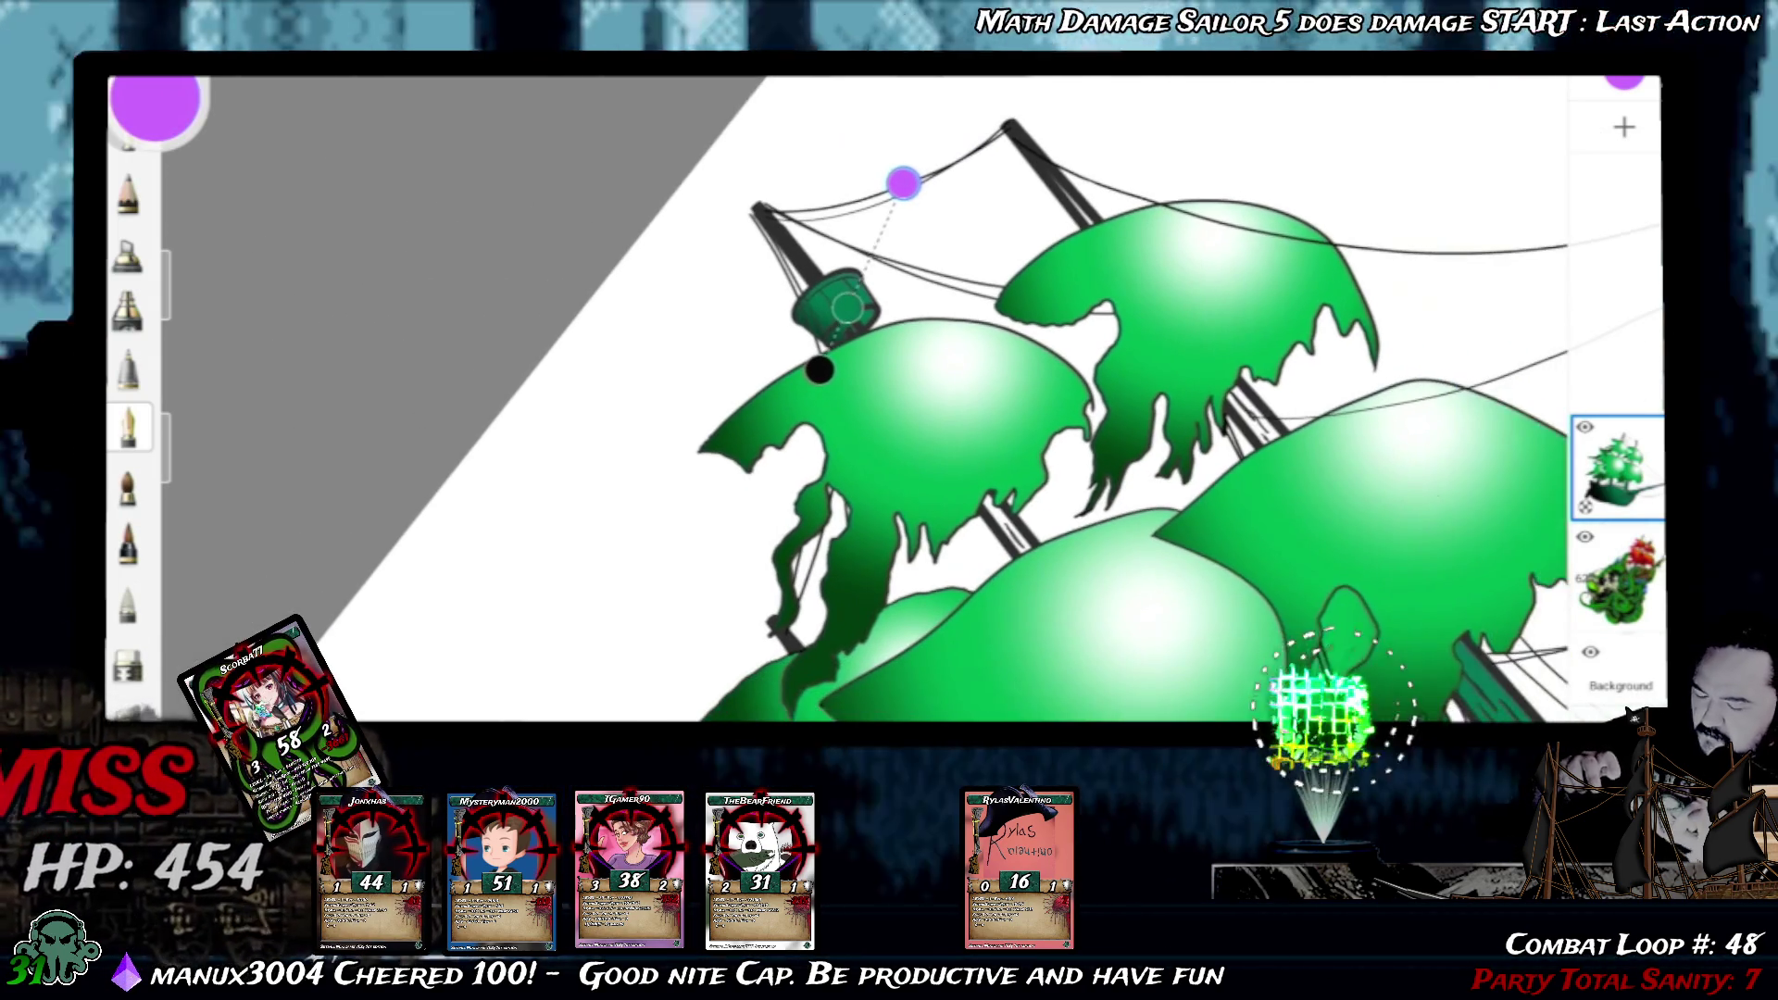
scroll(890, 402, "down", 2)
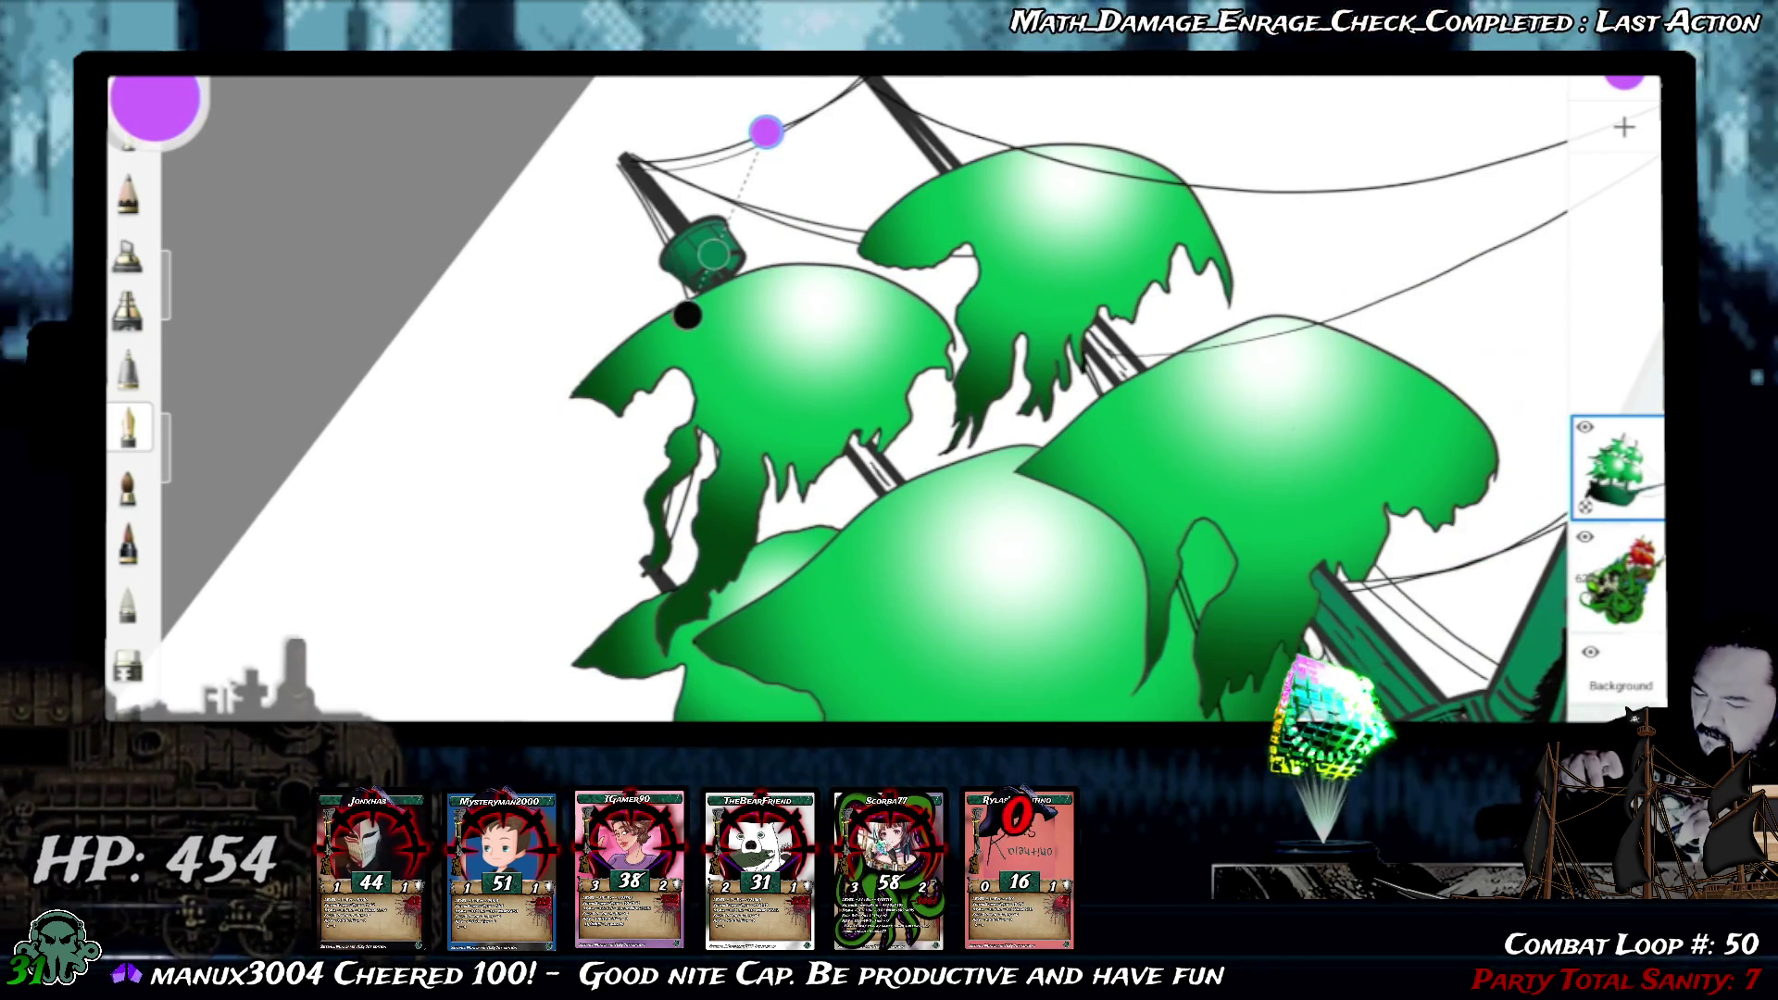
key("Return")
scroll(889, 404, "right", 3)
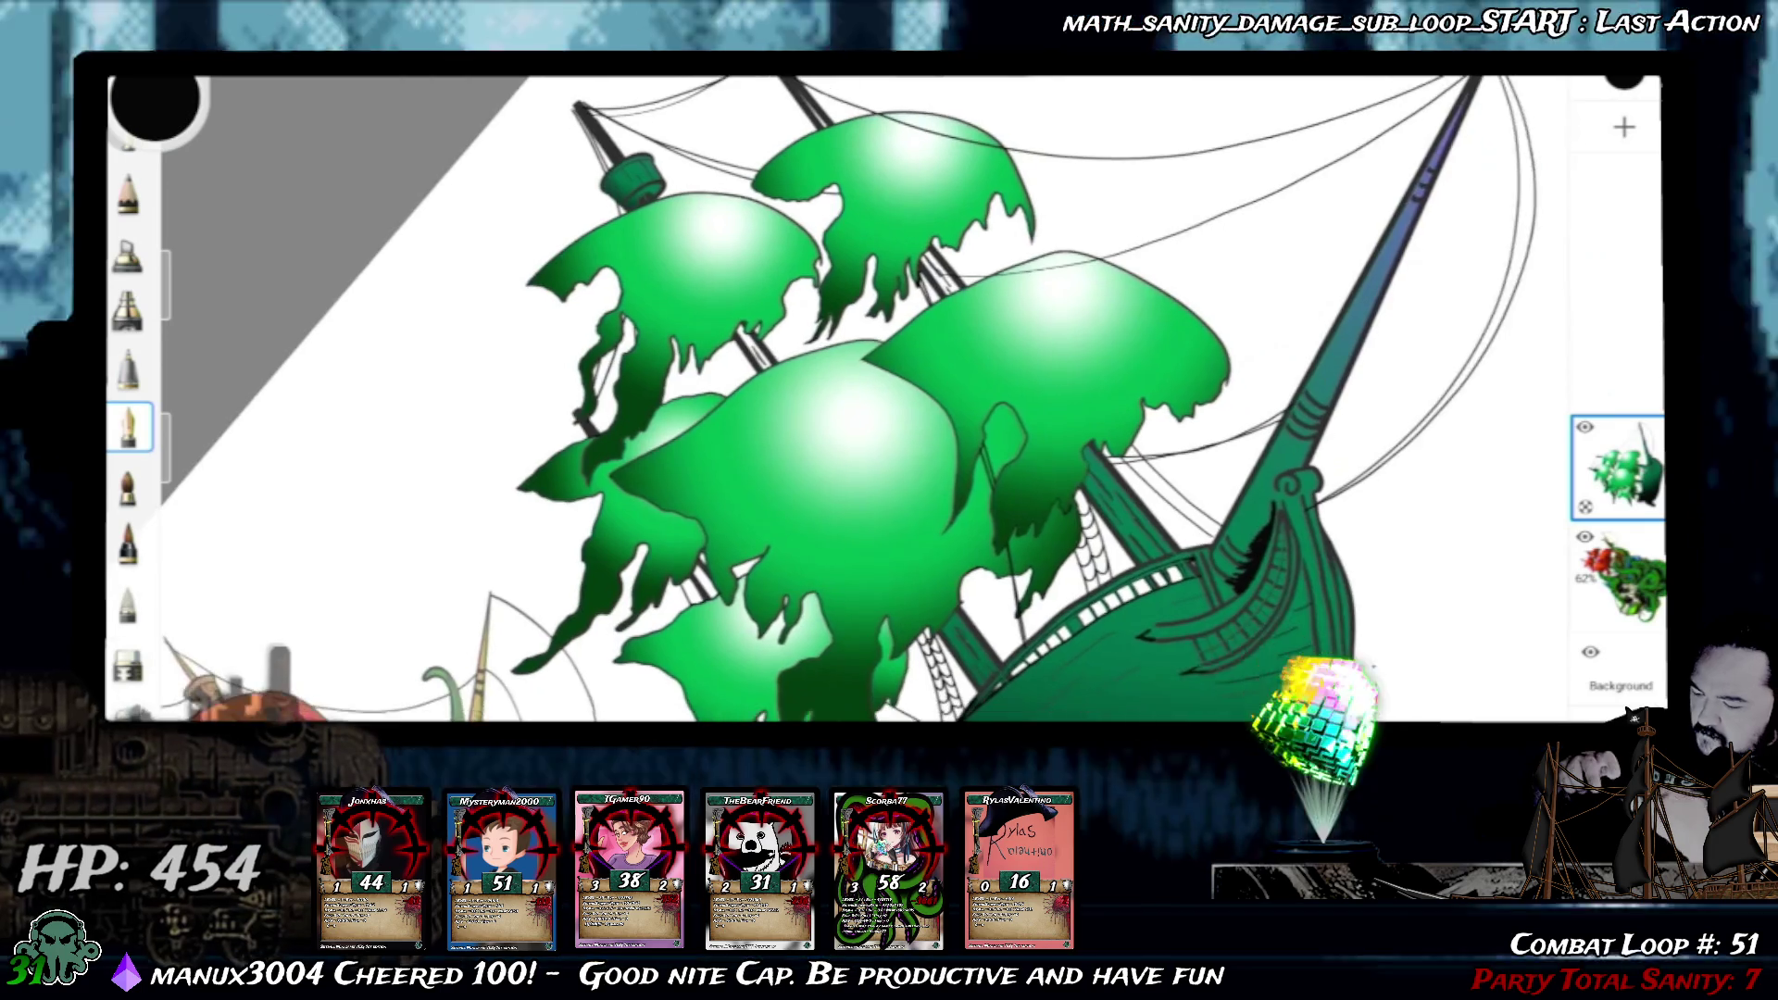
scroll(889, 403, "right", 3)
scroll(889, 403, "right", 3)
scroll(890, 404, "right", 2)
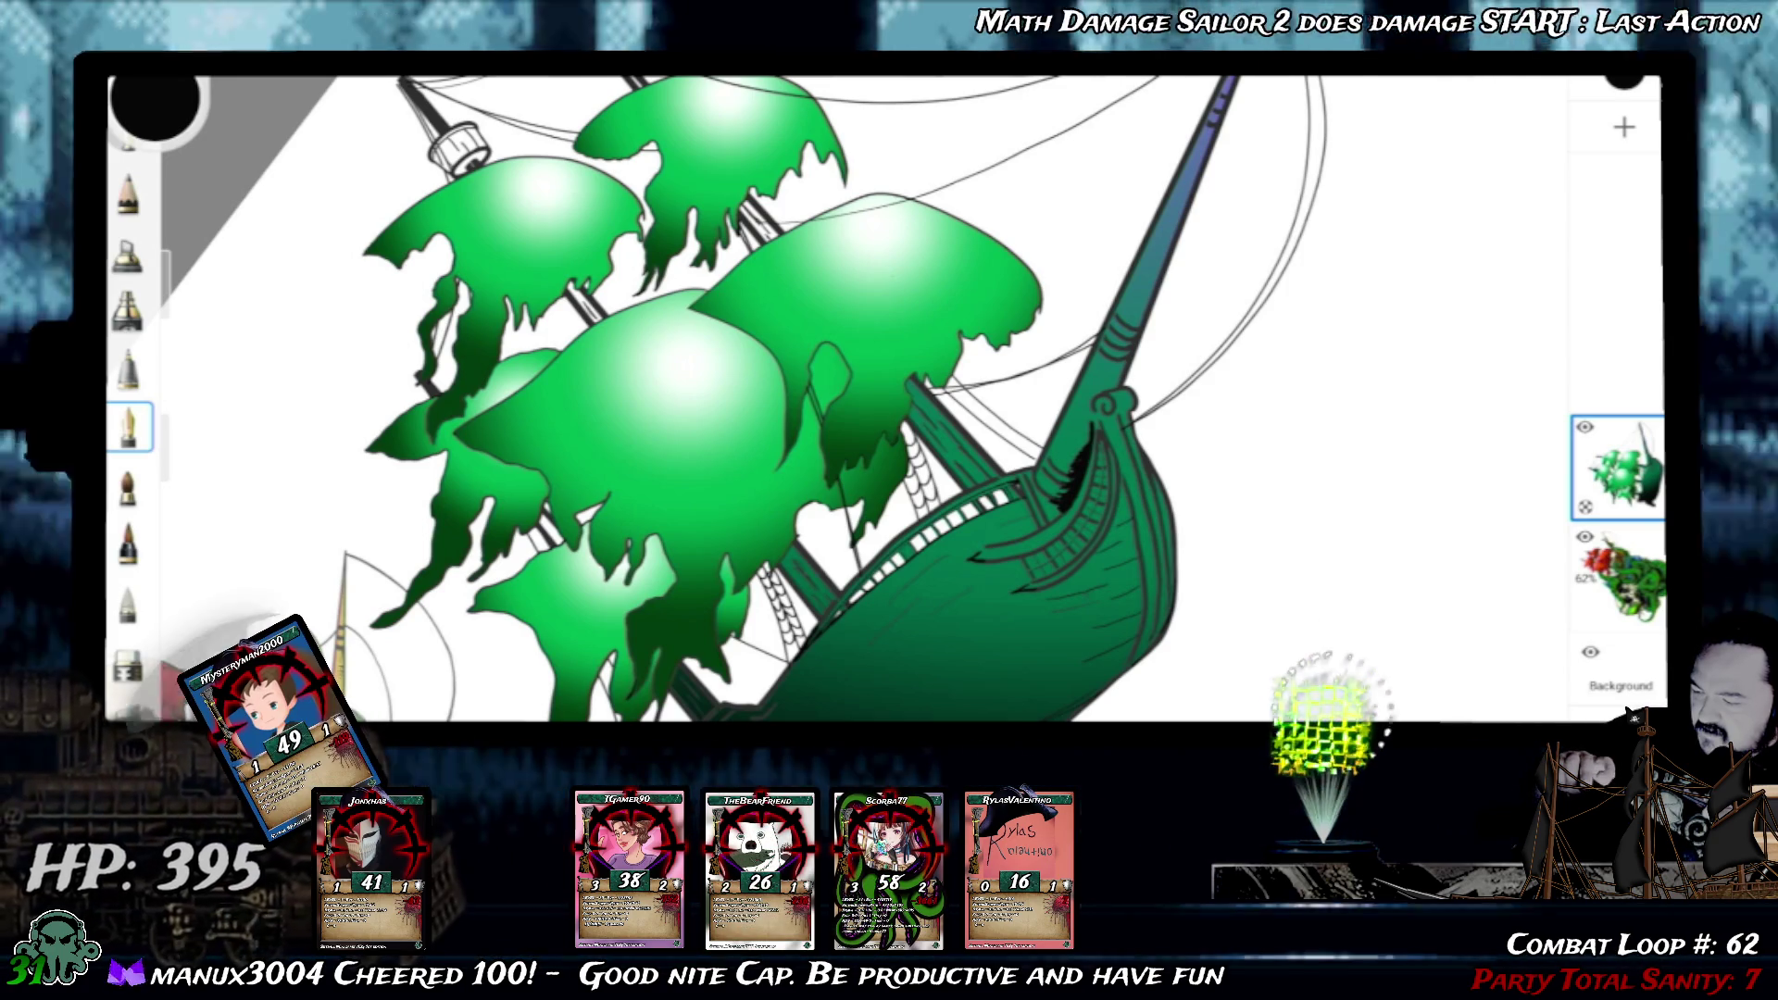
key("ctrl+z")
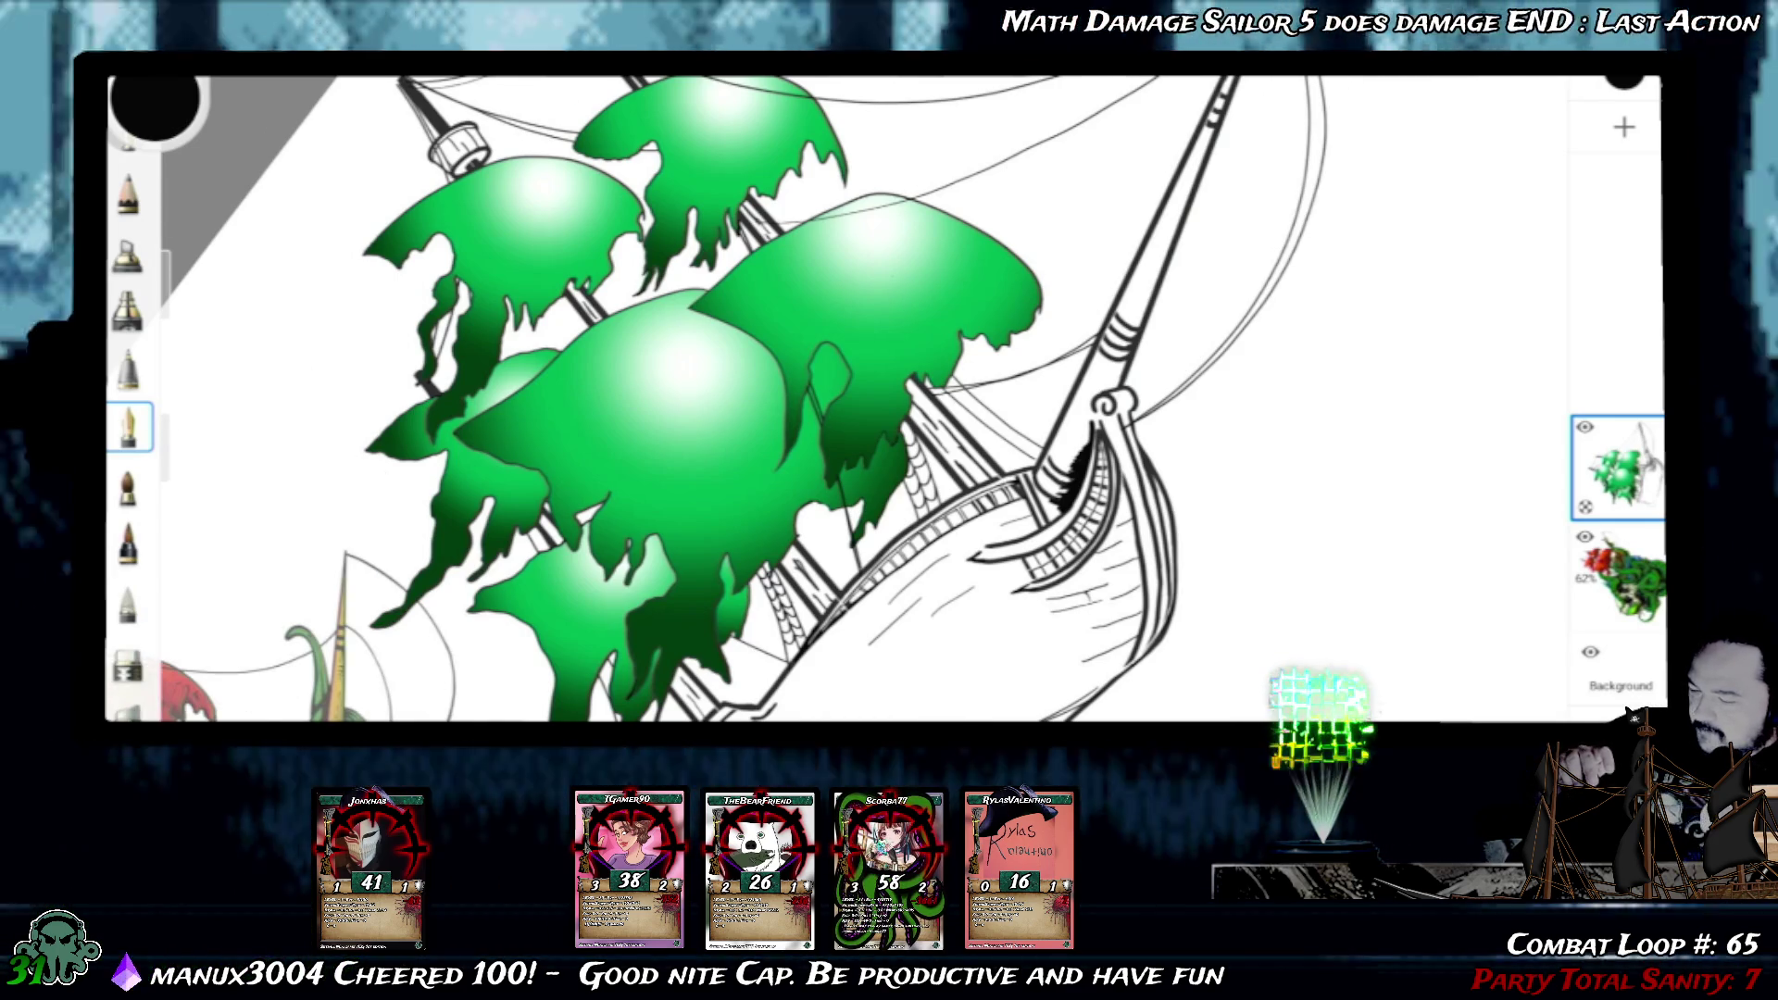
scroll(1223, 462, "up", 5)
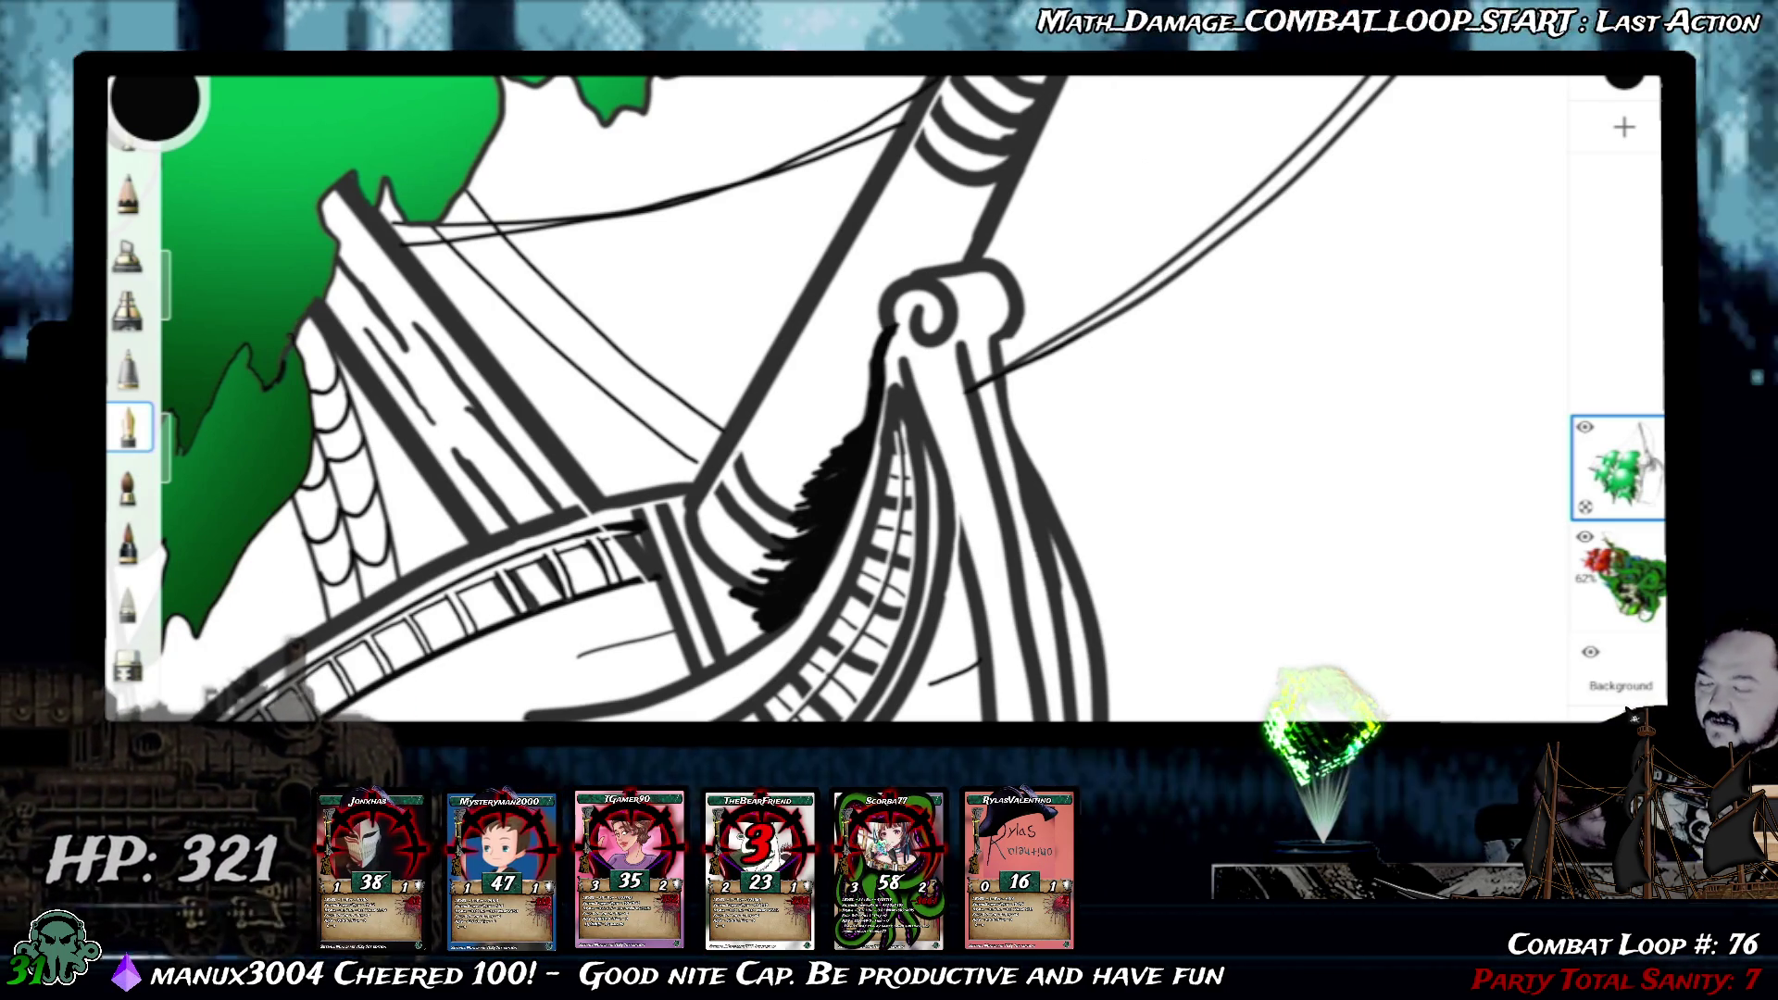
scroll(889, 403, "up", 3)
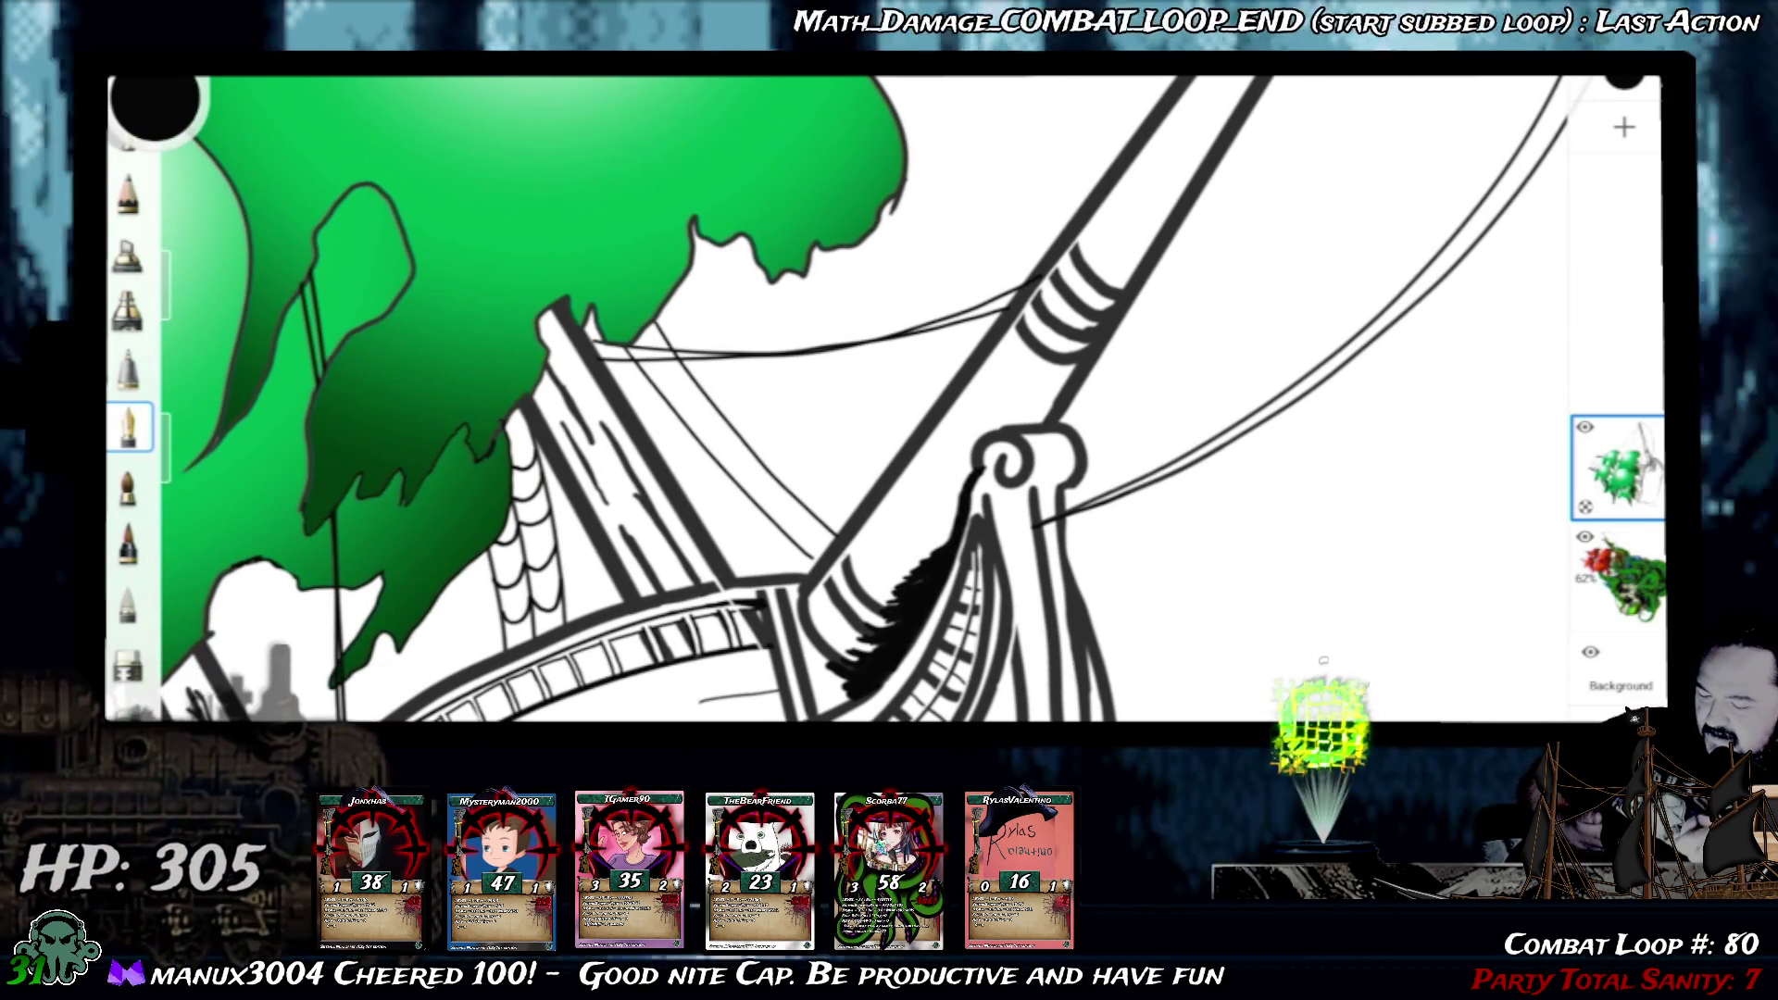
scroll(890, 404, "up", 5)
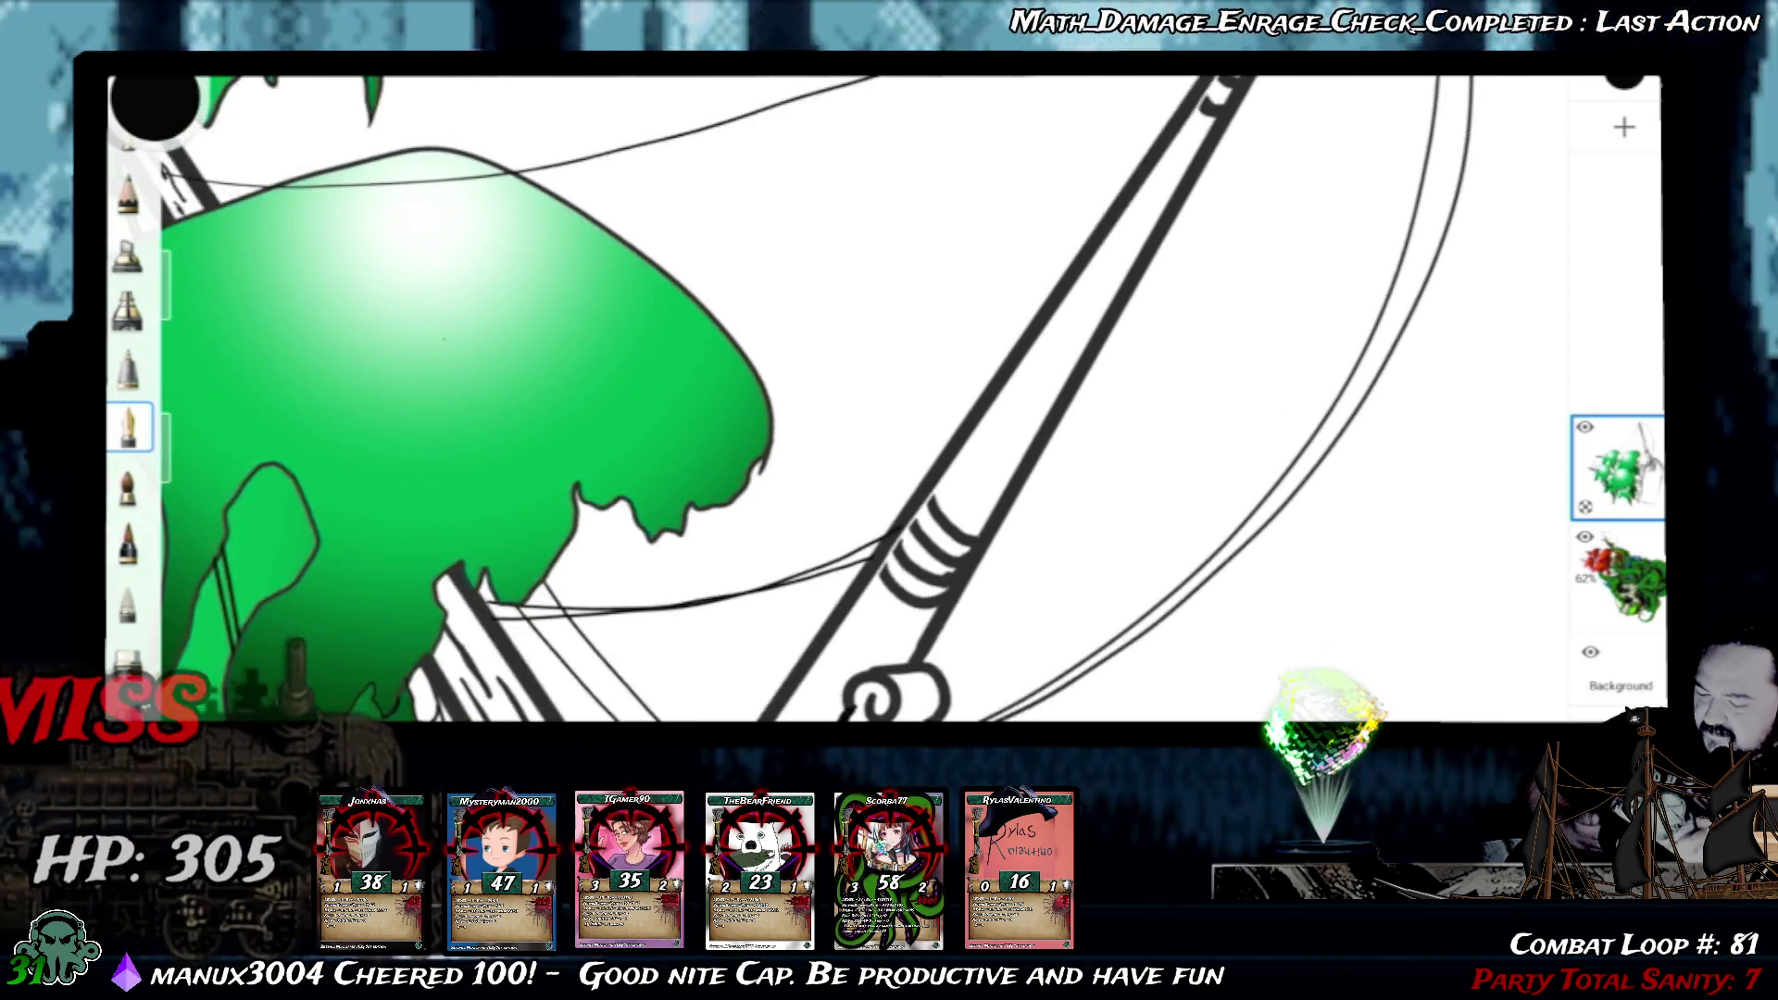
scroll(890, 403, "down", 5)
scroll(889, 403, "down", 2)
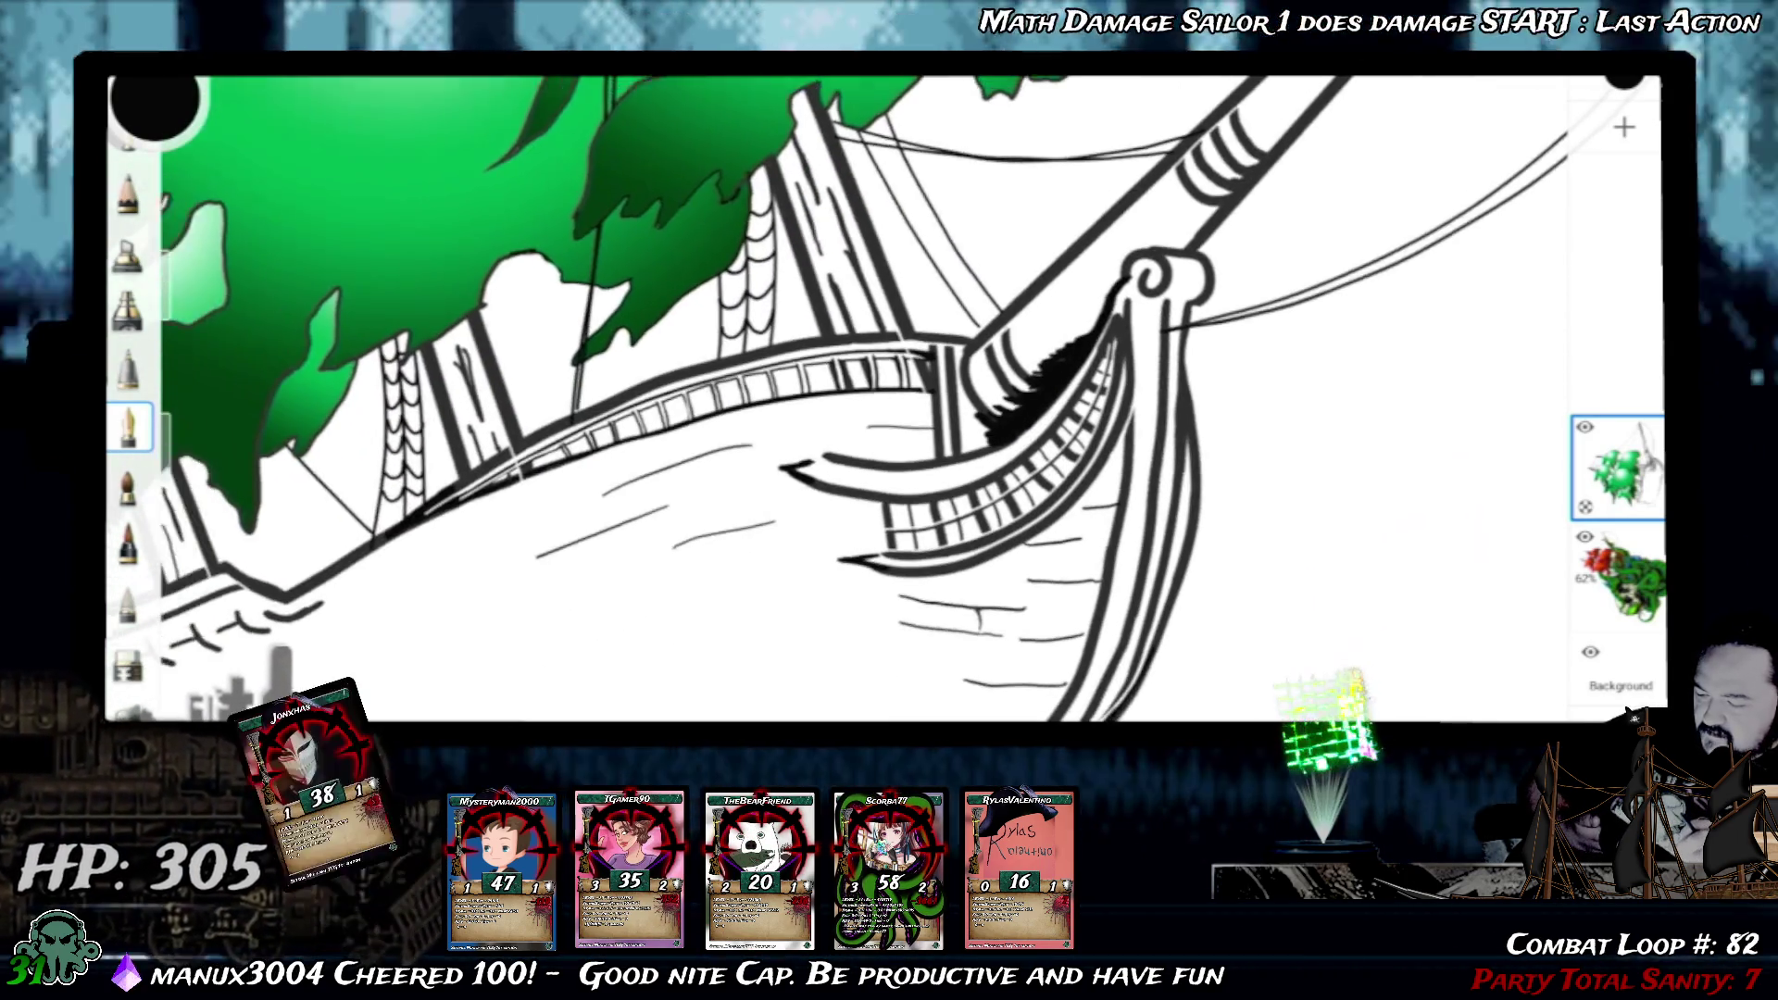
scroll(890, 402, "up", 4)
scroll(890, 403, "up", 4)
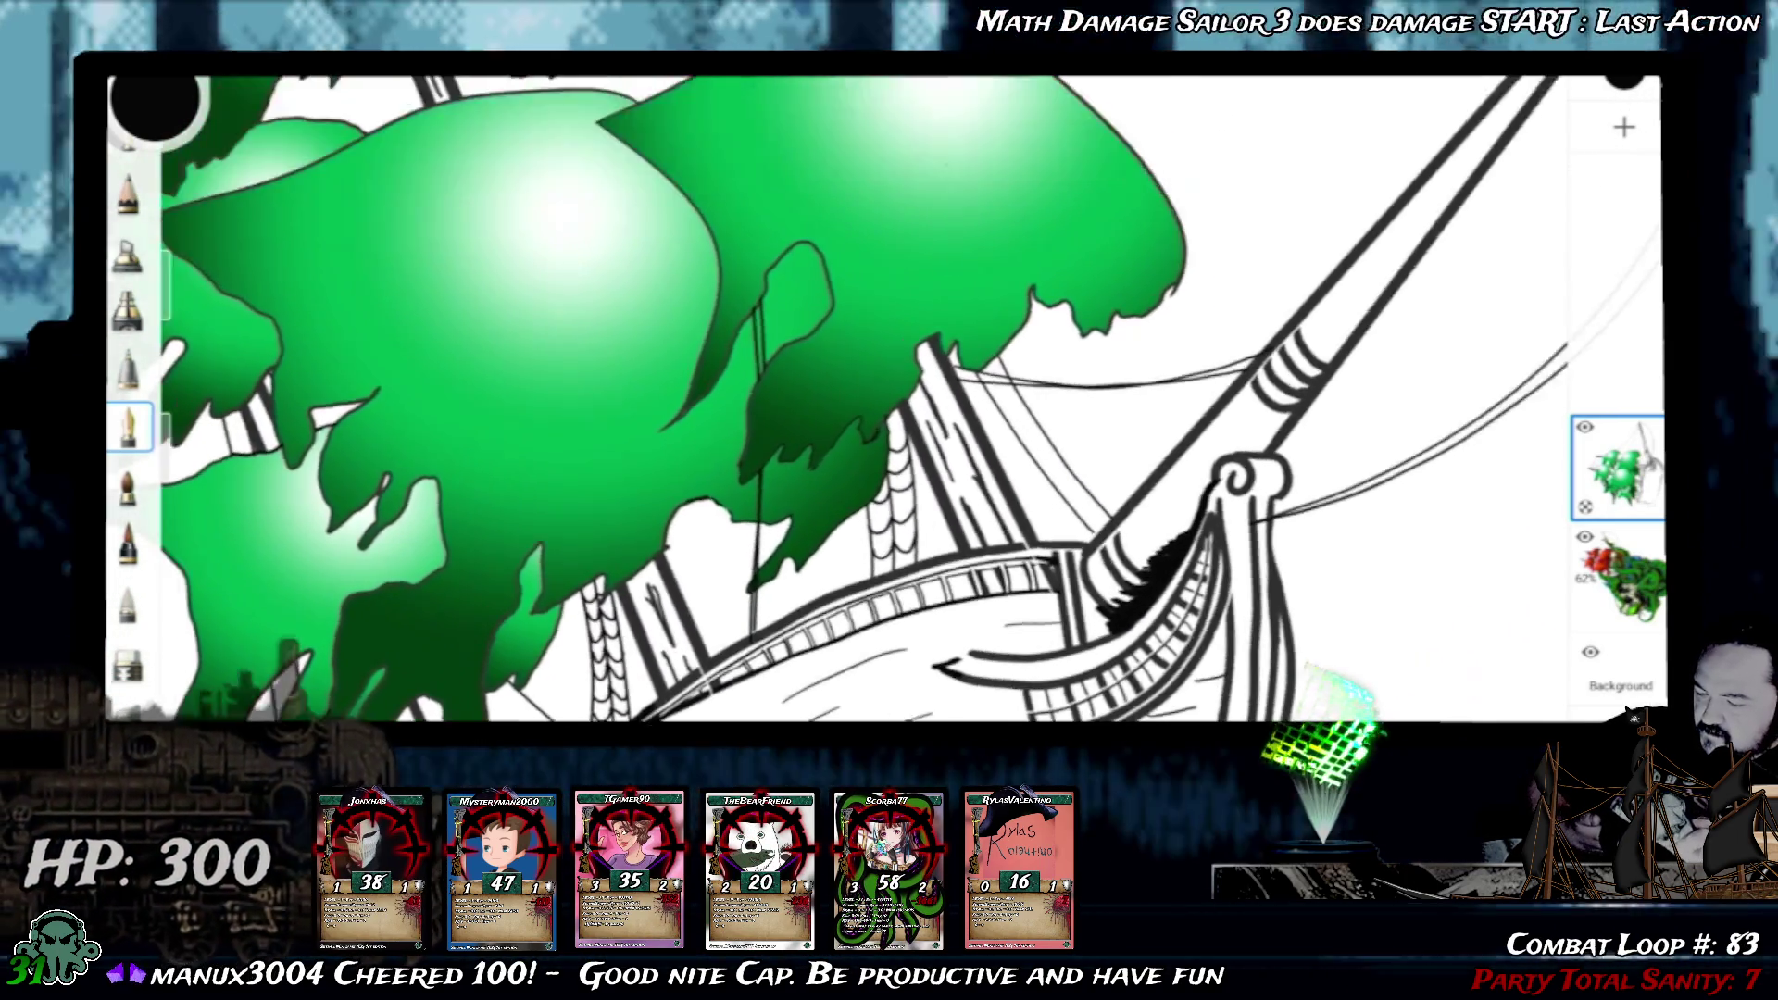
scroll(889, 403, "down", 2)
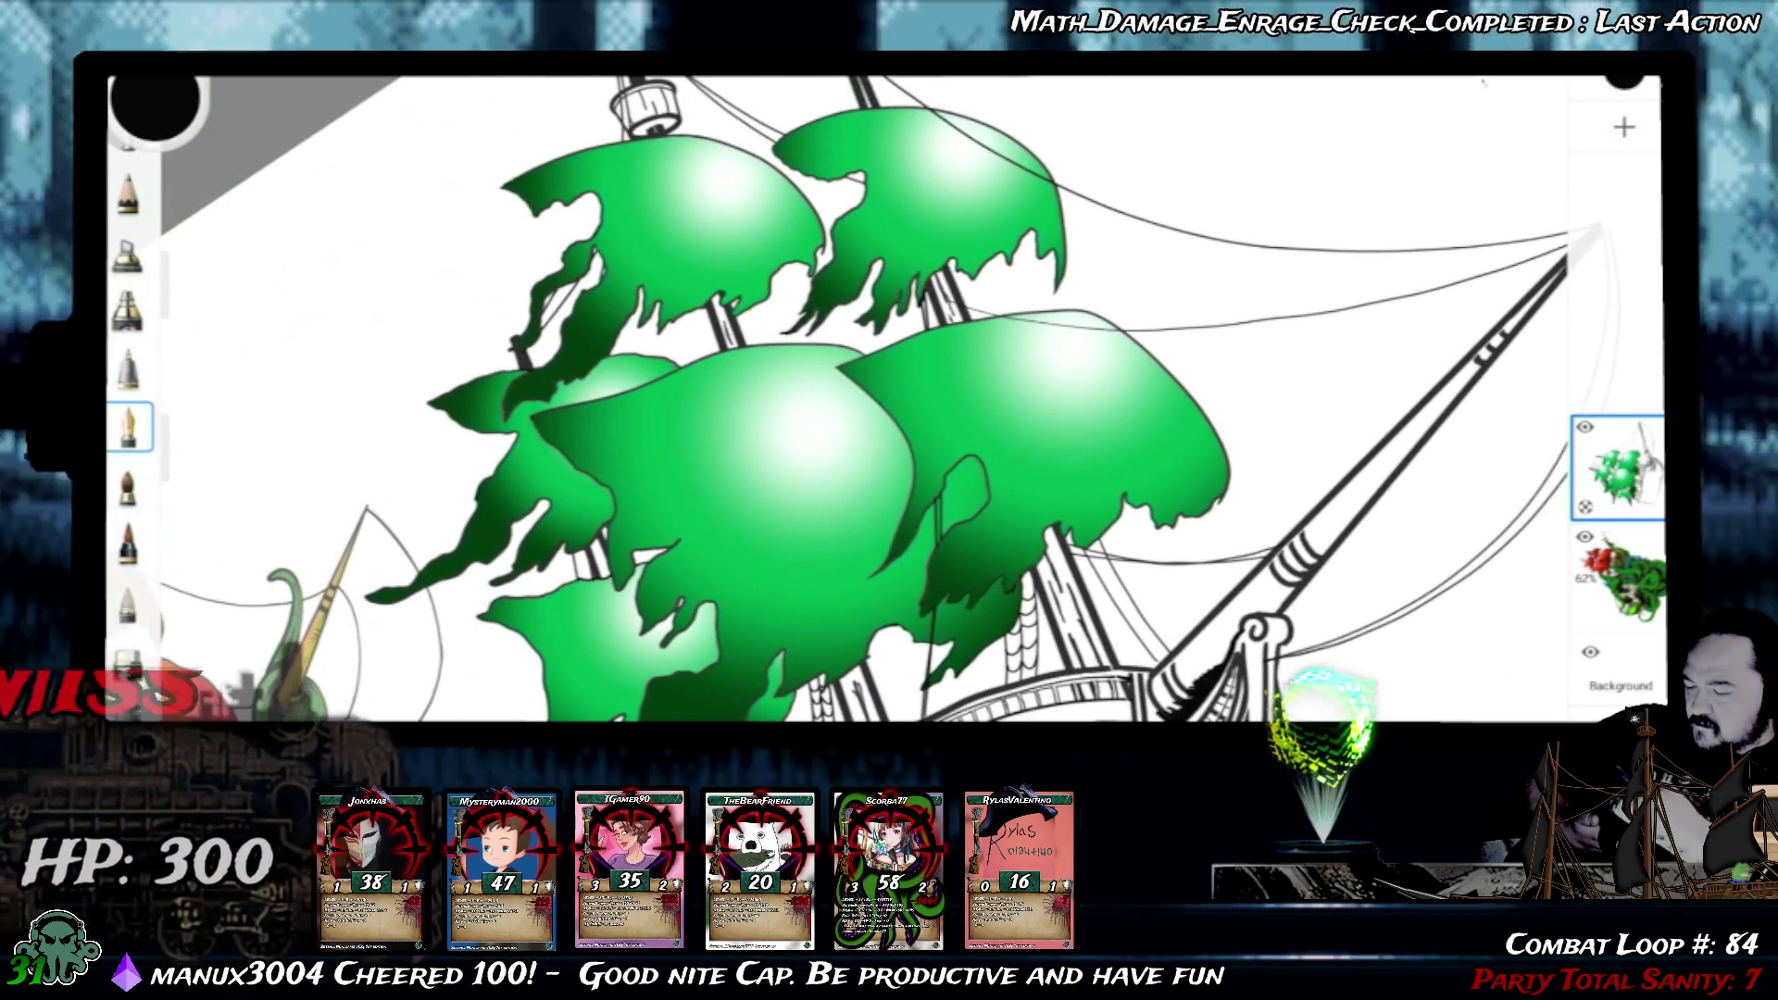
scroll(889, 404, "up", 4)
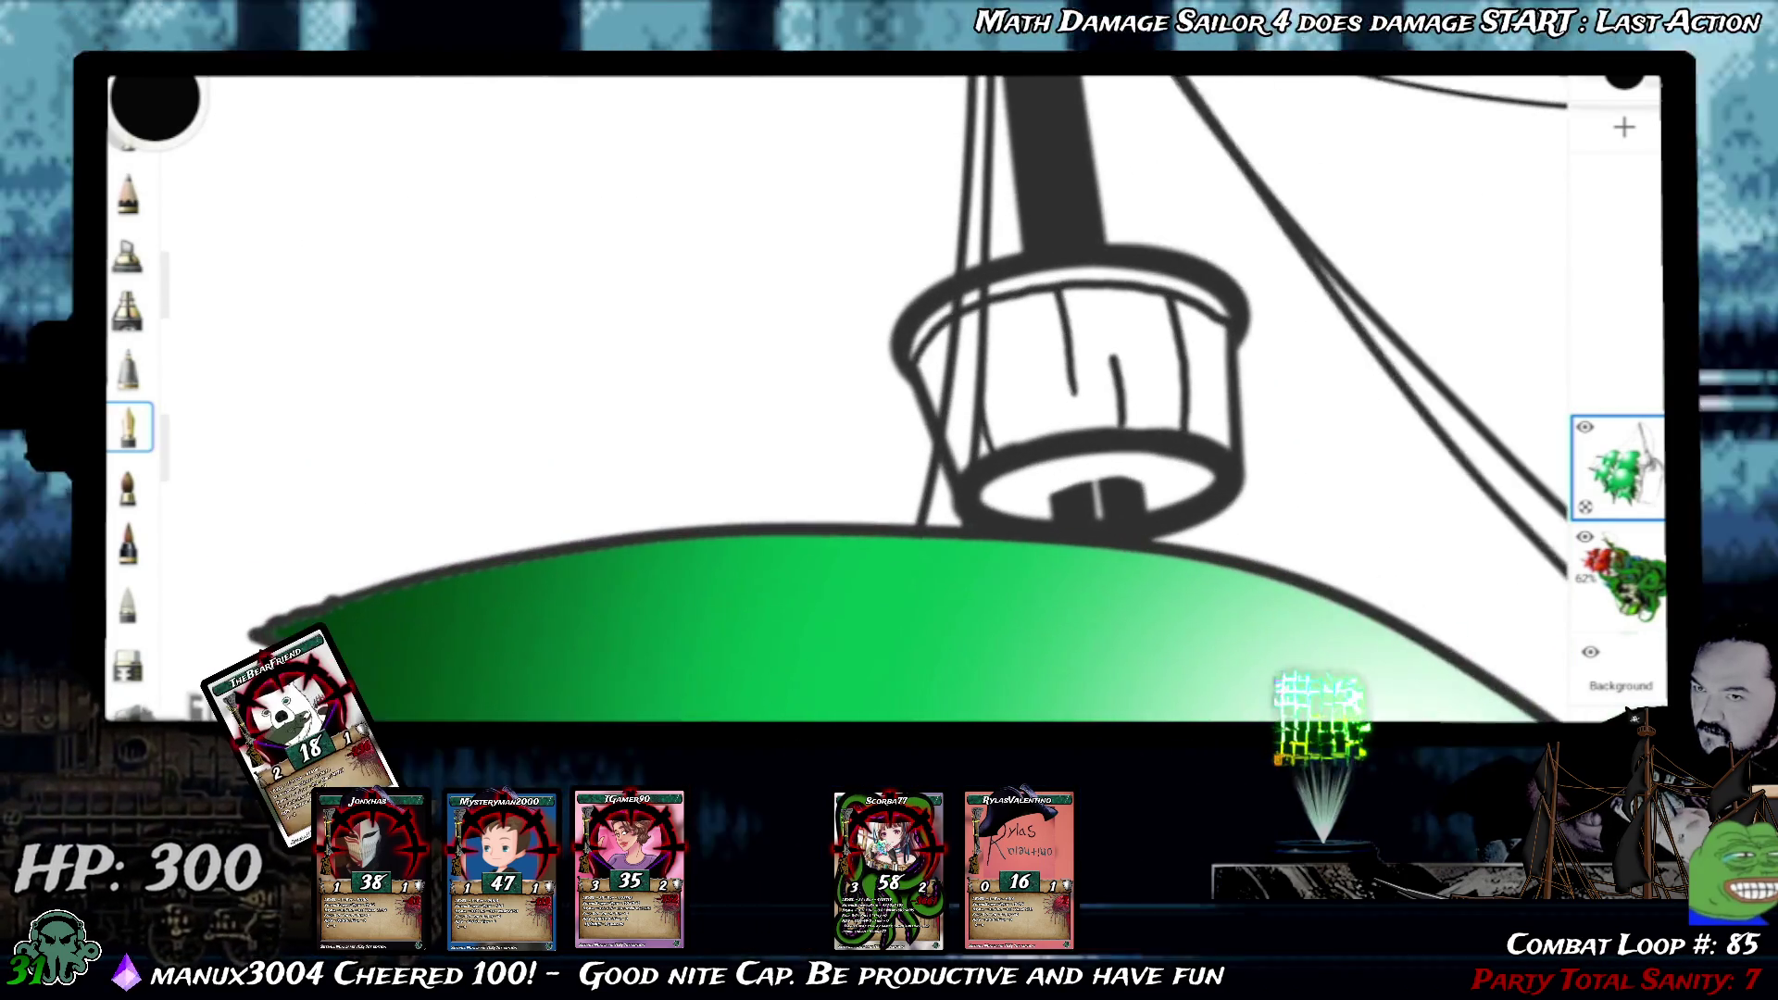
scroll(889, 403, "up", 2)
scroll(889, 403, "up", 1)
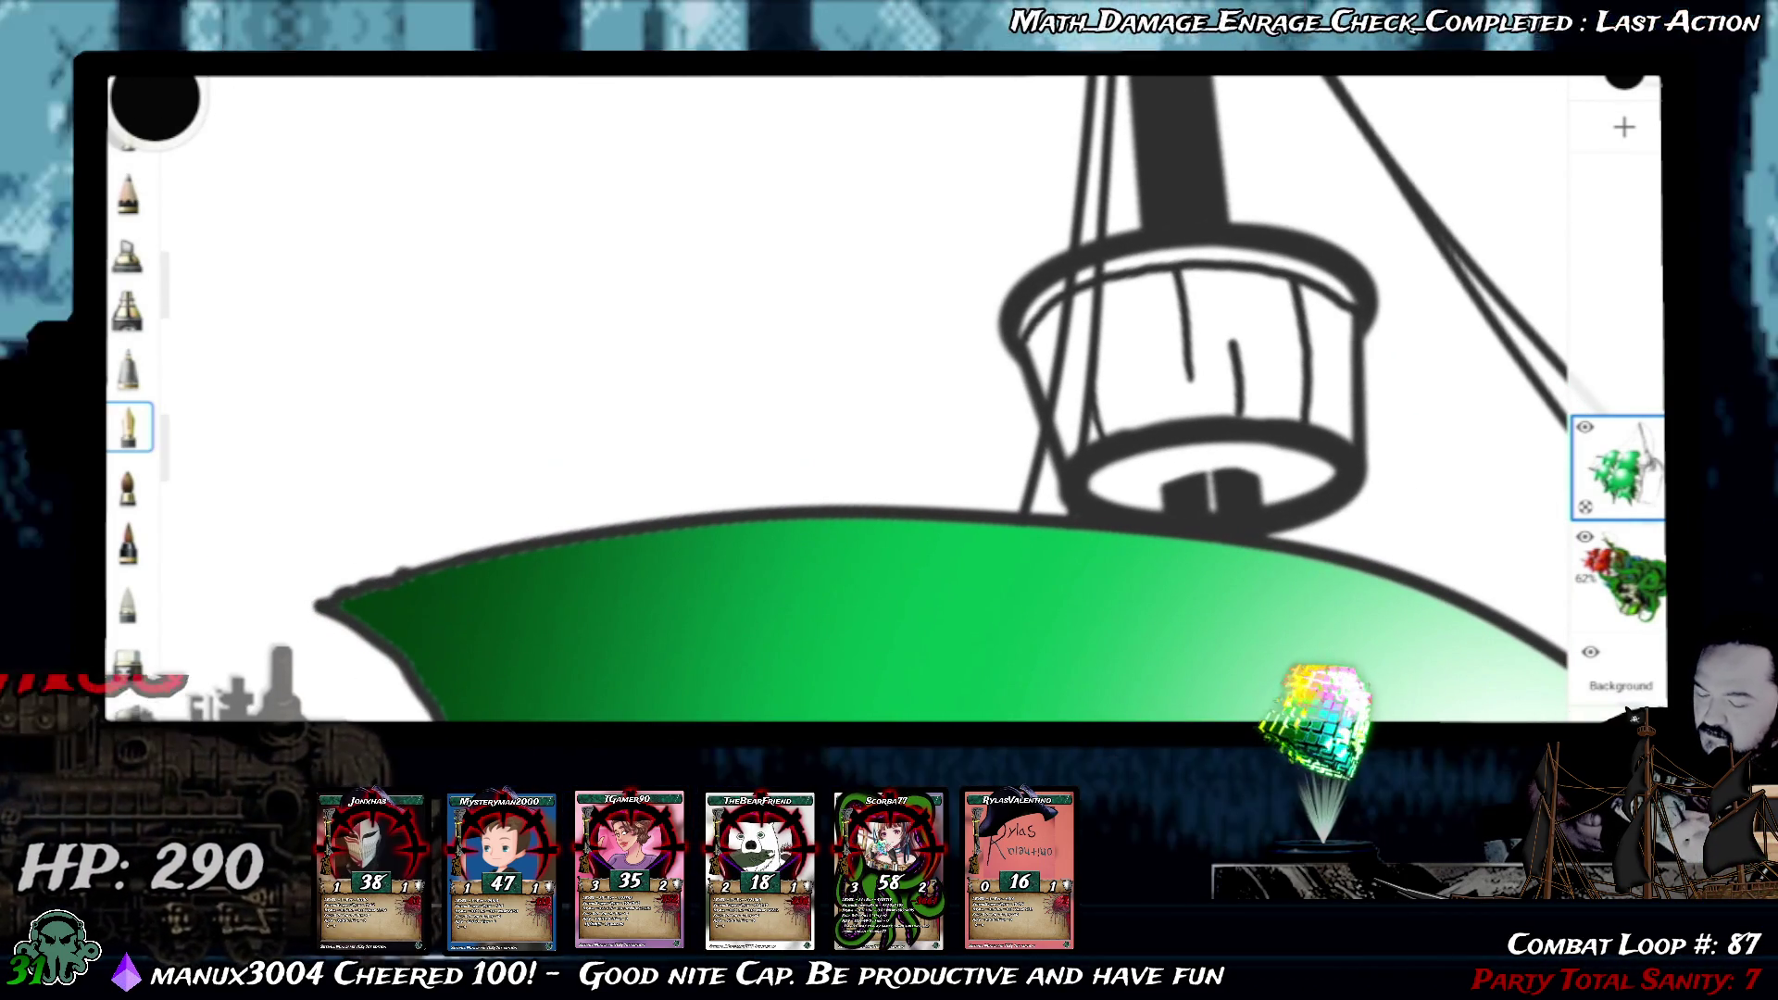
- Frame the crow's nest upright in view and switch to the Fill tool
left_click_drag(889, 403, 974, 279)
left_click_drag(1154, 348, 1042, 382)
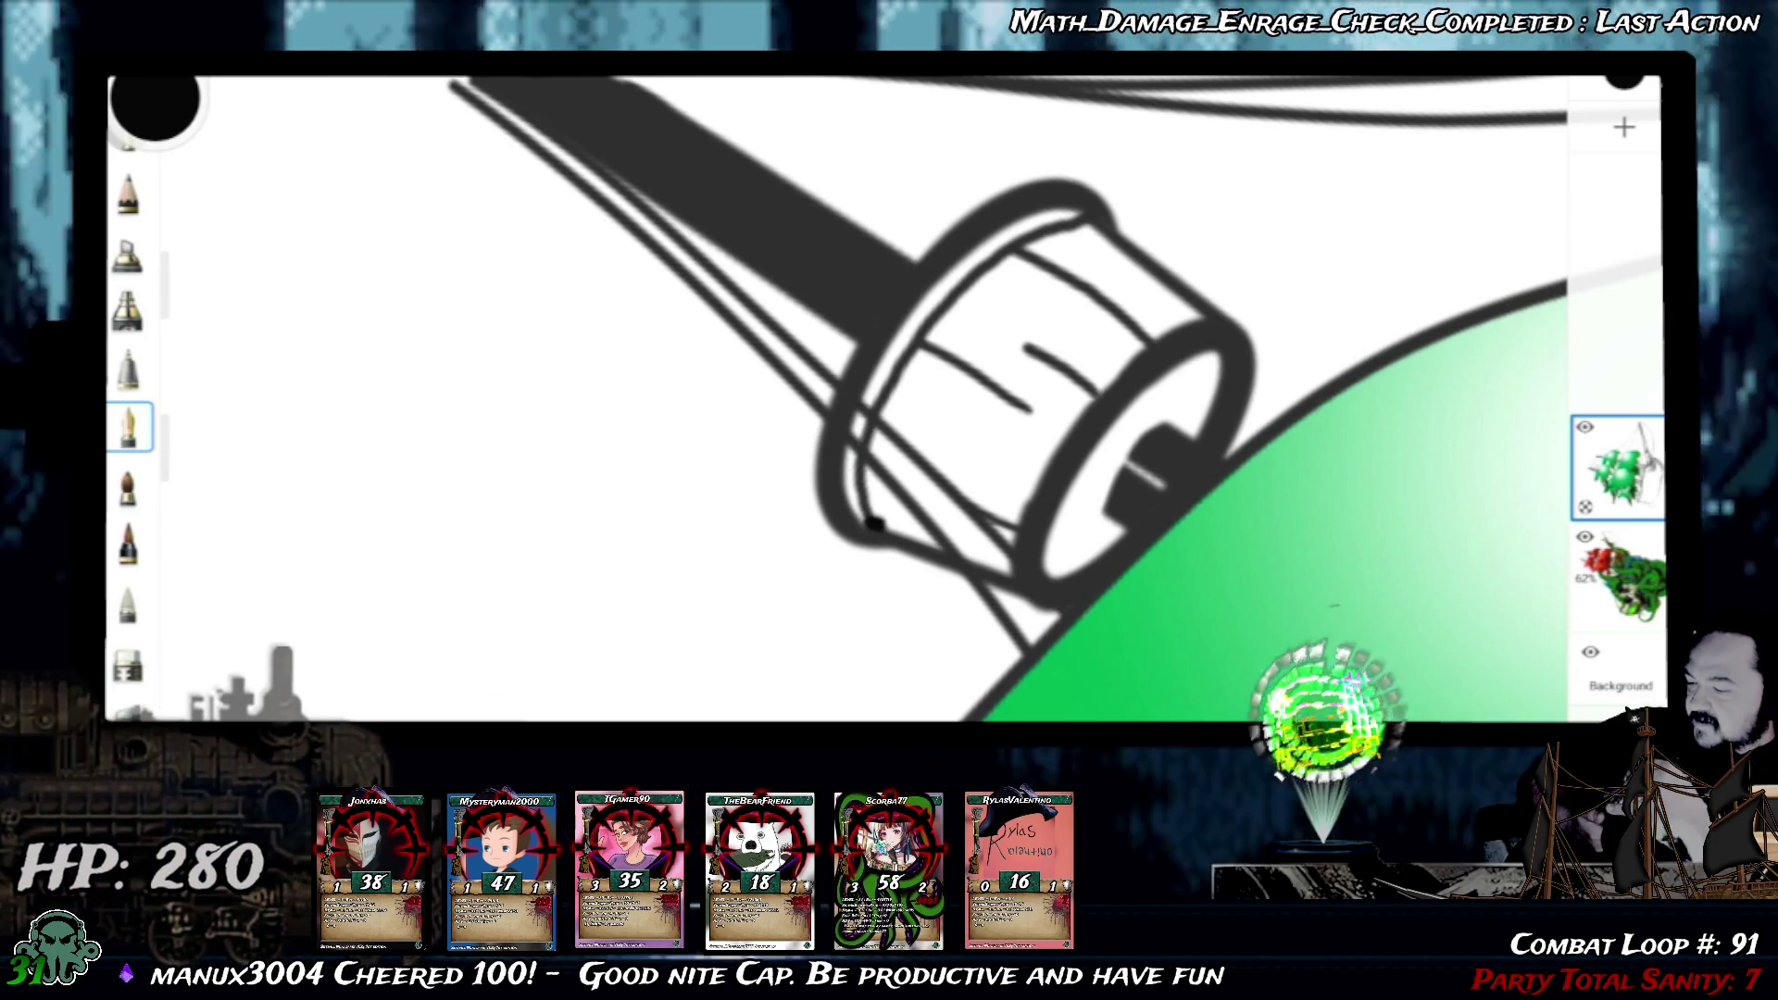
left_click(130, 662)
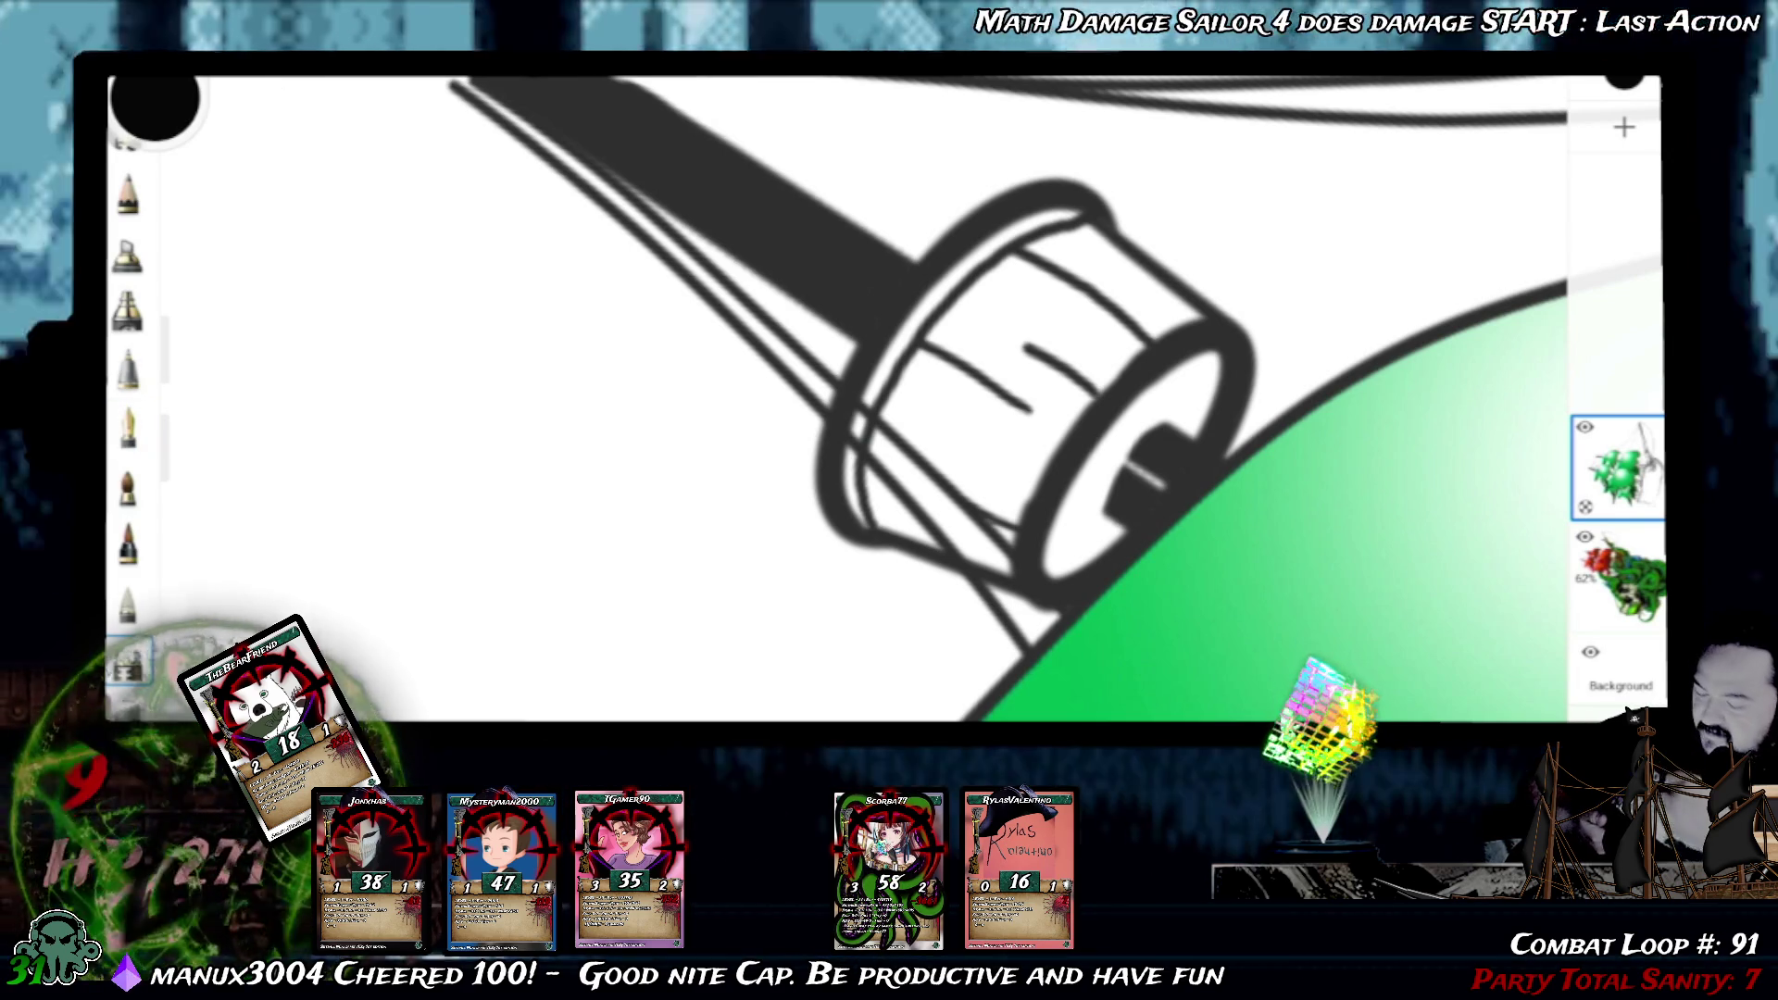
left_click_drag(1035, 389, 972, 446)
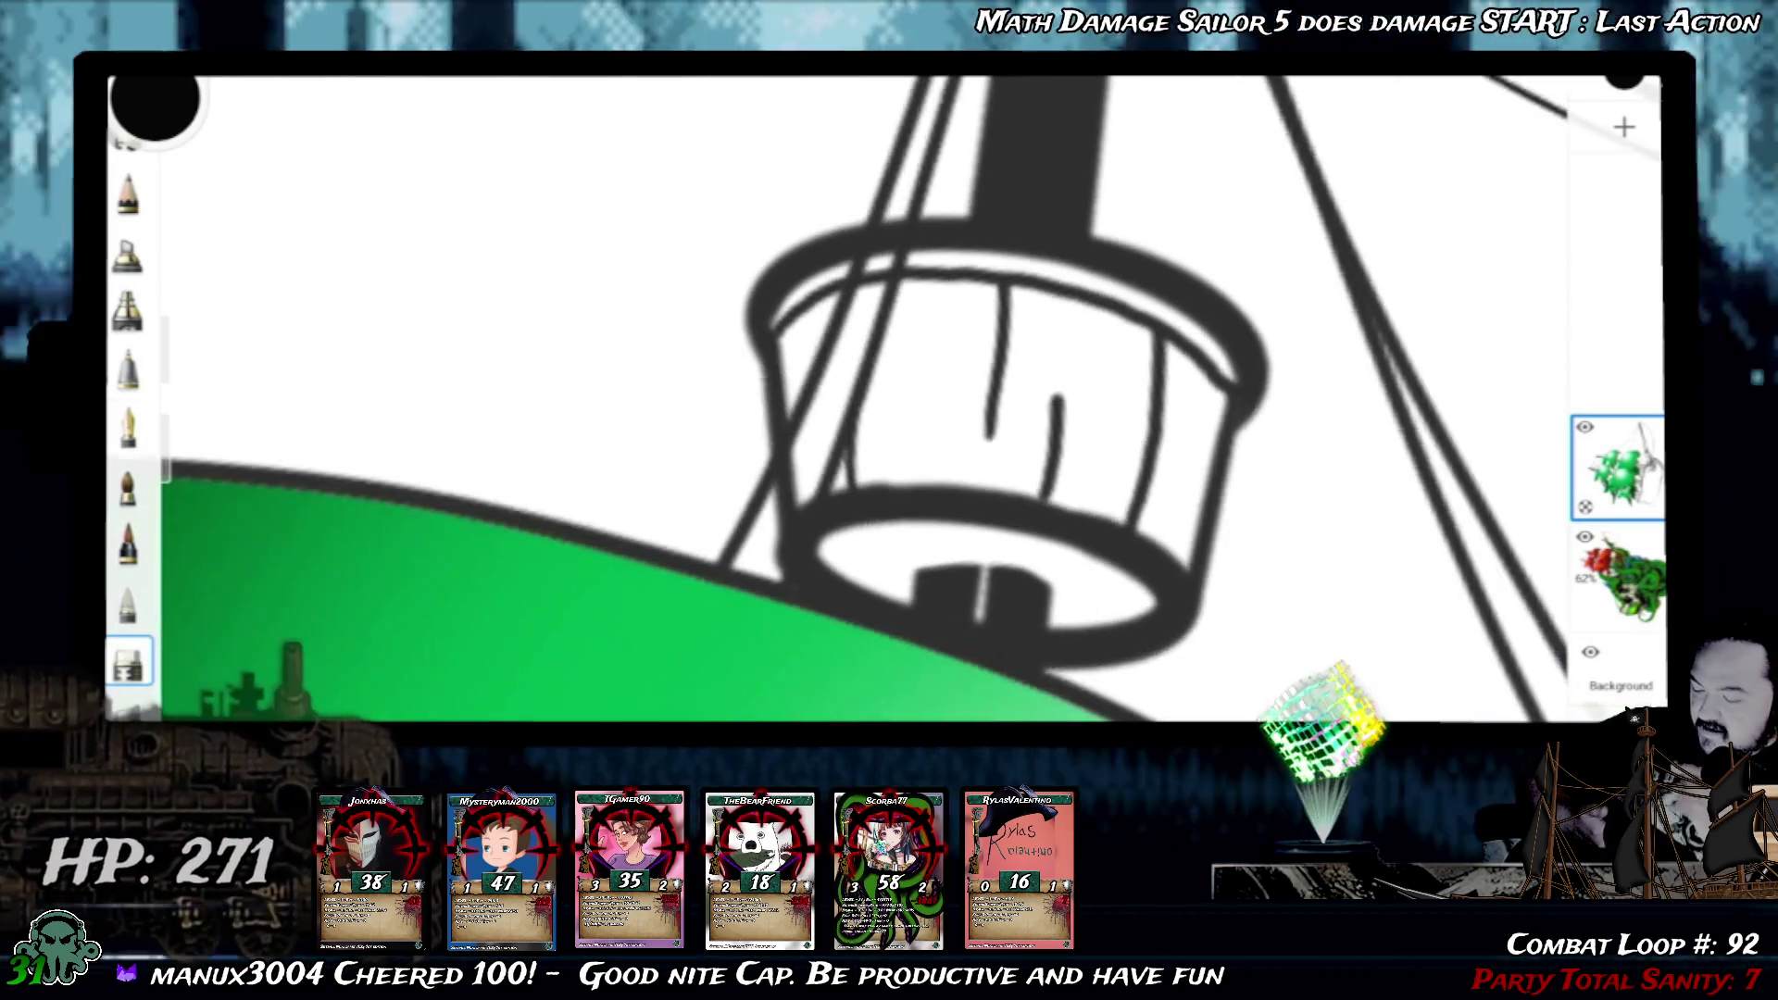
scroll(862, 404, "up", 2)
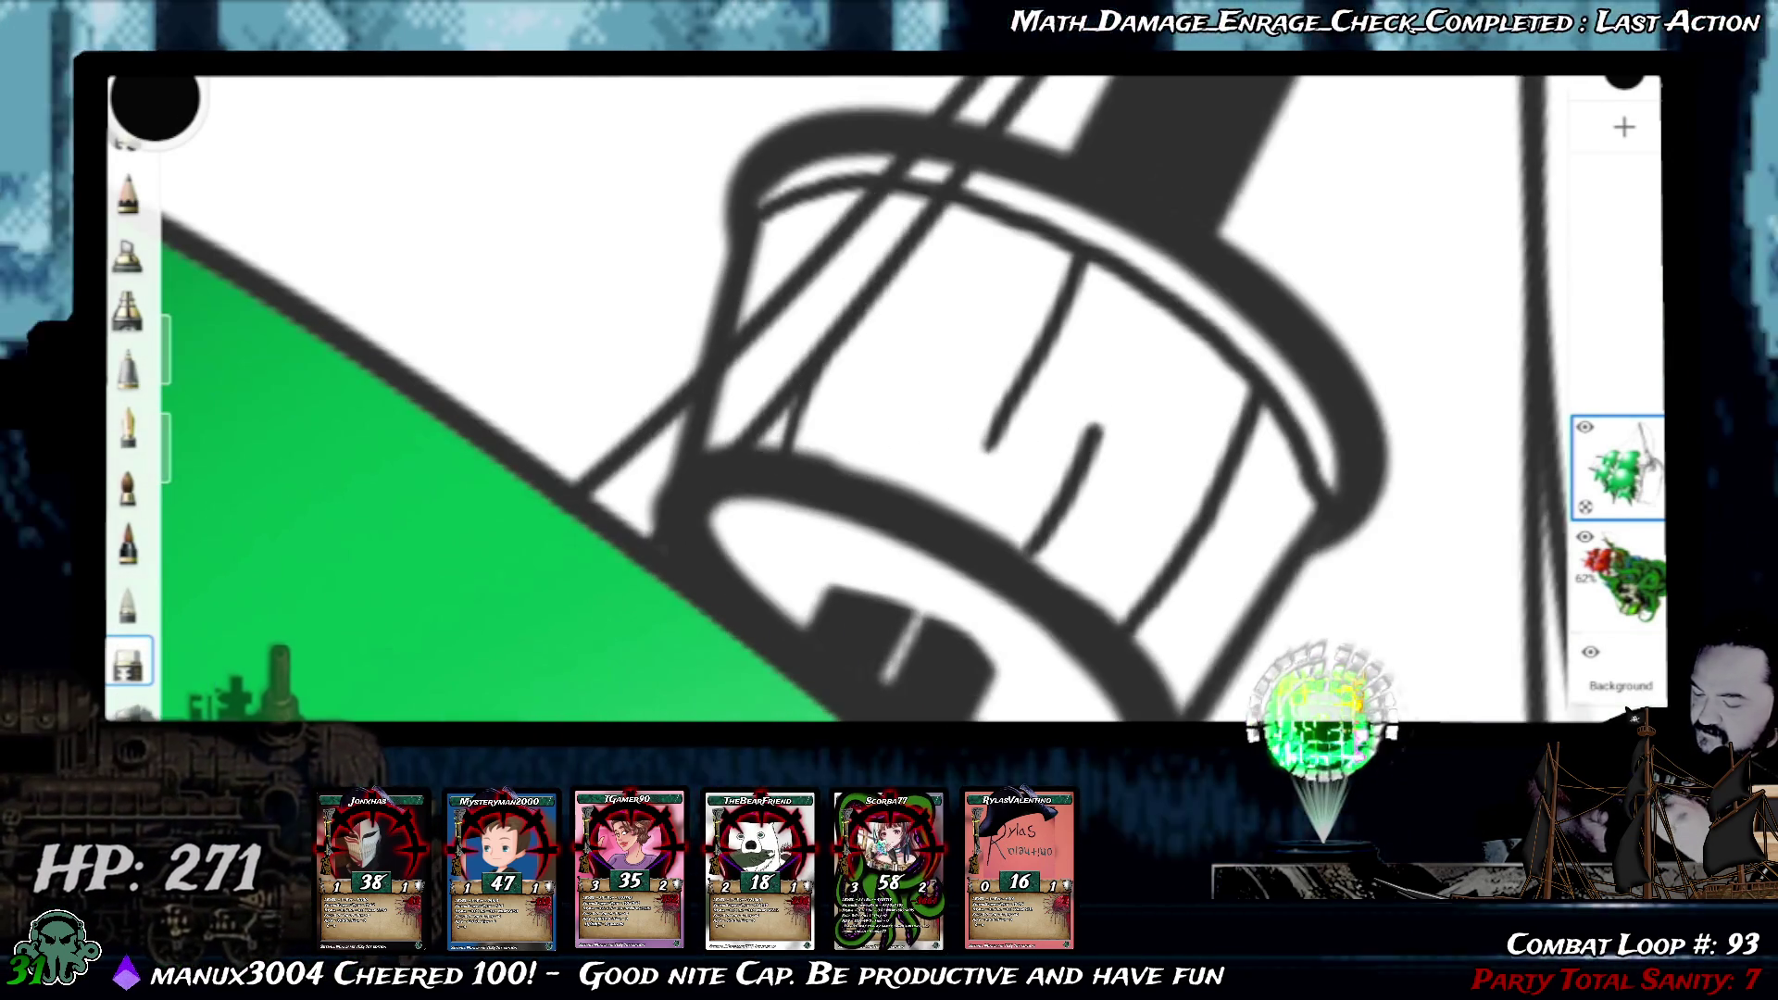
scroll(862, 403, "up", 2)
scroll(861, 403, "up", 2)
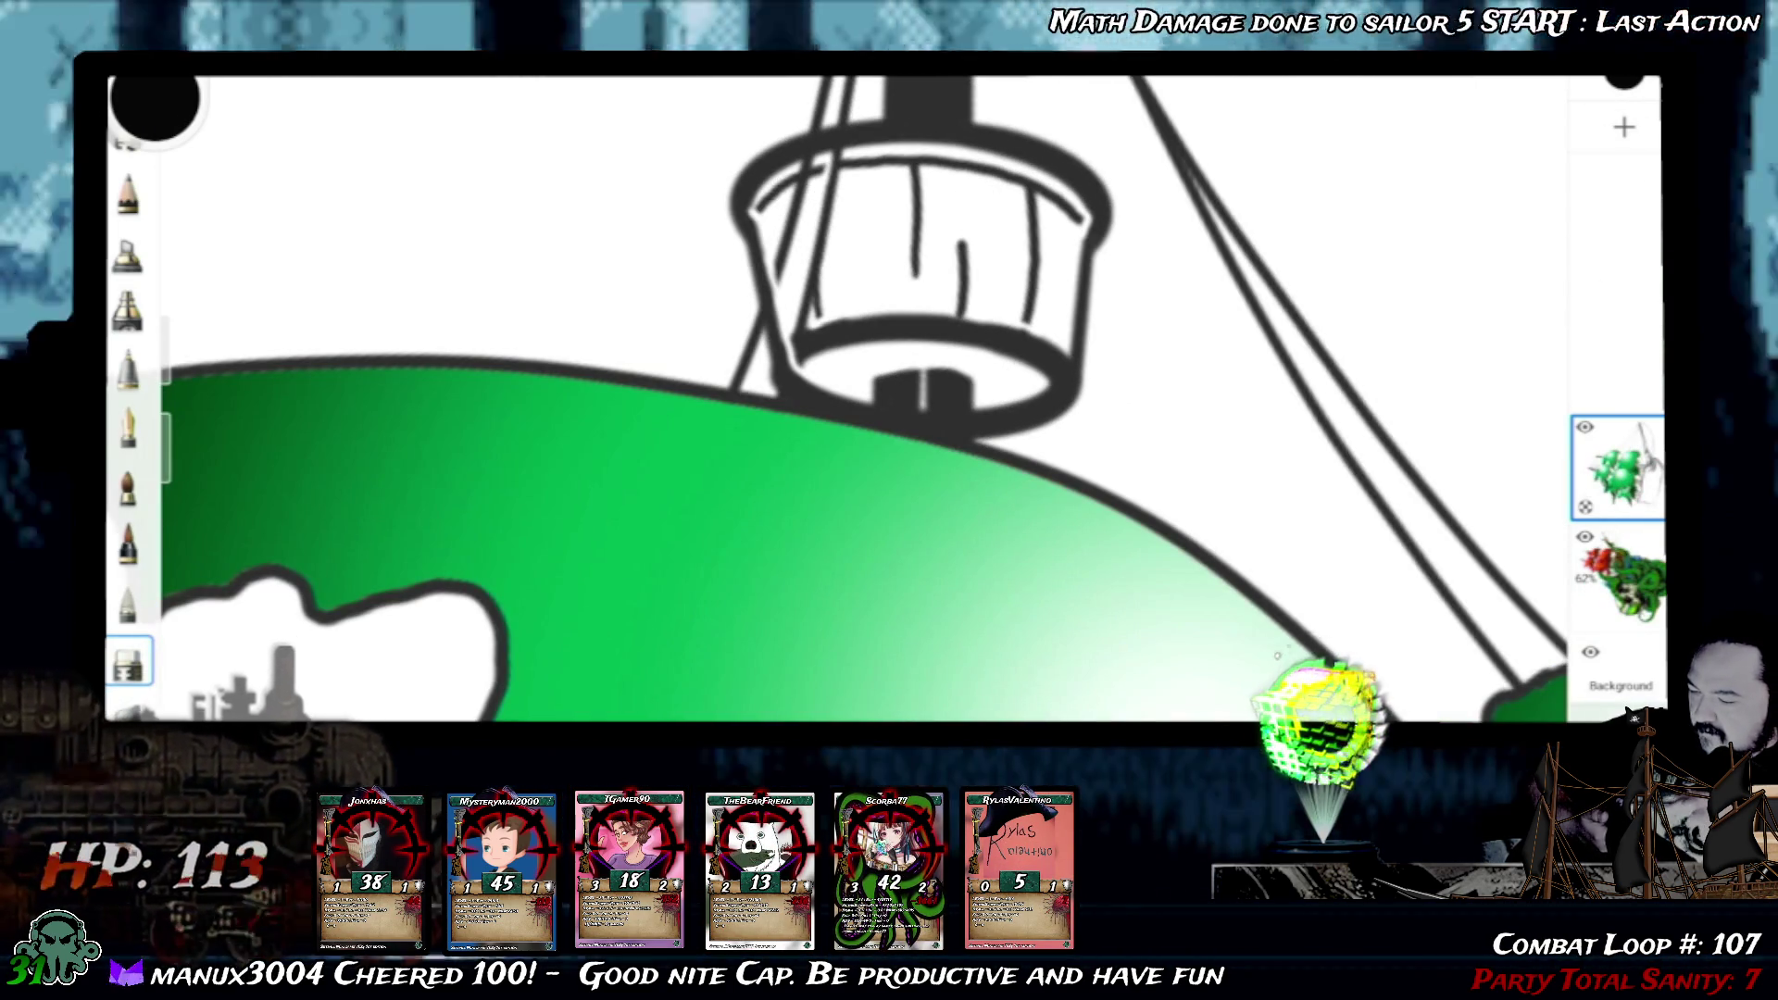
left_click_drag(1009, 243, 1095, 221)
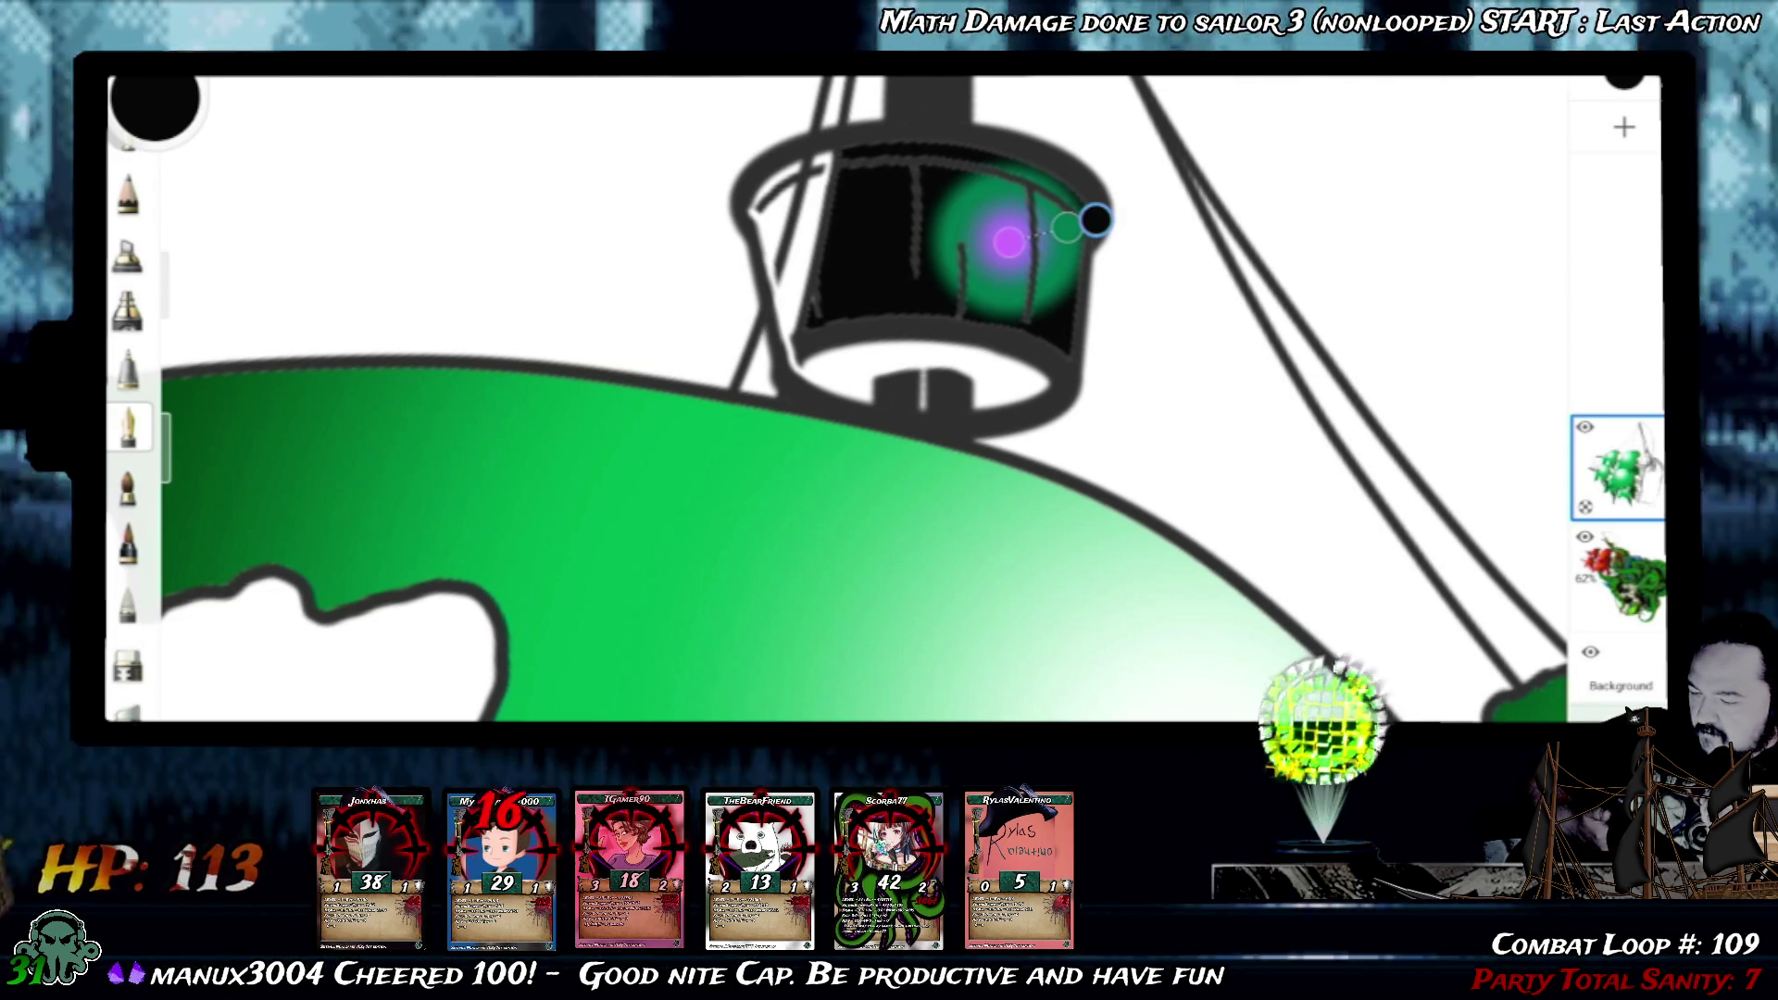
key("ctrl+z")
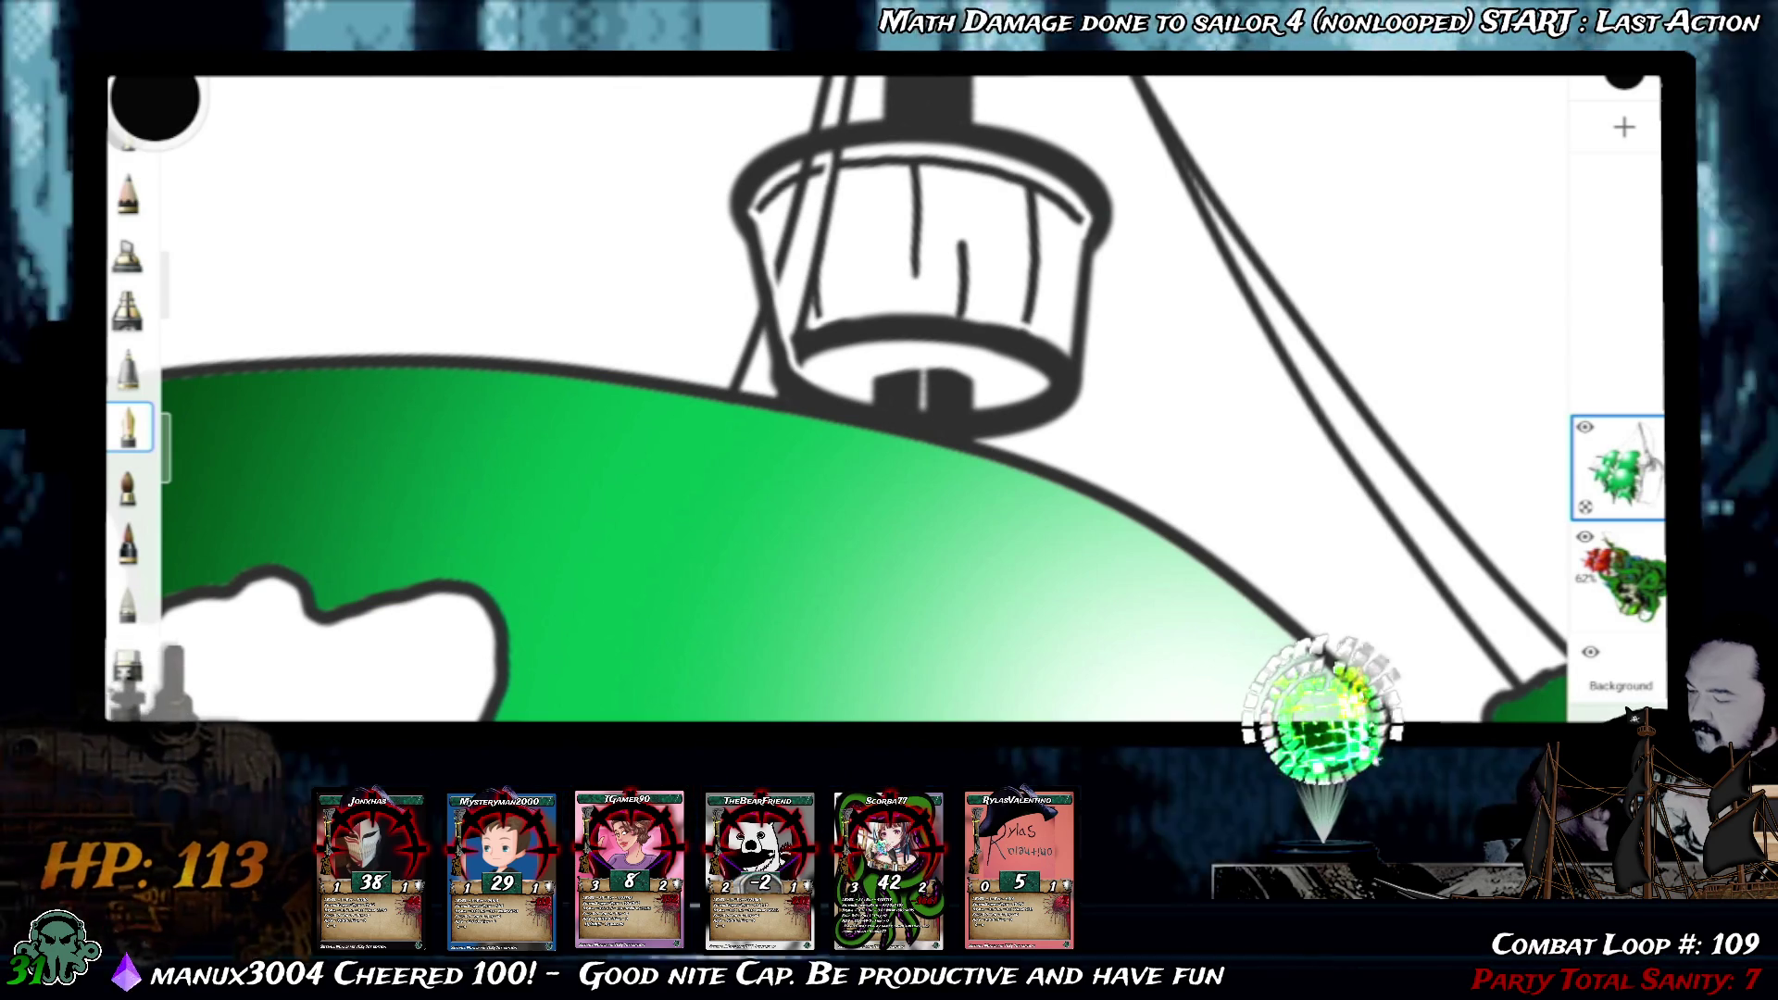
left_click(129, 664)
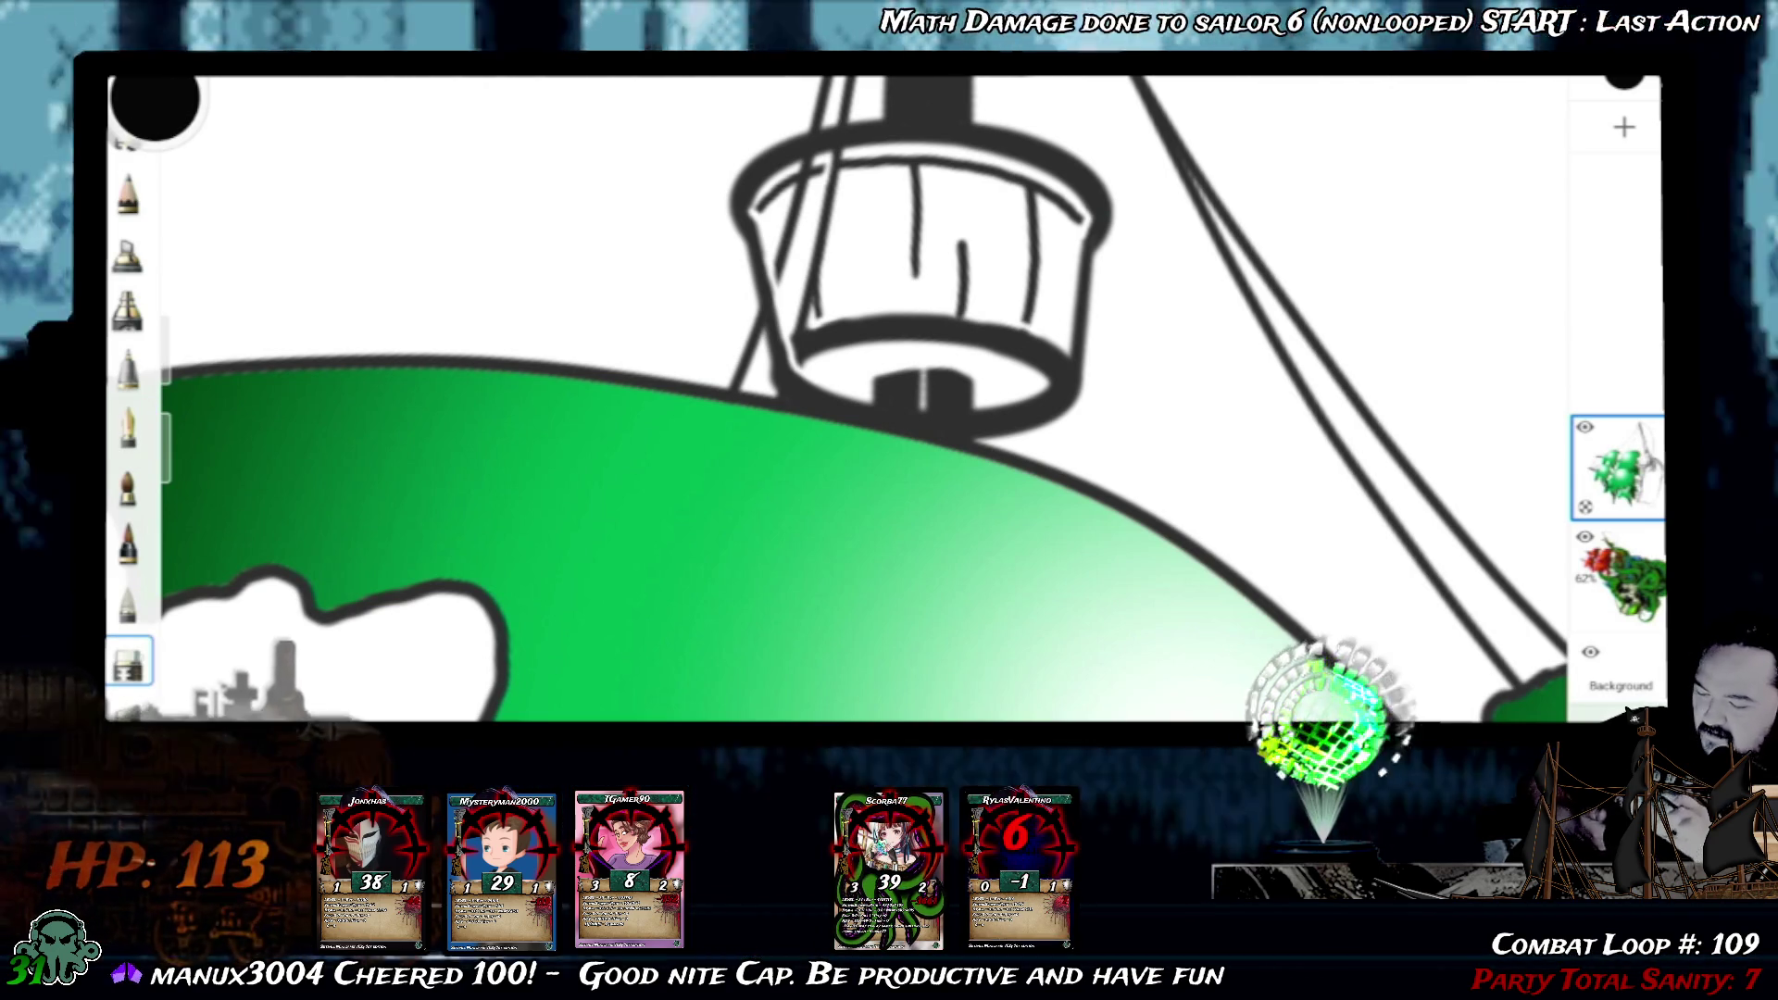
scroll(890, 403, "up", 2)
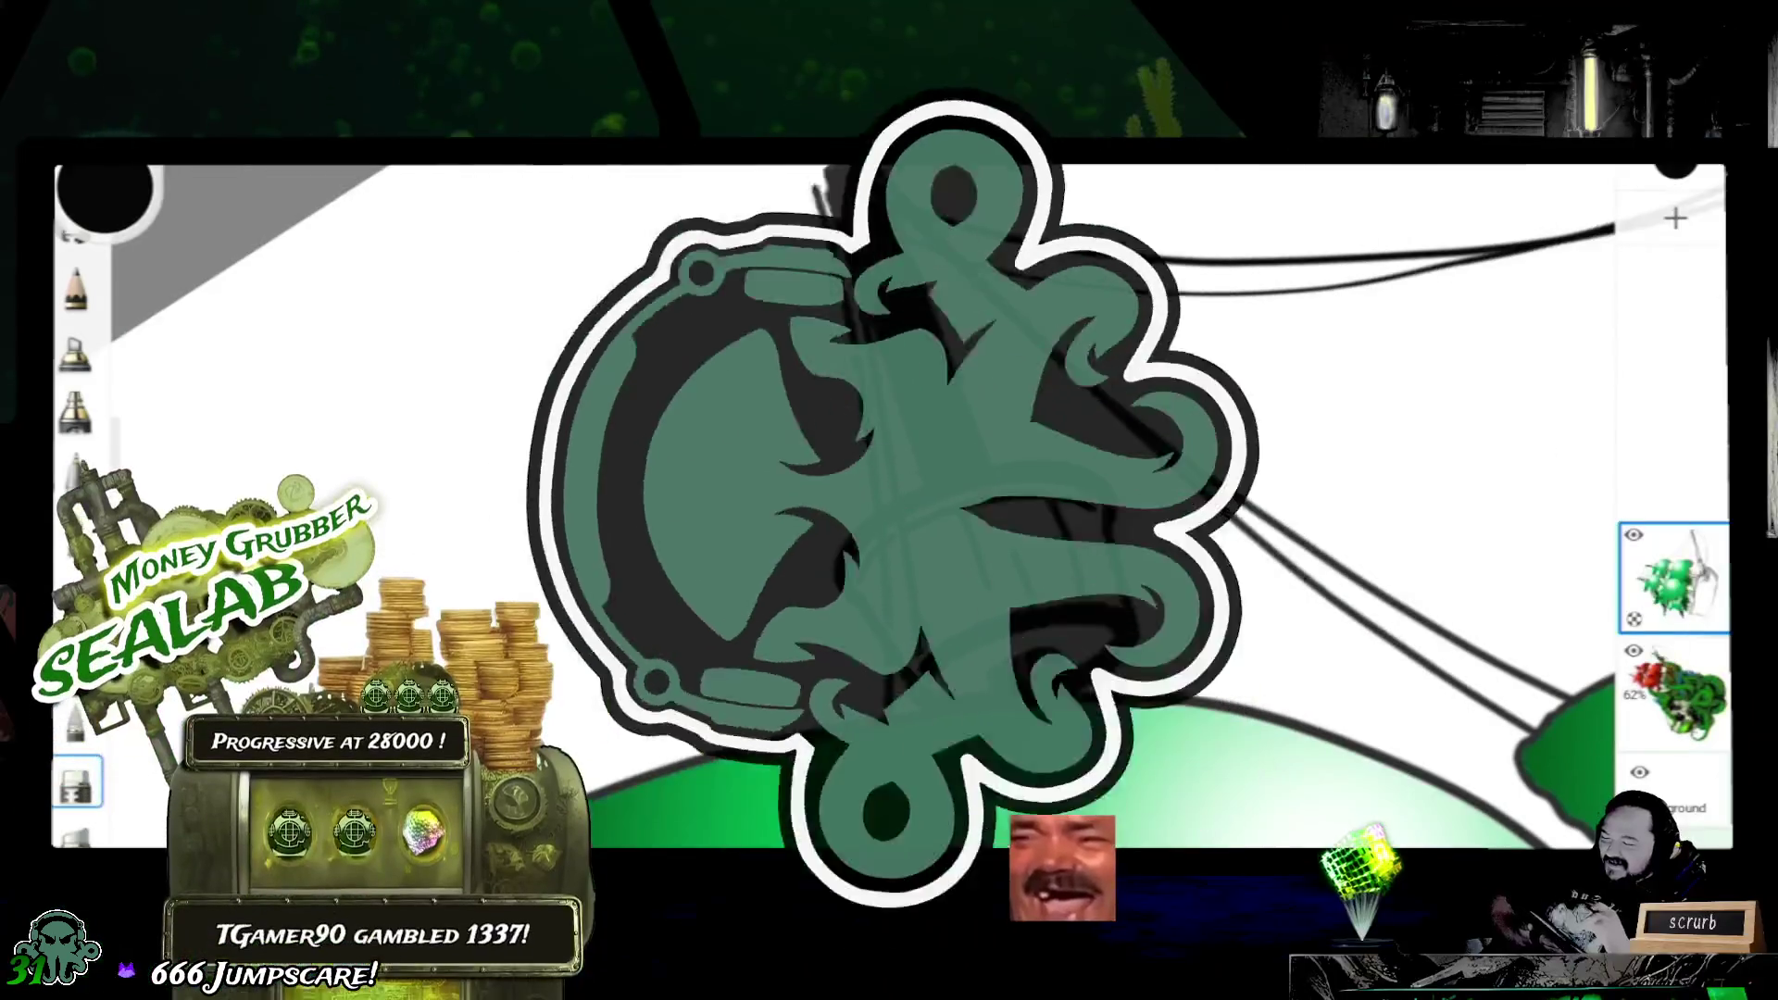
scroll(889, 508, "up", 5)
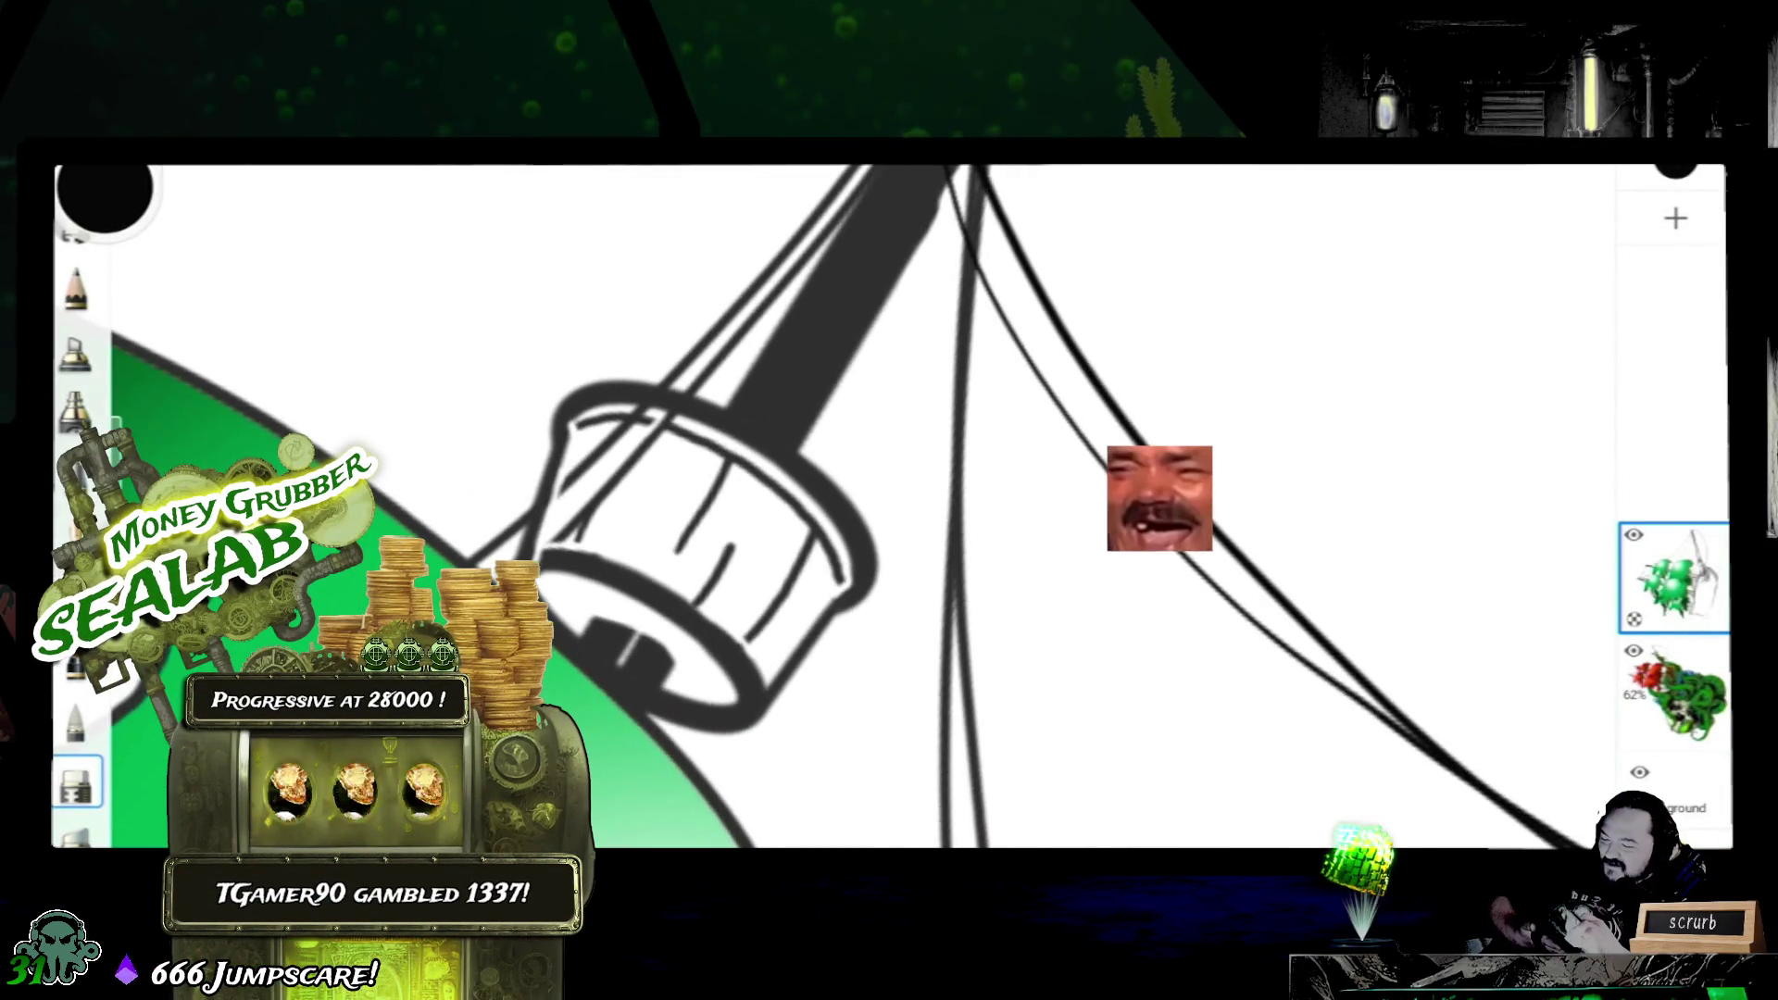
scroll(890, 508, "down", 5)
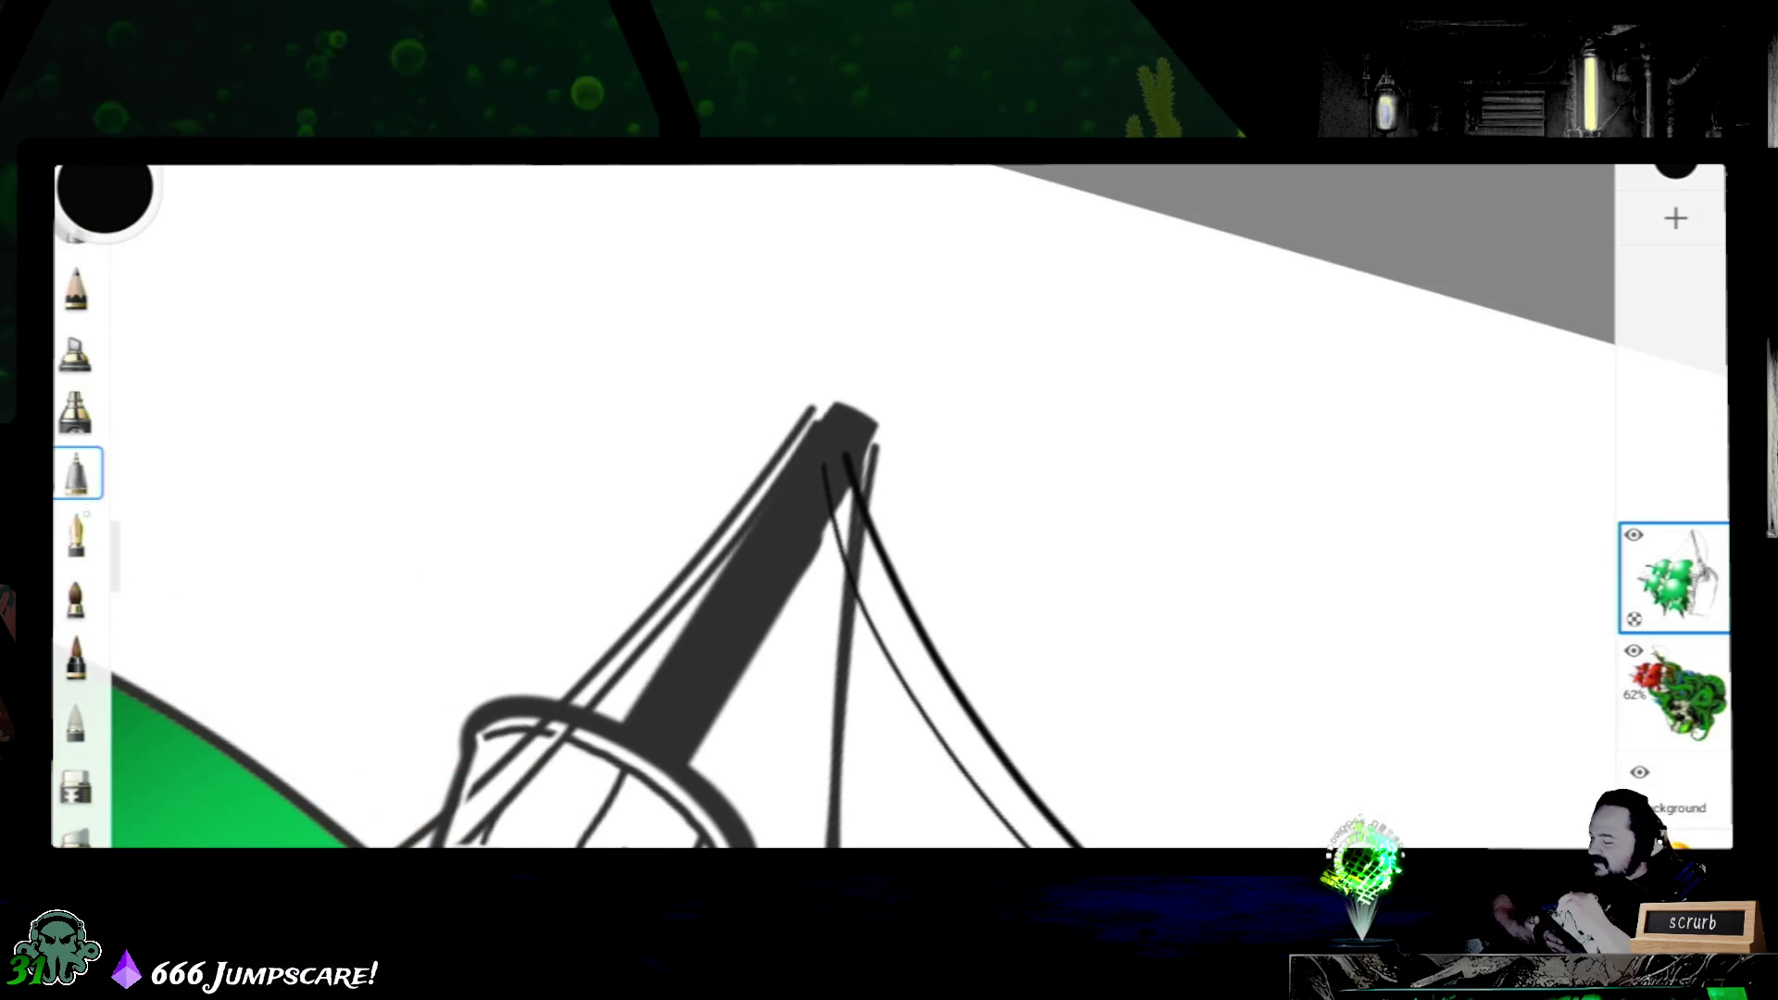
scroll(716, 625, "up", 3)
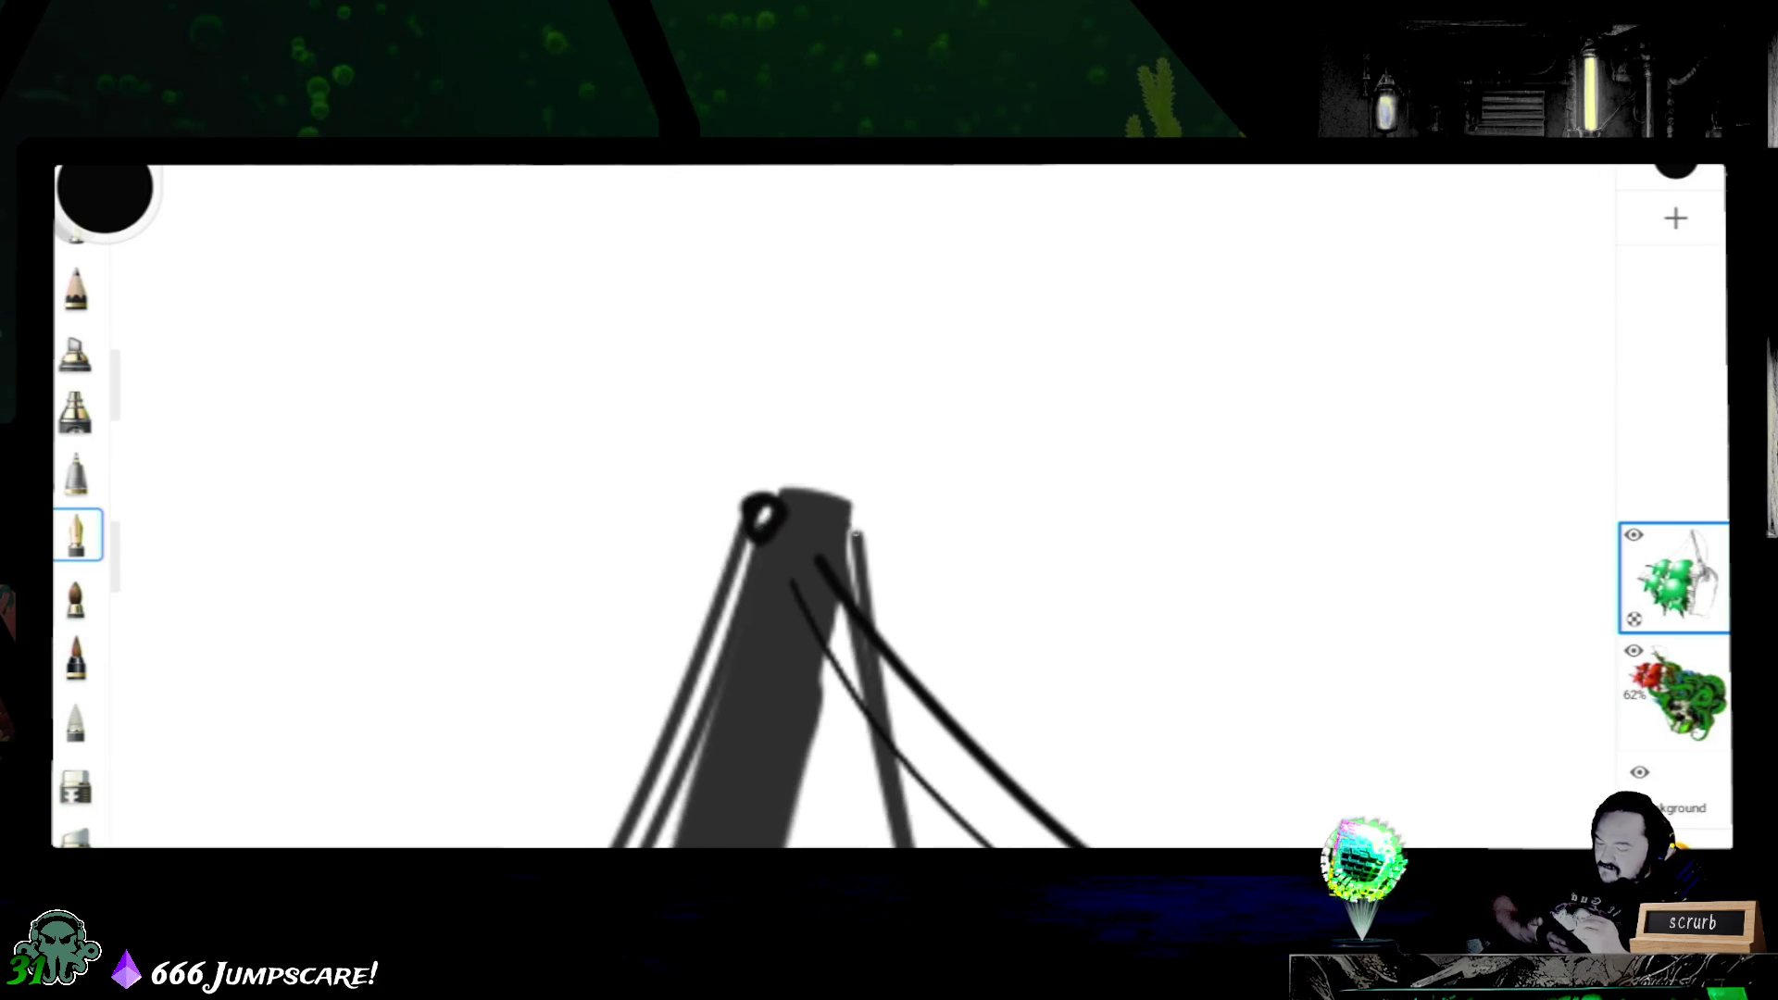
- Place small rope rings atop the left and right rigging lines at the mast top, undoing a first loop
left_click_drag(839, 525, 845, 522)
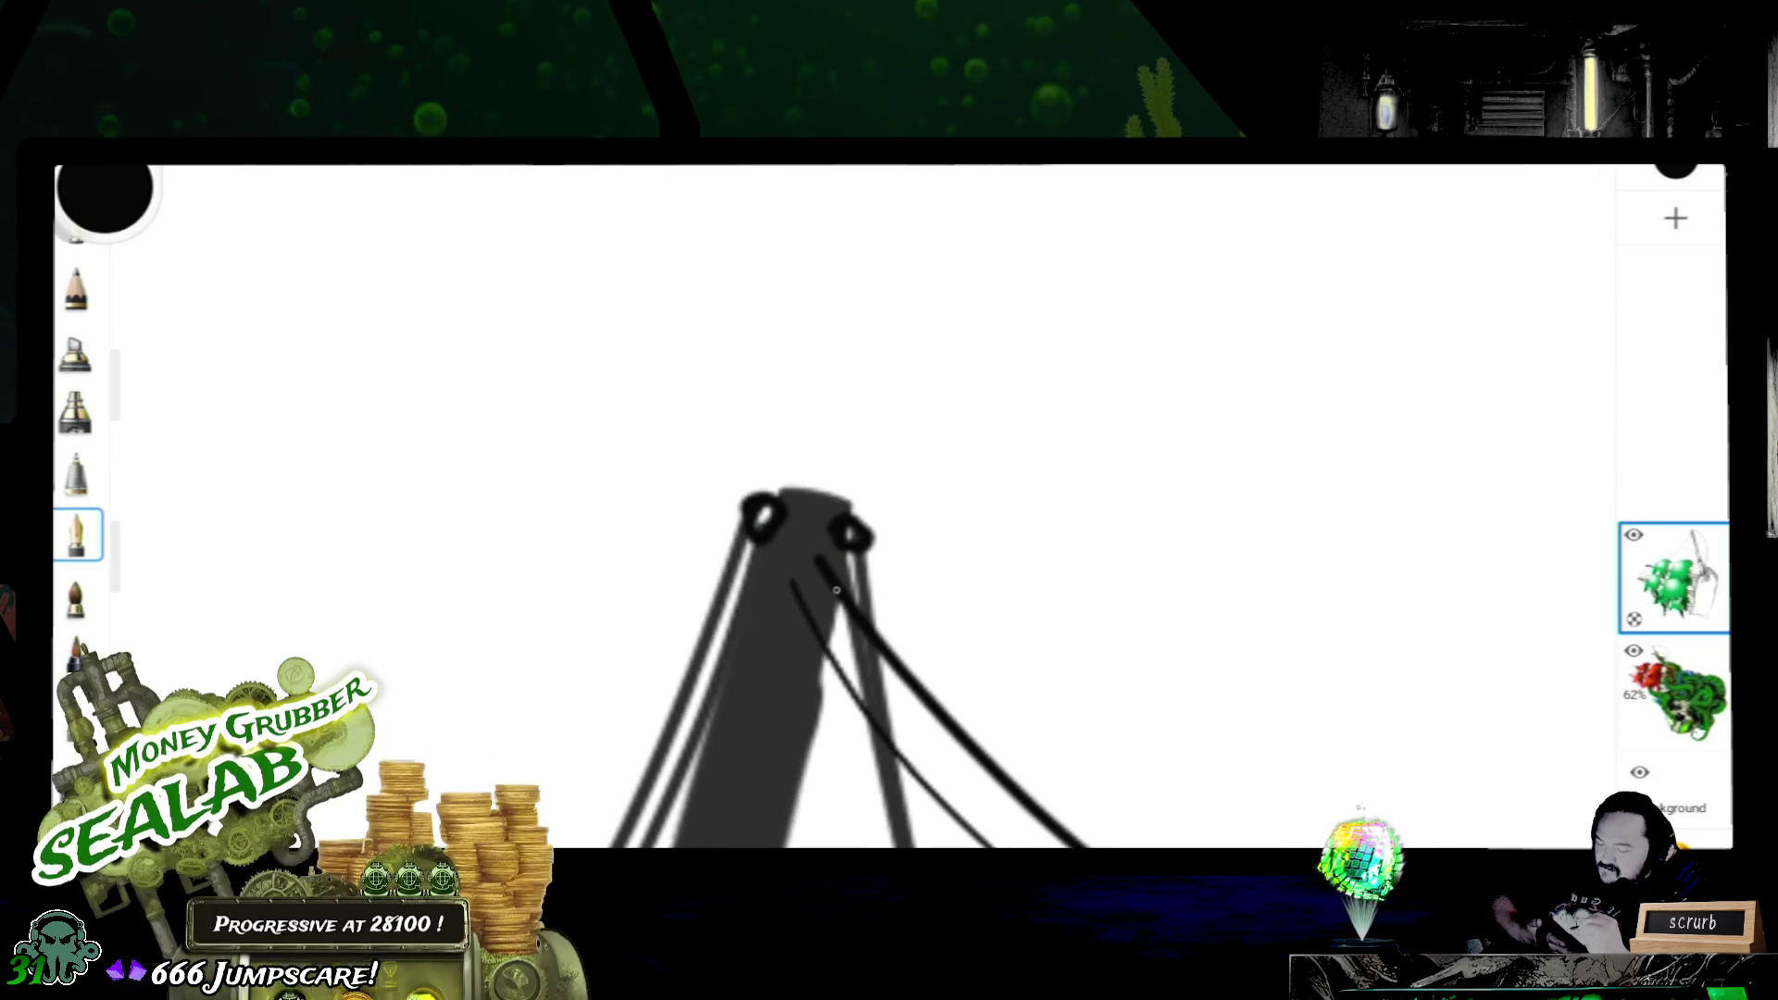
key("ctrl+z")
key("ctrl+z")
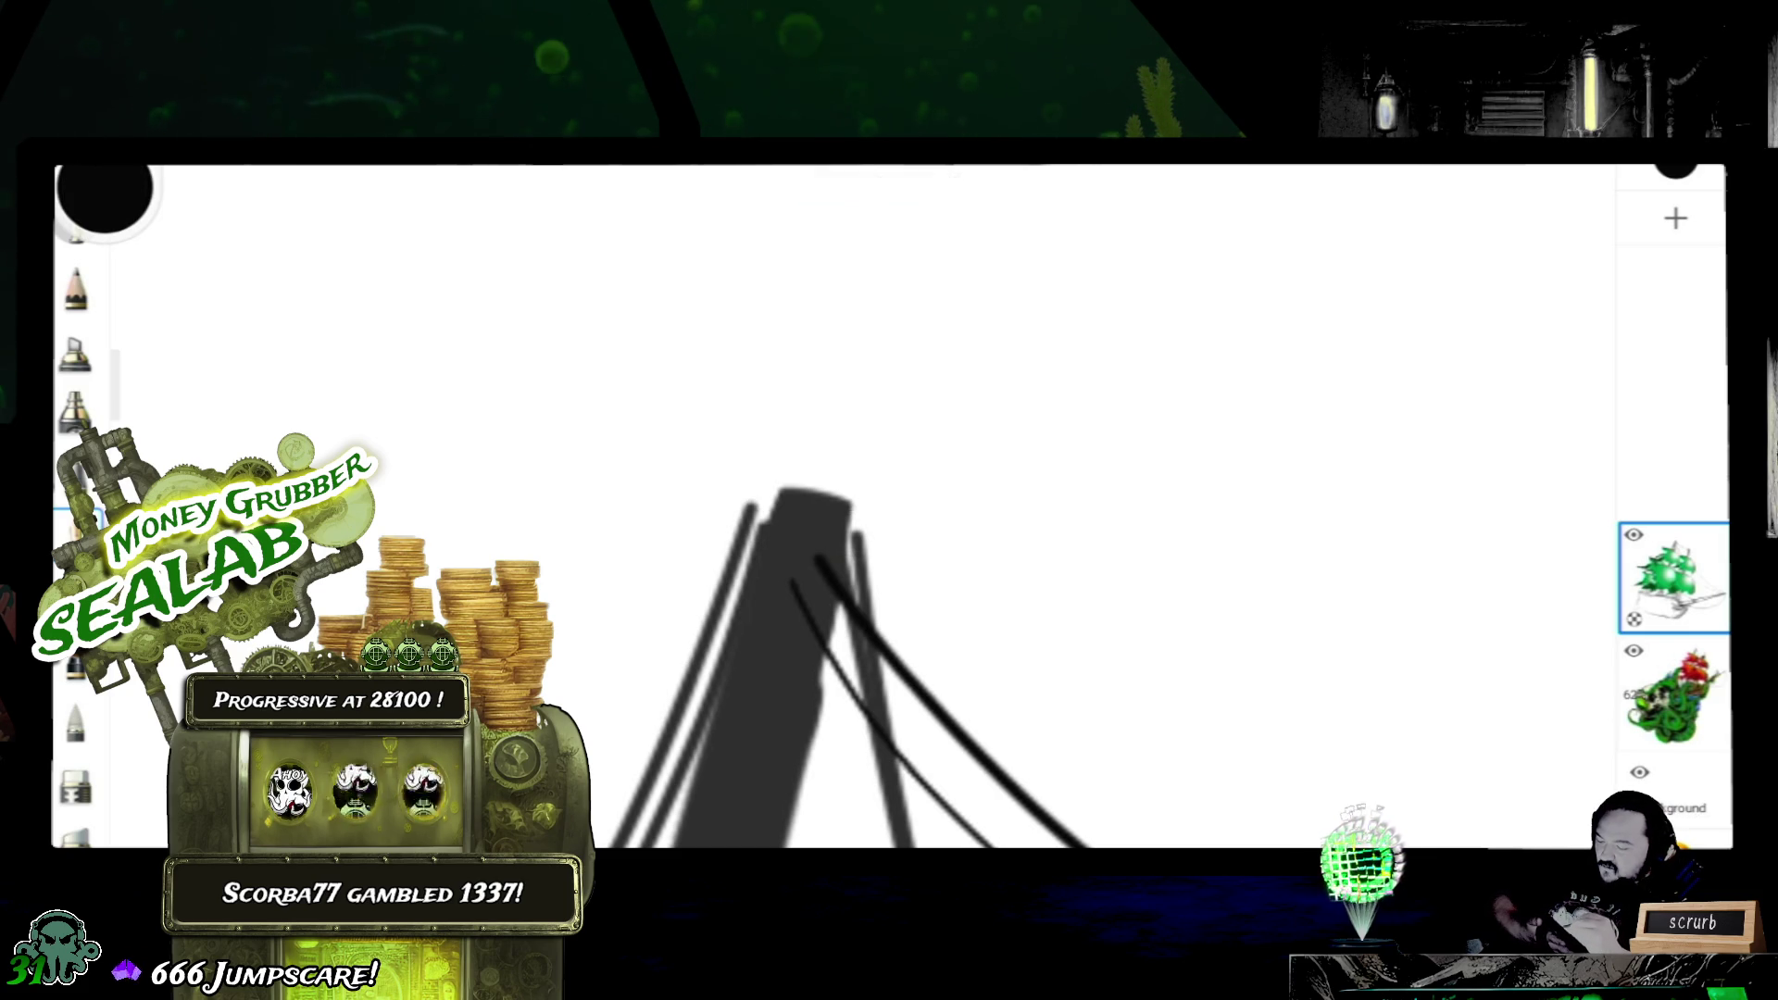
left_click(758, 494)
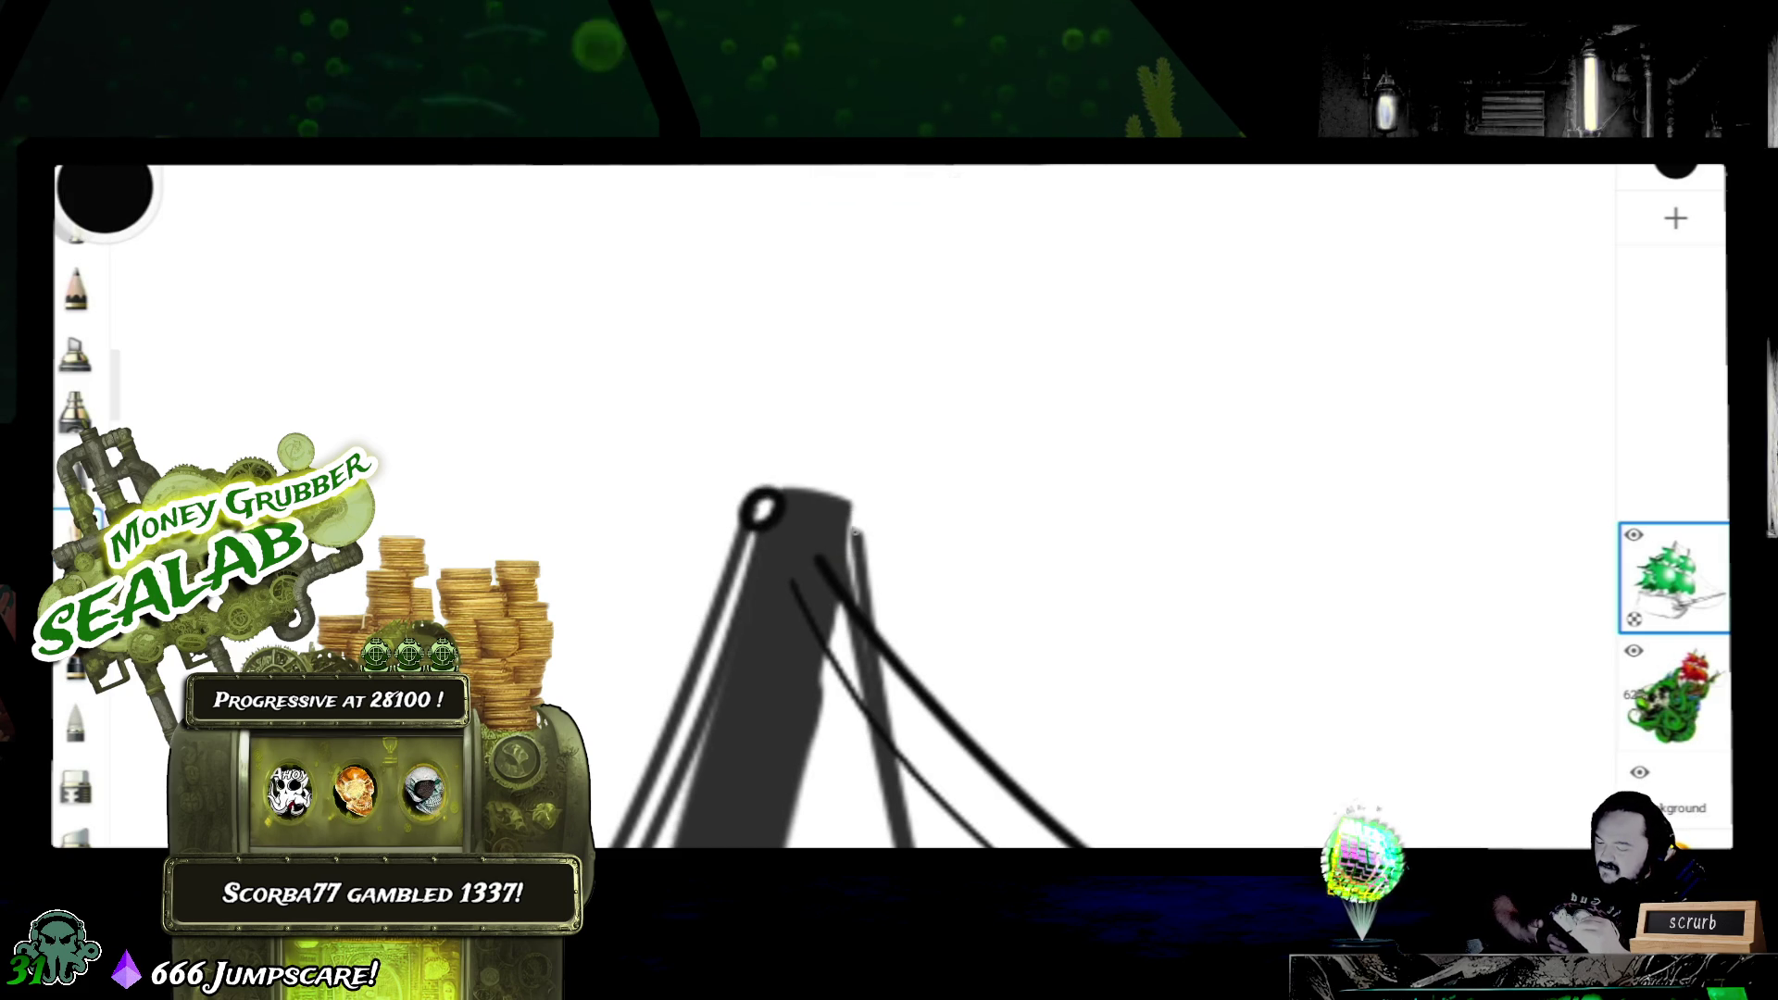
left_click(848, 522)
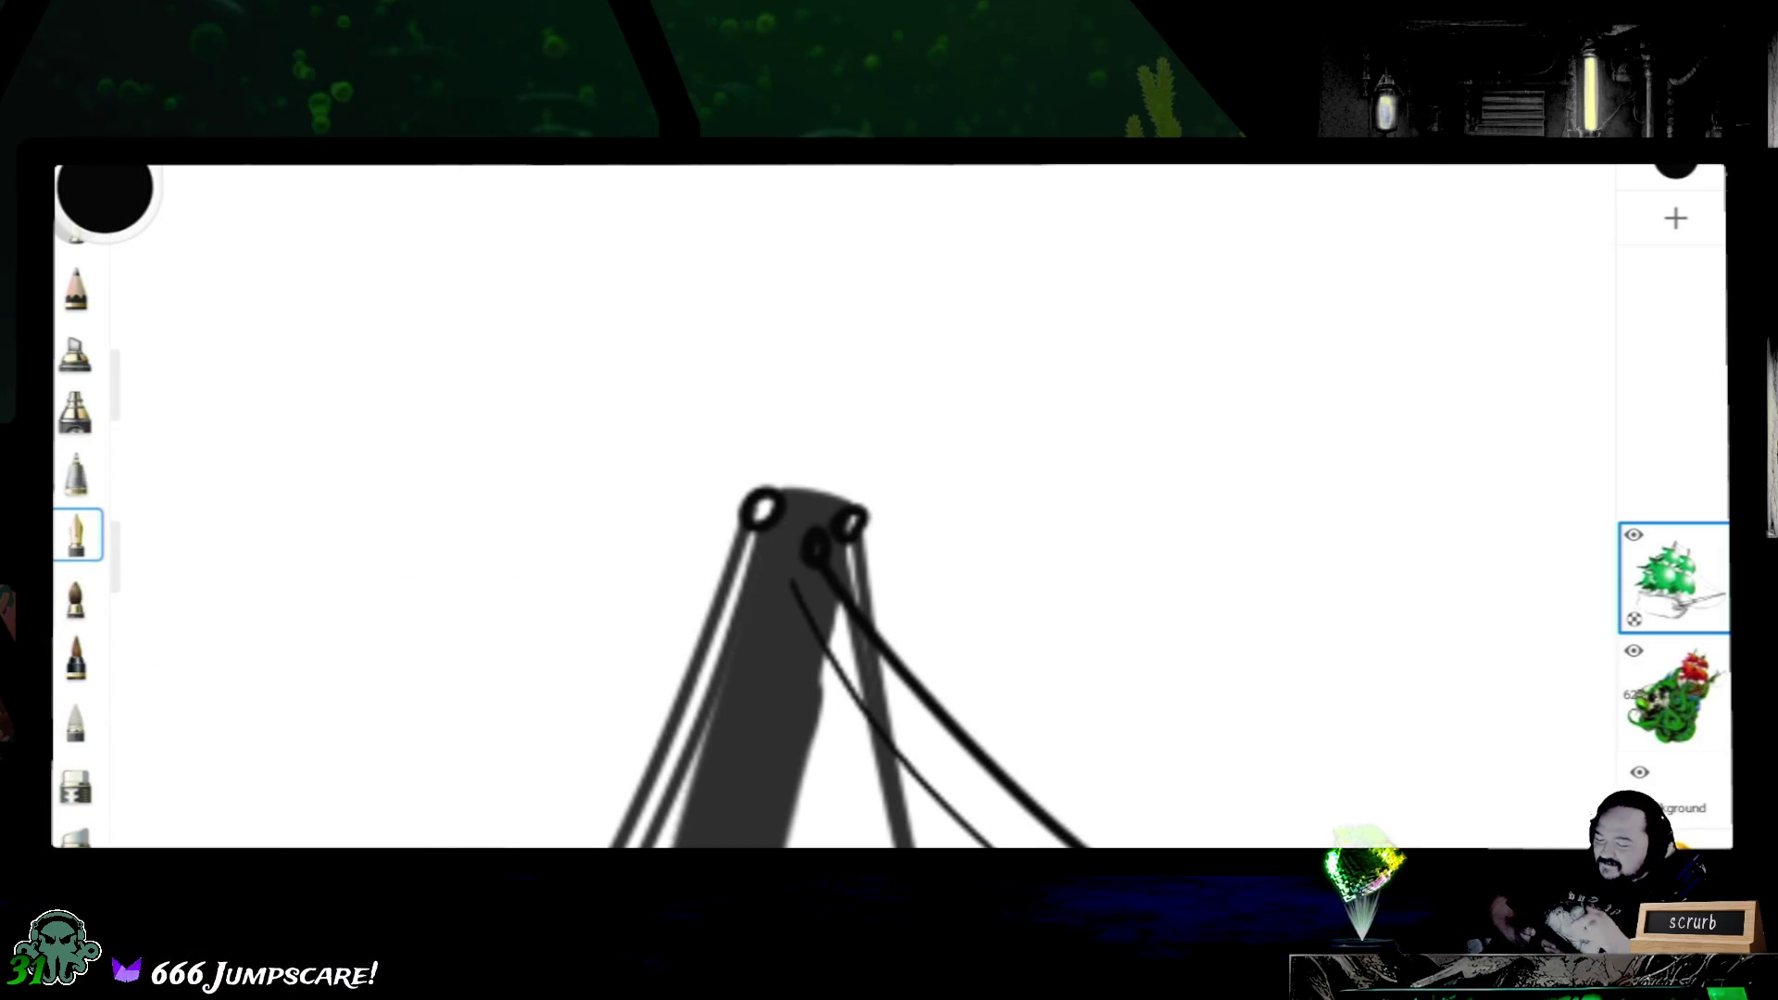
scroll(889, 556, "down", 3)
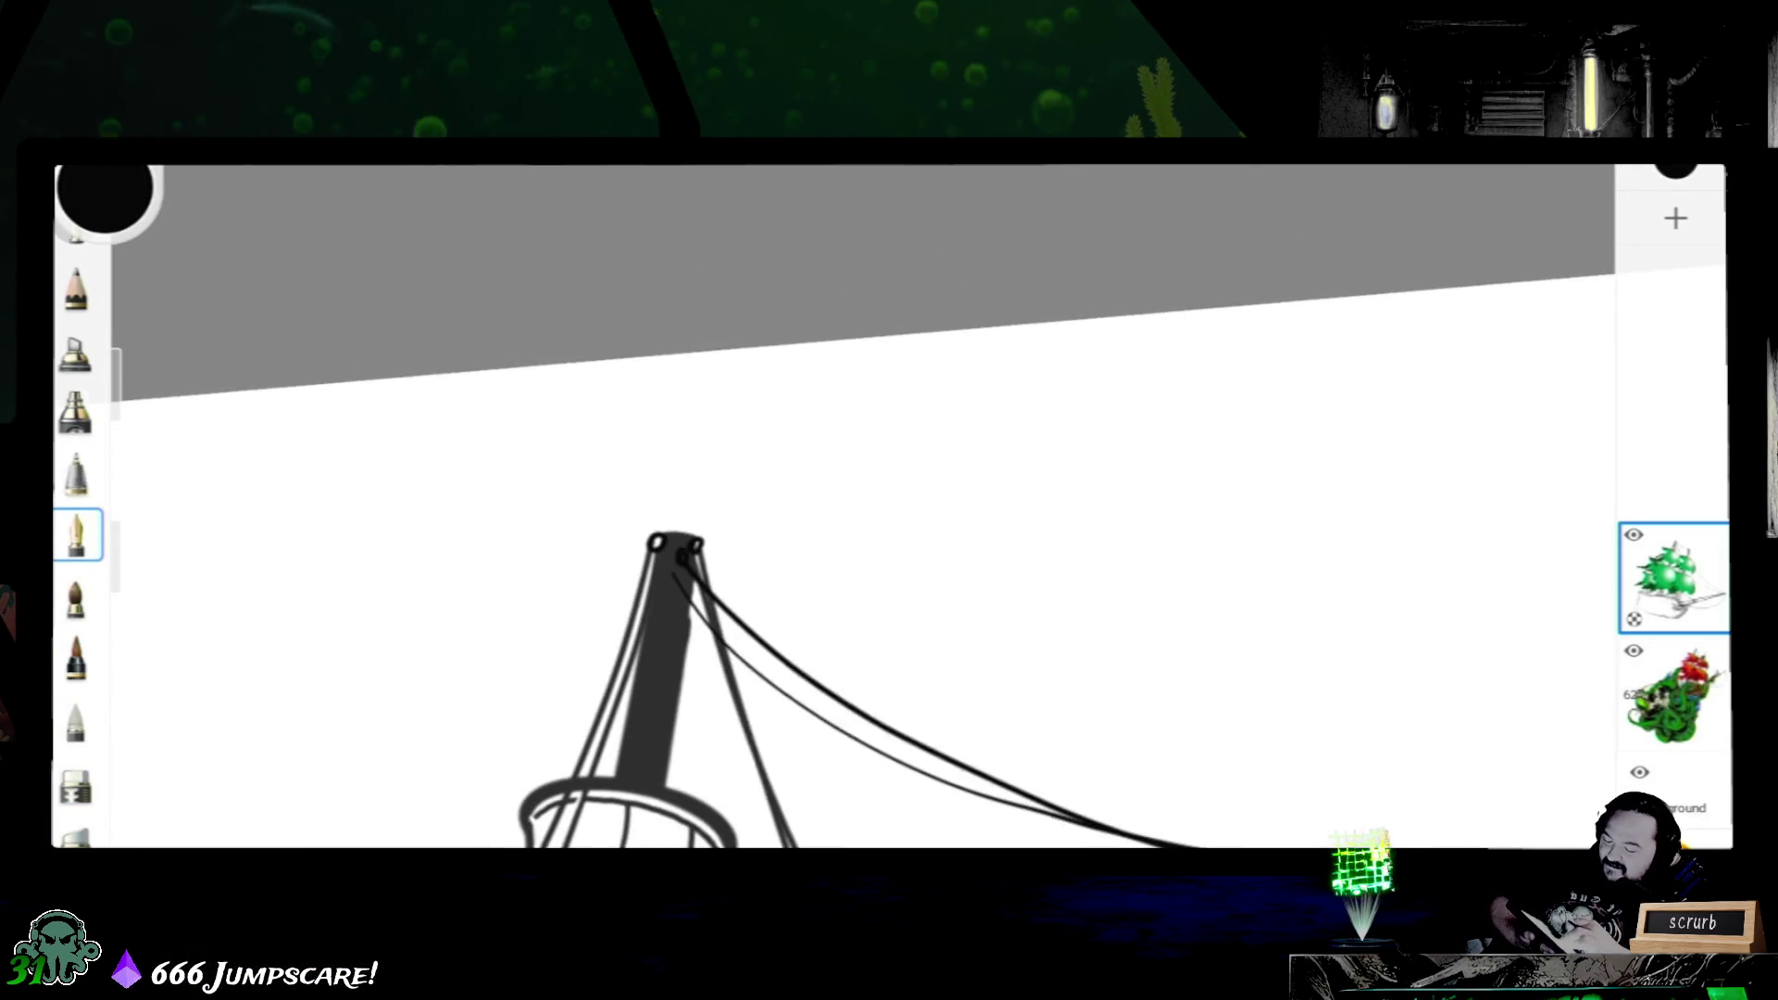
scroll(834, 556, "down", 5)
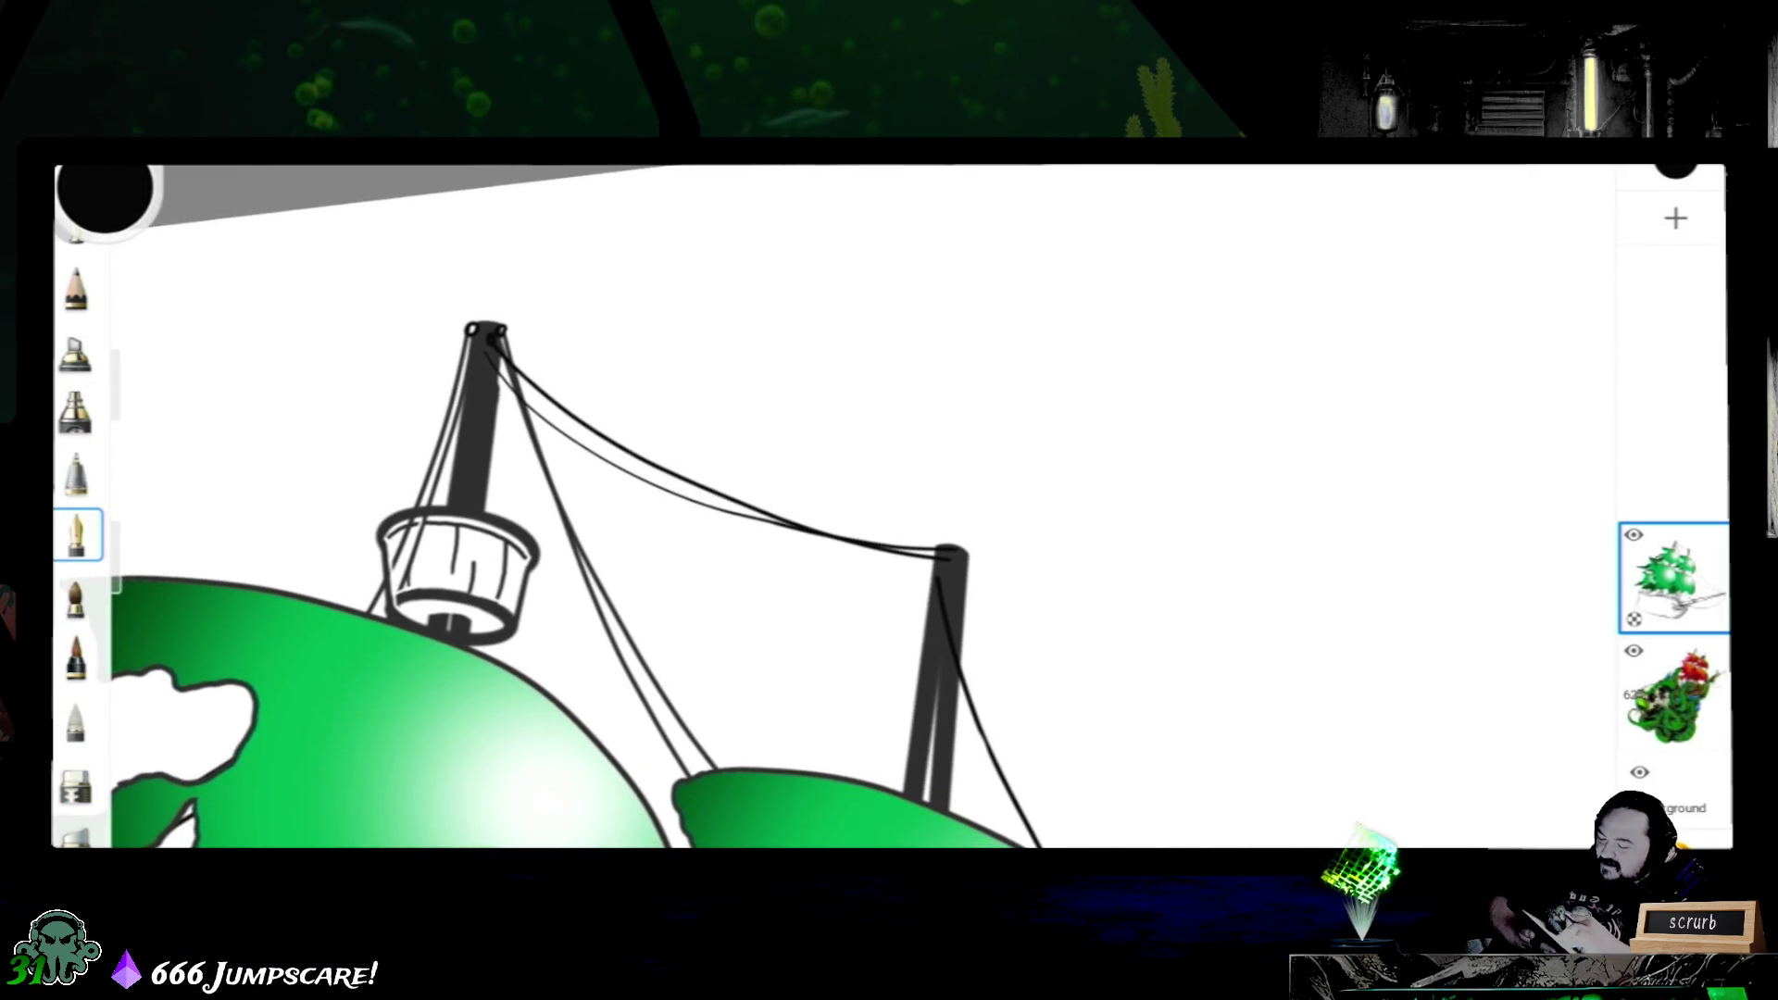
scroll(834, 556, "left", 2)
scroll(834, 556, "left", 2)
scroll(835, 557, "left", 2)
scroll(834, 556, "left", 2)
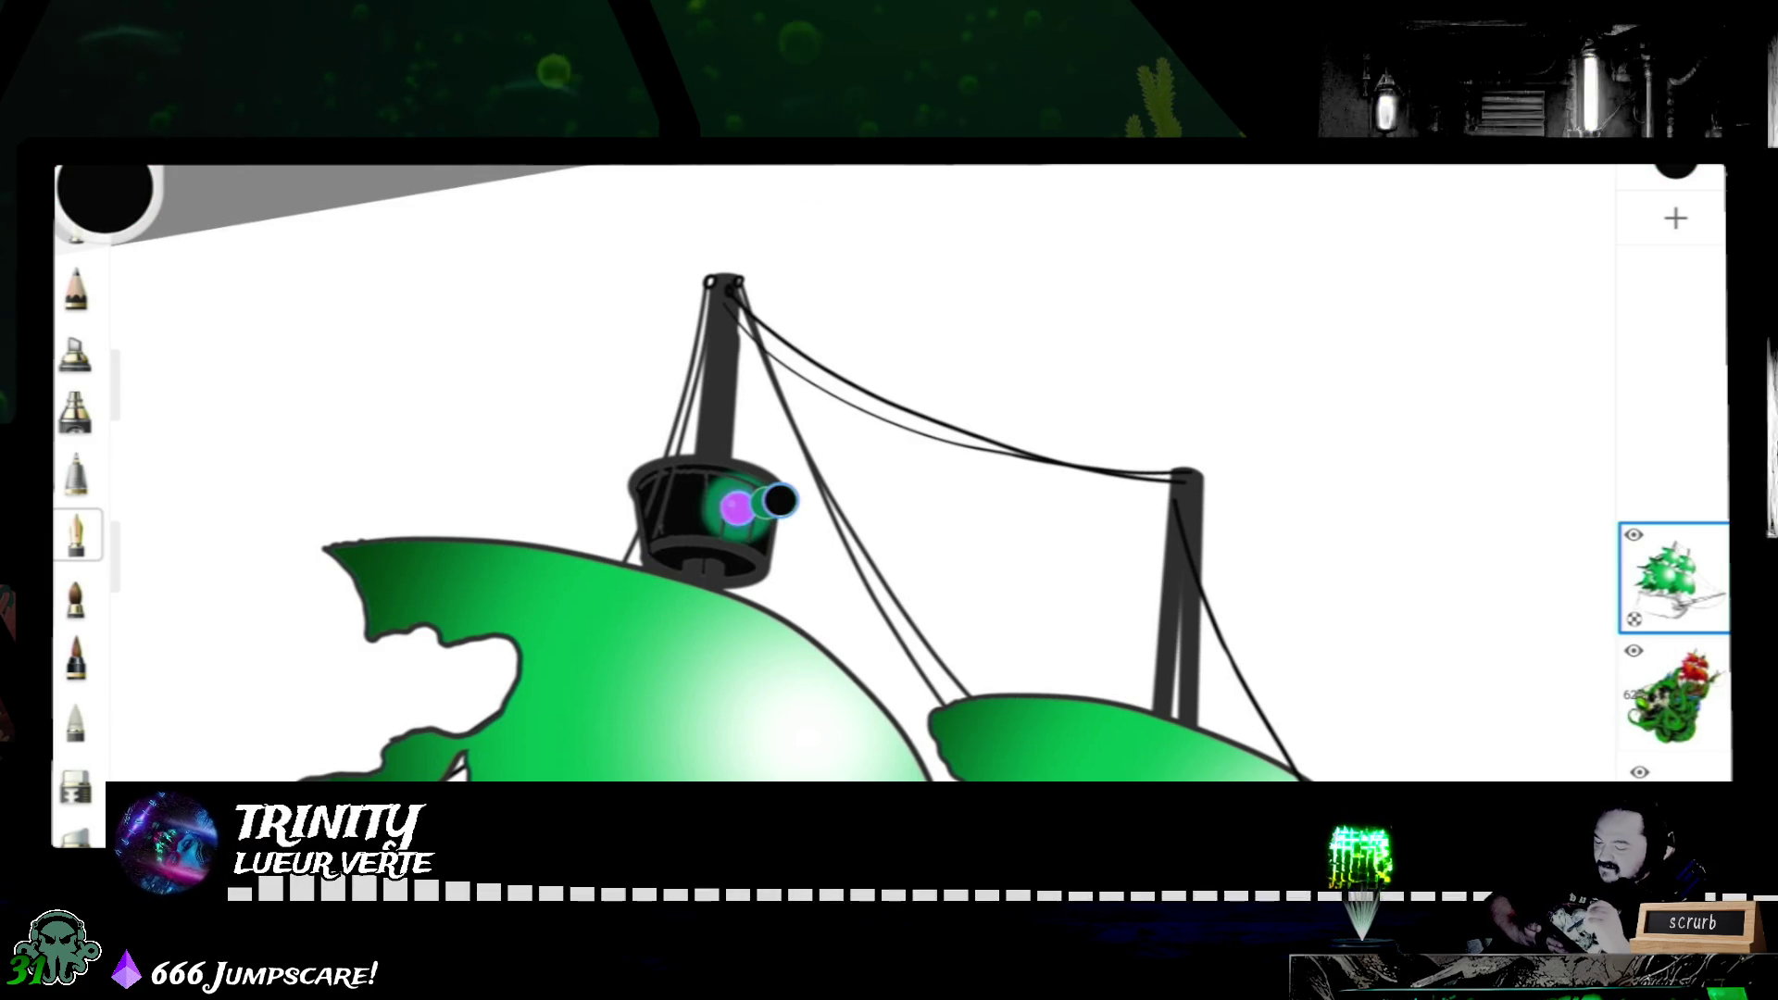
- Shape the crow's nest gradient from its lower-left edge up to green at the upper right and commit it
mouse_move(779, 502)
left_mouse_down()
mouse_move(843, 469)
mouse_move(940, 505)
left_mouse_up()
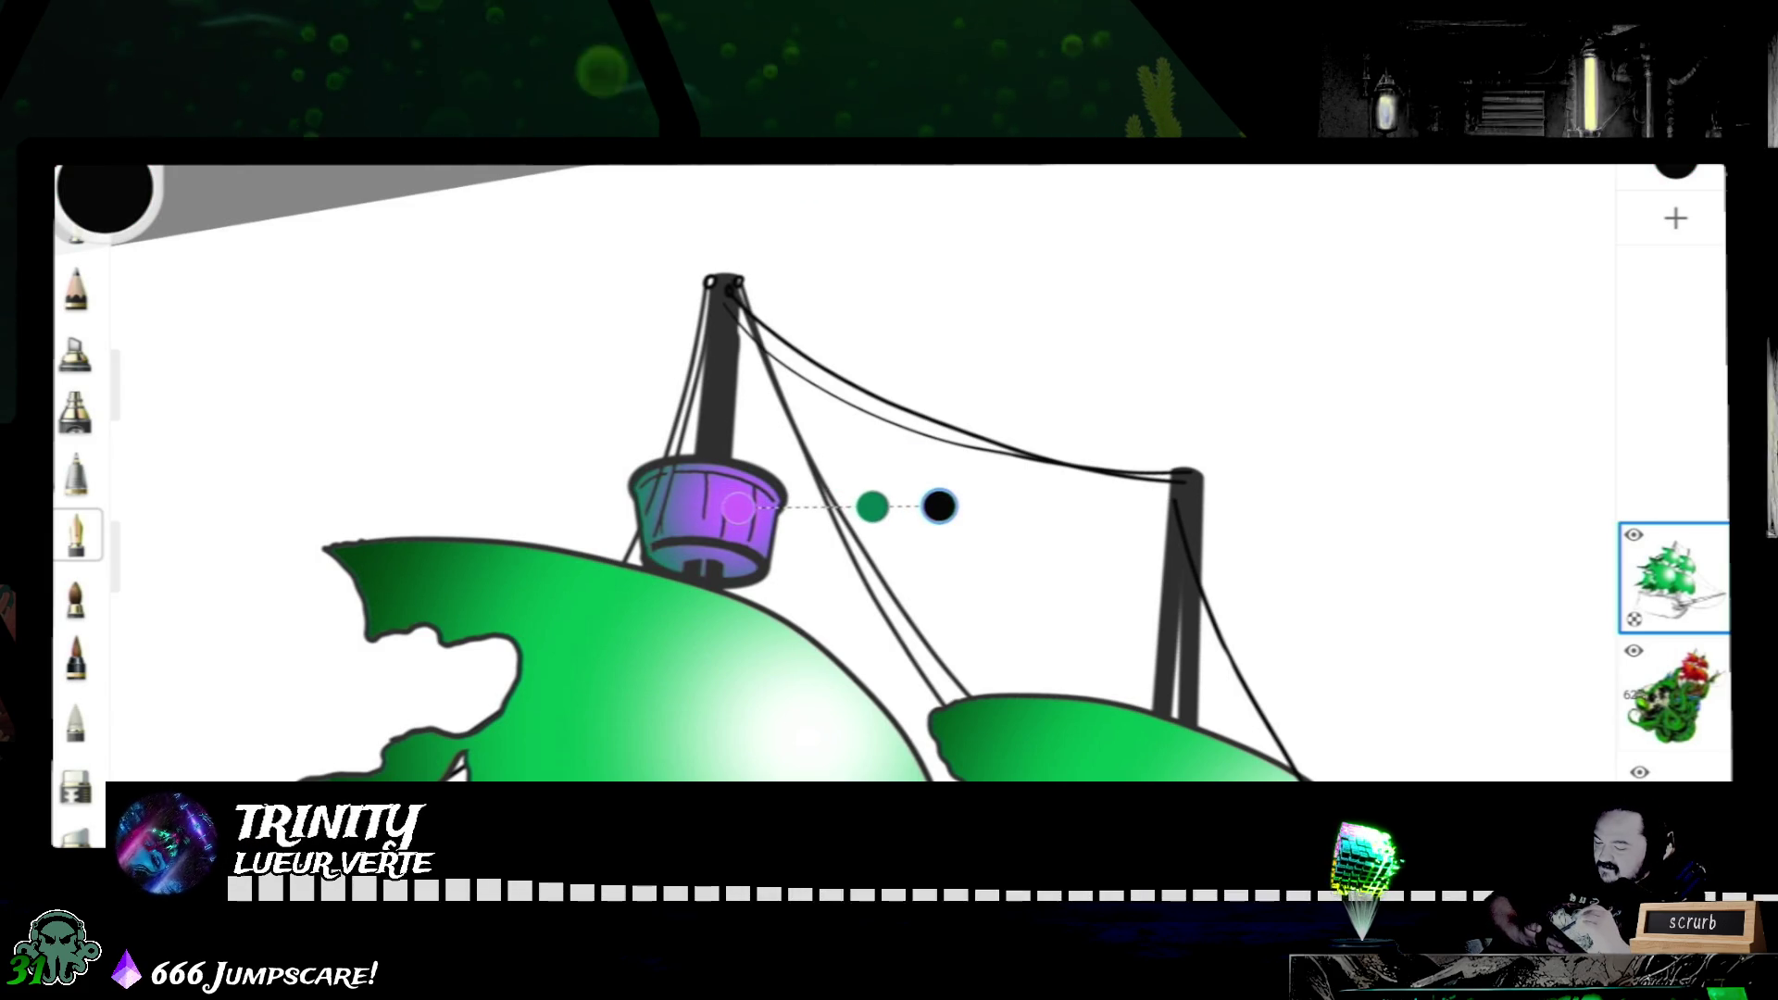
left_click_drag(736, 508, 940, 387)
mouse_move(940, 501)
left_mouse_down()
mouse_move(654, 547)
mouse_move(635, 567)
left_mouse_up()
mouse_move(941, 387)
left_mouse_down()
mouse_move(1042, 385)
mouse_move(1043, 371)
left_mouse_up()
mouse_move(628, 564)
left_mouse_down()
mouse_move(569, 571)
mouse_move(588, 574)
left_mouse_up()
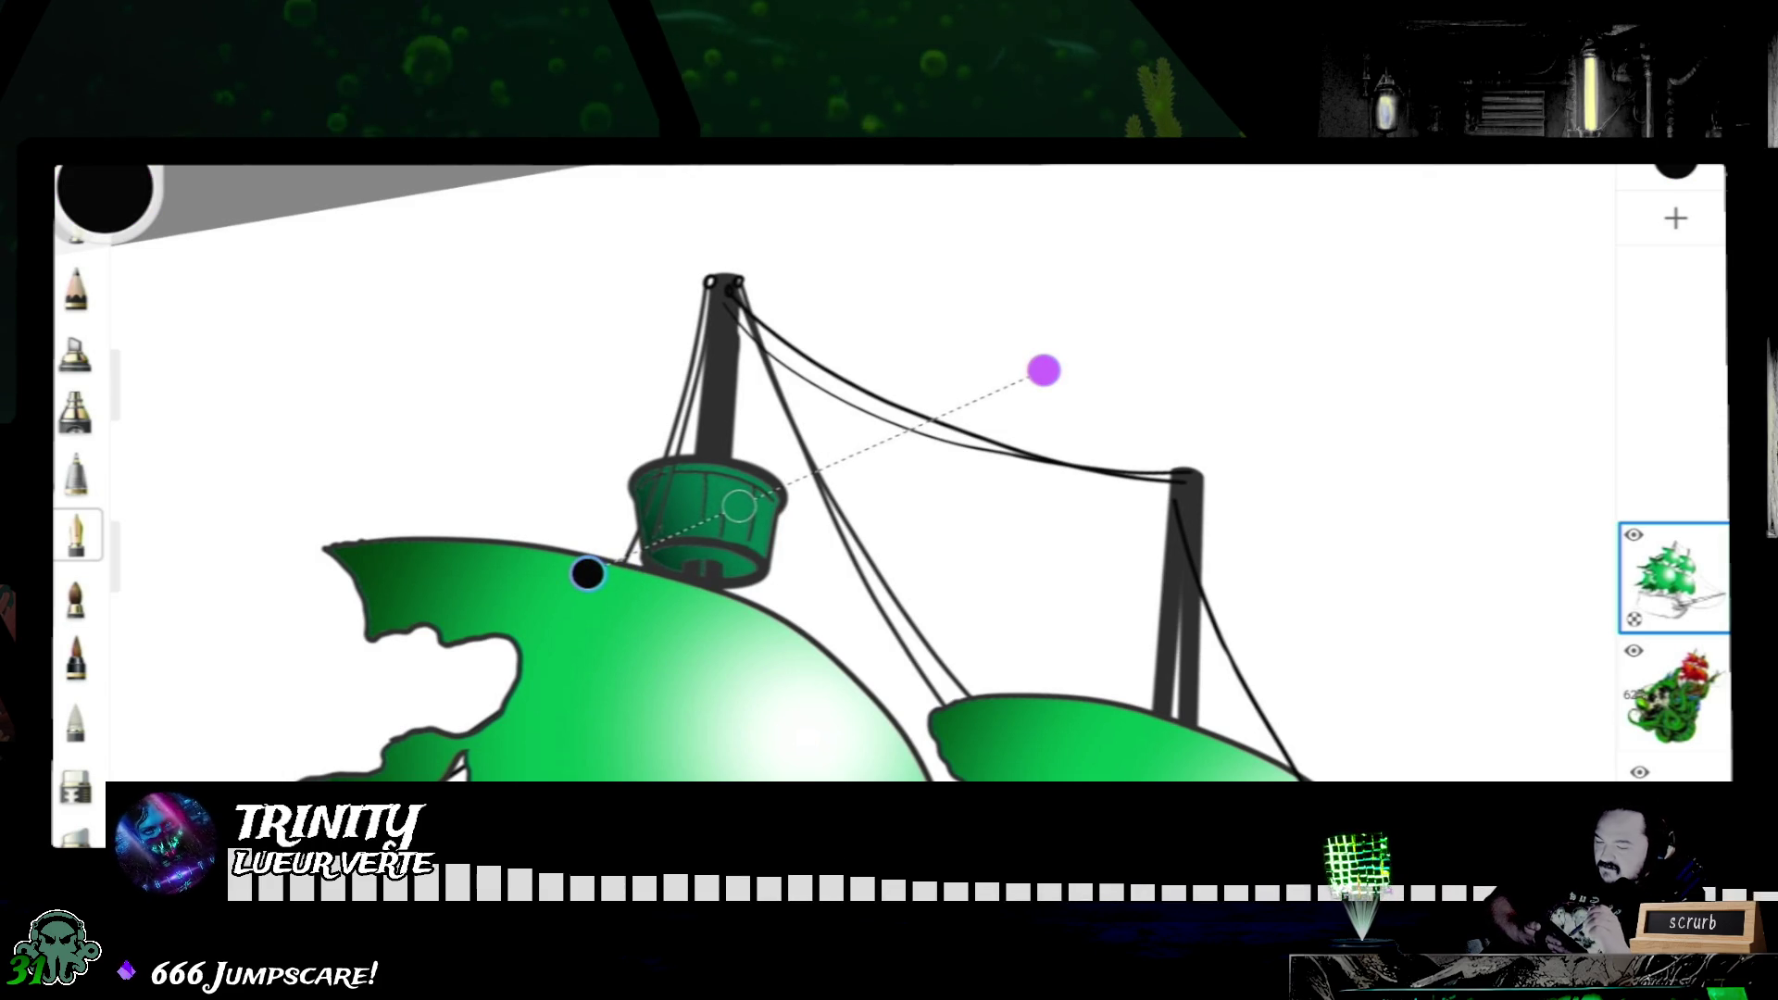
left_click(76, 534)
scroll(806, 528, "down", 3)
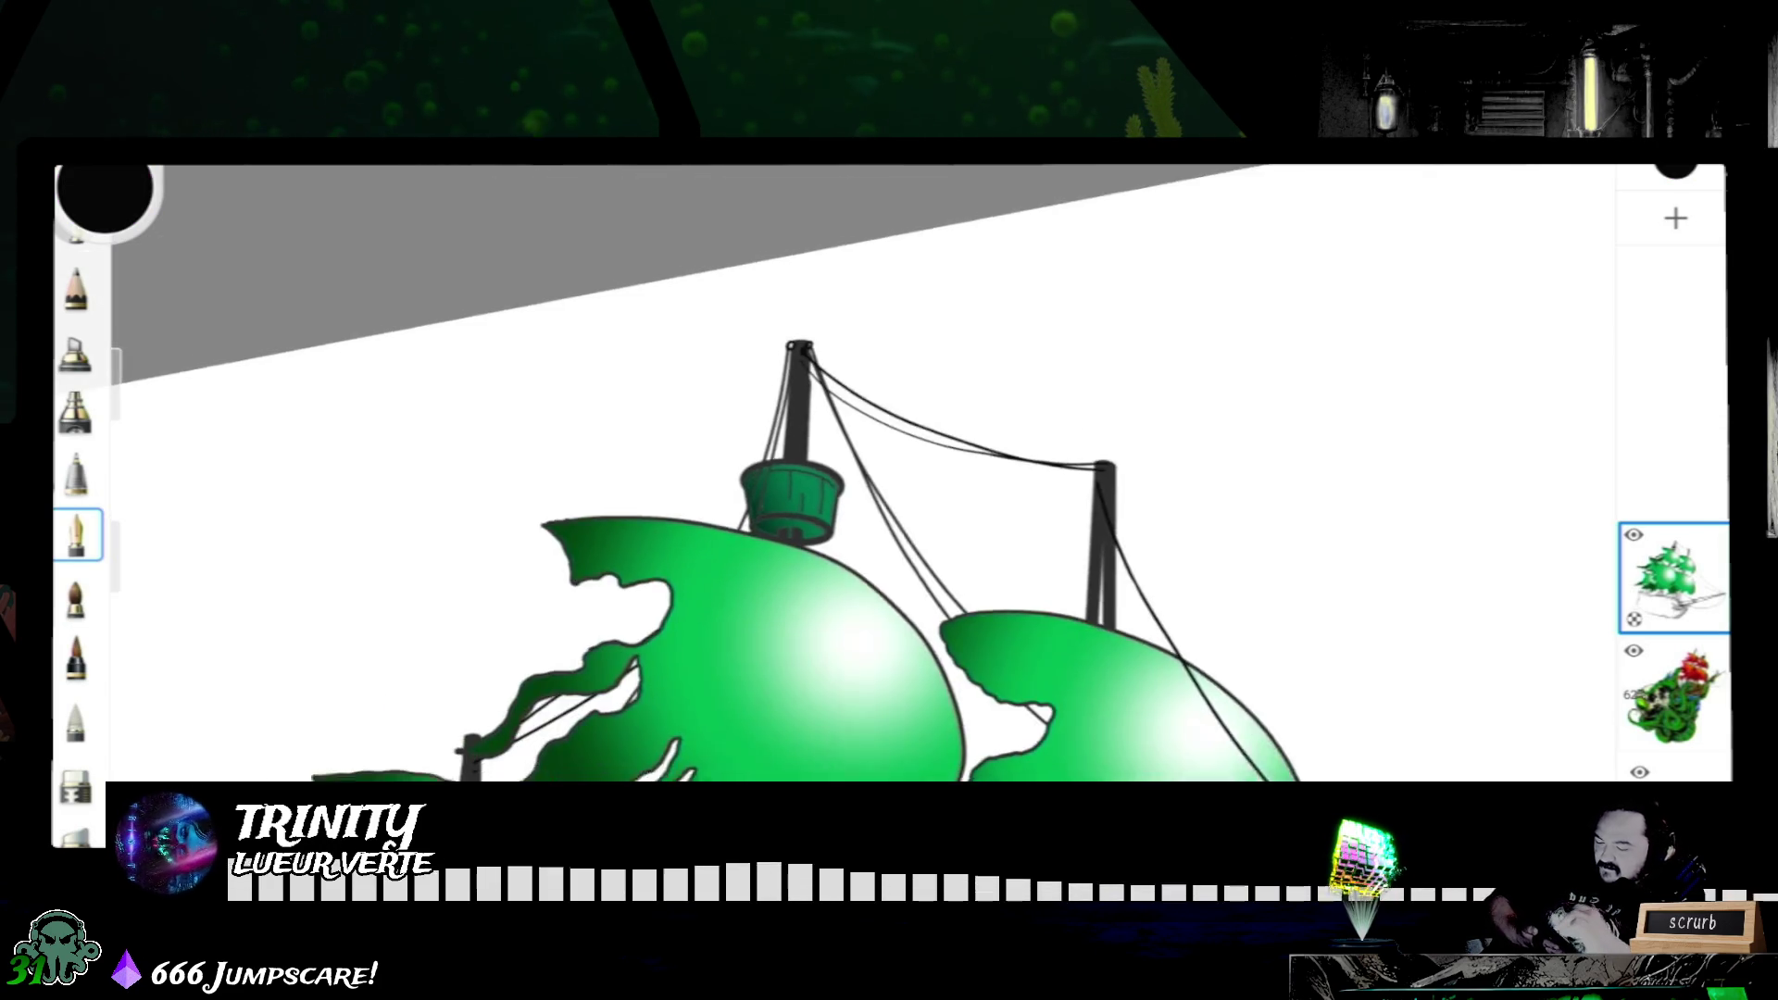
scroll(891, 506, "down", 5)
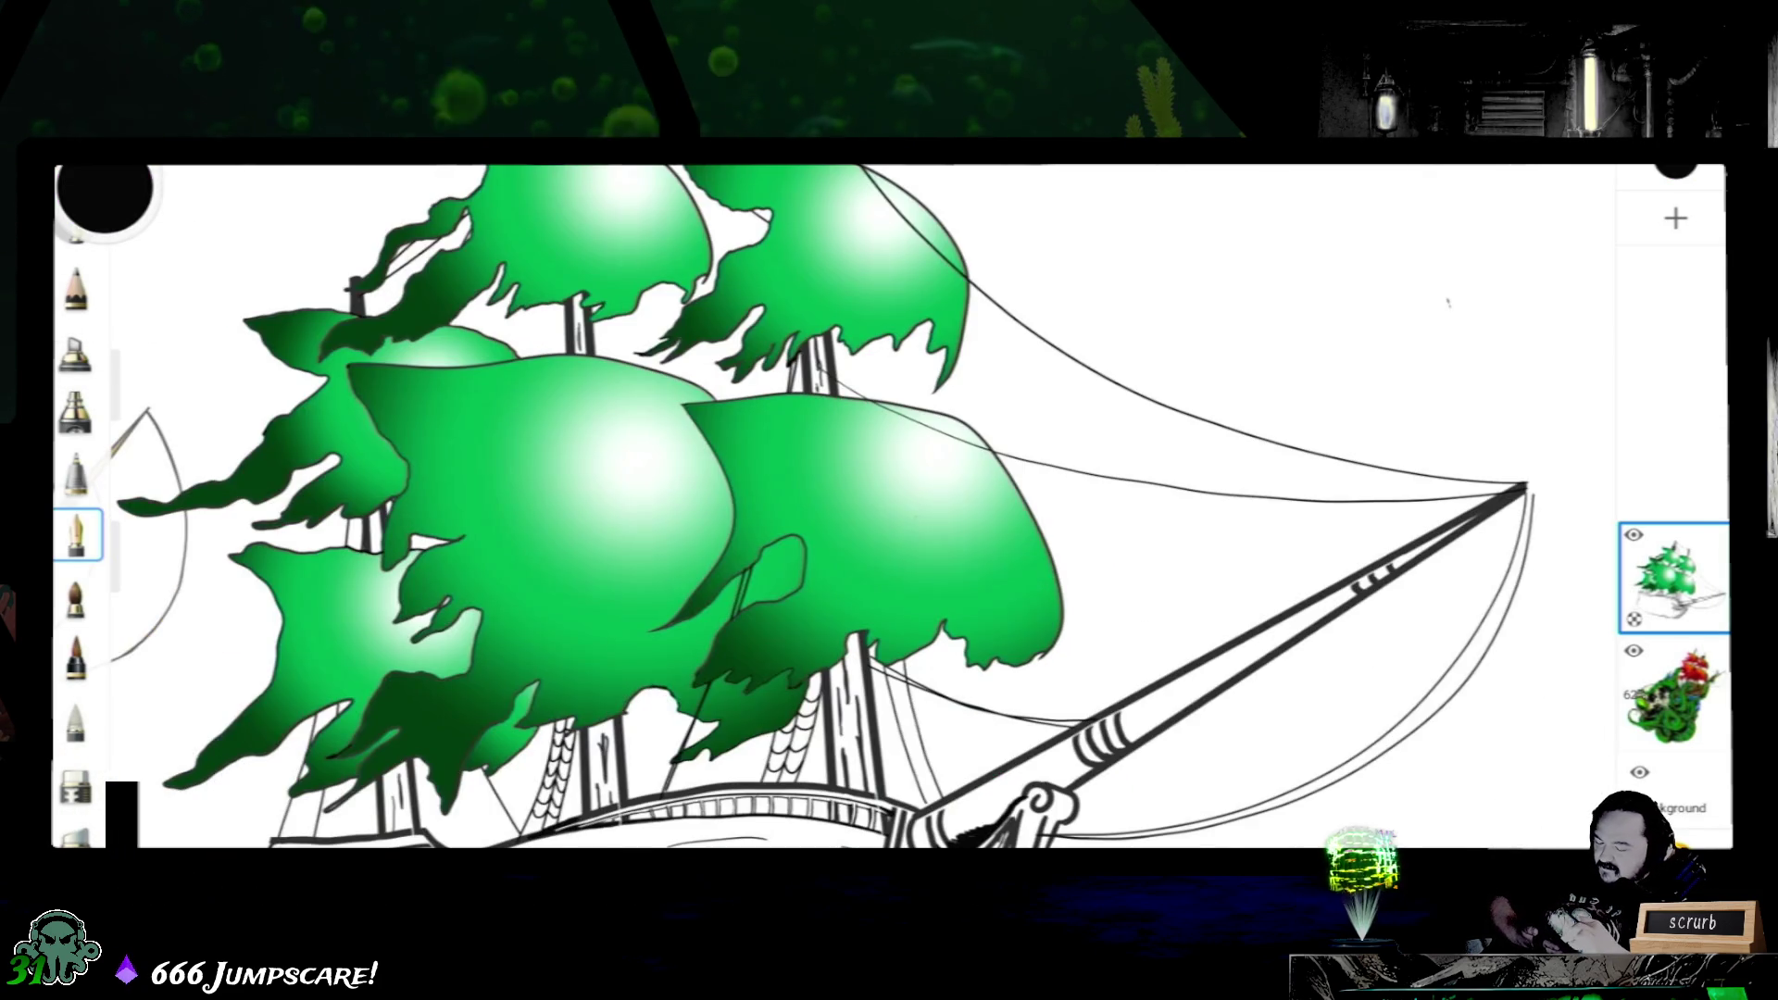
scroll(890, 507, "down", 2)
scroll(889, 508, "down", 2)
scroll(890, 508, "down", 2)
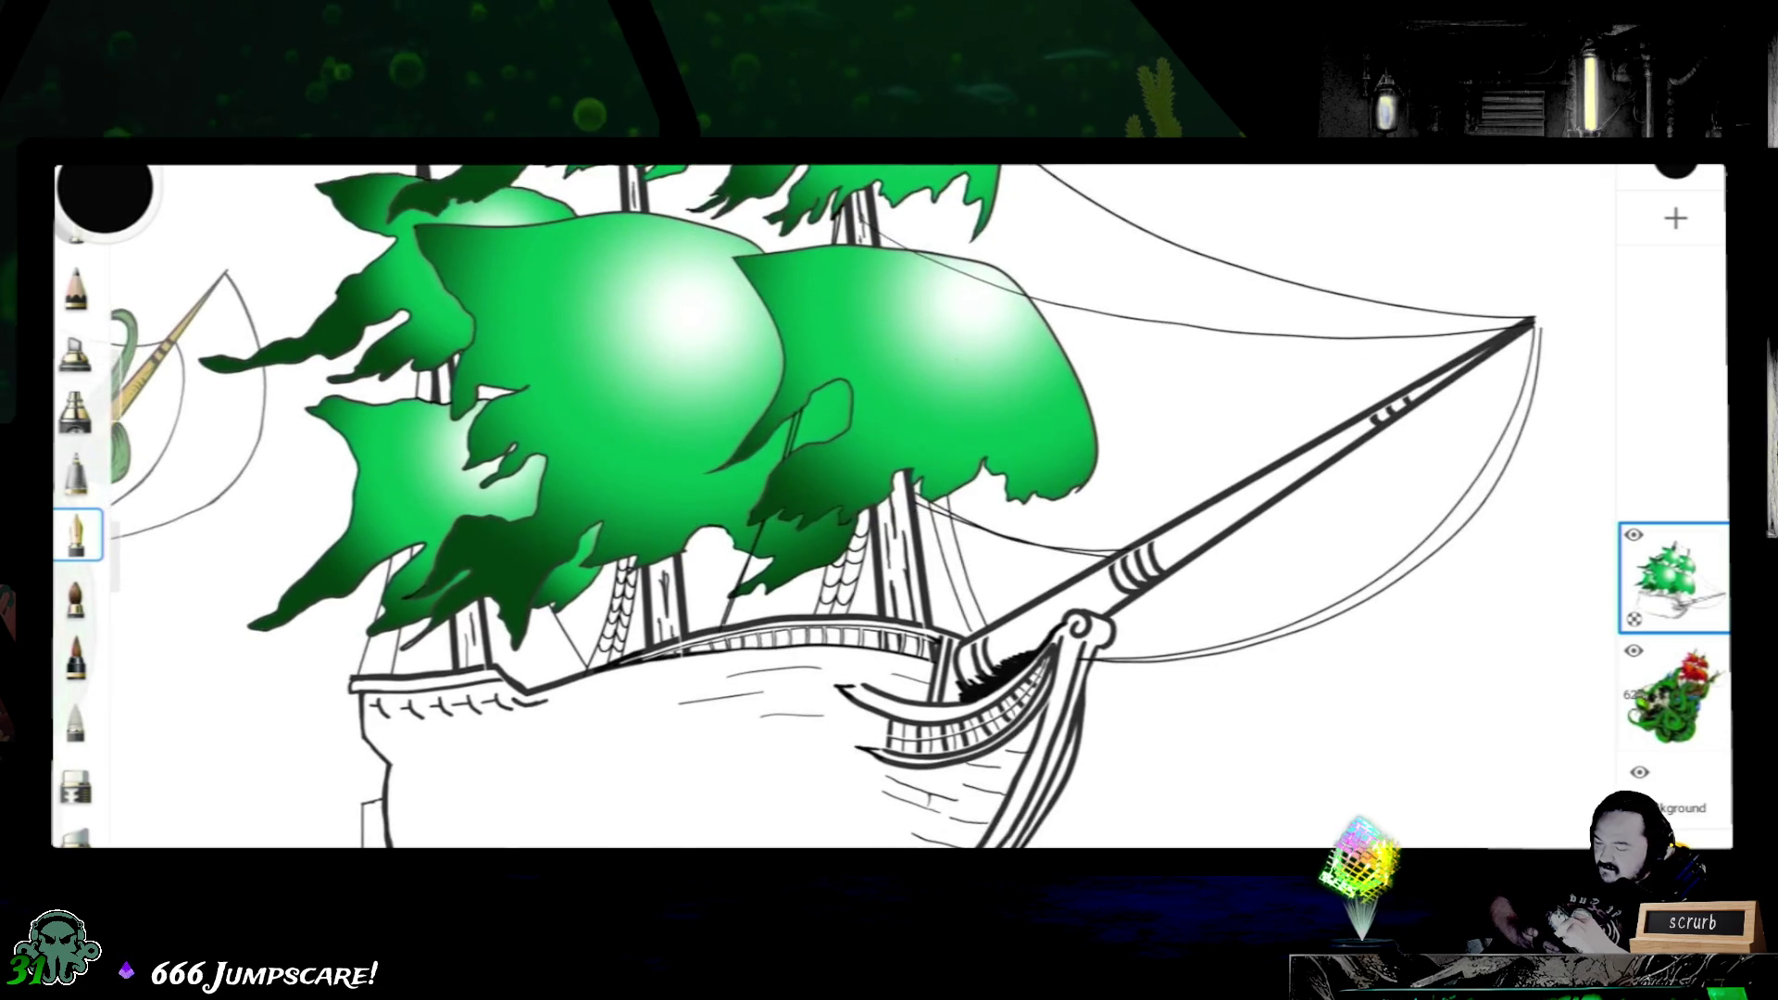
scroll(890, 507, "down", 2)
scroll(890, 507, "down", 2)
scroll(890, 507, "down", 2)
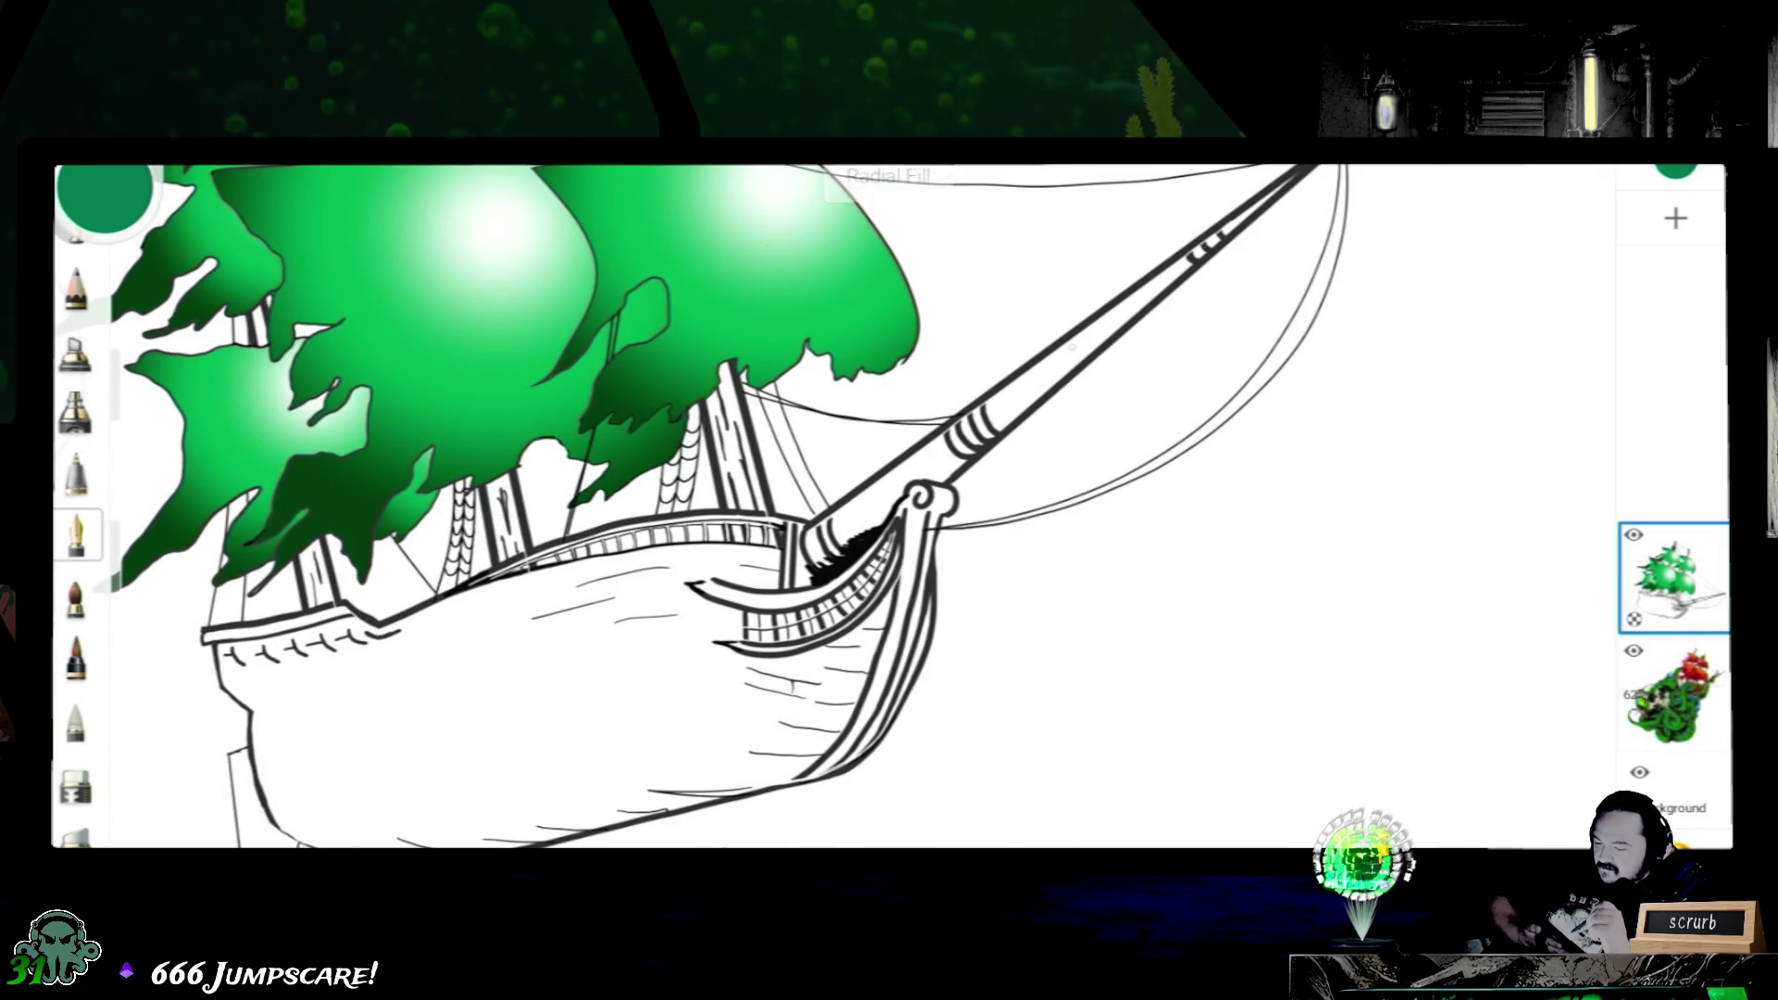
- Start a reversed linear gradient on the bowsprit with its dark end at the base
left_click(1066, 360)
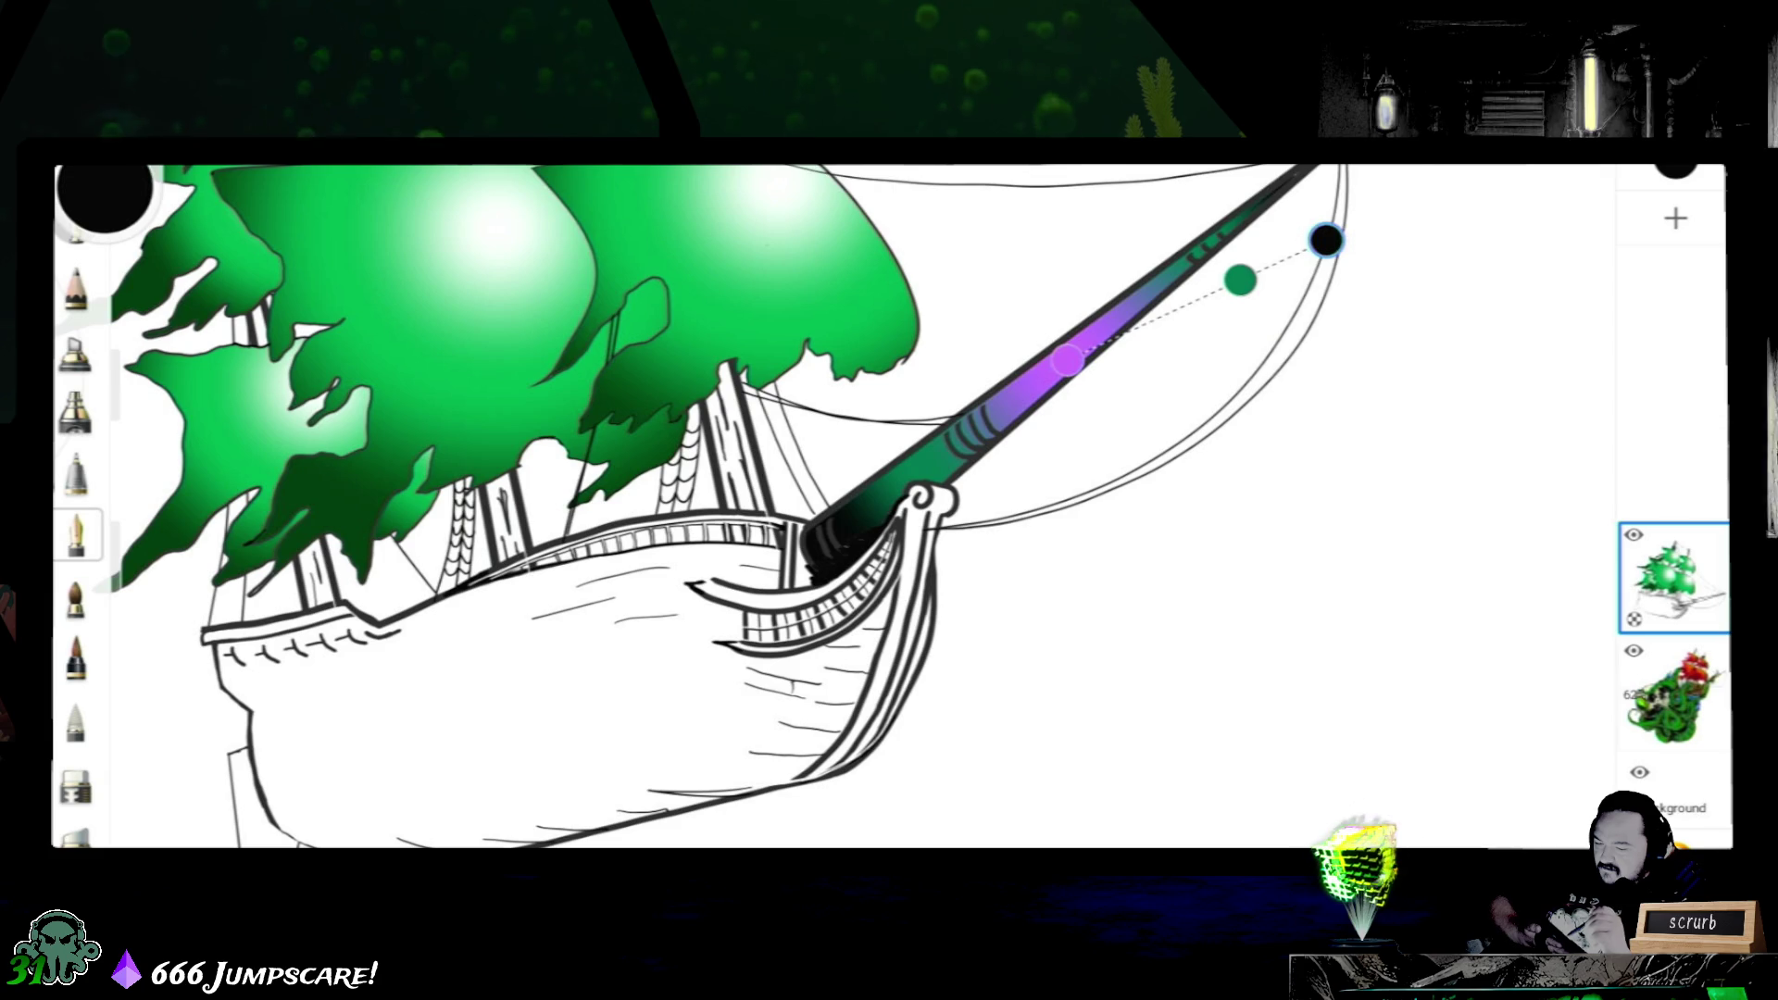
left_click(889, 170)
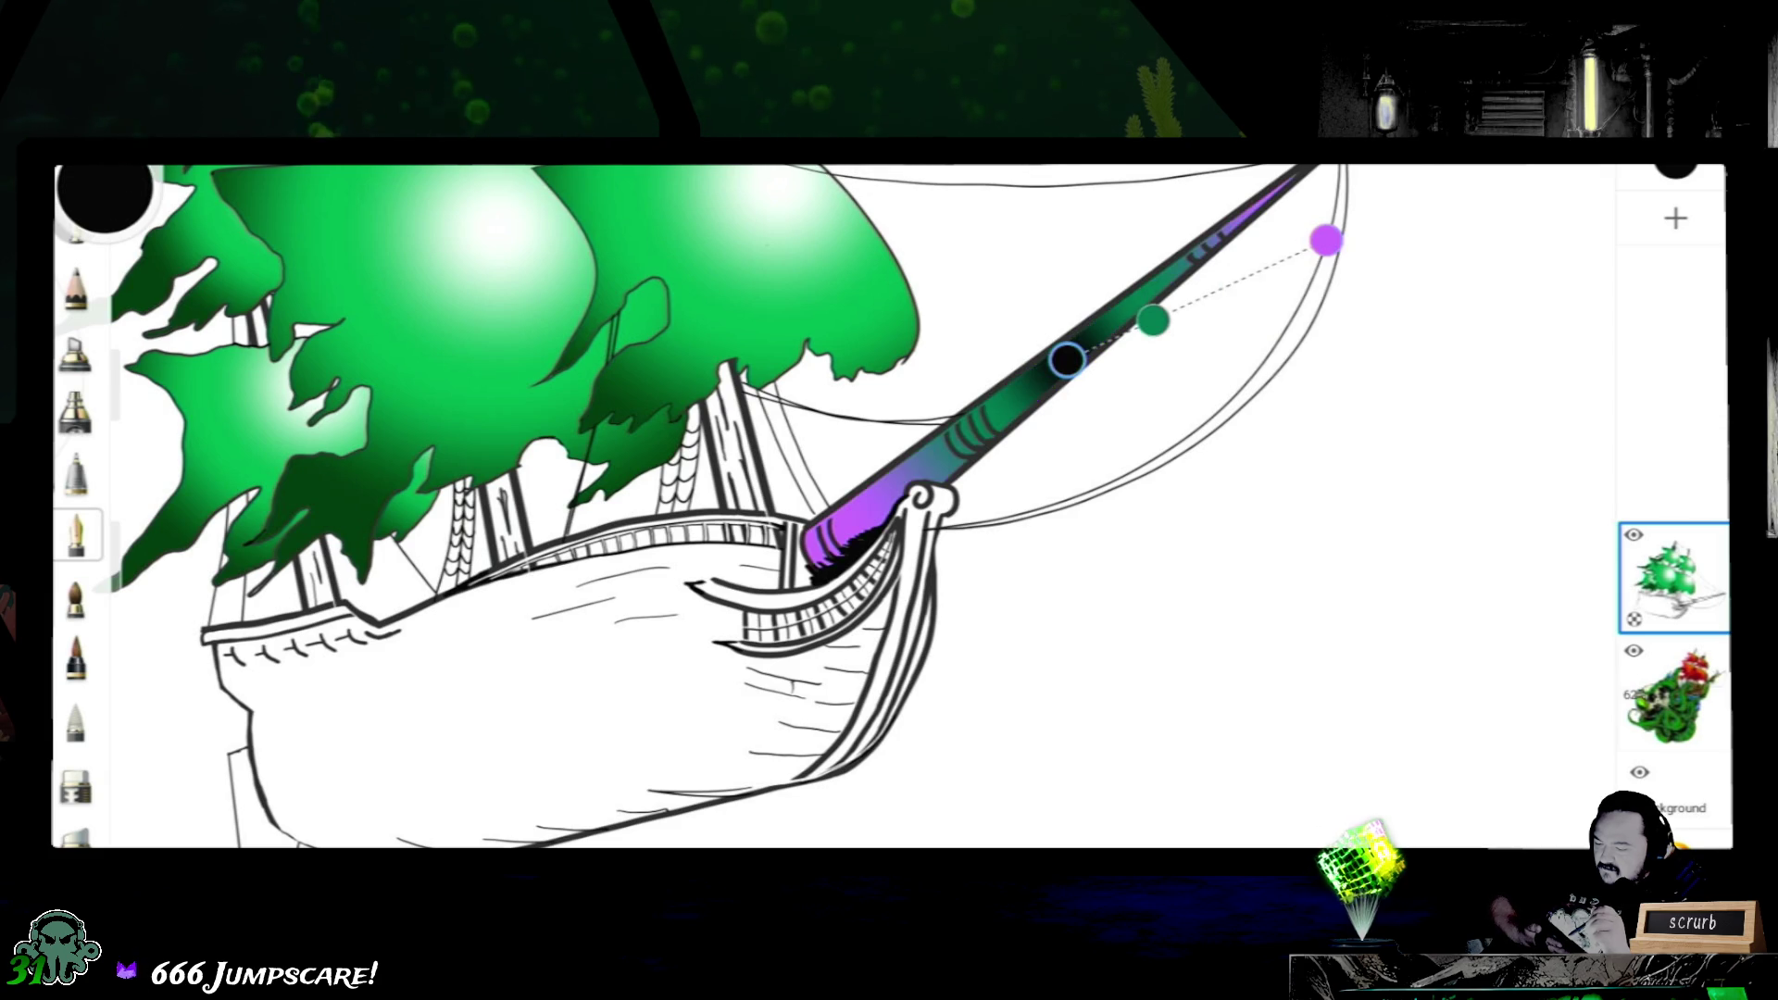
left_click(888, 168)
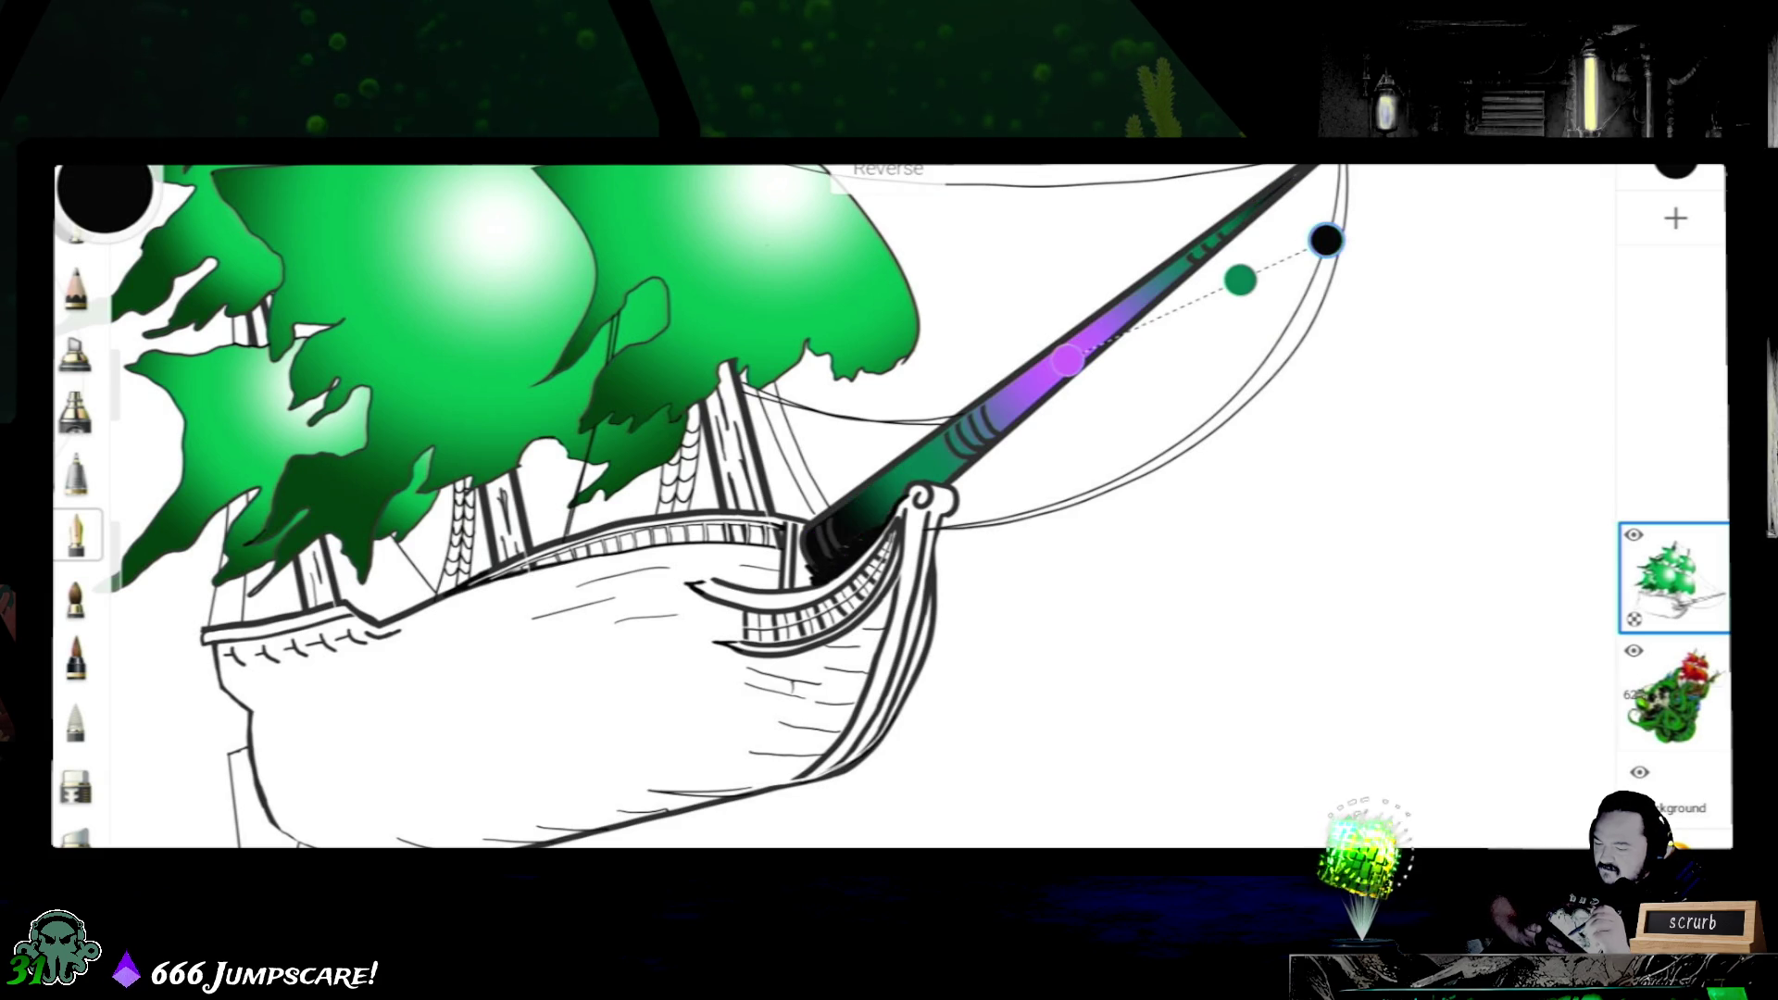
left_click_drag(1325, 239, 977, 550)
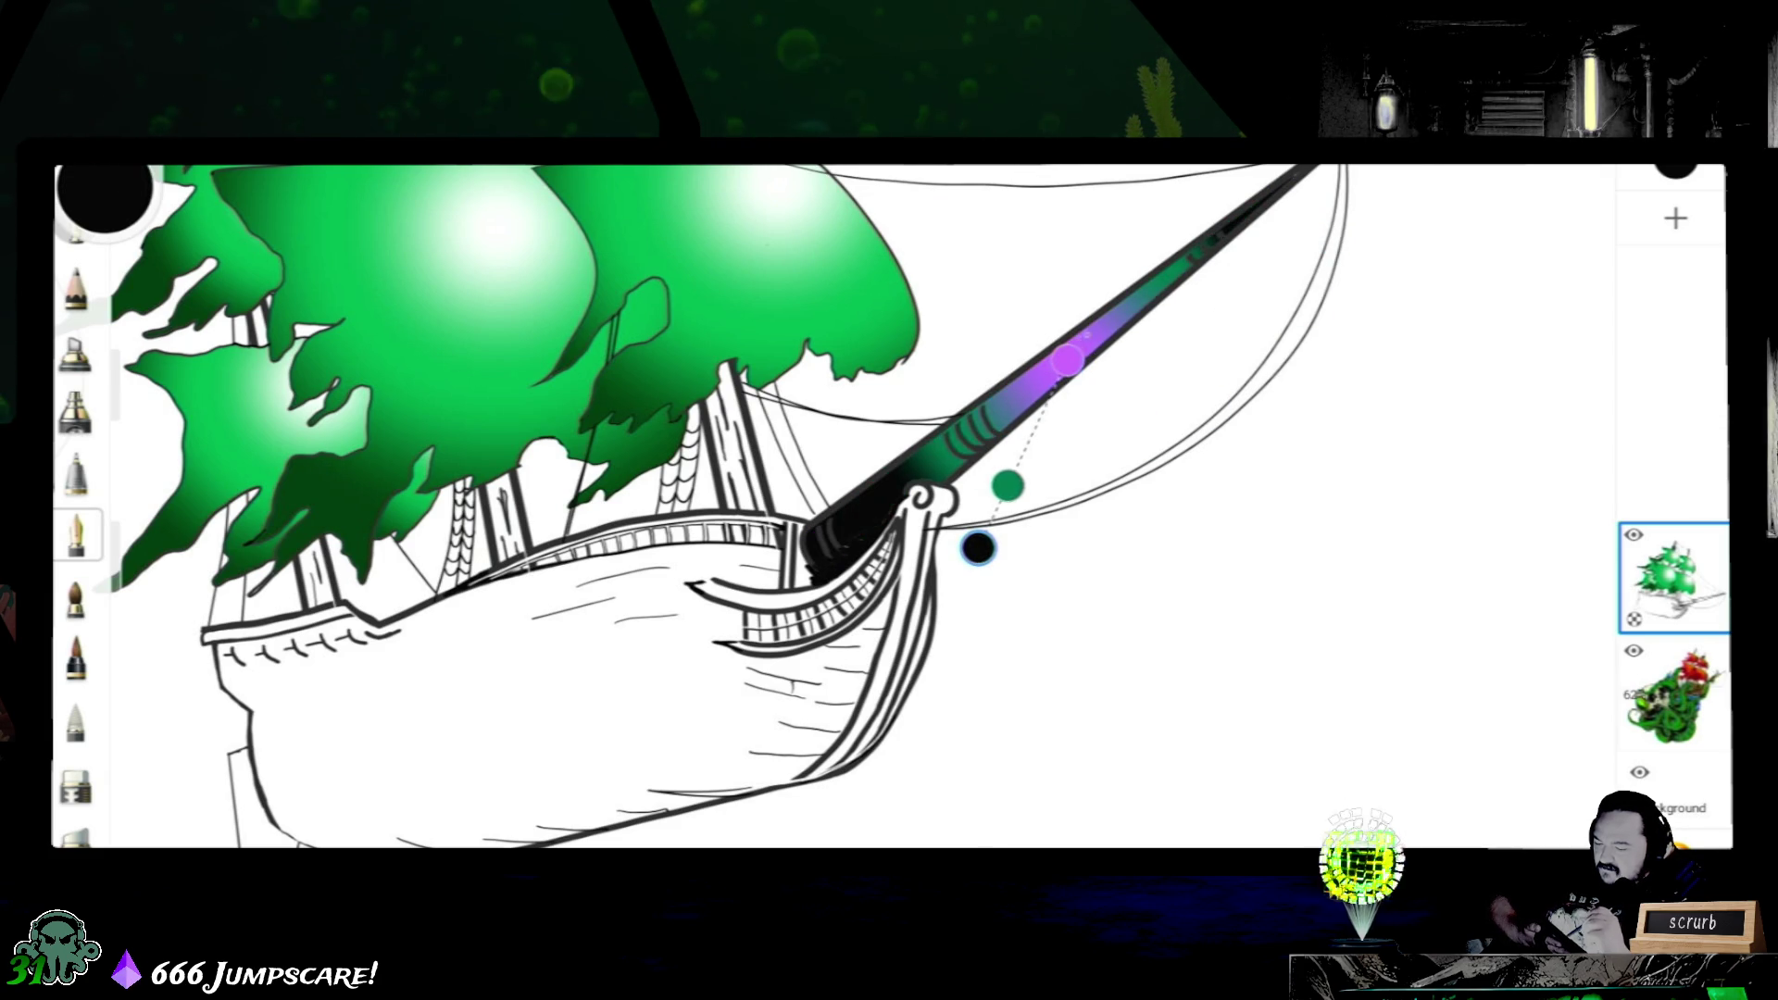
left_click(1355, 204)
left_click_drag(1004, 485, 1102, 434)
mouse_move(1355, 205)
left_mouse_down()
mouse_move(1112, 208)
mouse_move(1009, 218)
mouse_move(999, 239)
left_mouse_up()
- Stretch the bowsprit gradient from near-black at the bow to green at the tip and commit it
mouse_move(976, 549)
left_mouse_down()
mouse_move(1064, 422)
mouse_move(1108, 381)
mouse_move(1133, 384)
mouse_move(1057, 302)
left_mouse_up()
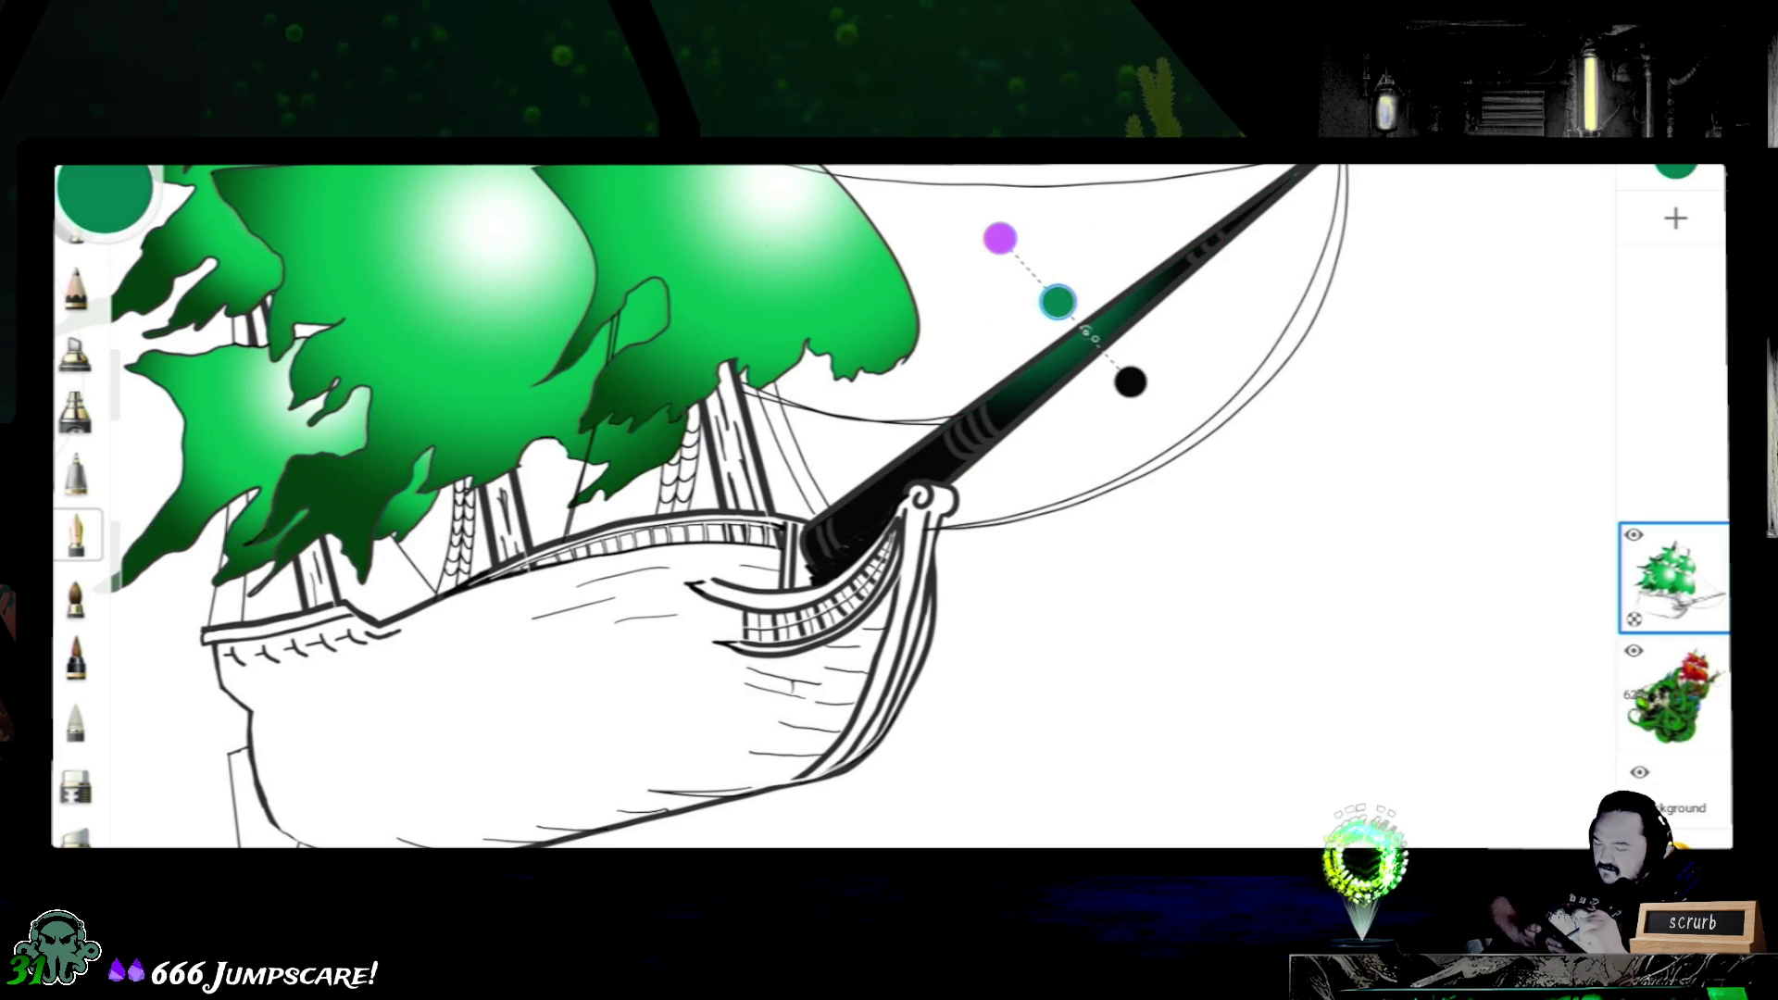
left_click_drag(1130, 382, 868, 527)
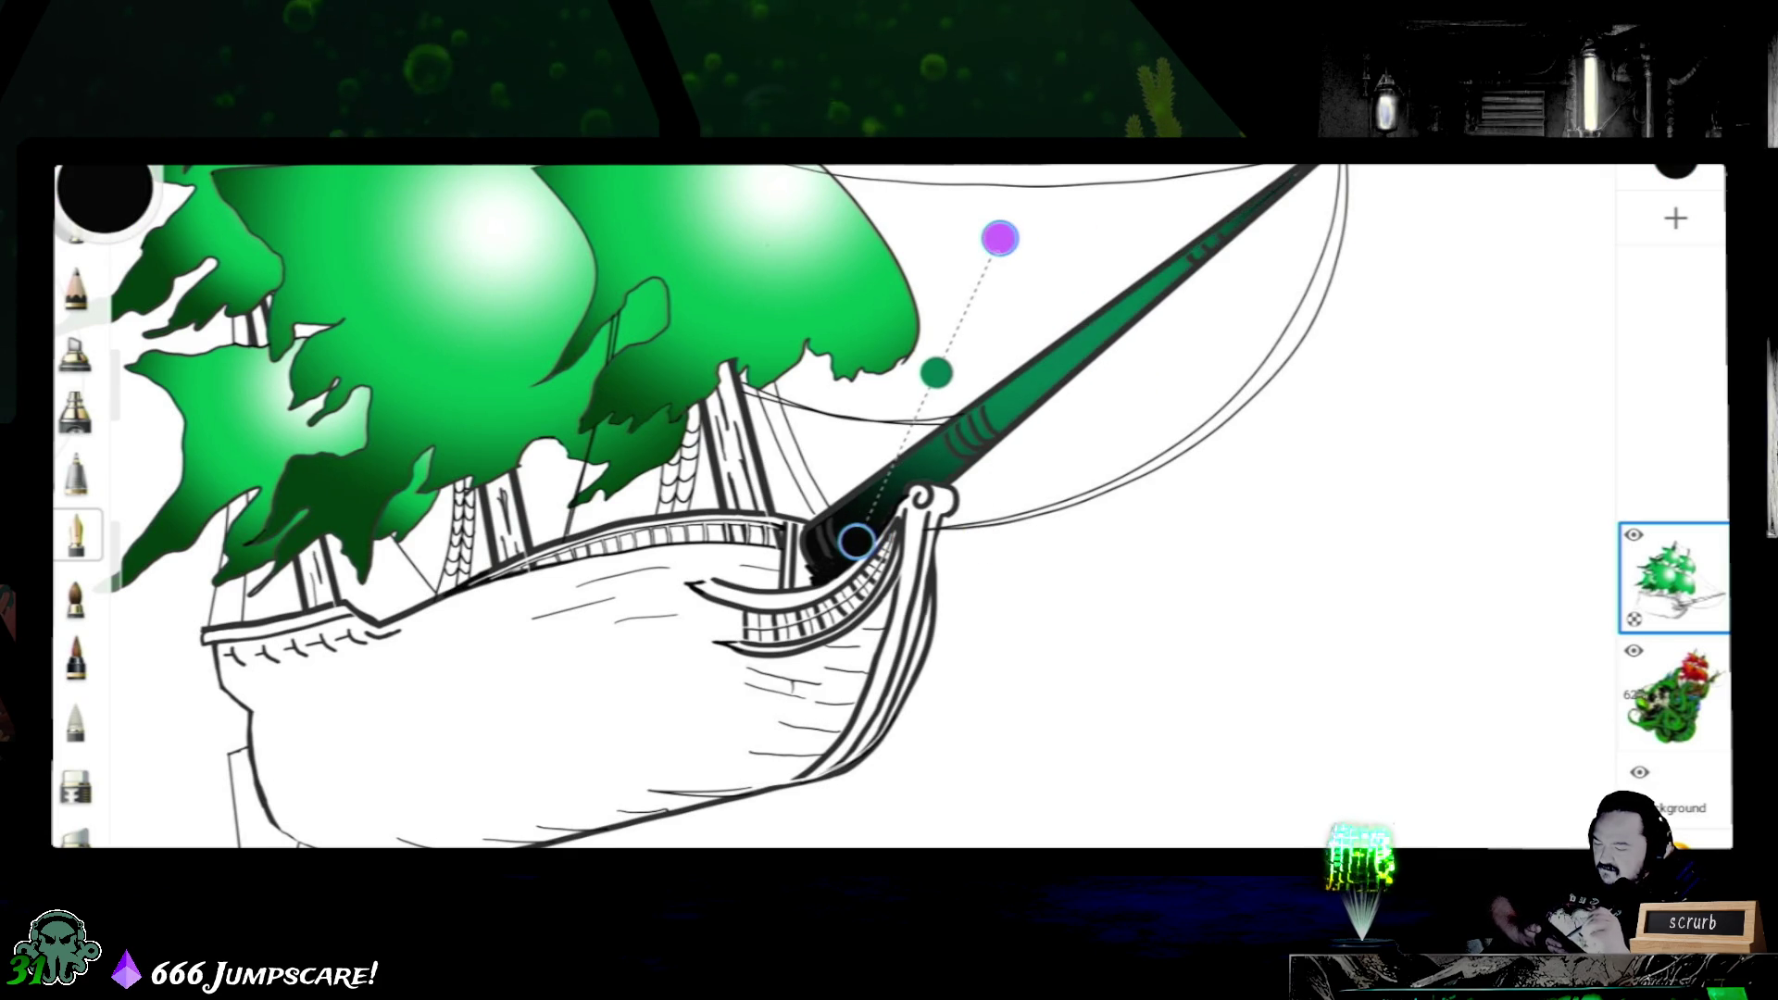
left_click(1000, 238)
left_click_drag(999, 238, 1411, 111)
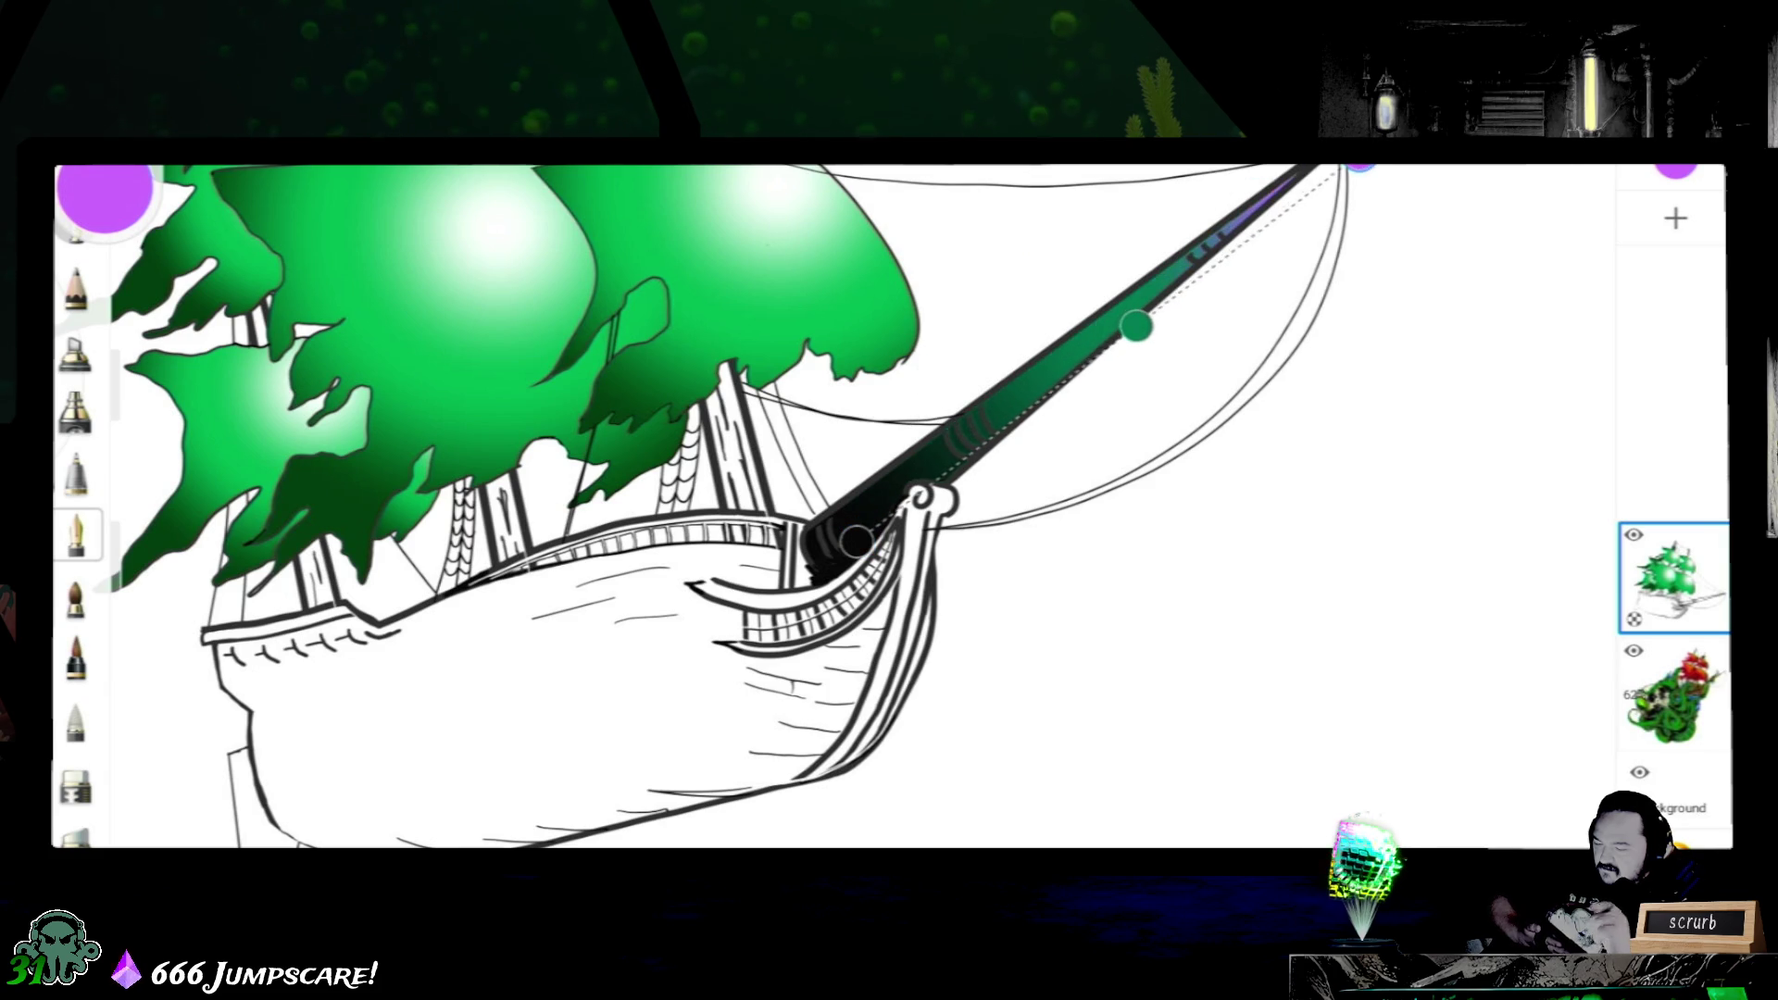
scroll(890, 508, "down", 5)
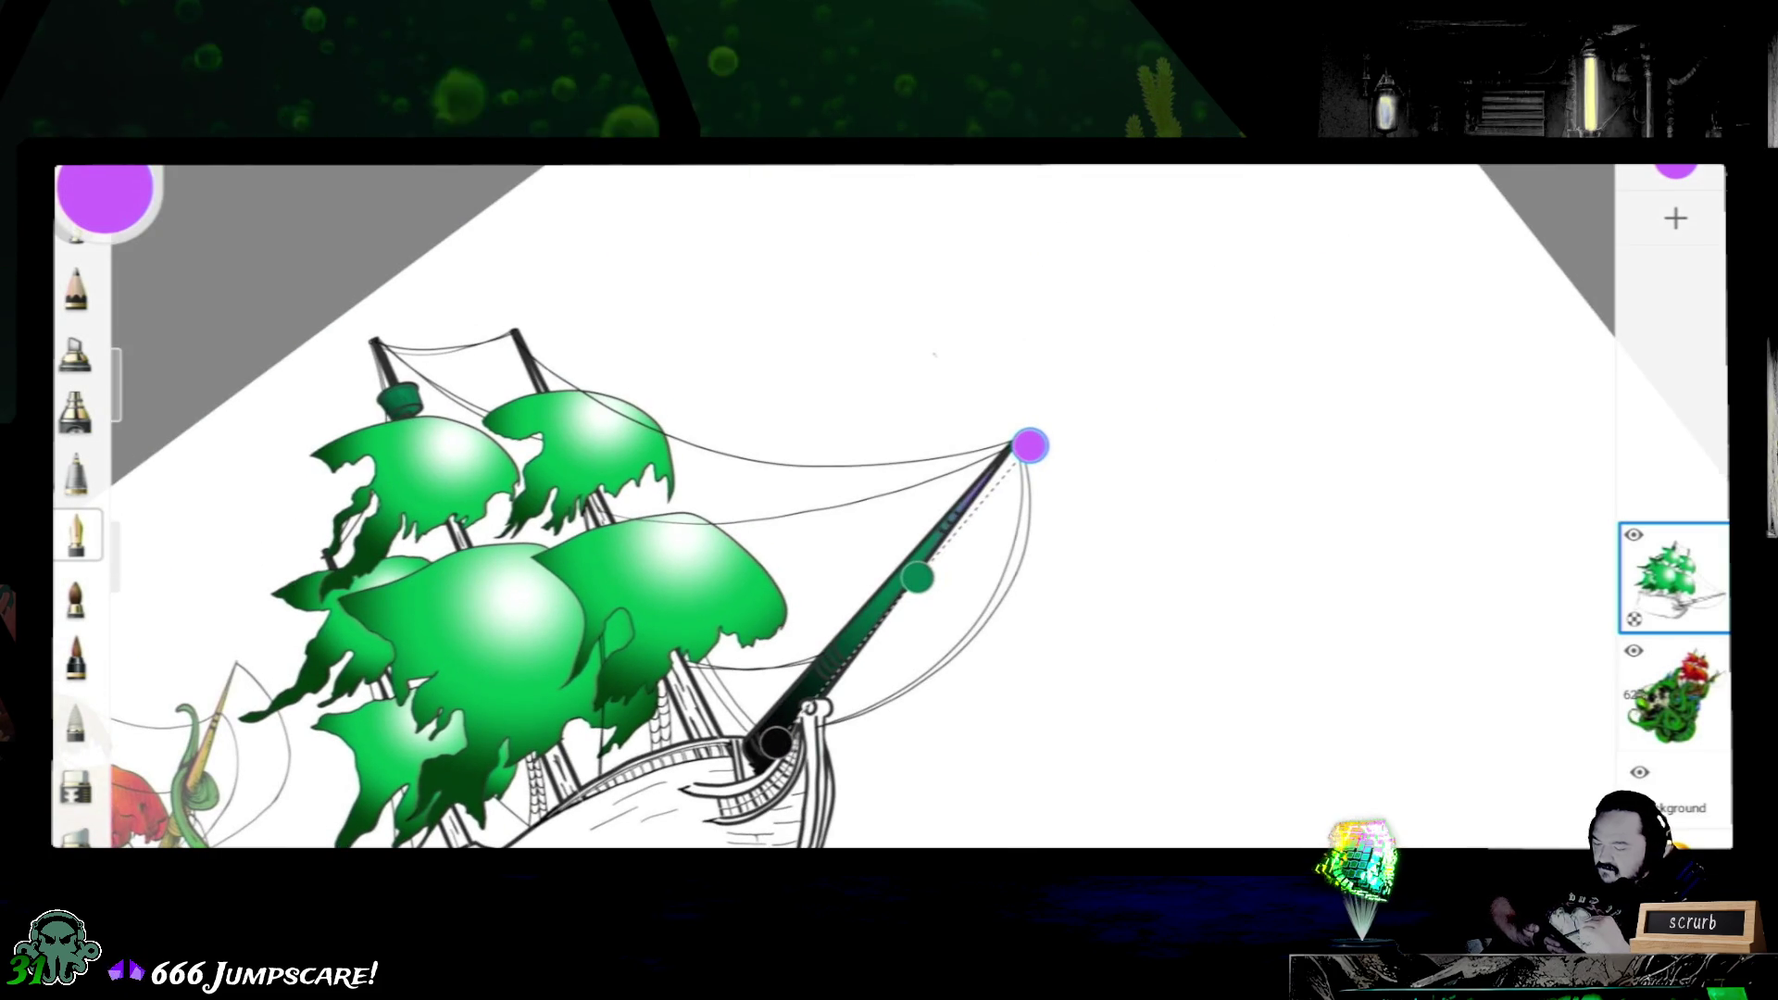
left_click_drag(775, 744, 735, 803)
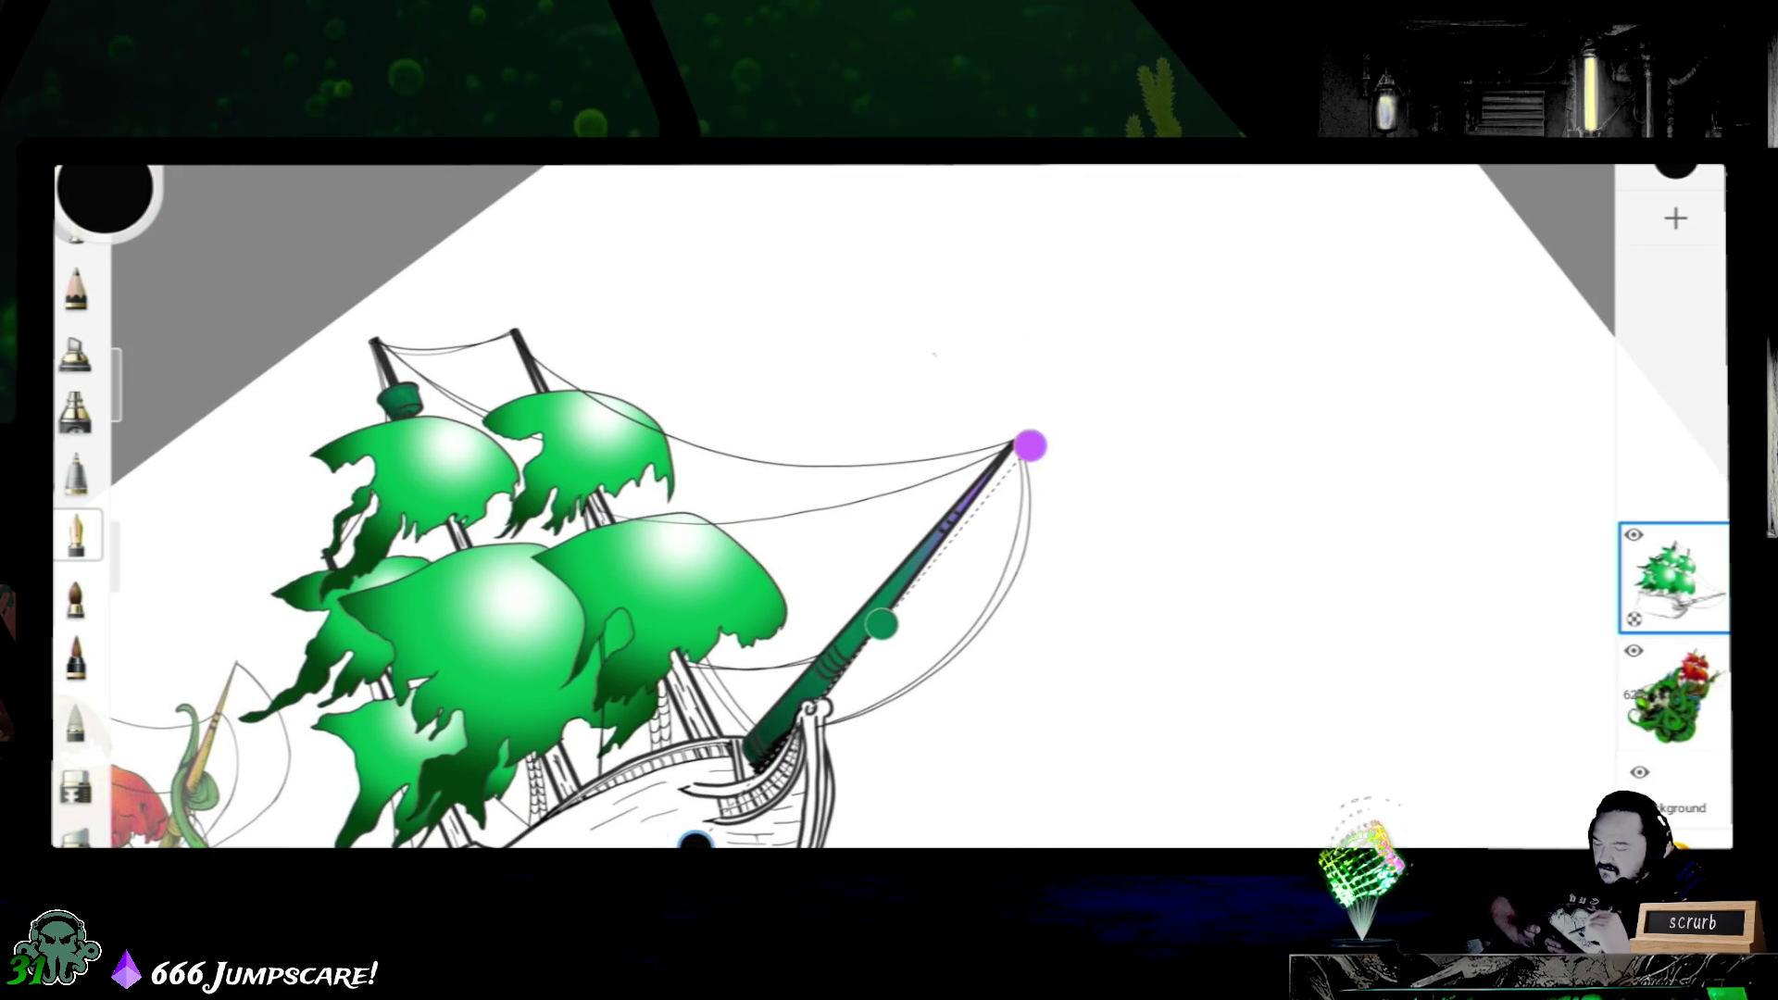
mouse_move(1029, 445)
left_mouse_down()
mouse_move(1093, 259)
mouse_move(1121, 236)
mouse_move(1043, 348)
left_mouse_up()
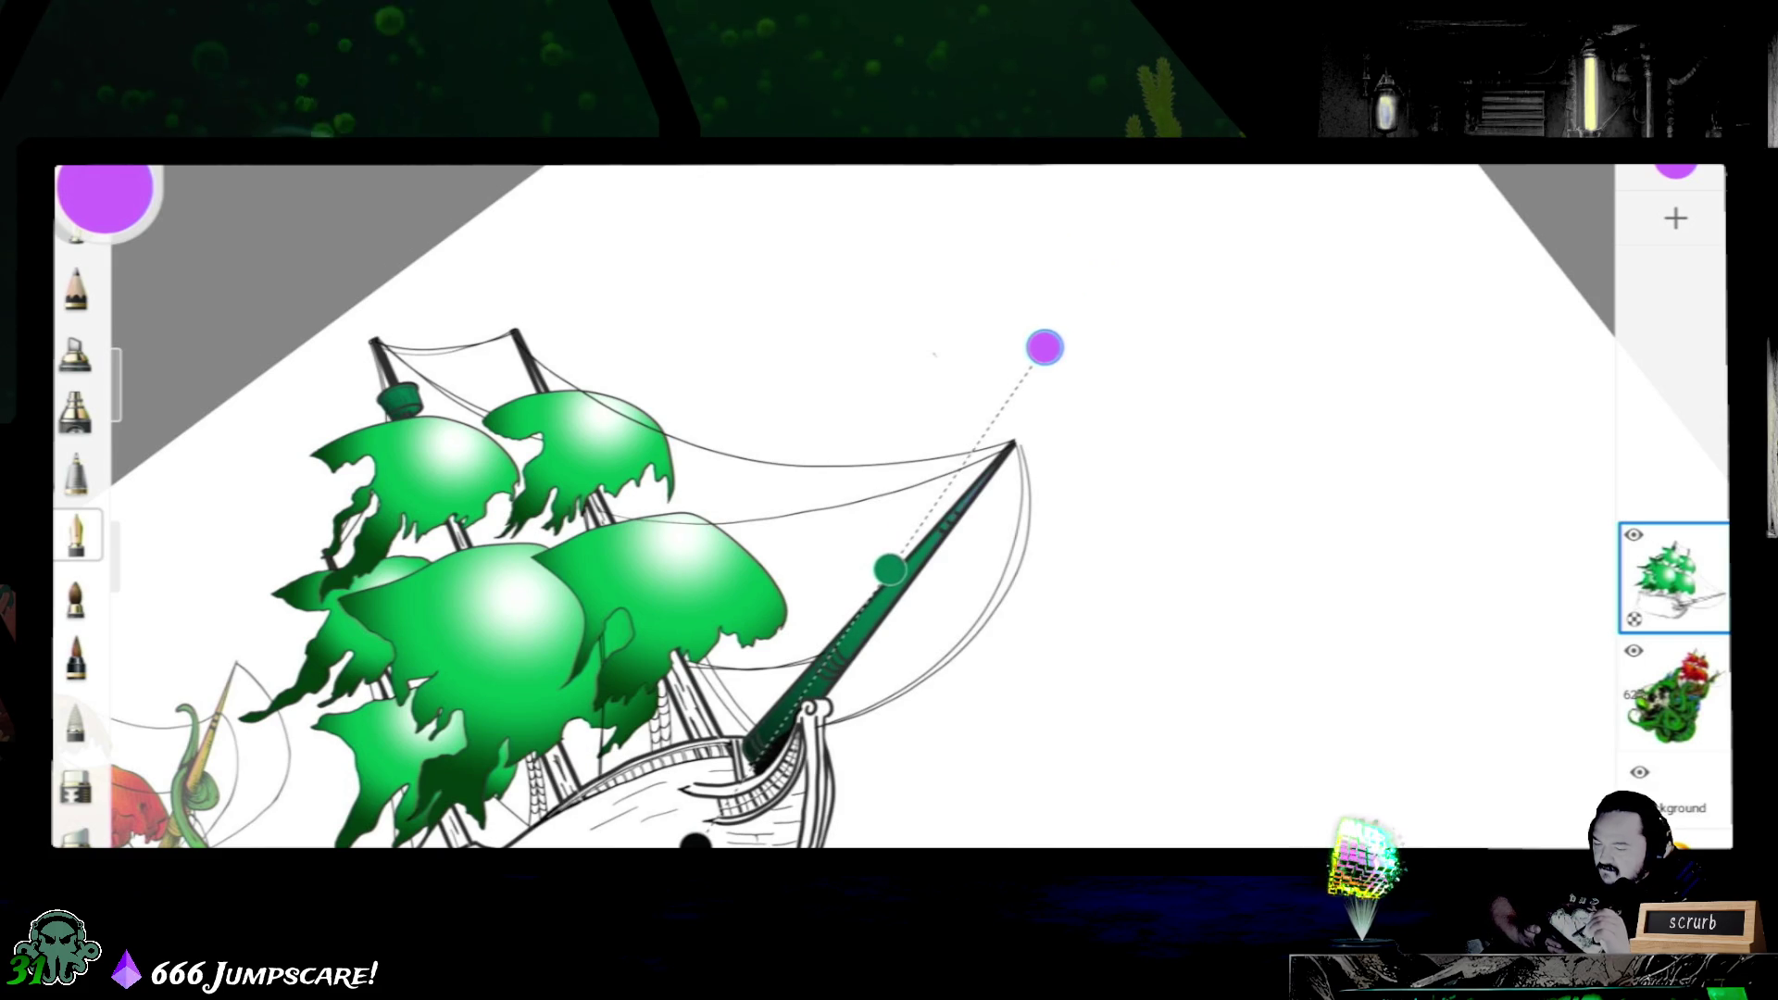
left_click(76, 535)
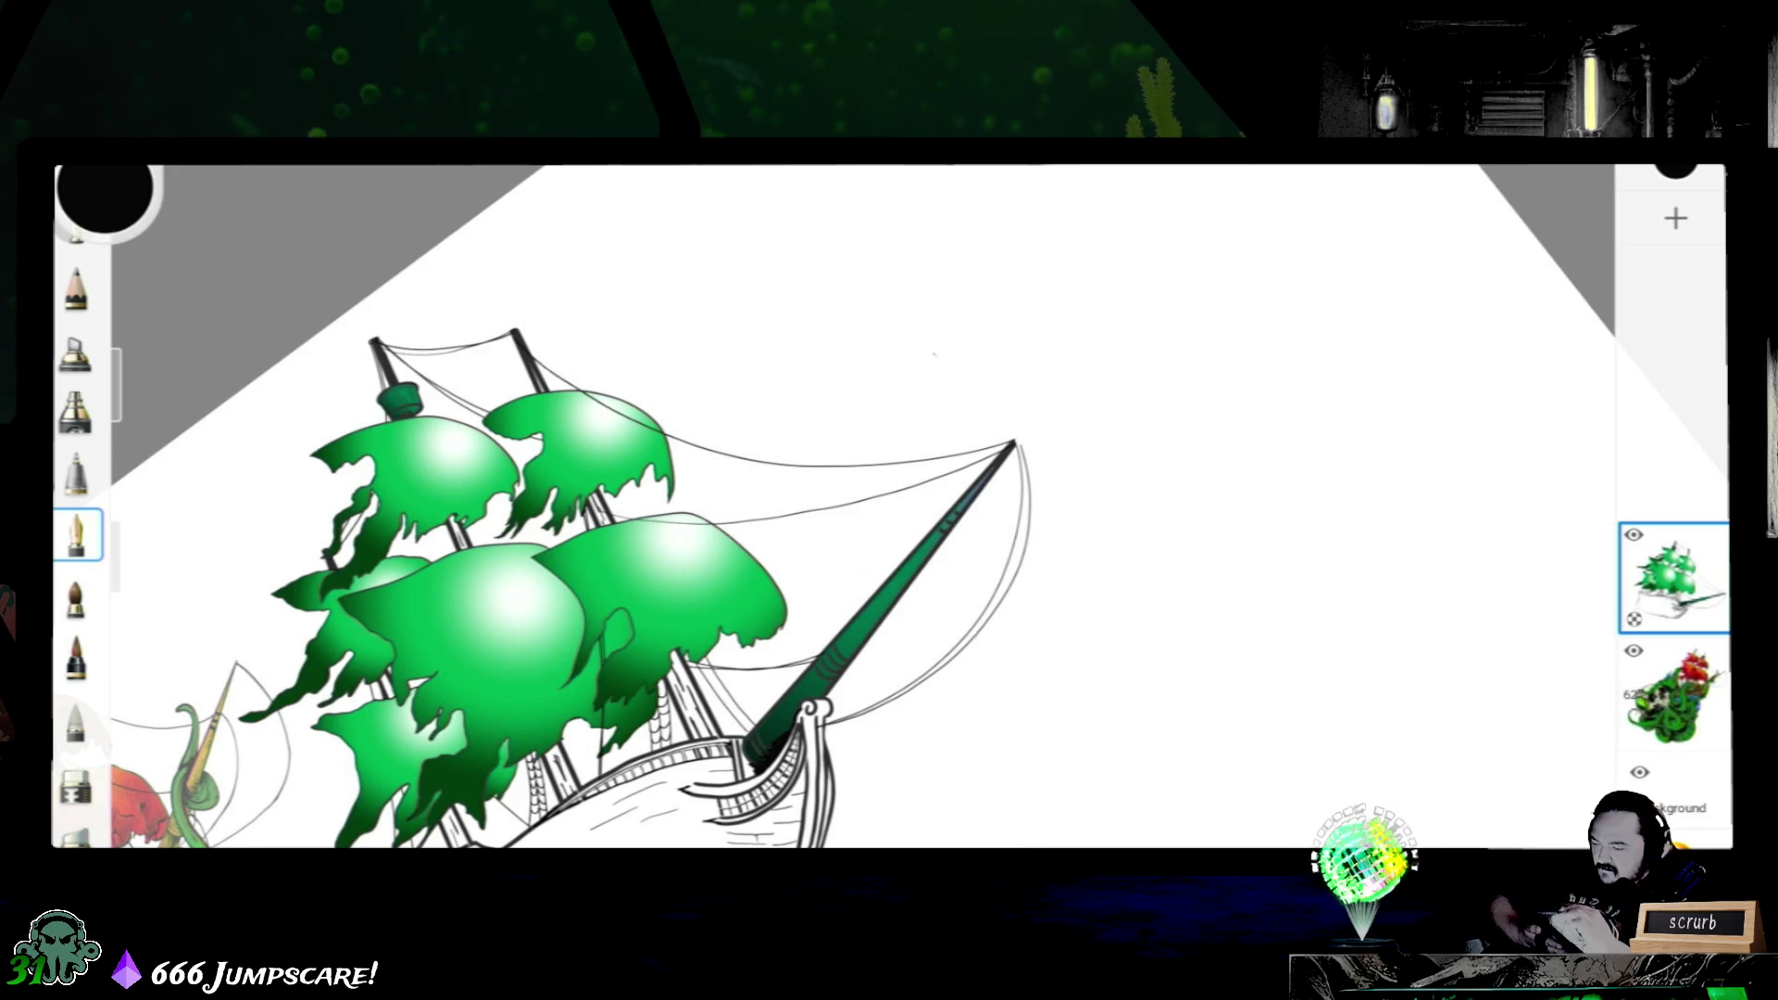
- Radial-fill the hull with a near-black to green gradient, dark end below the hull and purple end up the rigging
key("f")
left_click(750, 807)
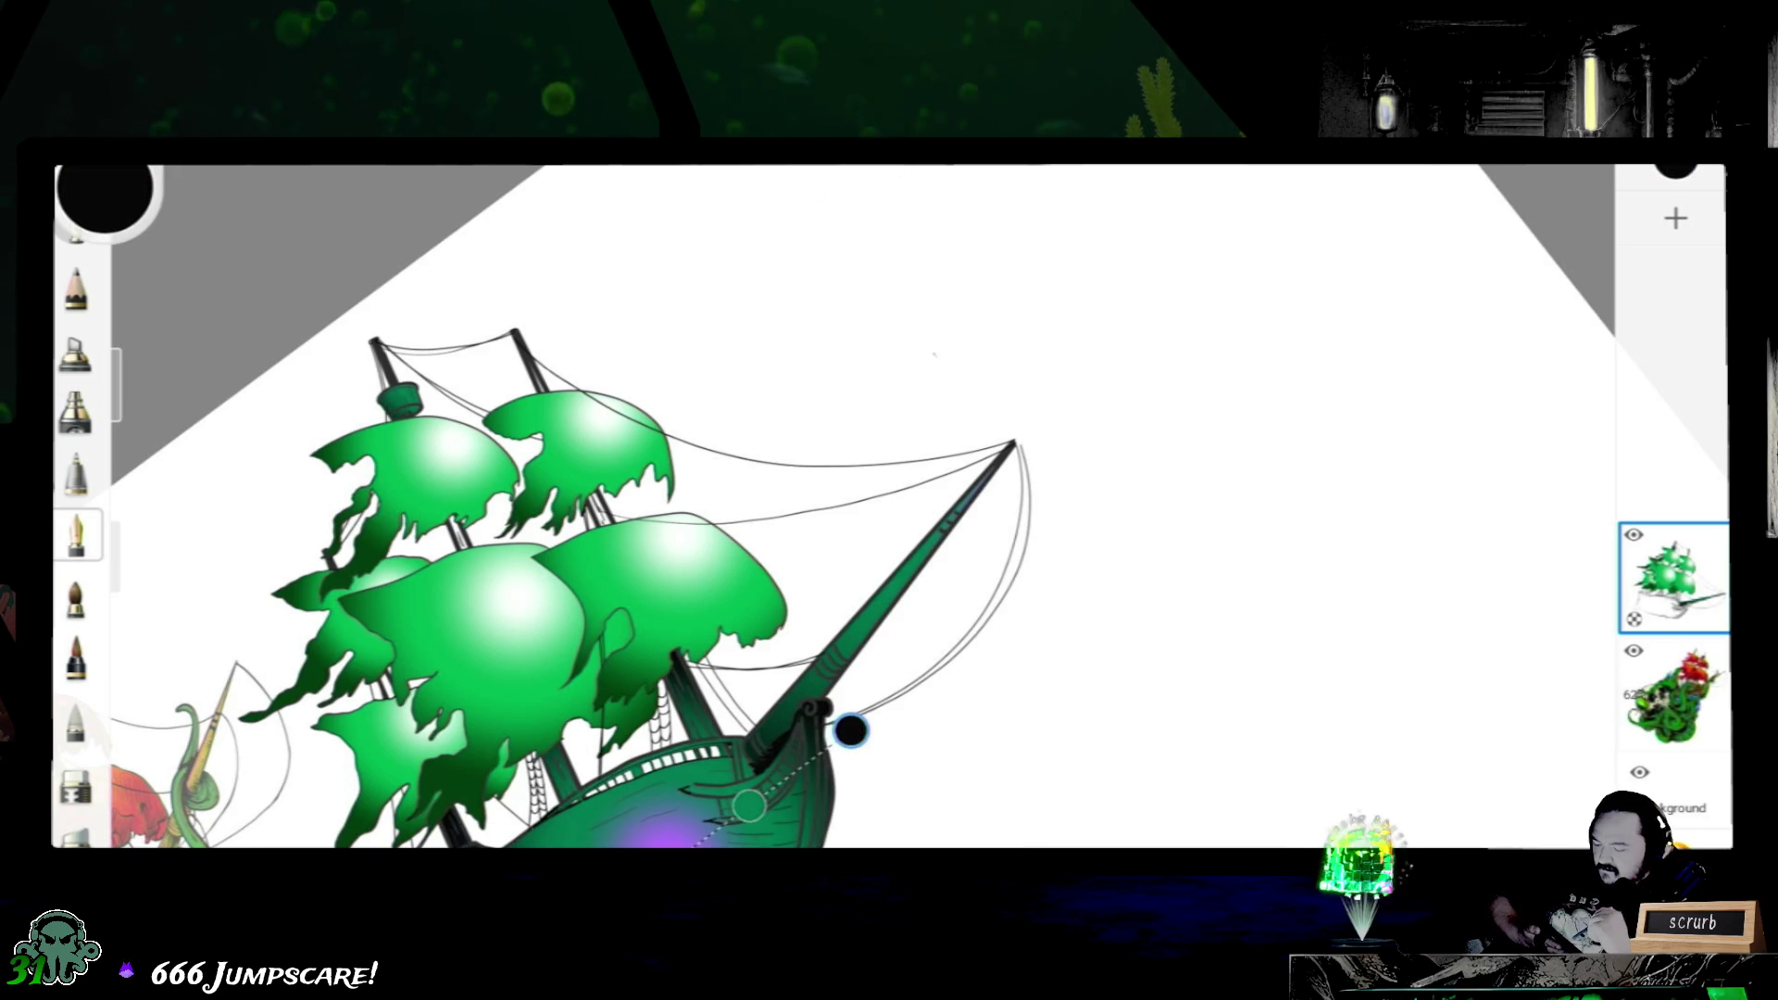
left_click_drag(668, 837, 859, 590)
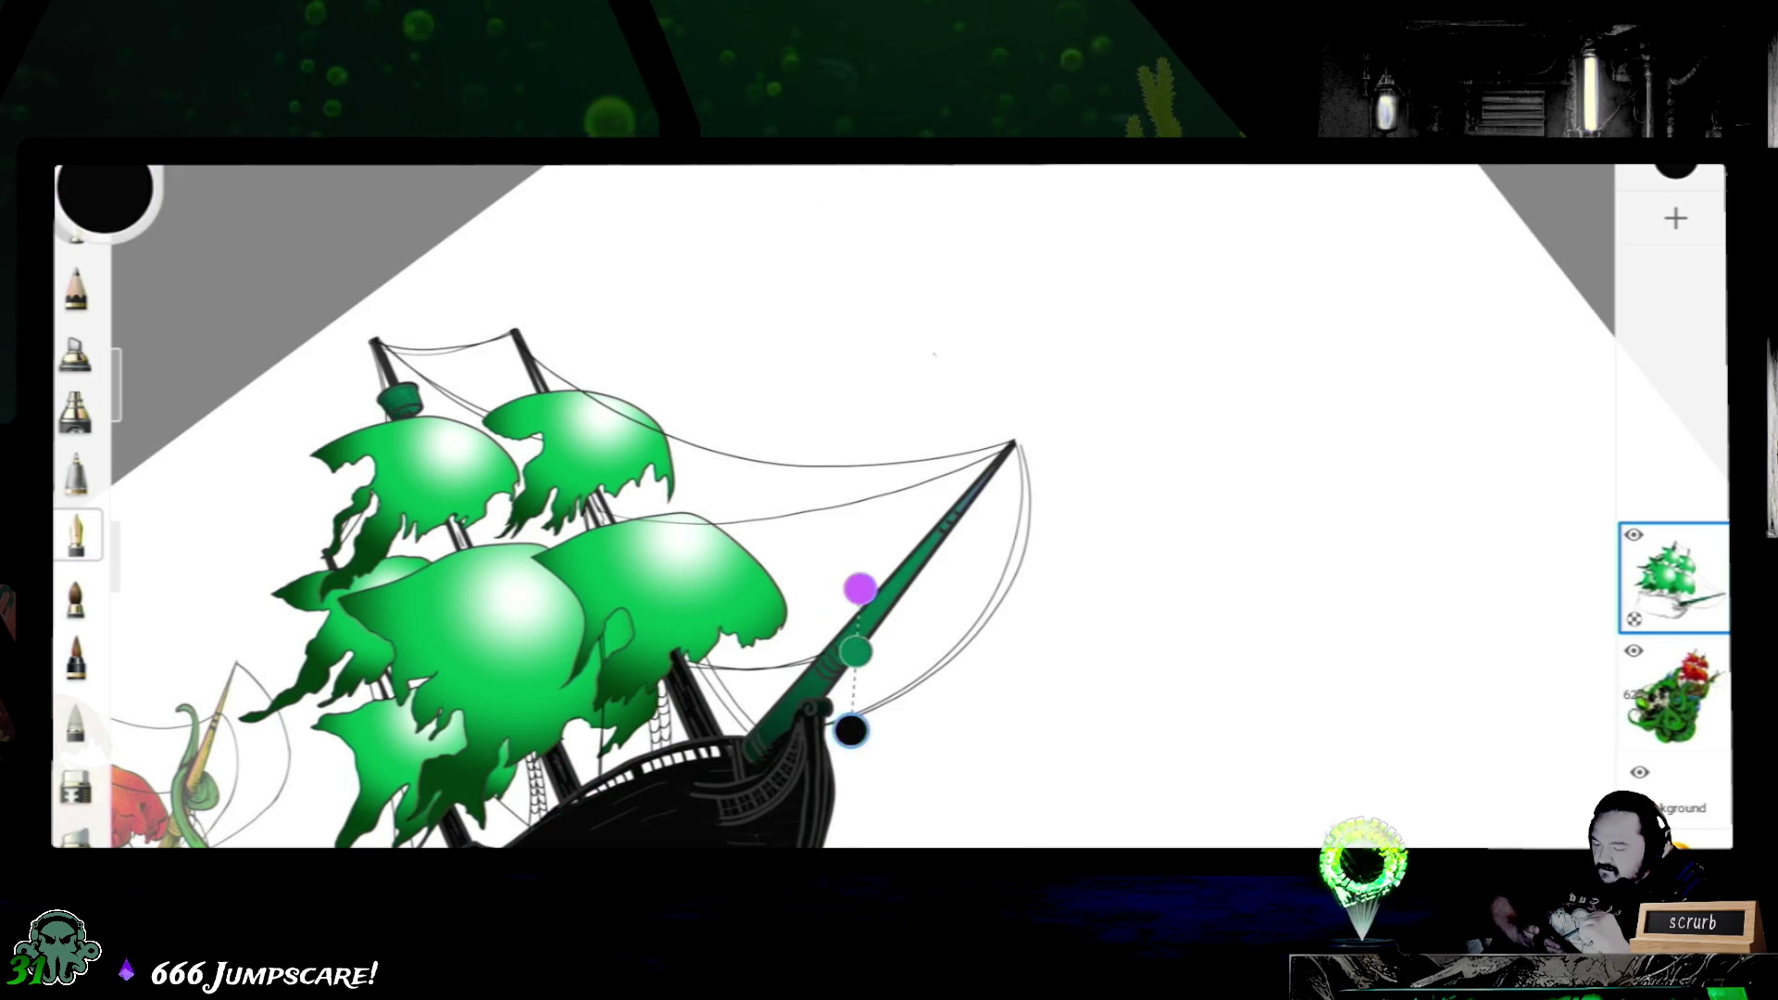
left_click_drag(850, 730, 556, 883)
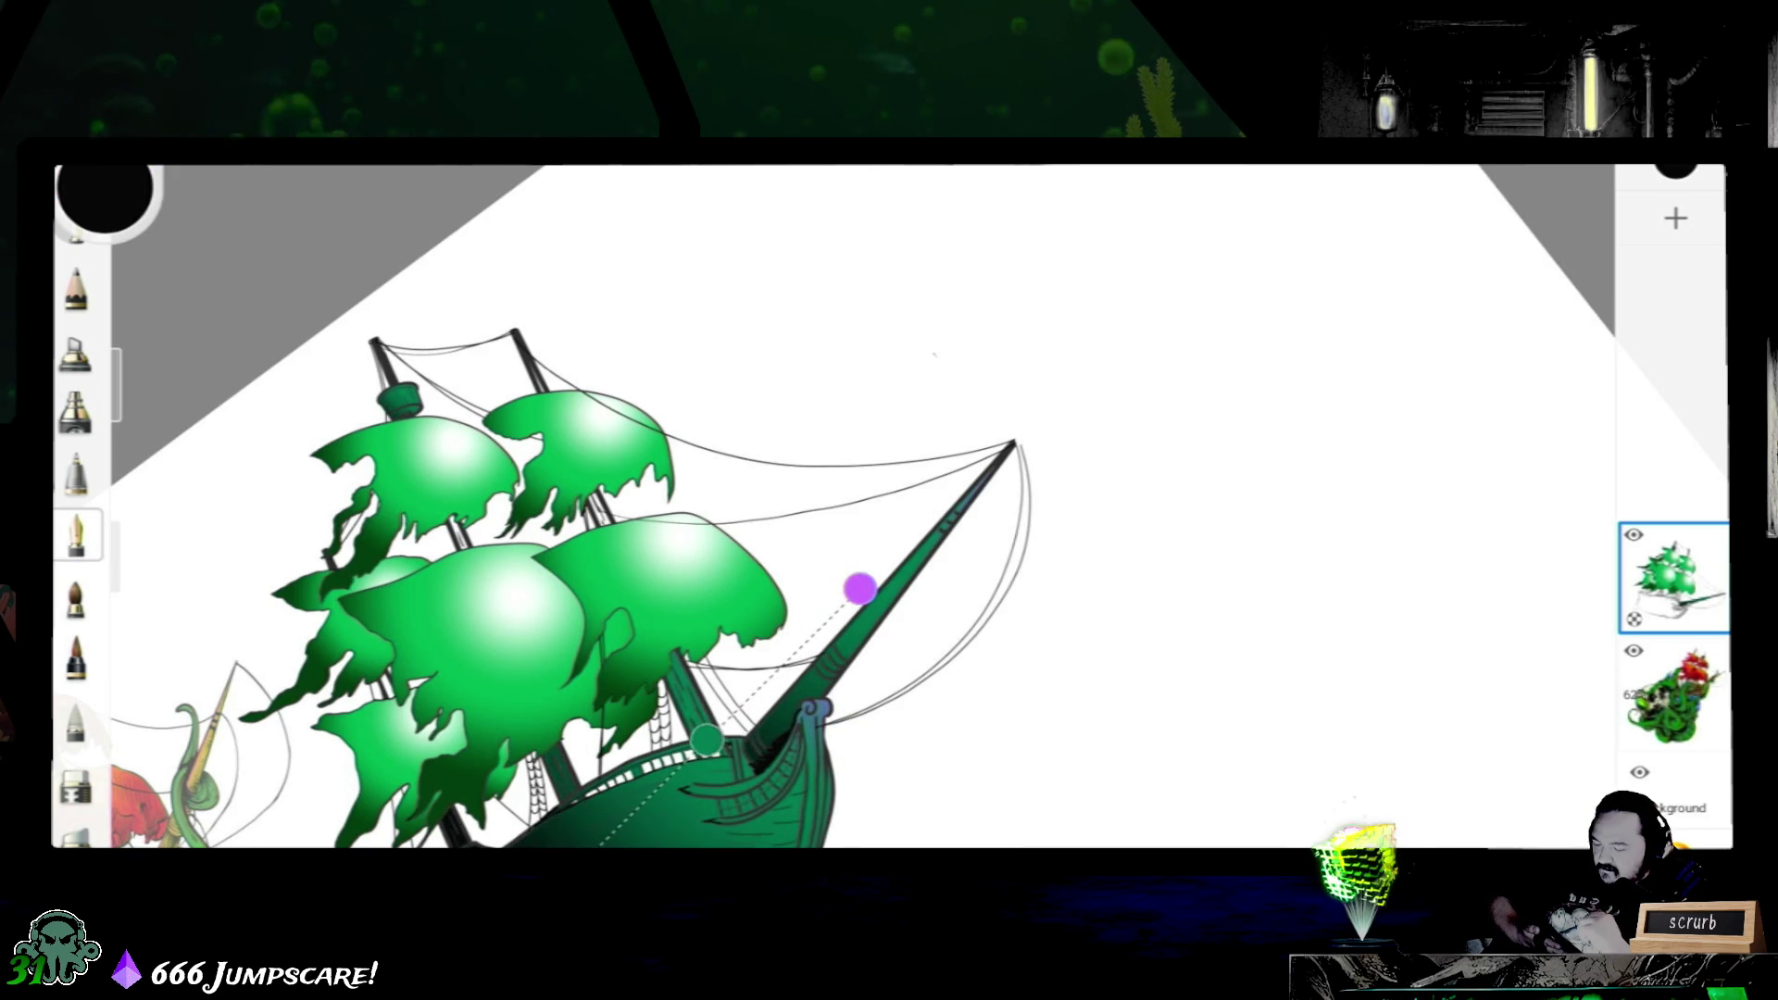
left_click_drag(861, 590, 848, 498)
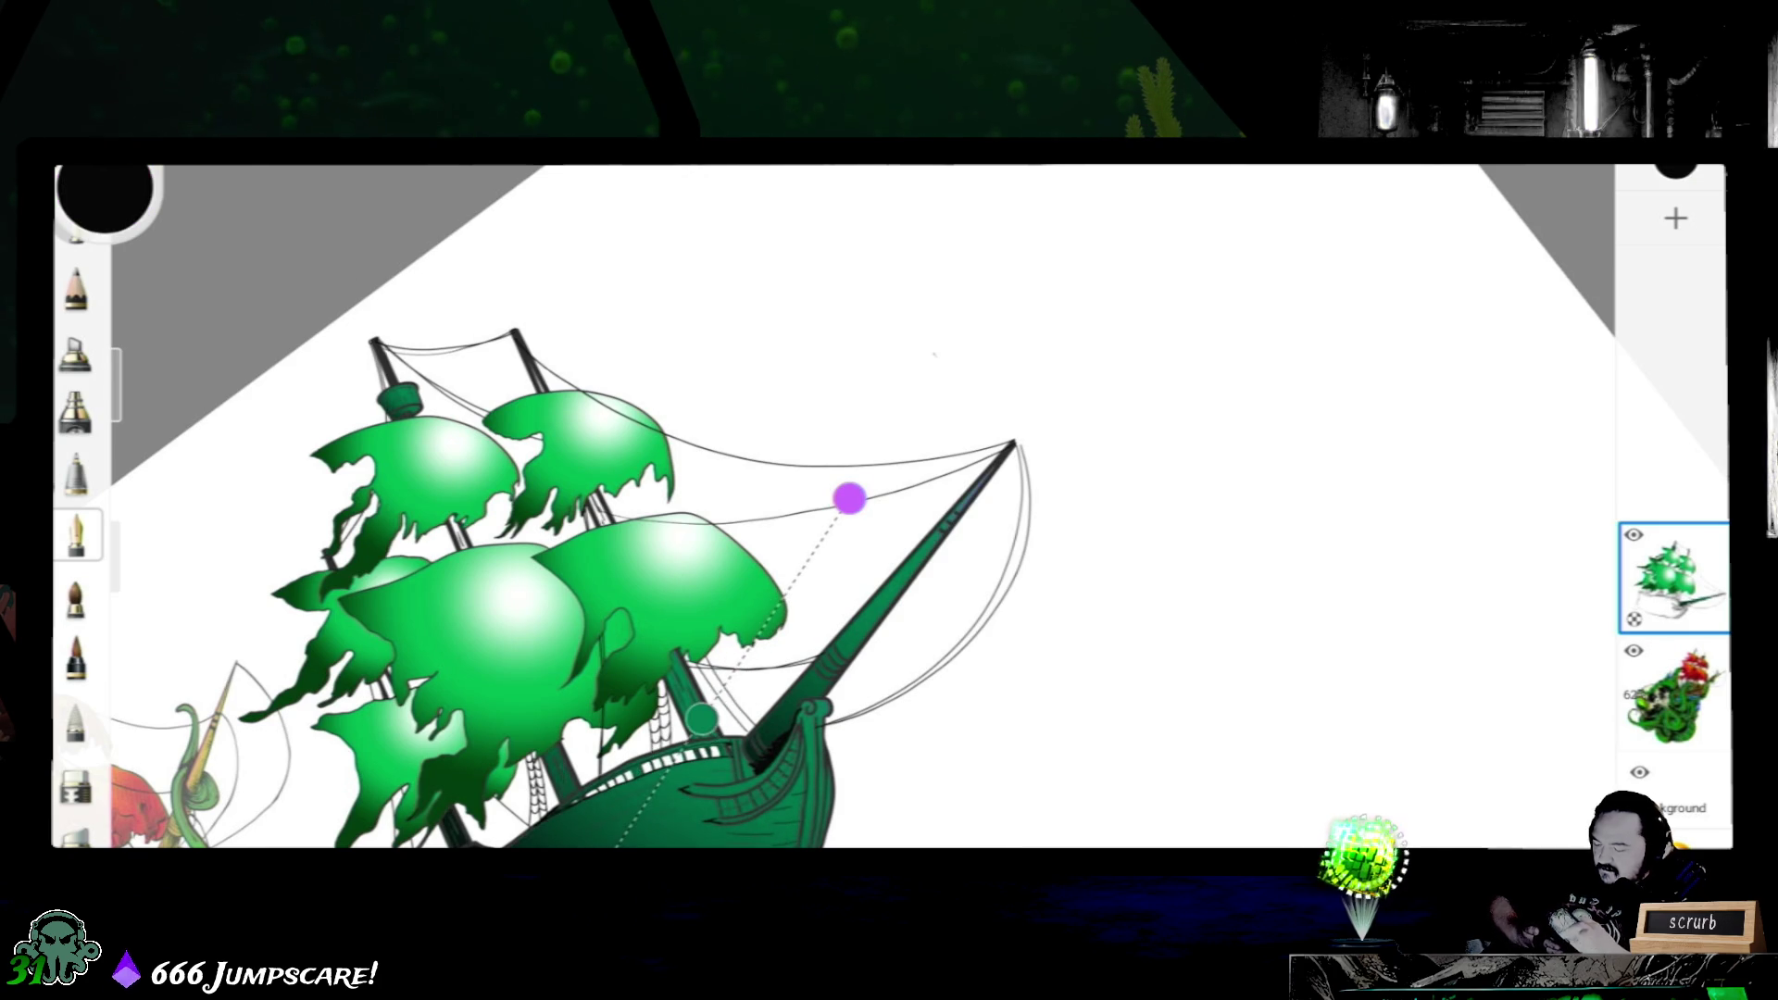
left_click_drag(556, 625, 736, 458)
left_click_drag(1036, 297, 1023, 264)
mouse_move(725, 709)
left_mouse_down()
mouse_move(708, 786)
mouse_move(679, 805)
mouse_move(698, 765)
left_mouse_up()
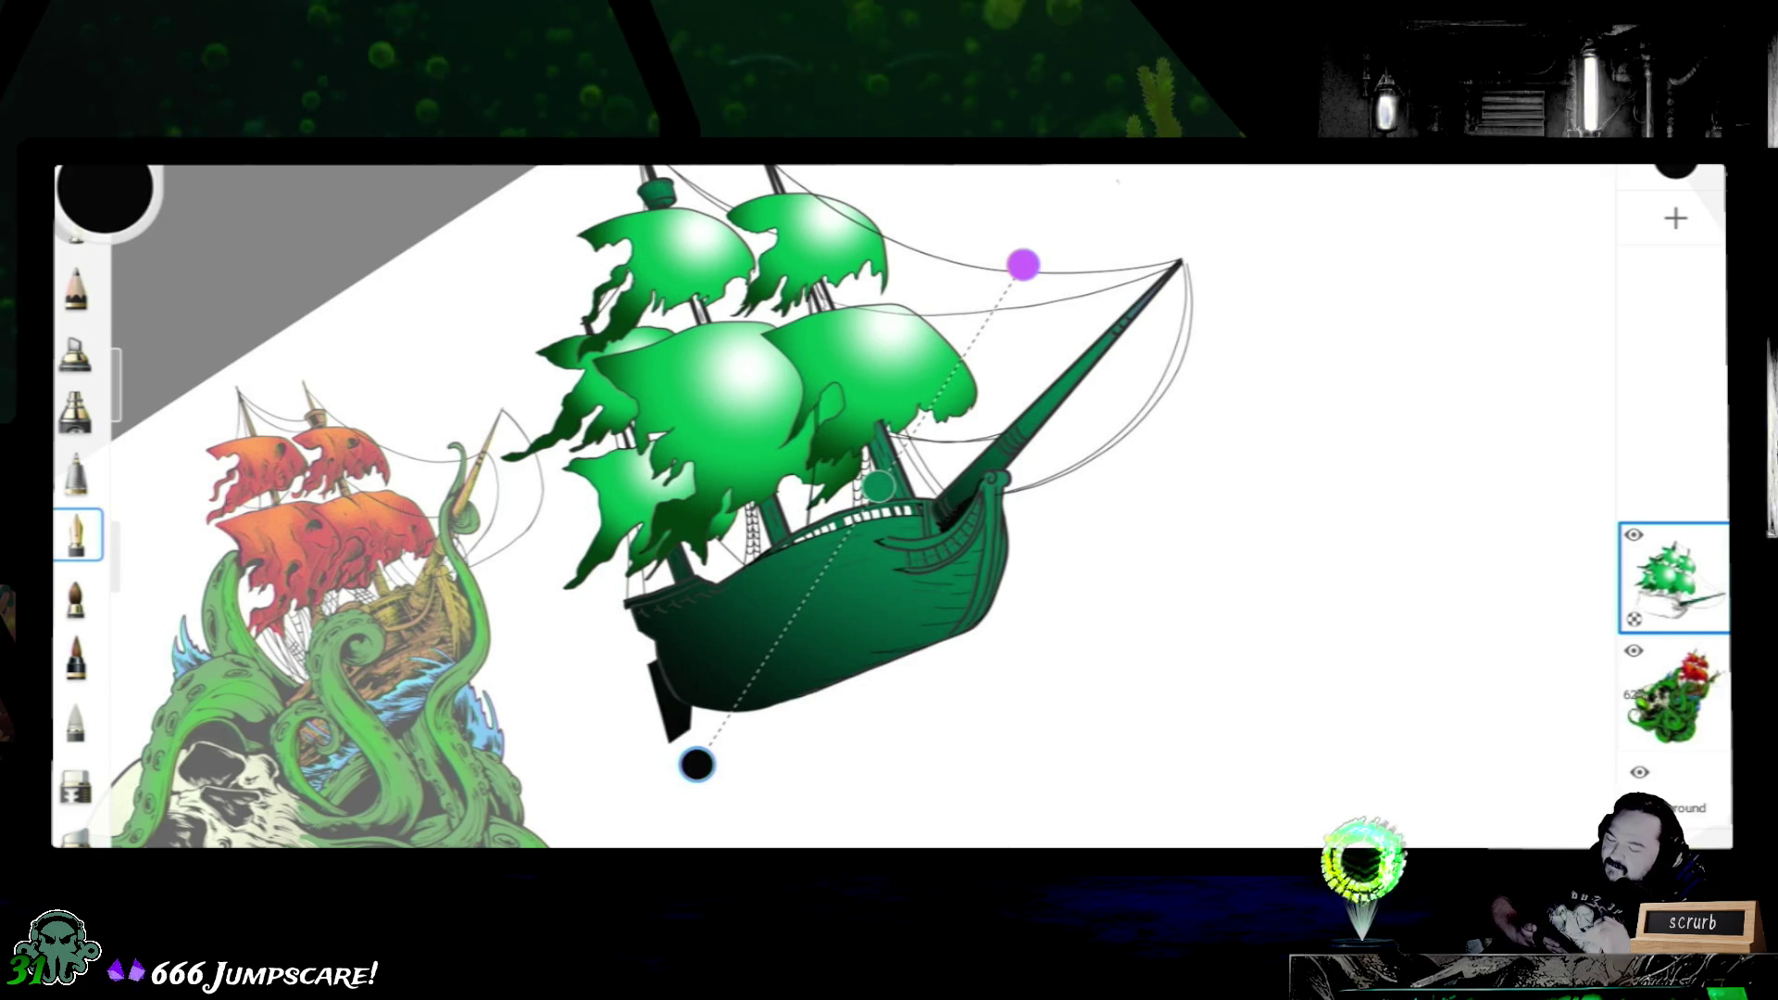
scroll(891, 507, "down", 3)
scroll(890, 507, "up", 1)
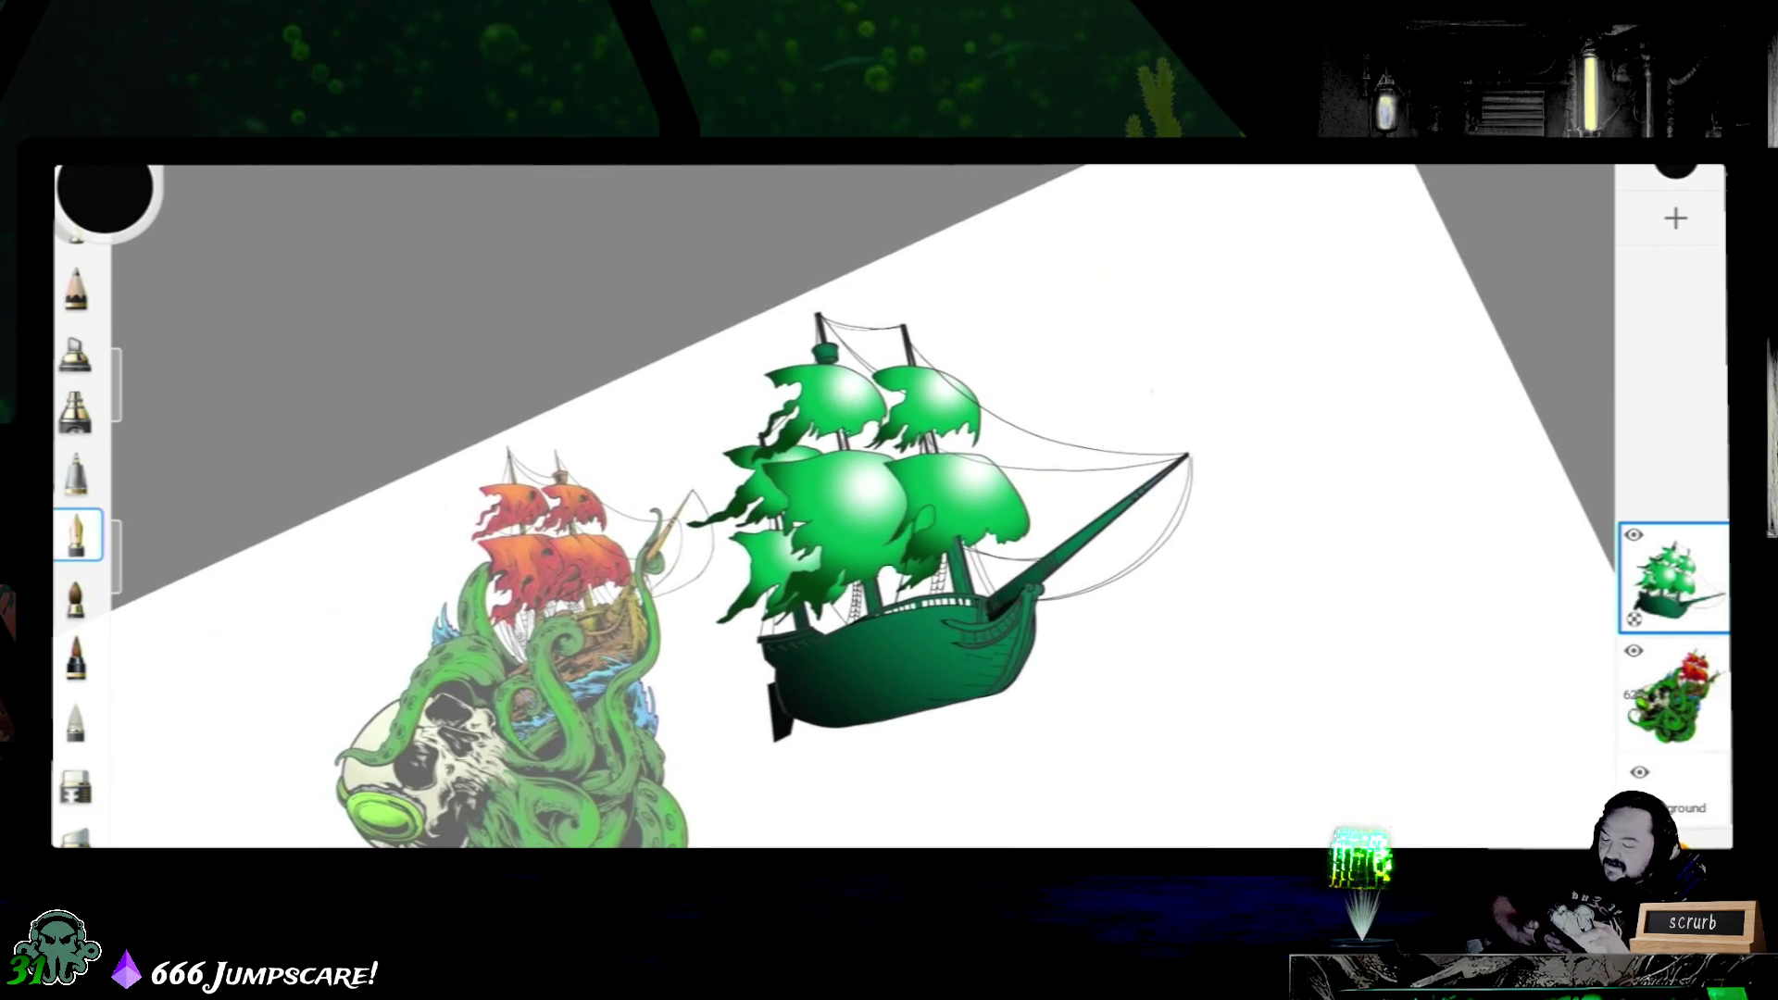
scroll(890, 506, "up", 1)
scroll(890, 508, "up", 1)
scroll(890, 507, "up", 1)
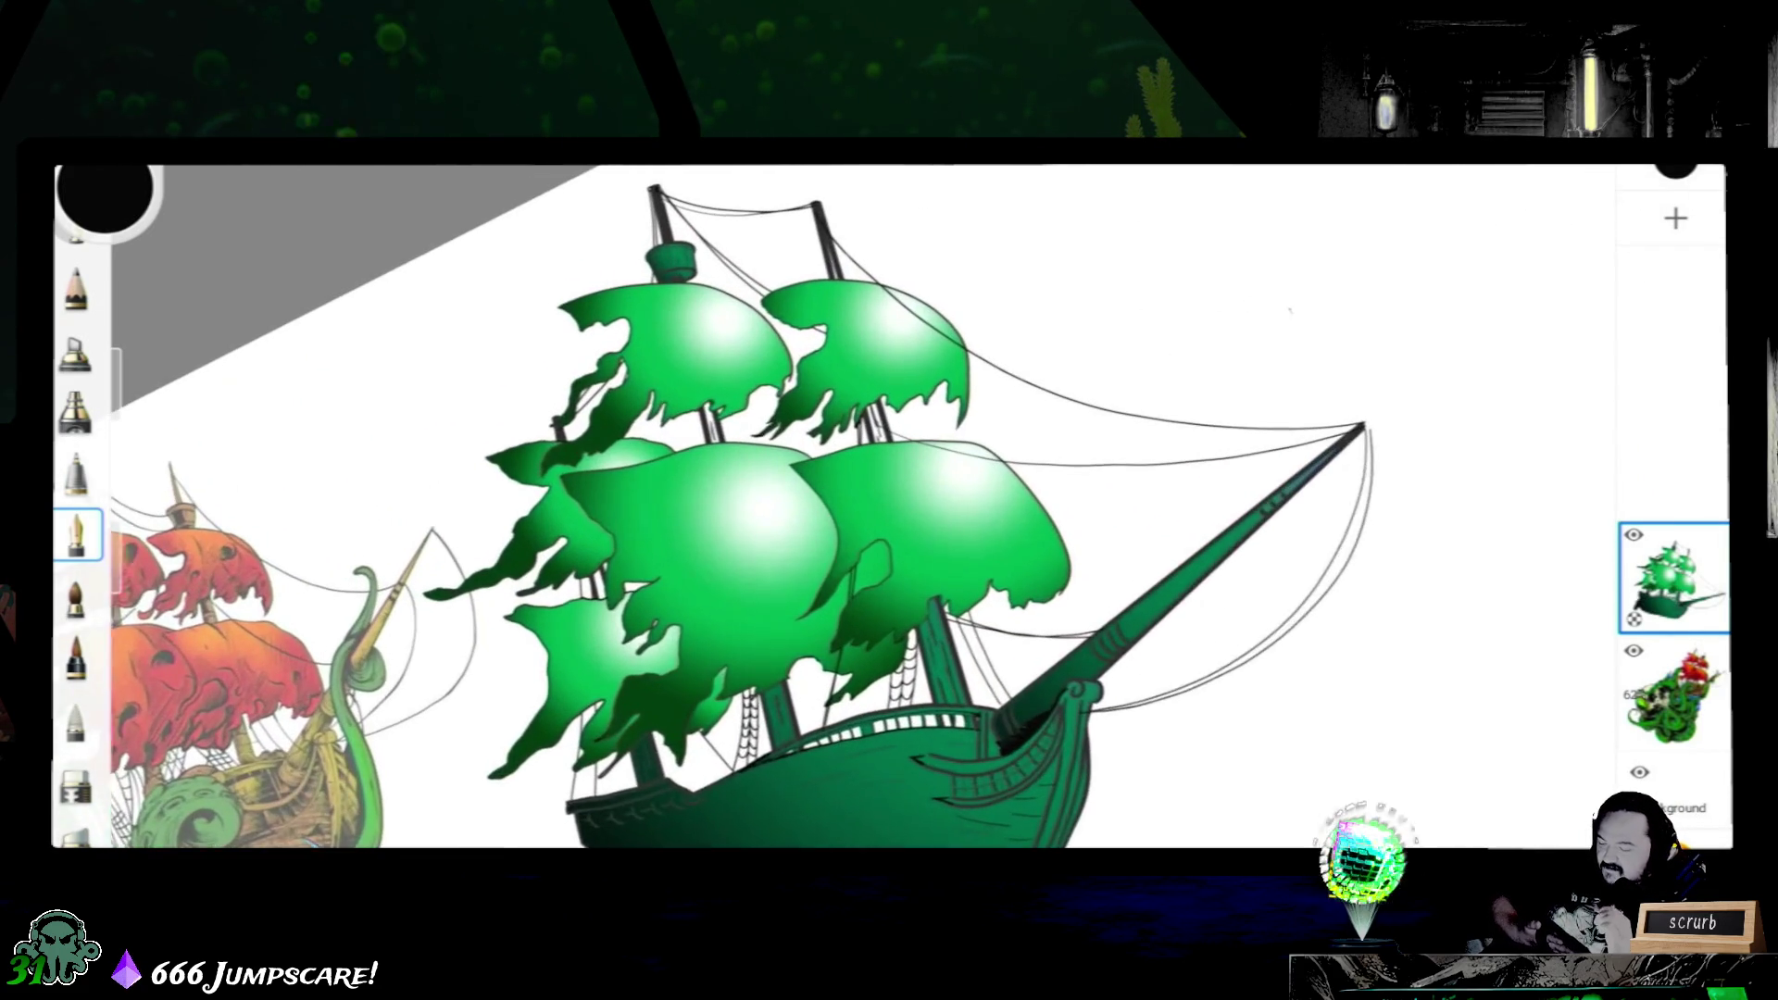
scroll(890, 507, "up", 1)
scroll(889, 507, "up", 1)
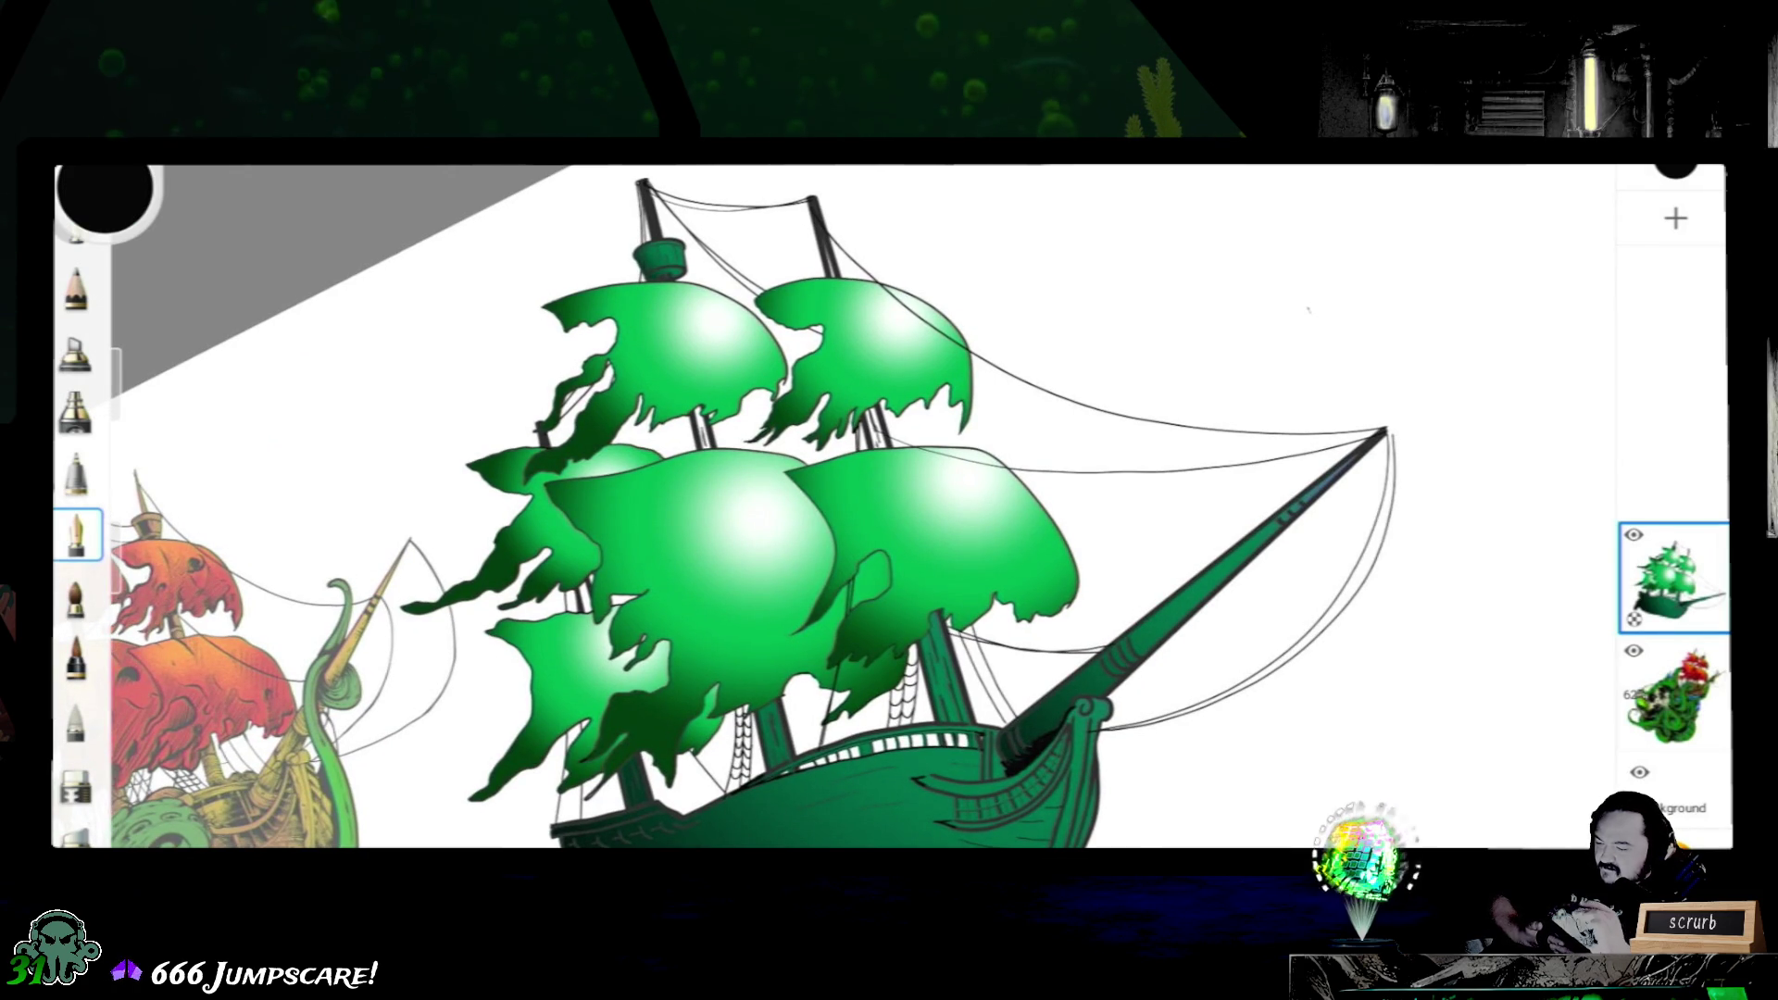
- Pick green as the current colour and select the radial gradient Fill tool
left_click(945, 696)
scroll(890, 507, "up", 1)
scroll(889, 508, "up", 1)
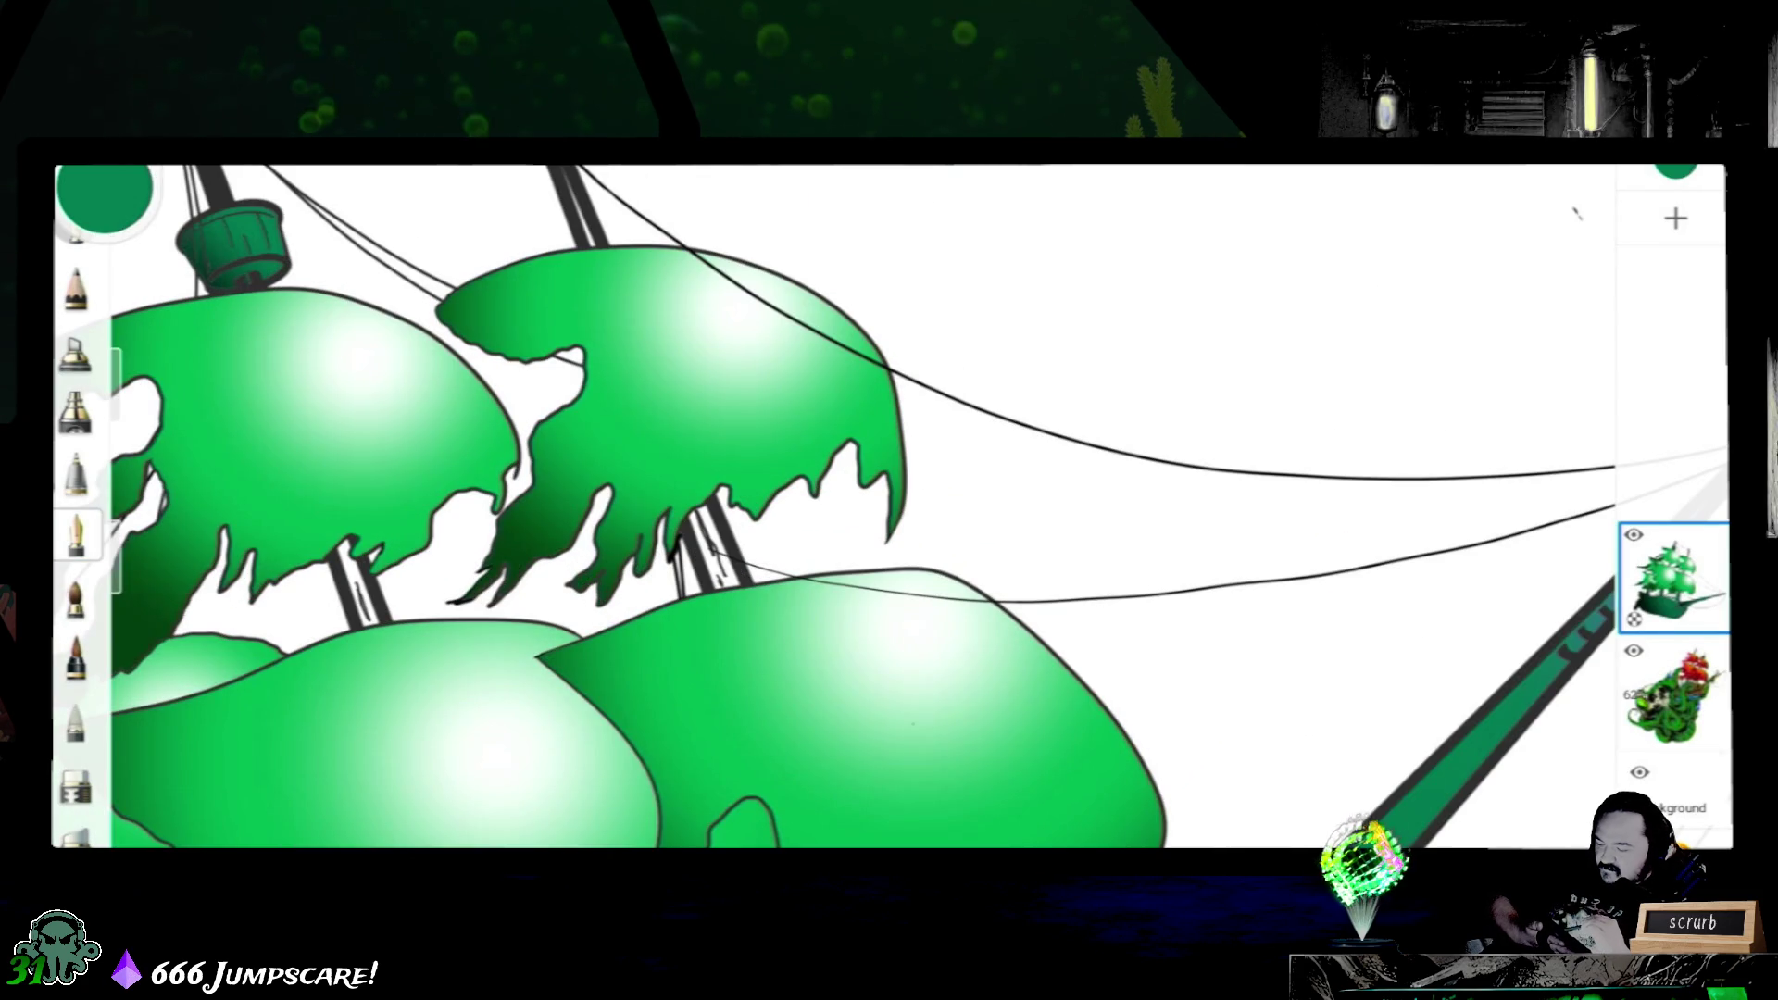
scroll(626, 543, "up", 1)
scroll(625, 543, "up", 1)
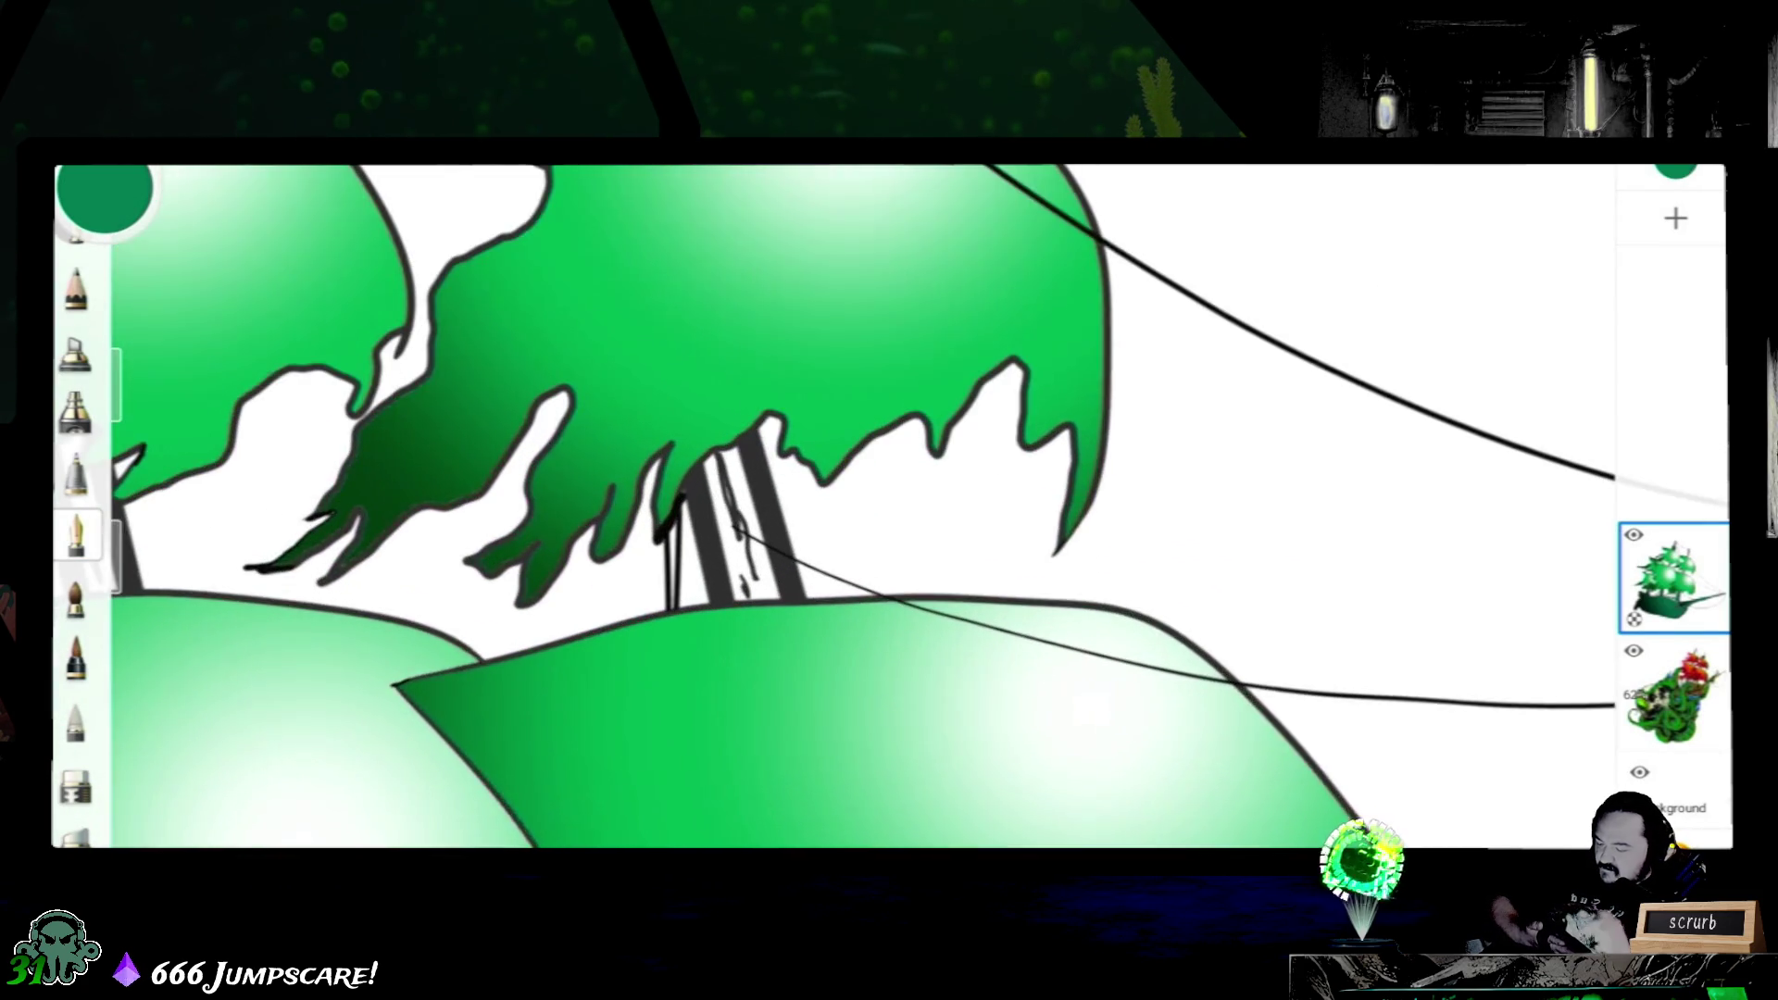
scroll(626, 542, "up", 1)
scroll(834, 508, "down", 2)
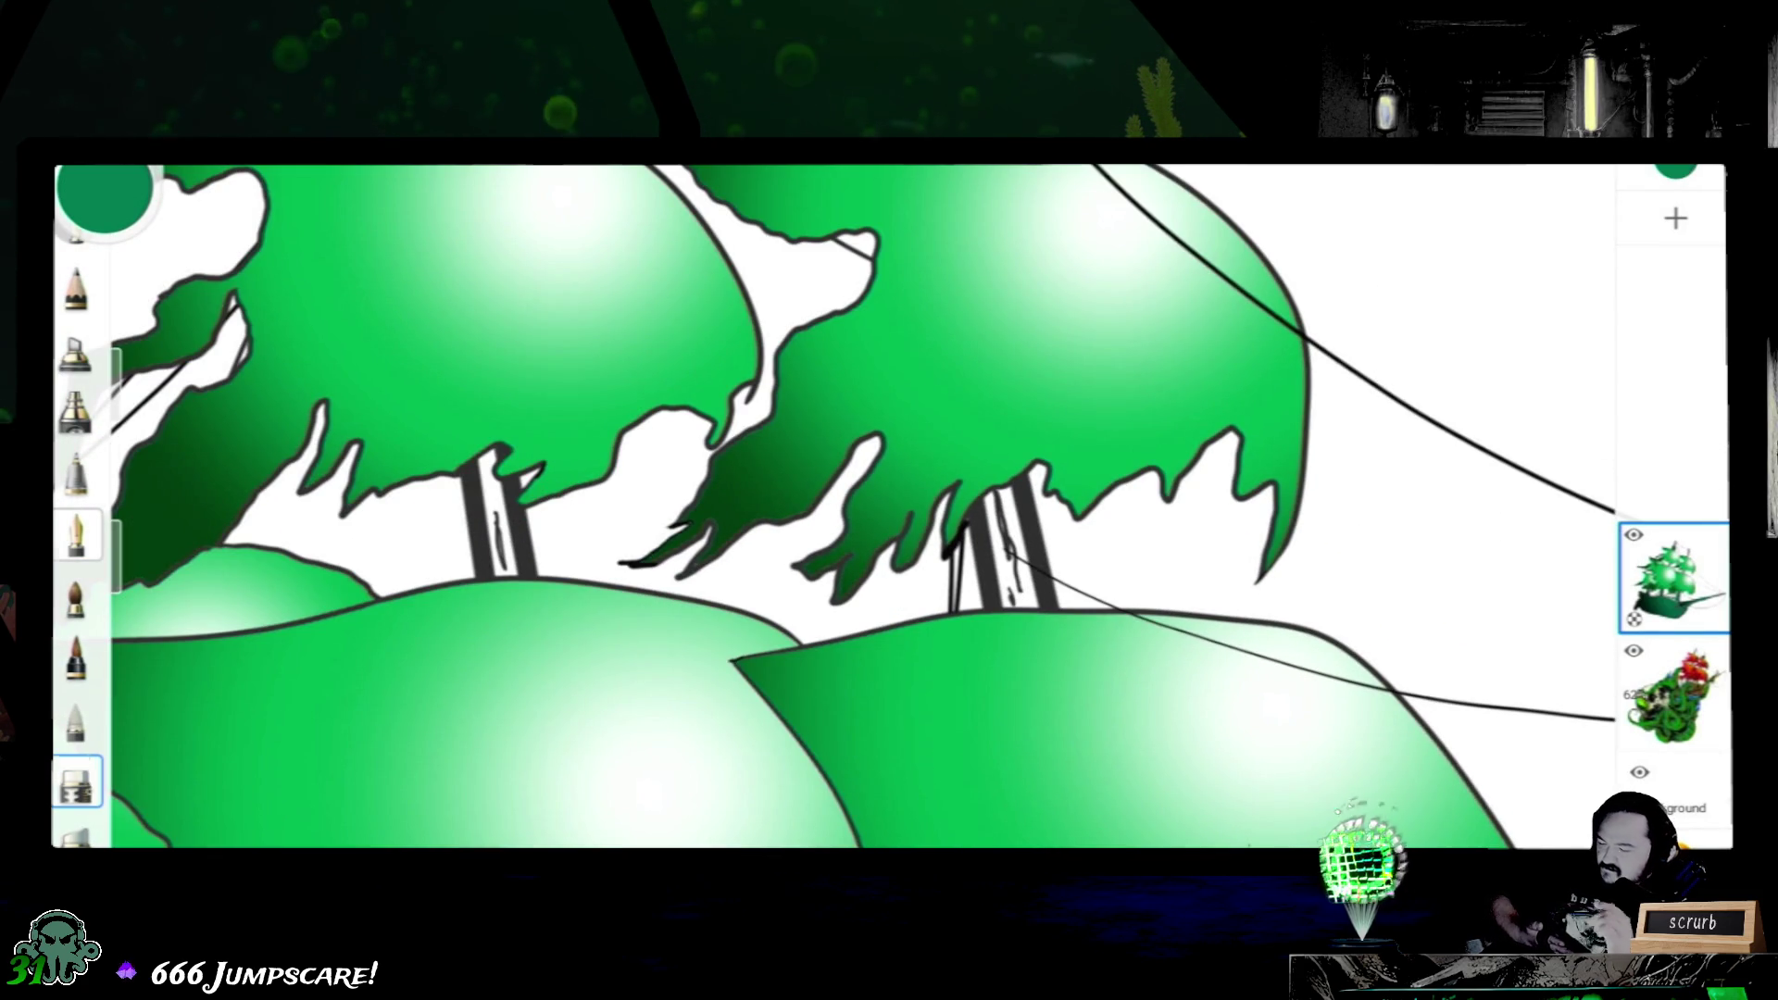
scroll(994, 556, "up", 1)
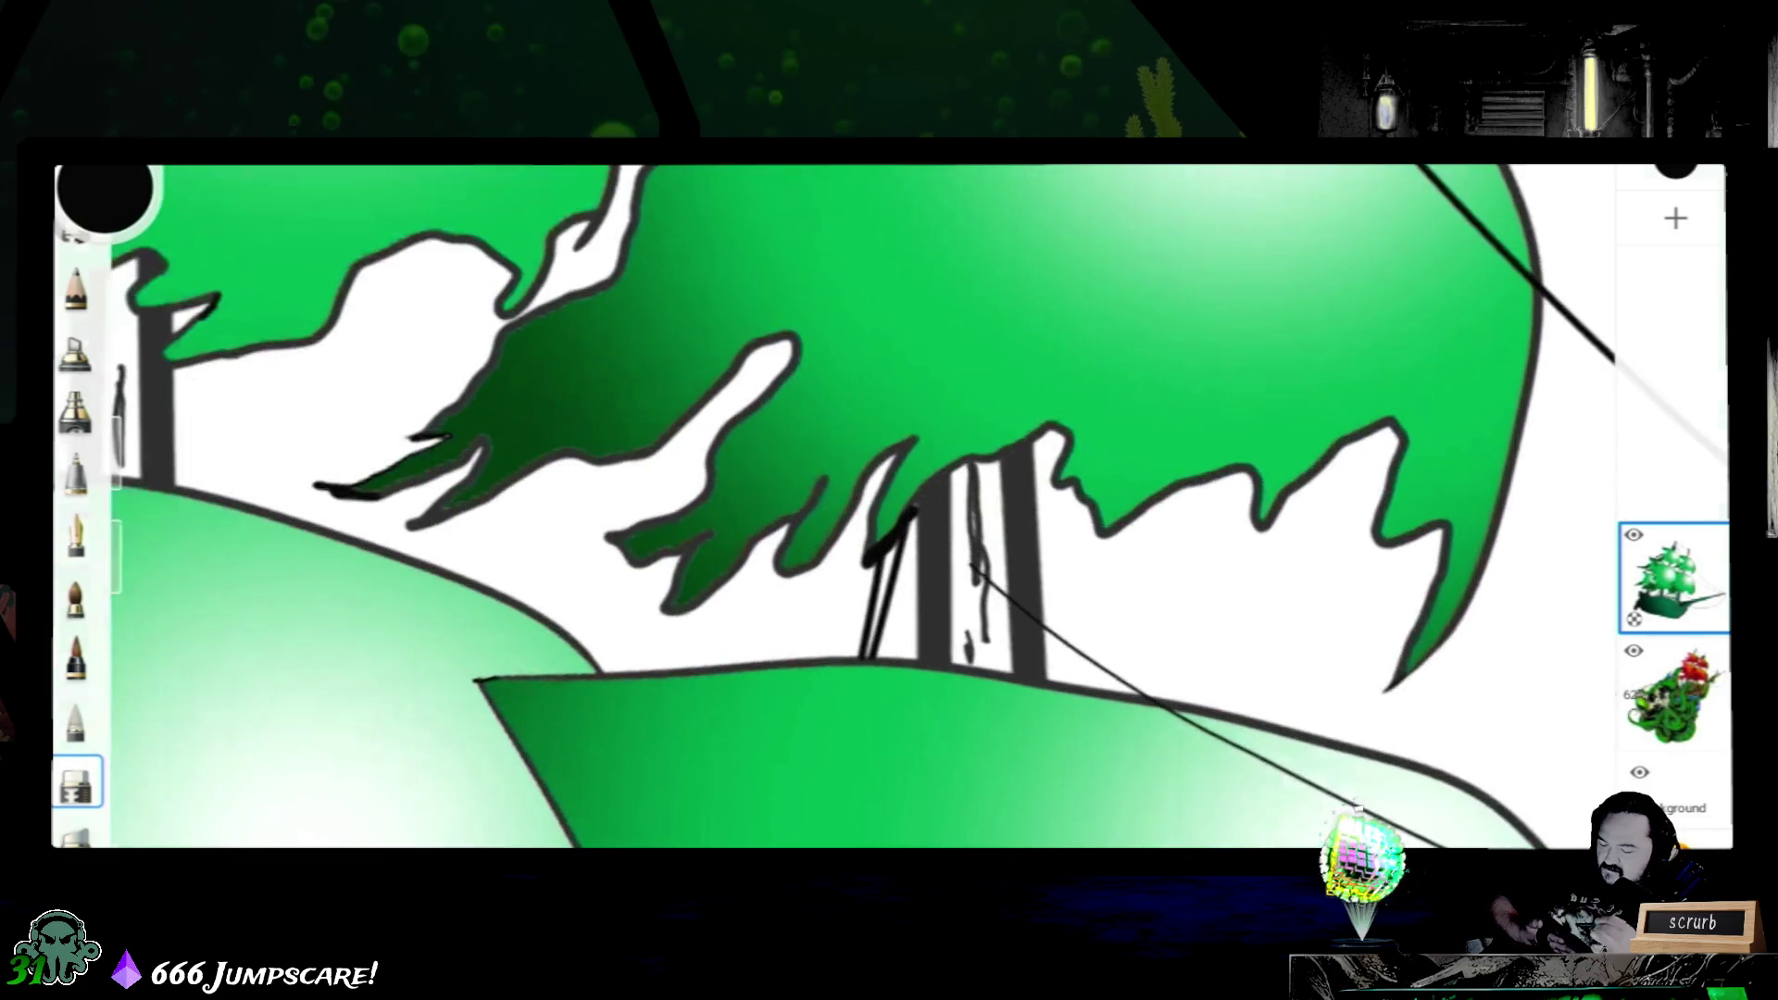
scroll(994, 556, "up", 1)
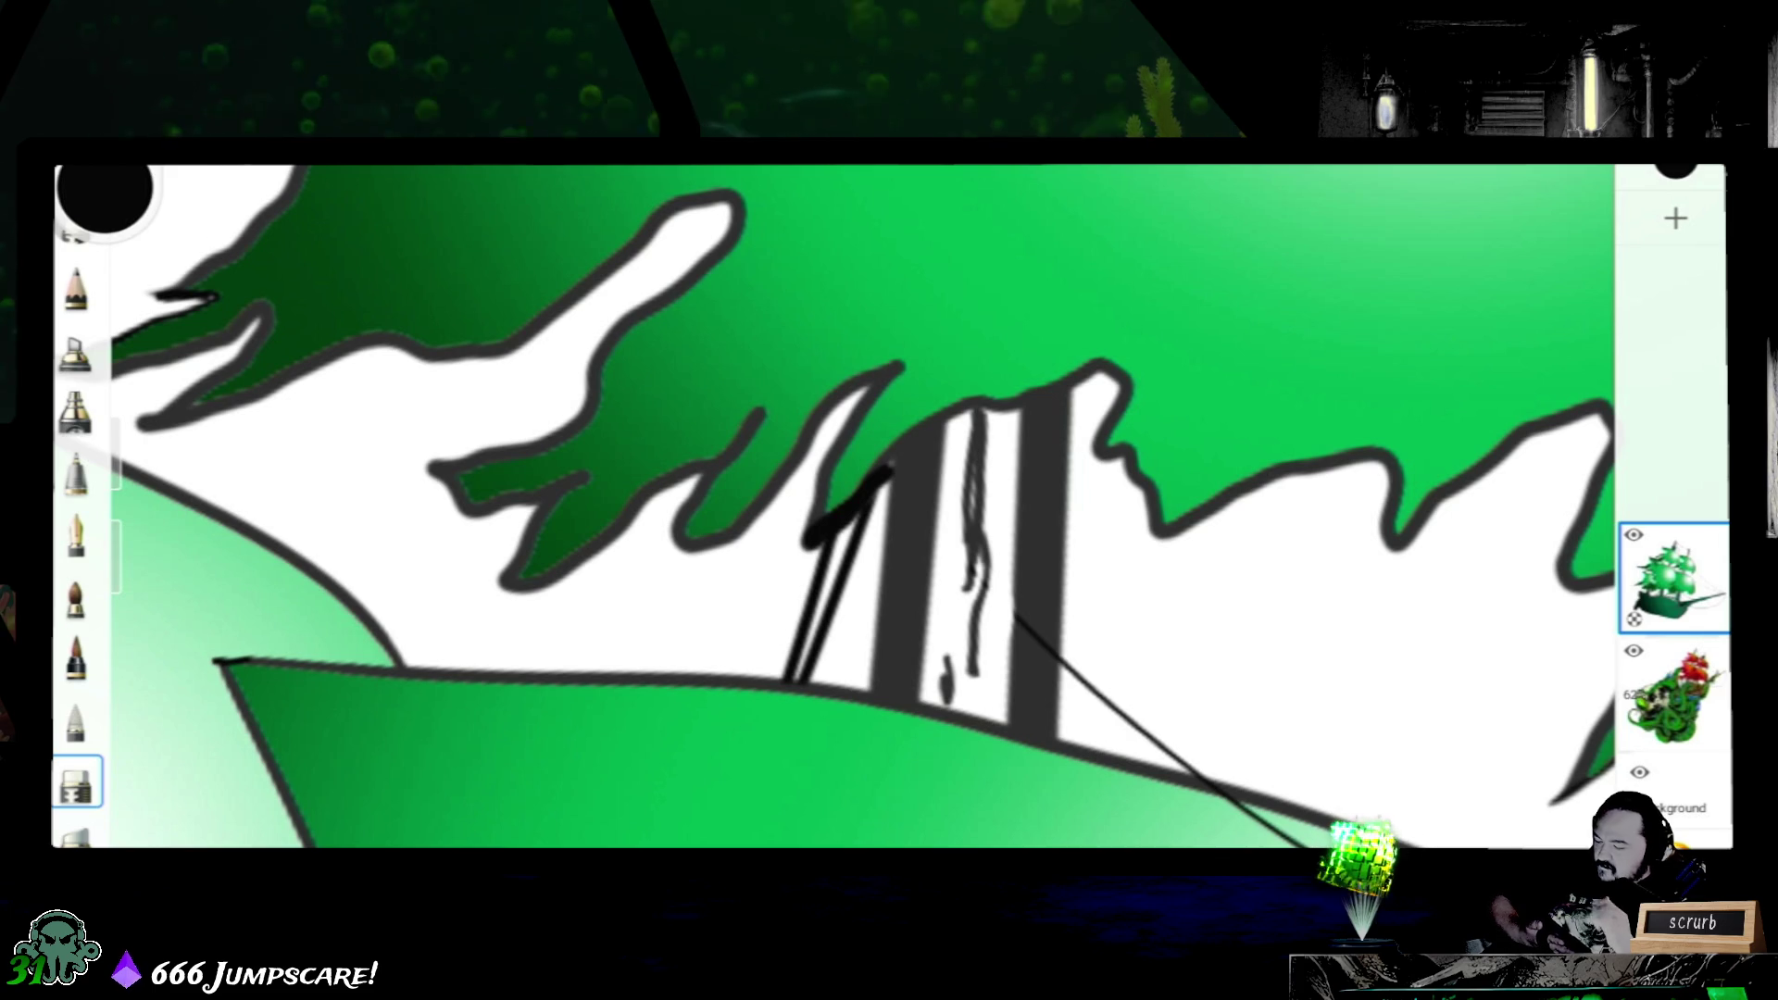
left_click(77, 534)
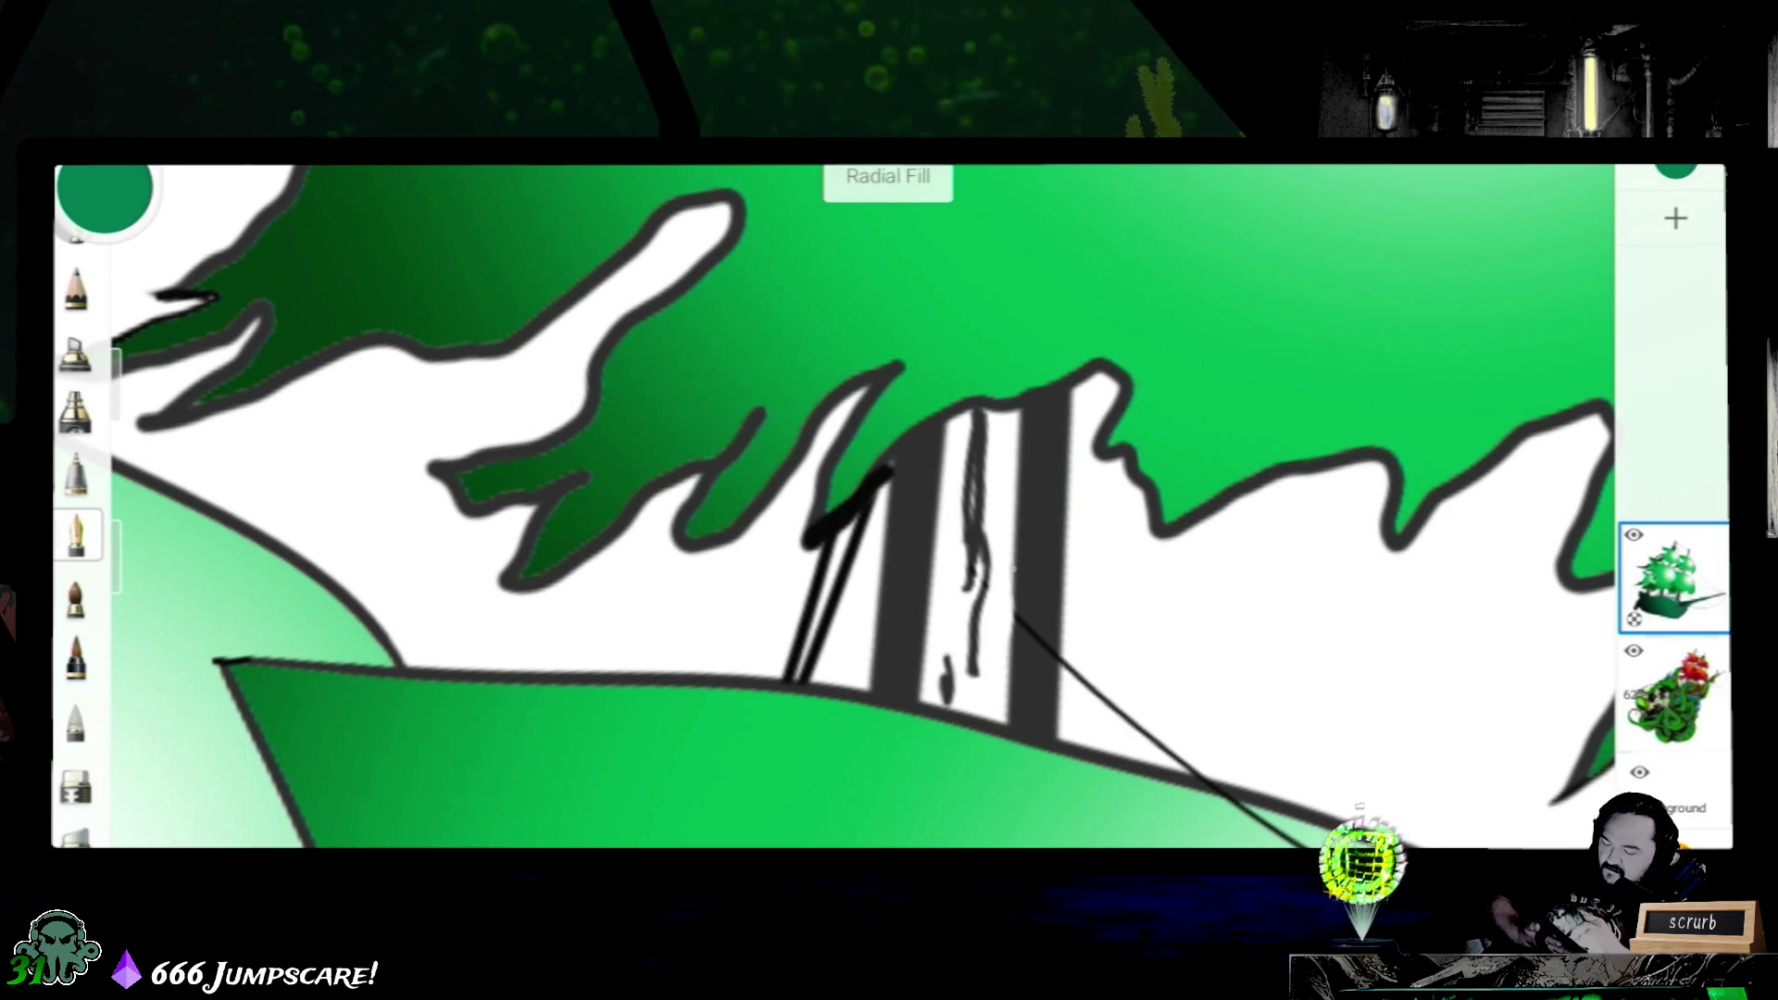
- Fill the mast's white stripe with a dark-to-green gradient and commit it
left_click(972, 555)
scroll(1034, 514, "down", 3)
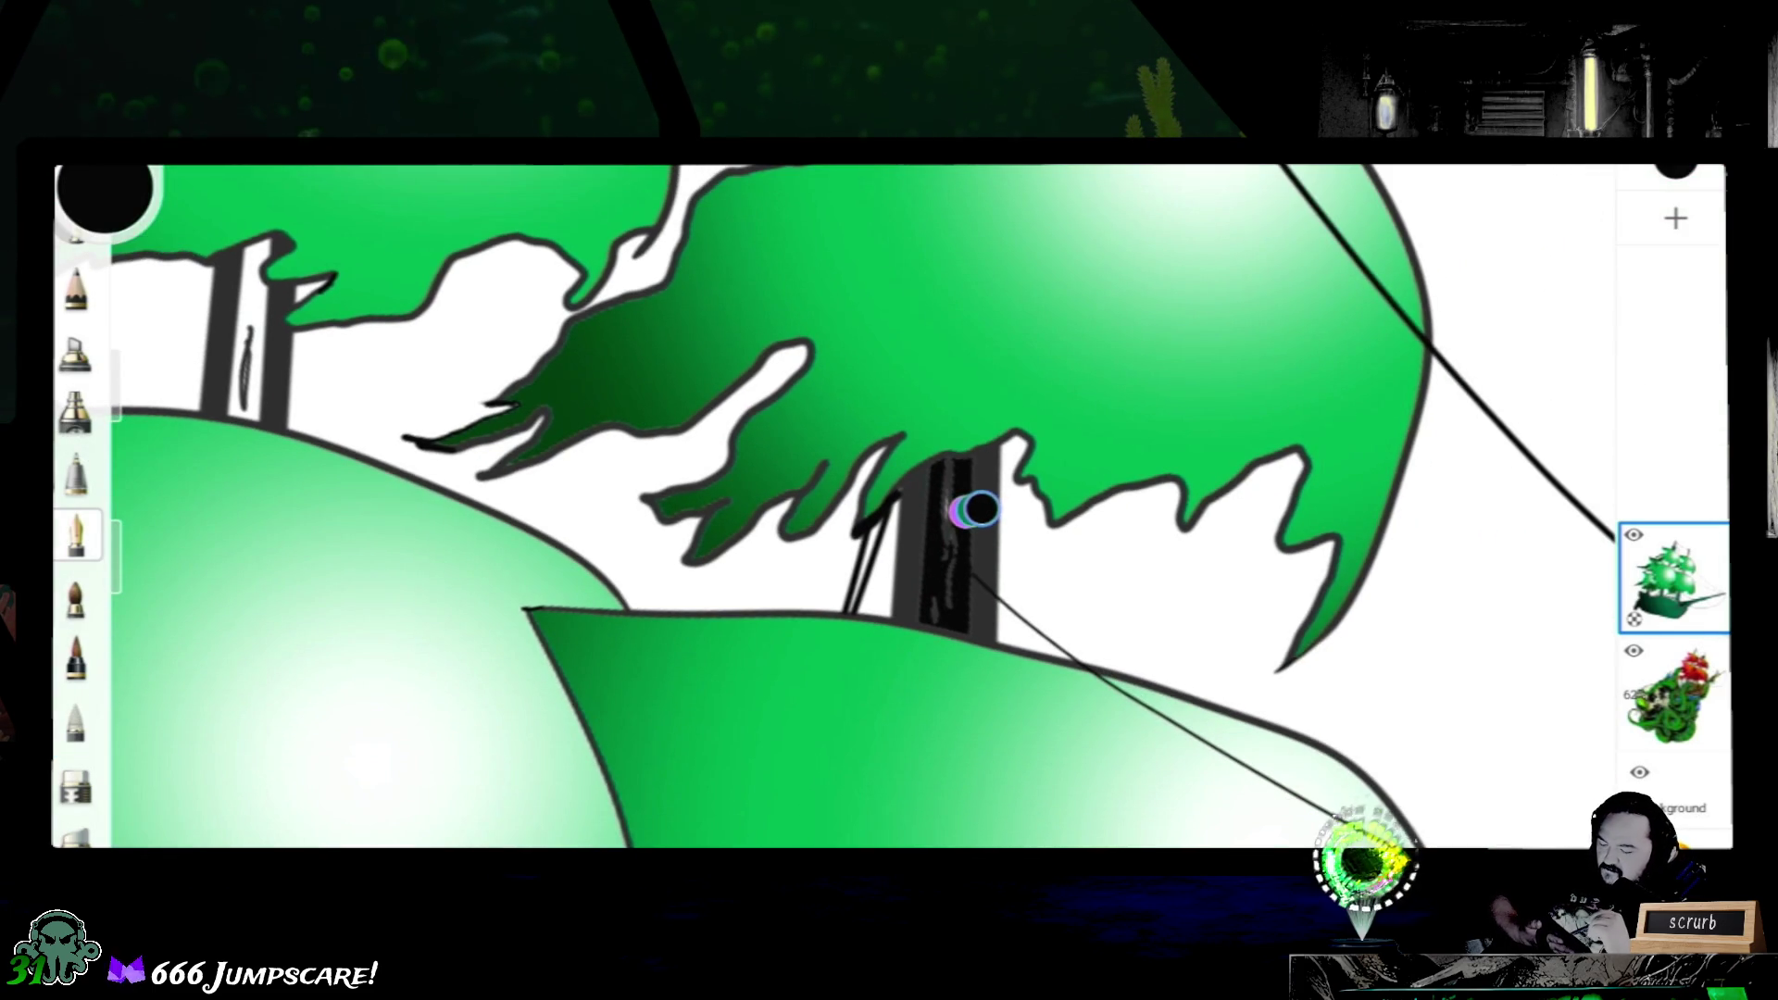
left_click(966, 514)
left_click_drag(966, 513, 1156, 394)
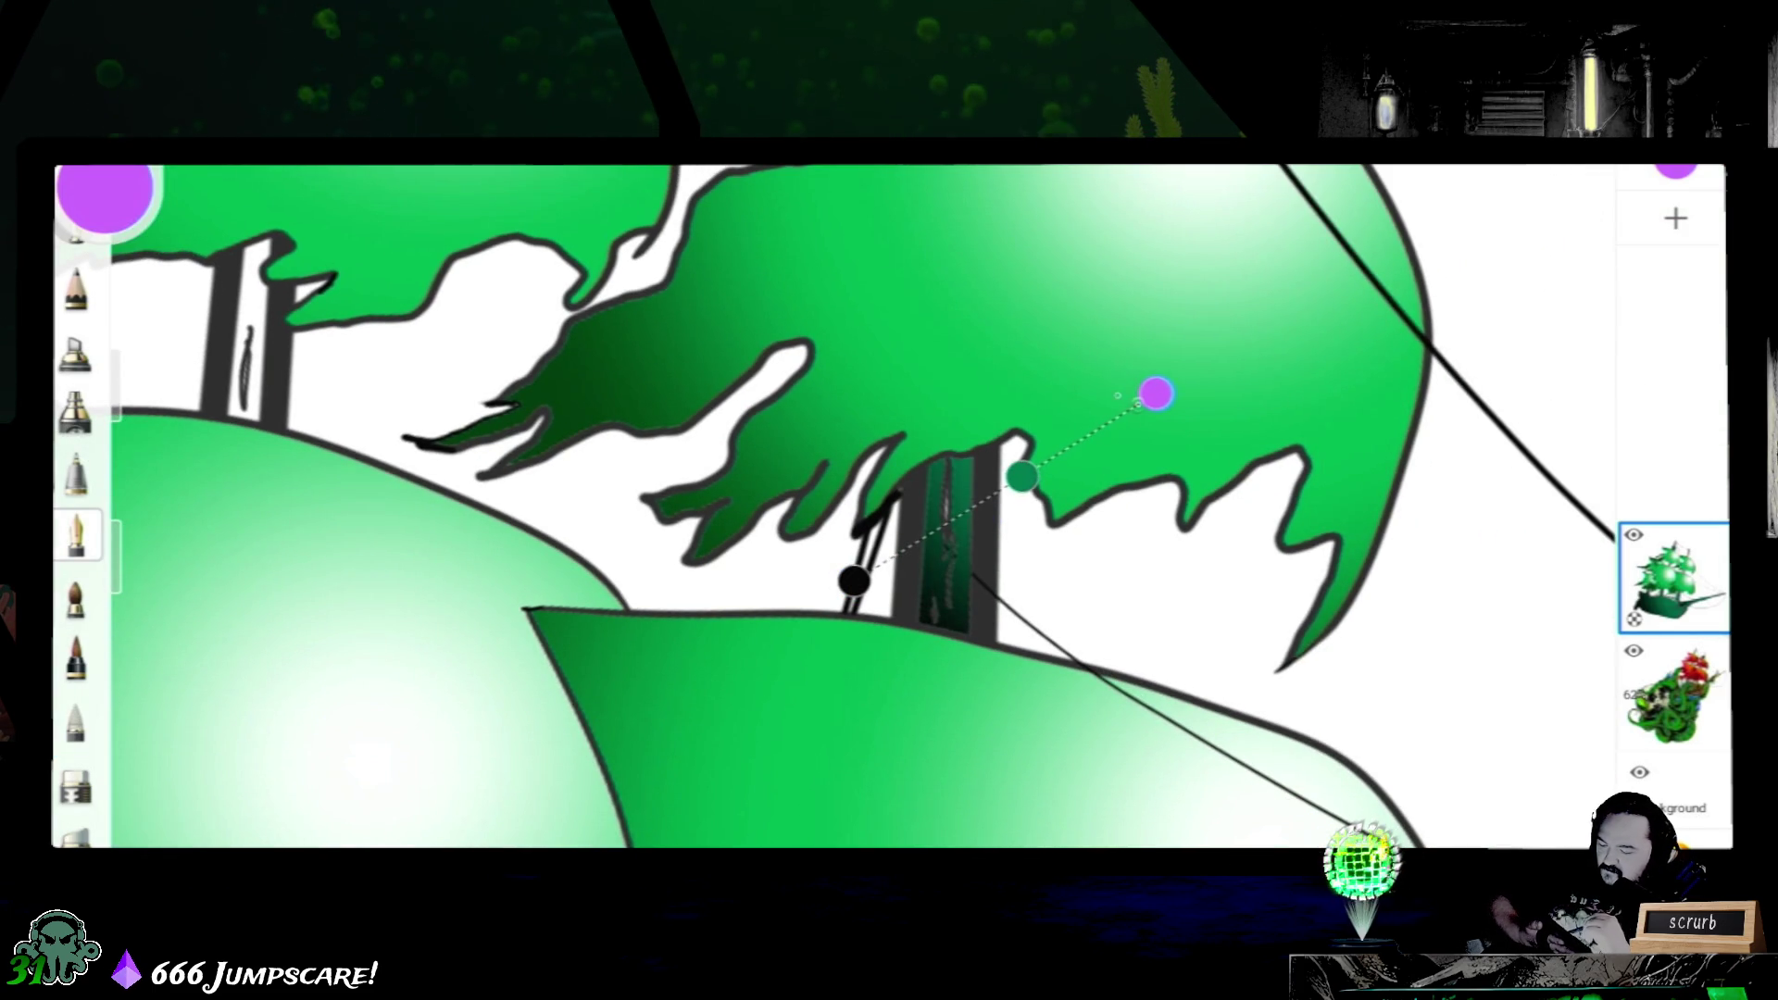
left_click_drag(854, 582, 822, 538)
mouse_move(1156, 396)
left_mouse_down()
mouse_move(1108, 536)
mouse_move(1141, 469)
left_mouse_up()
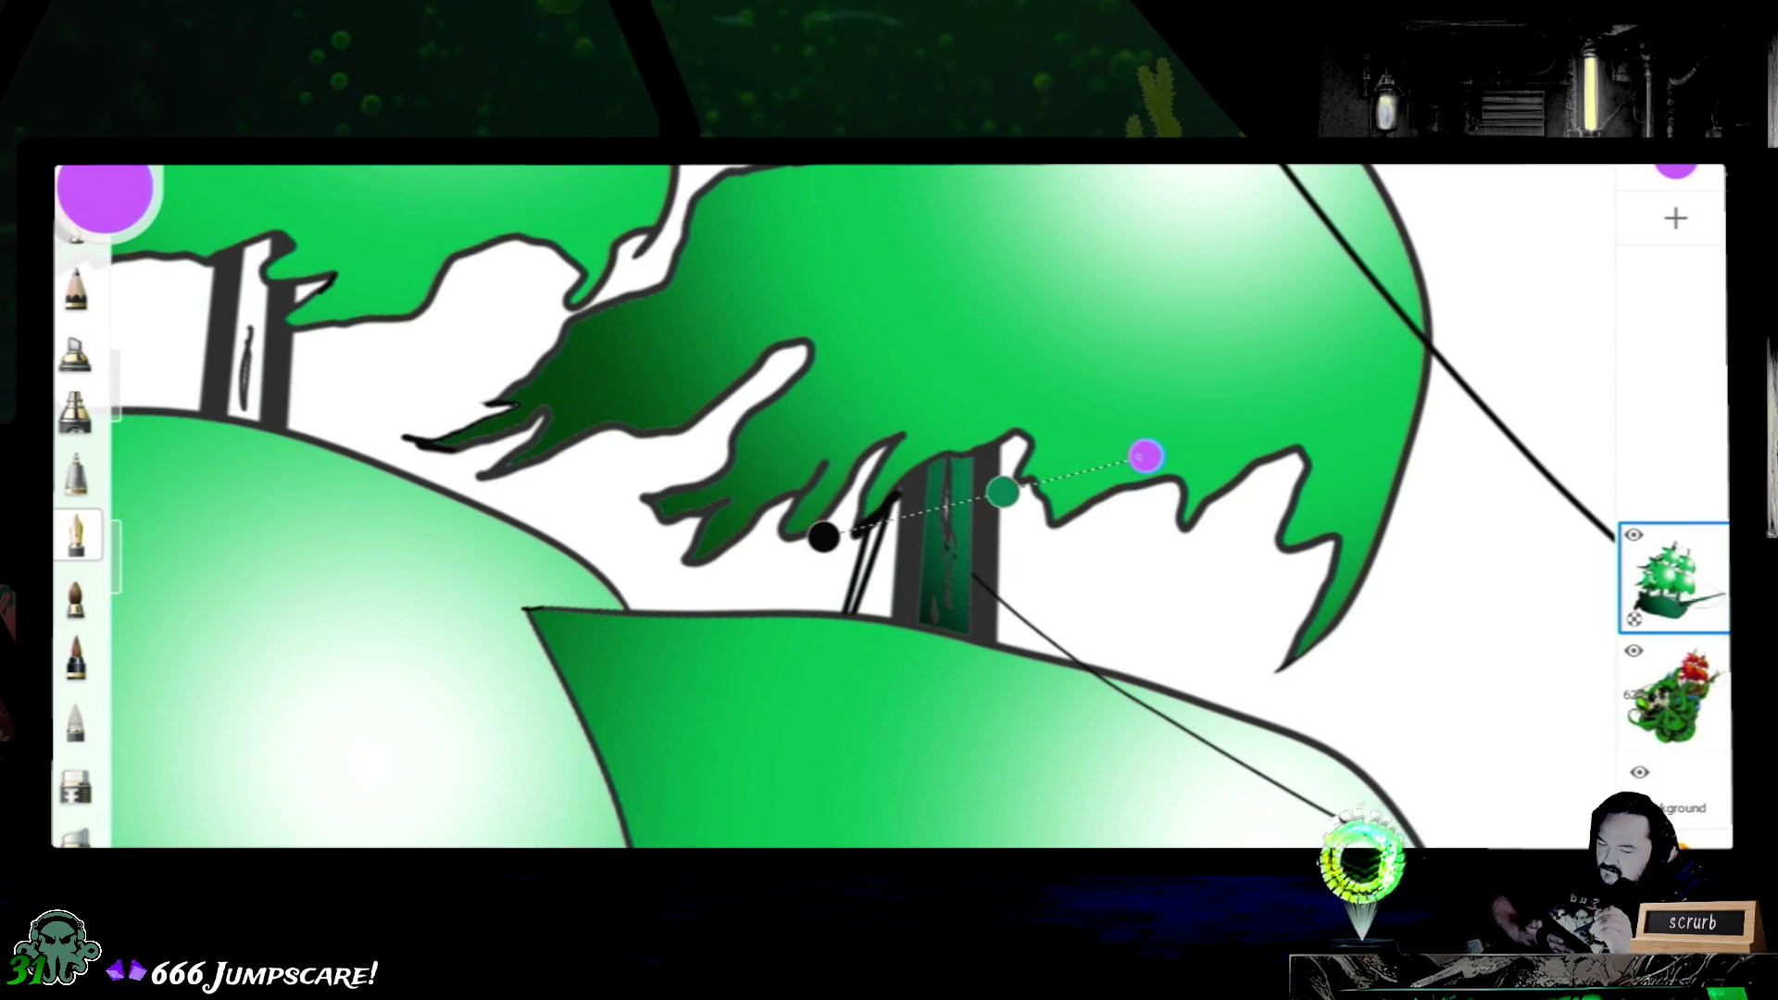
left_click(76, 536)
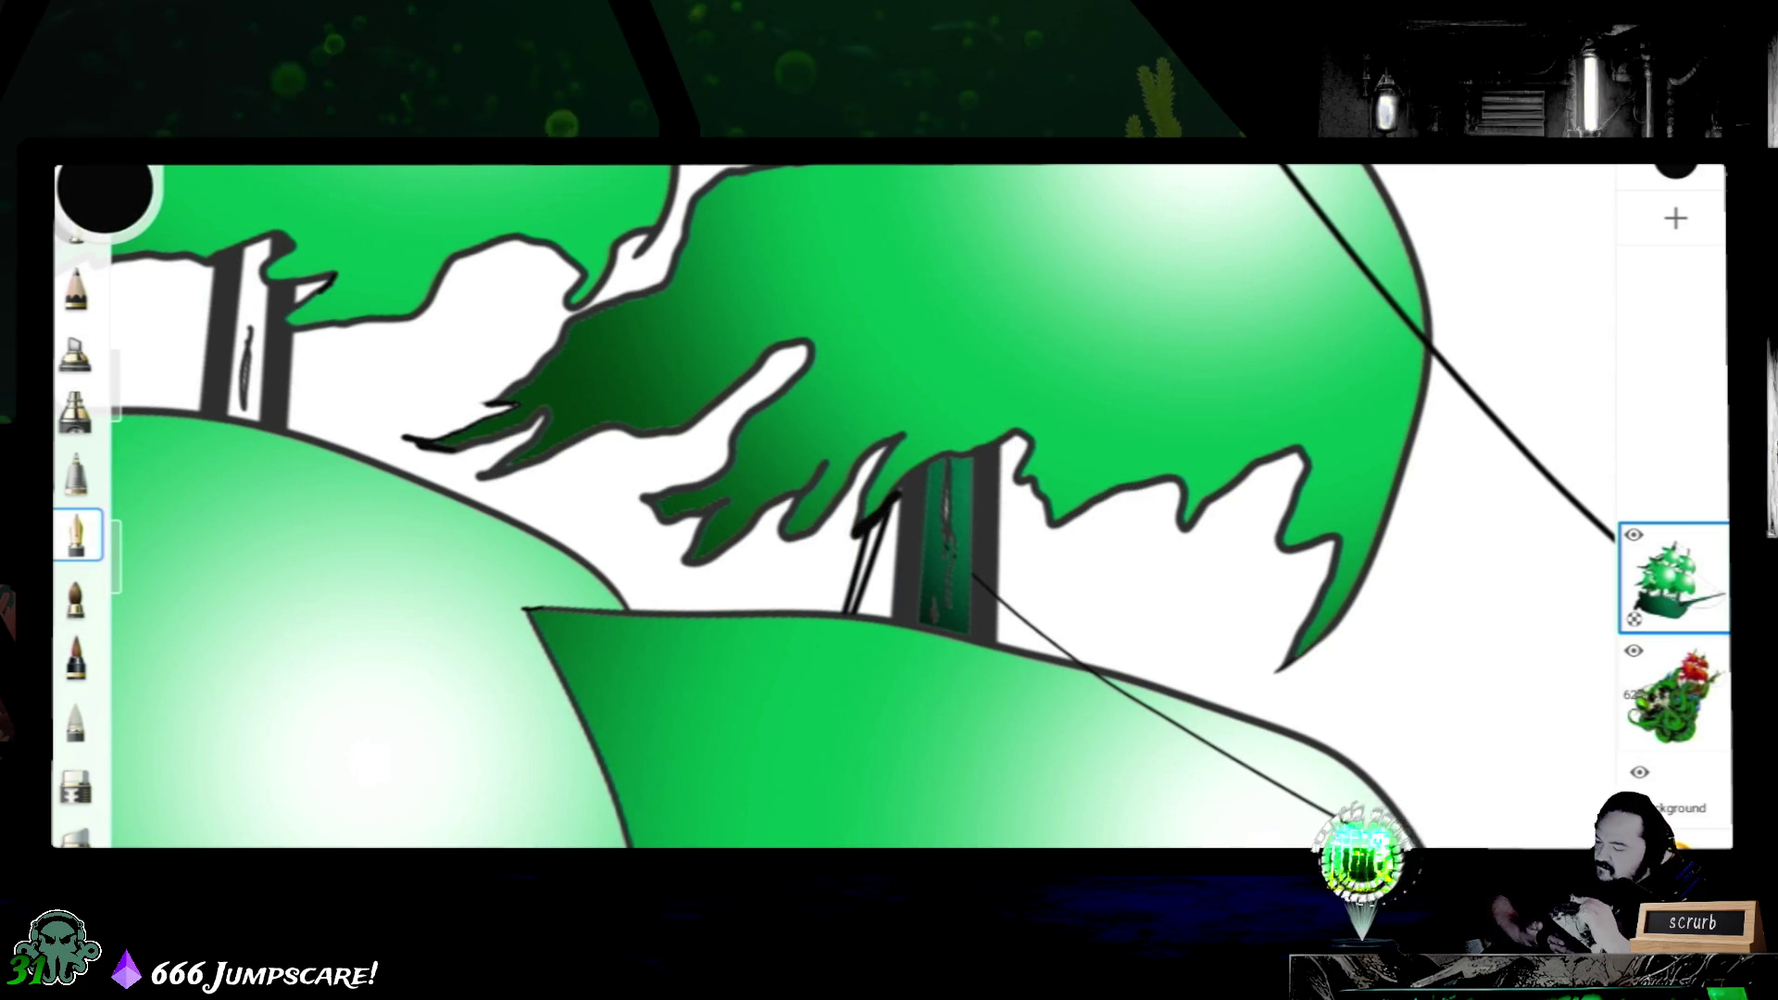
- Adjust the tower's radial gradient ends, then return to the black Fountain Pen and check its size
key("f")
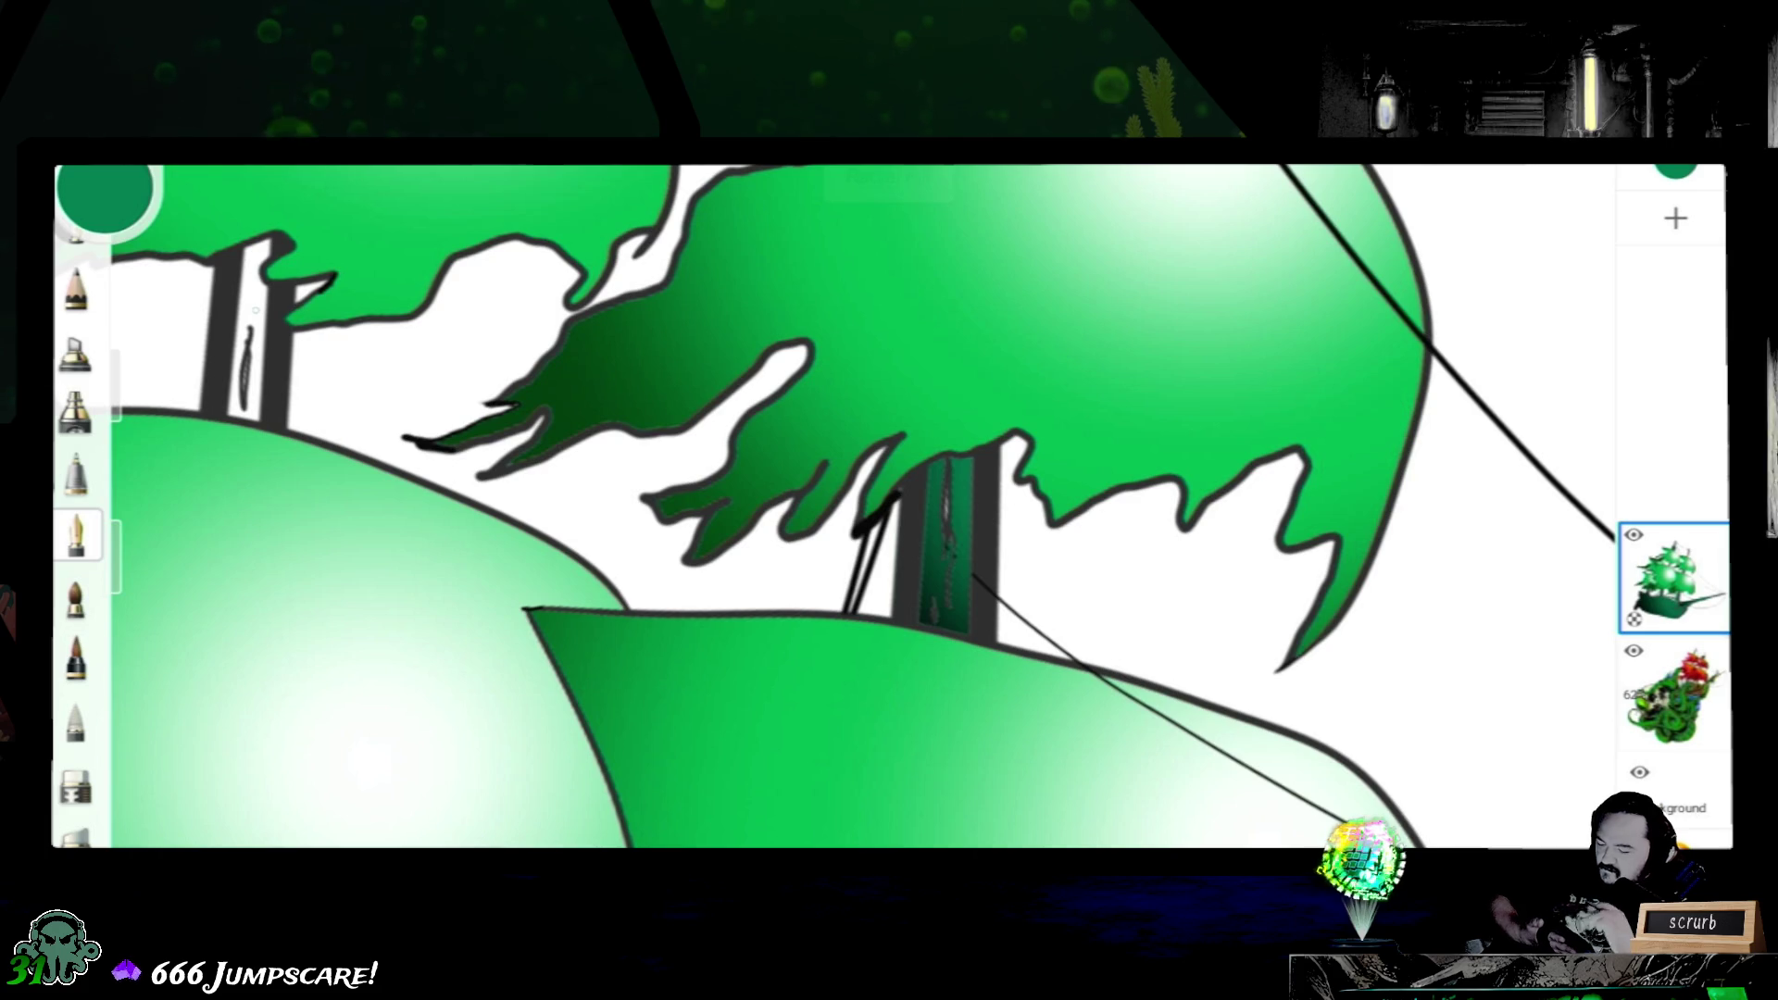
scroll(537, 394, "up", 2)
scroll(538, 393, "up", 1)
scroll(636, 417, "up", 1)
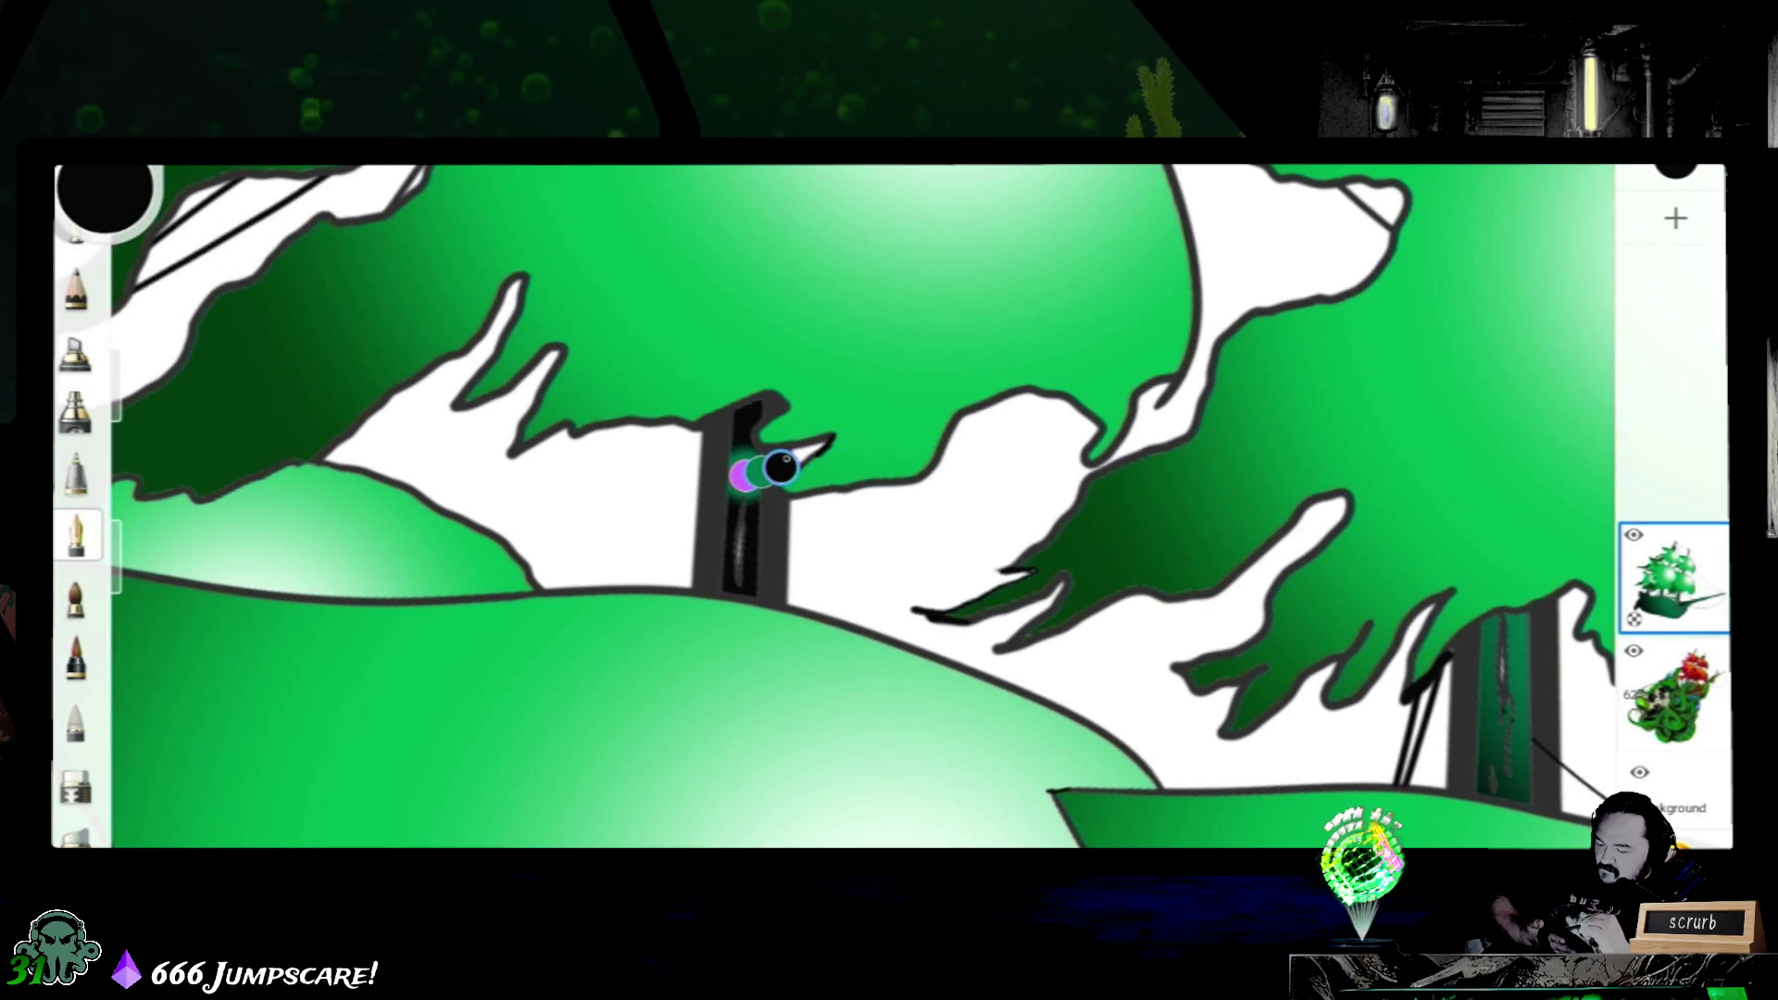
left_click_drag(781, 467, 623, 558)
mouse_move(745, 477)
left_mouse_down()
mouse_move(913, 412)
mouse_move(944, 363)
left_mouse_up()
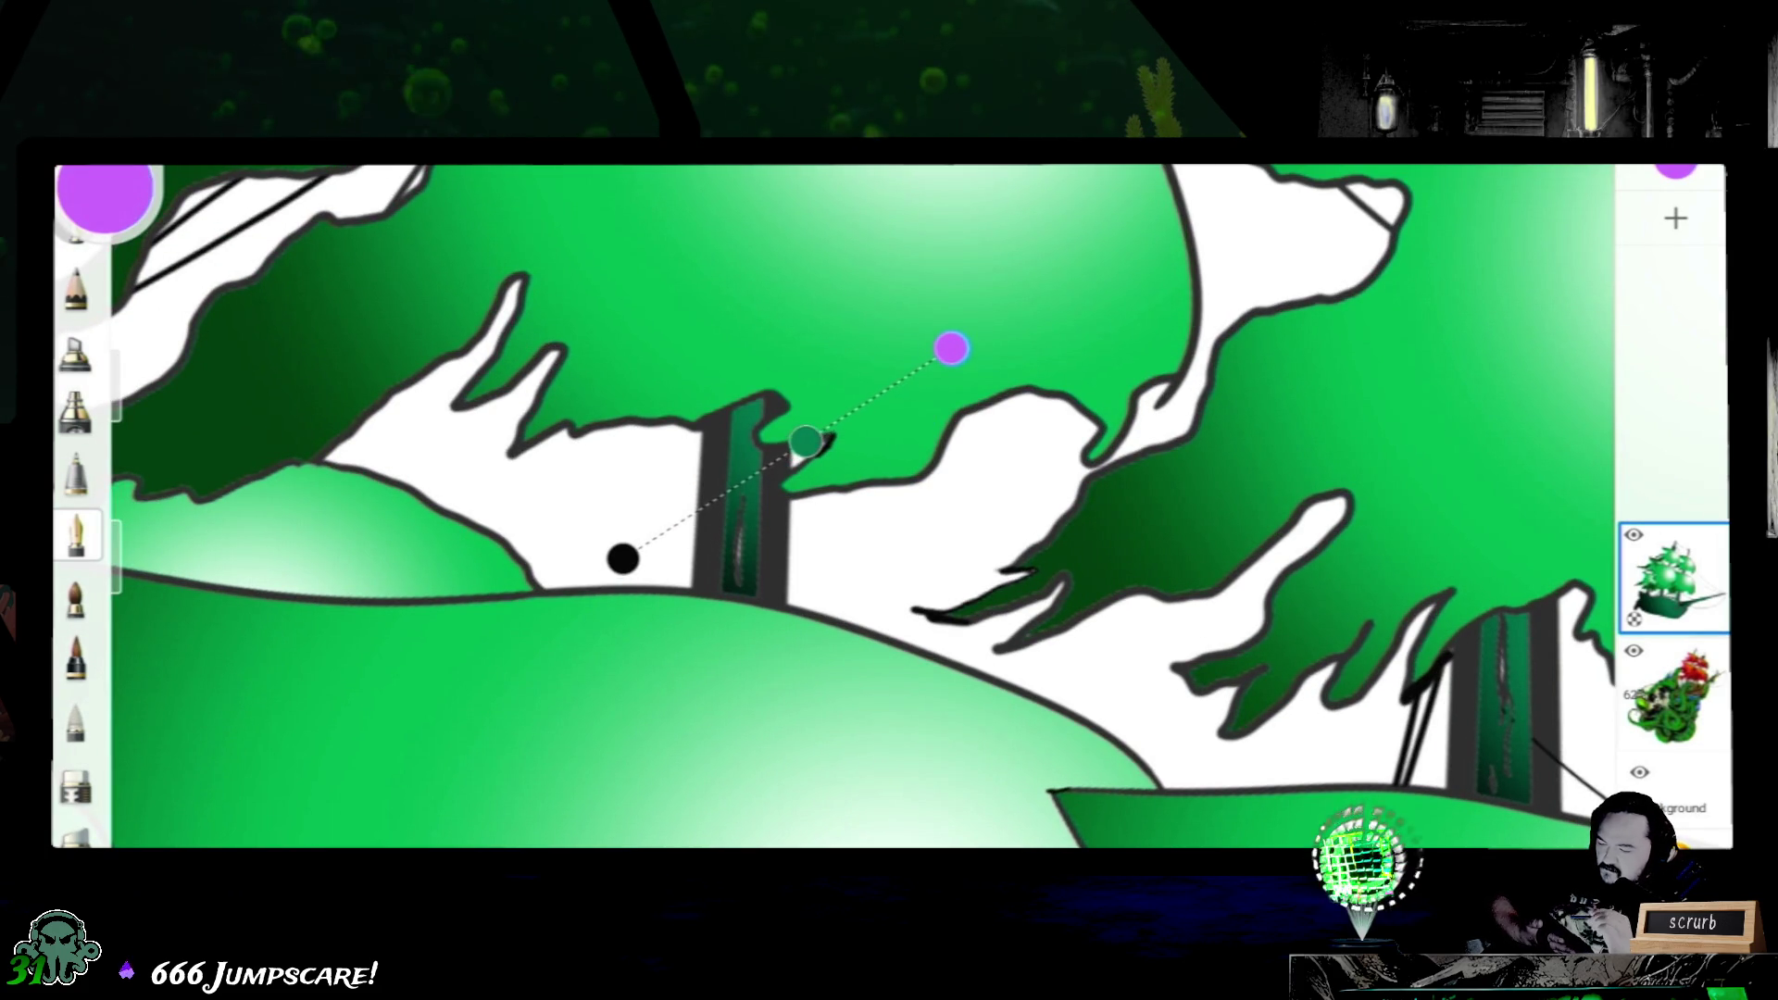
scroll(1071, 598, "down", 1)
scroll(889, 507, "down", 1)
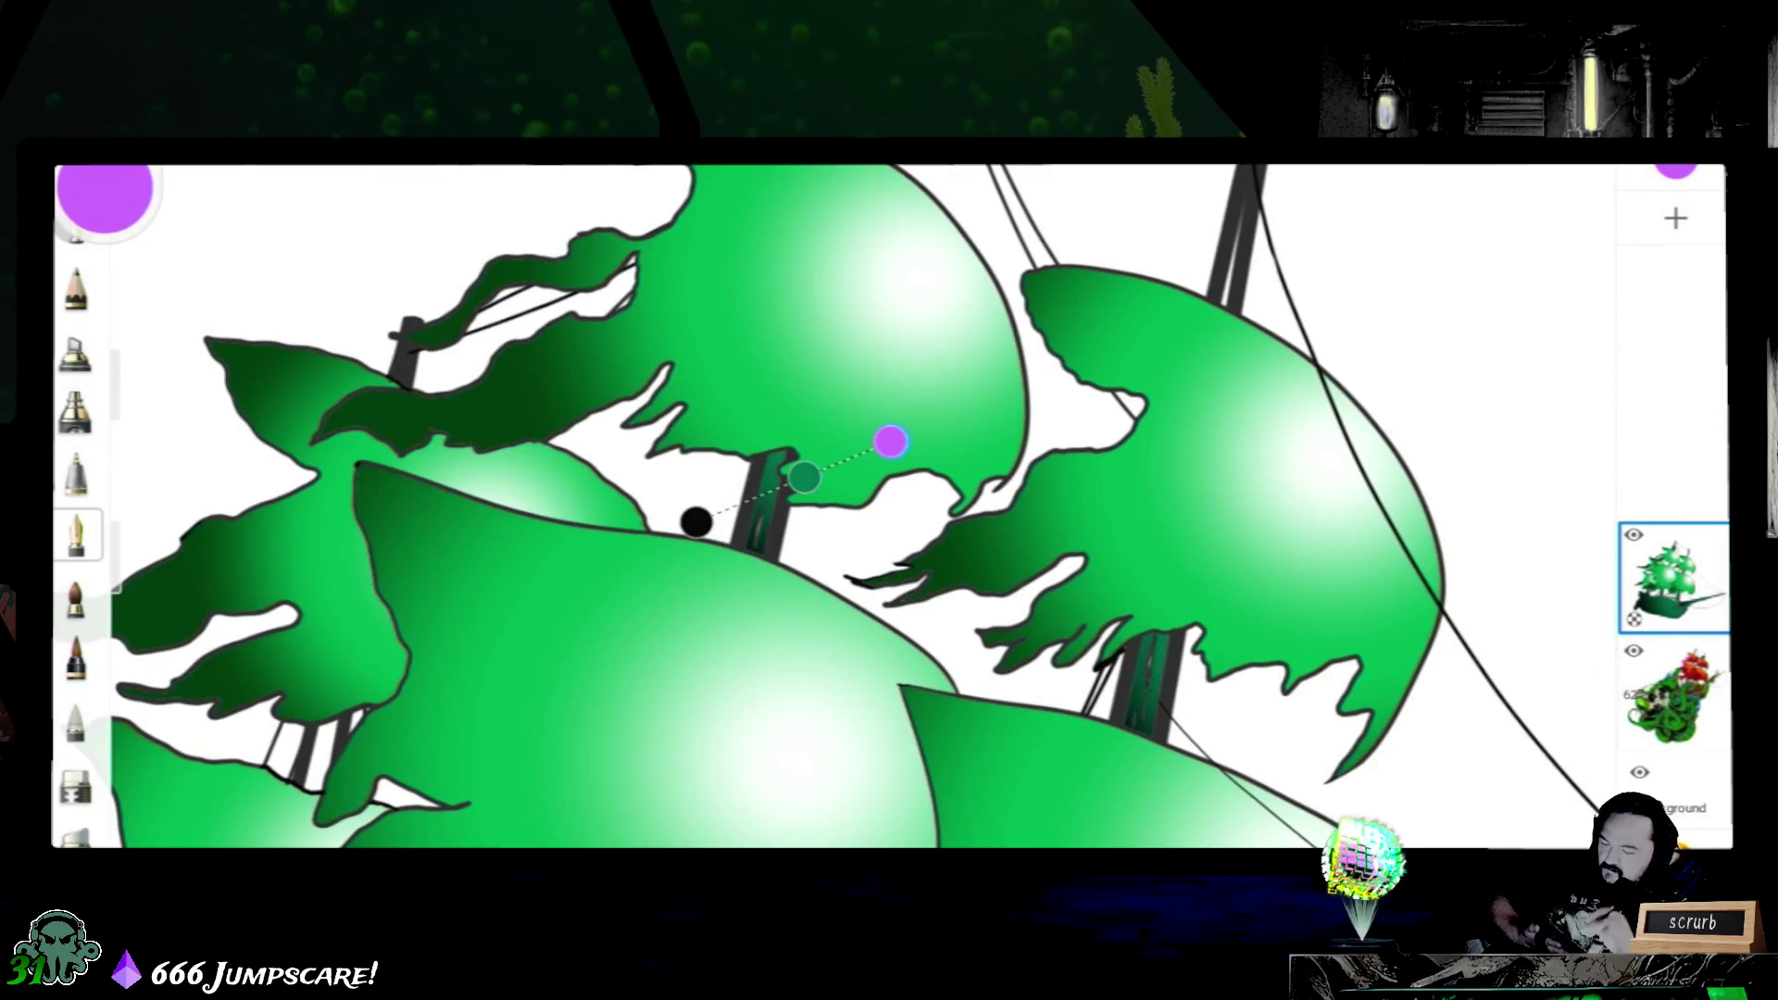
left_click(77, 535)
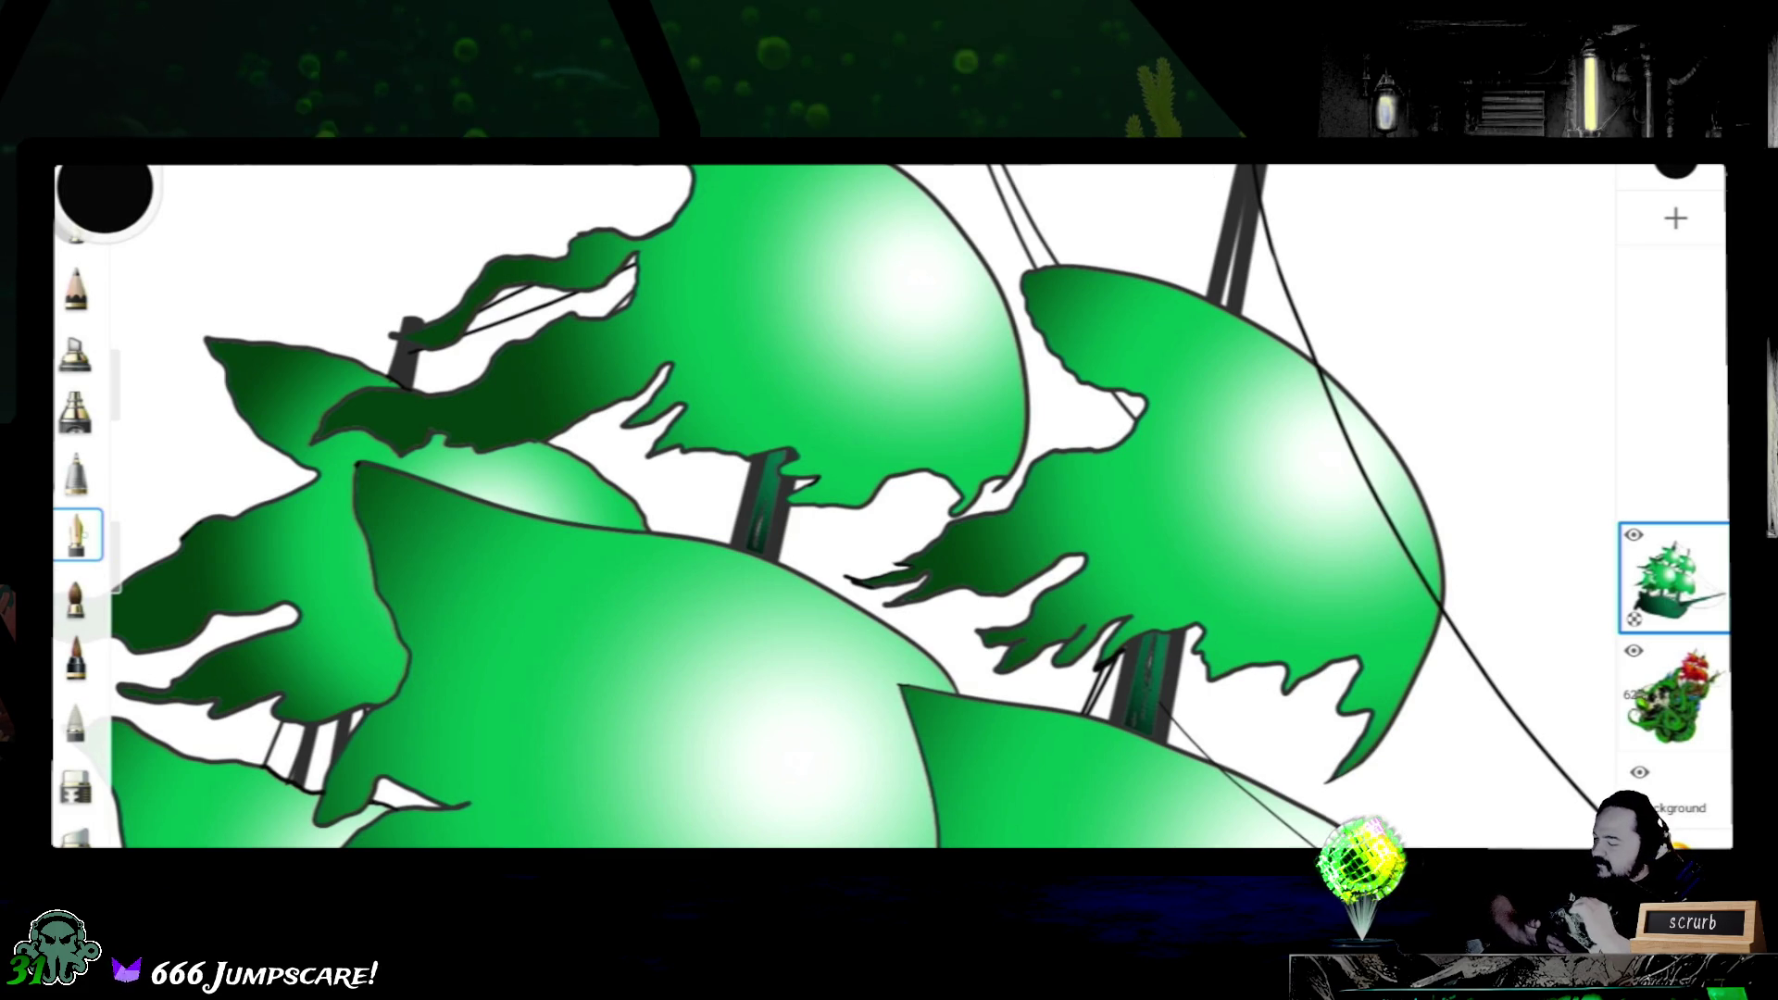
left_click(76, 536)
left_click(76, 535)
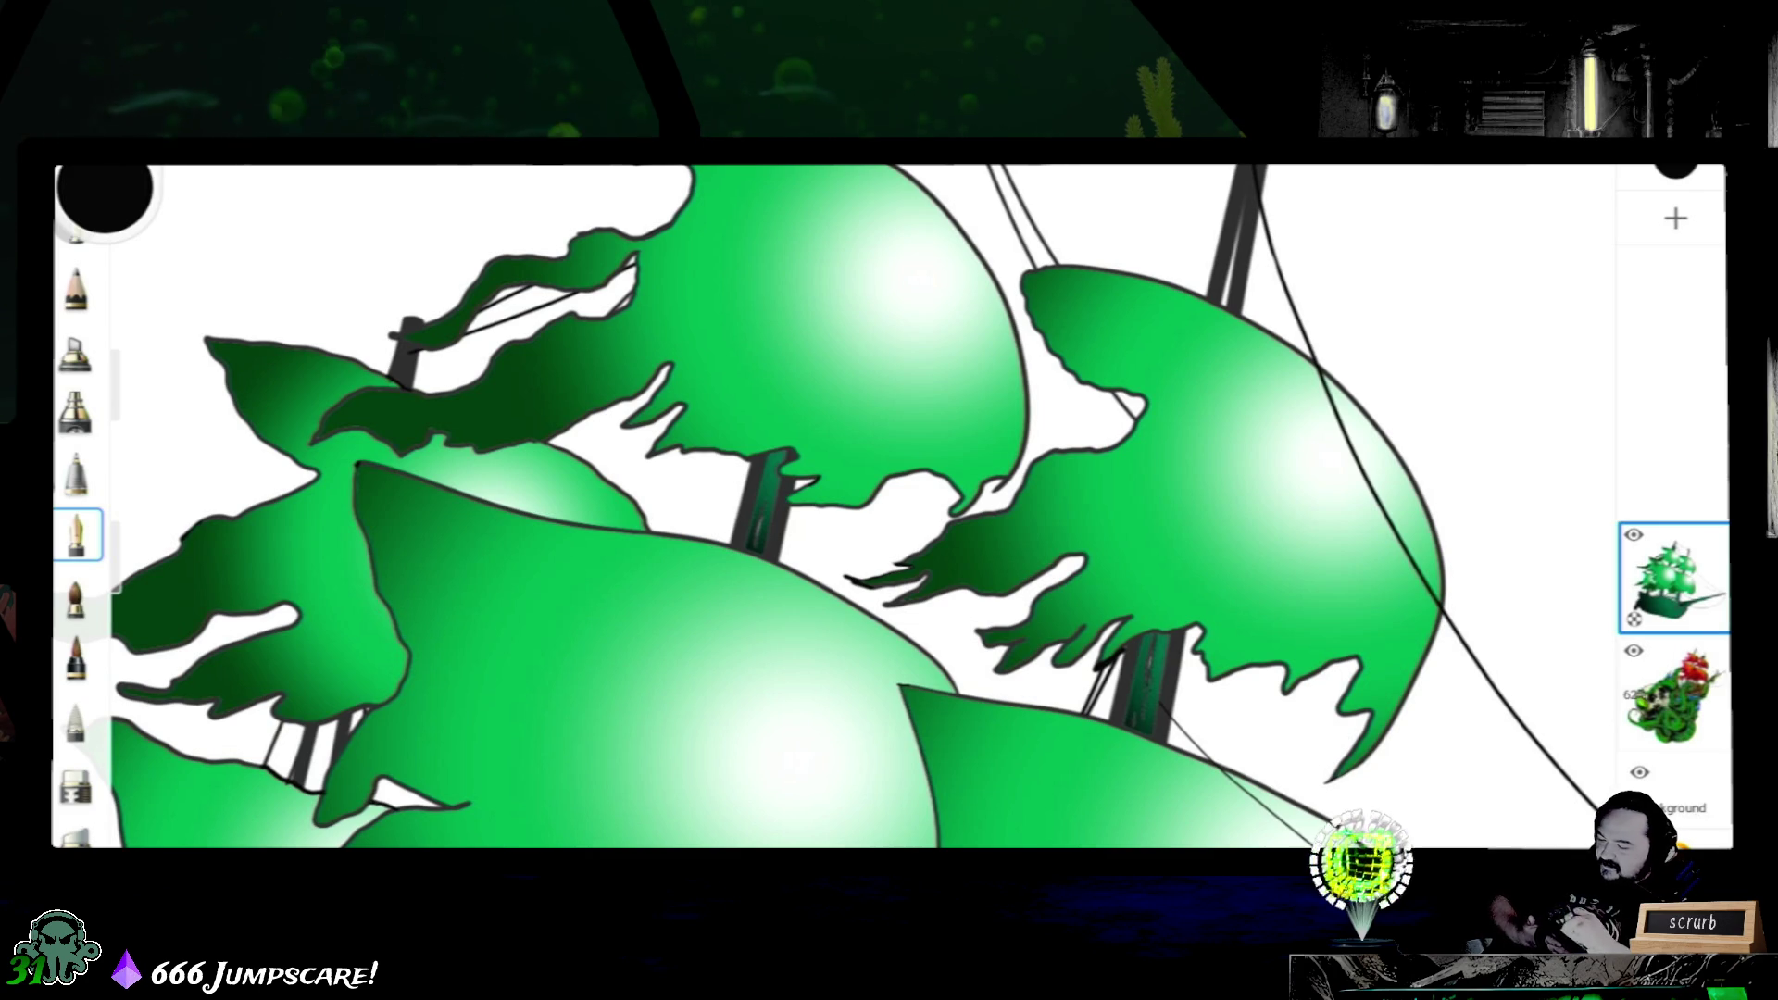
scroll(917, 500, "up", 5)
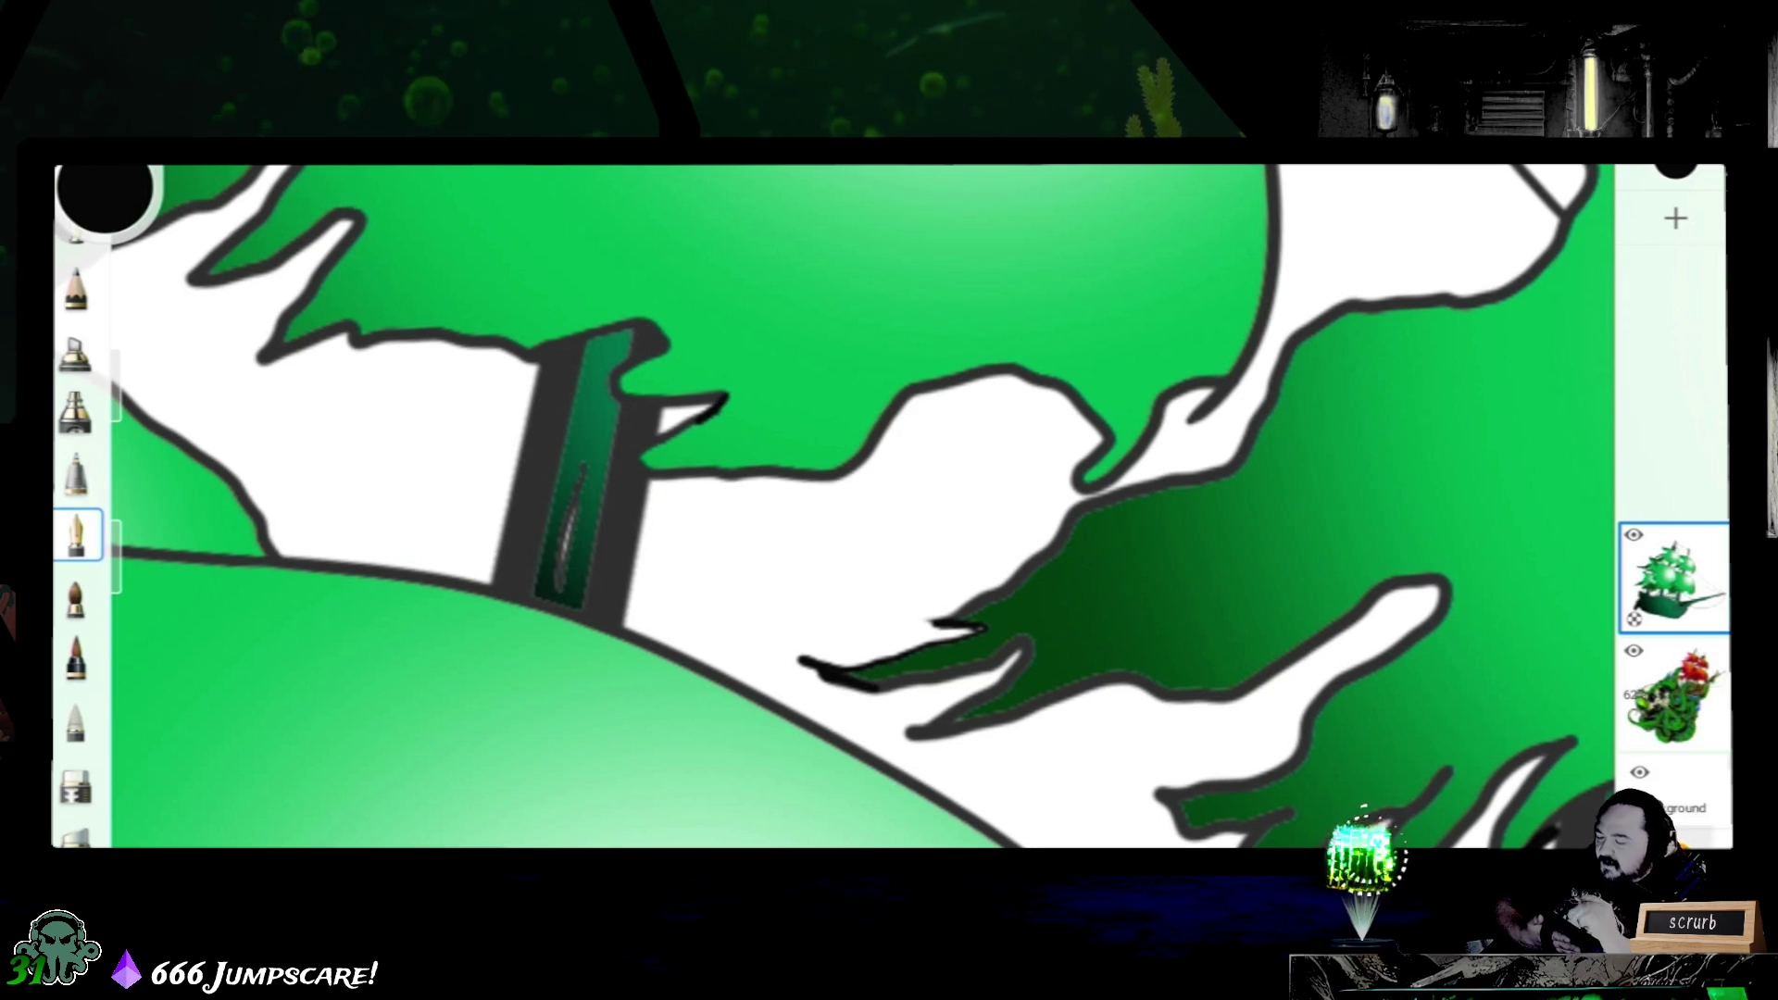
scroll(584, 580, "up", 3)
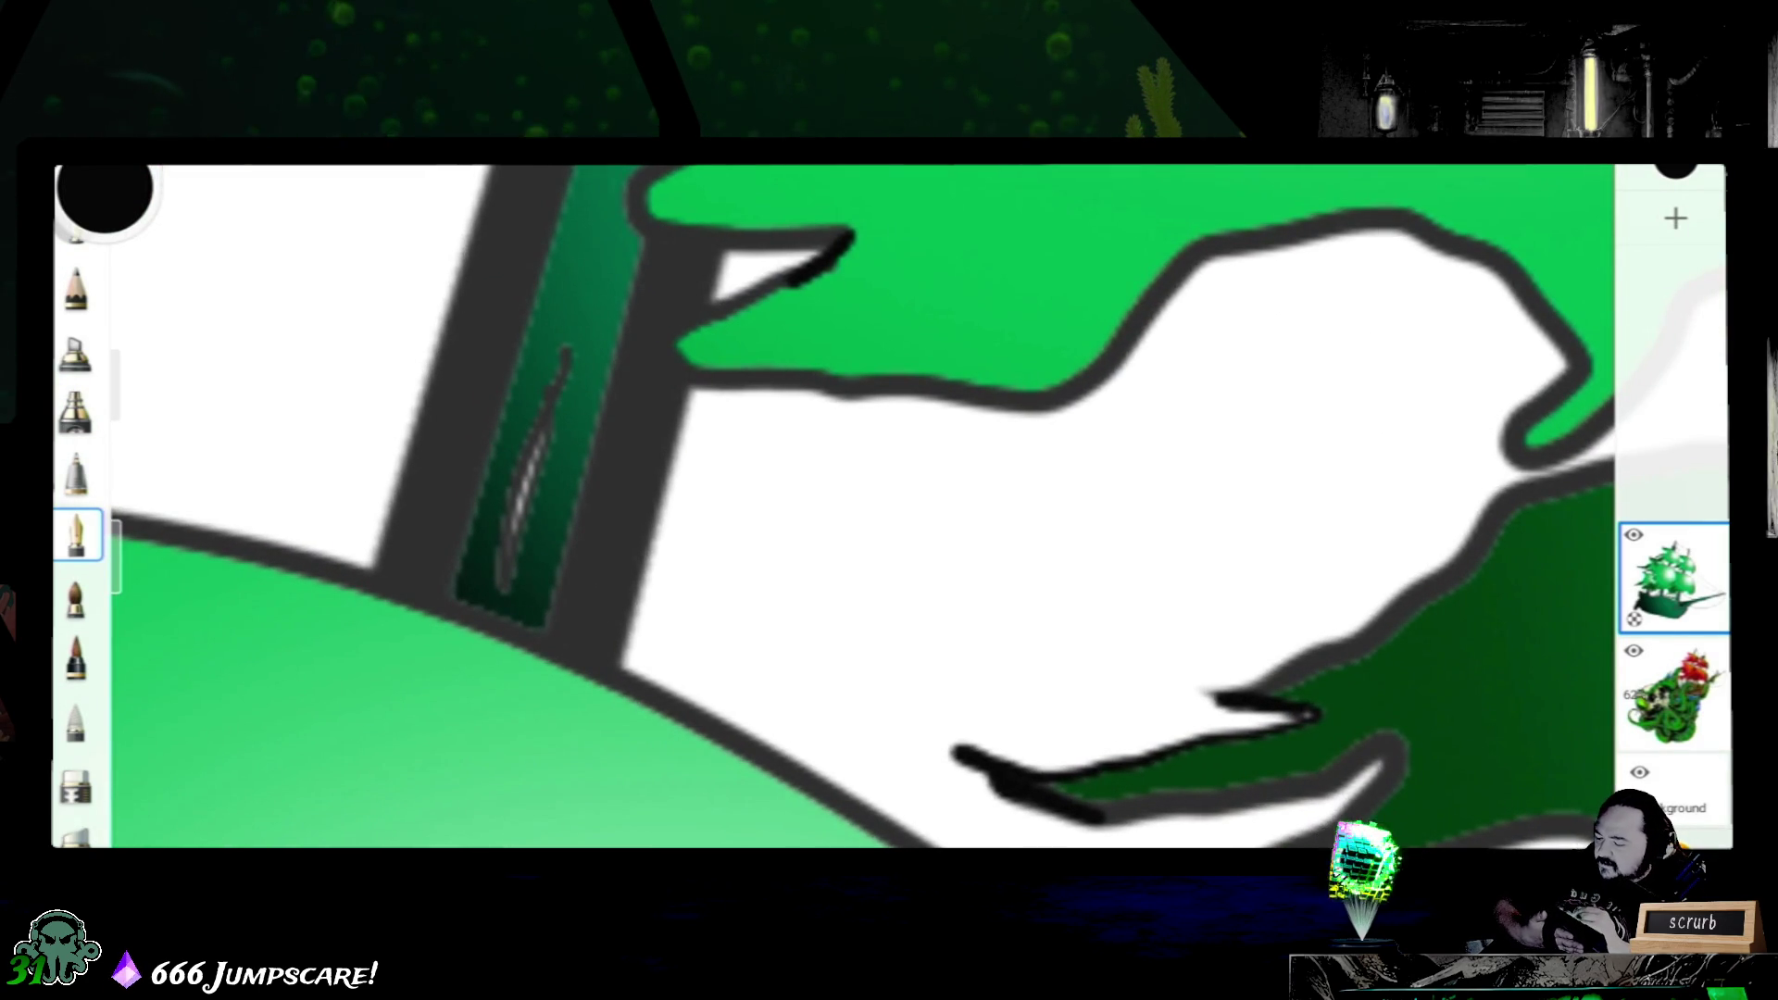
- Ink a thin dark line down the mast's green strip, redrawn at brush size 1.4 after an undo
left_click_drag(534, 493, 503, 595)
left_click_drag(525, 528, 514, 569)
left_click_drag(567, 365, 590, 324)
key("ctrl+z")
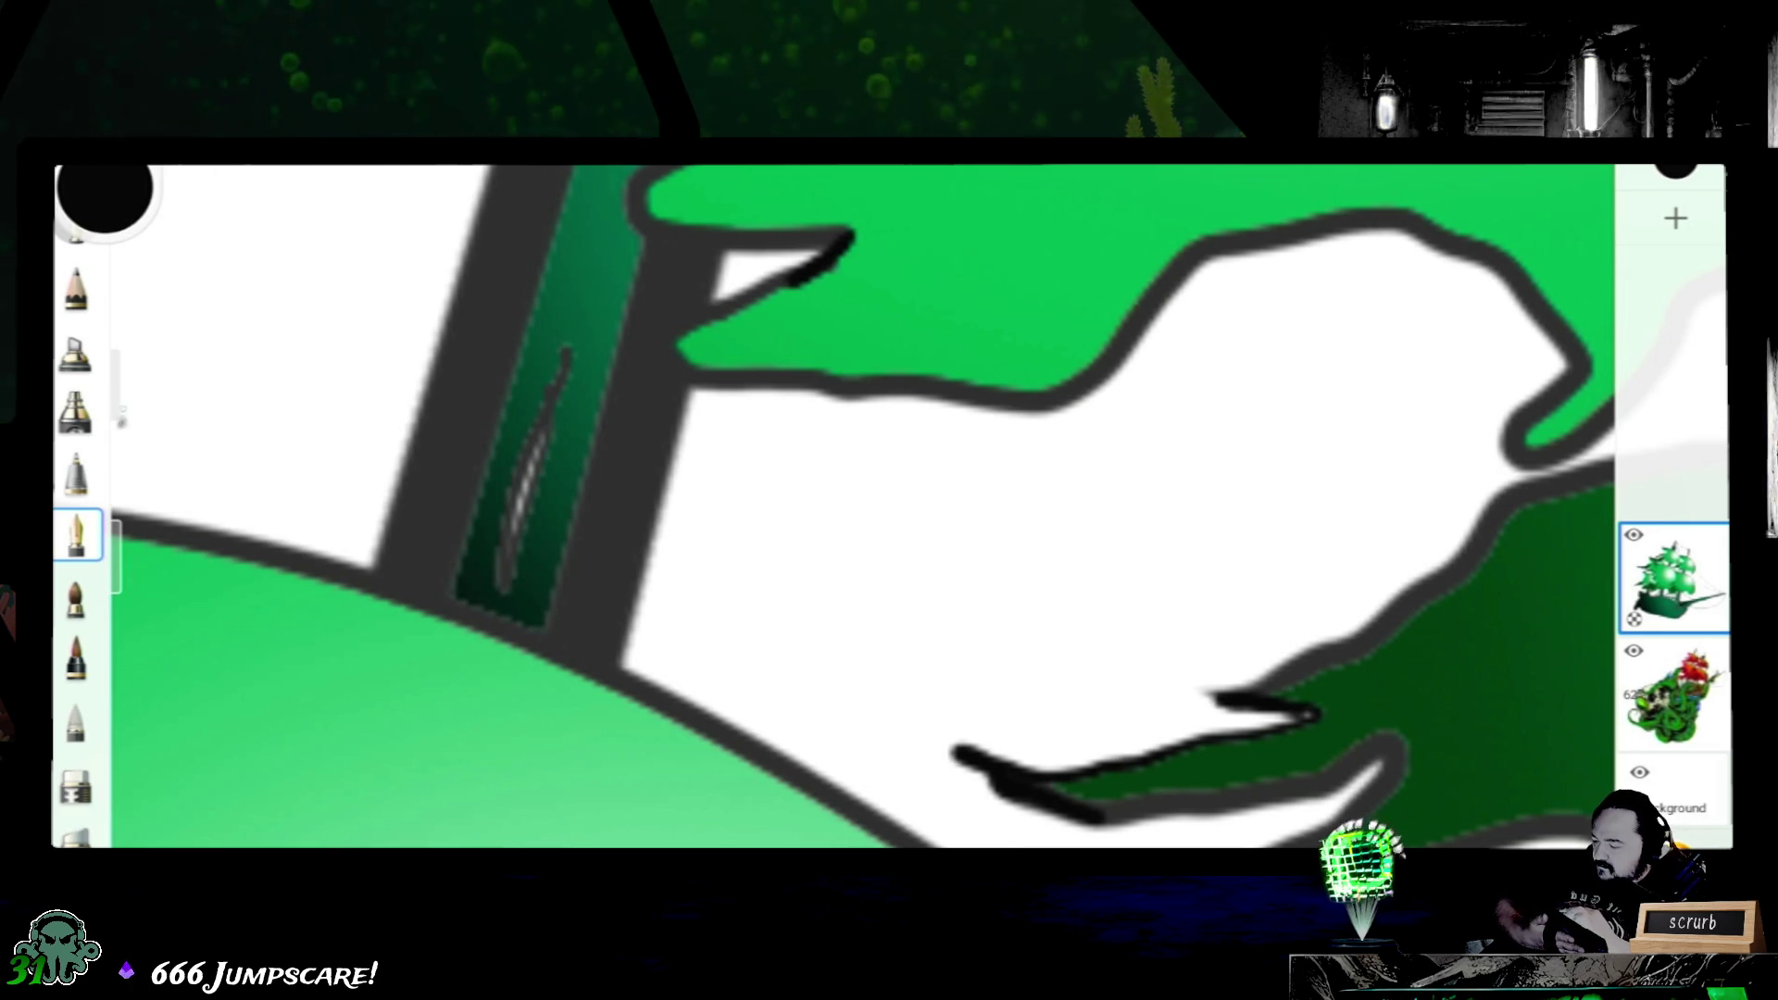
left_click_drag(137, 397, 136, 452)
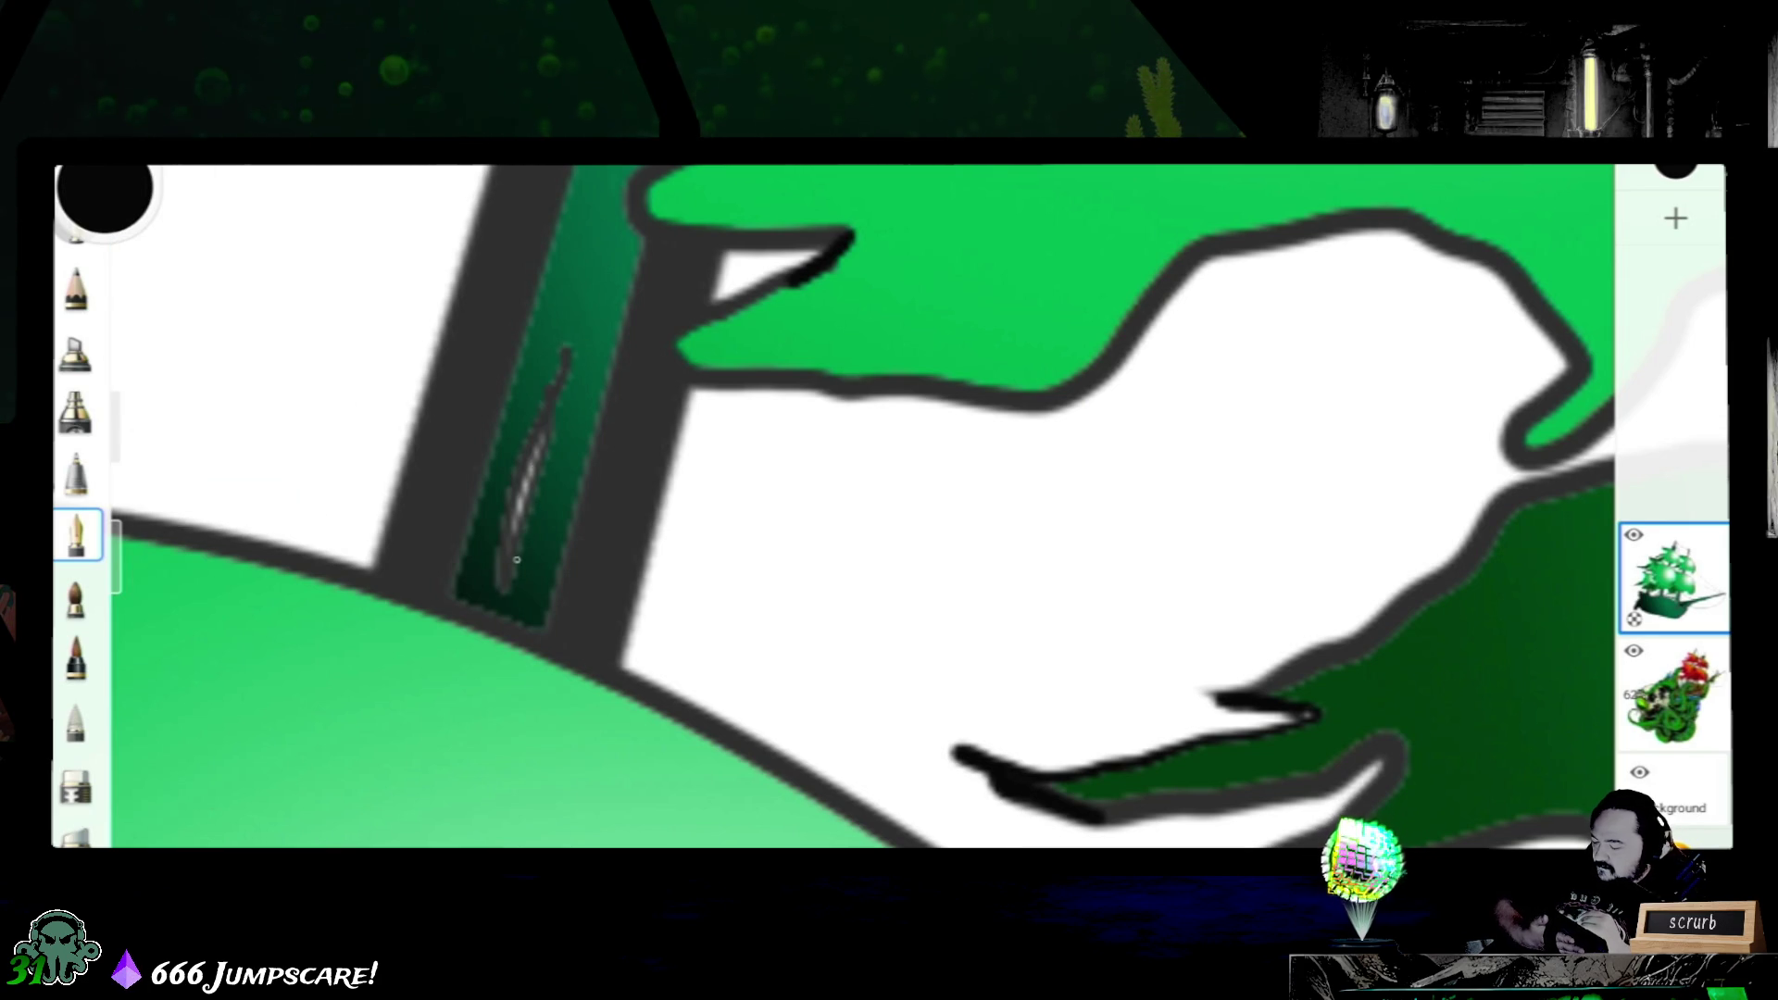
left_click_drag(516, 555, 570, 355)
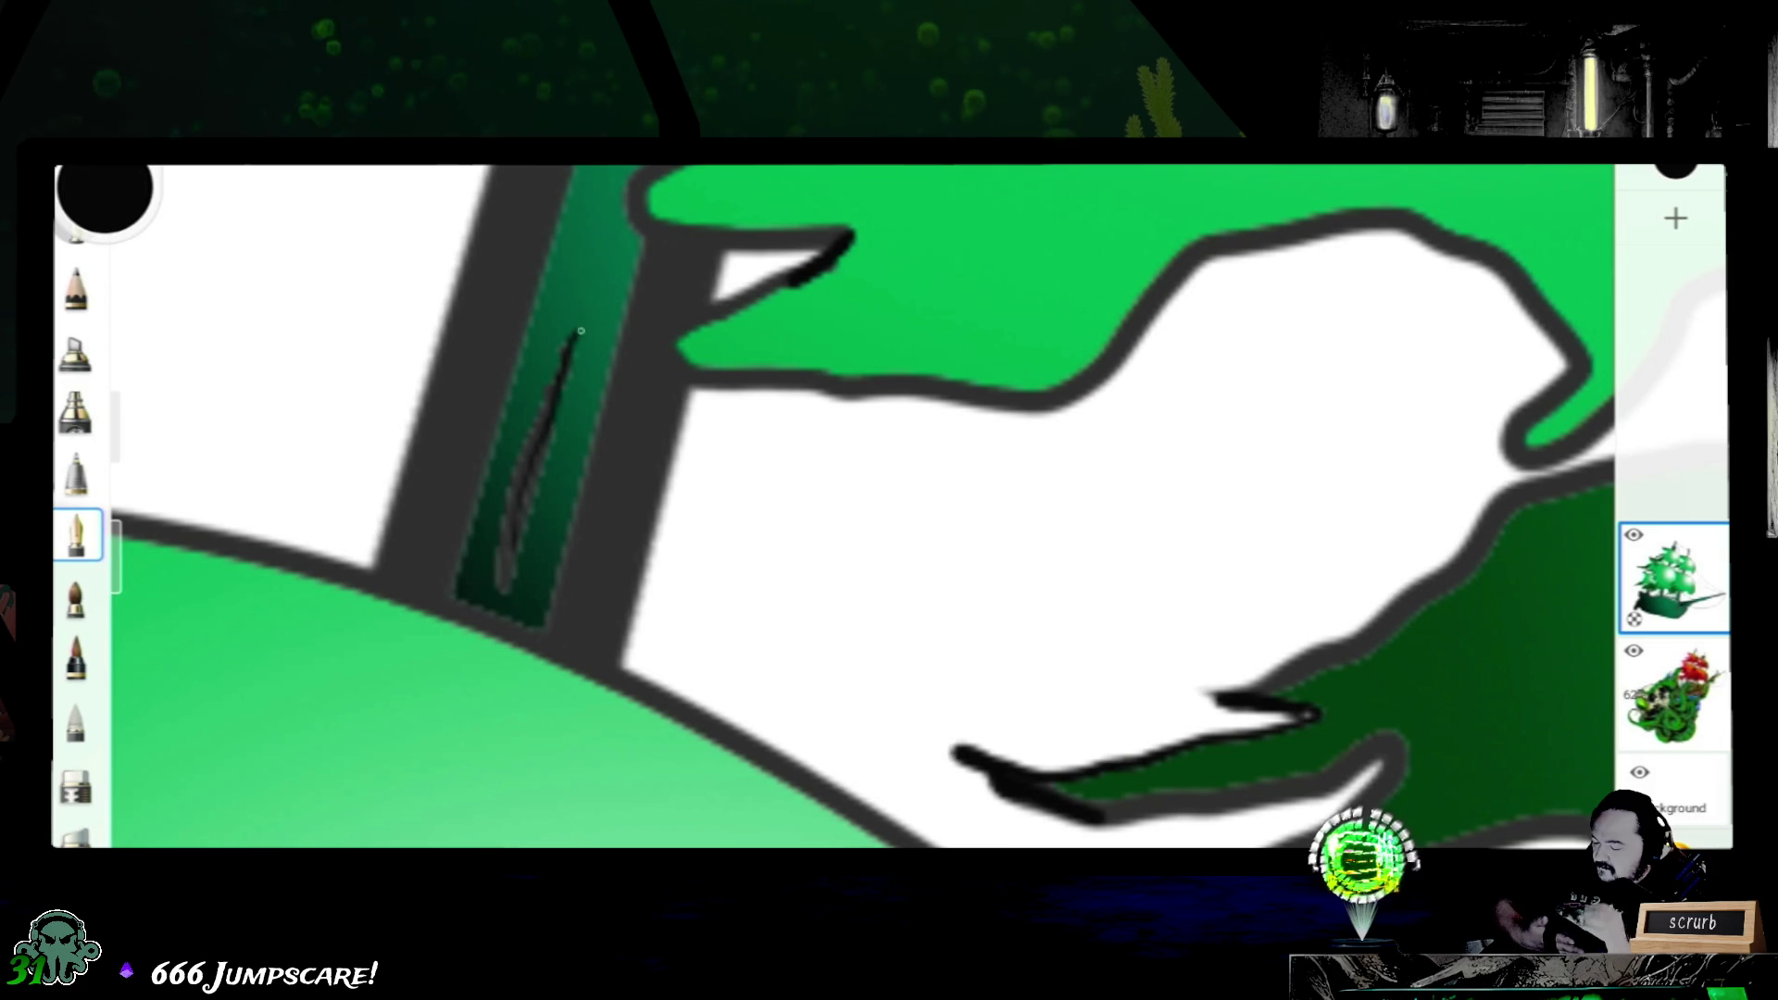
left_click_drag(1111, 501, 278, 473)
left_click_drag(696, 501, 778, 514)
scroll(835, 500, "down", 3)
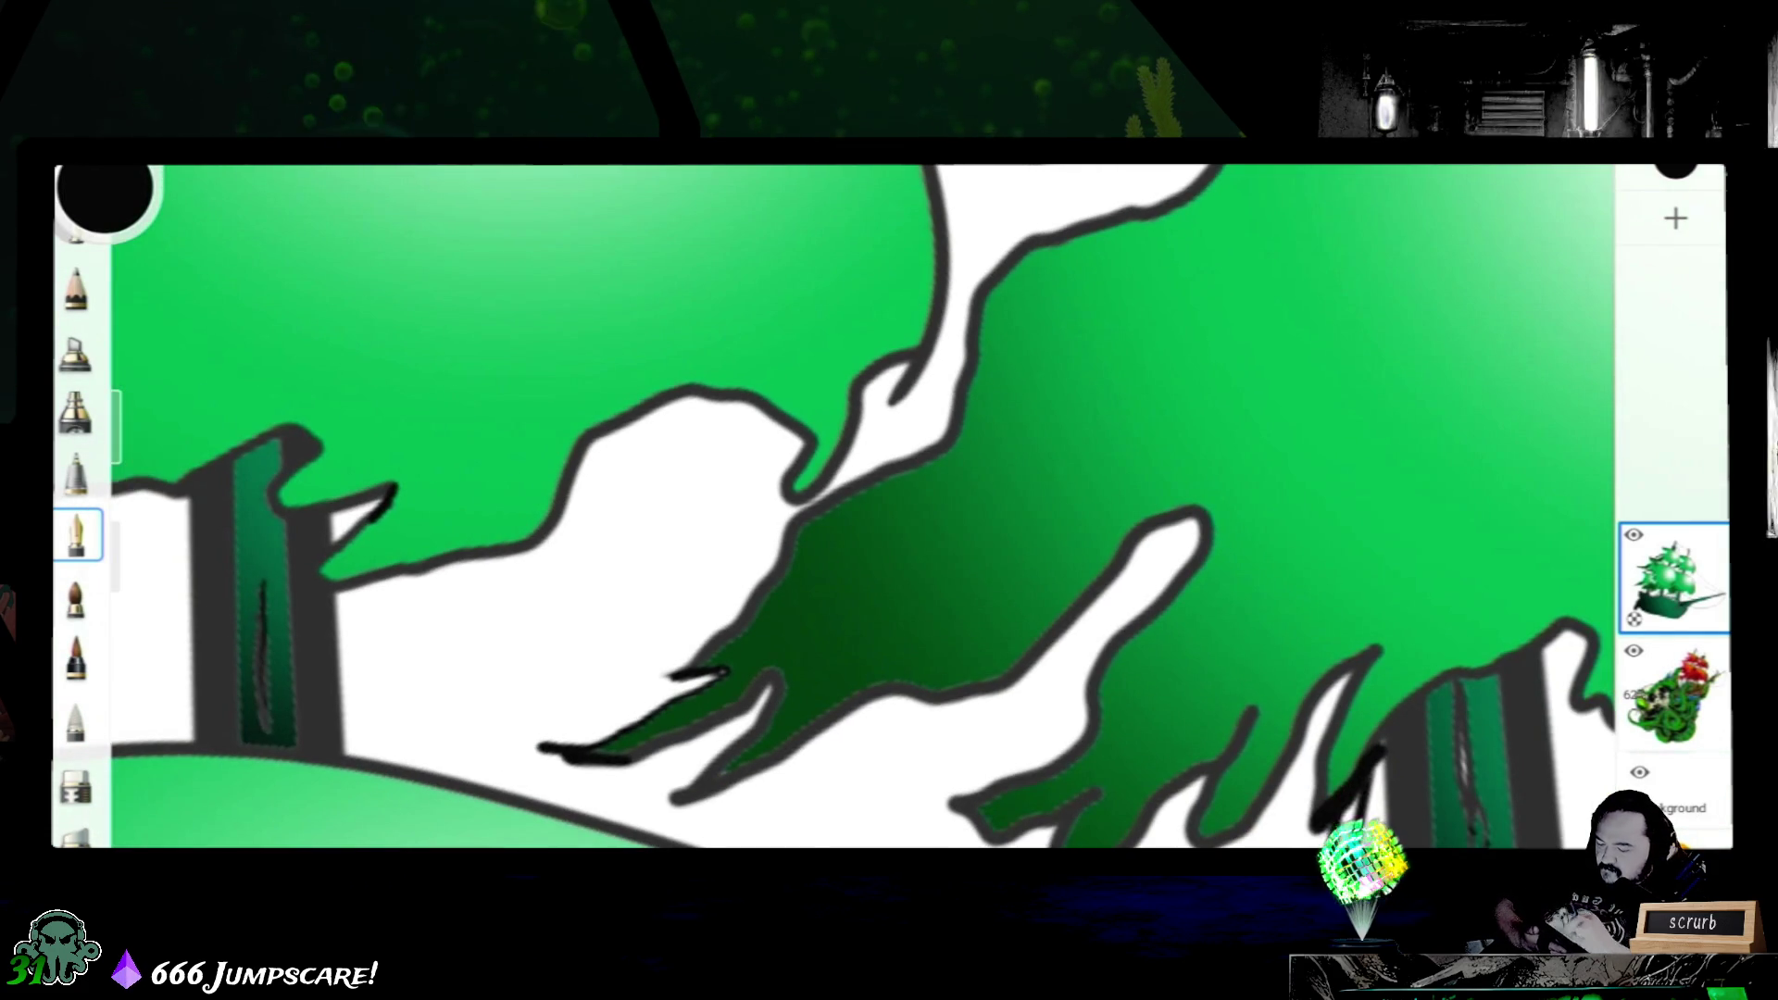
mouse_move(1112, 556)
left_mouse_down()
mouse_move(861, 557)
mouse_move(874, 633)
left_mouse_up()
scroll(879, 607, "up", 3)
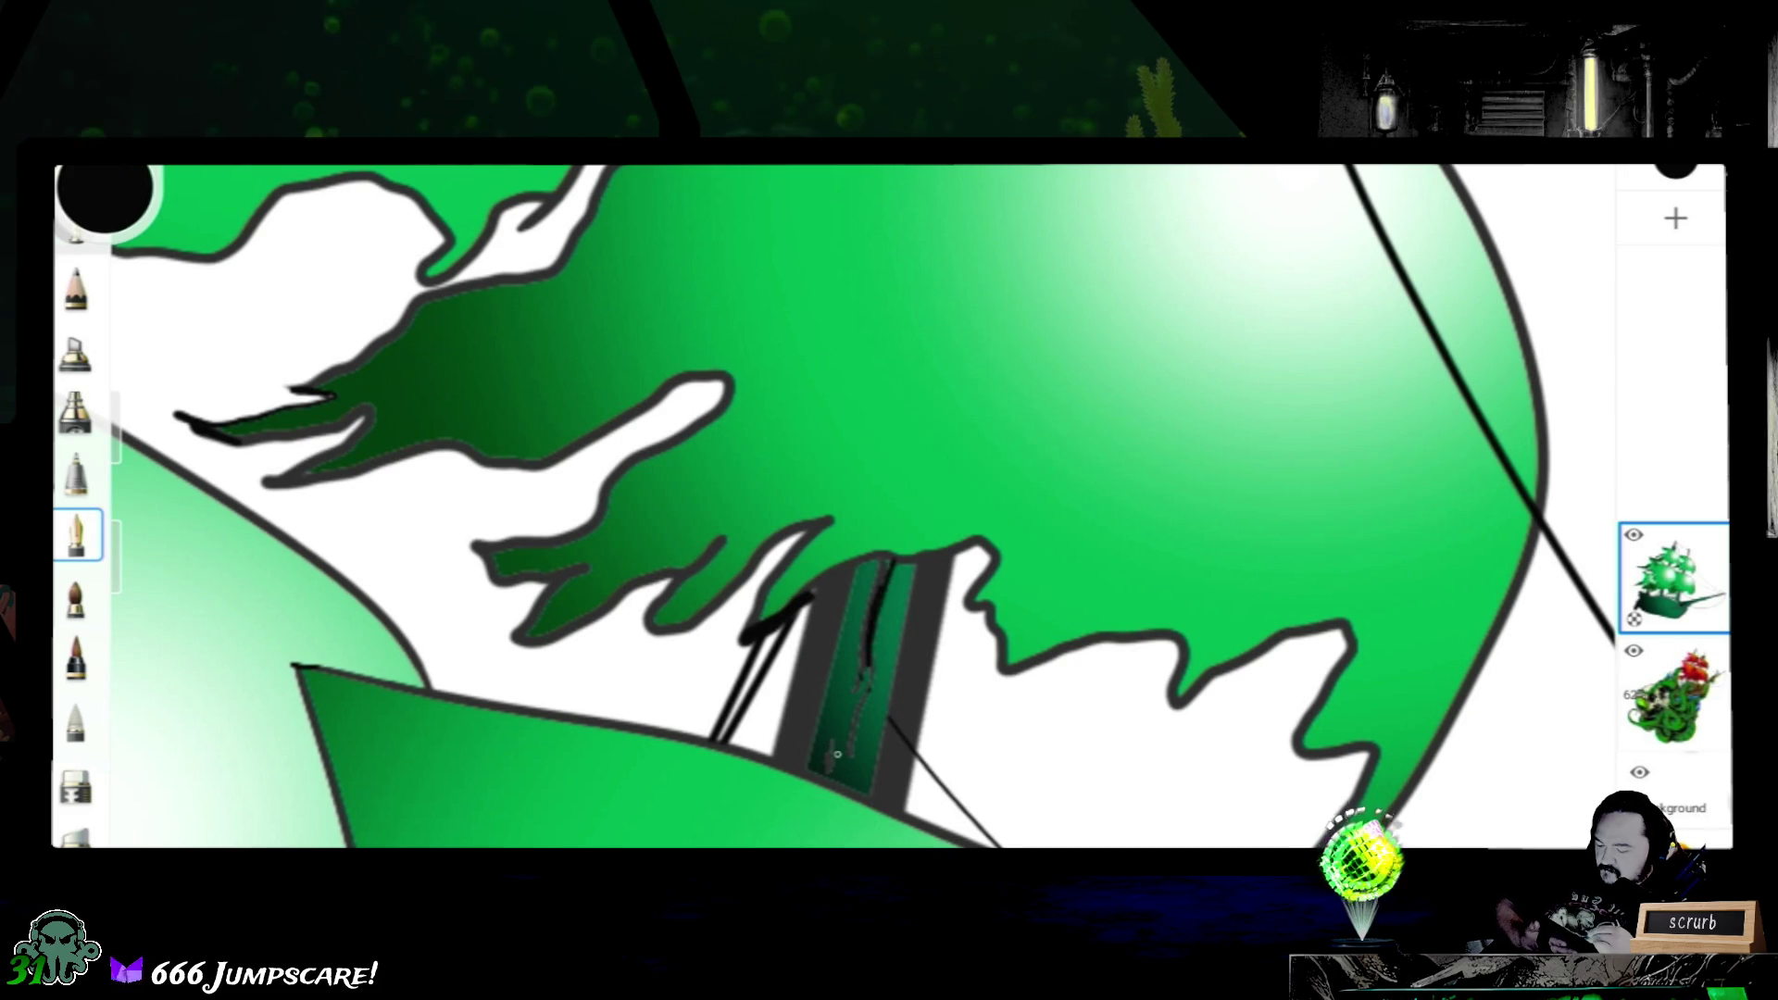
scroll(889, 507, "down", 2)
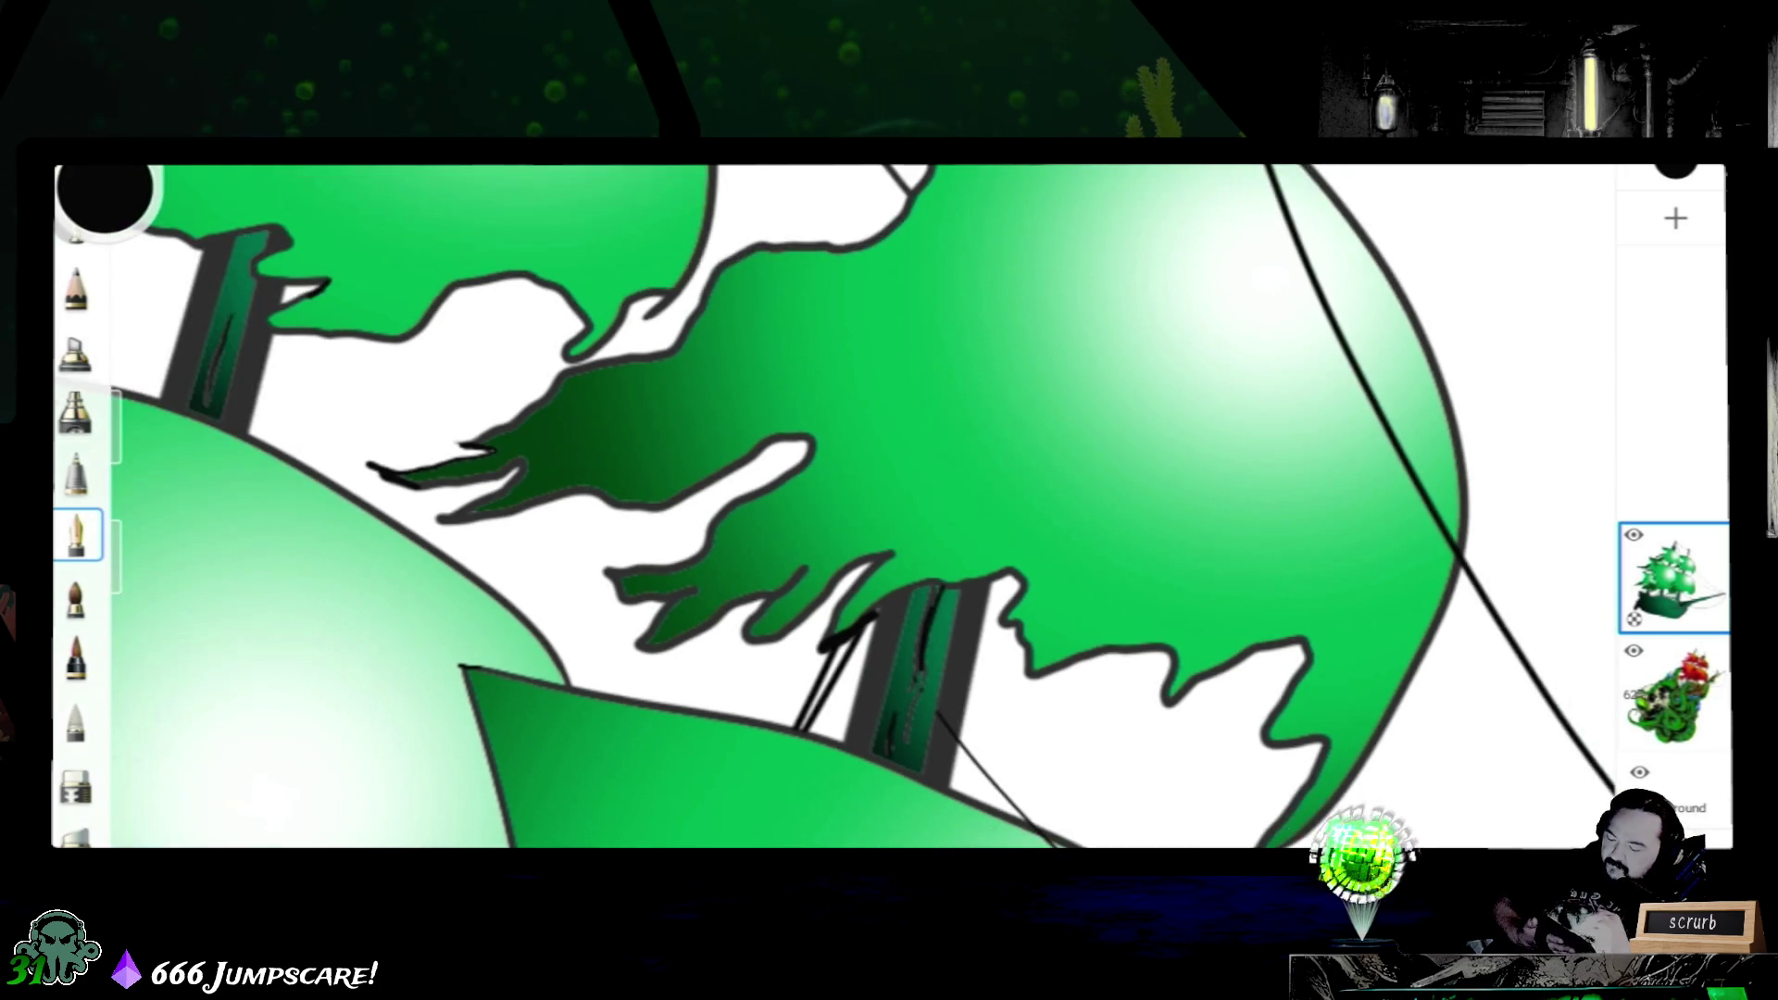
scroll(890, 508, "down", 2)
scroll(889, 507, "down", 1)
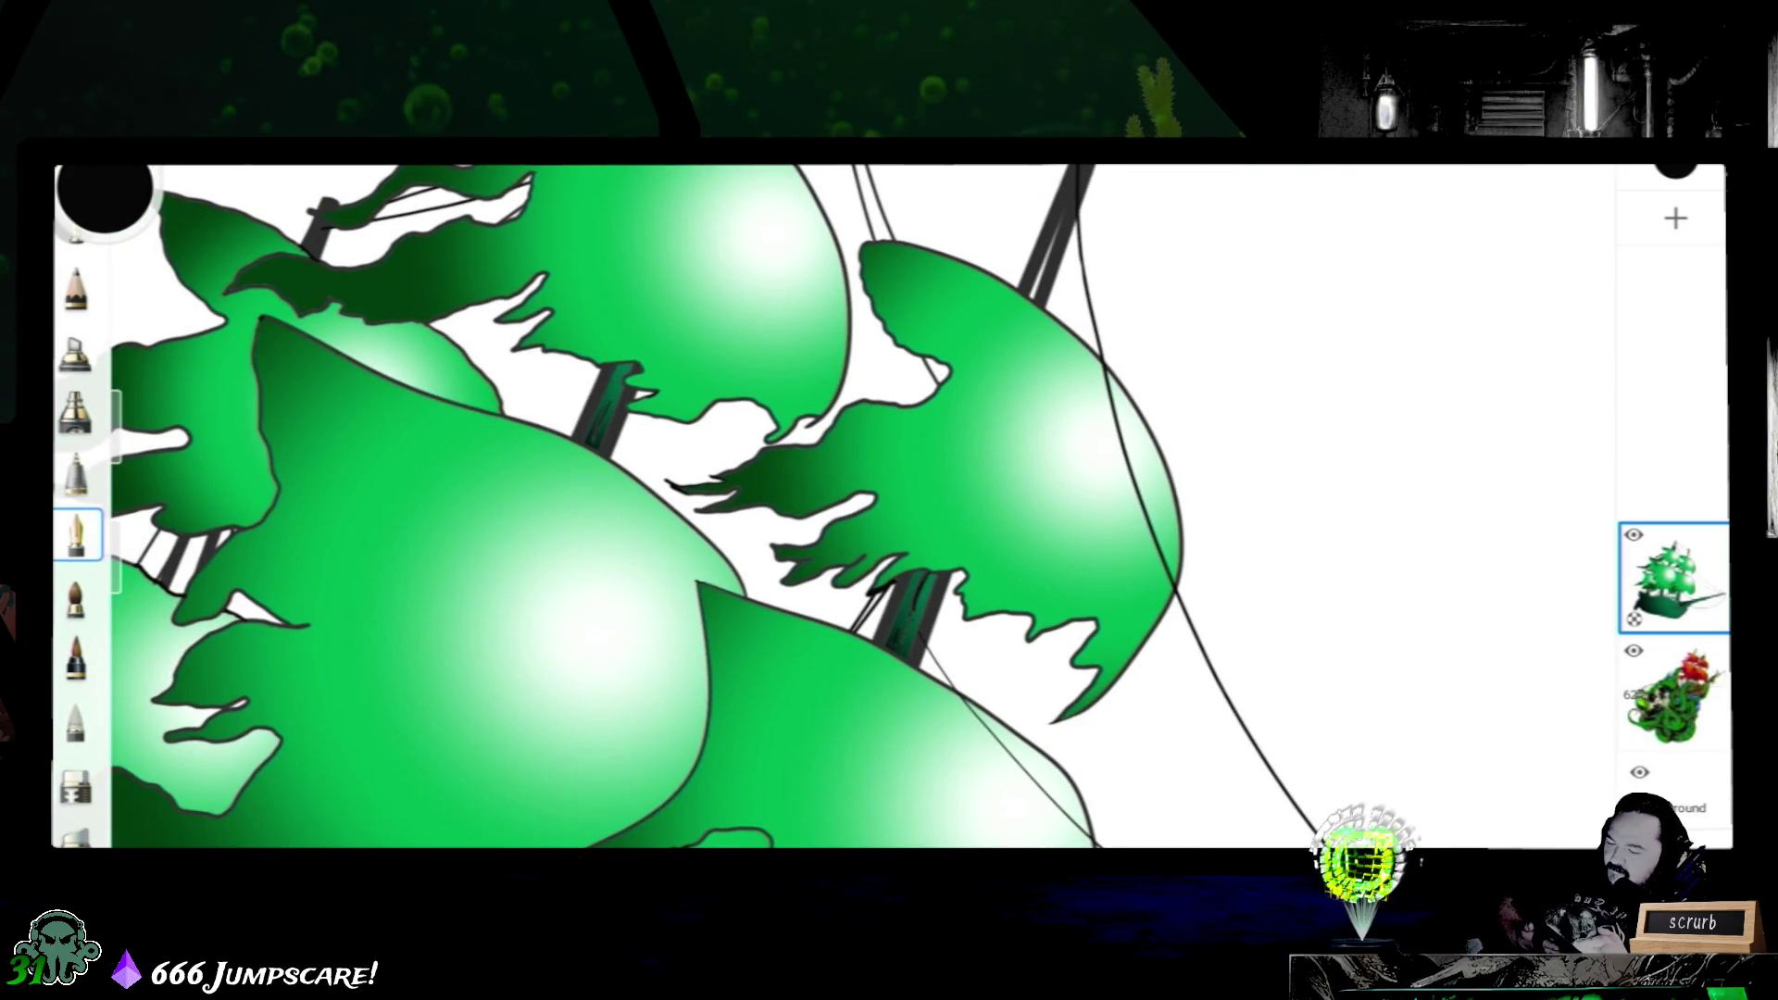
scroll(890, 507, "down", 3)
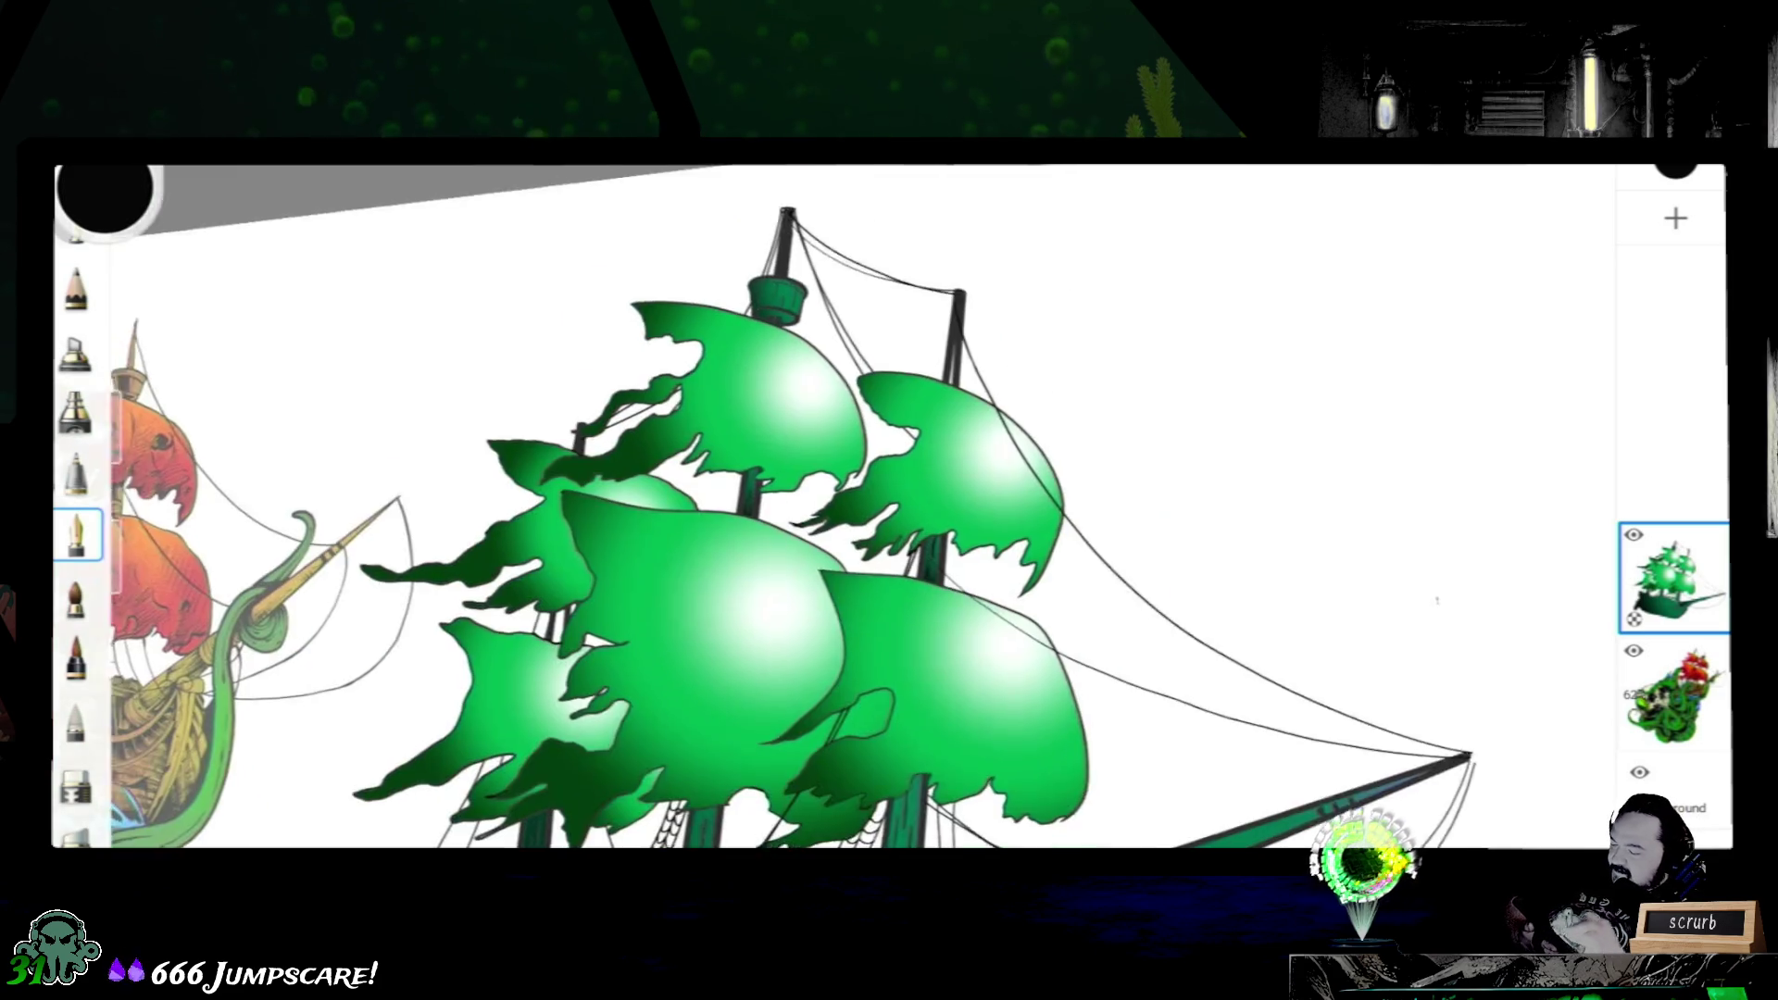
scroll(889, 508, "down", 1)
scroll(890, 508, "down", 1)
scroll(889, 507, "down", 1)
scroll(890, 508, "down", 1)
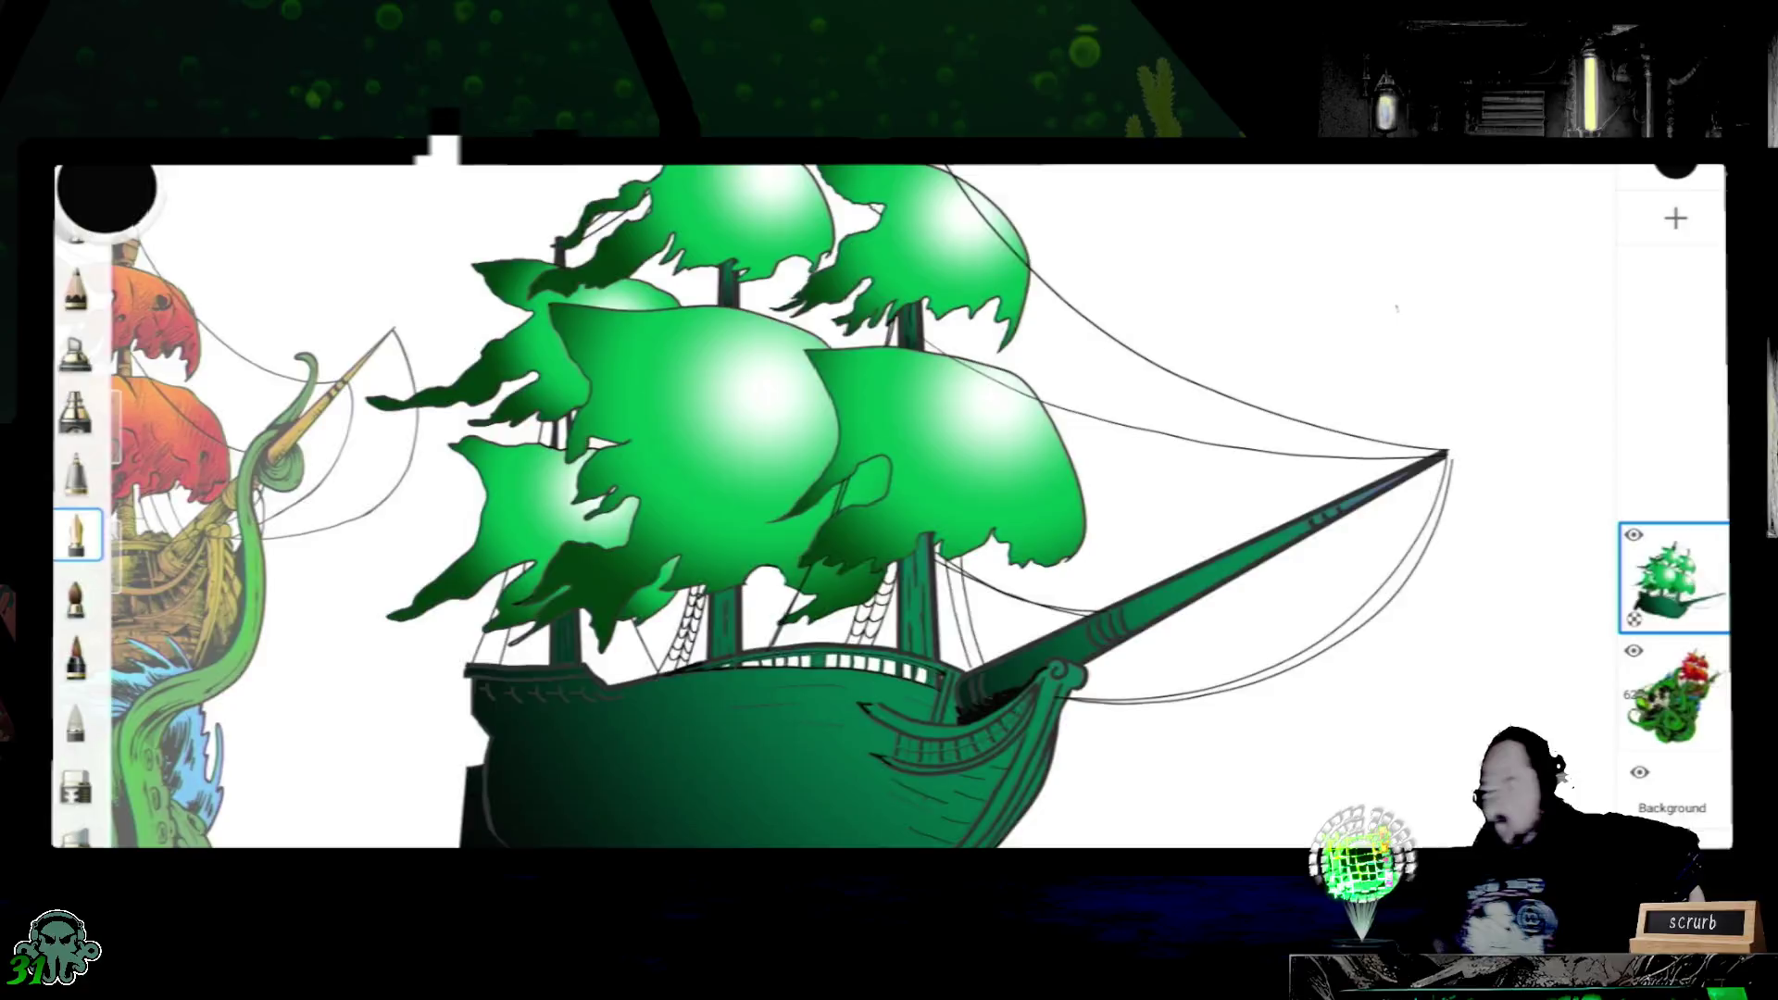
- Save the current sketch from the main menu, then extend the anchor's top curl
left_click(104, 194)
left_click(375, 282)
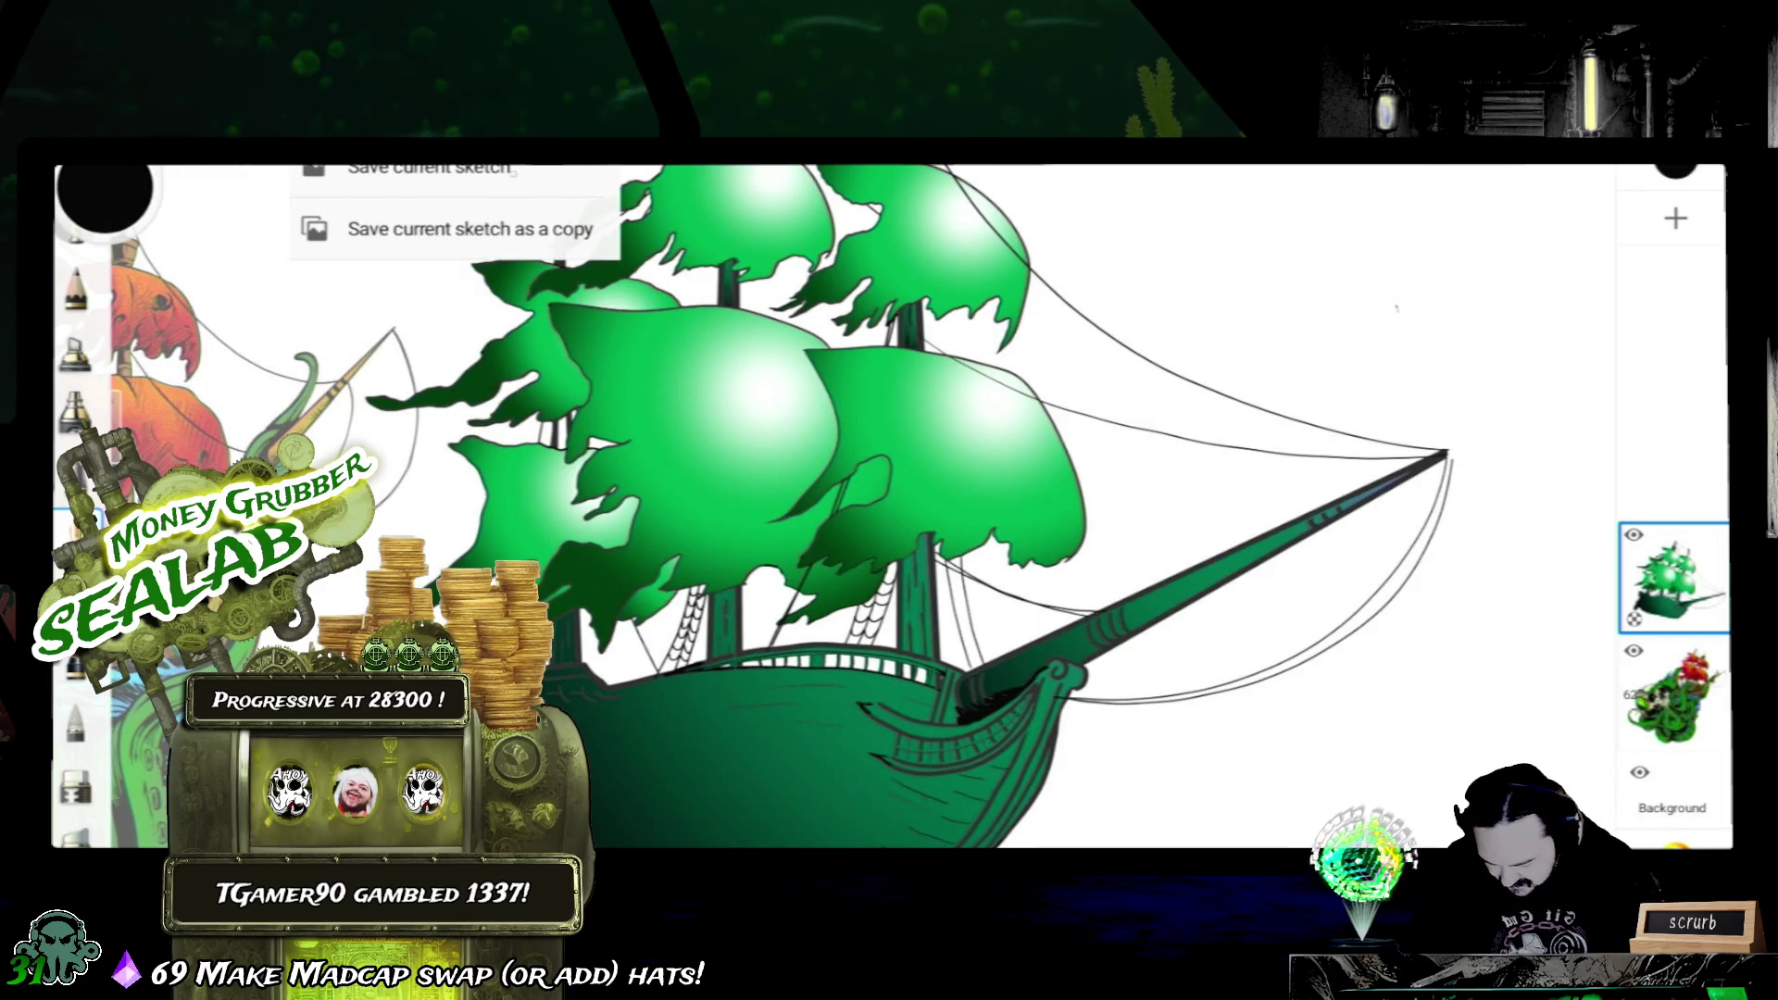
left_click(428, 168)
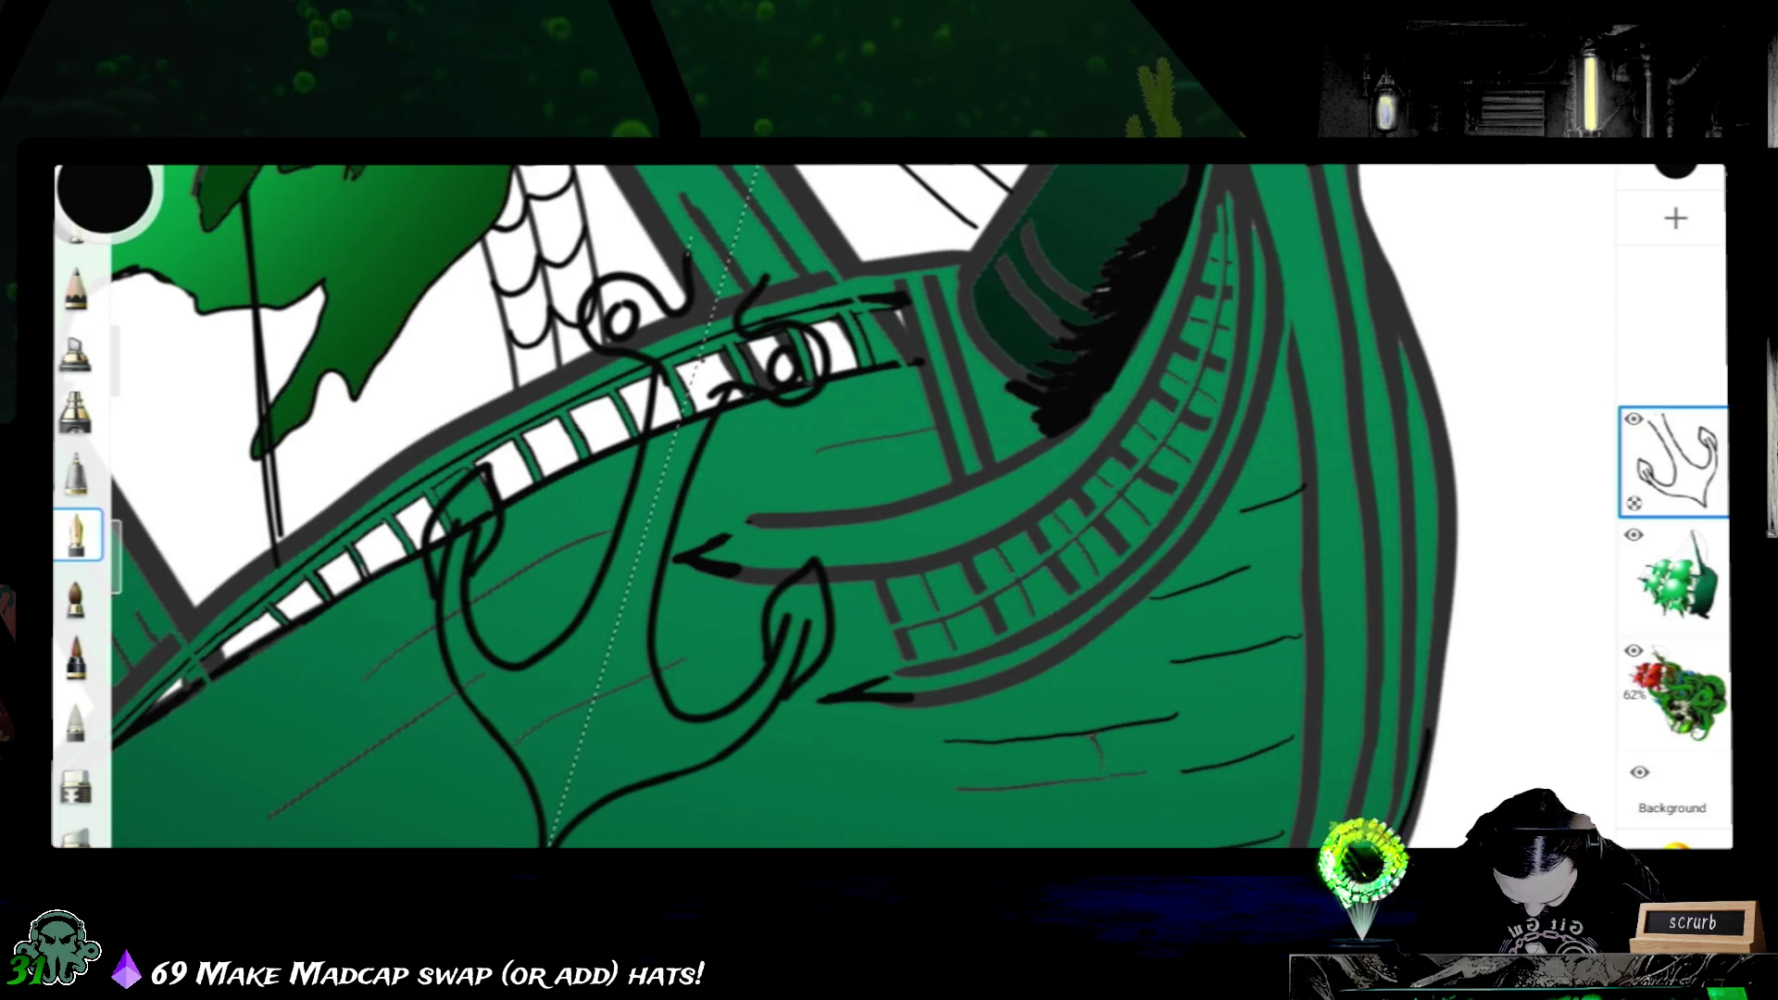
left_click_drag(702, 299, 765, 270)
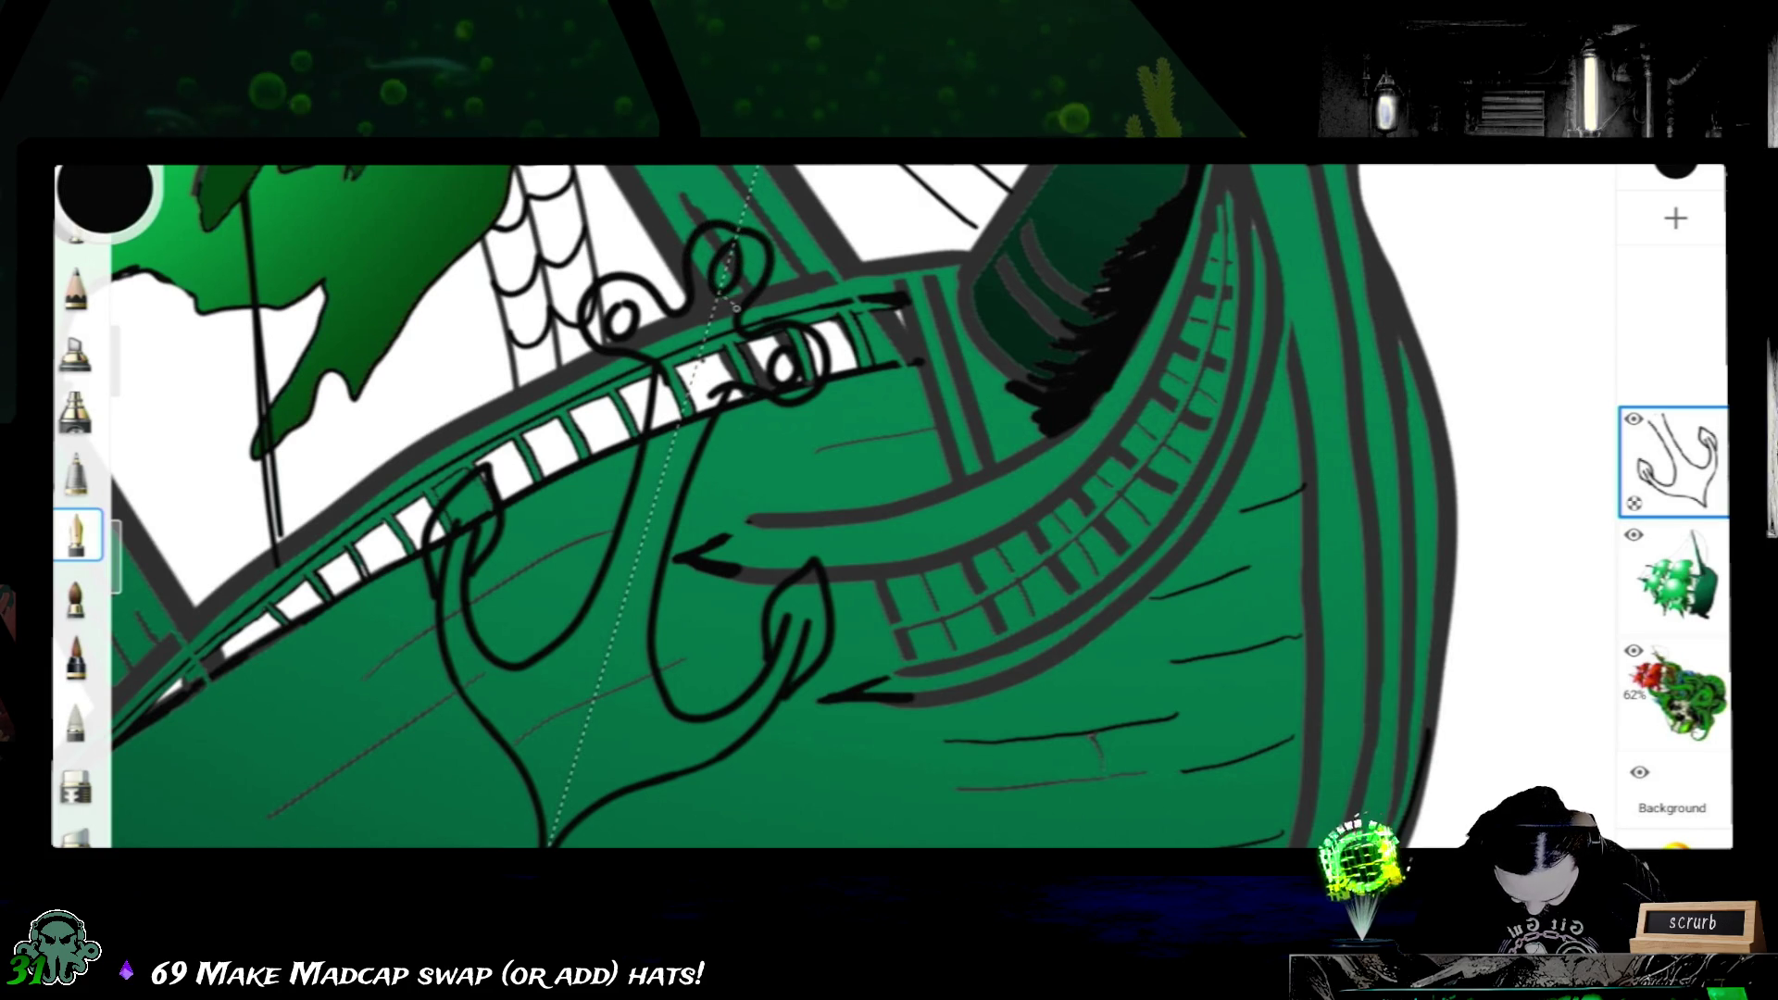
scroll(834, 501, "down", 2)
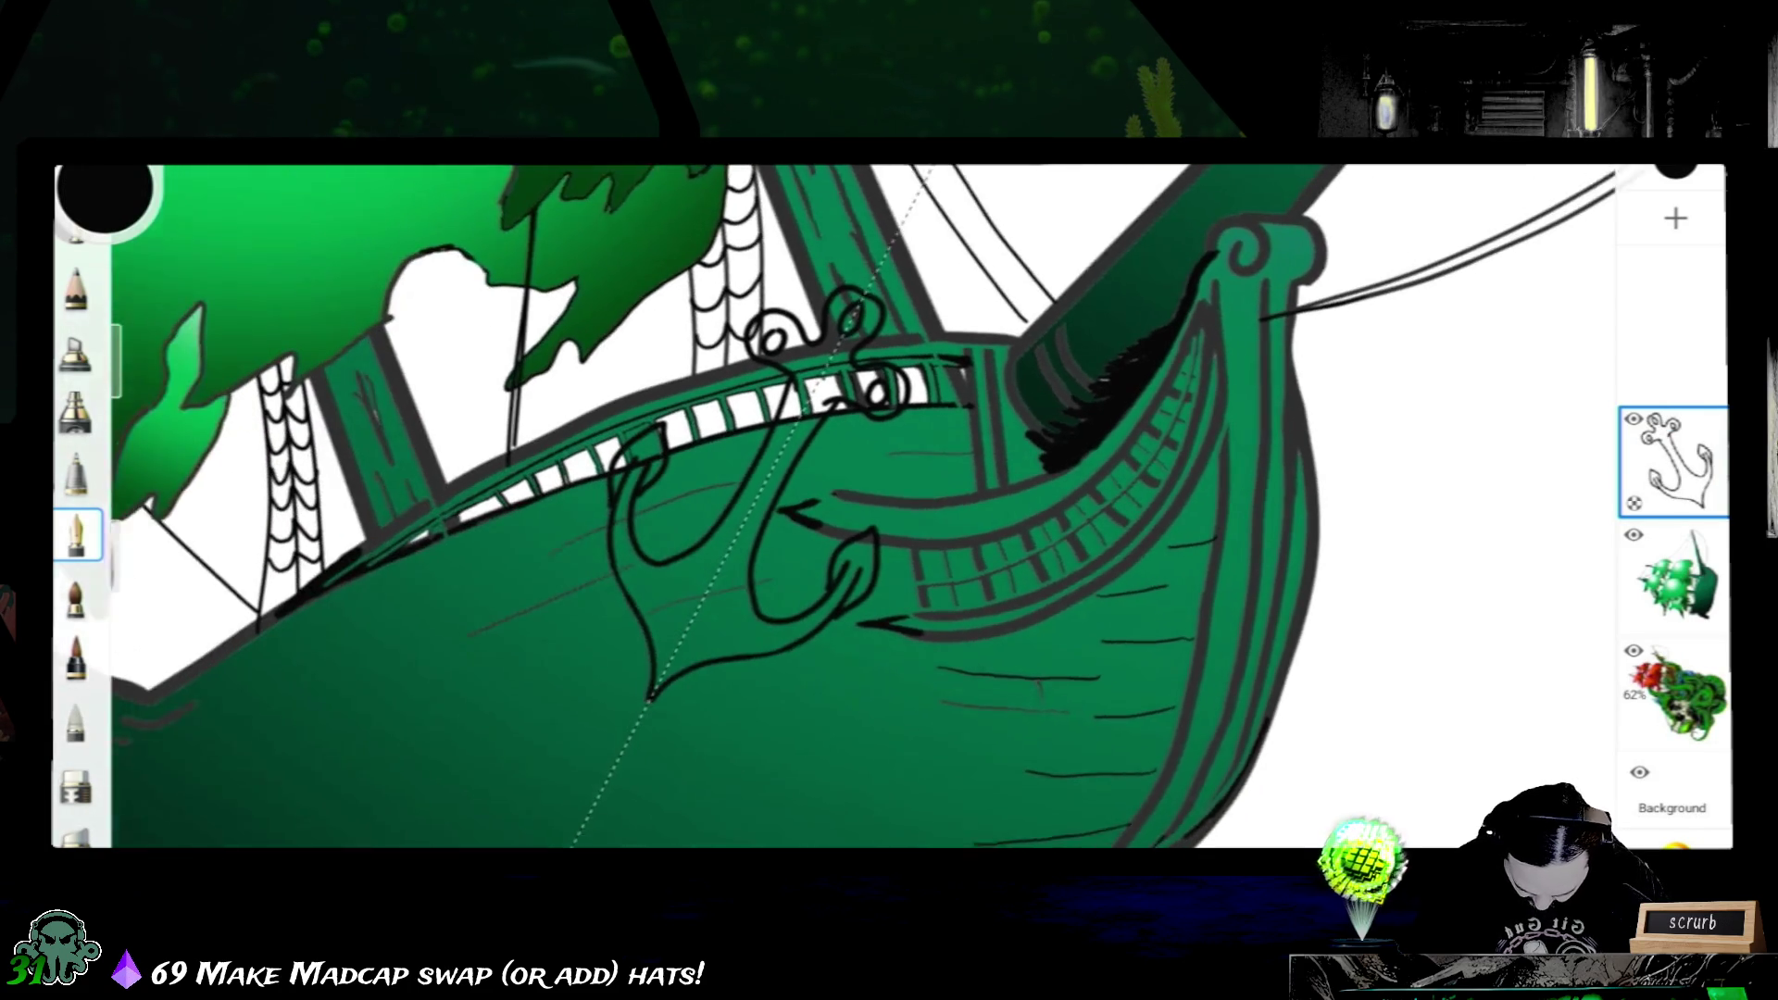
scroll(834, 501, "down", 2)
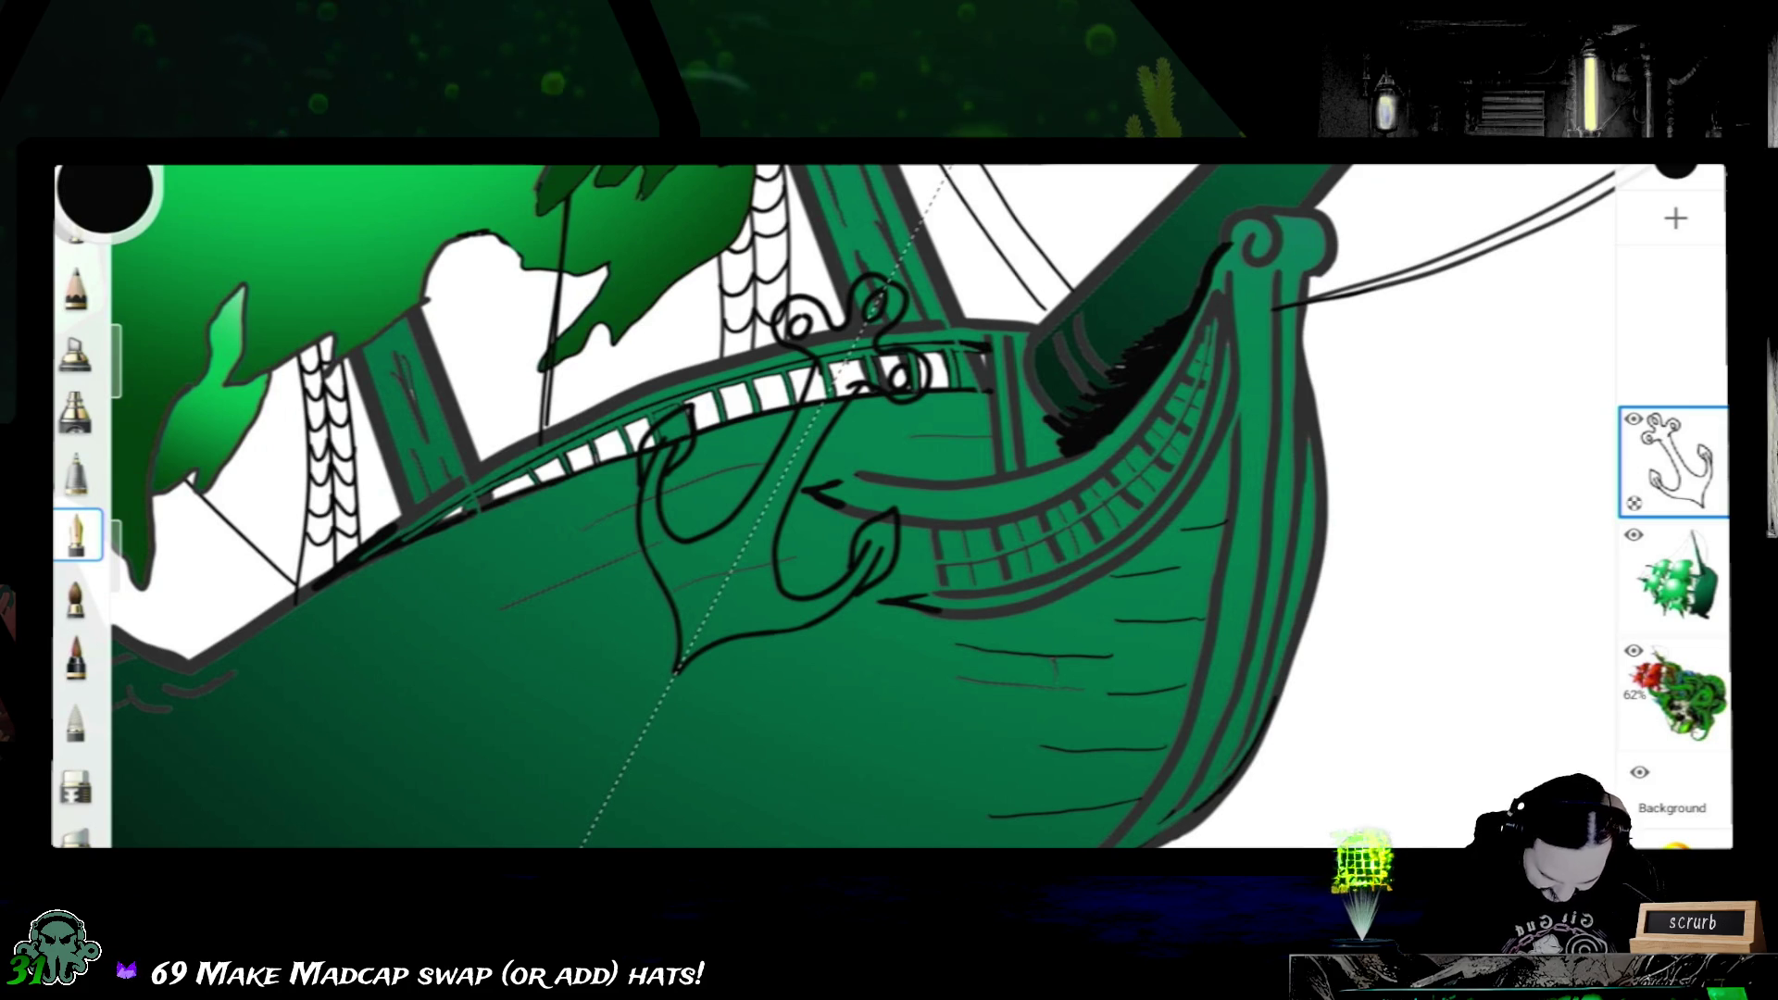
scroll(833, 528, "up", 2)
scroll(834, 528, "up", 2)
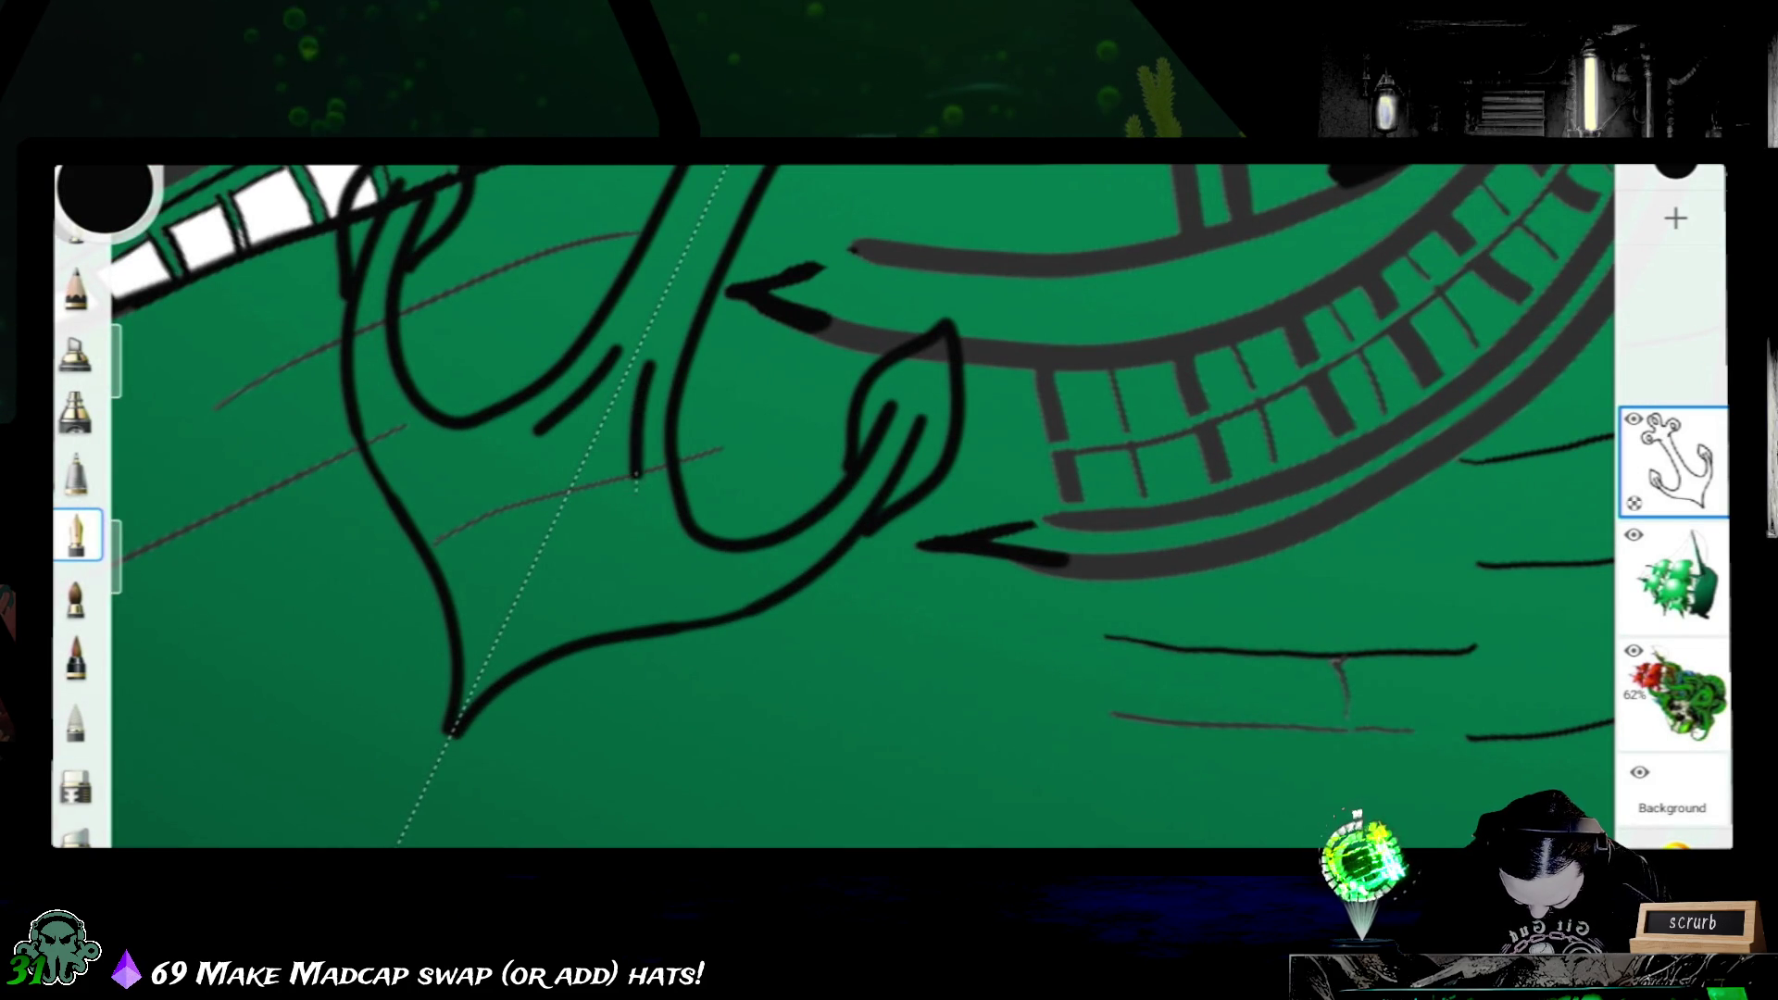
- Add two curved ink strokes to the anchor, then add a new empty layer above it
left_click_drag(619, 350, 497, 483)
left_click_drag(647, 364, 620, 540)
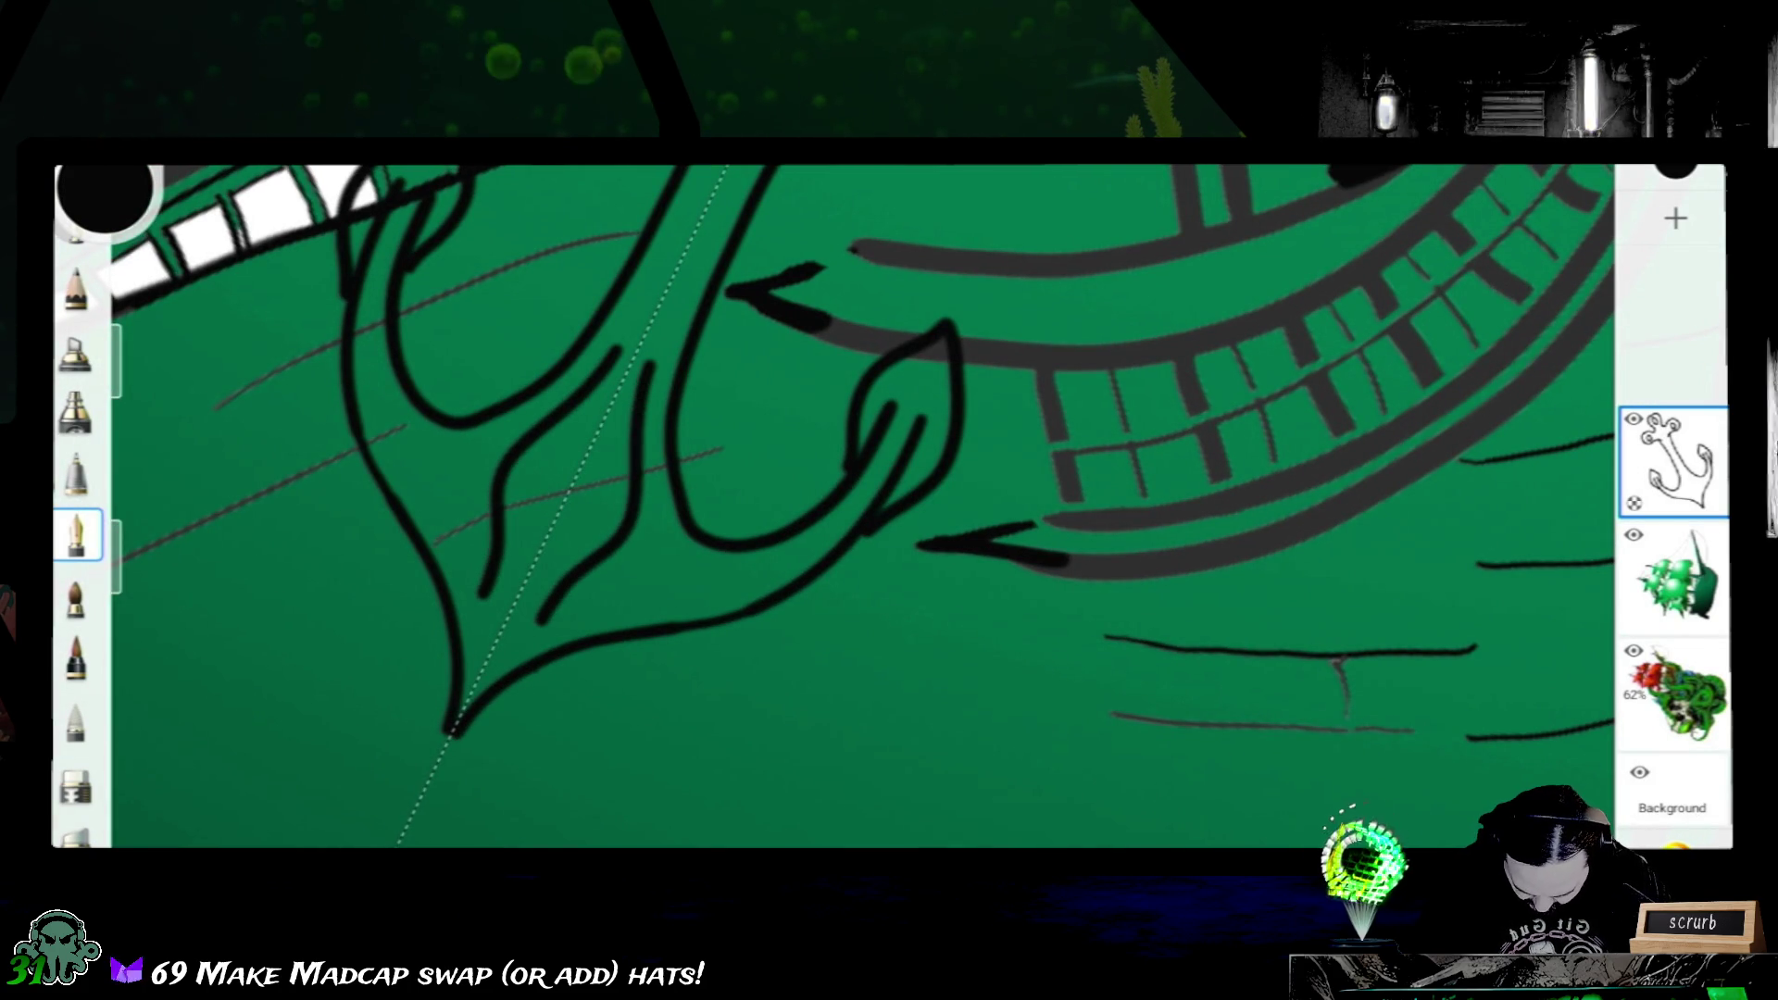
left_click_drag(751, 459, 784, 486)
scroll(779, 501, "down", 2)
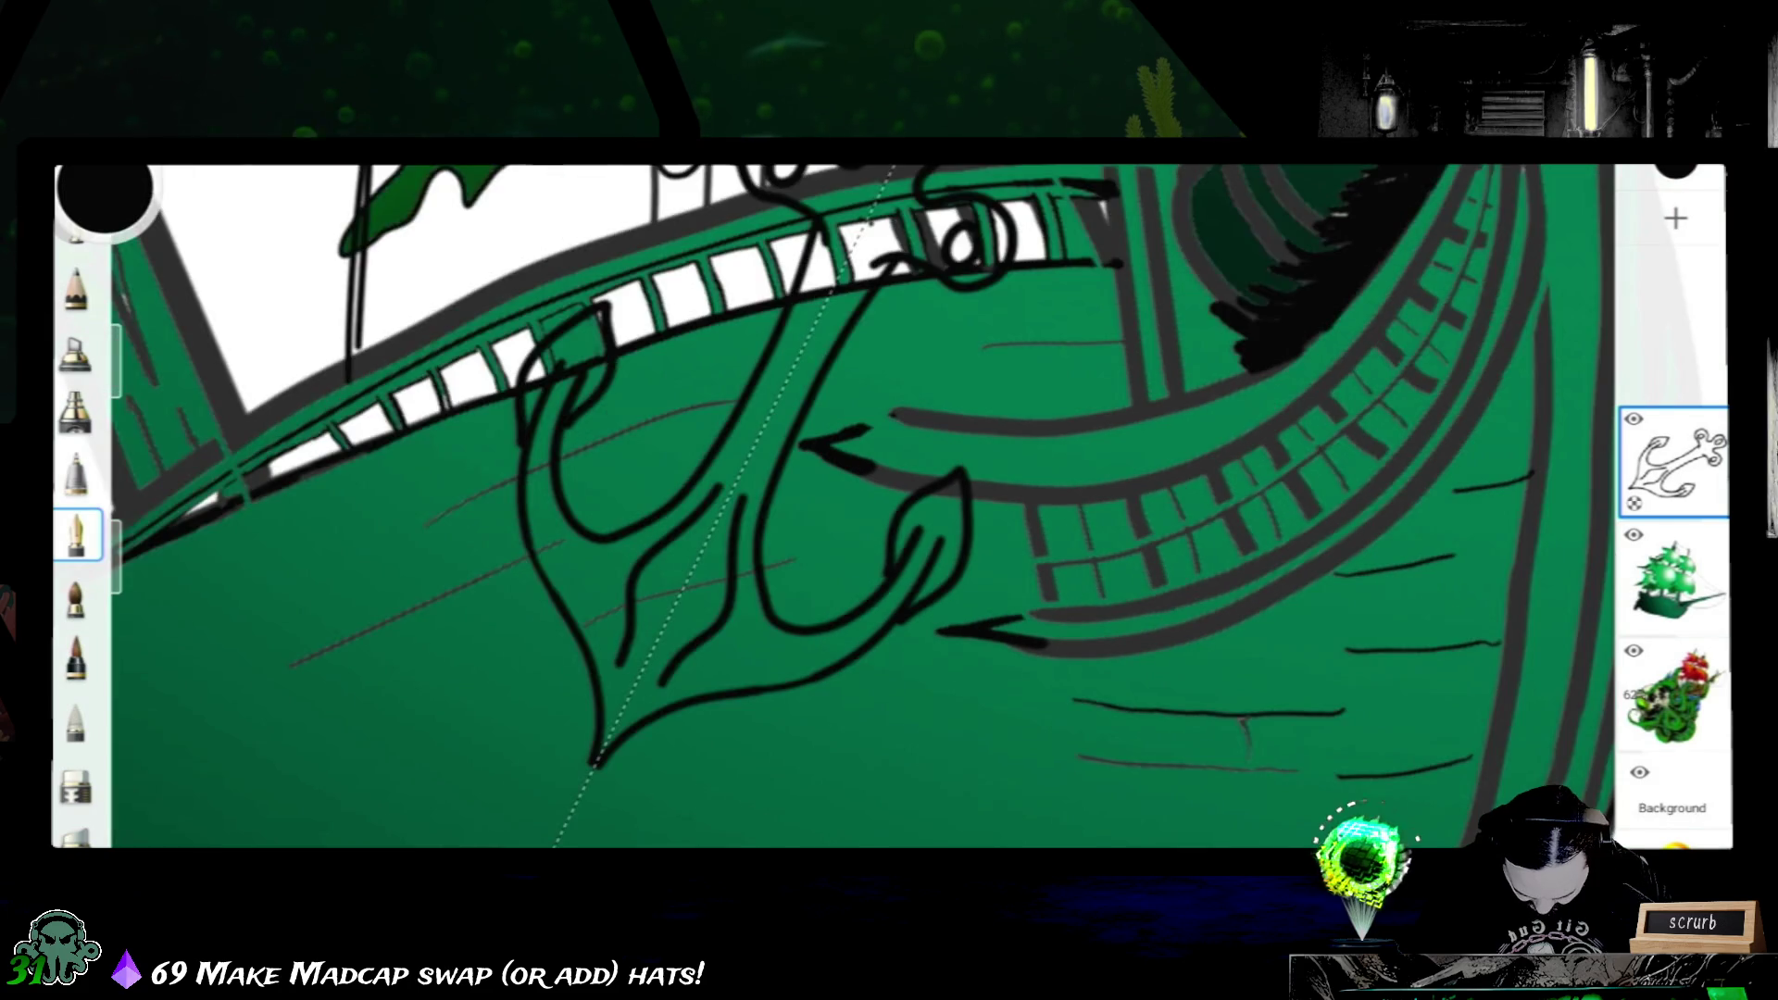
scroll(778, 501, "down", 1)
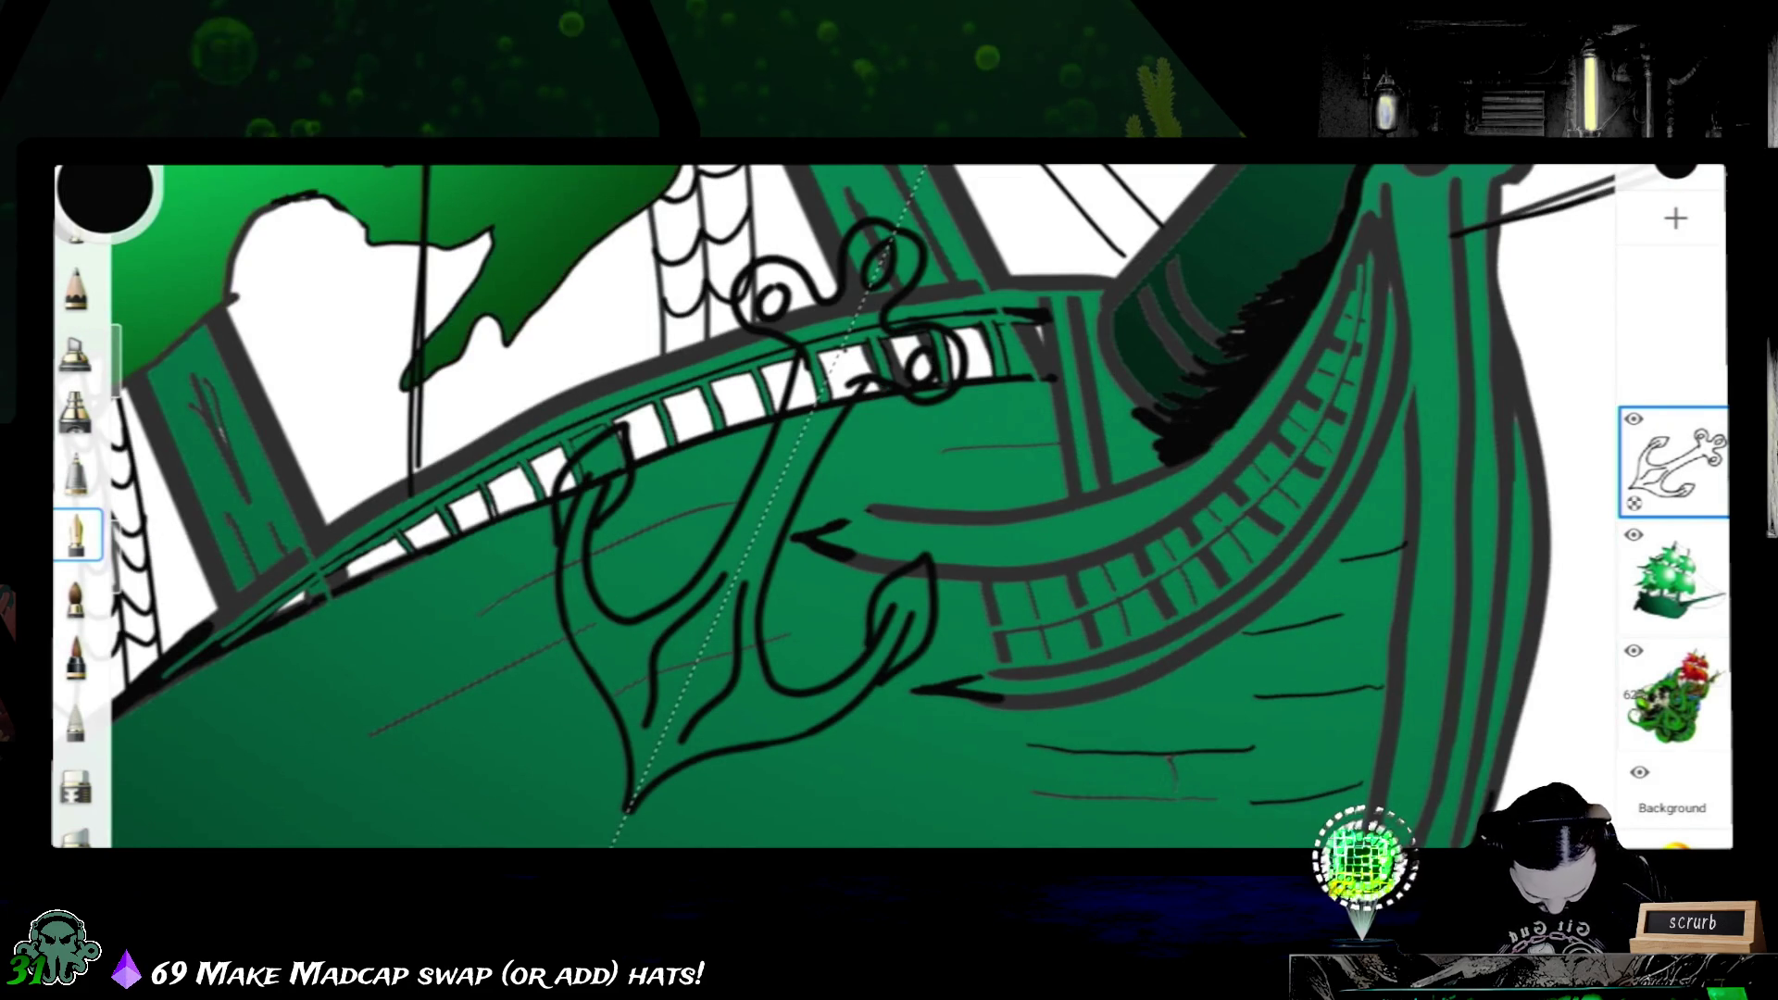
left_click(1675, 219)
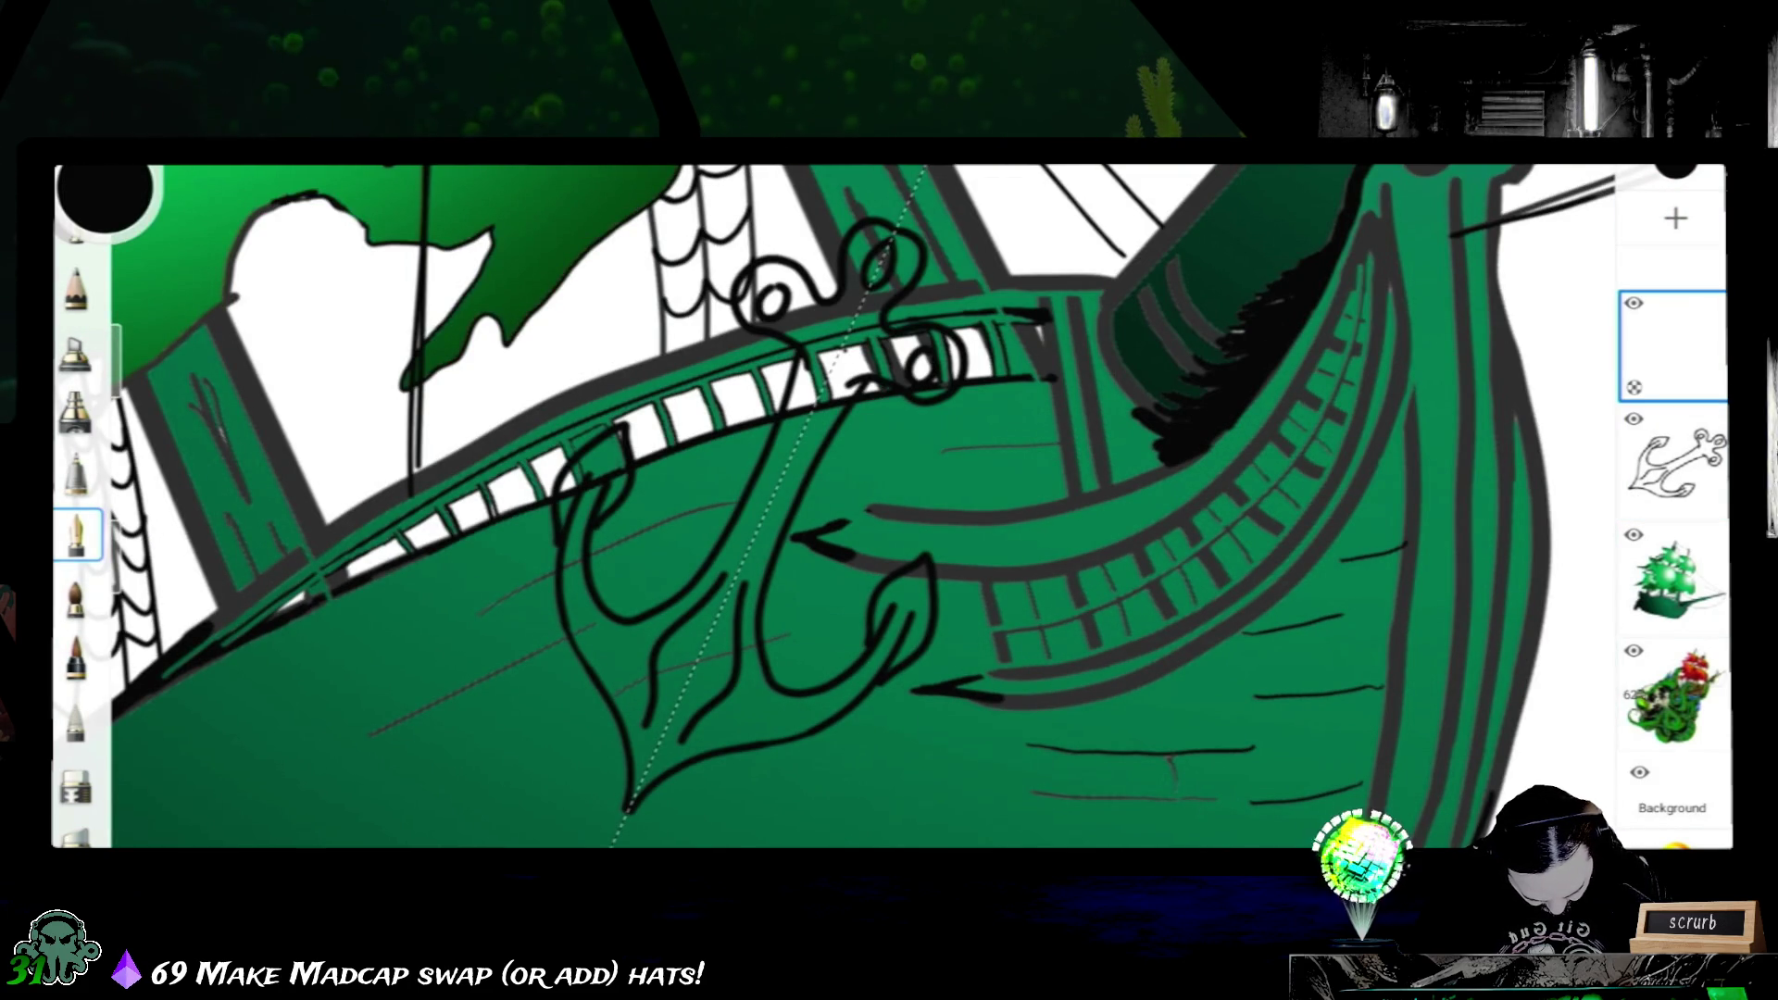
left_click(1673, 346)
mouse_move(1674, 346)
left_mouse_down()
mouse_move(1676, 502)
mouse_move(1675, 464)
left_mouse_up()
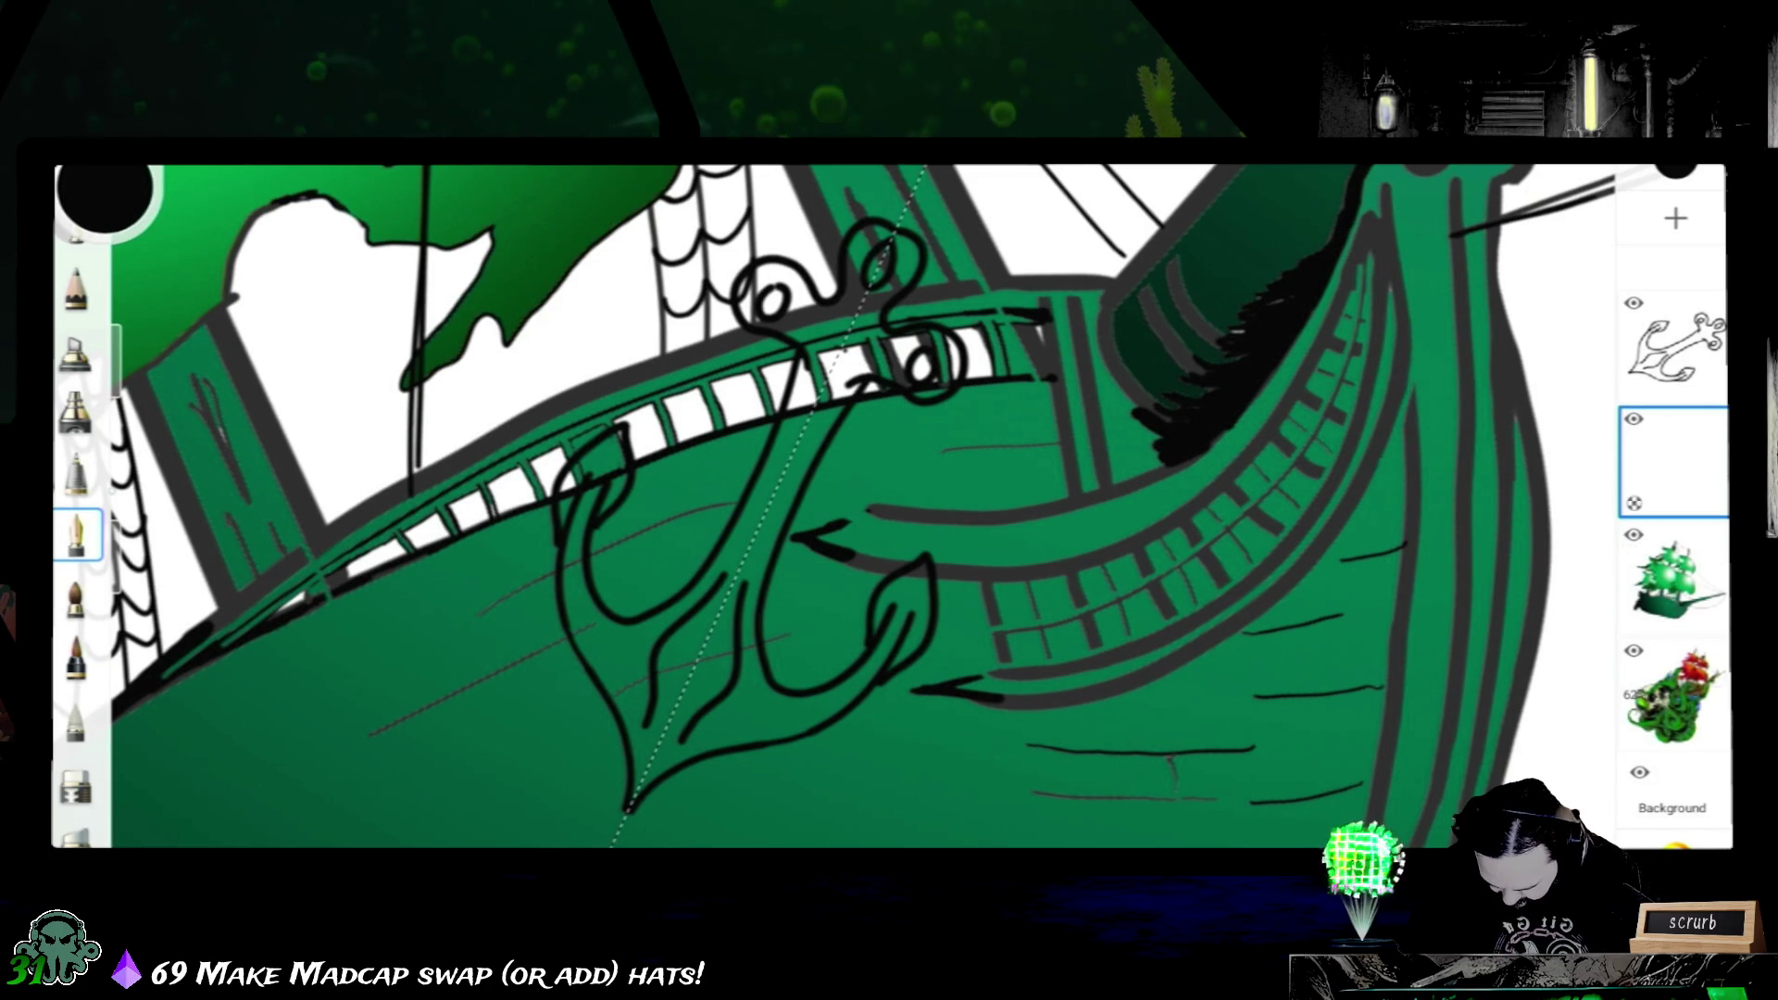
left_click(102, 196)
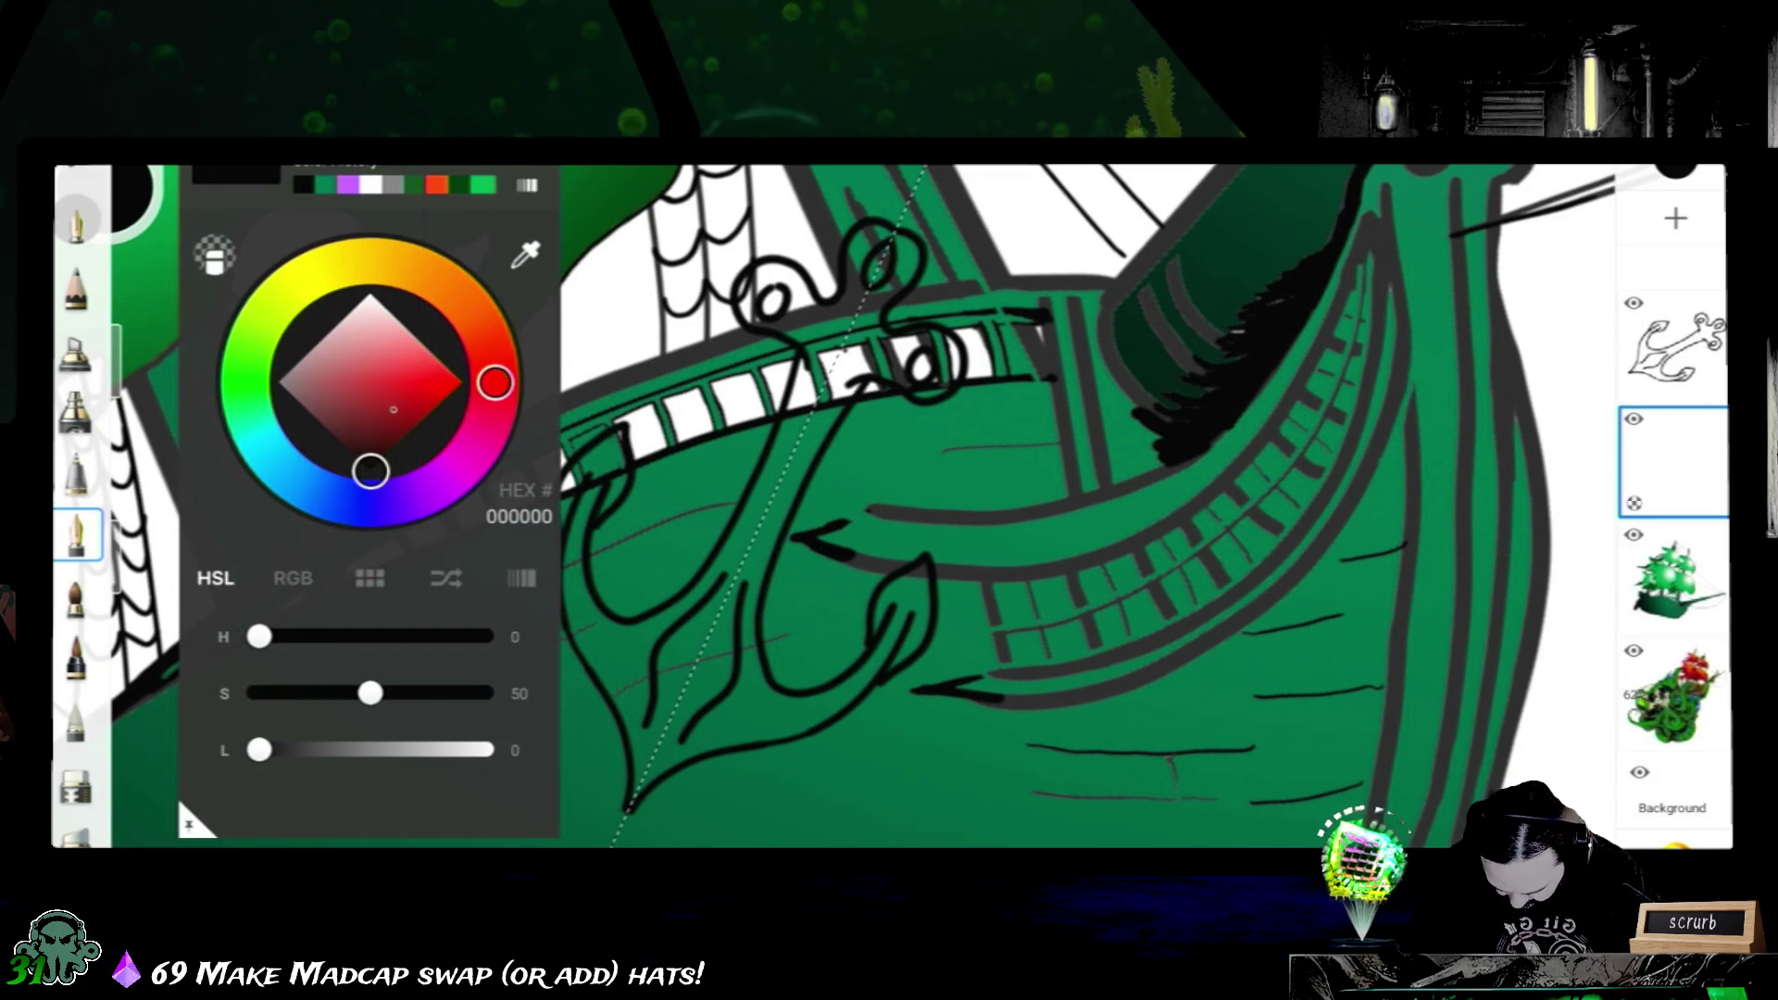
left_click_drag(259, 749, 348, 750)
left_click_drag(297, 692, 260, 693)
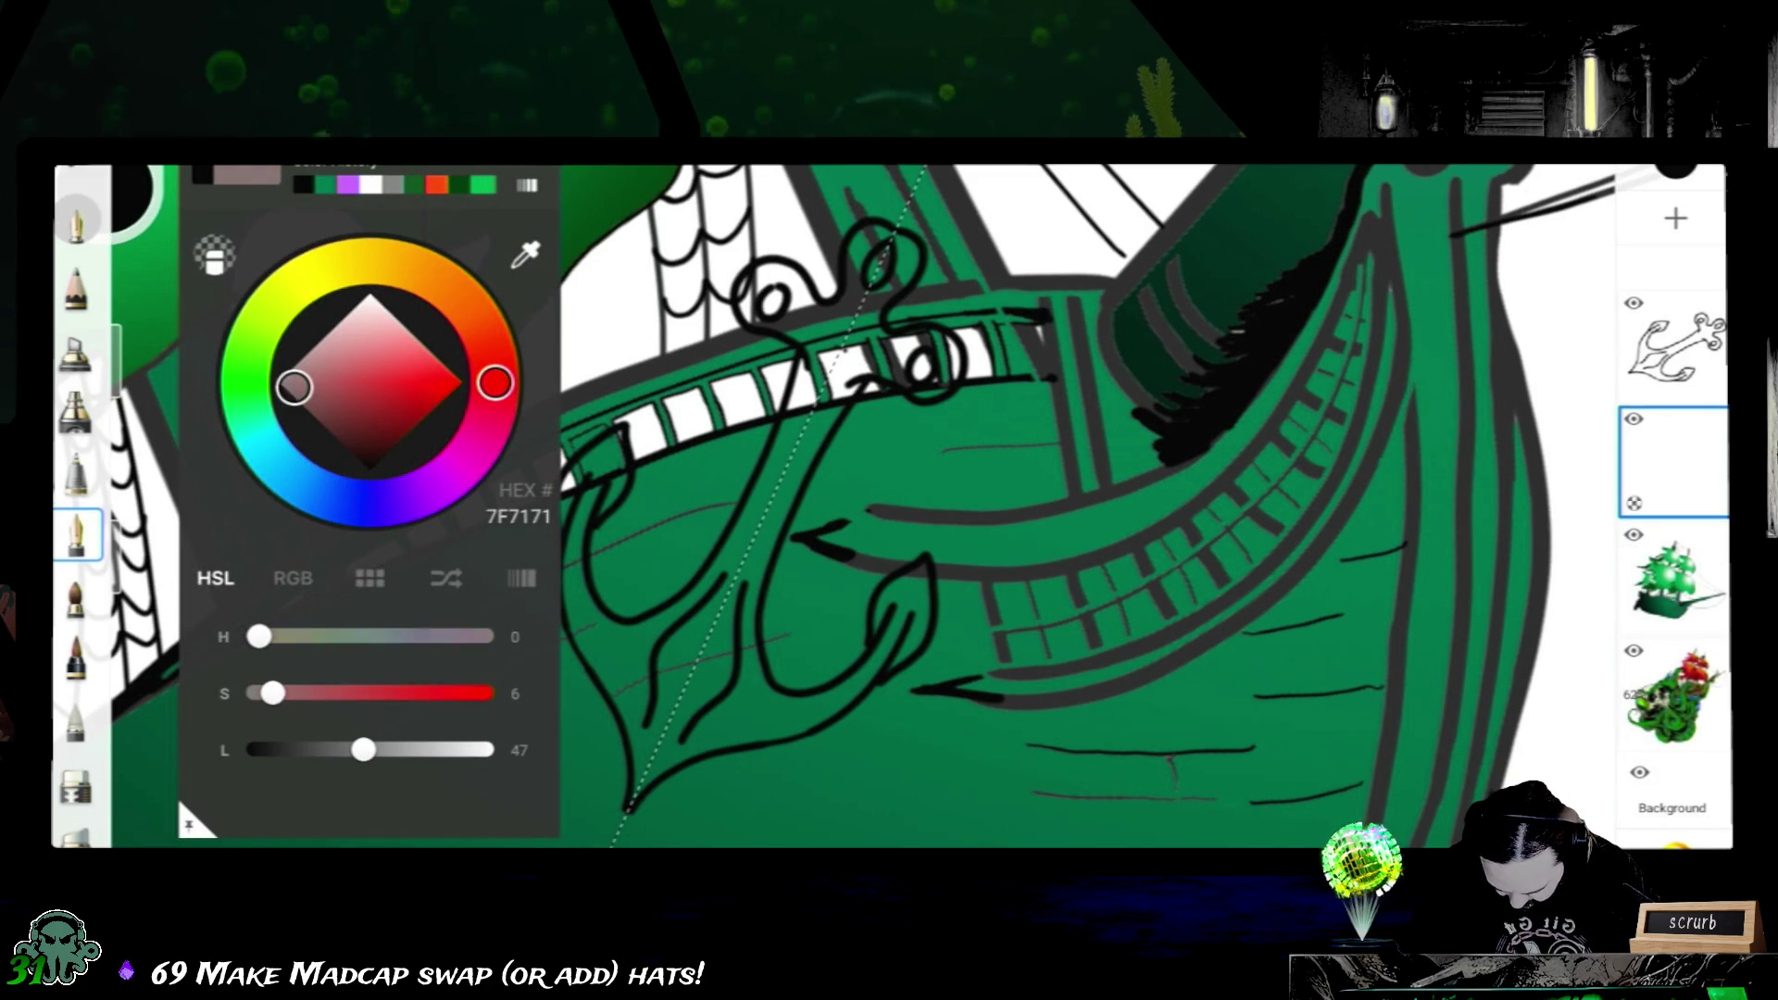
left_click_drag(369, 749, 329, 748)
left_click(462, 381)
mouse_move(495, 383)
left_mouse_down()
mouse_move(389, 500)
mouse_move(245, 404)
left_mouse_up()
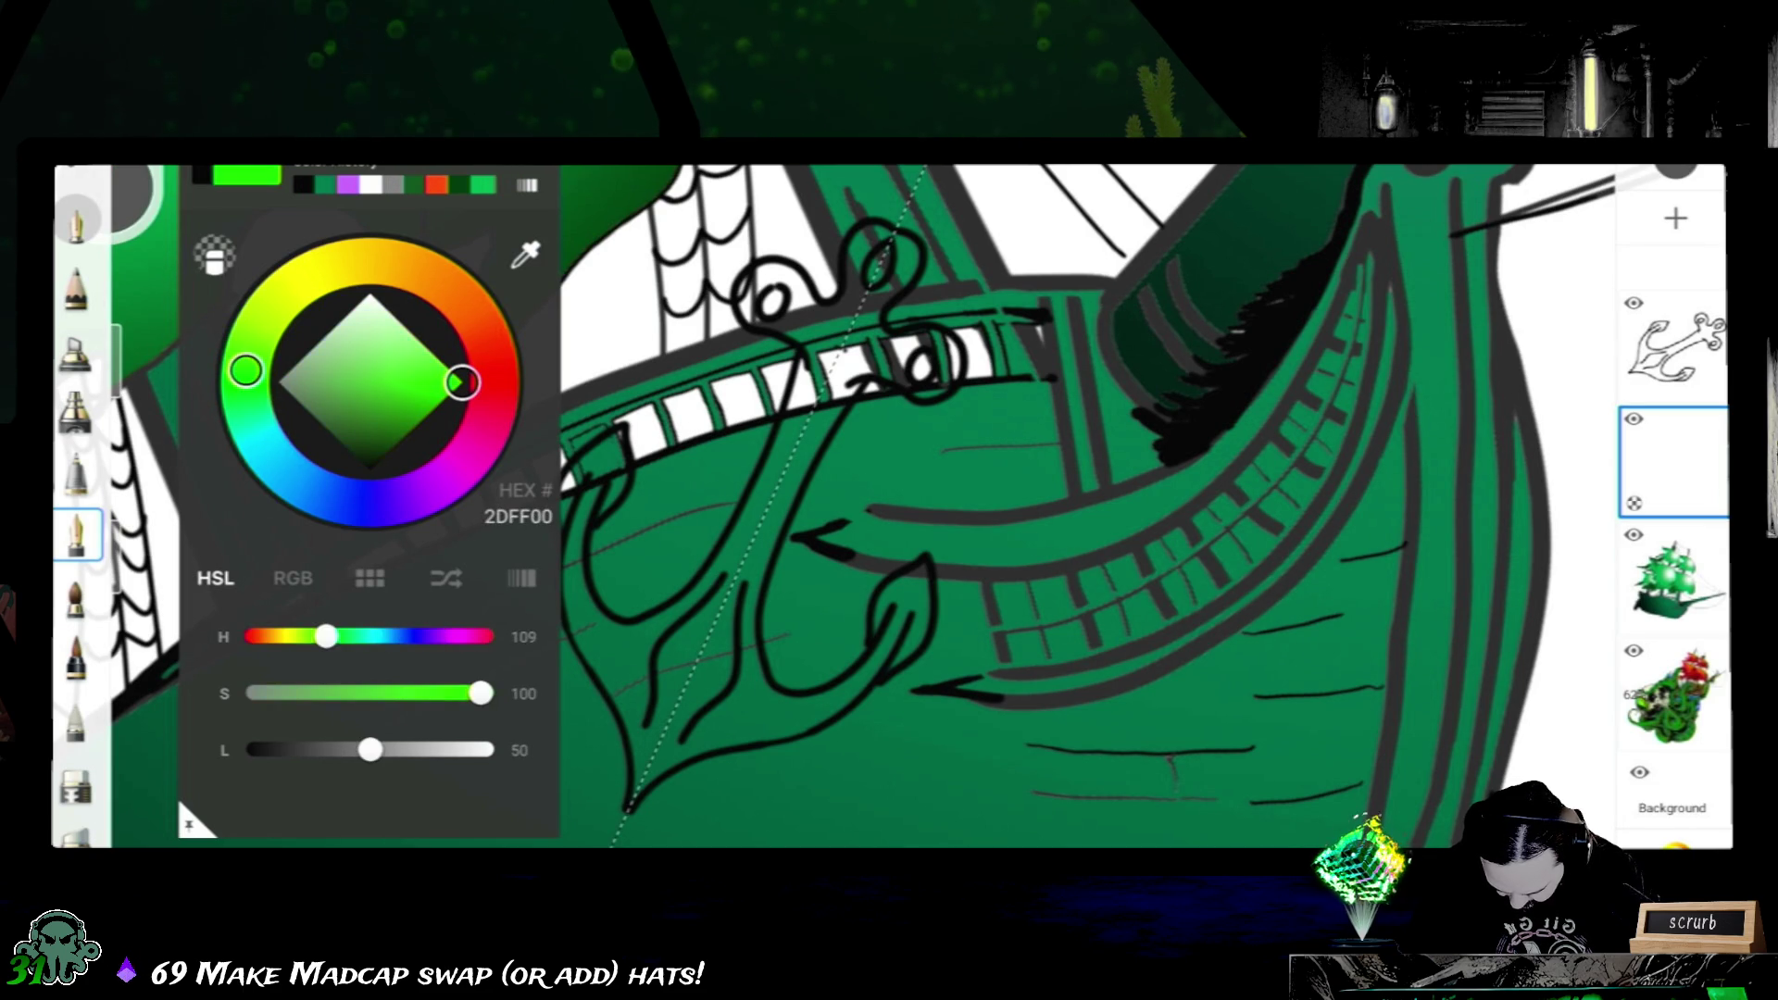
left_click(318, 420)
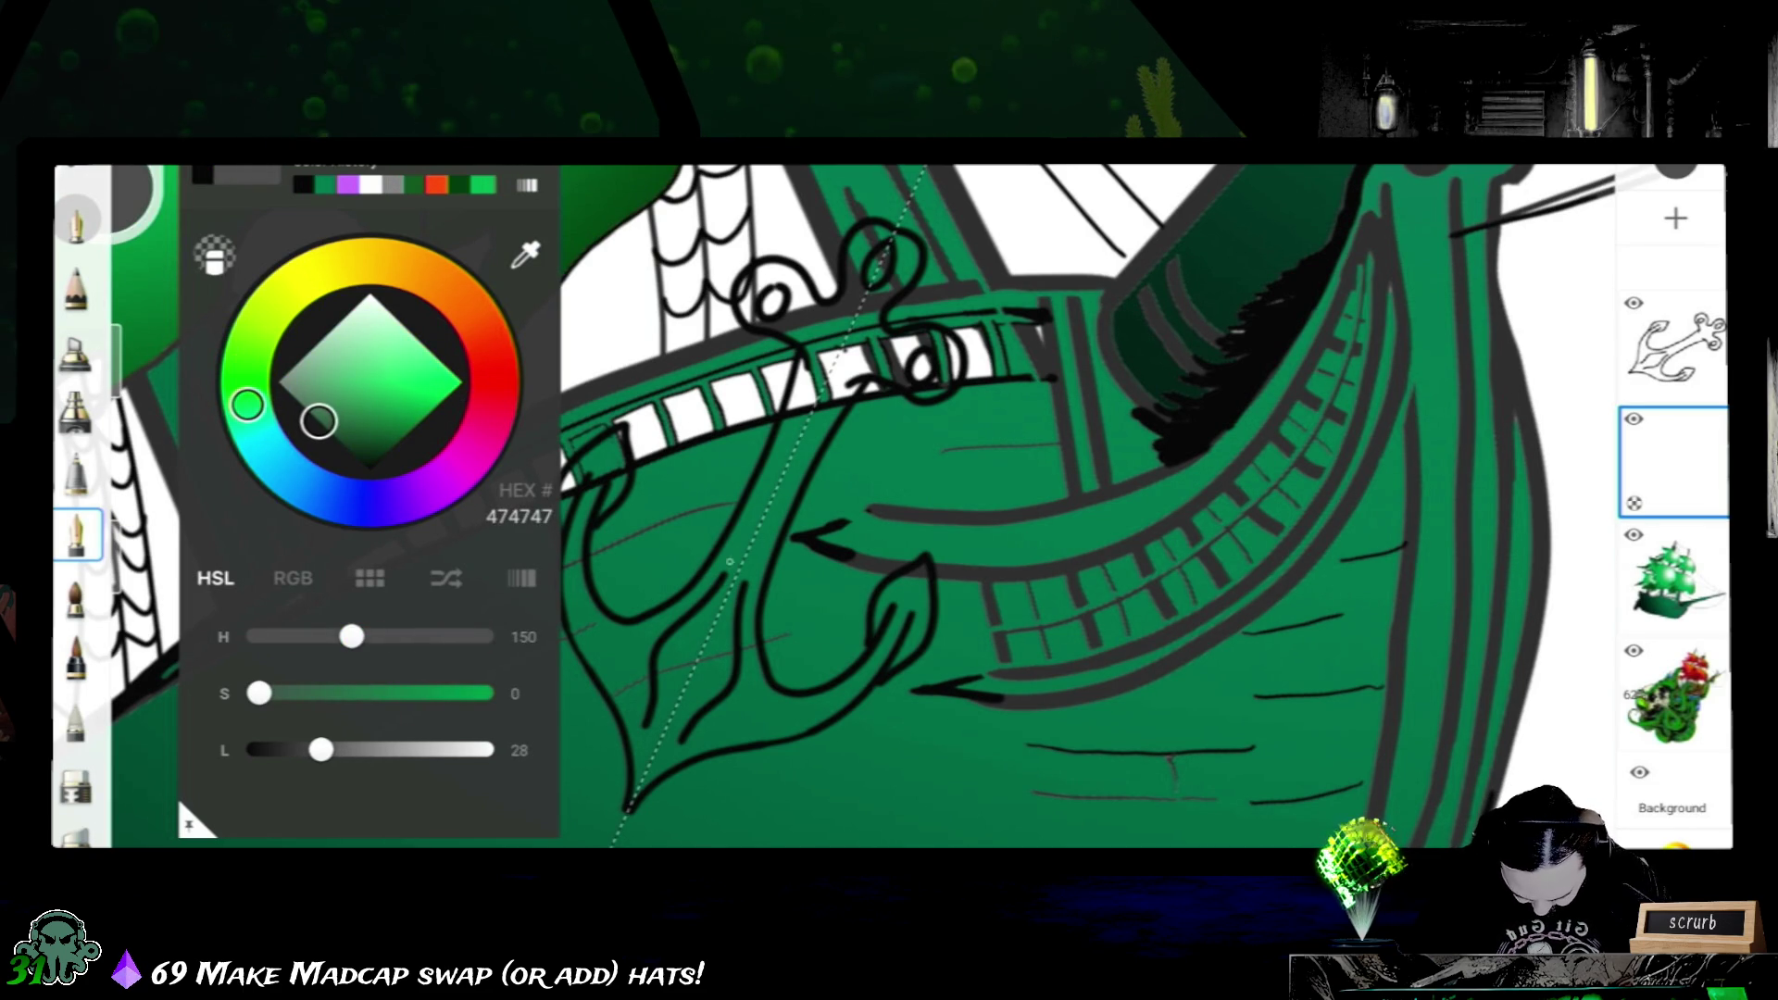
left_click(105, 195)
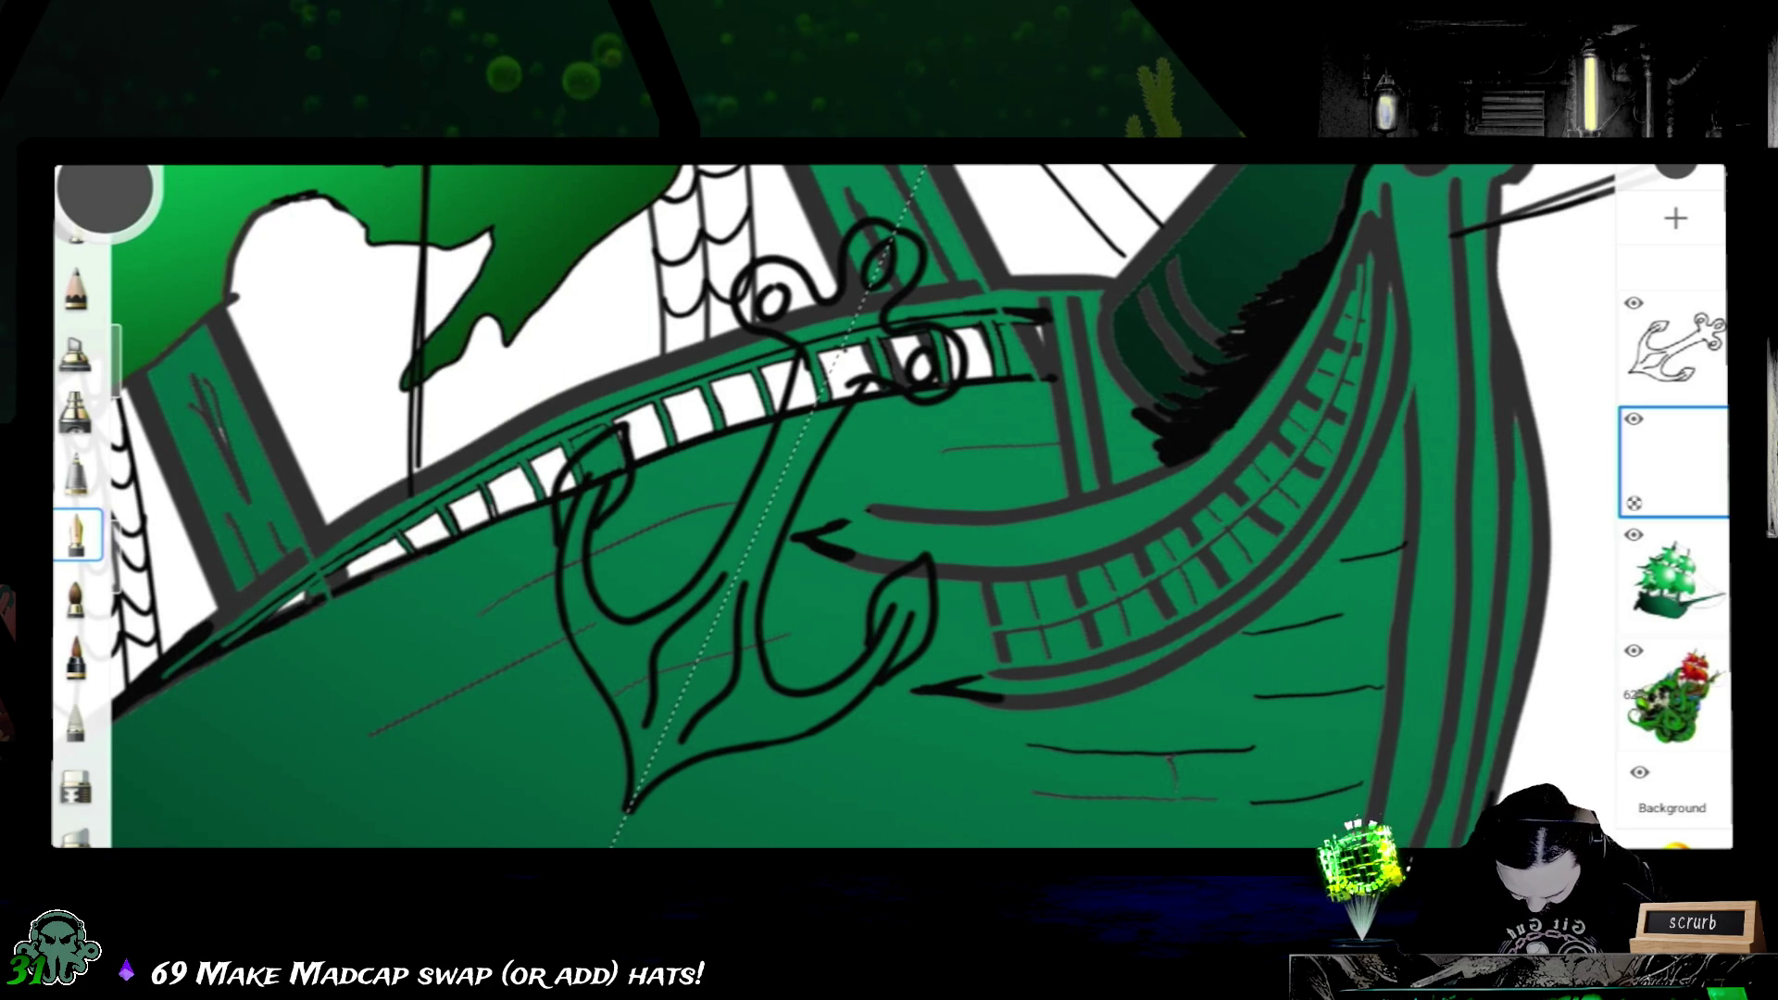
scroll(821, 529, "up", 3)
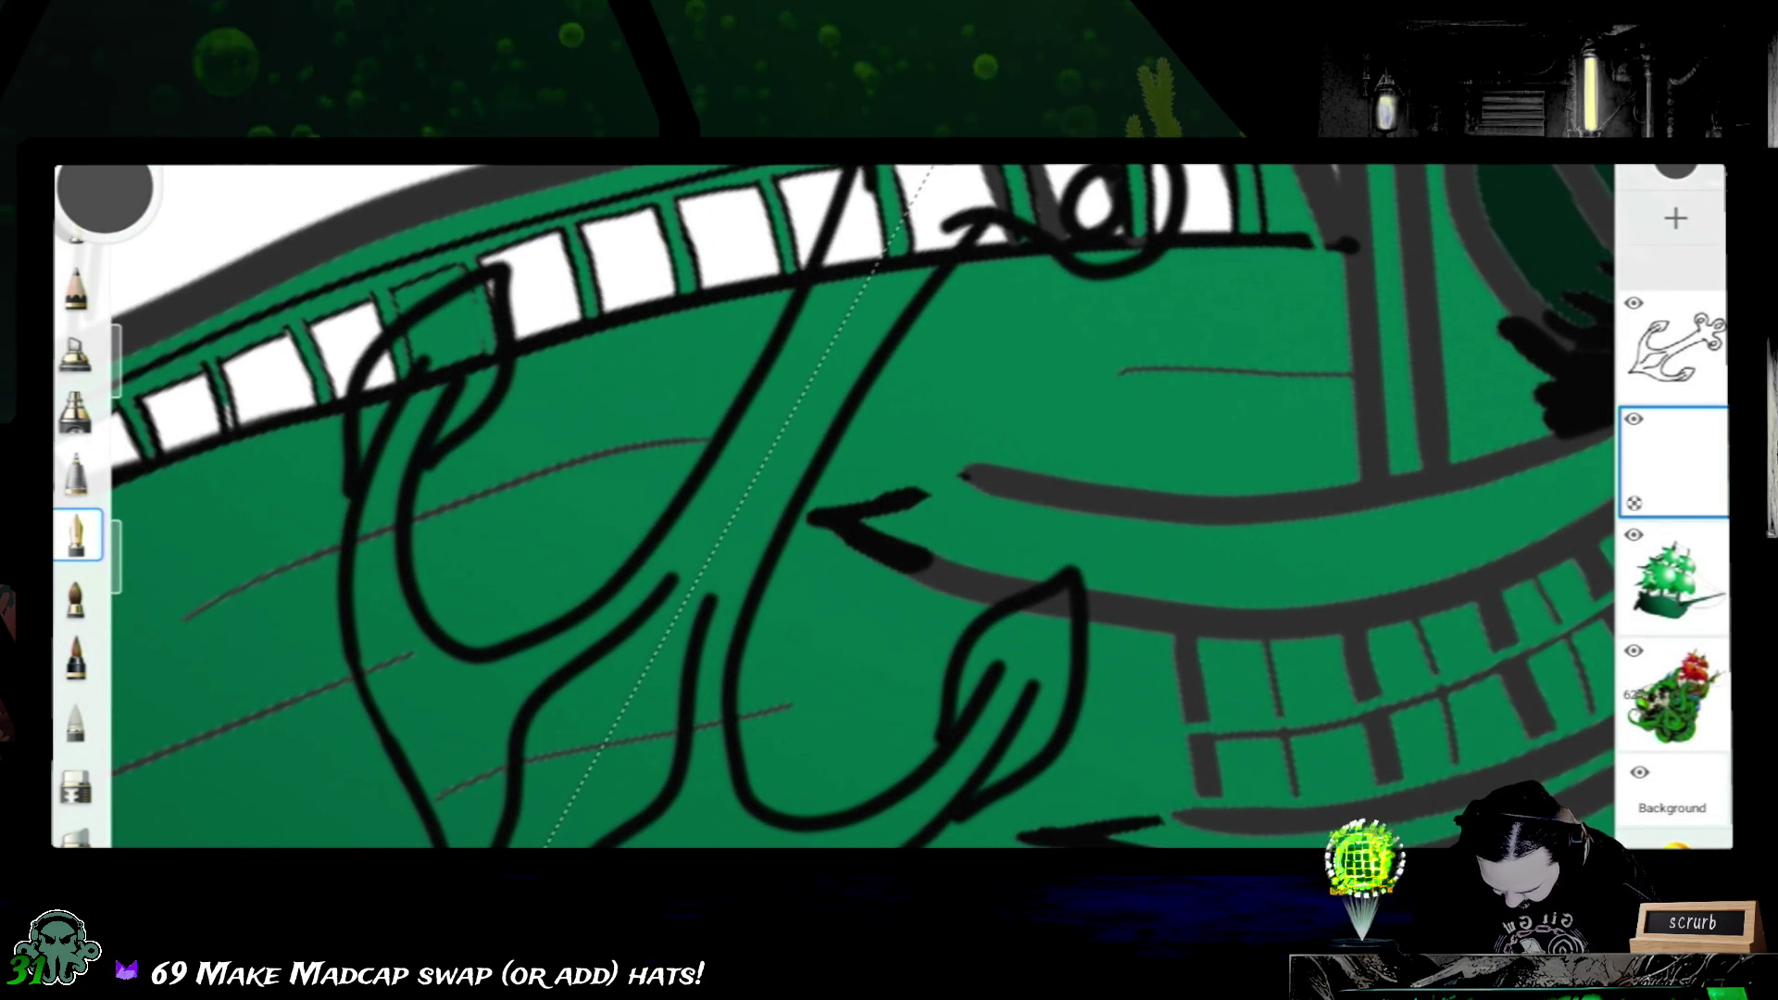
key("bracketright")
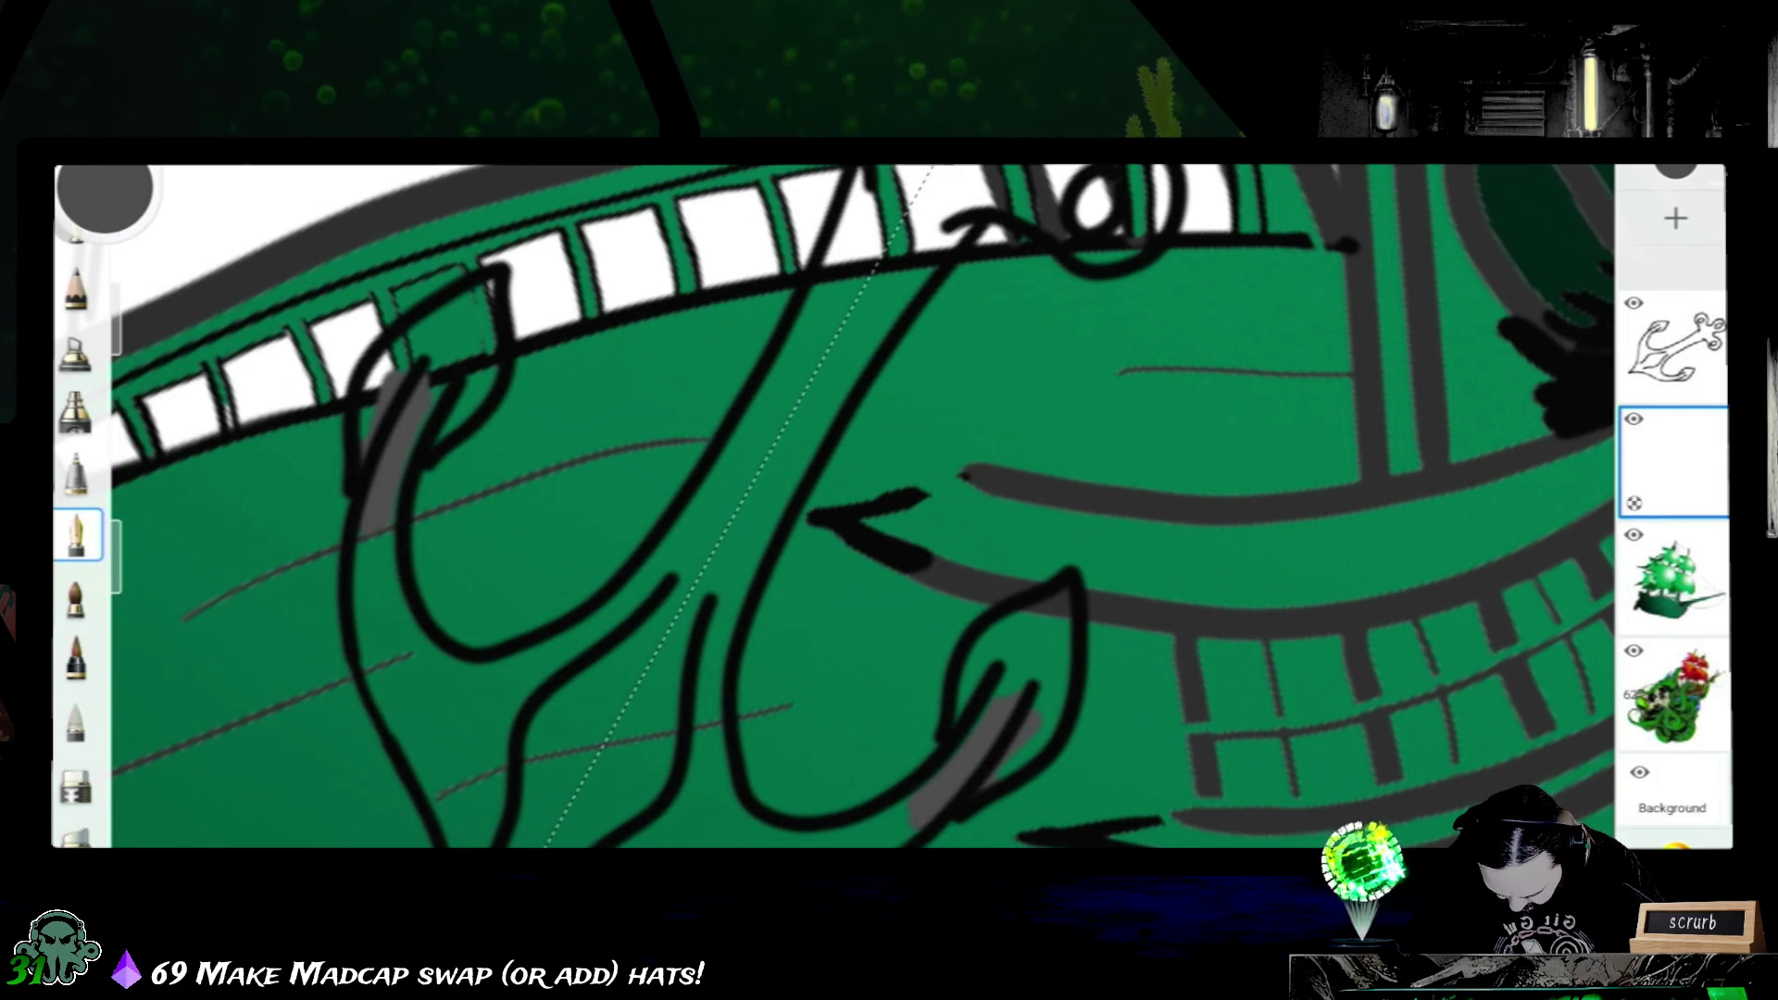
left_click_drag(987, 653, 1063, 591)
left_click_drag(418, 362, 480, 285)
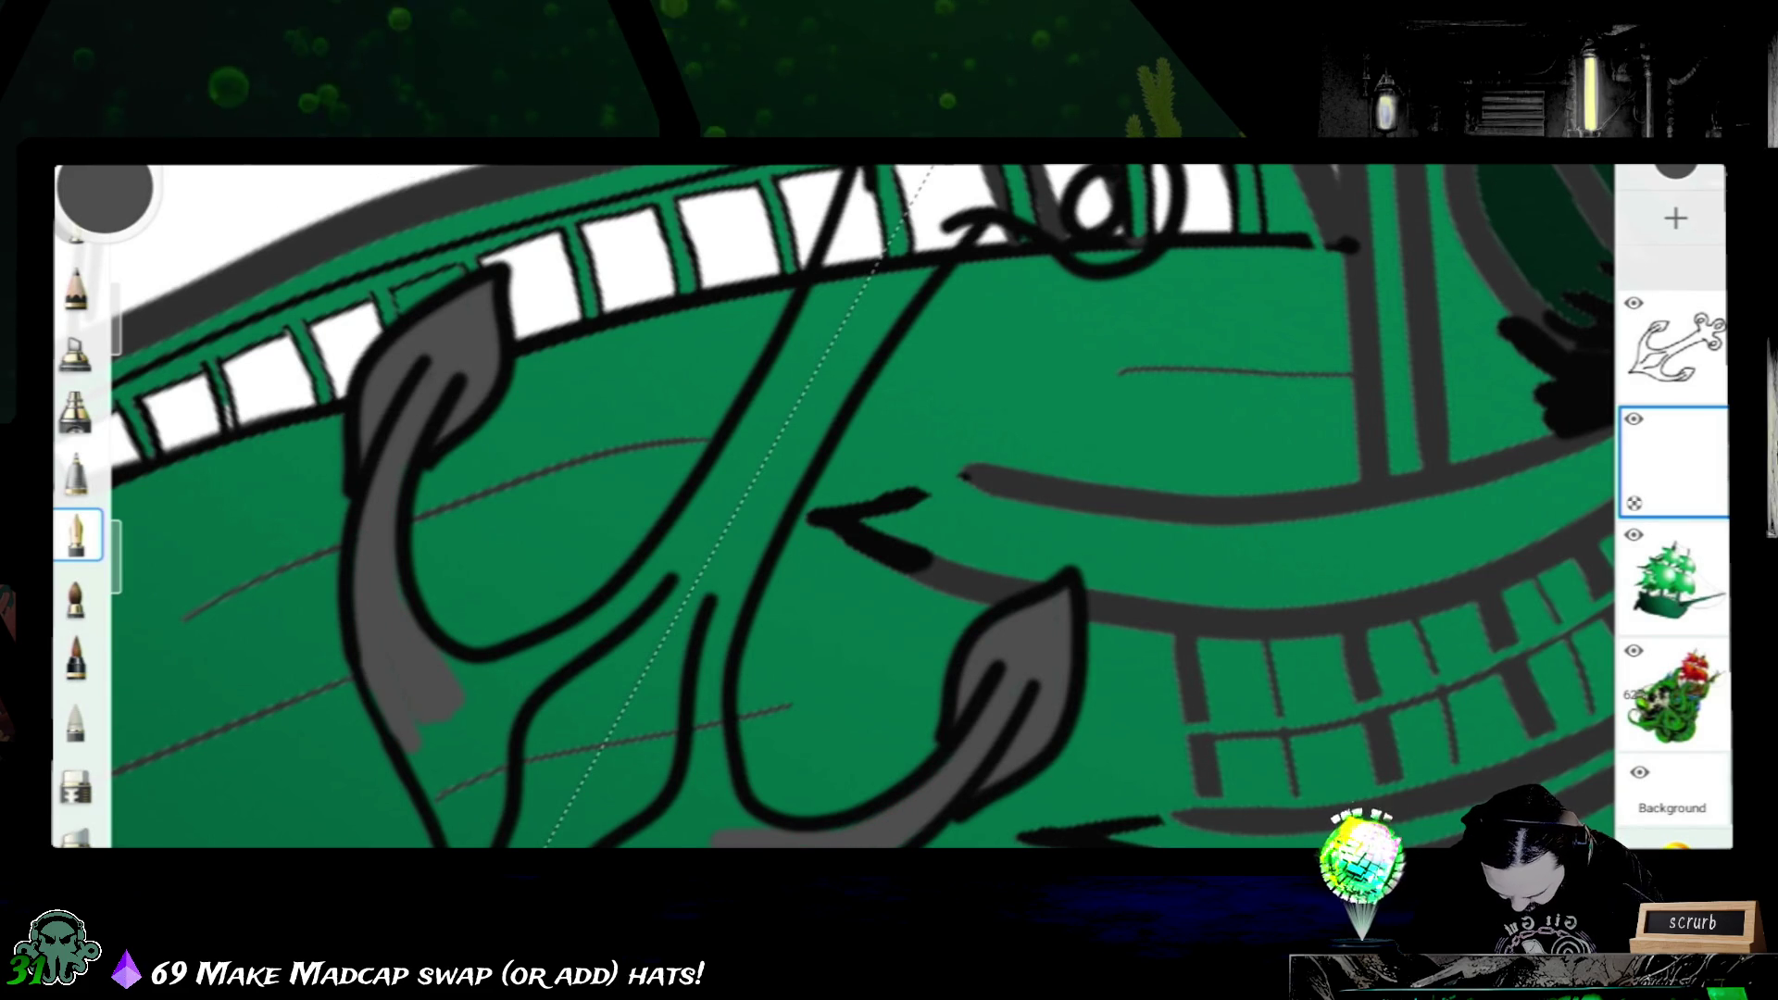
left_click_drag(443, 688, 457, 817)
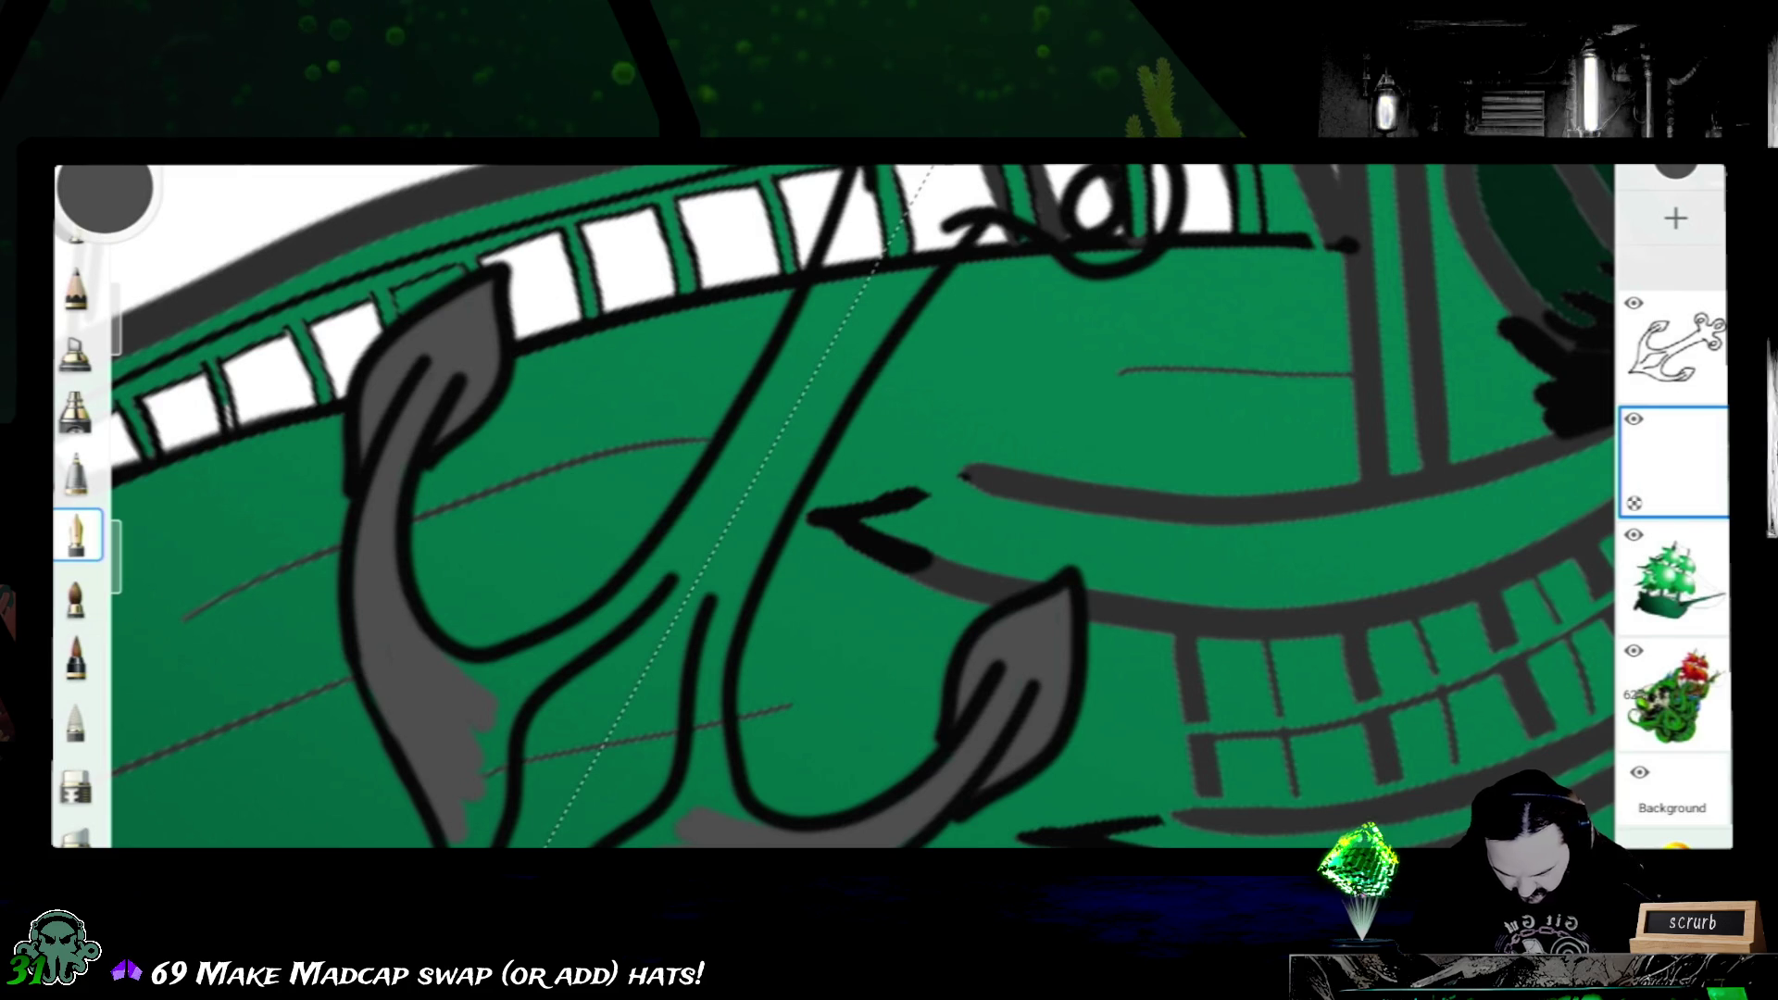
left_click_drag(472, 695, 506, 758)
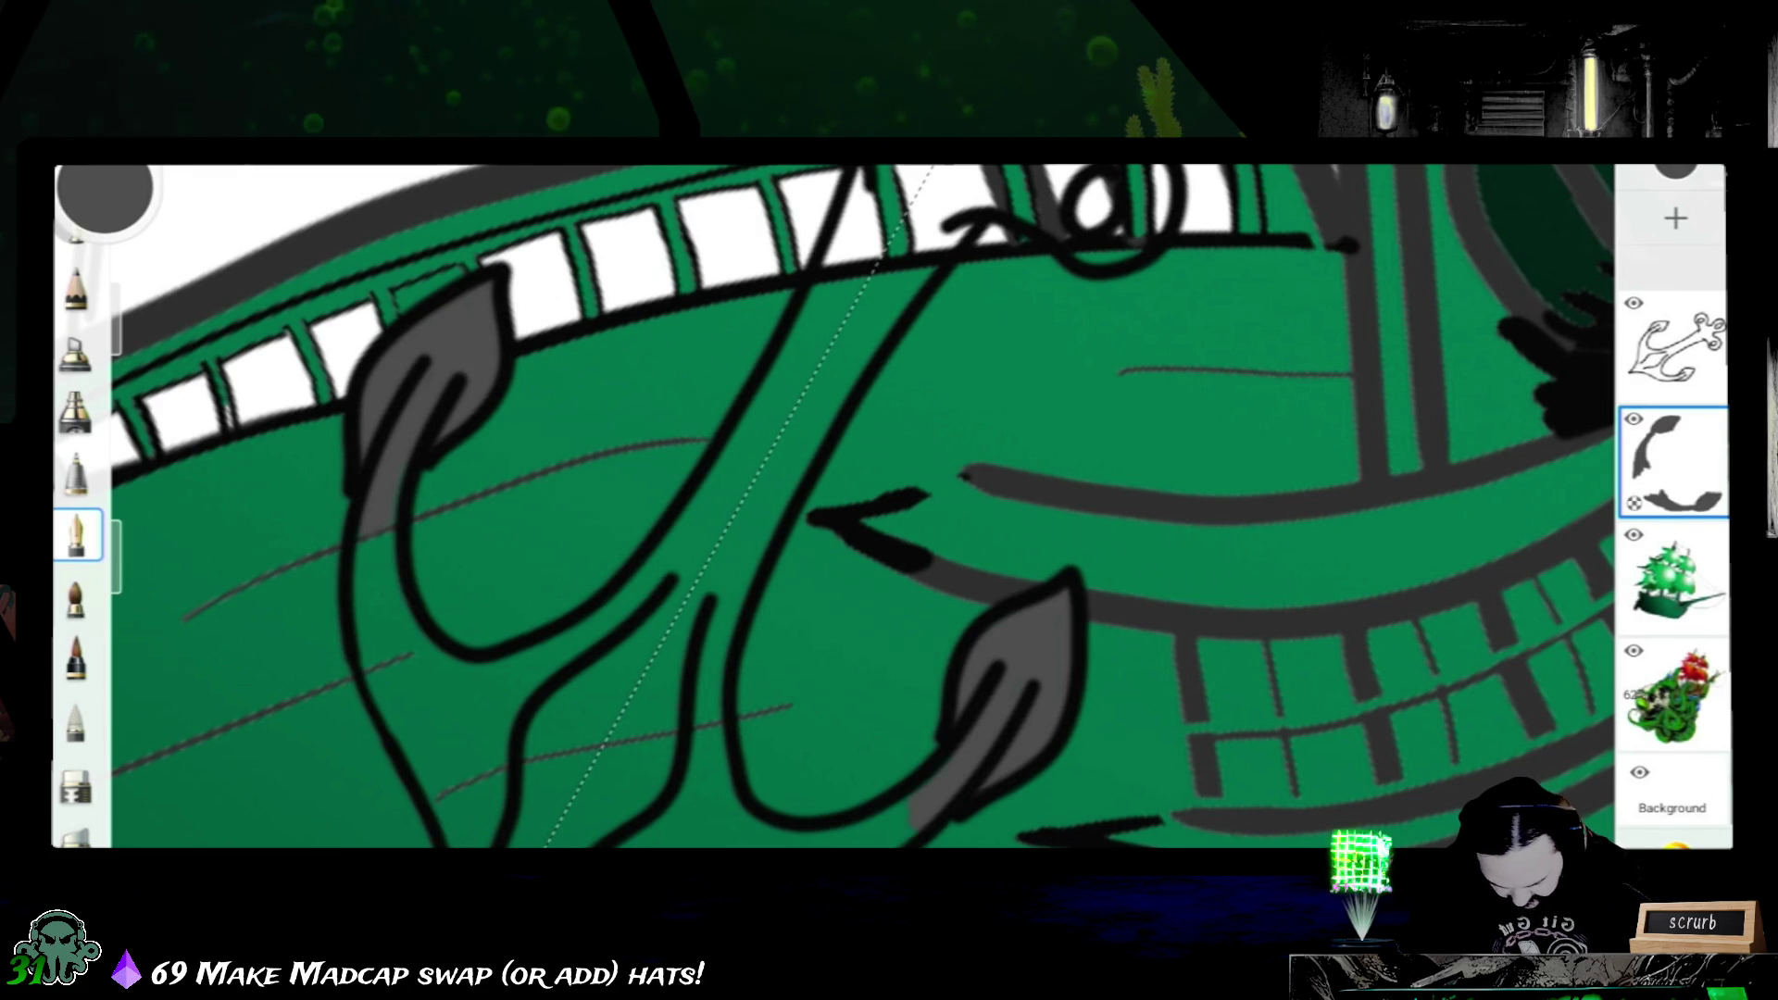
scroll(834, 507, "down", 3)
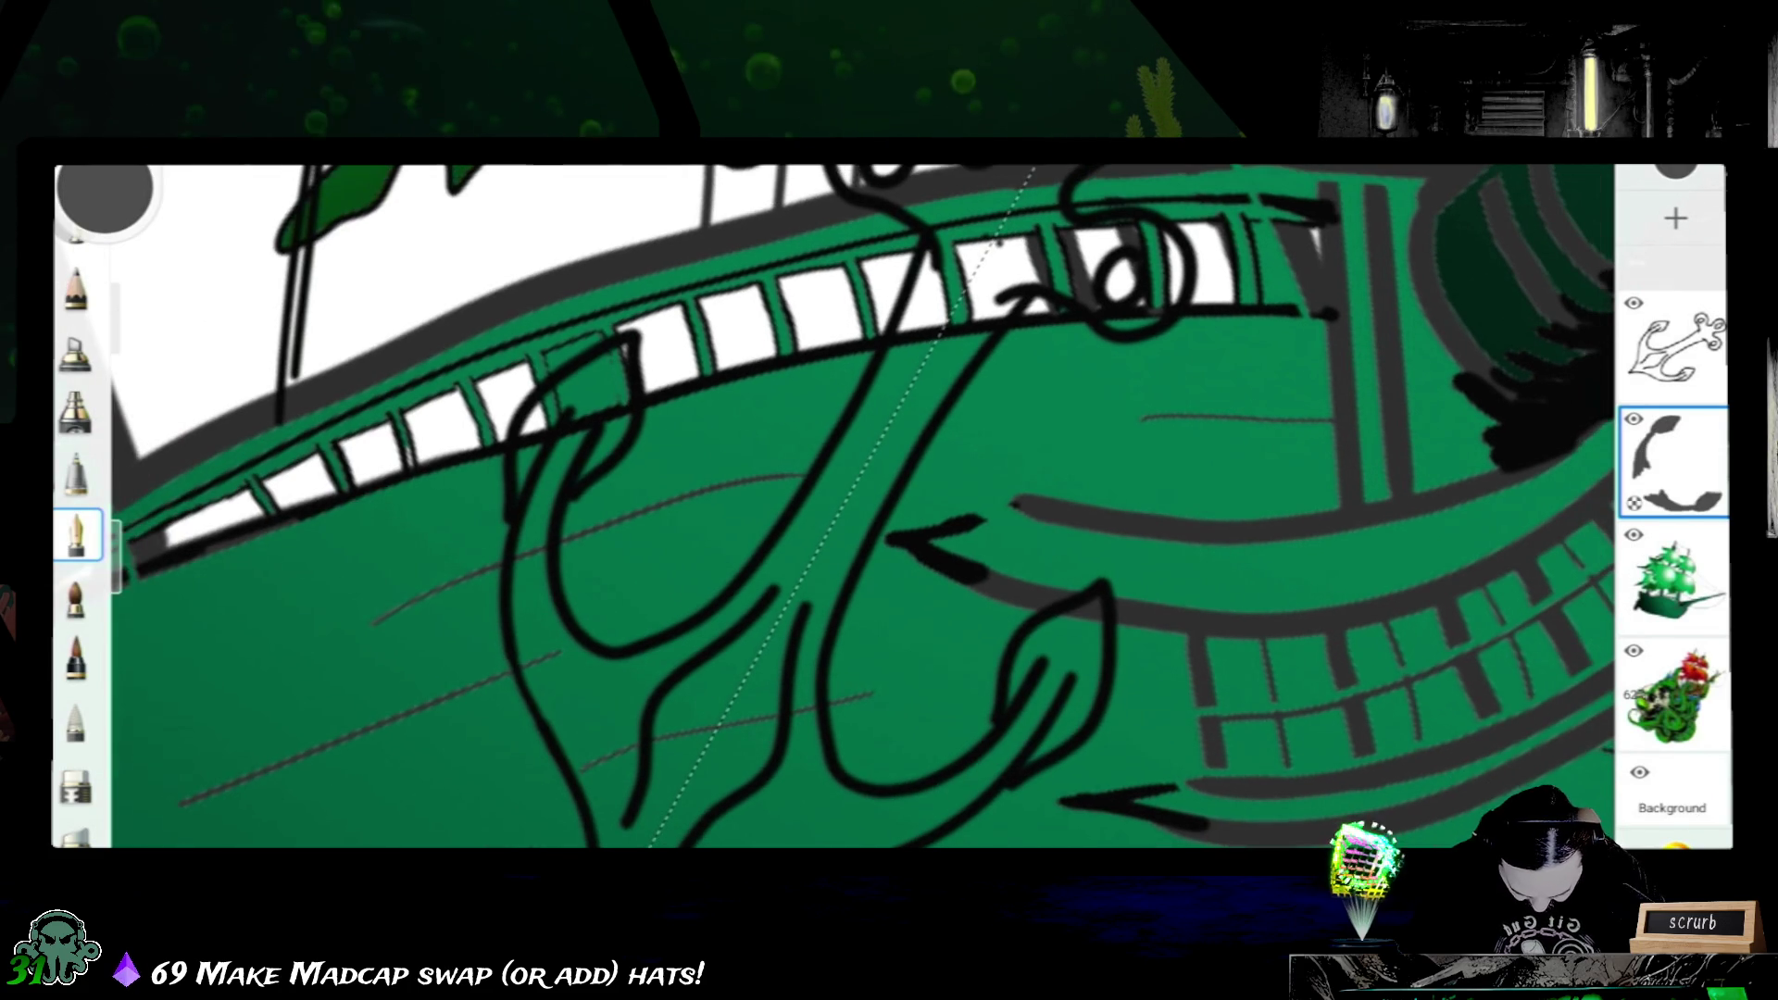
scroll(834, 507, "down", 2)
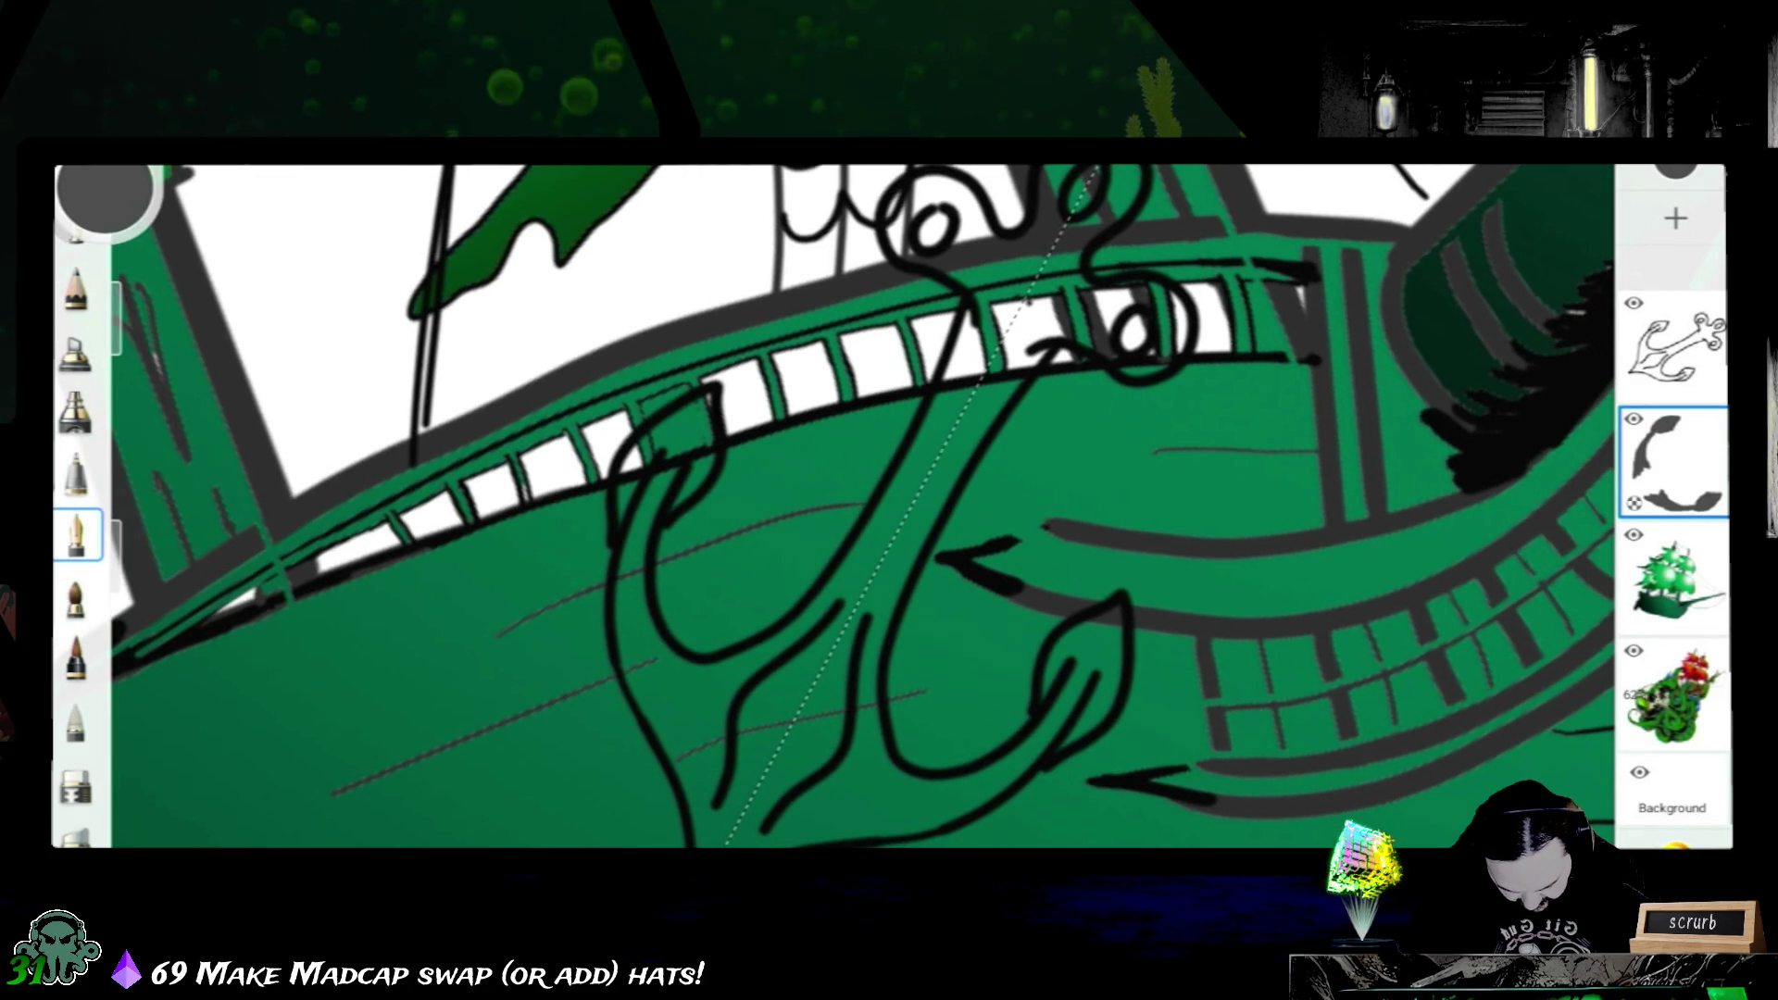
scroll(833, 508, "up", 1)
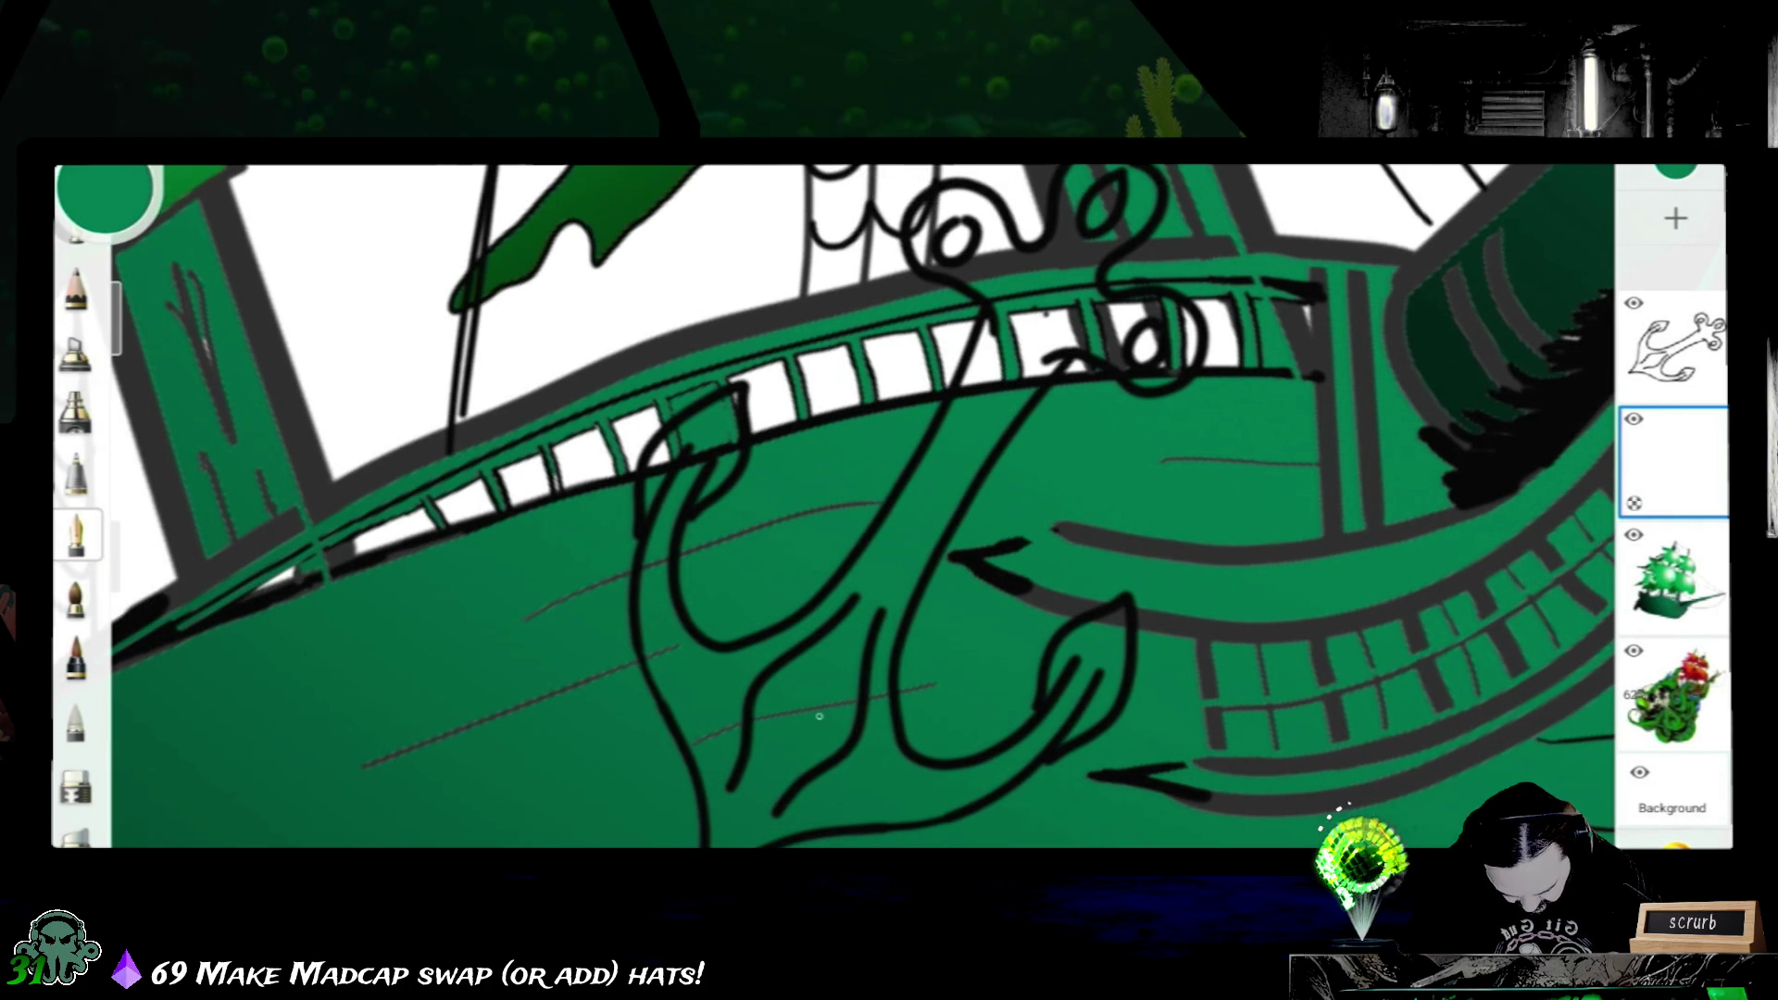
left_click(1673, 345)
- Apply a linear gradient up the anchor and recolour its purple end to grey
left_click(797, 685)
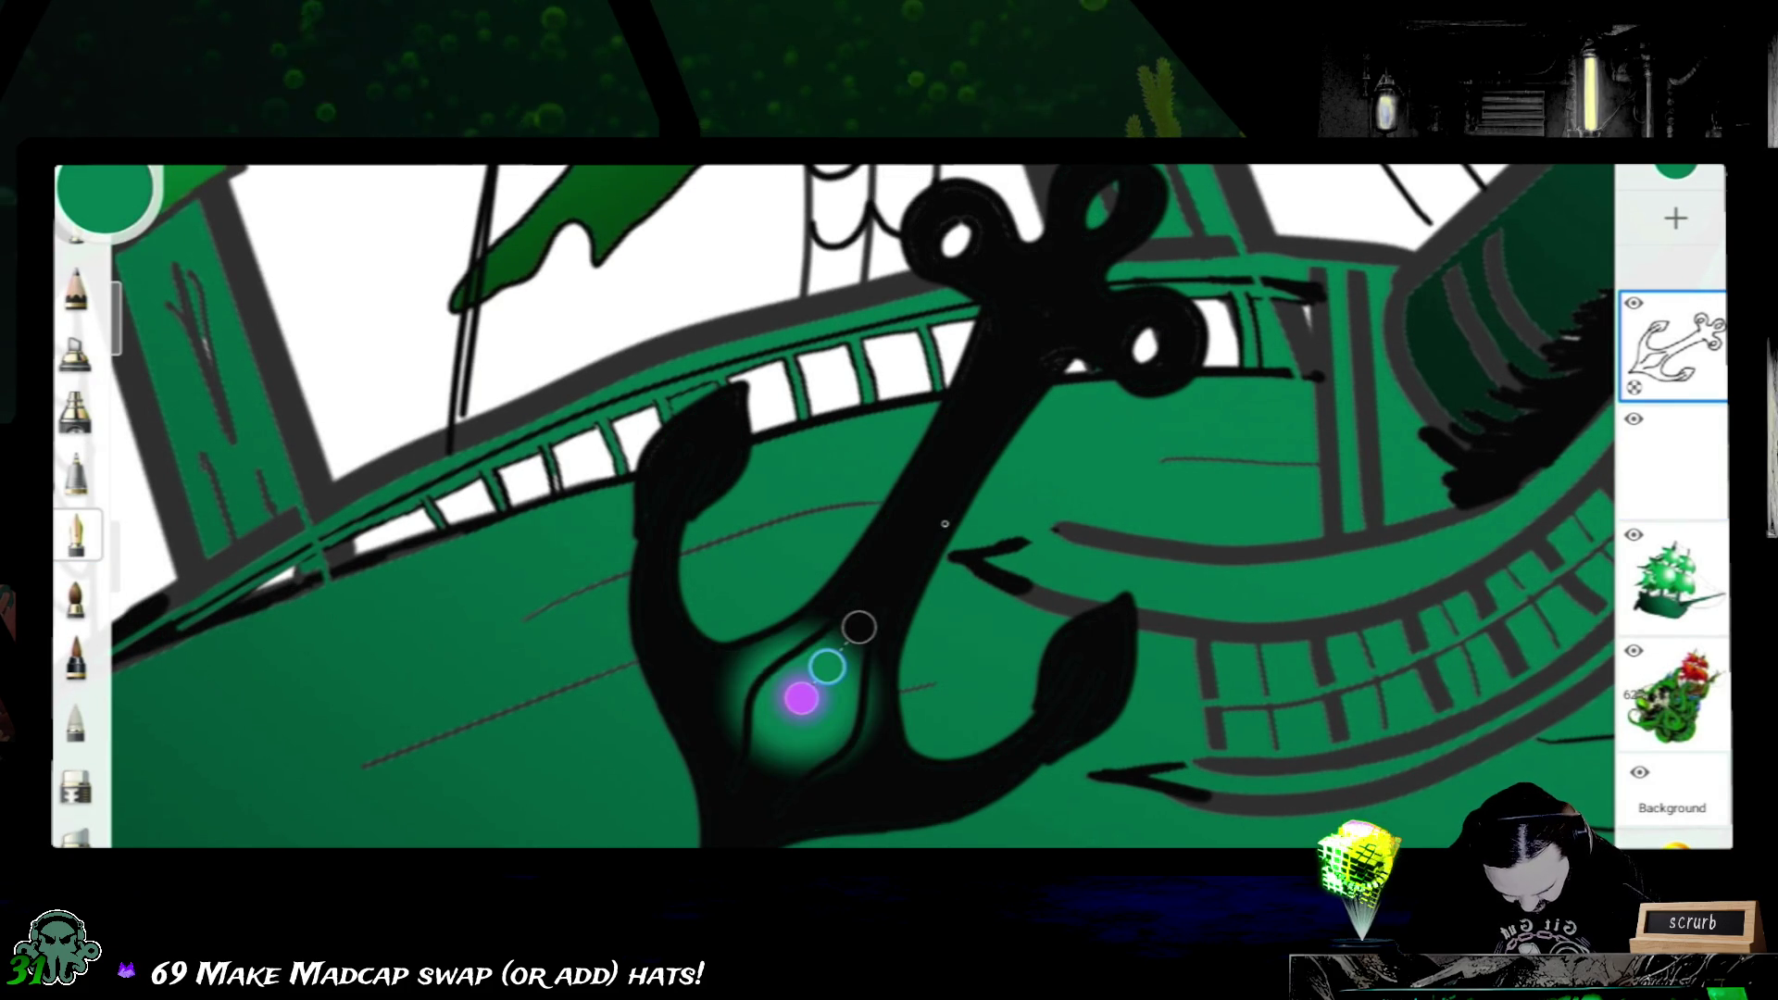
mouse_move(858, 627)
left_mouse_down()
mouse_move(1020, 409)
mouse_move(1100, 341)
mouse_move(1154, 187)
mouse_move(1114, 183)
left_mouse_up()
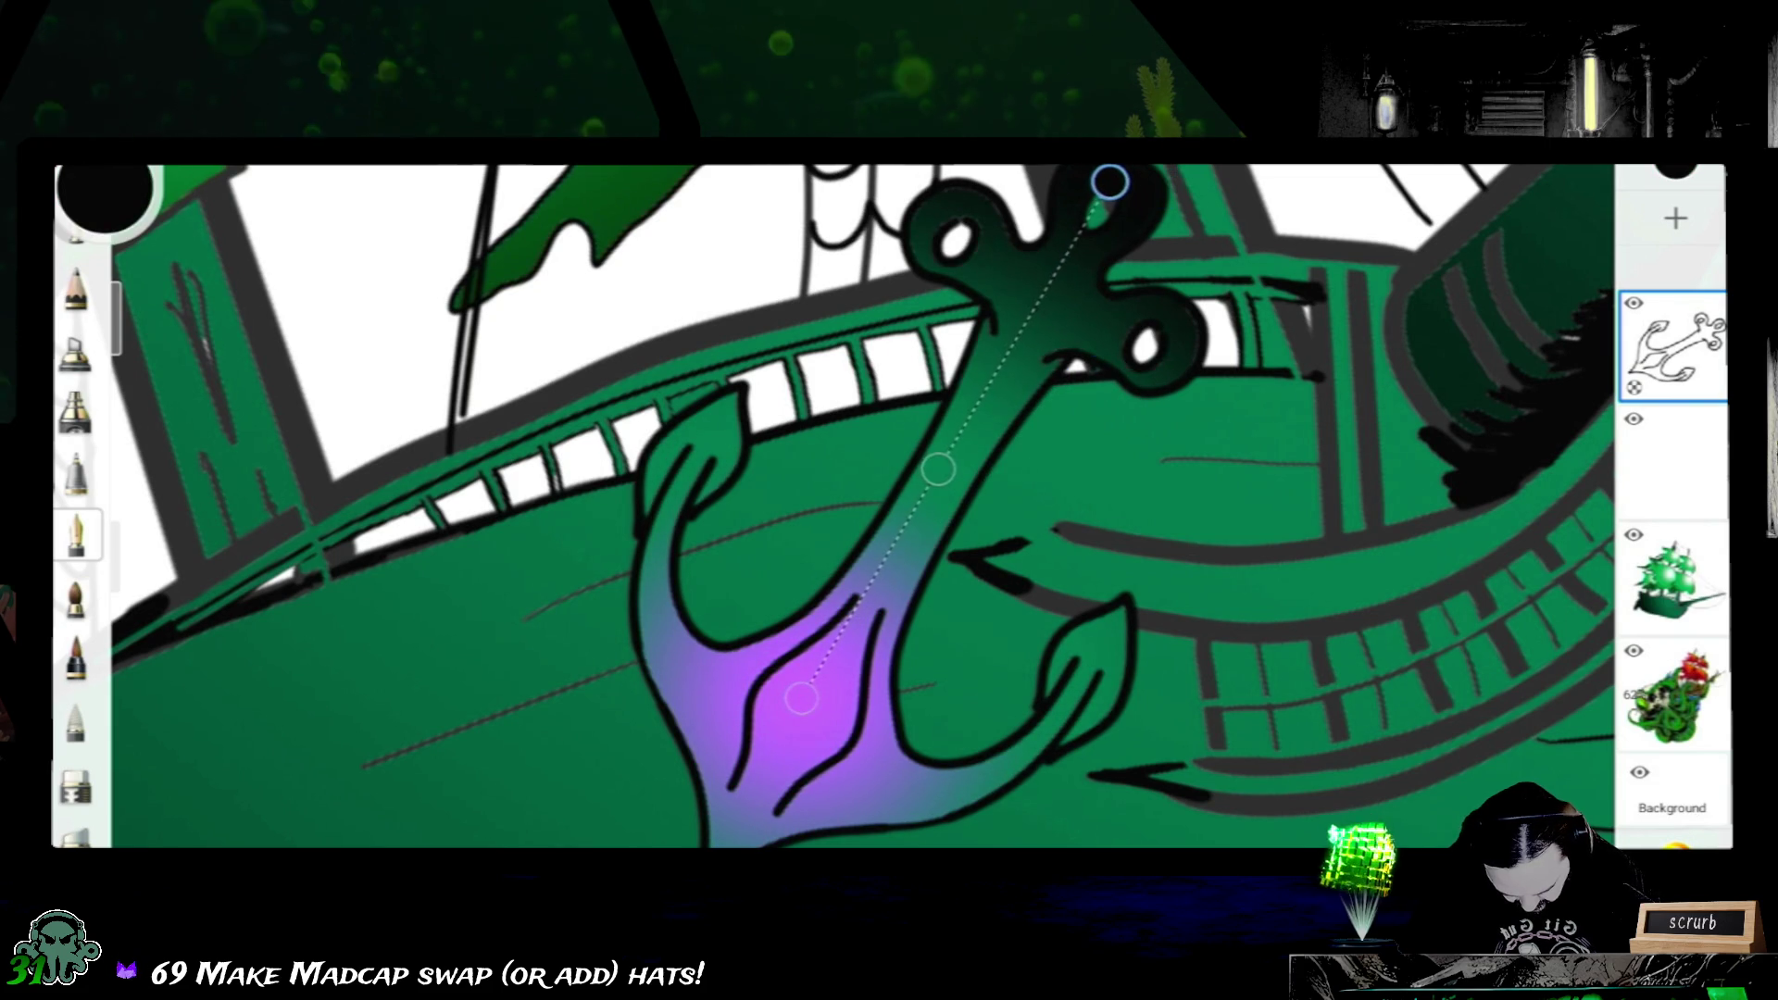
left_click(804, 695)
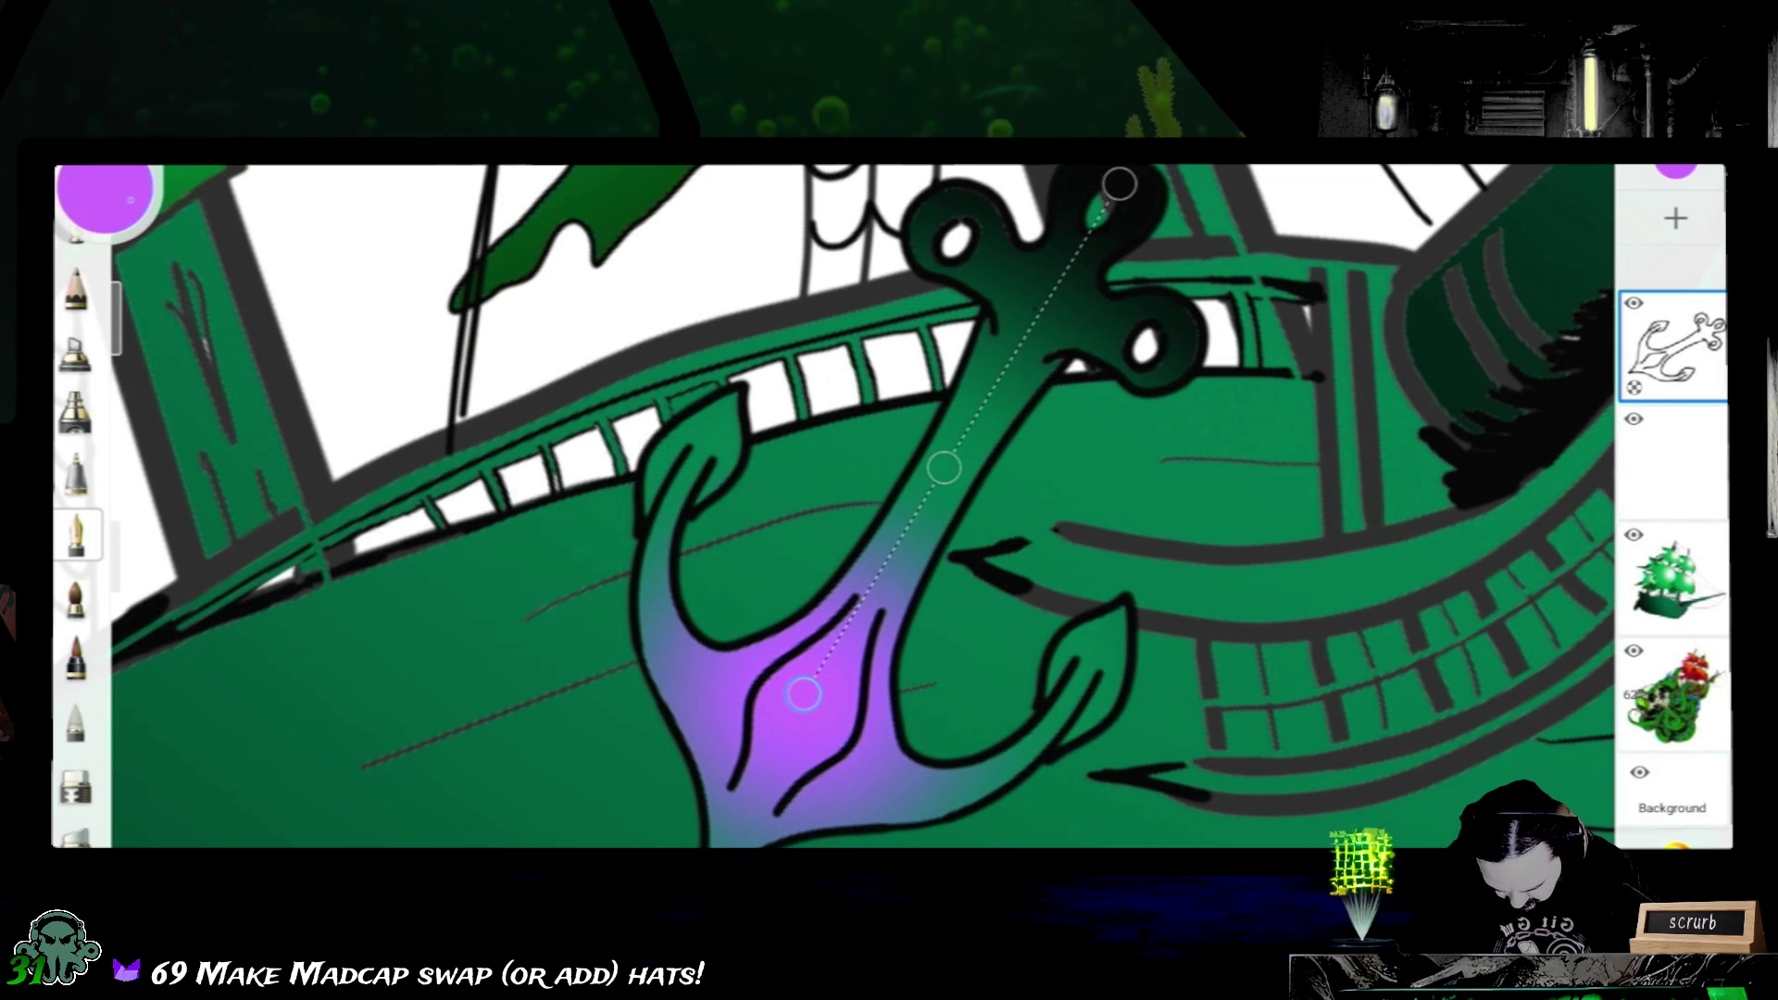
left_click(127, 183)
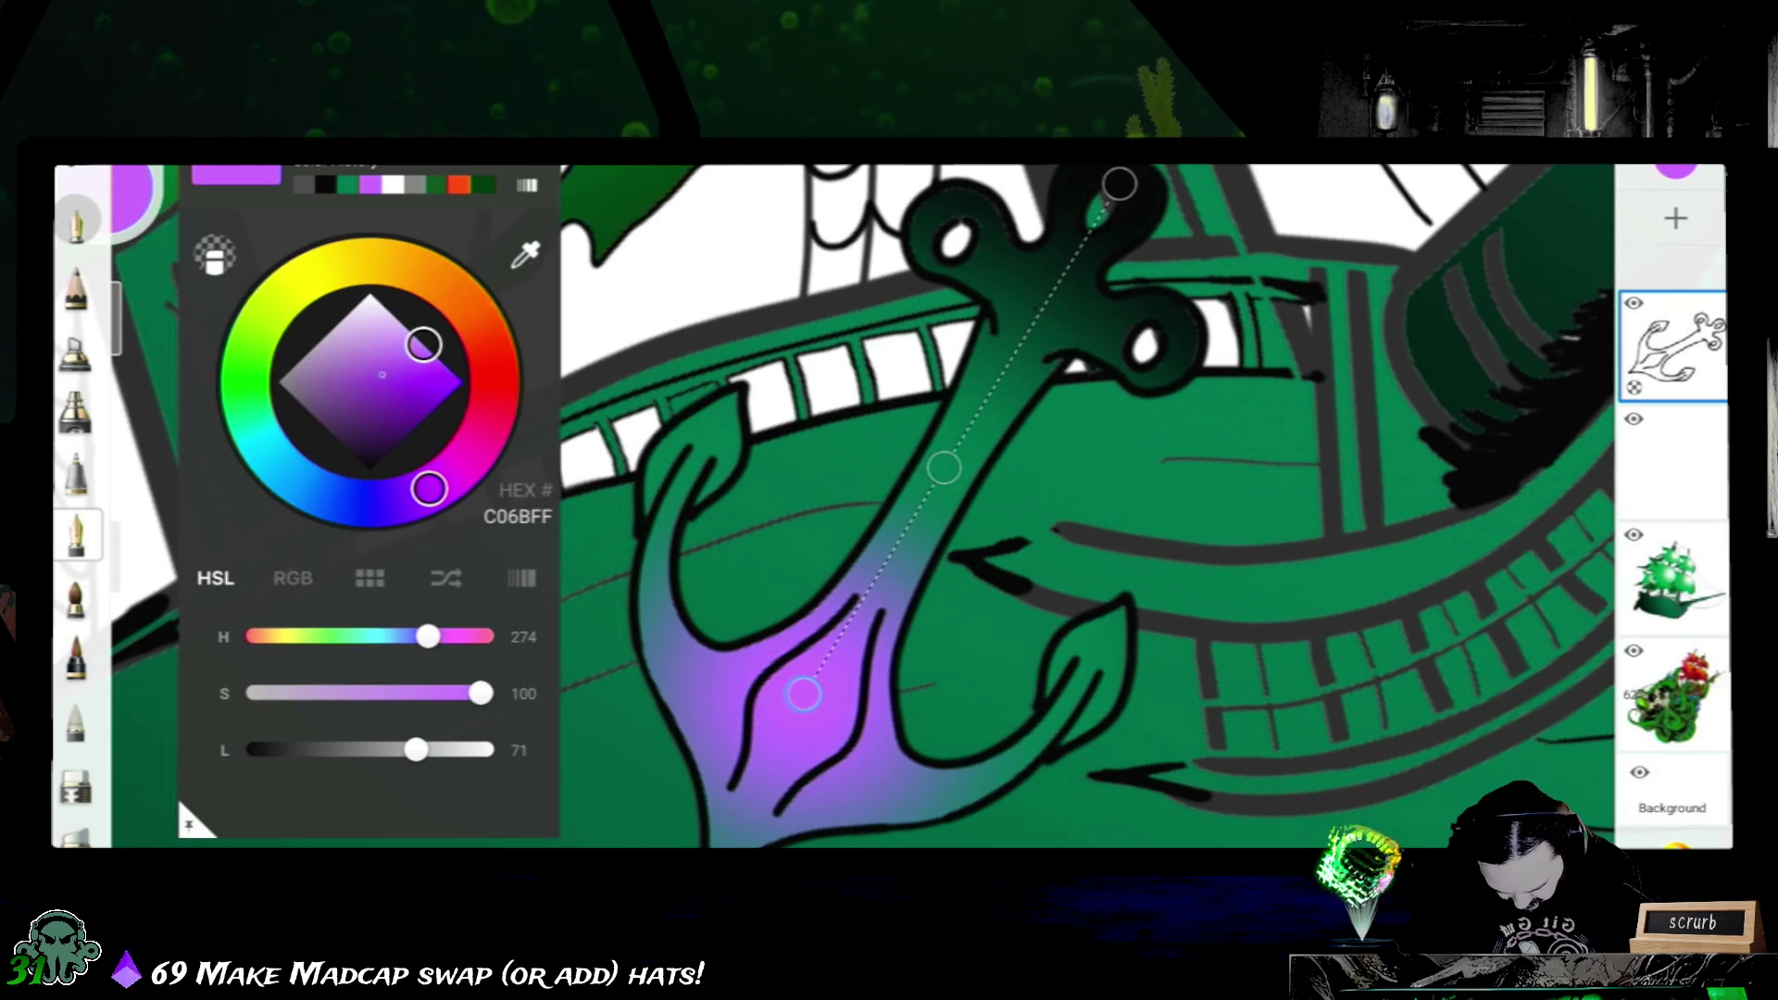
left_click_drag(424, 343, 281, 379)
left_click(129, 184)
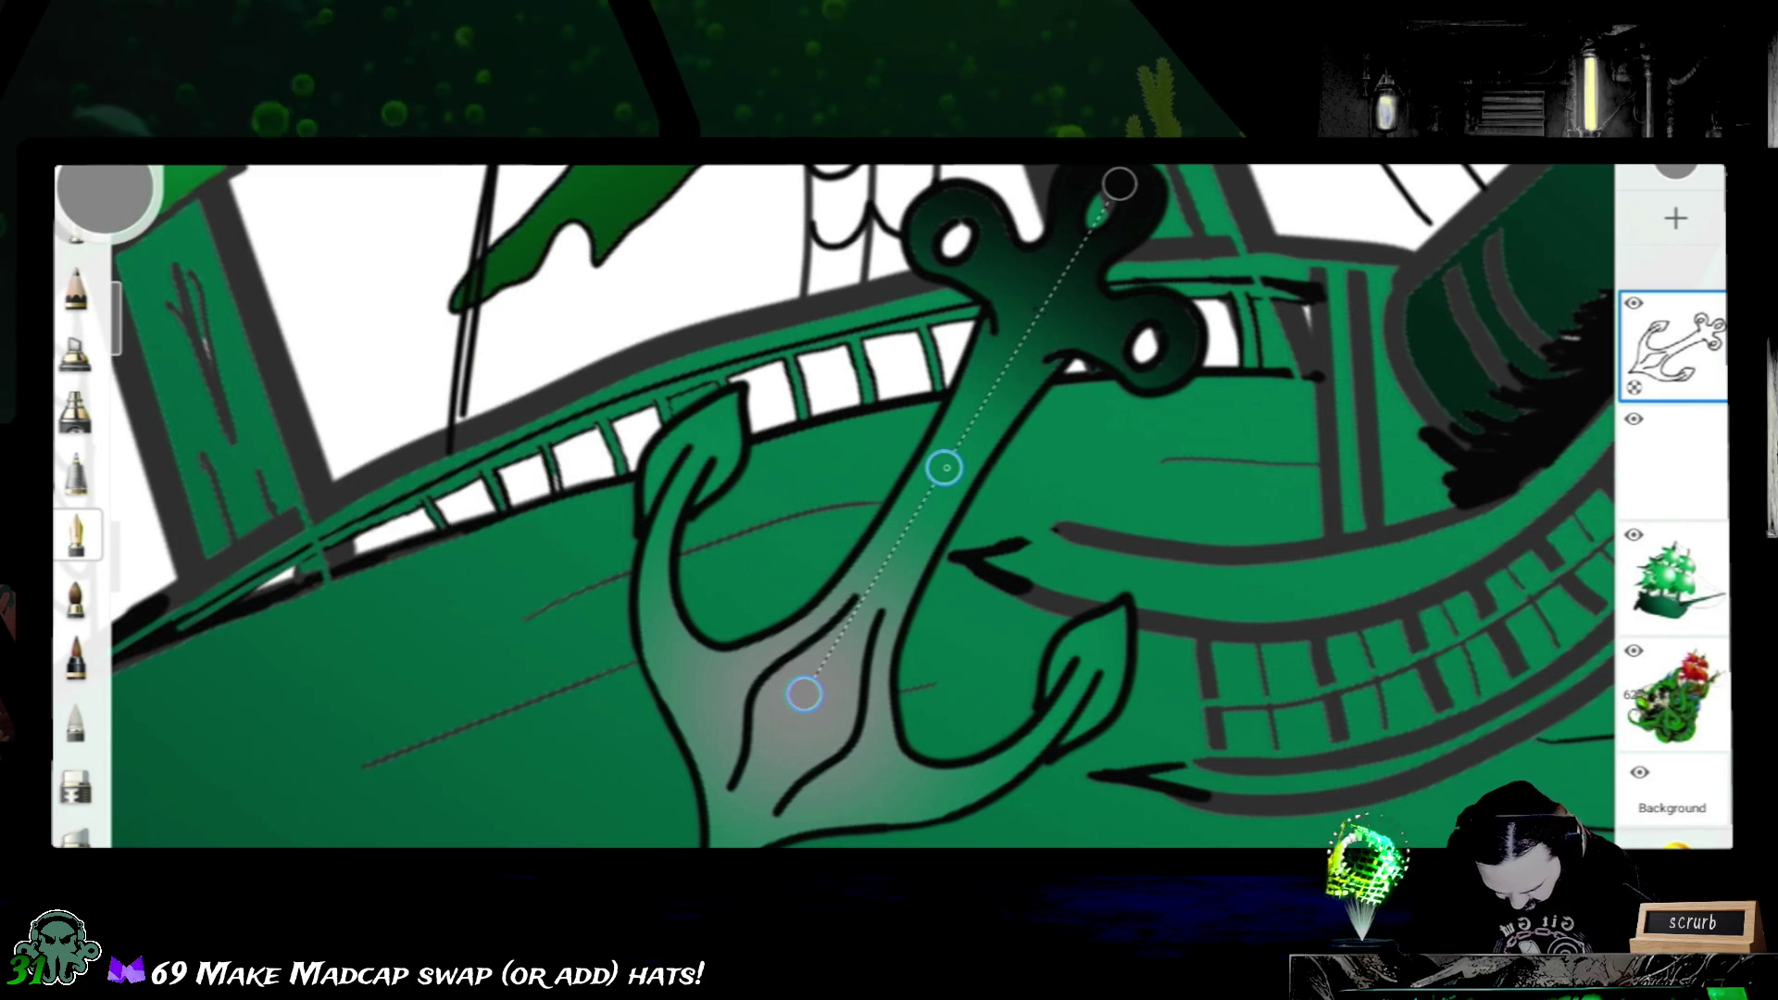
- Turn the gradient's green end a darker grey and move the lower handle up the shank
left_click(128, 183)
left_click(318, 342)
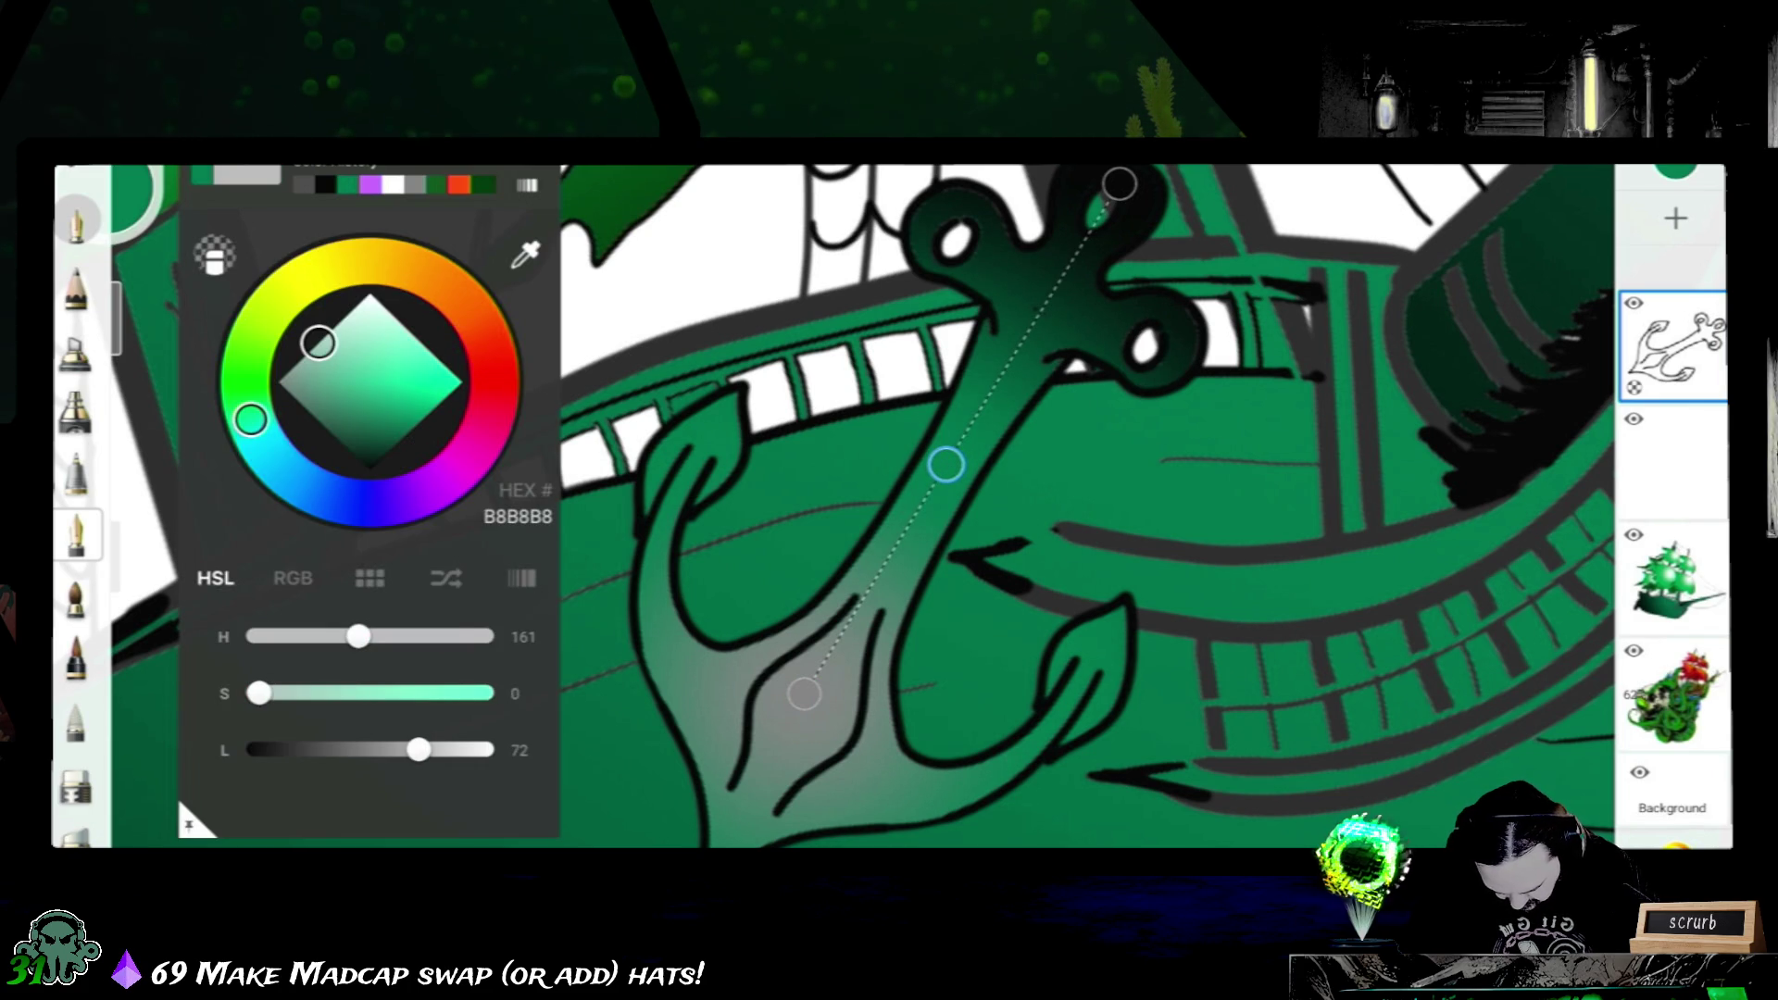
left_click_drag(319, 342, 308, 355)
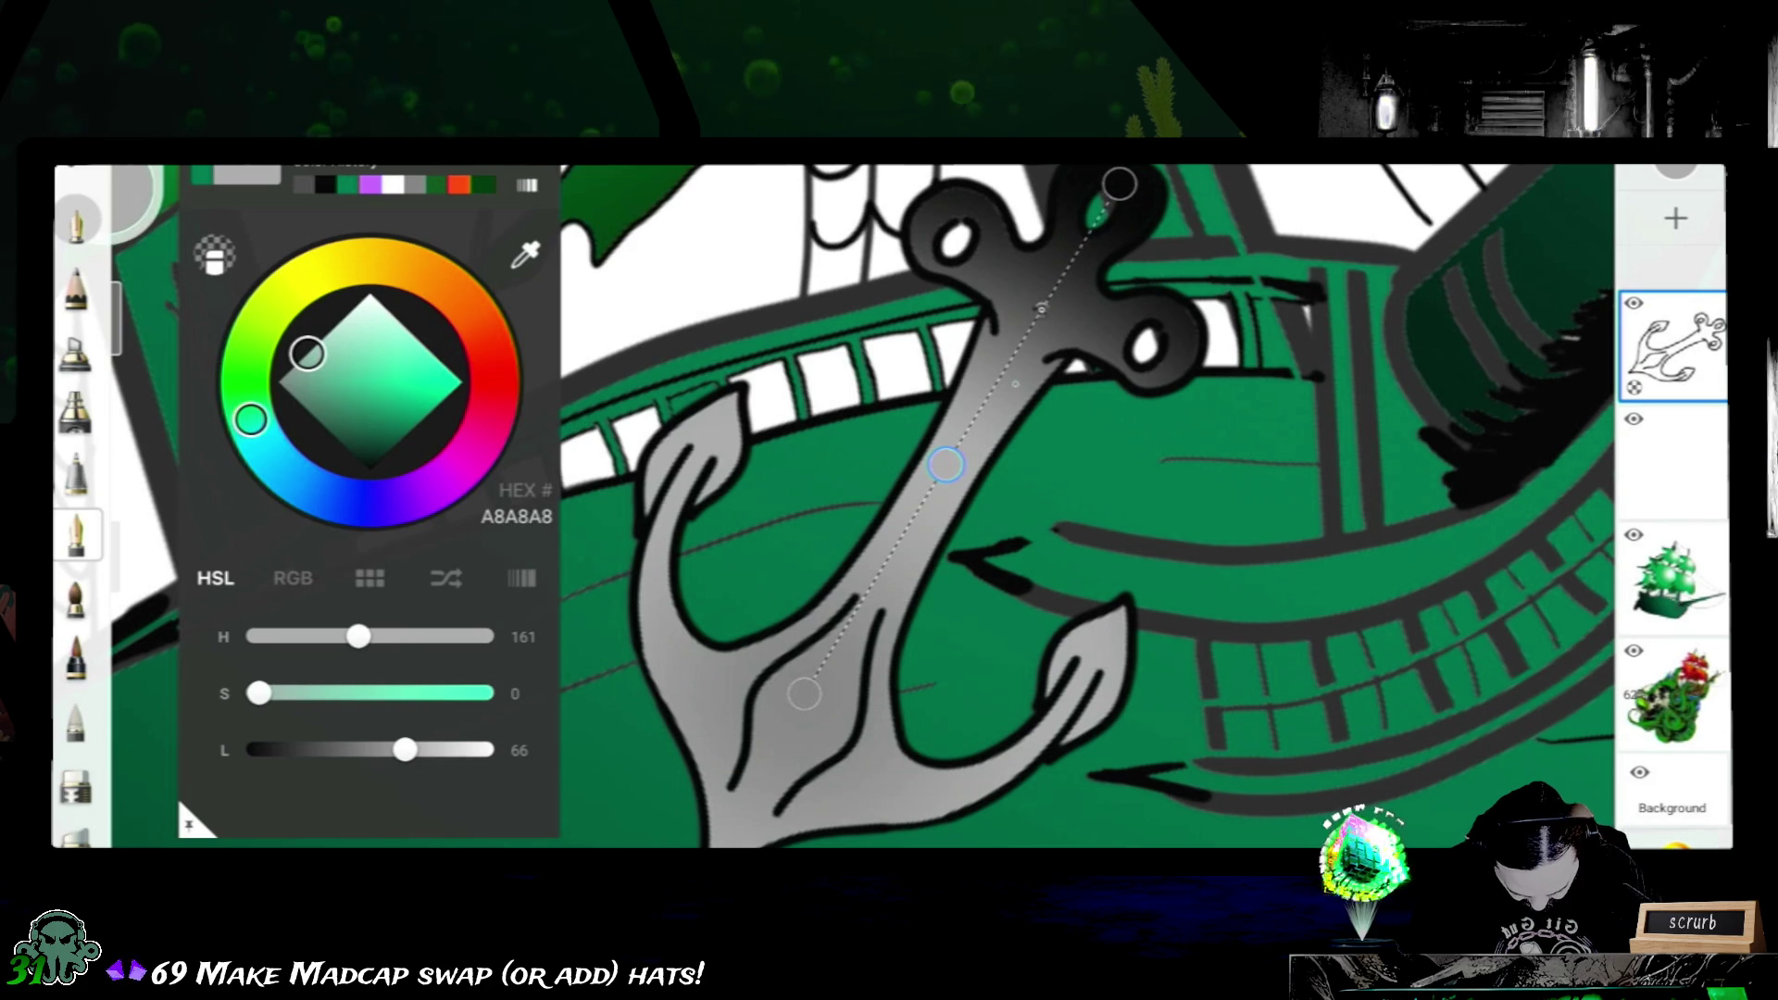
left_click(805, 694)
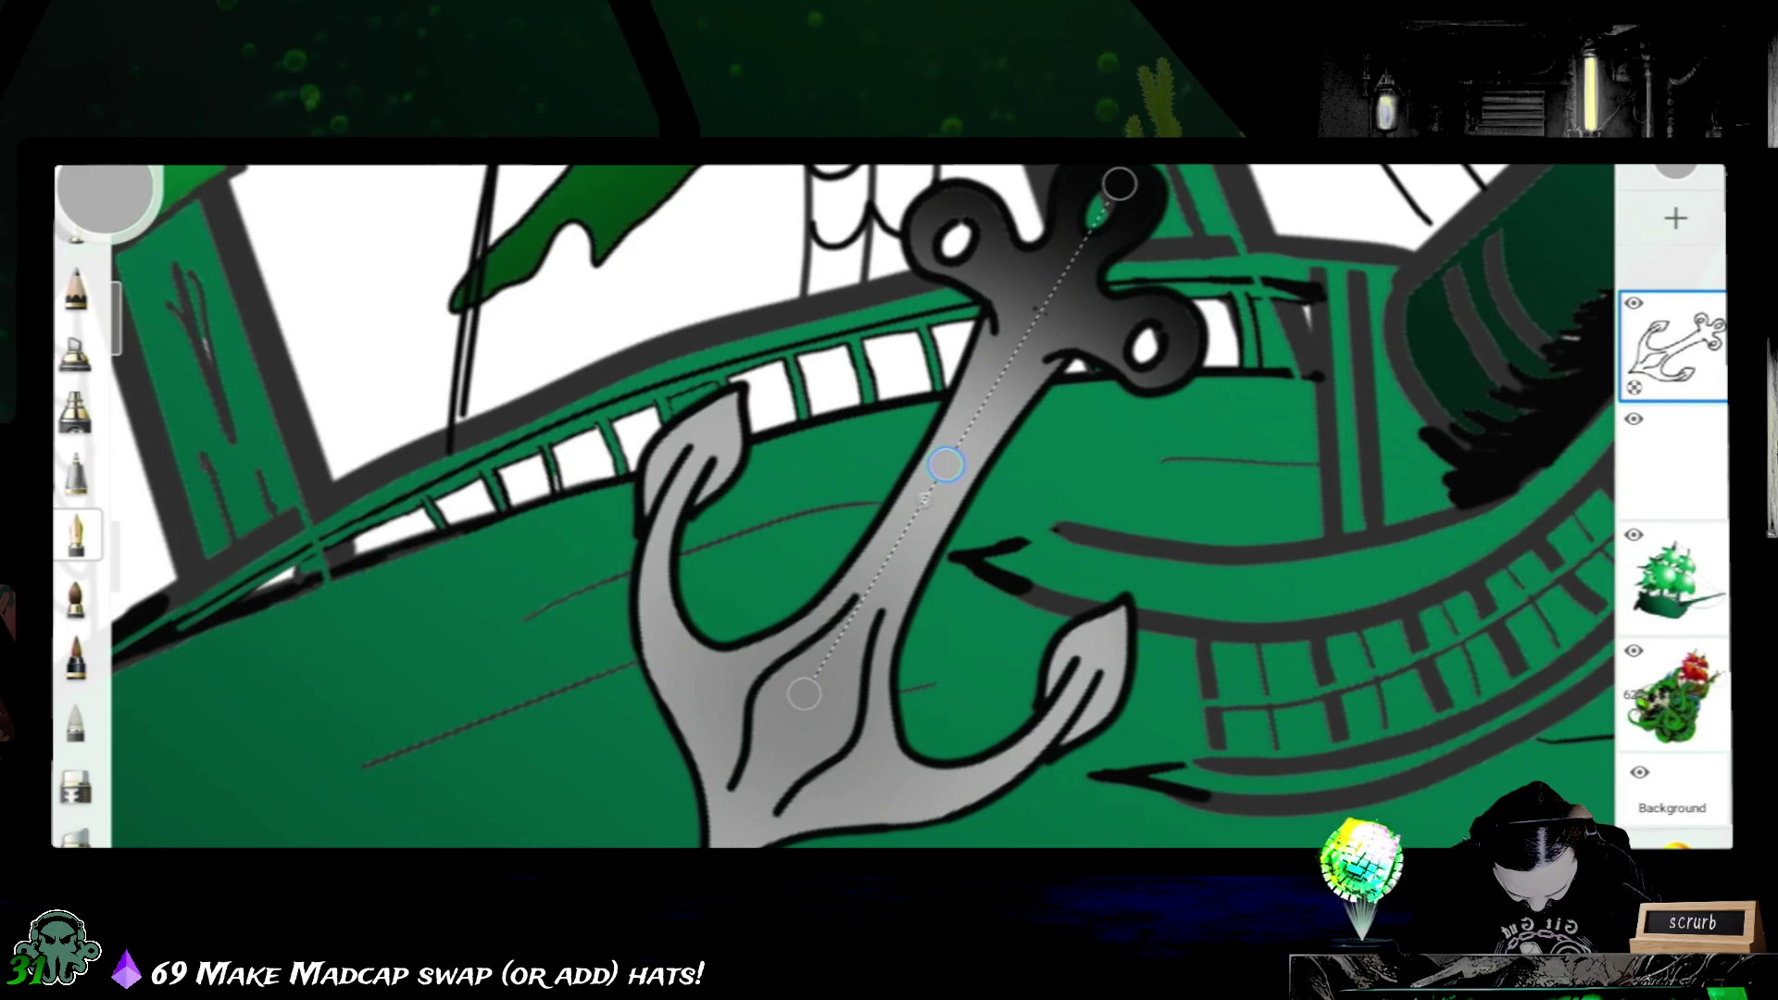
left_click_drag(805, 692, 914, 522)
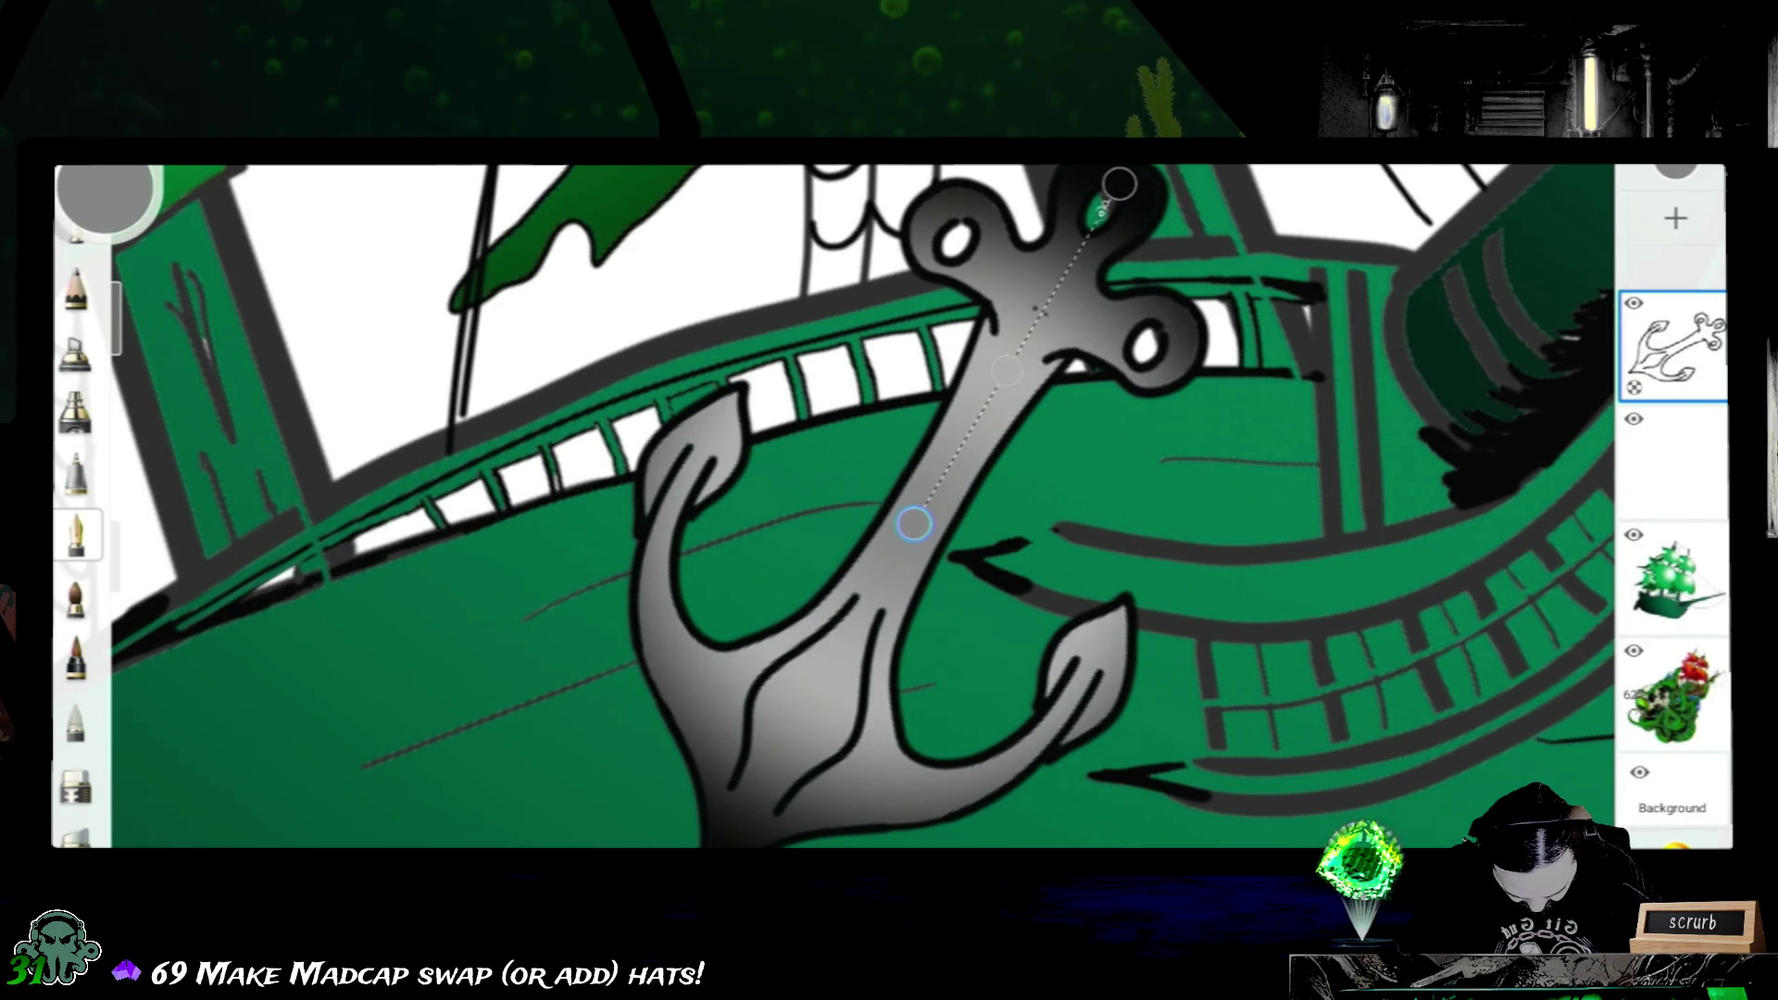
scroll(891, 599, "down", 2)
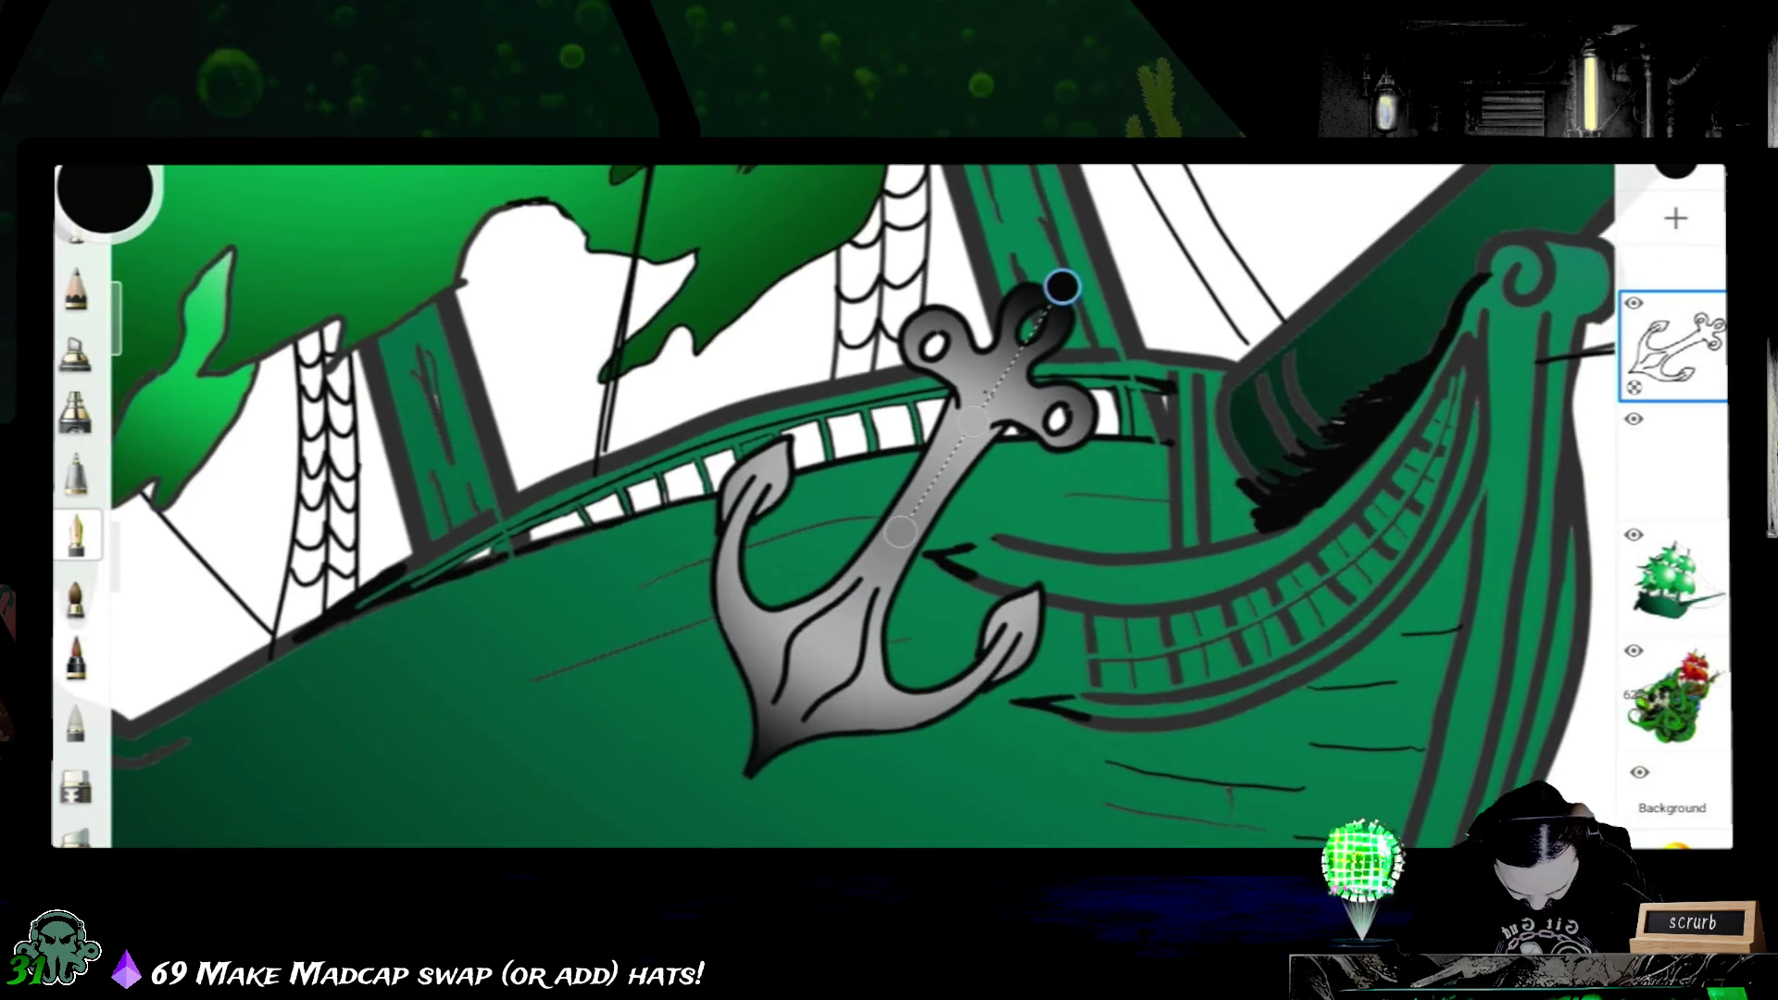
scroll(891, 501, "down", 1)
scroll(890, 501, "down", 1)
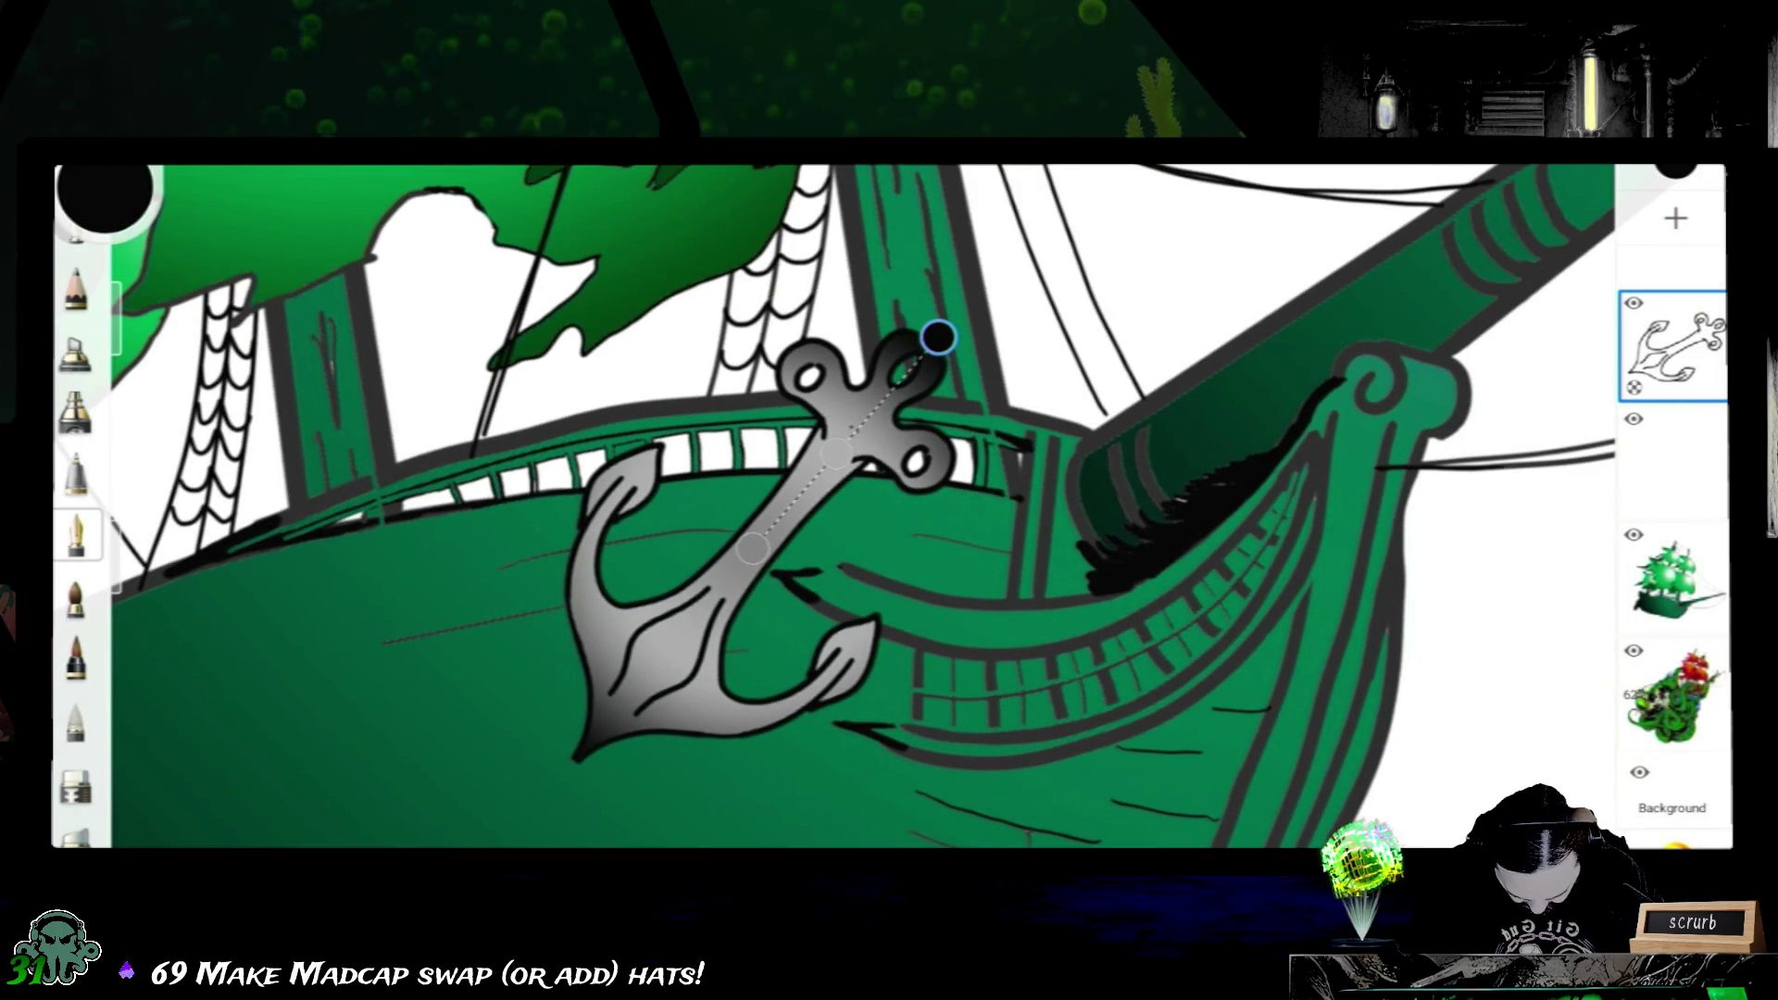
- Nudge the gradient handles to brighten the lower shading, then commit the fill by selecting the pen
left_click_drag(939, 337, 938, 328)
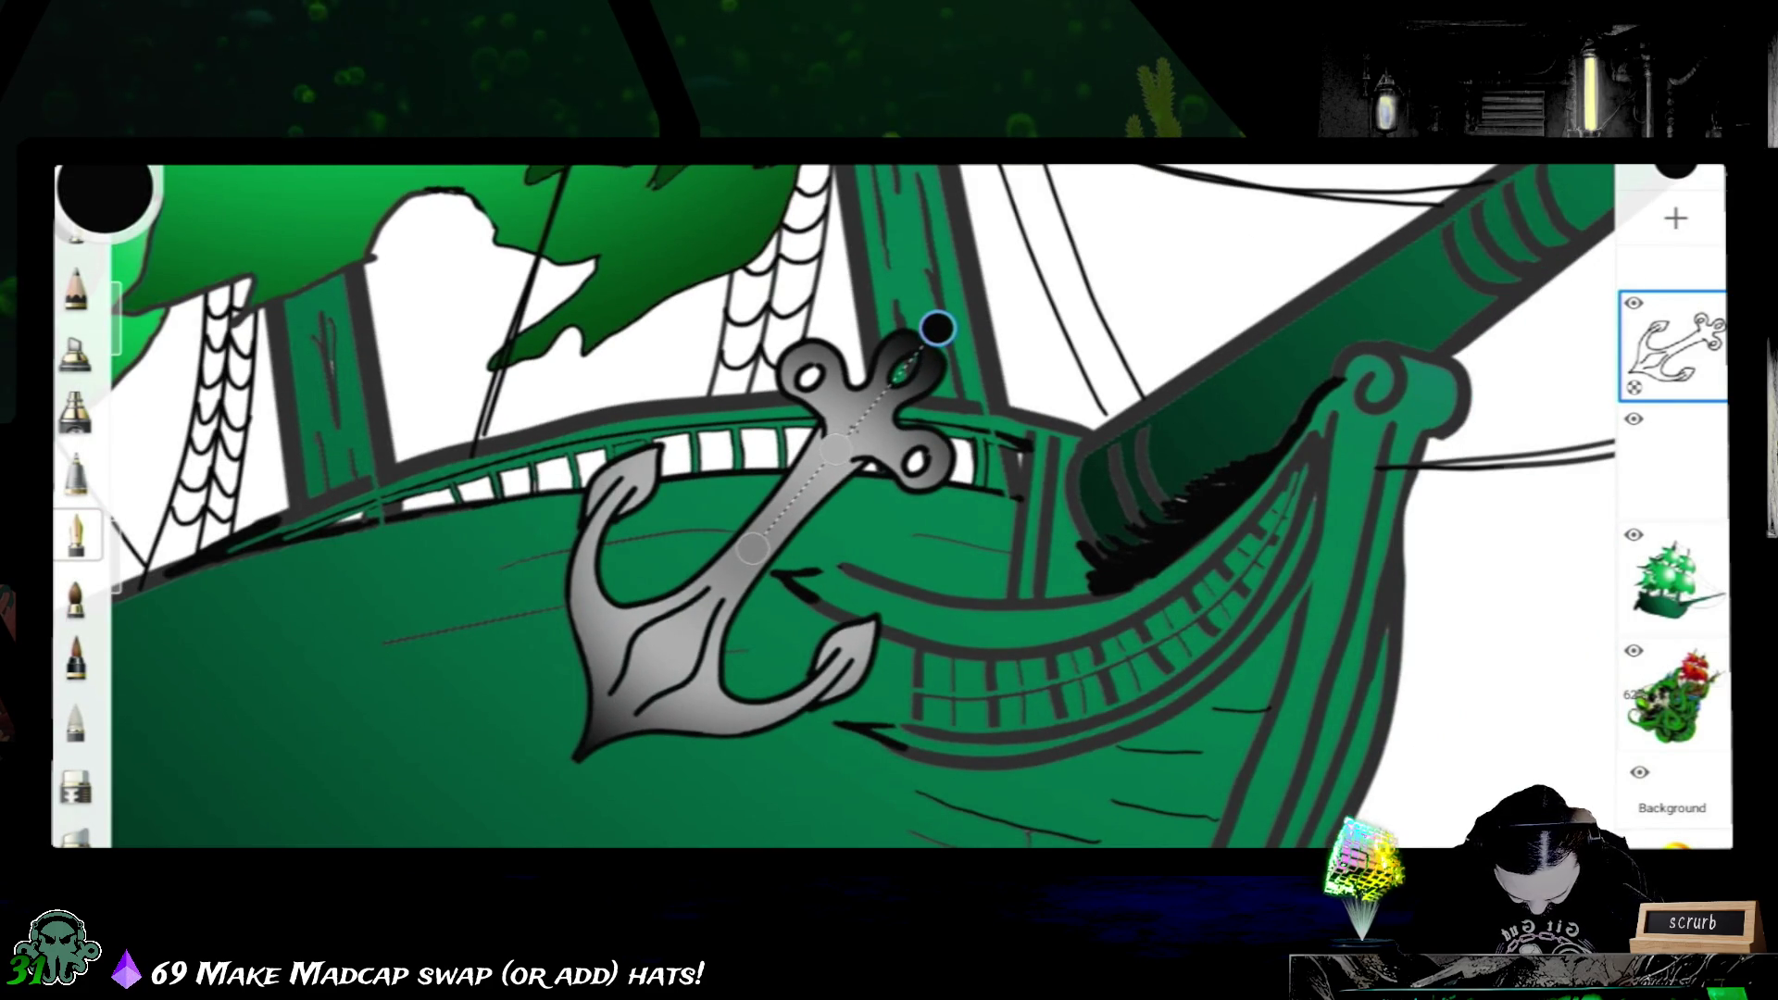
mouse_move(751, 549)
left_mouse_down()
mouse_move(714, 582)
mouse_move(746, 550)
left_mouse_up()
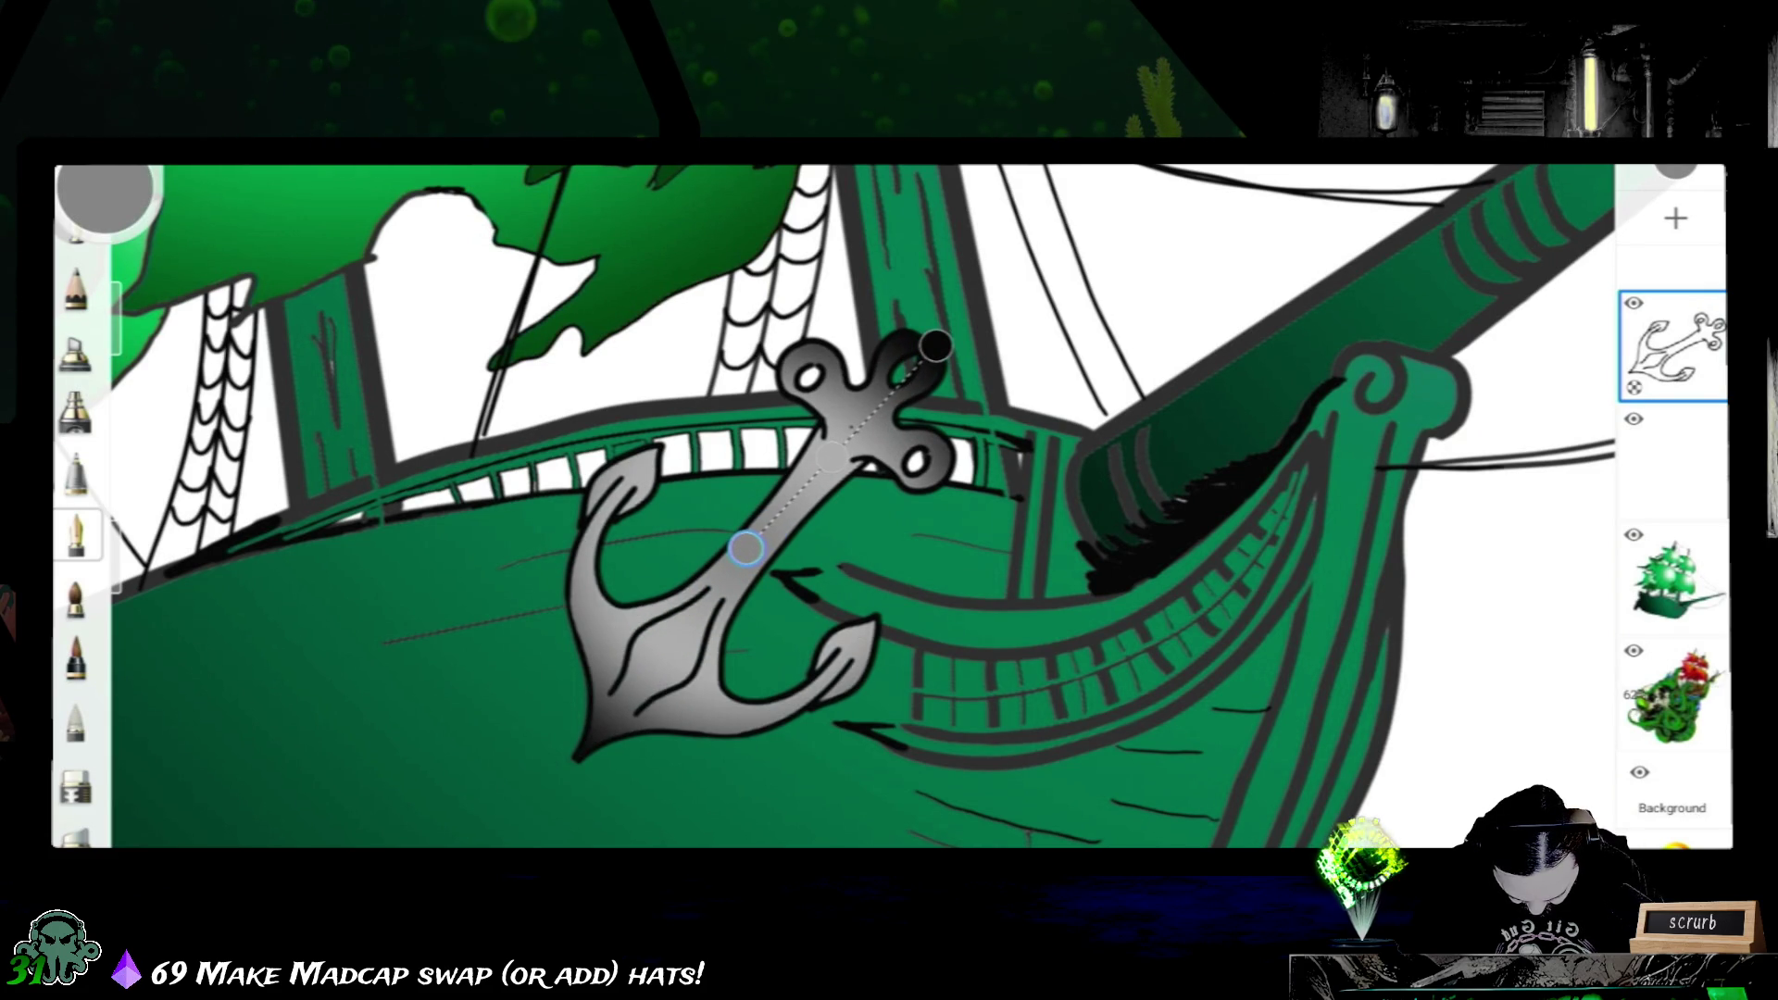
left_click_drag(936, 345, 938, 326)
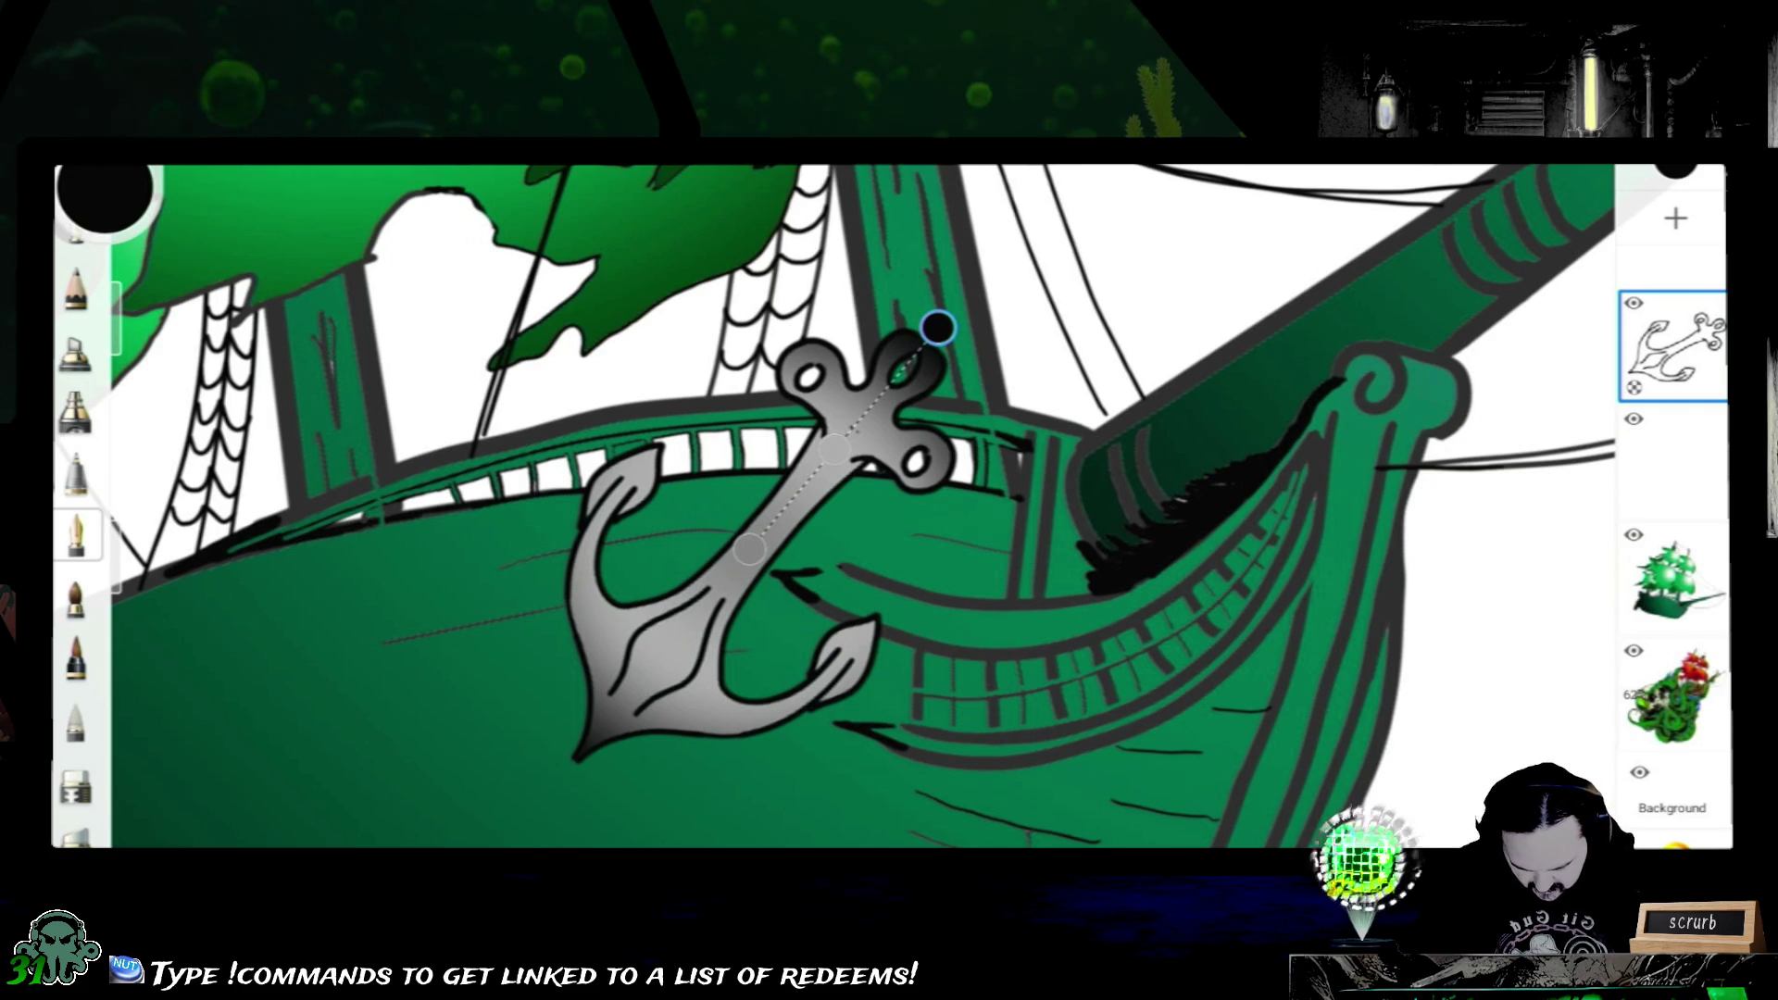
left_click(77, 536)
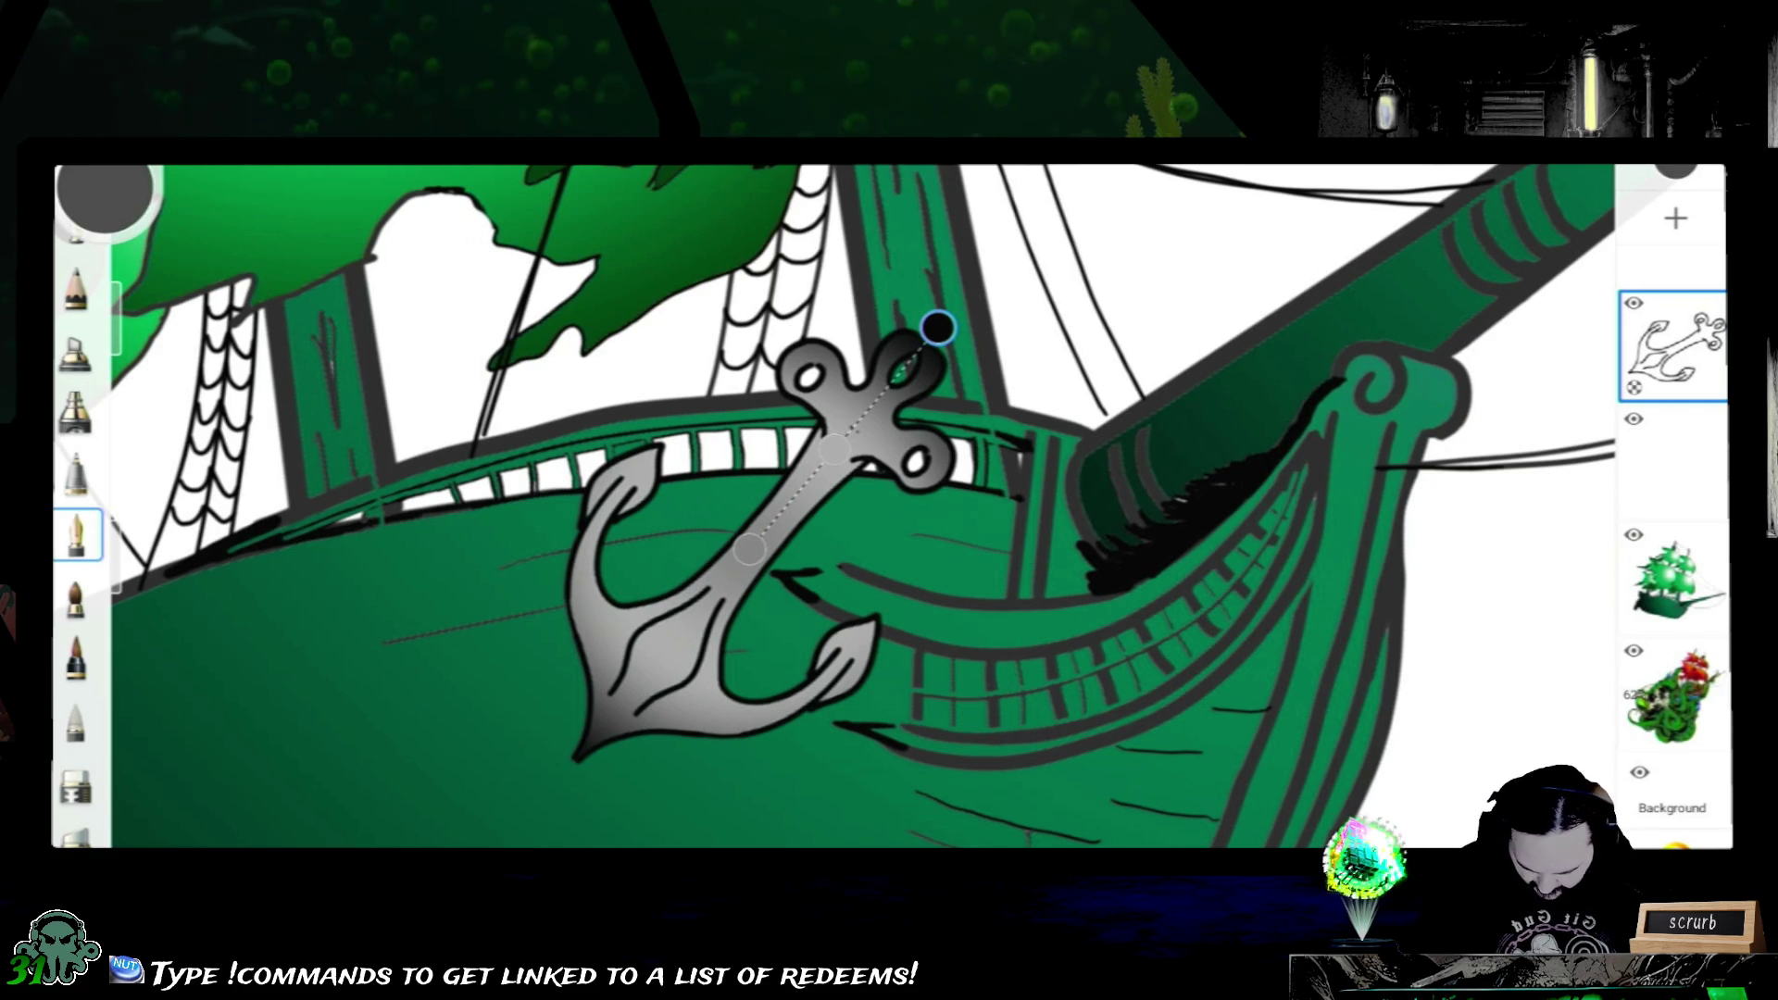
scroll(890, 507, "down", 3)
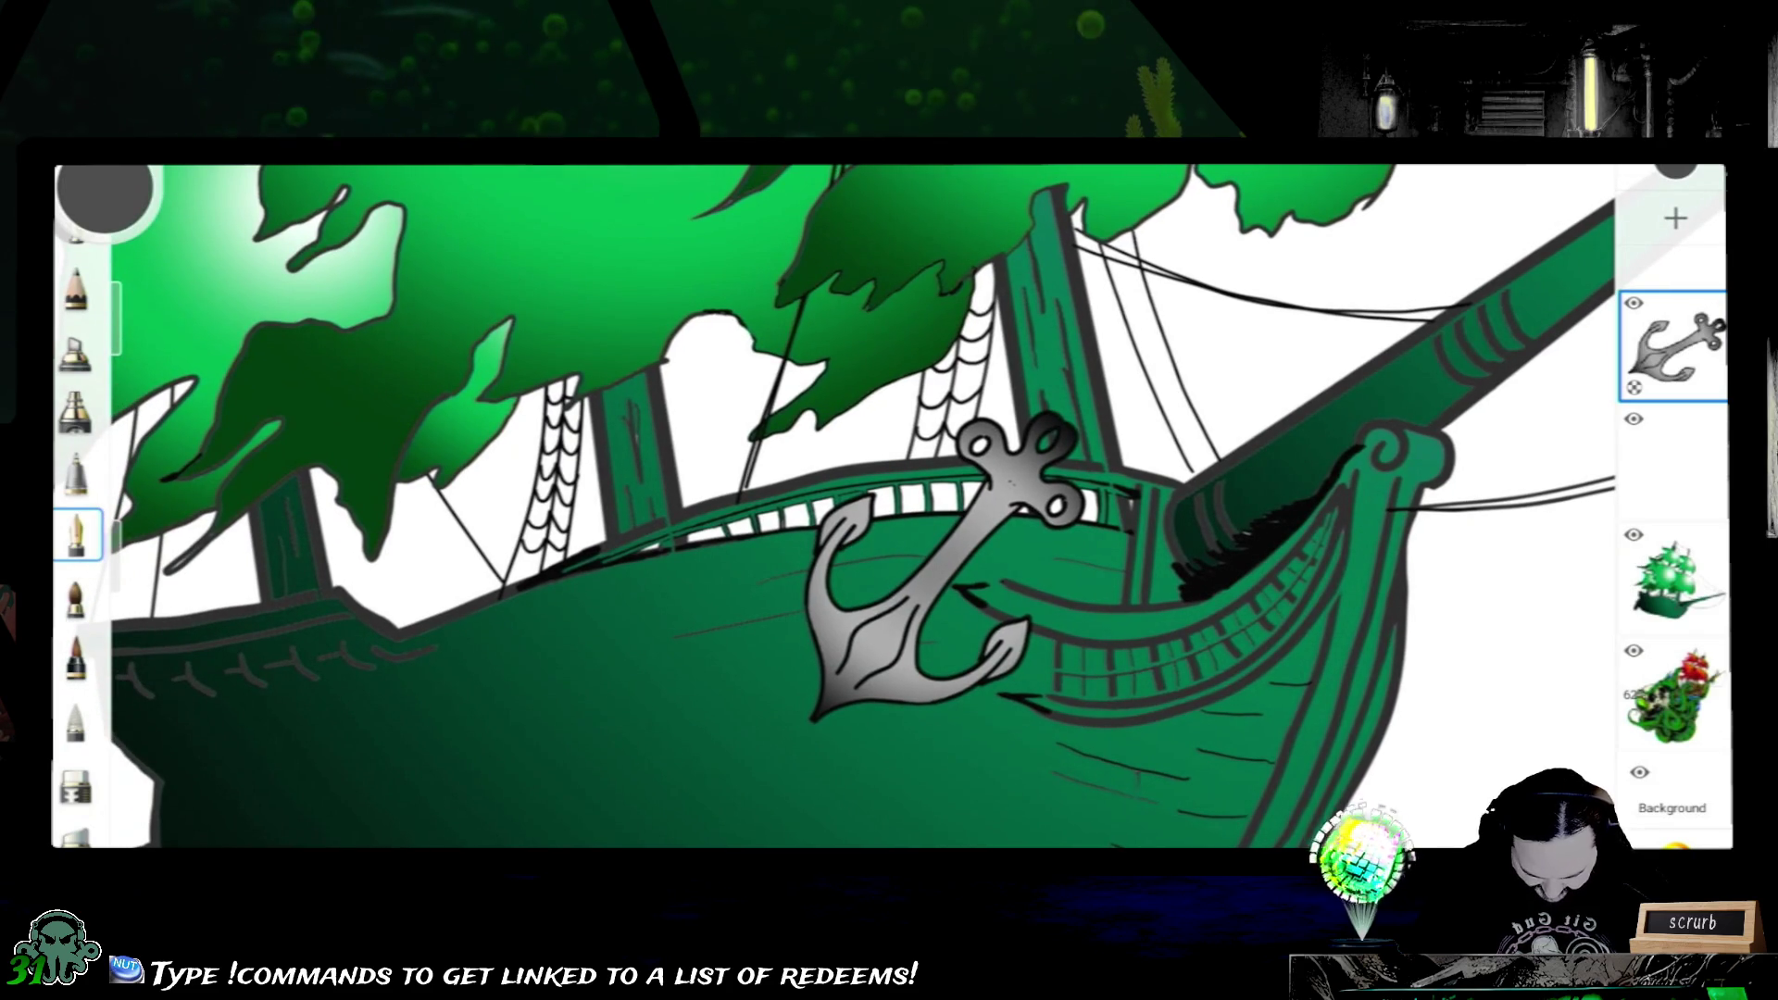
- Hide the layer below the anchor and save the drawing from the main menu
left_click(1635, 418)
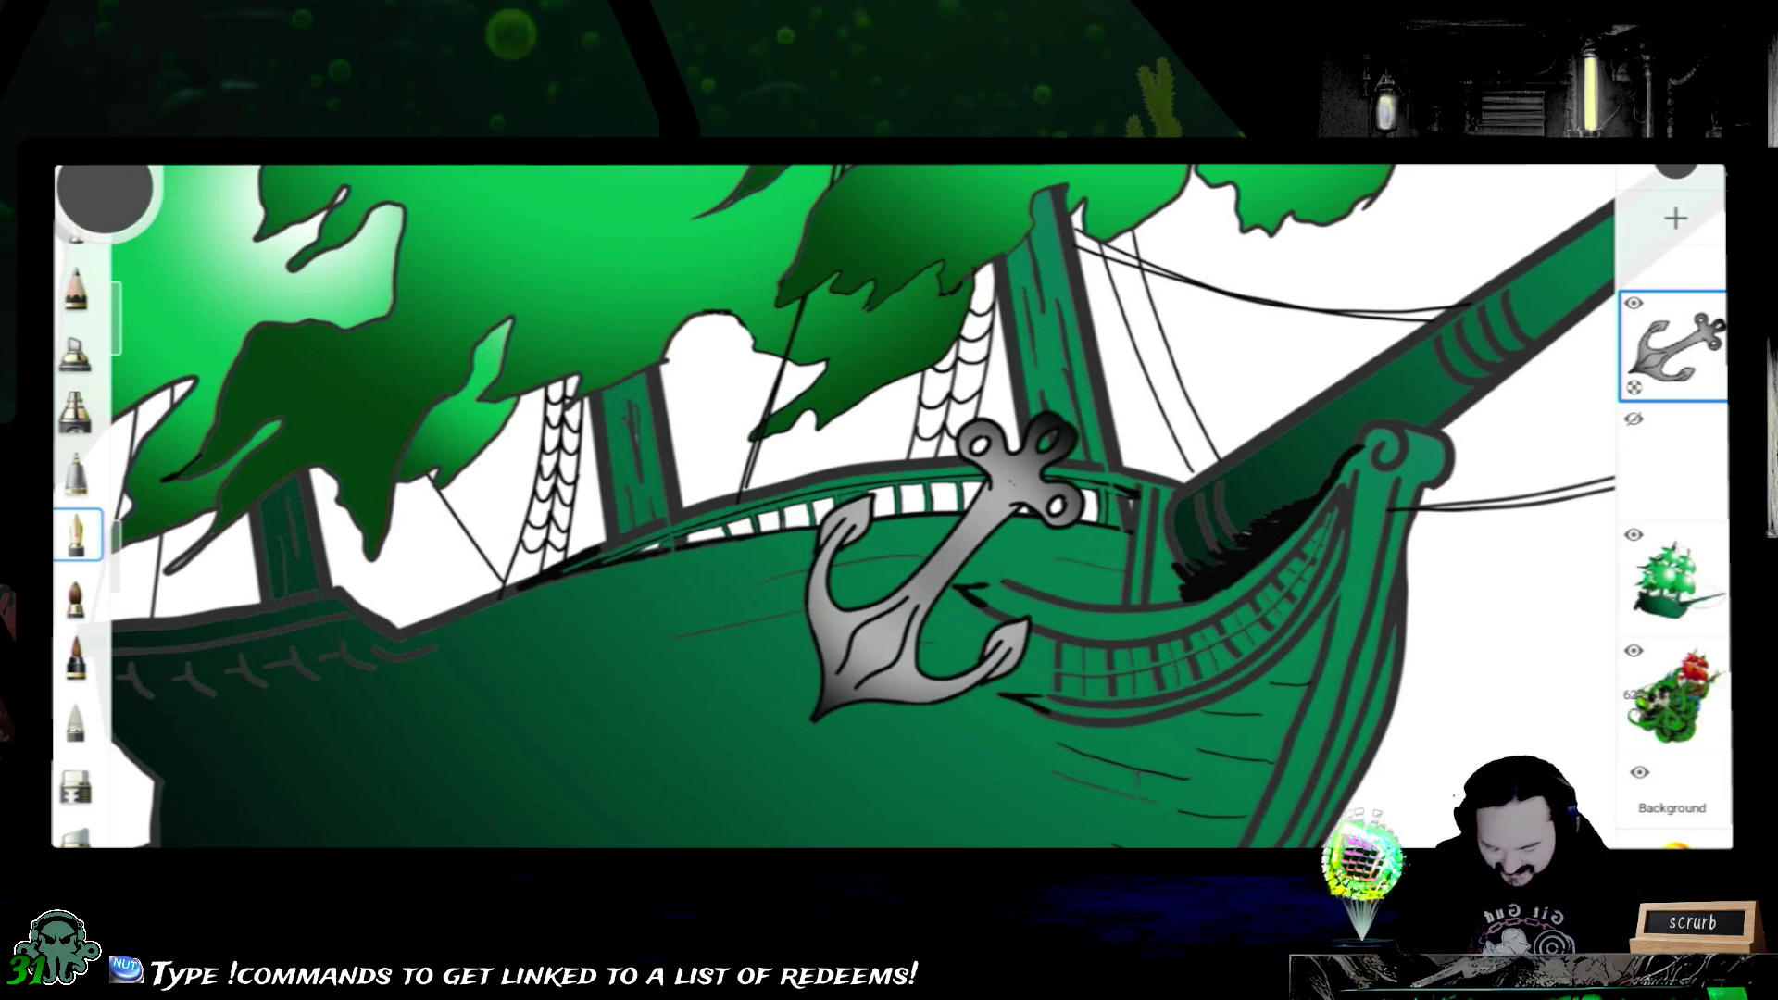
scroll(889, 507, "down", 1)
scroll(889, 508, "down", 2)
scroll(889, 508, "down", 1)
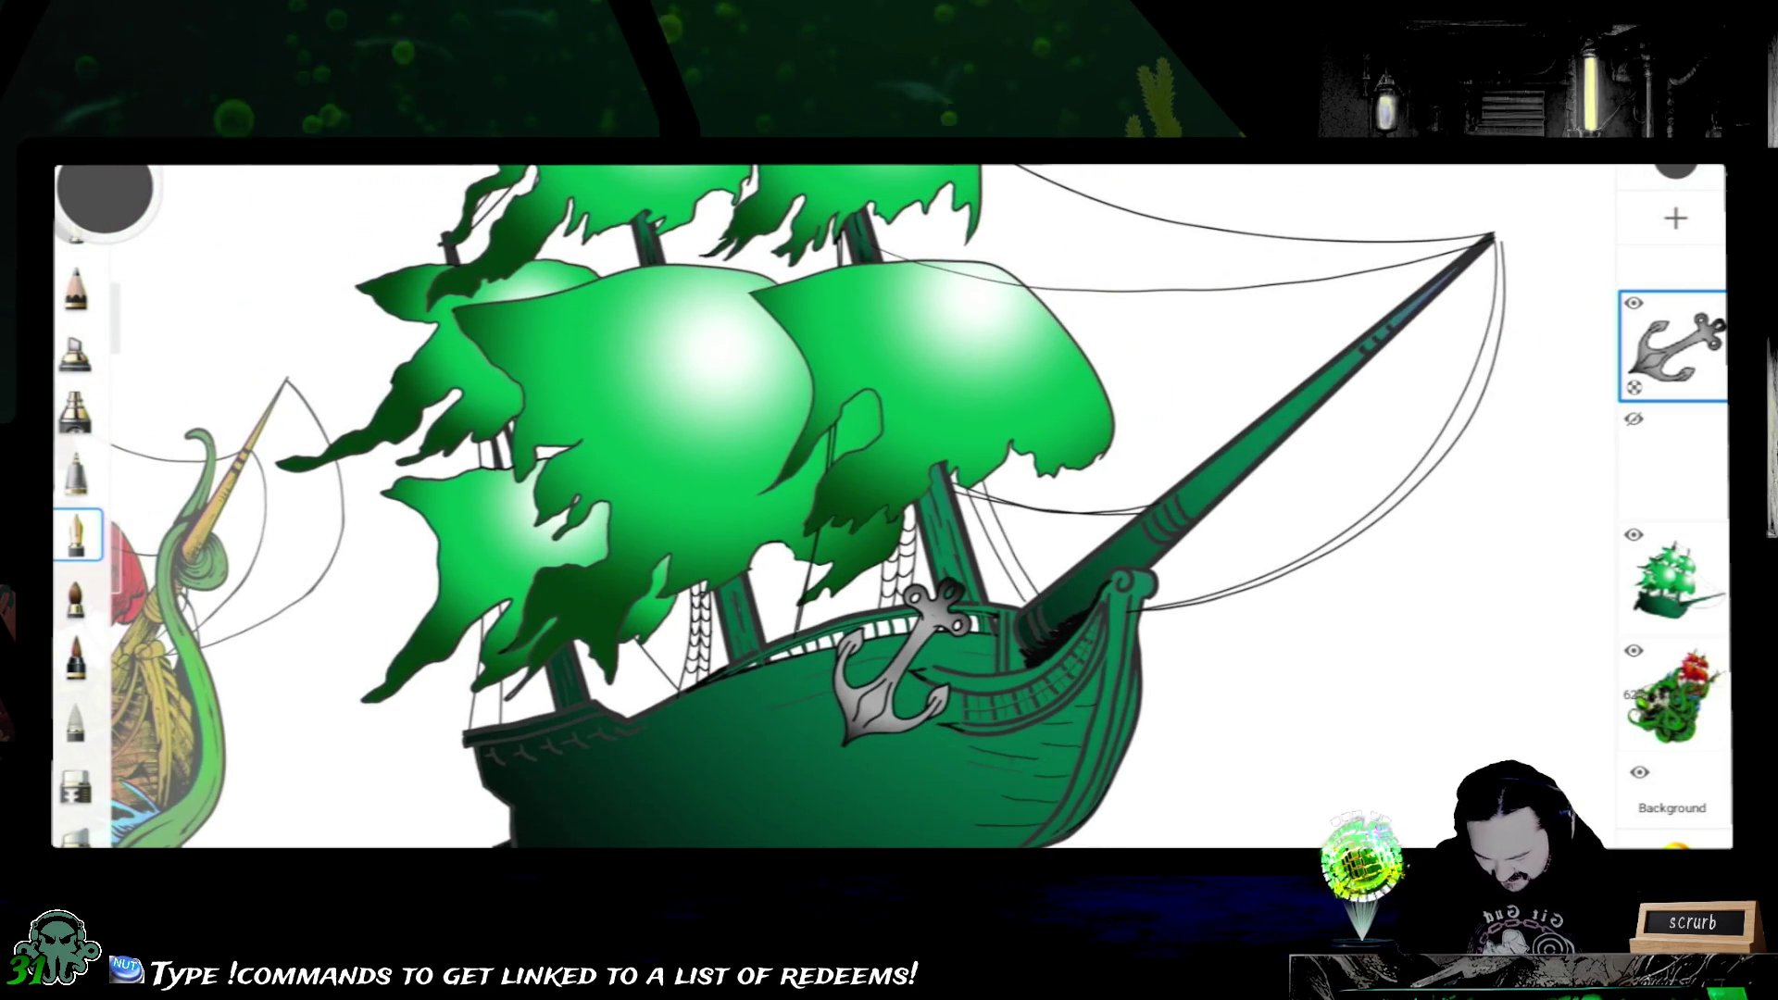
left_click(105, 195)
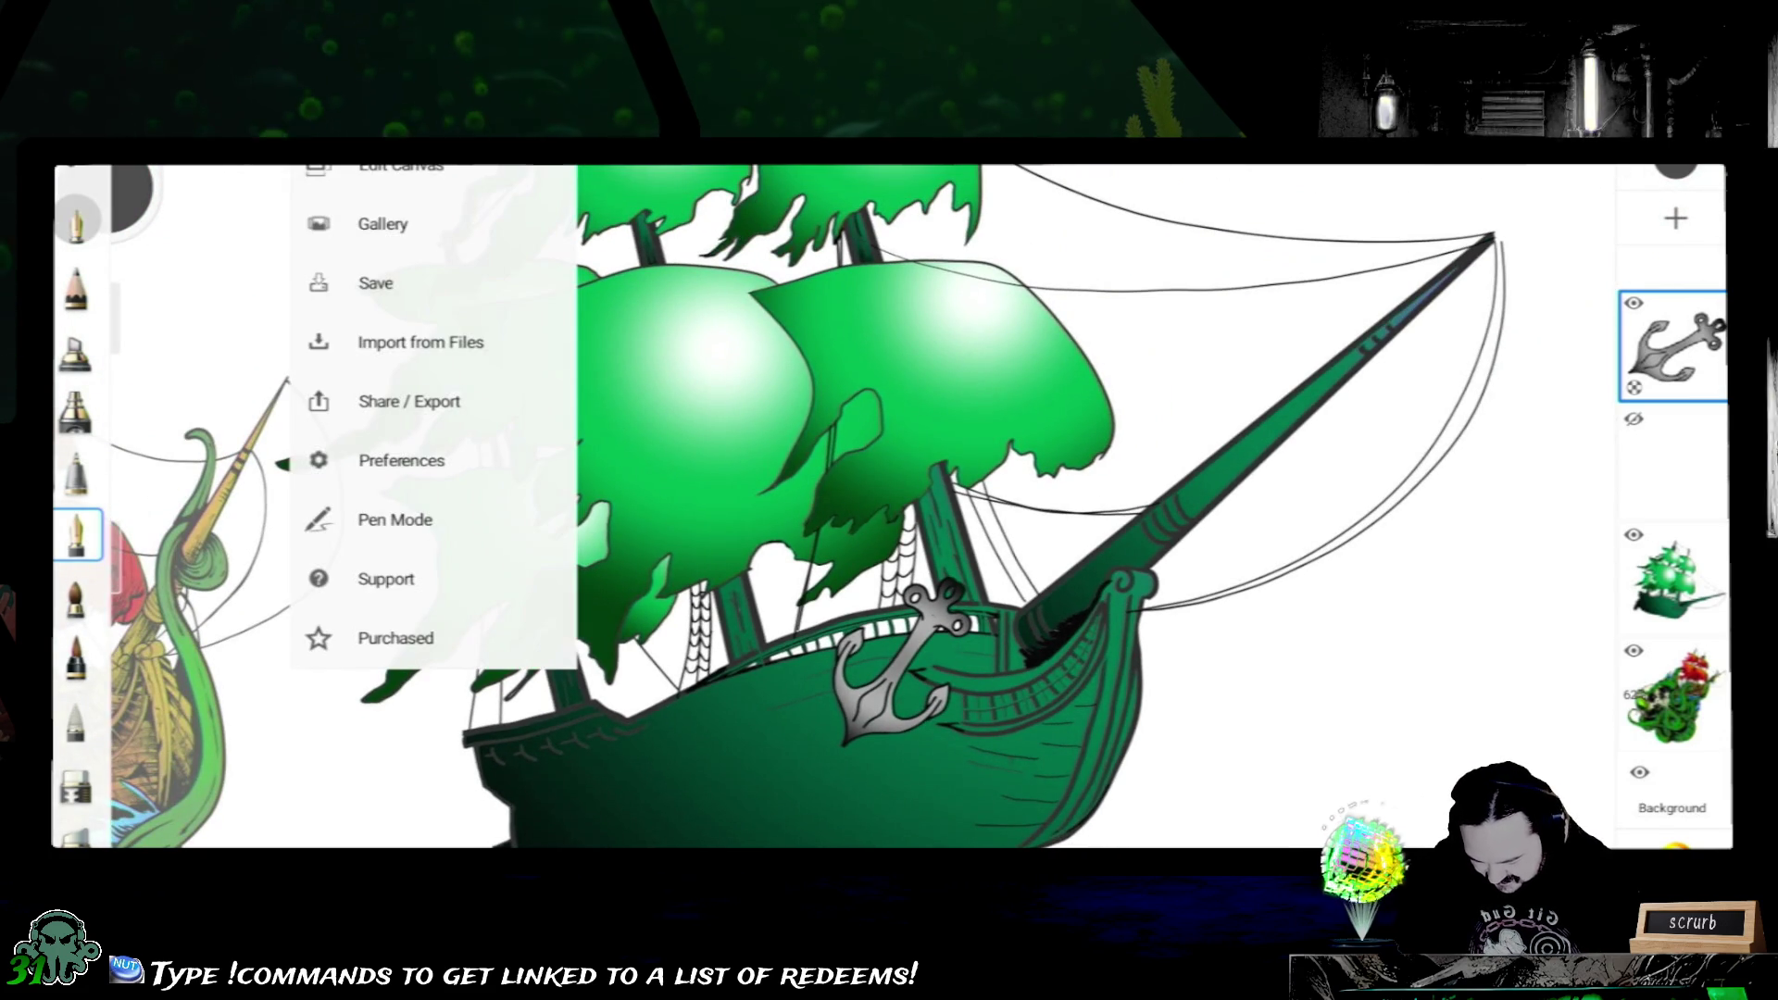
left_click(413, 273)
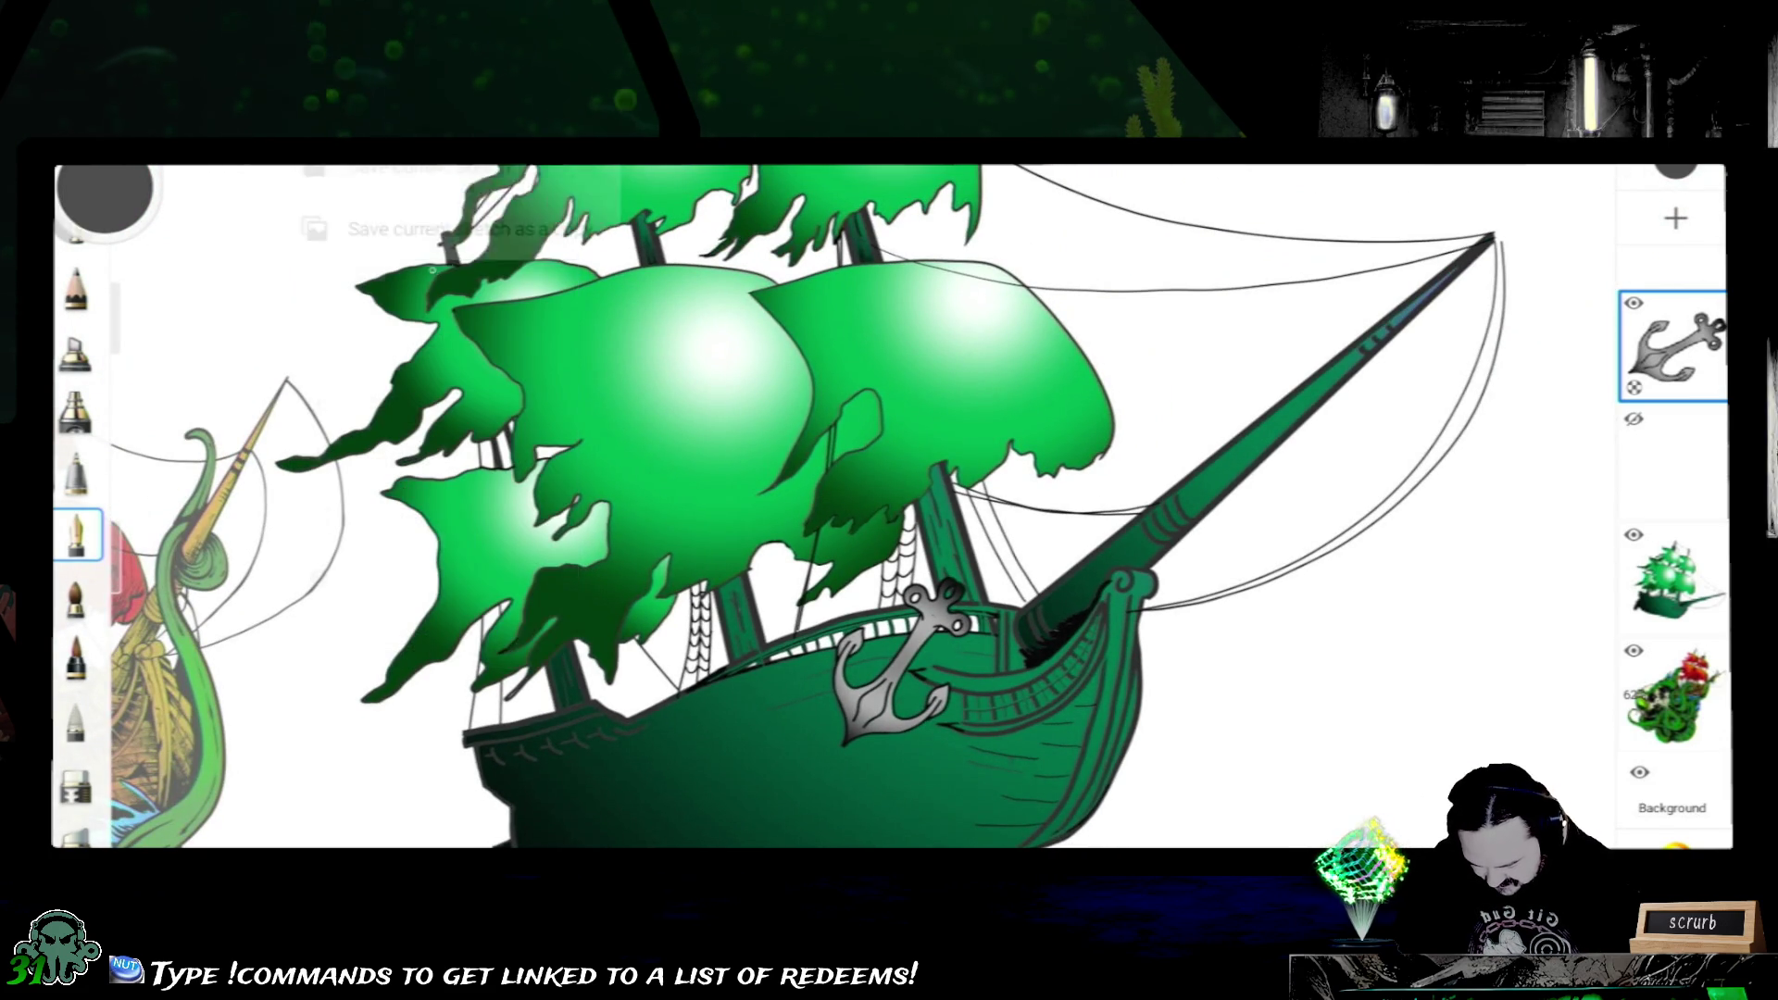
left_click(430, 169)
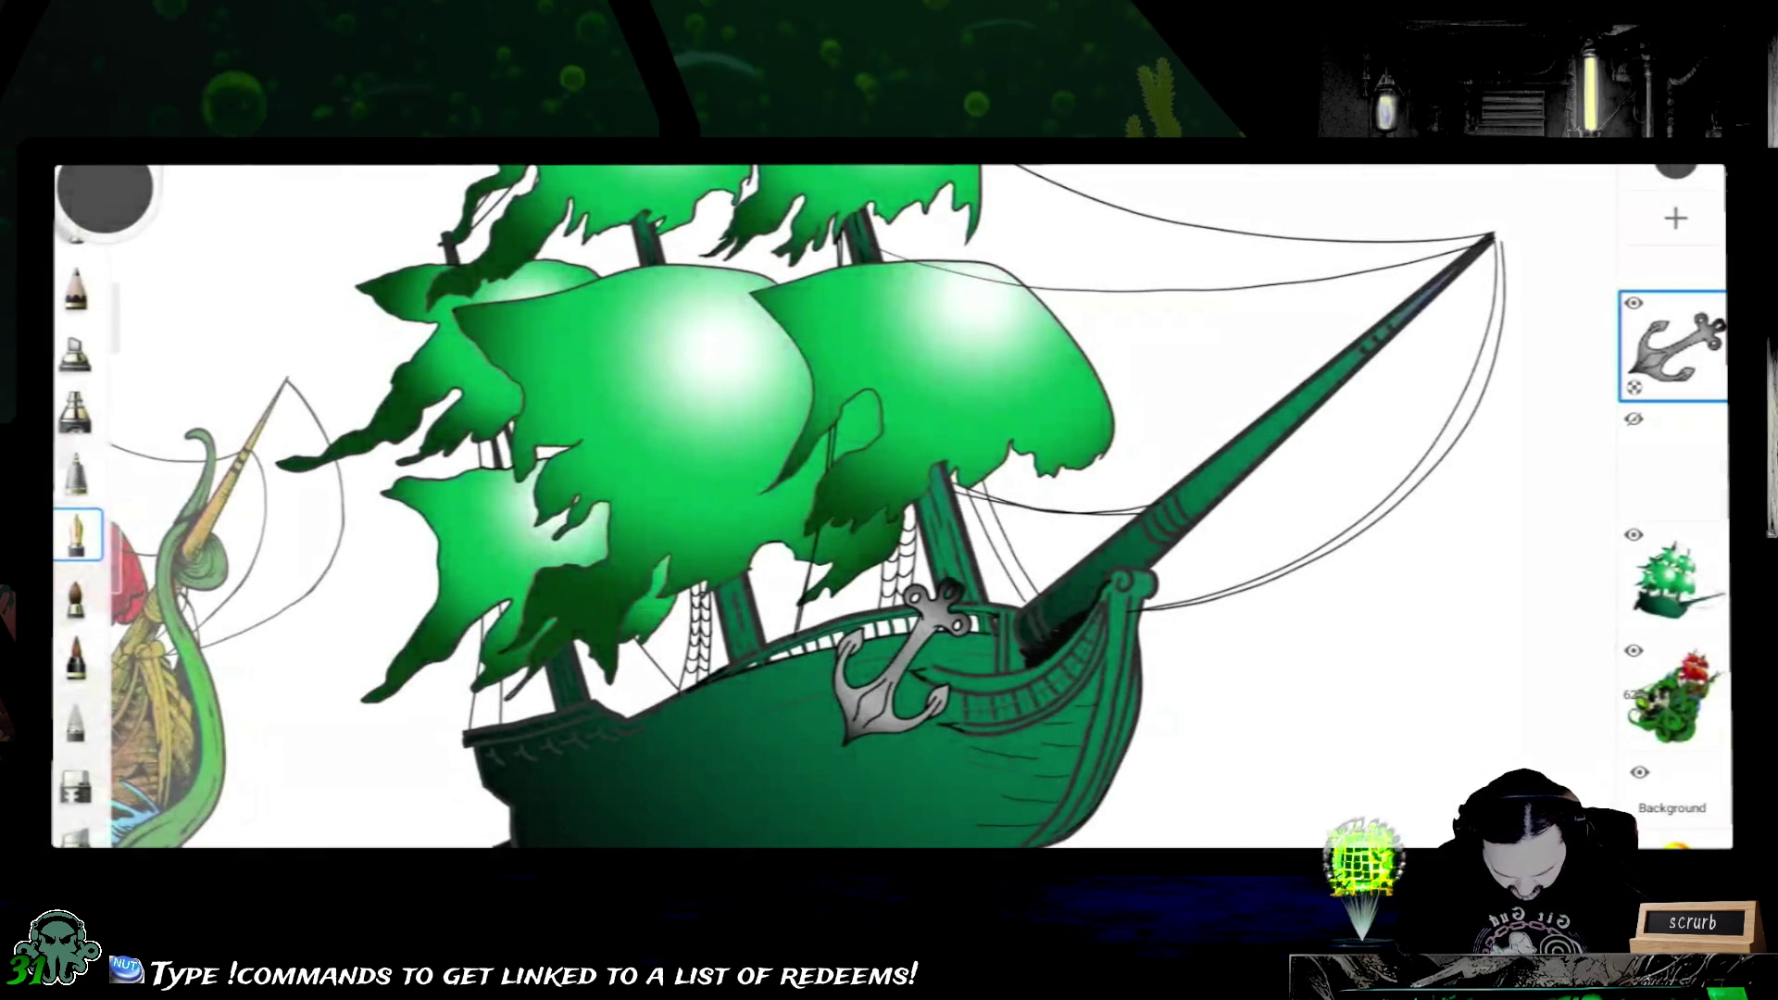
- Hide the reference sketch and the white Background layer so the ship sits on transparency
left_click(1634, 650)
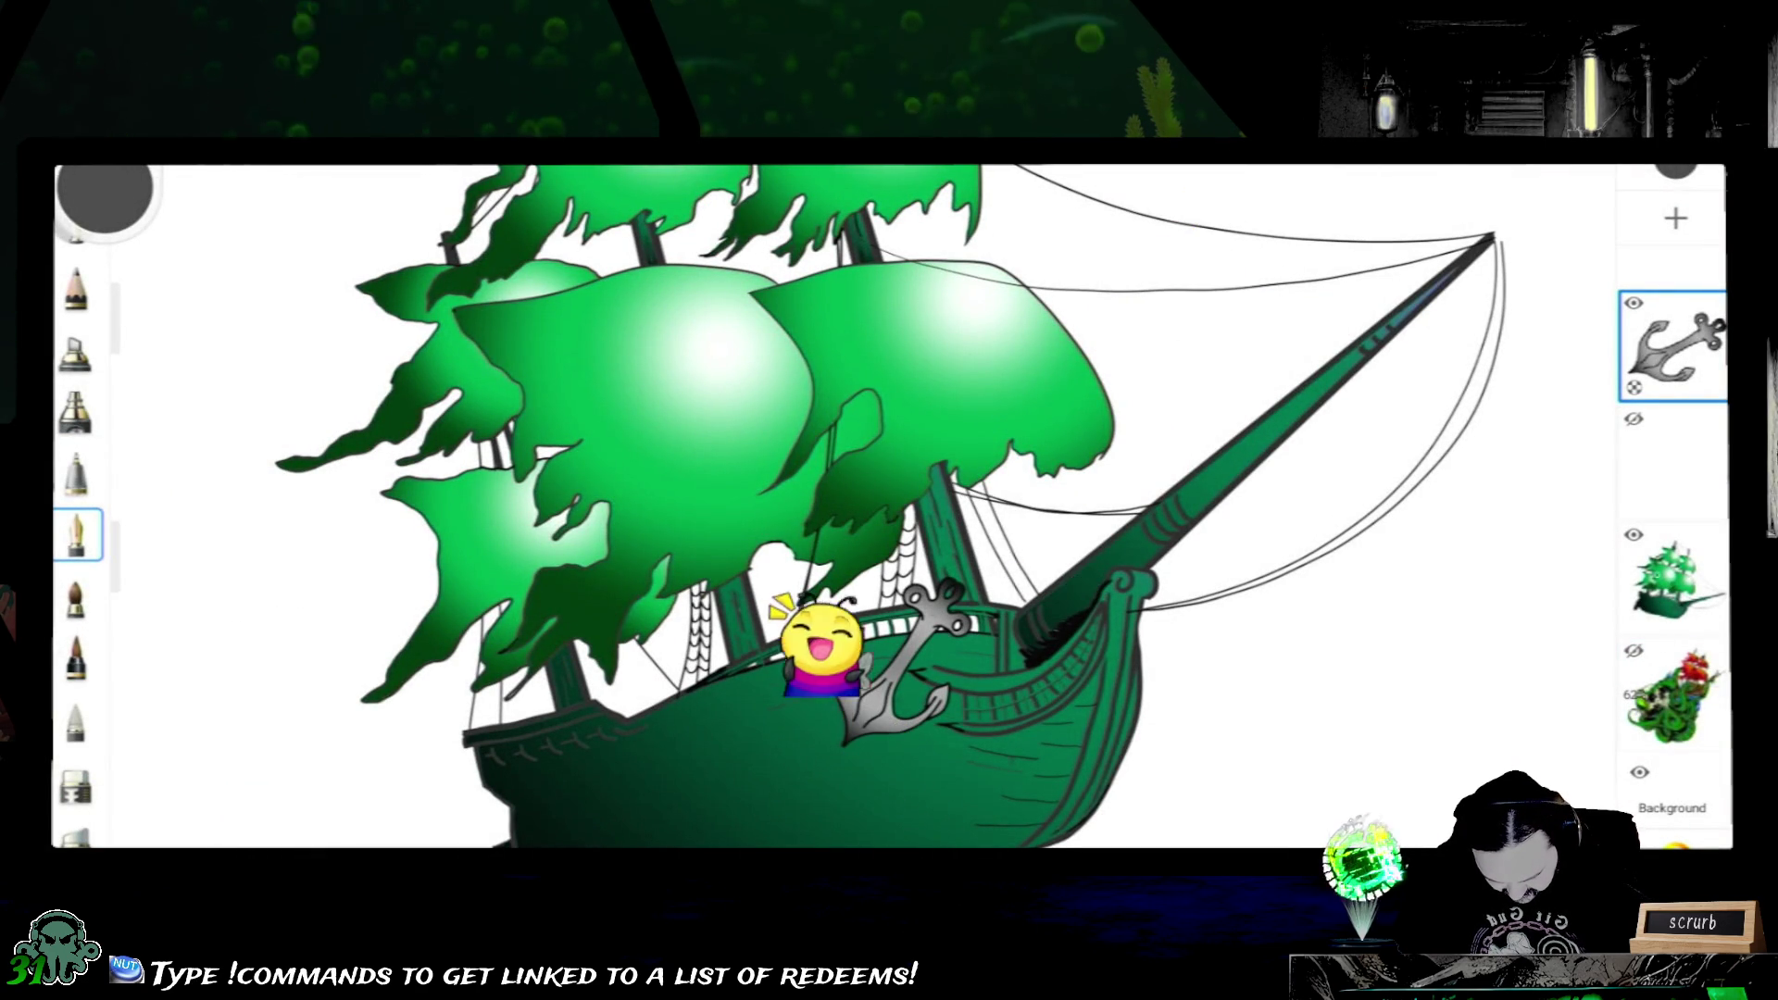
left_click(1639, 772)
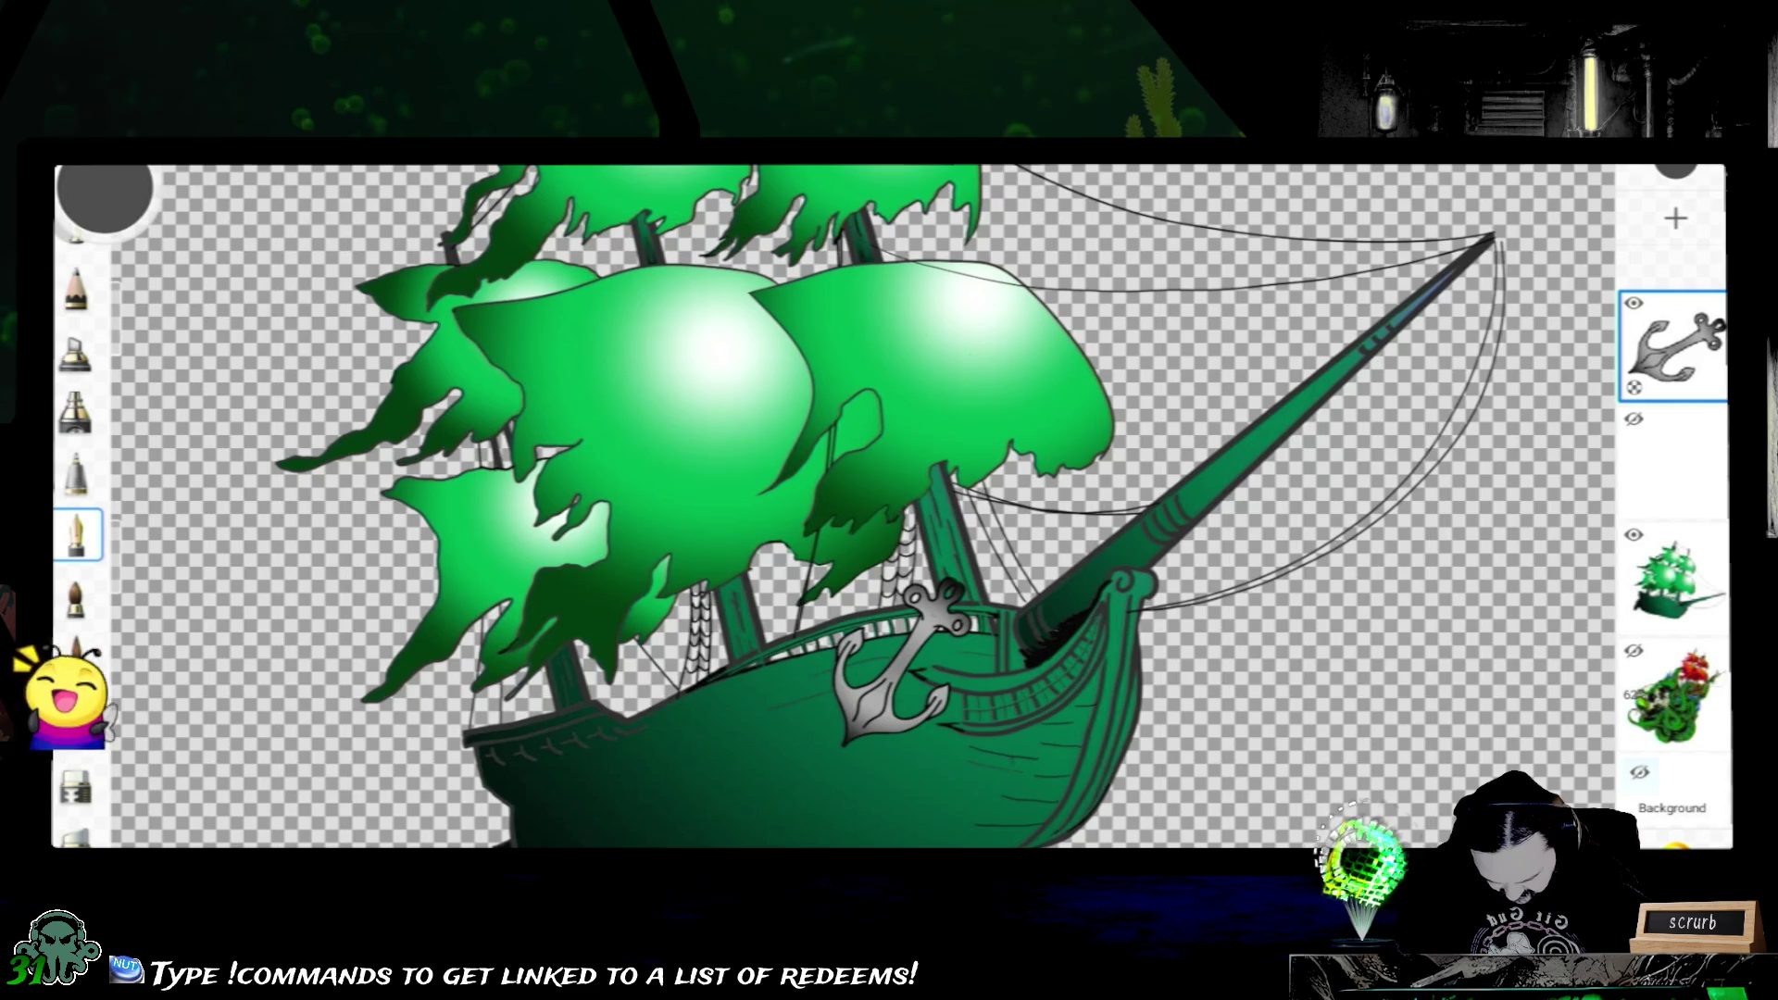
scroll(890, 507, "down", 5)
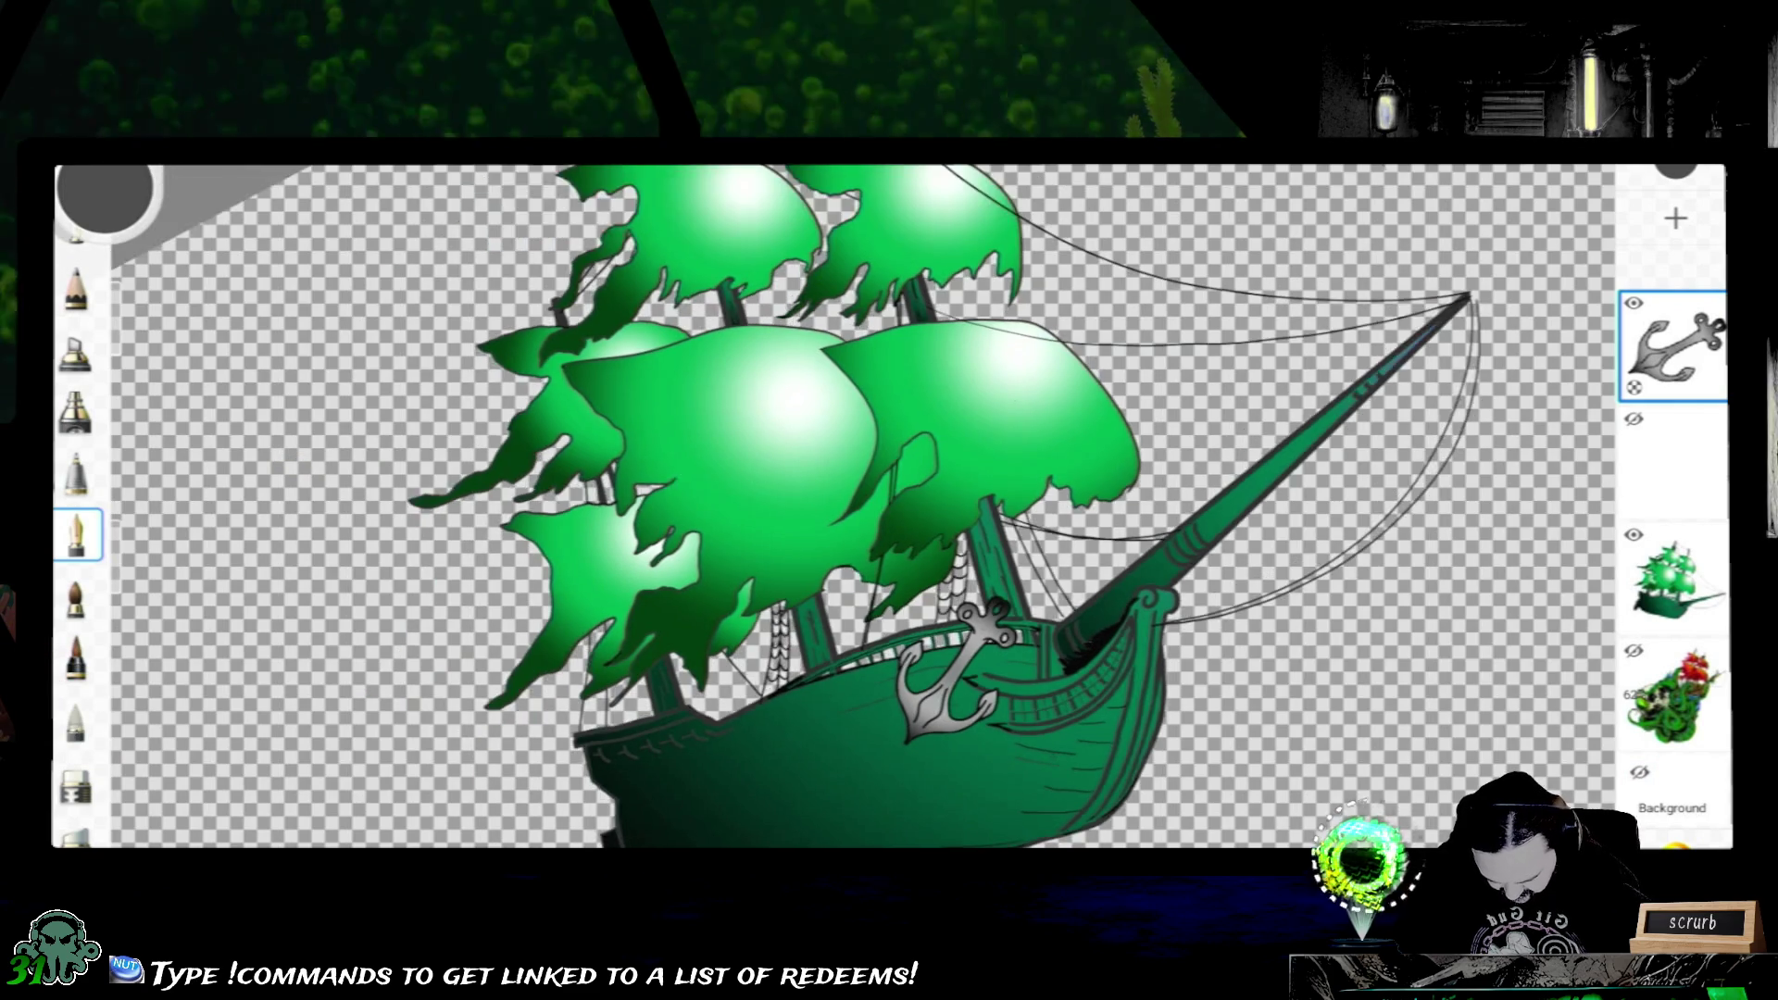
scroll(912, 536, "down", 2)
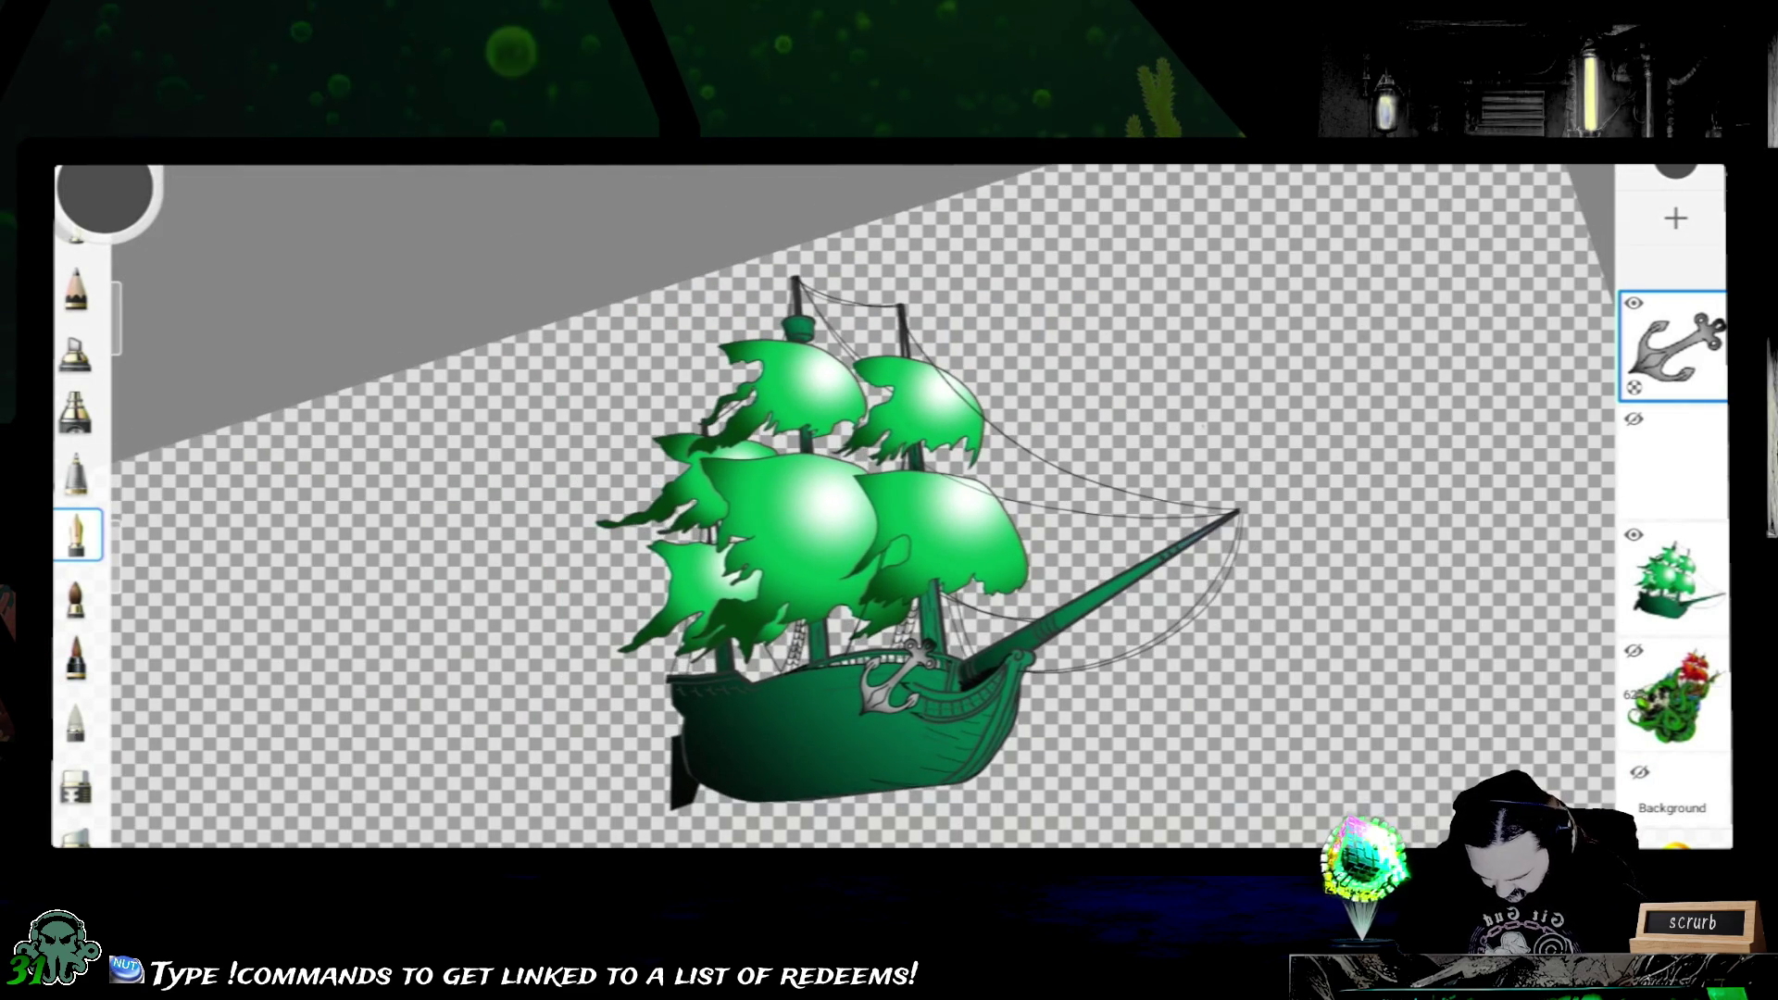
- Drag a rectangular selection around the ship and crop the canvas to it
key("l")
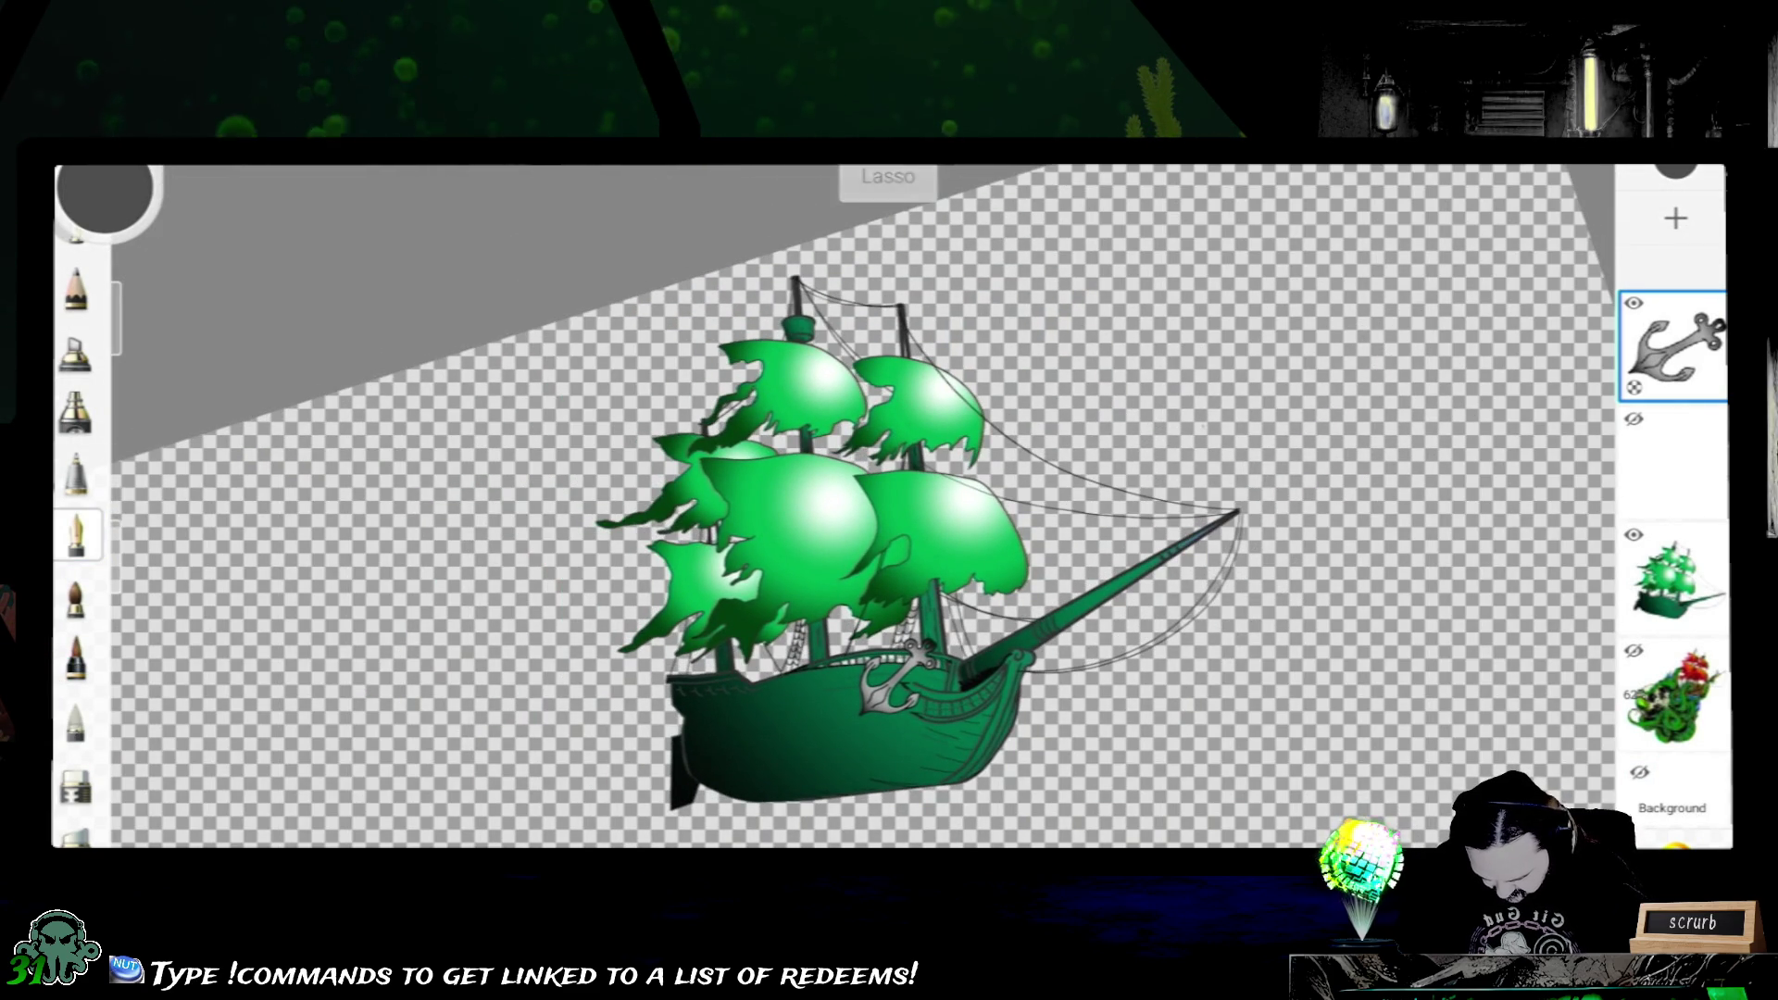
key("l")
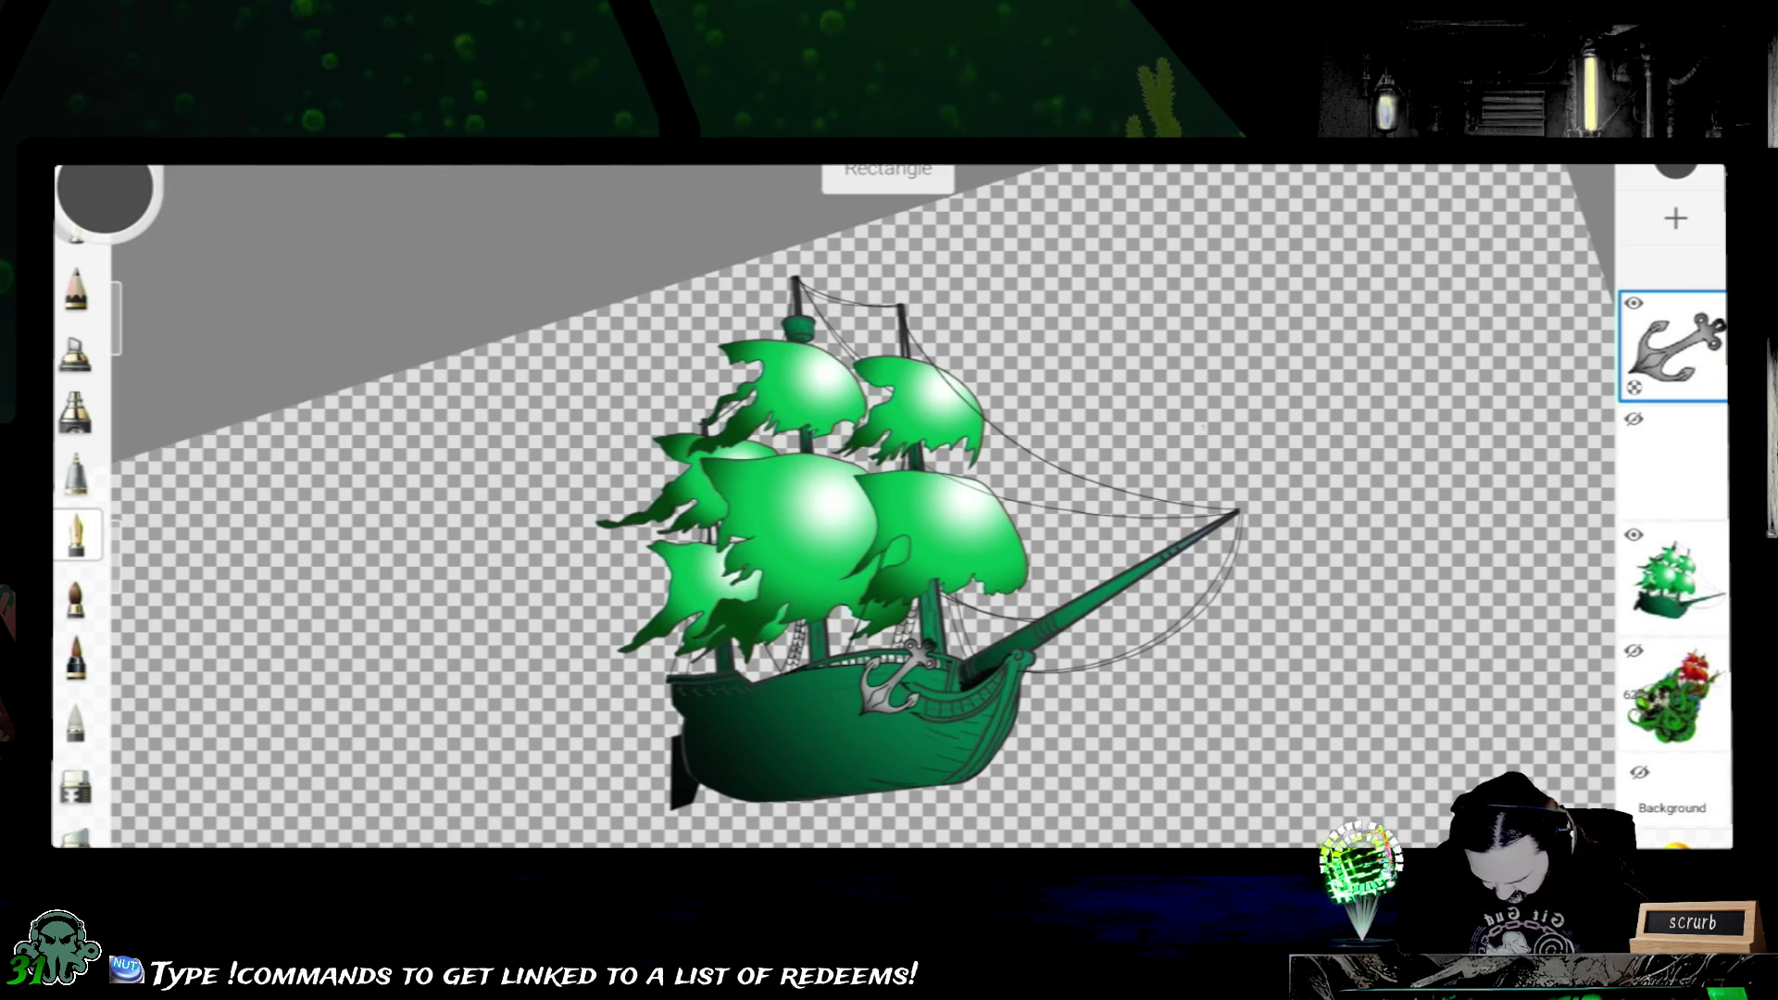
left_click_drag(973, 289, 1276, 227)
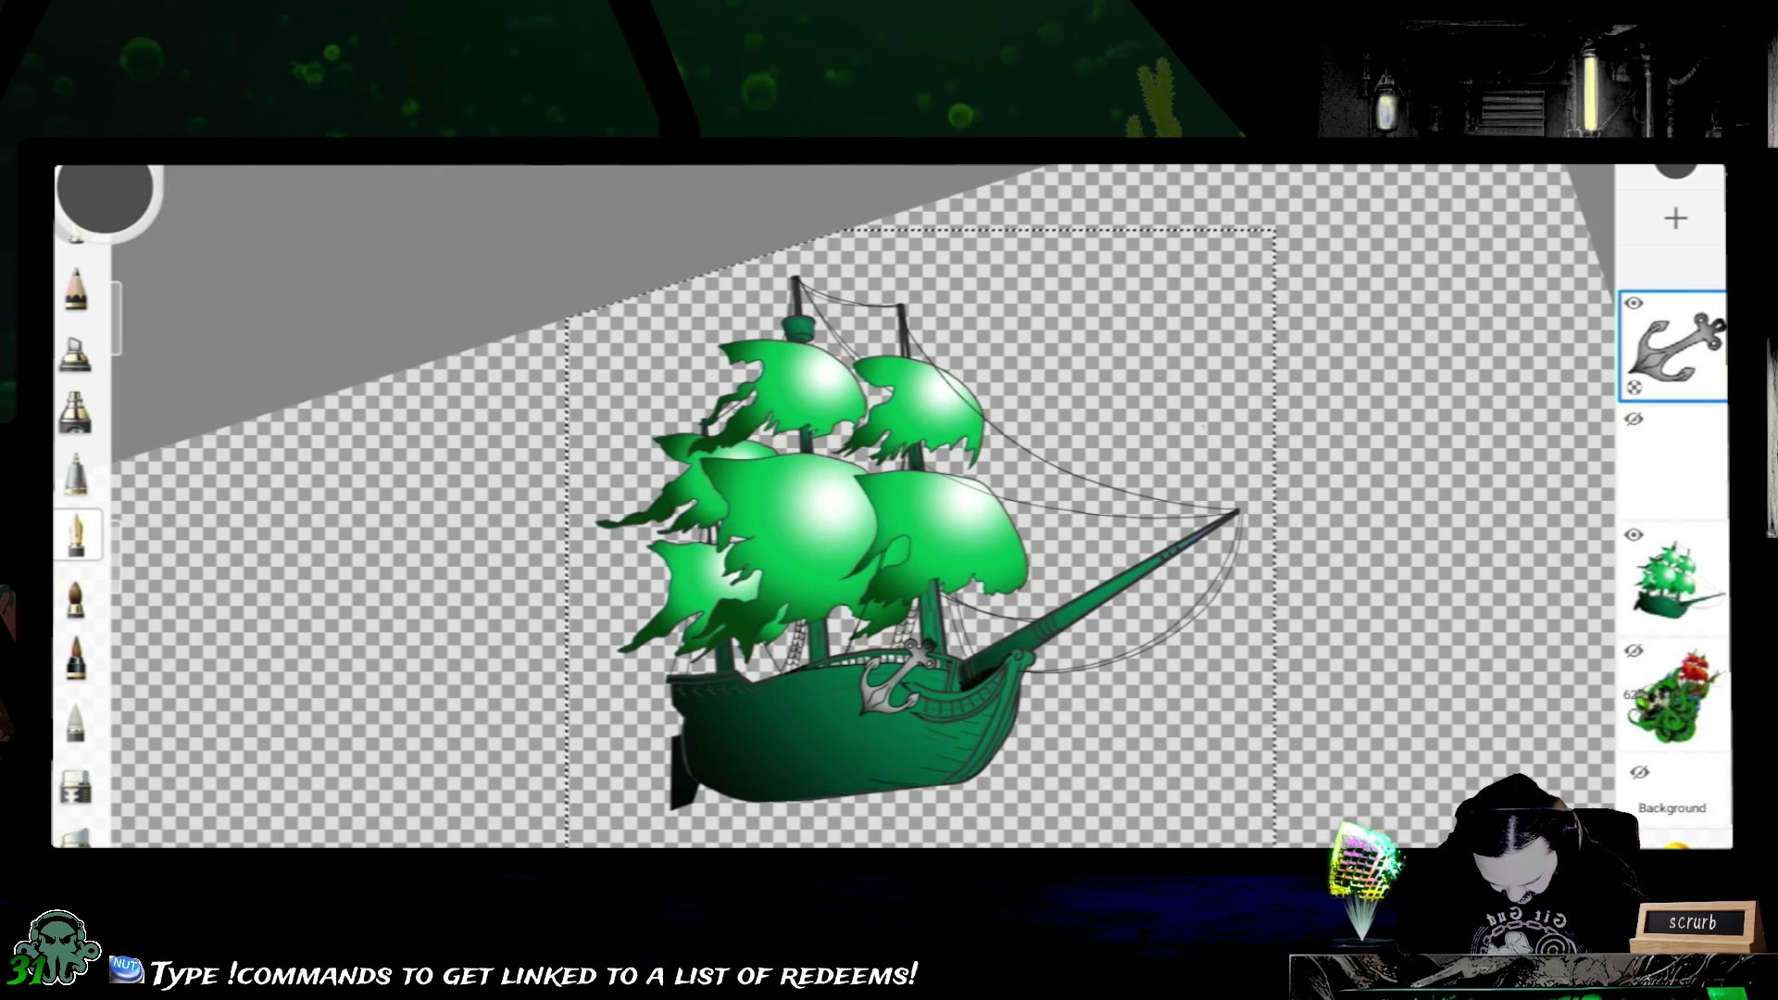
key("Return")
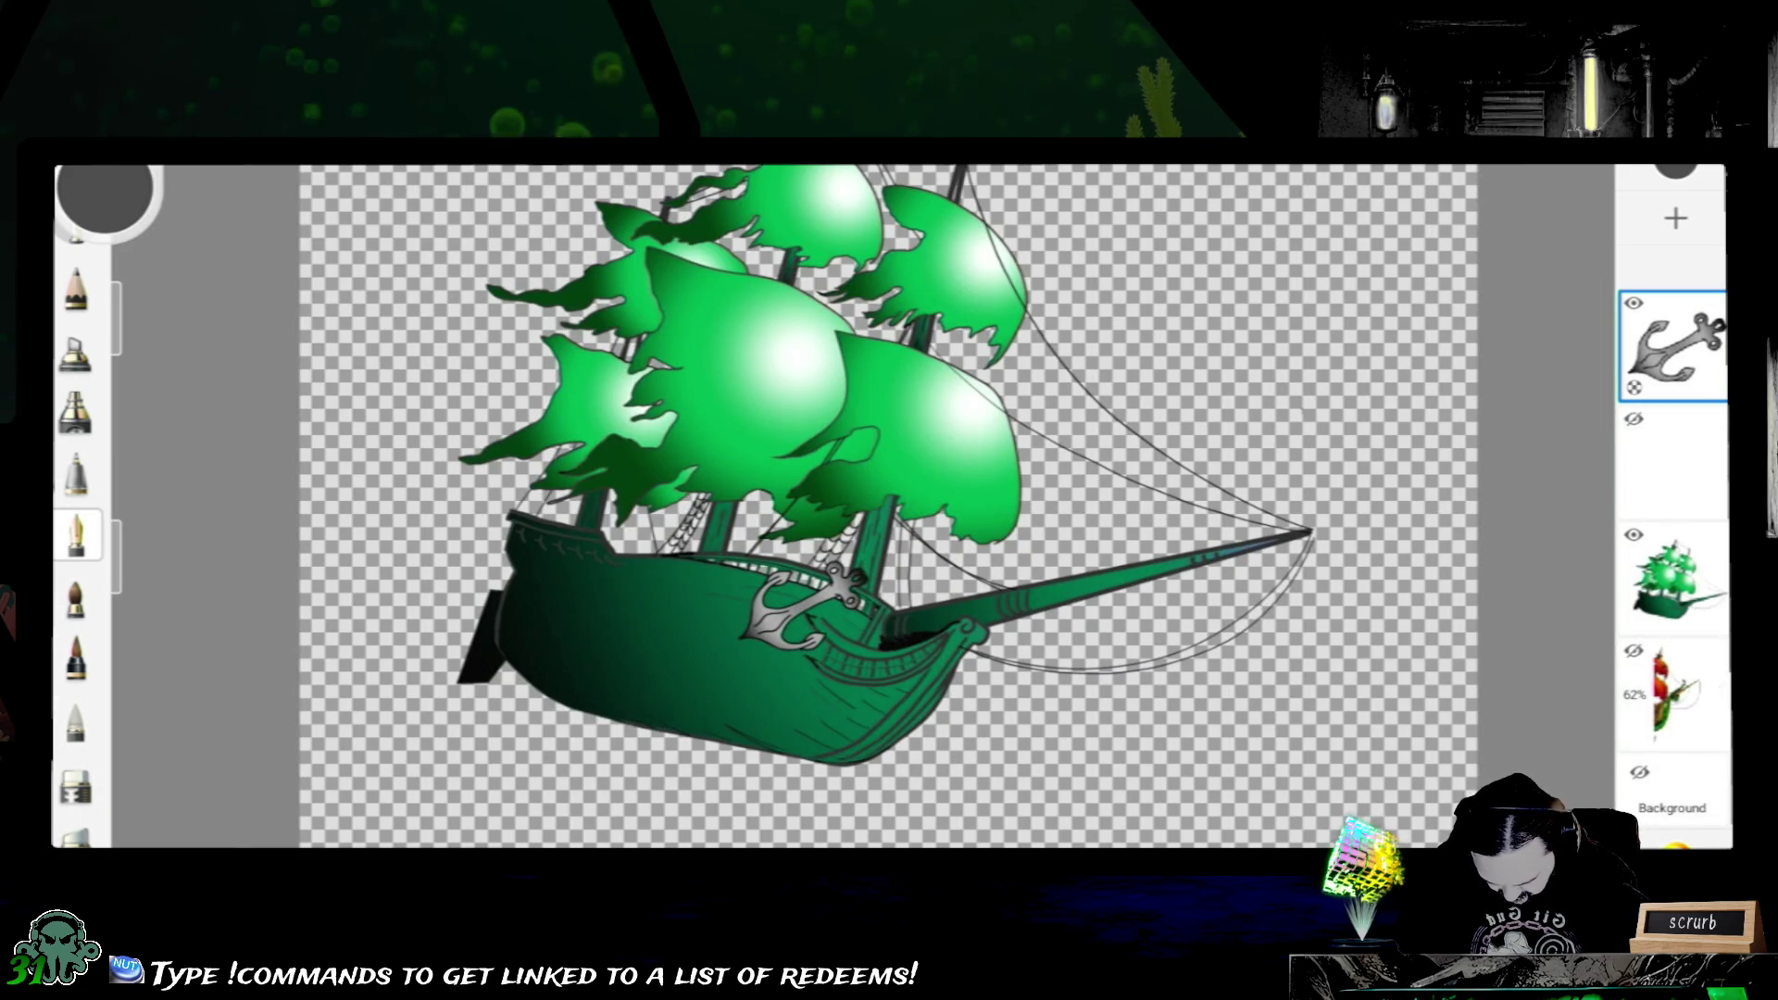
scroll(890, 508, "down", 3)
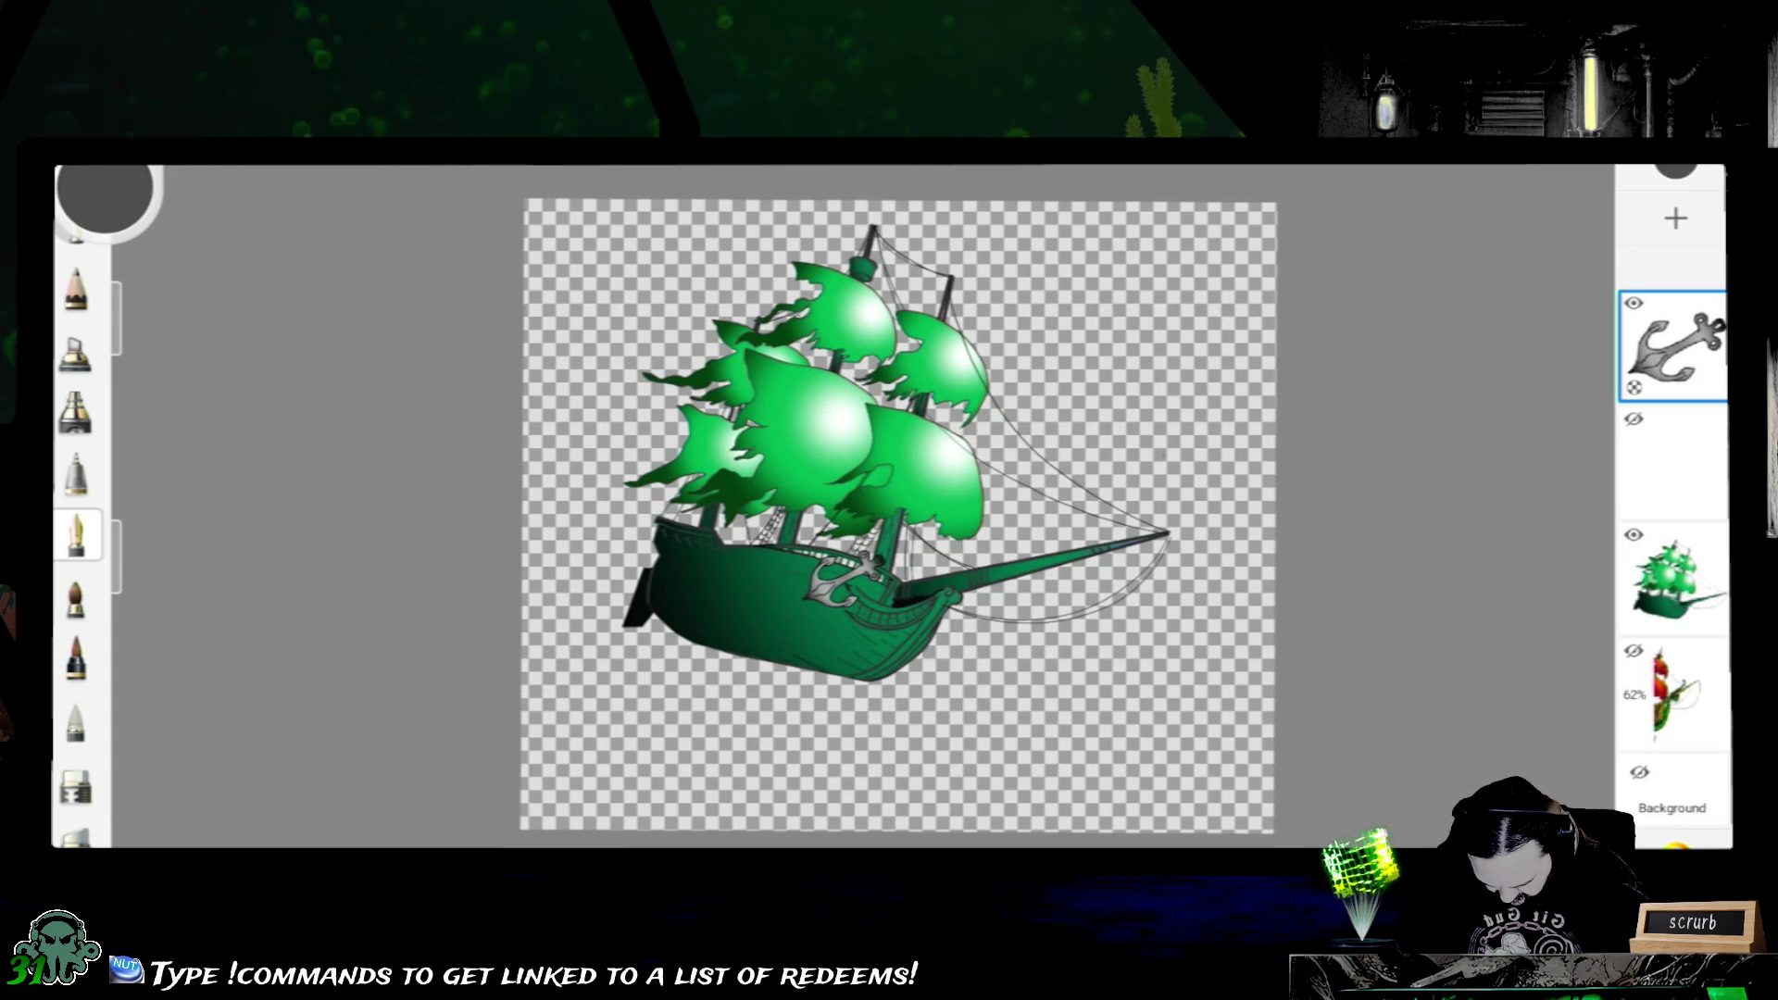
key("Tab")
left_click_drag(845, 577, 864, 677)
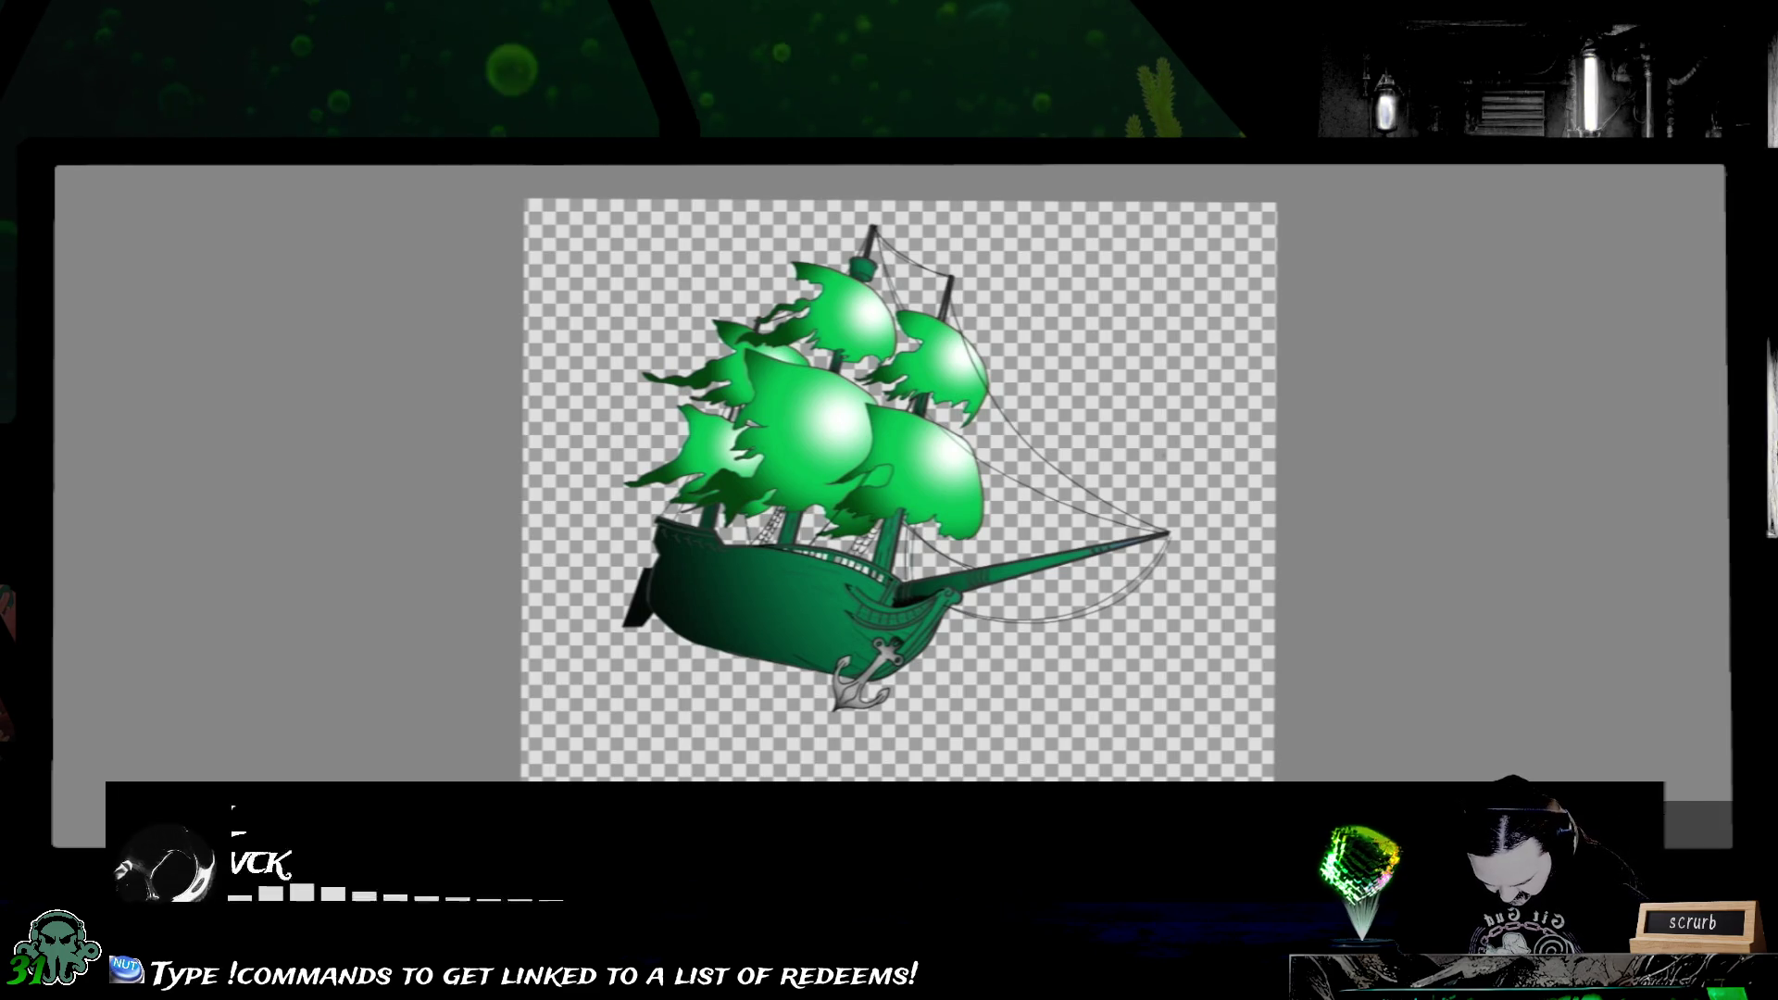
key("Tab")
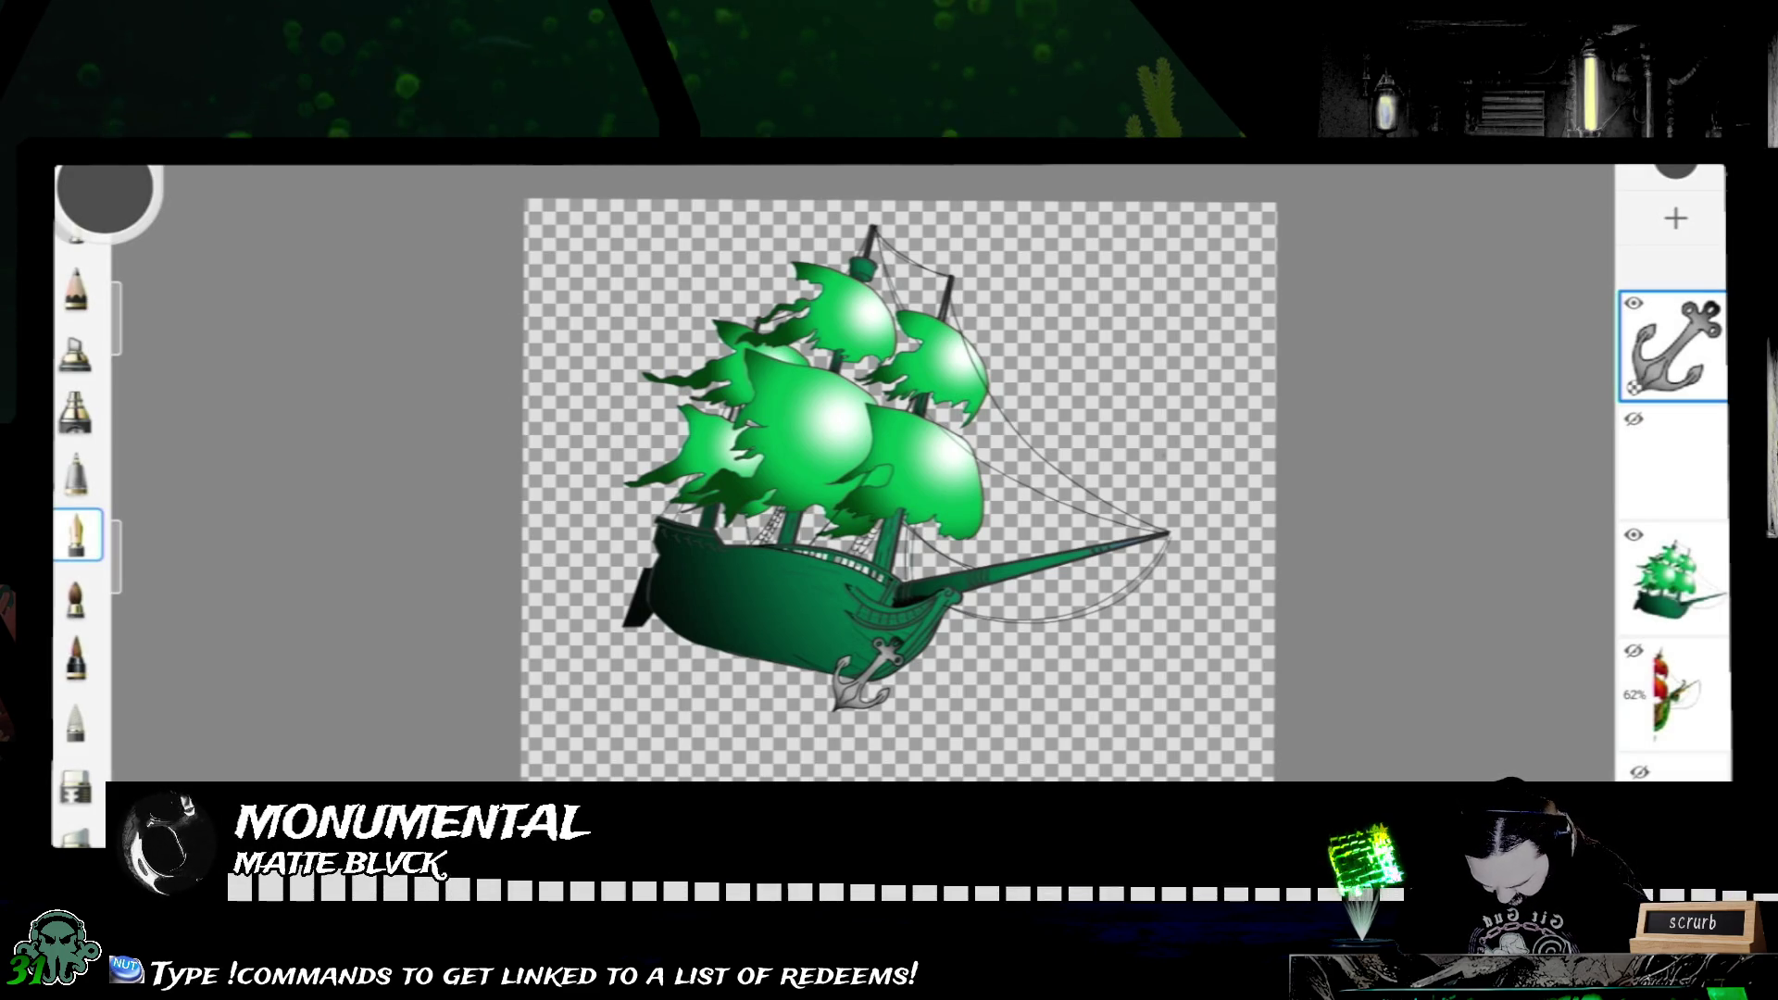
key("ctrl+z")
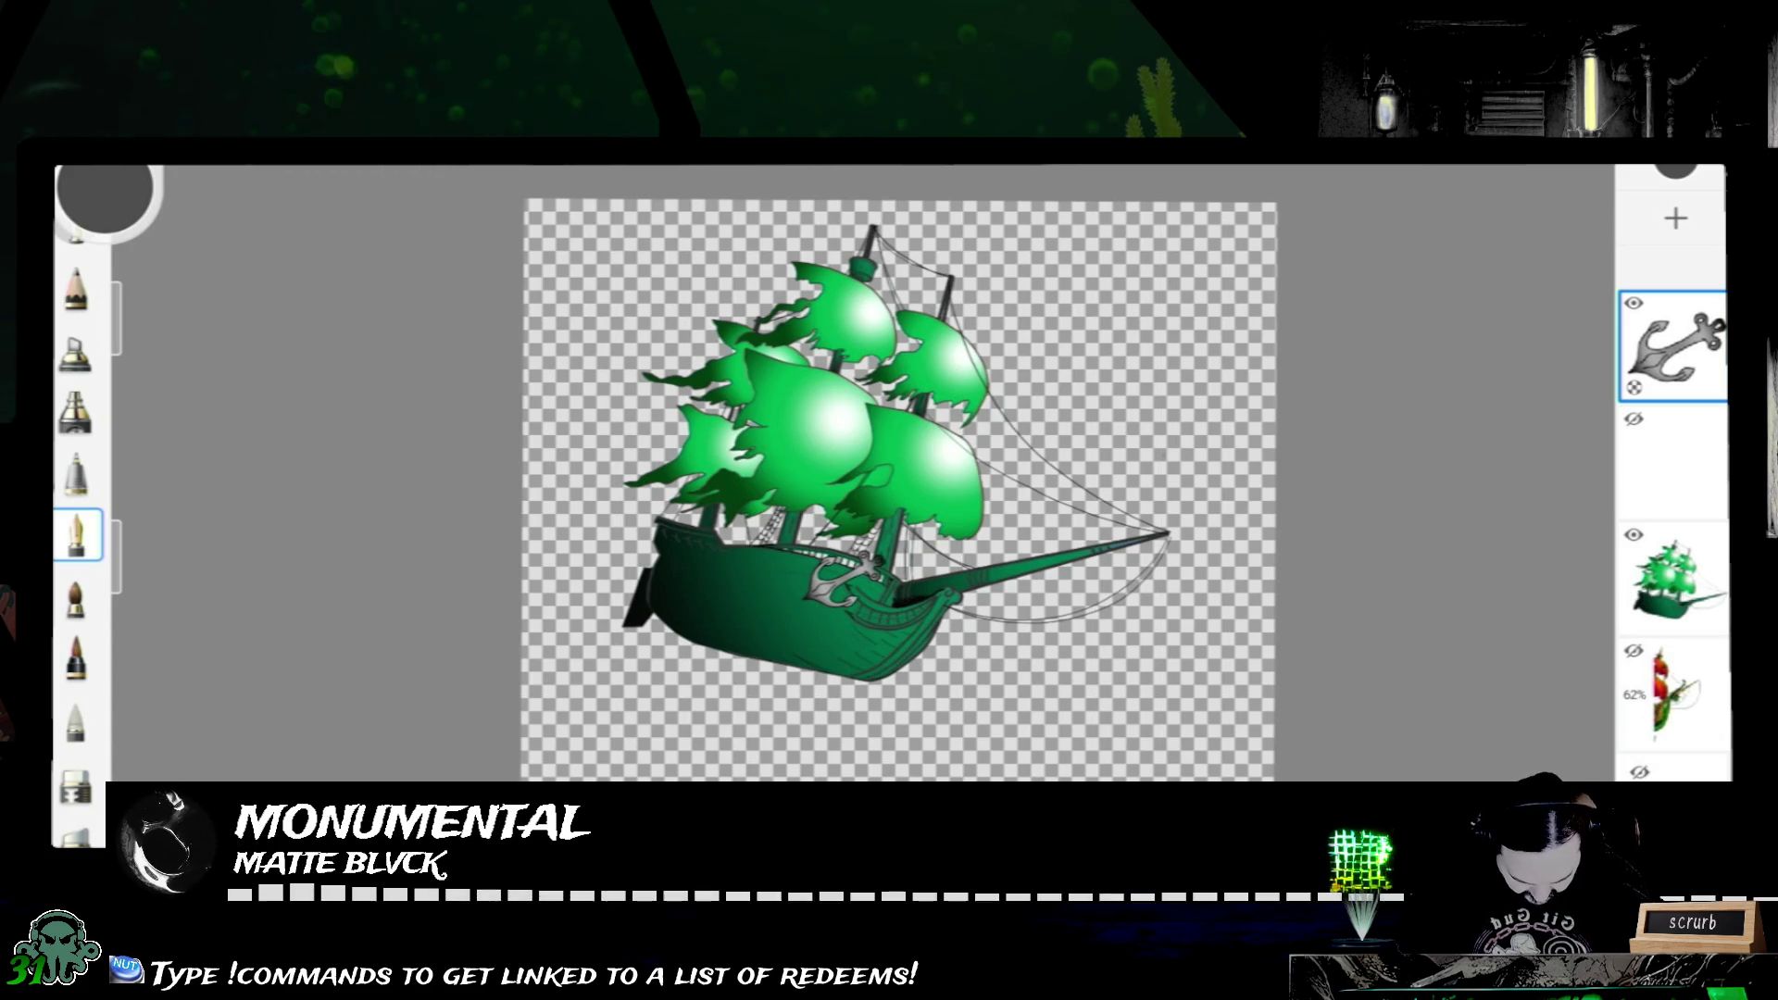
left_click(1674, 696)
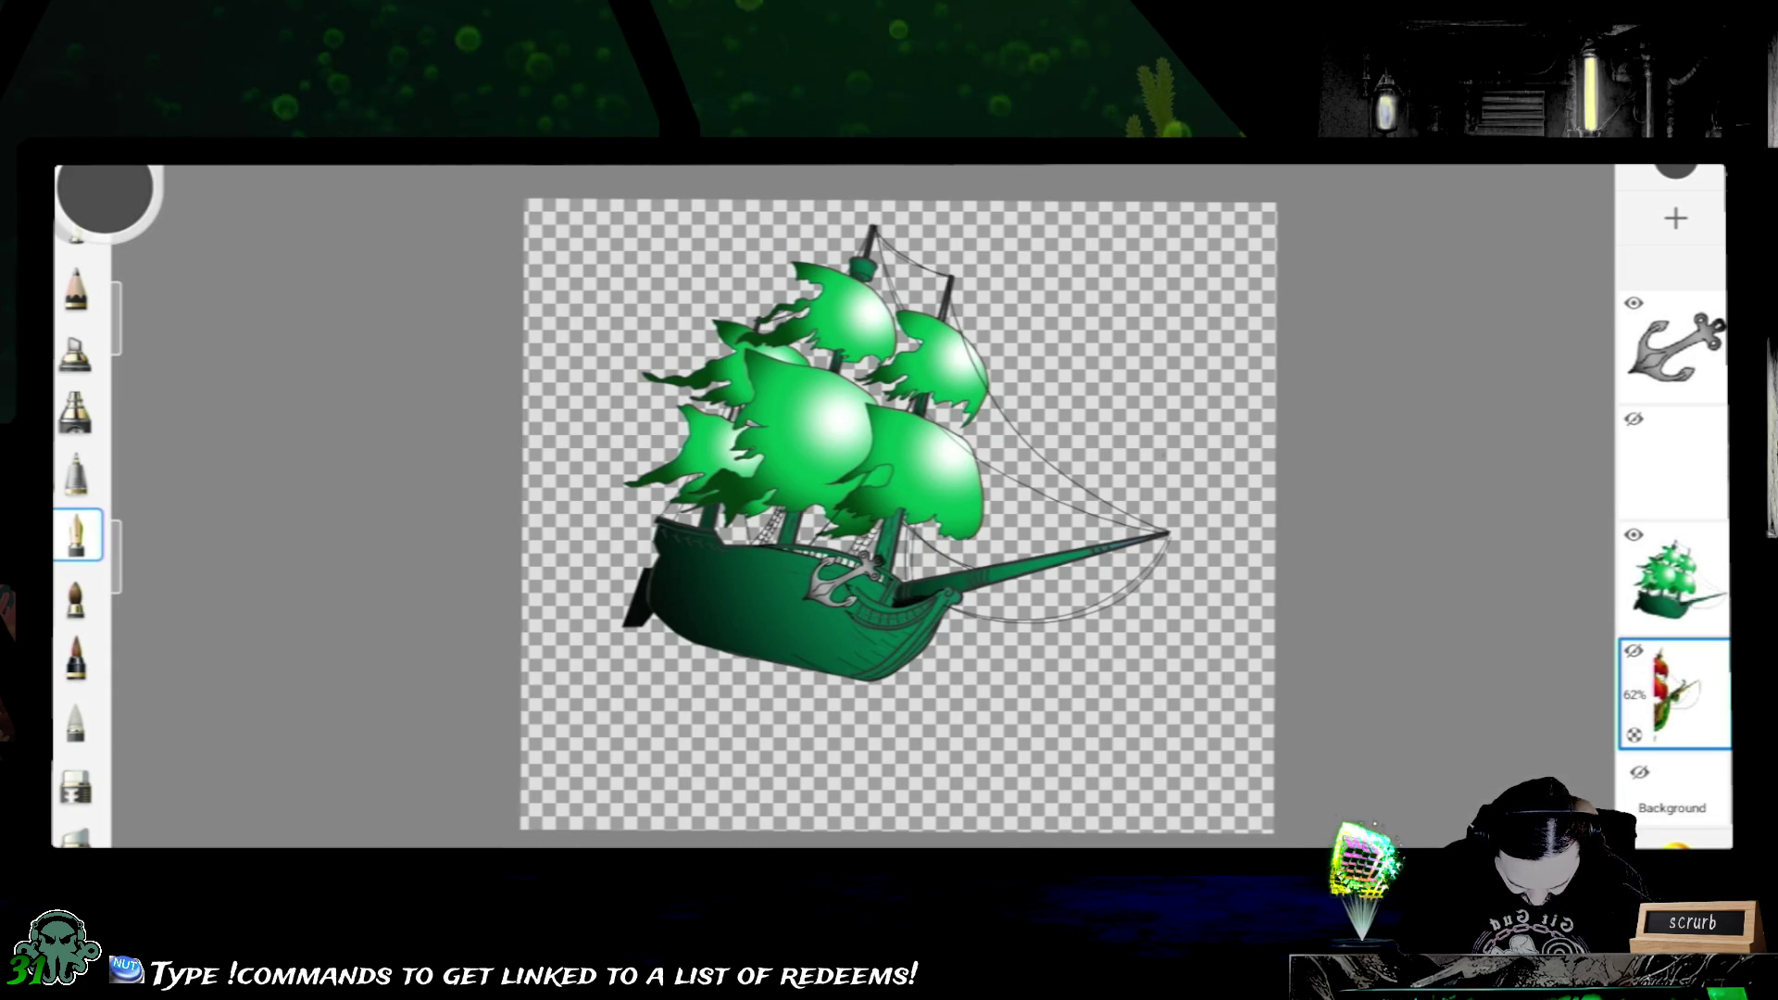
left_click(1675, 576)
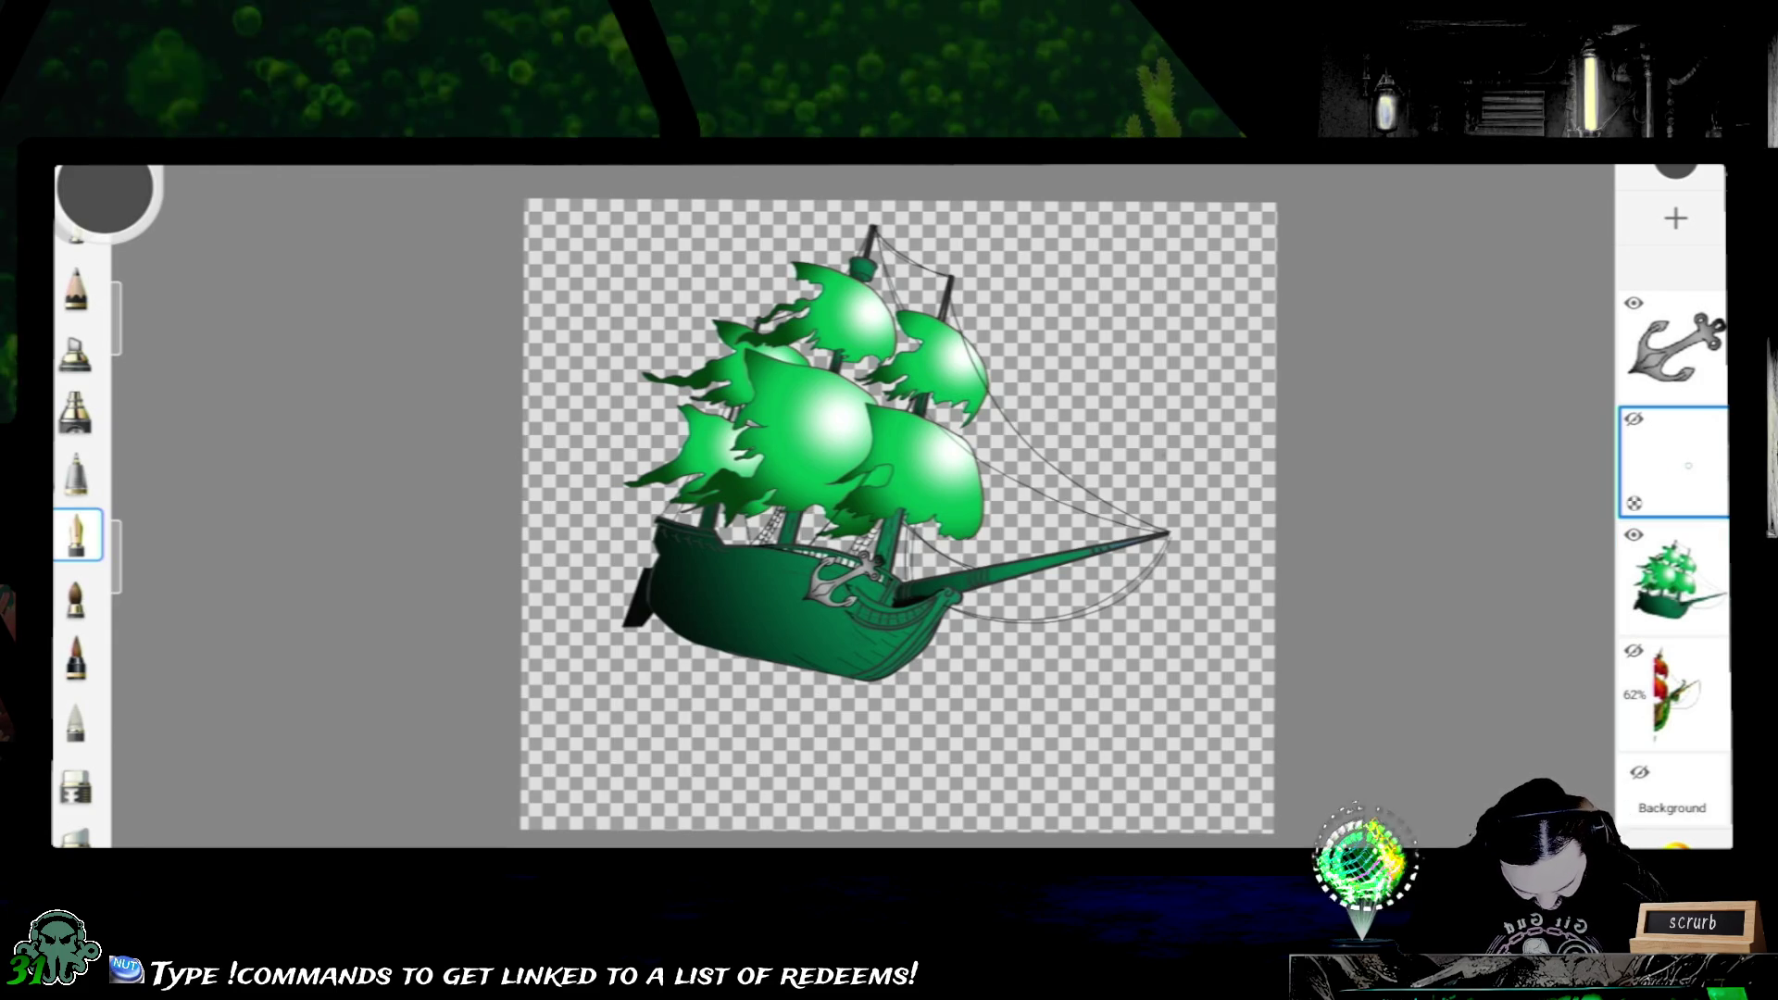
- Delete the empty hidden layer and put the anchor layer into a new group, Group1
left_click_drag(1675, 466, 1675, 219)
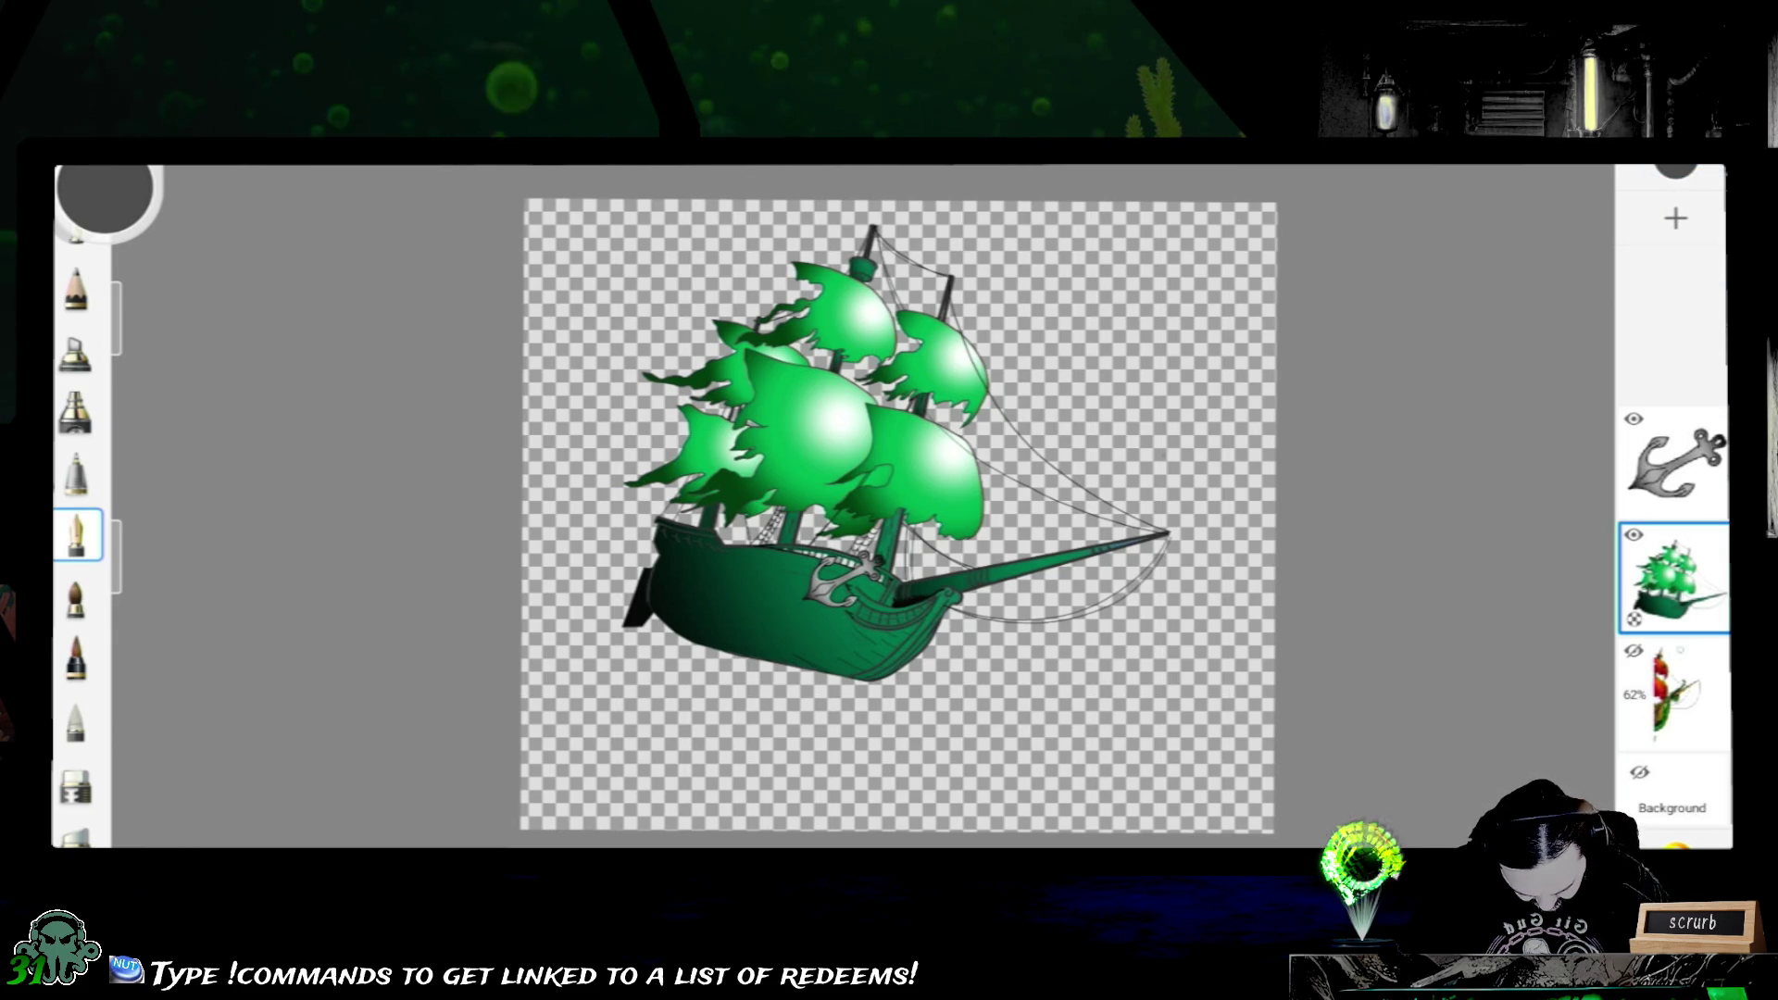
left_click(1675, 577)
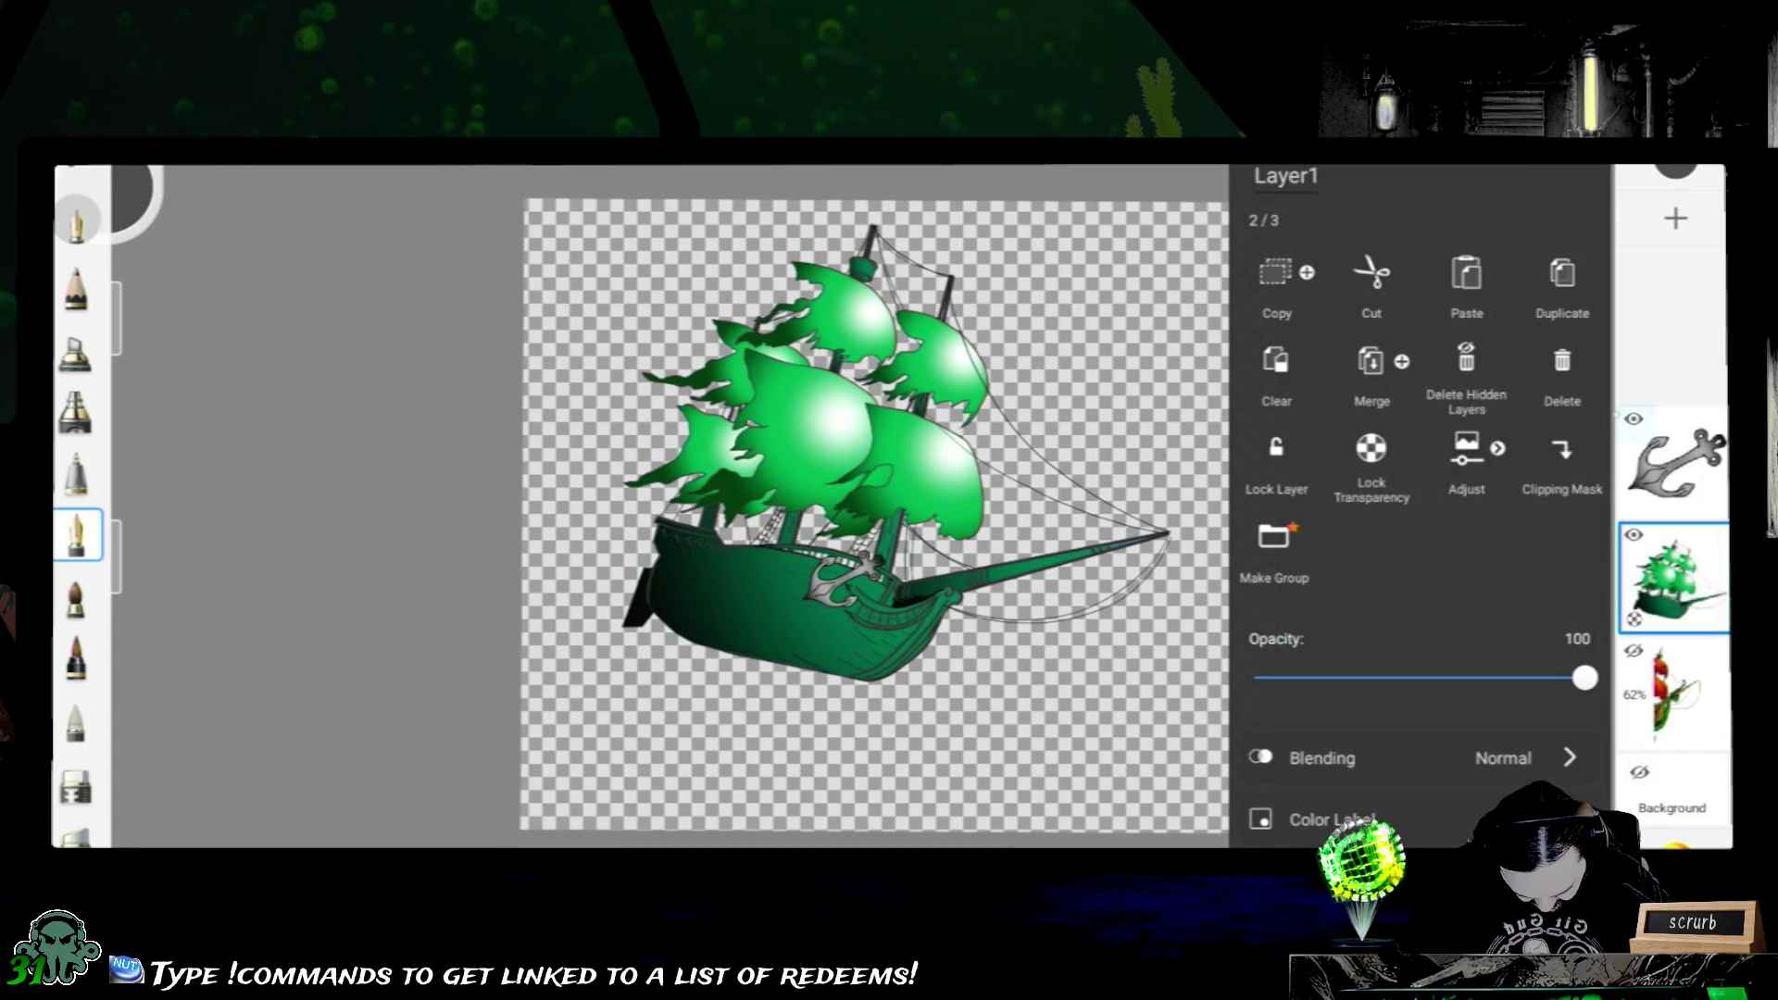
left_click(1675, 462)
left_click(1466, 288)
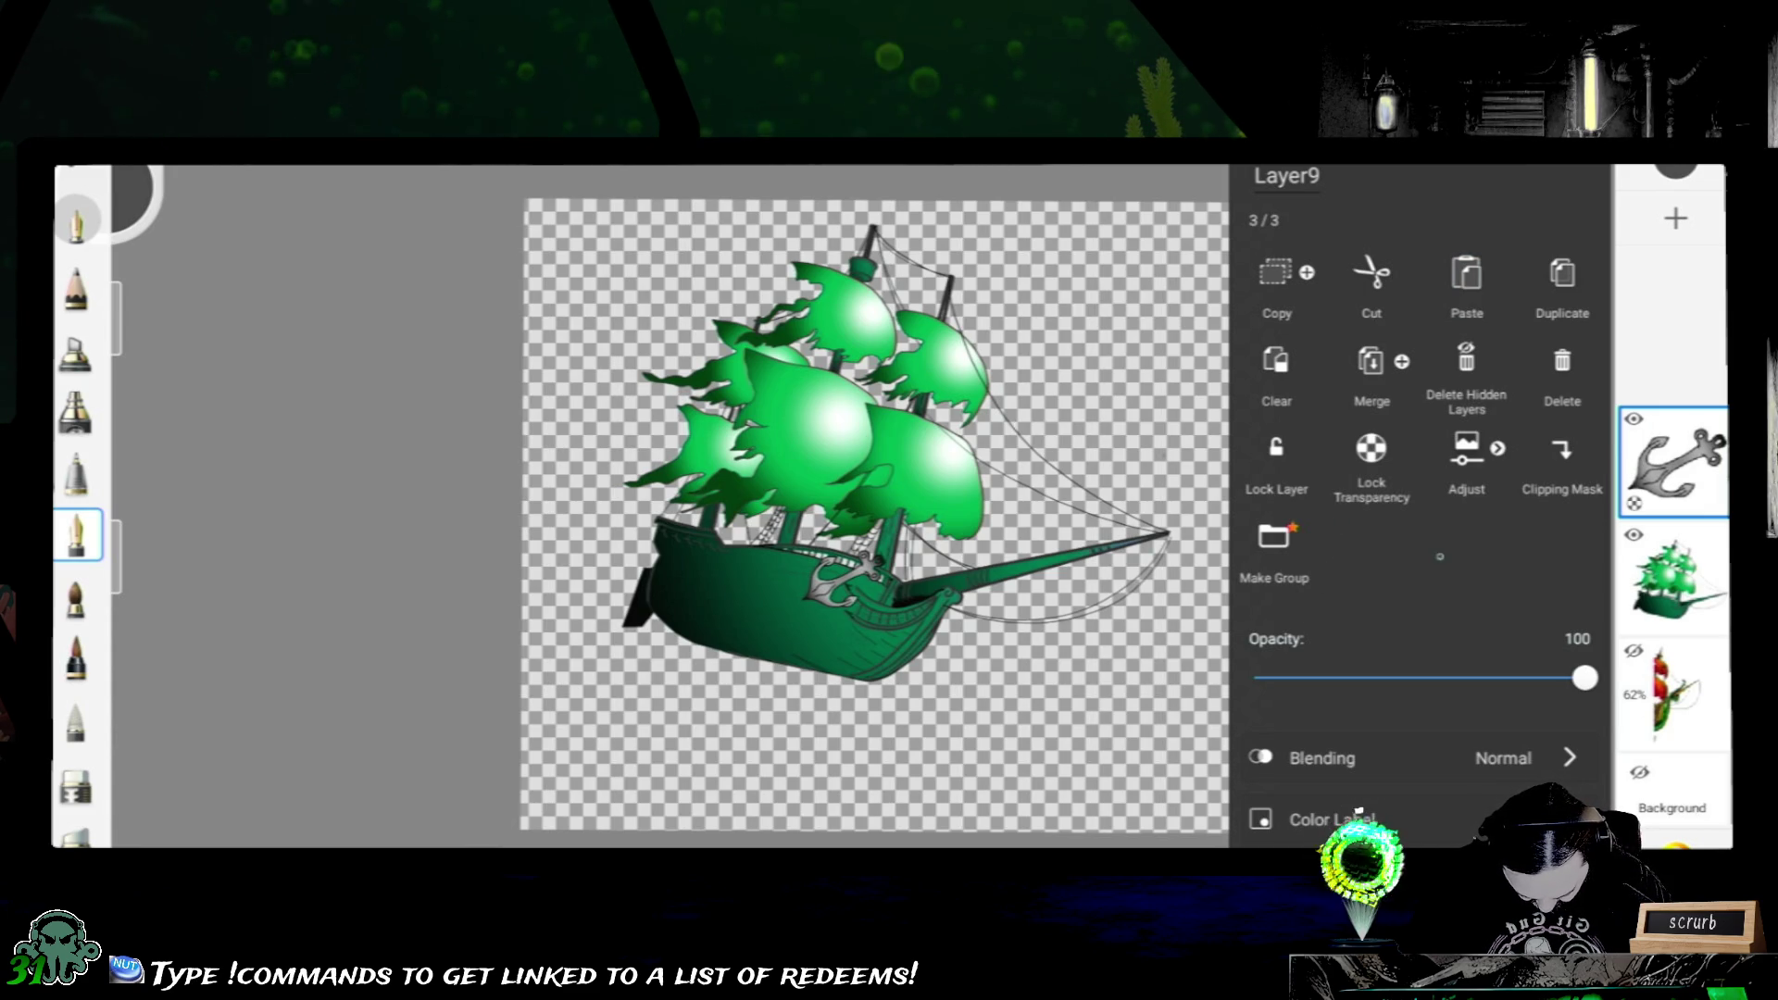
left_click(1303, 563)
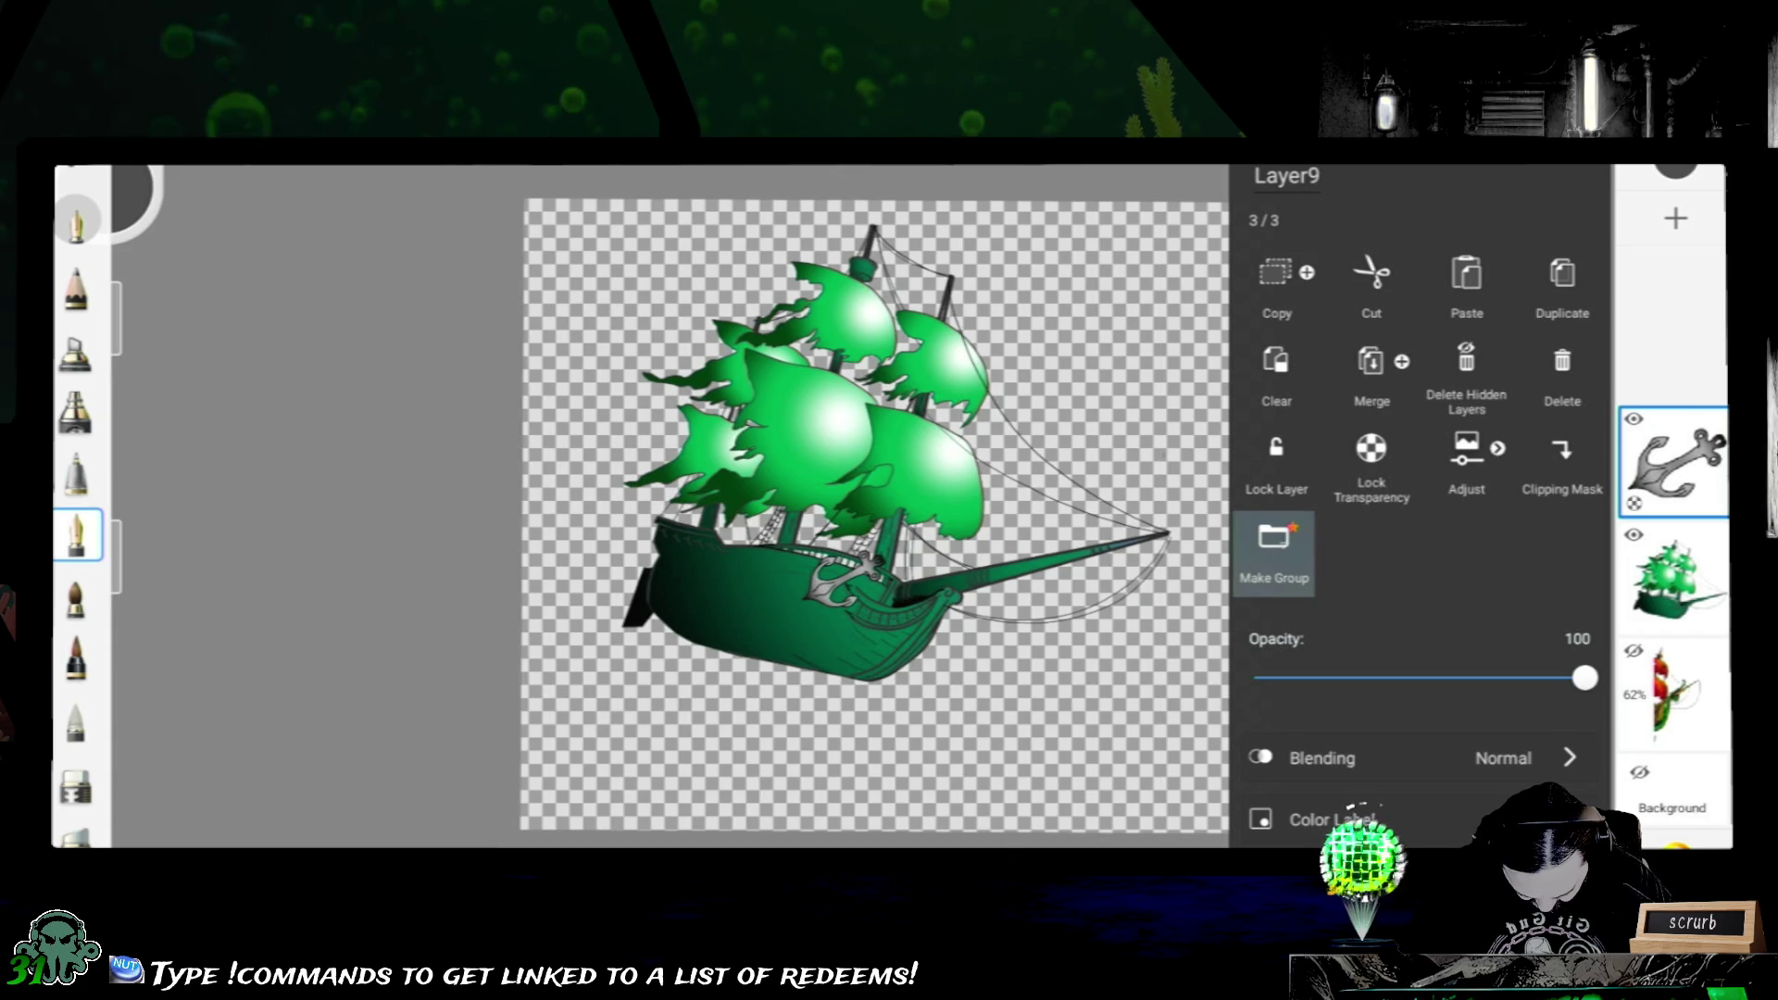
left_click(1313, 548)
left_click(1359, 489)
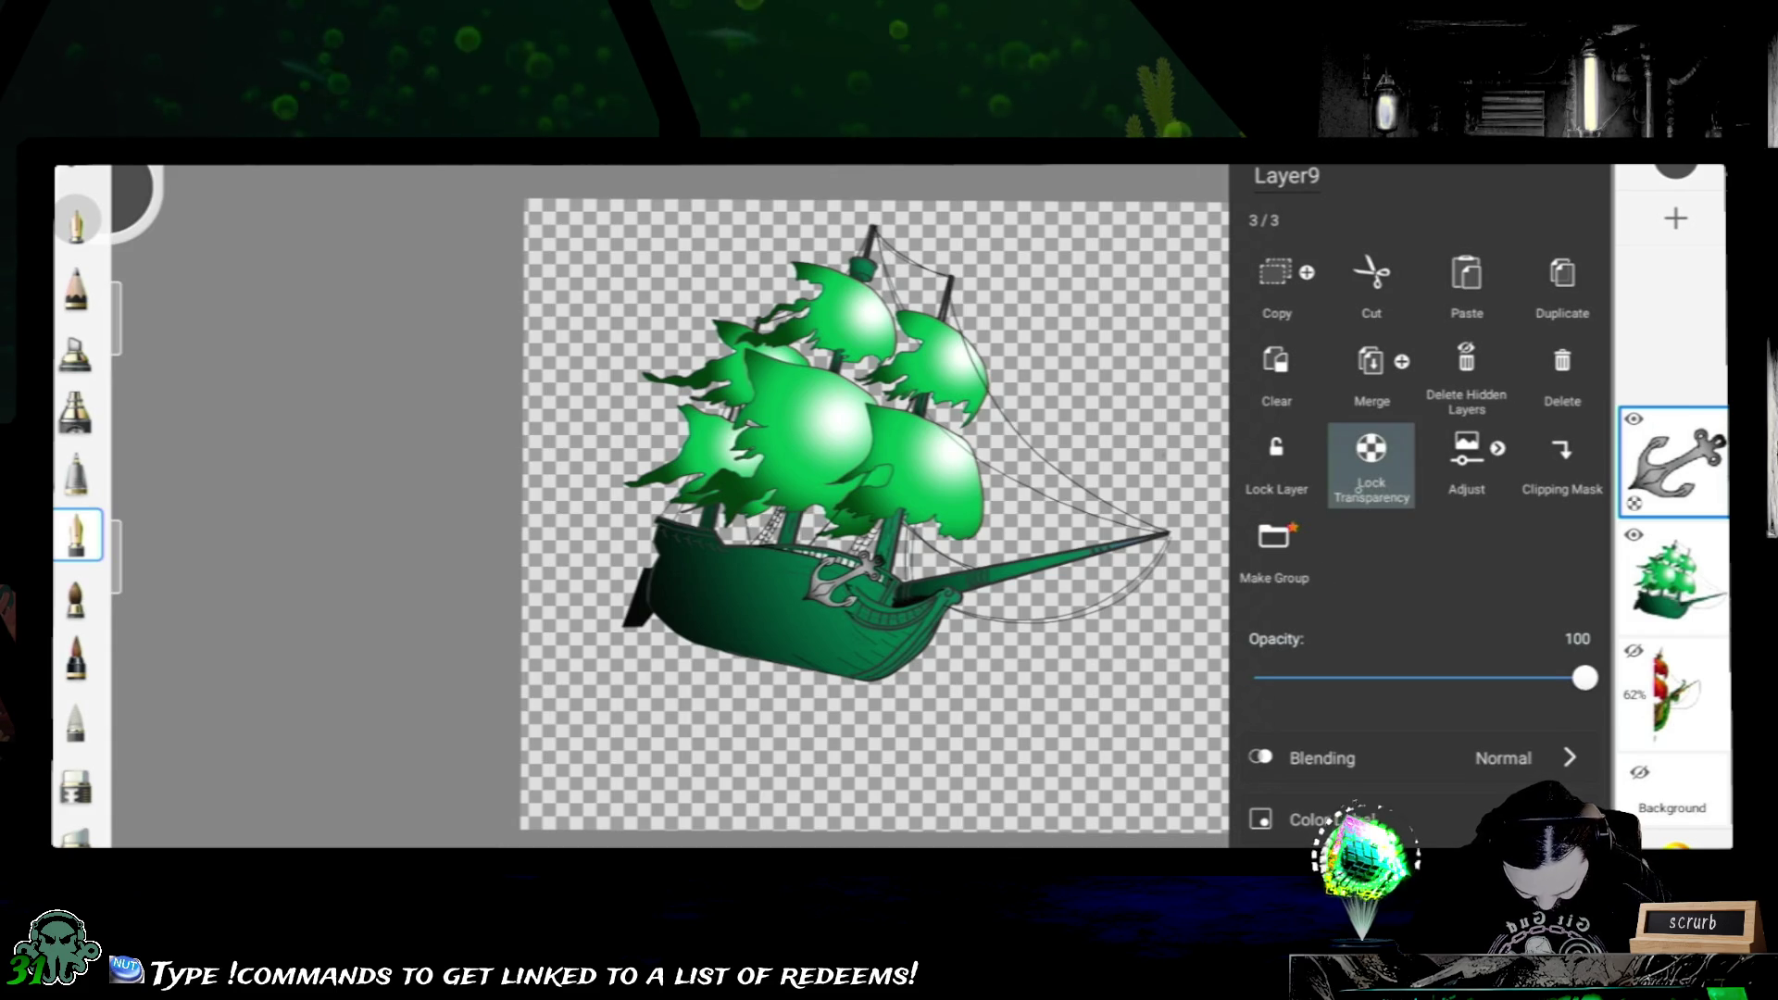
scroll(1446, 684, "down", 1)
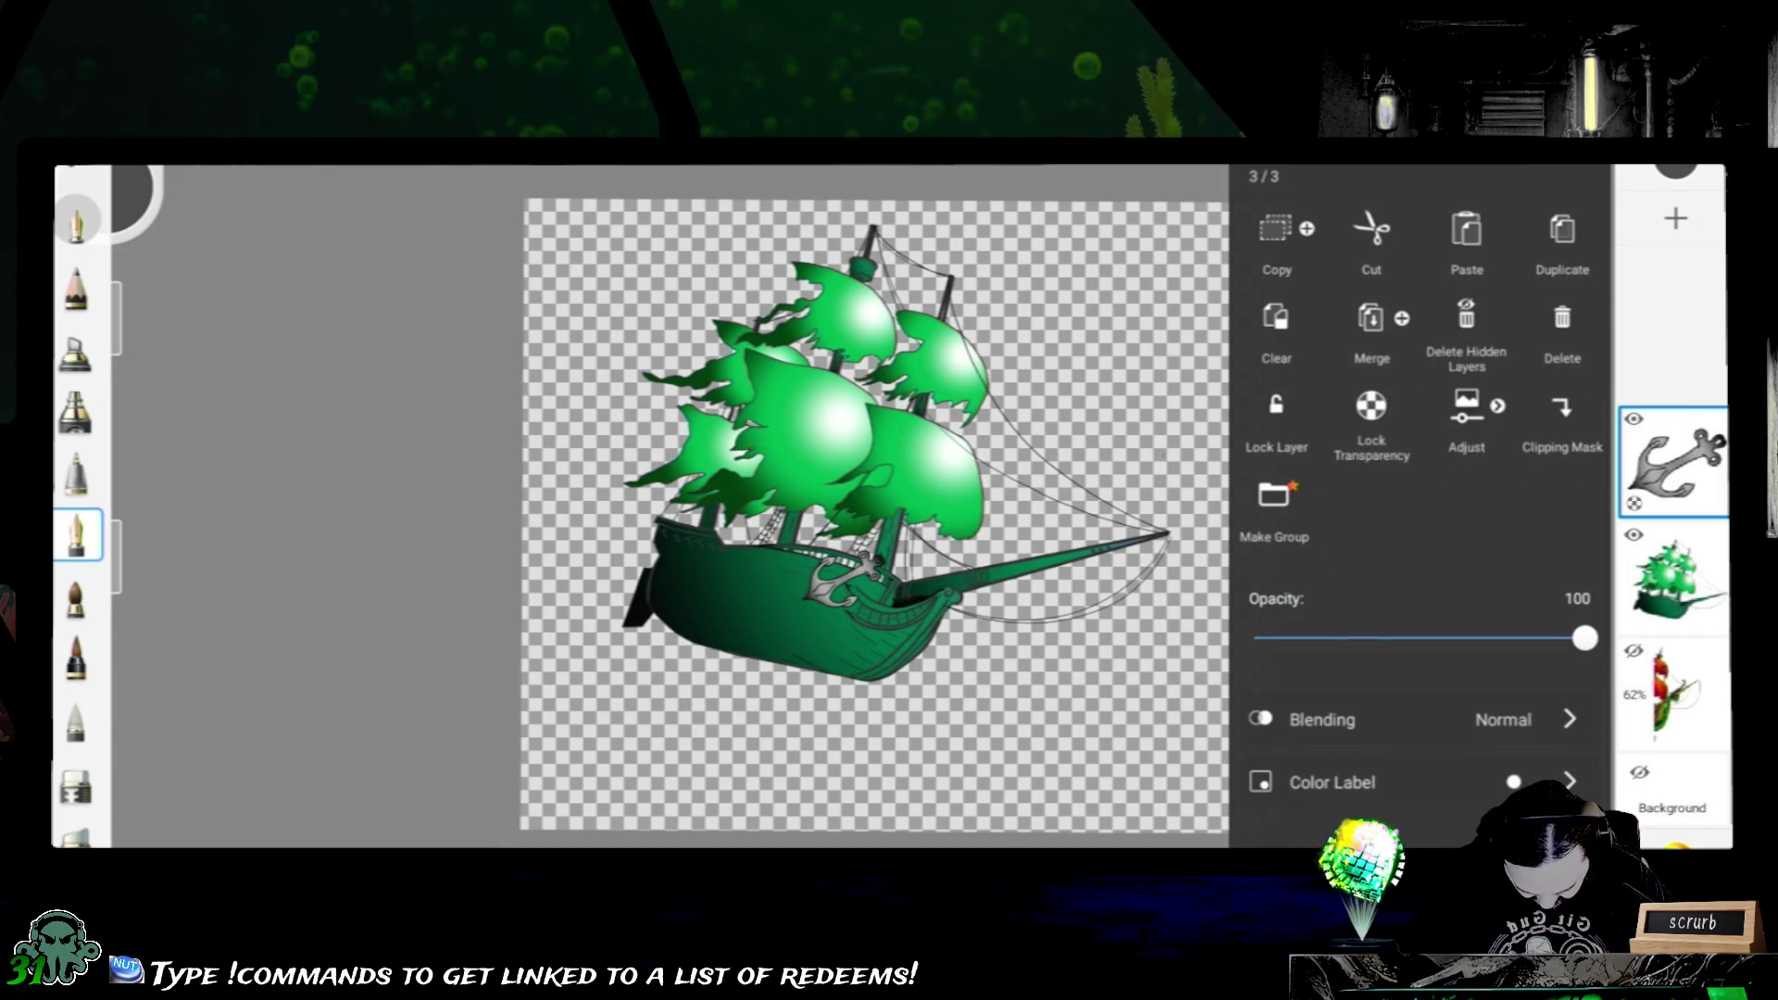
scroll(1445, 685, "up", 1)
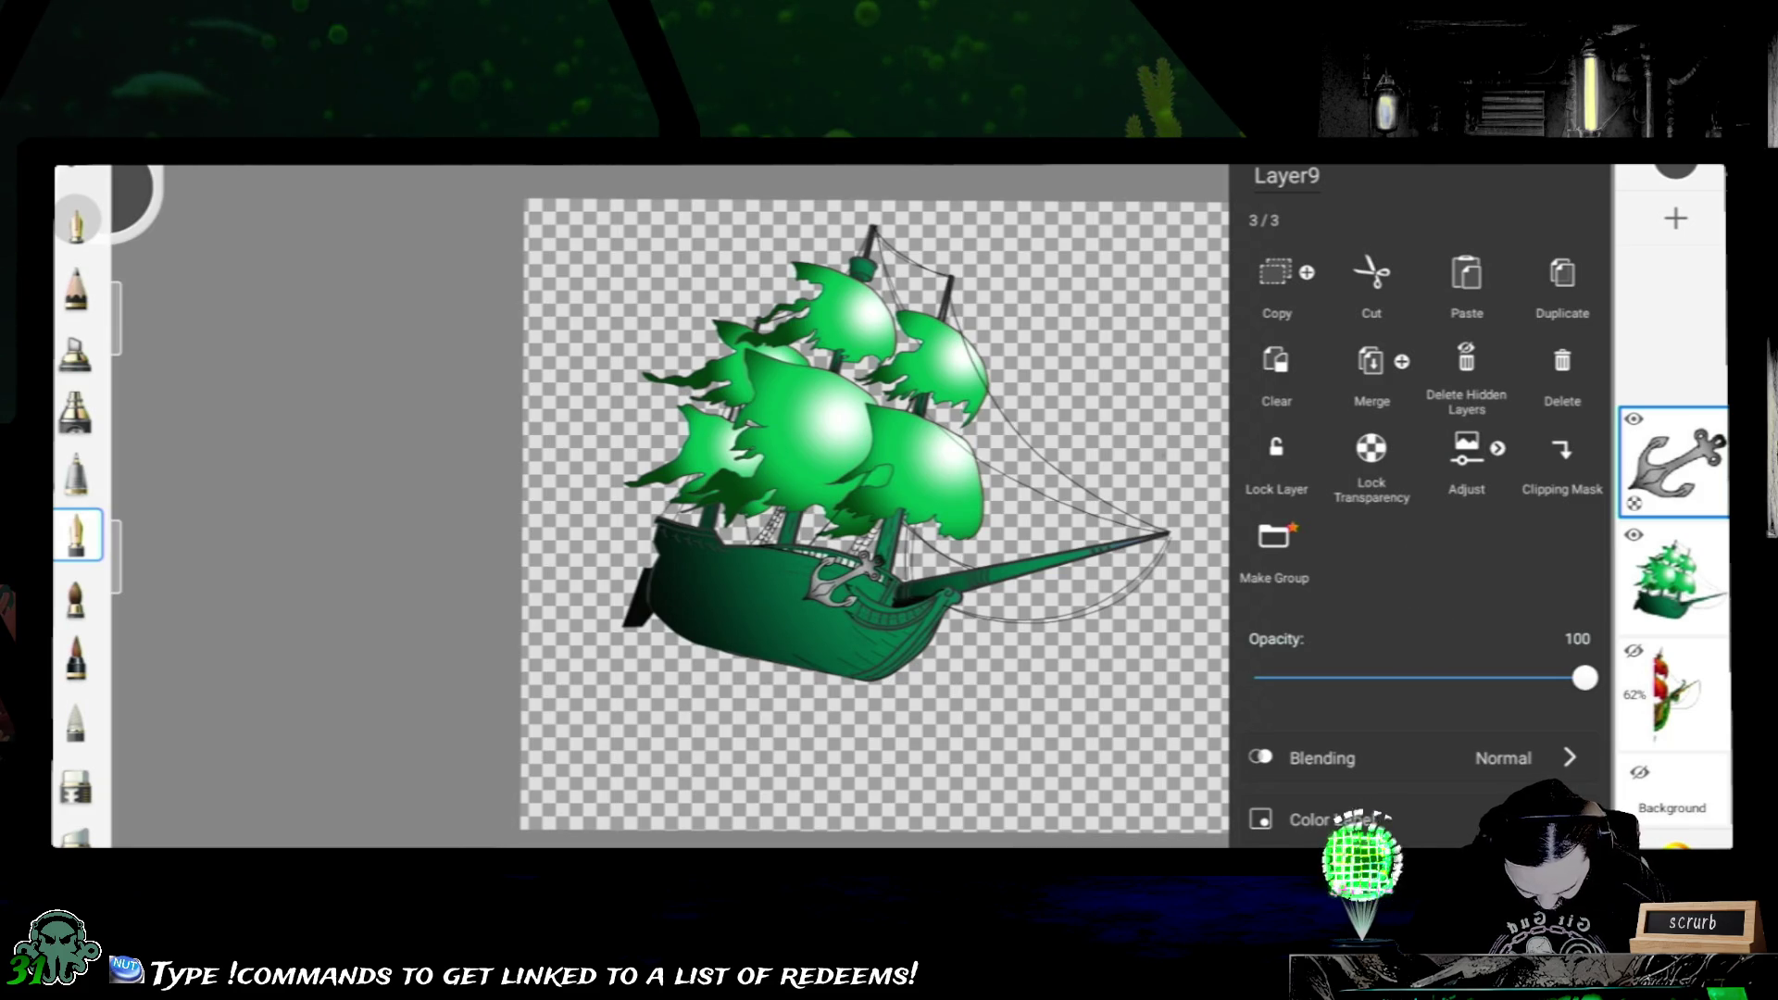
left_click(1274, 549)
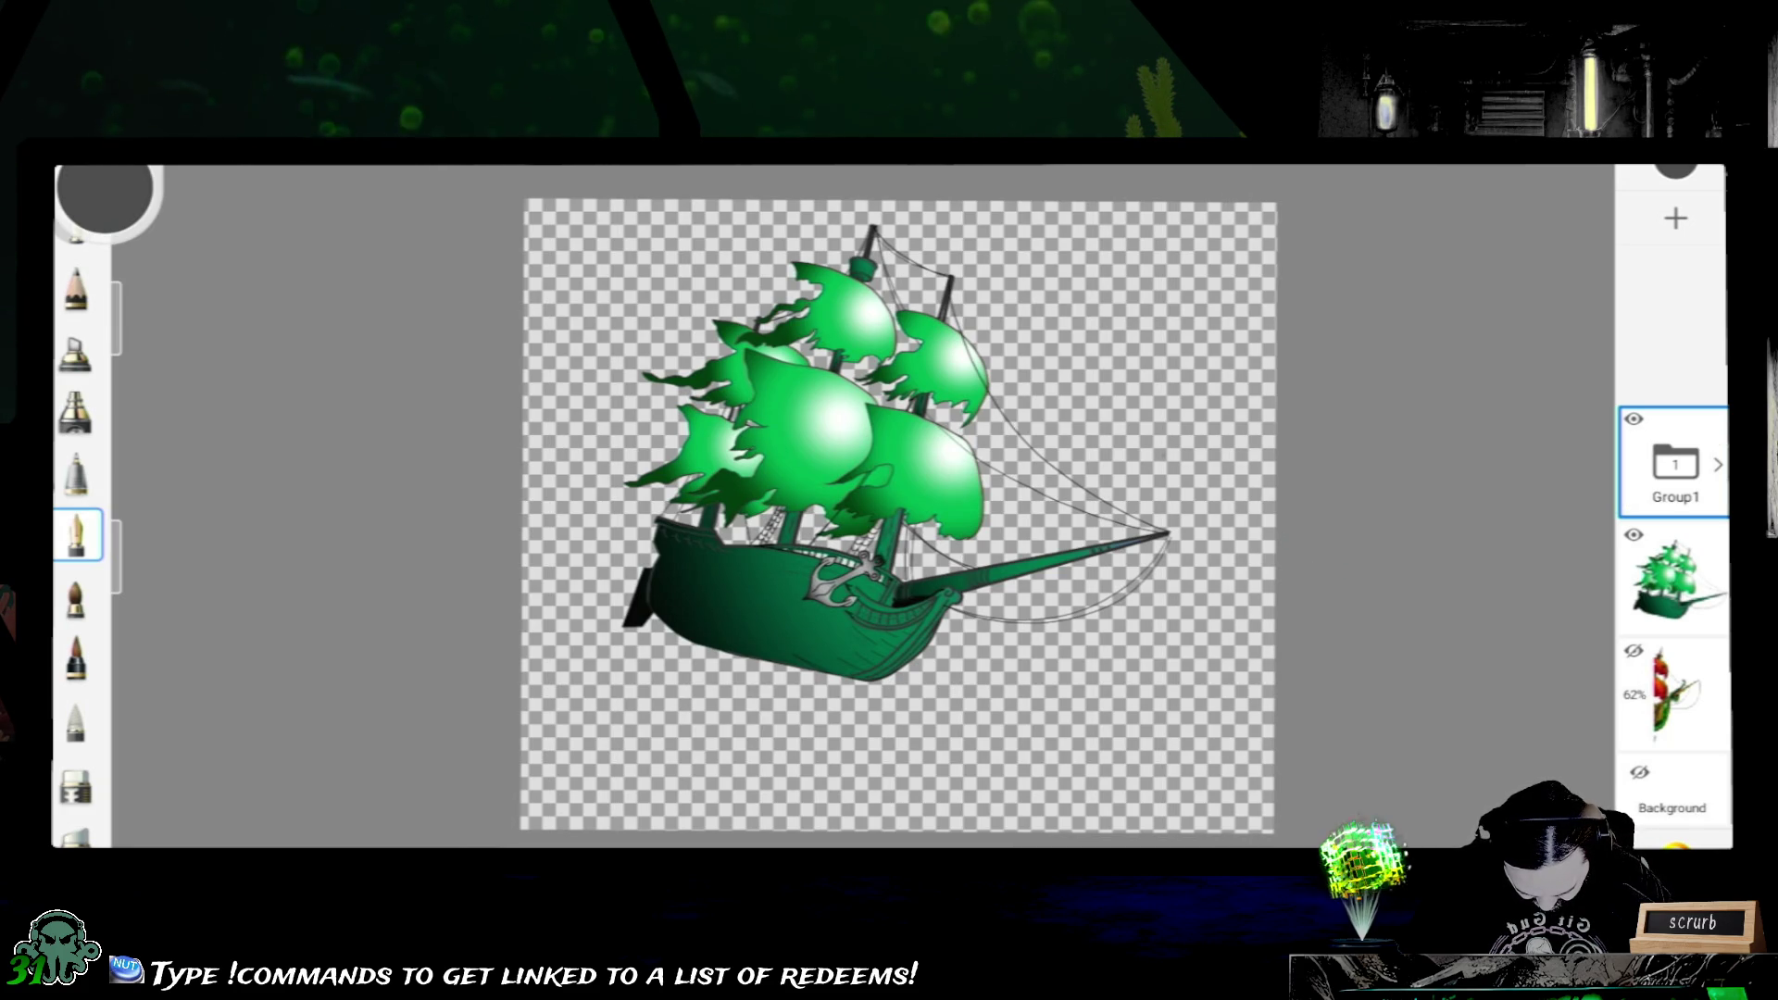
- Move the ship layer into Group1 and stack the anchor above the ship inside it
mouse_move(1674, 577)
left_mouse_down()
mouse_move(1678, 591)
mouse_move(1675, 465)
left_mouse_up()
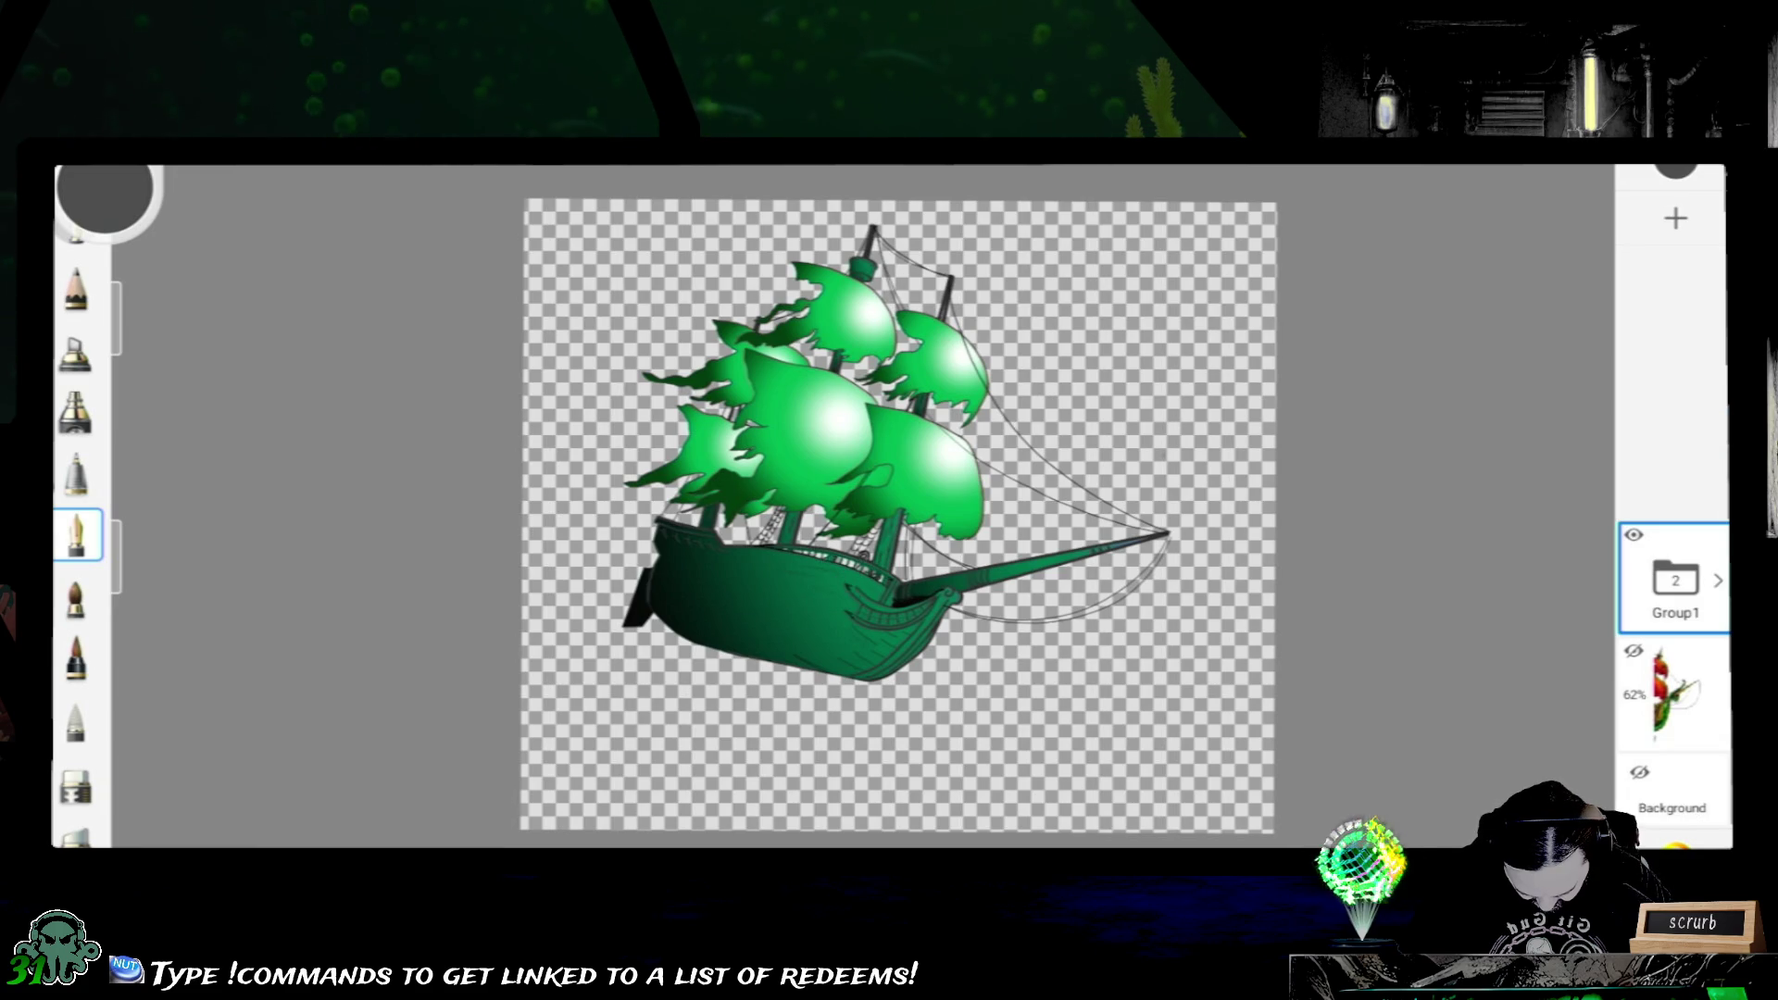
left_click(1717, 580)
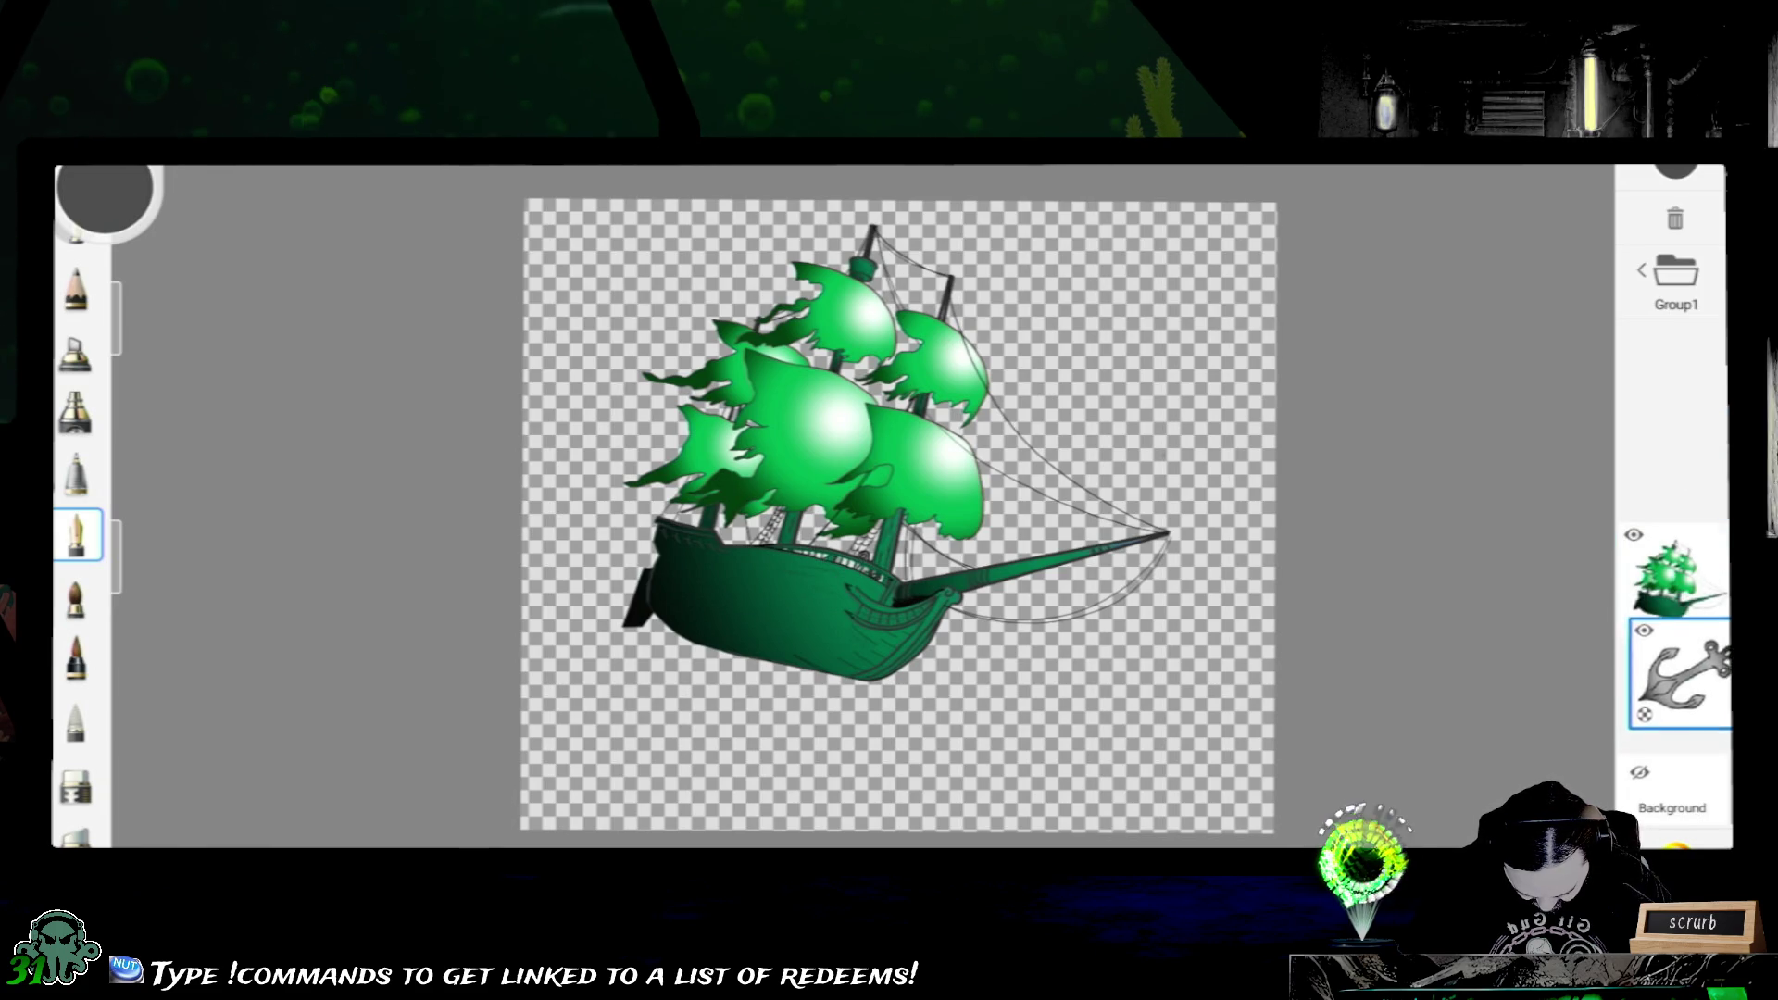
left_click_drag(1675, 695, 1675, 577)
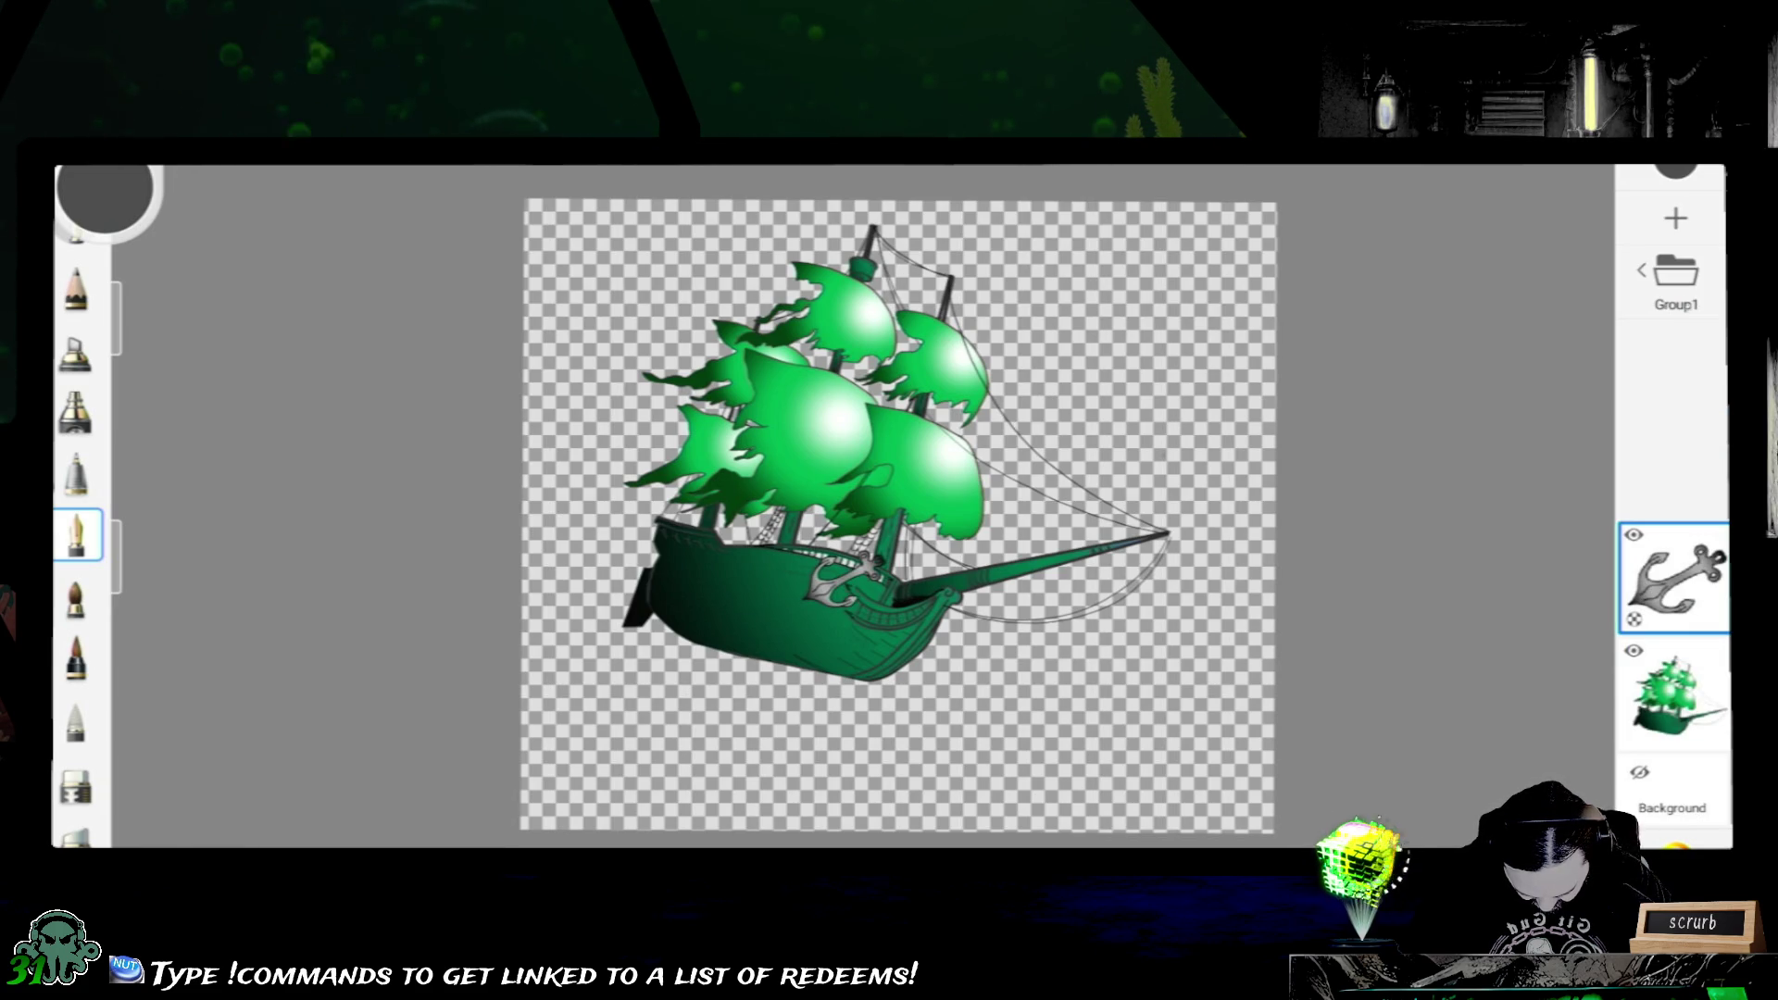
left_click(1676, 274)
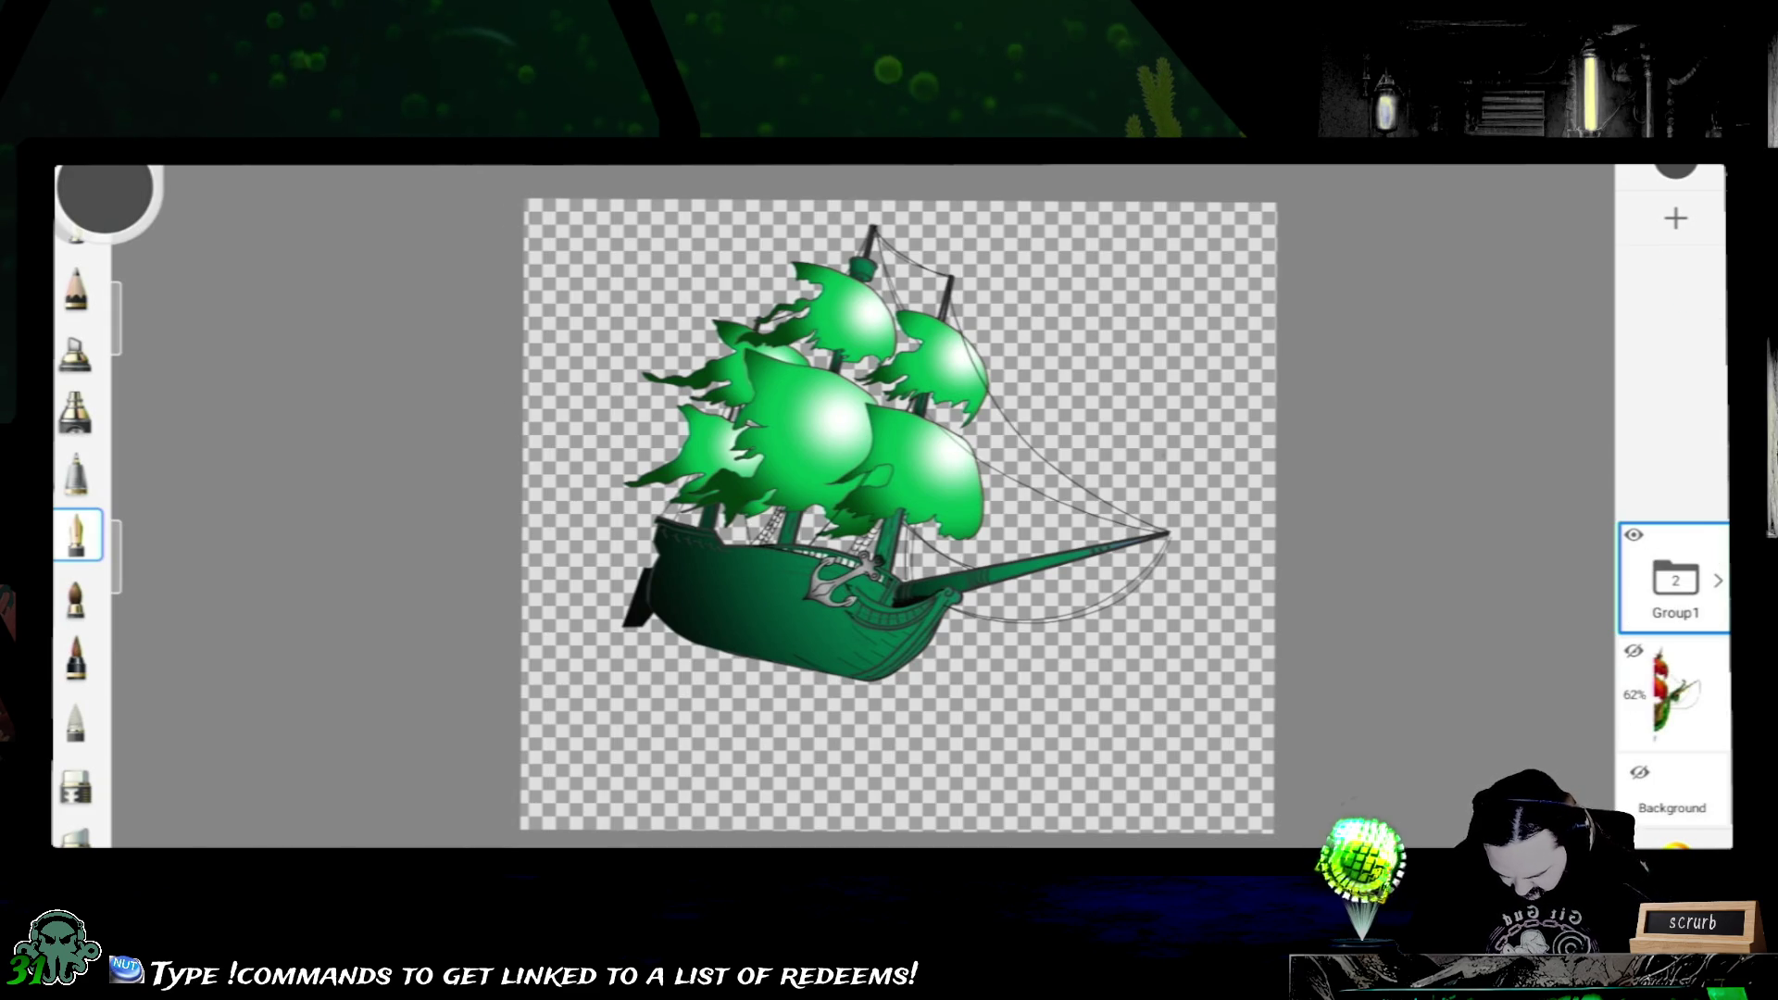
- Preview the canvas with the interface hidden, then save the ghost ship sketch from the main menu
key("Tab")
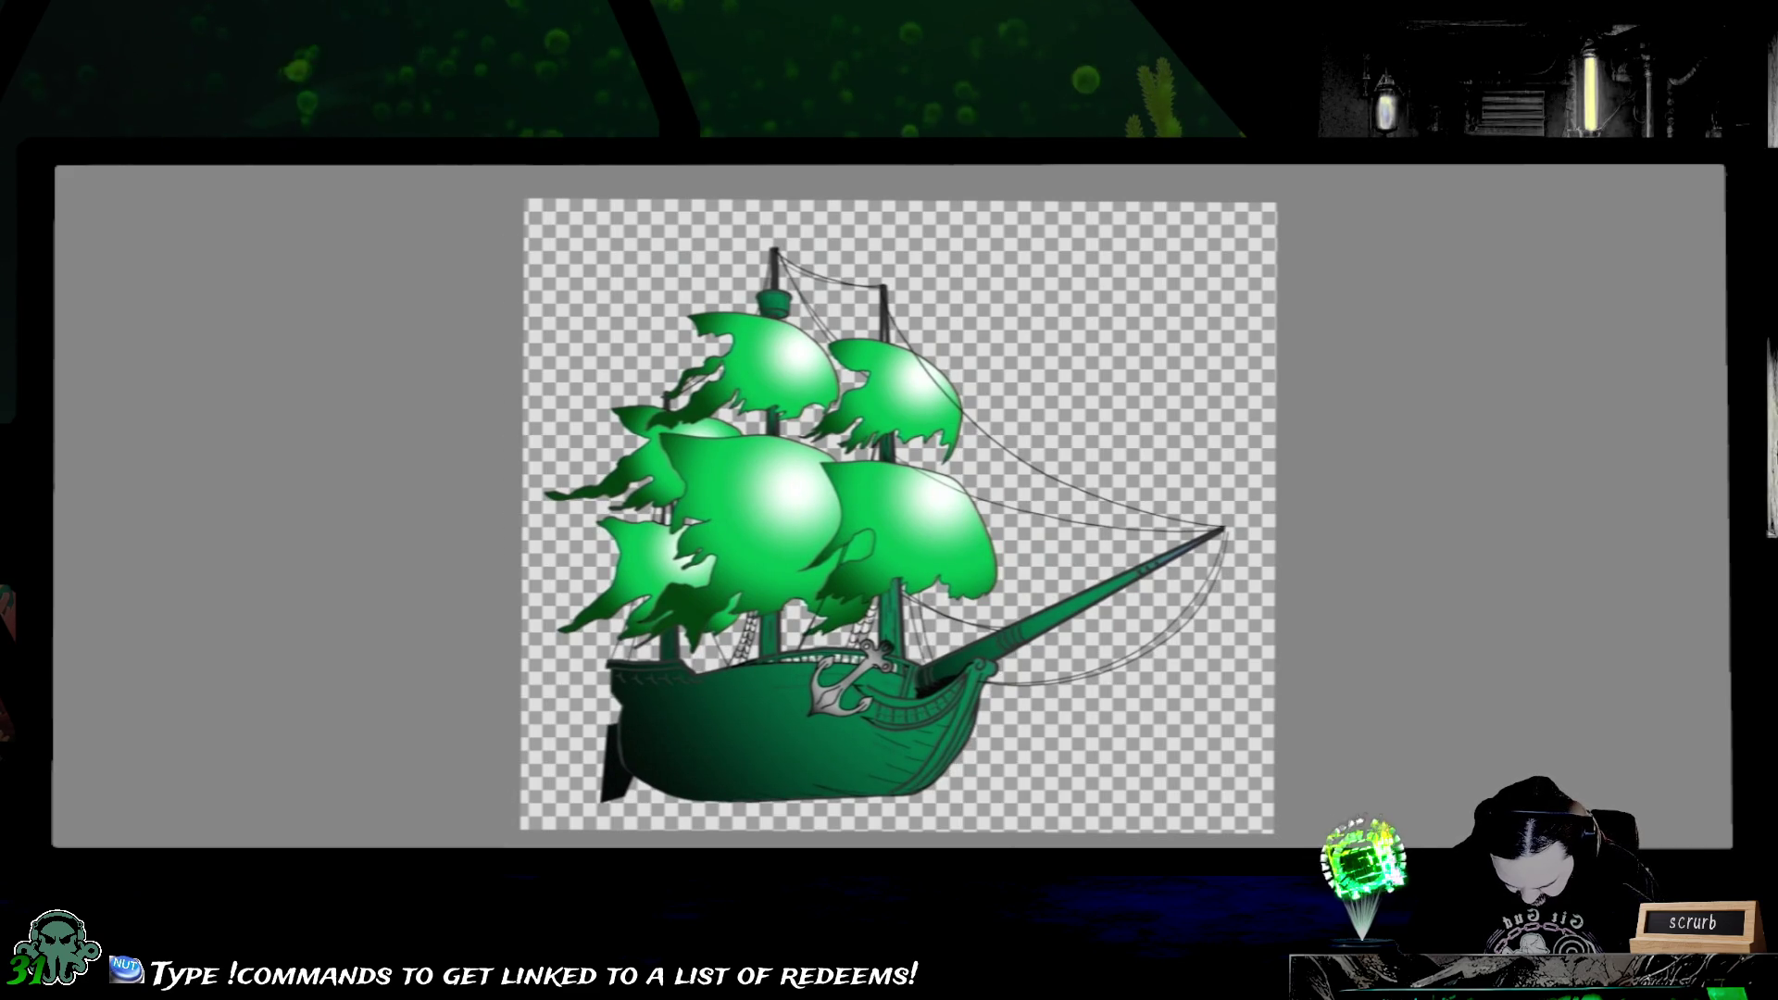
key("Tab")
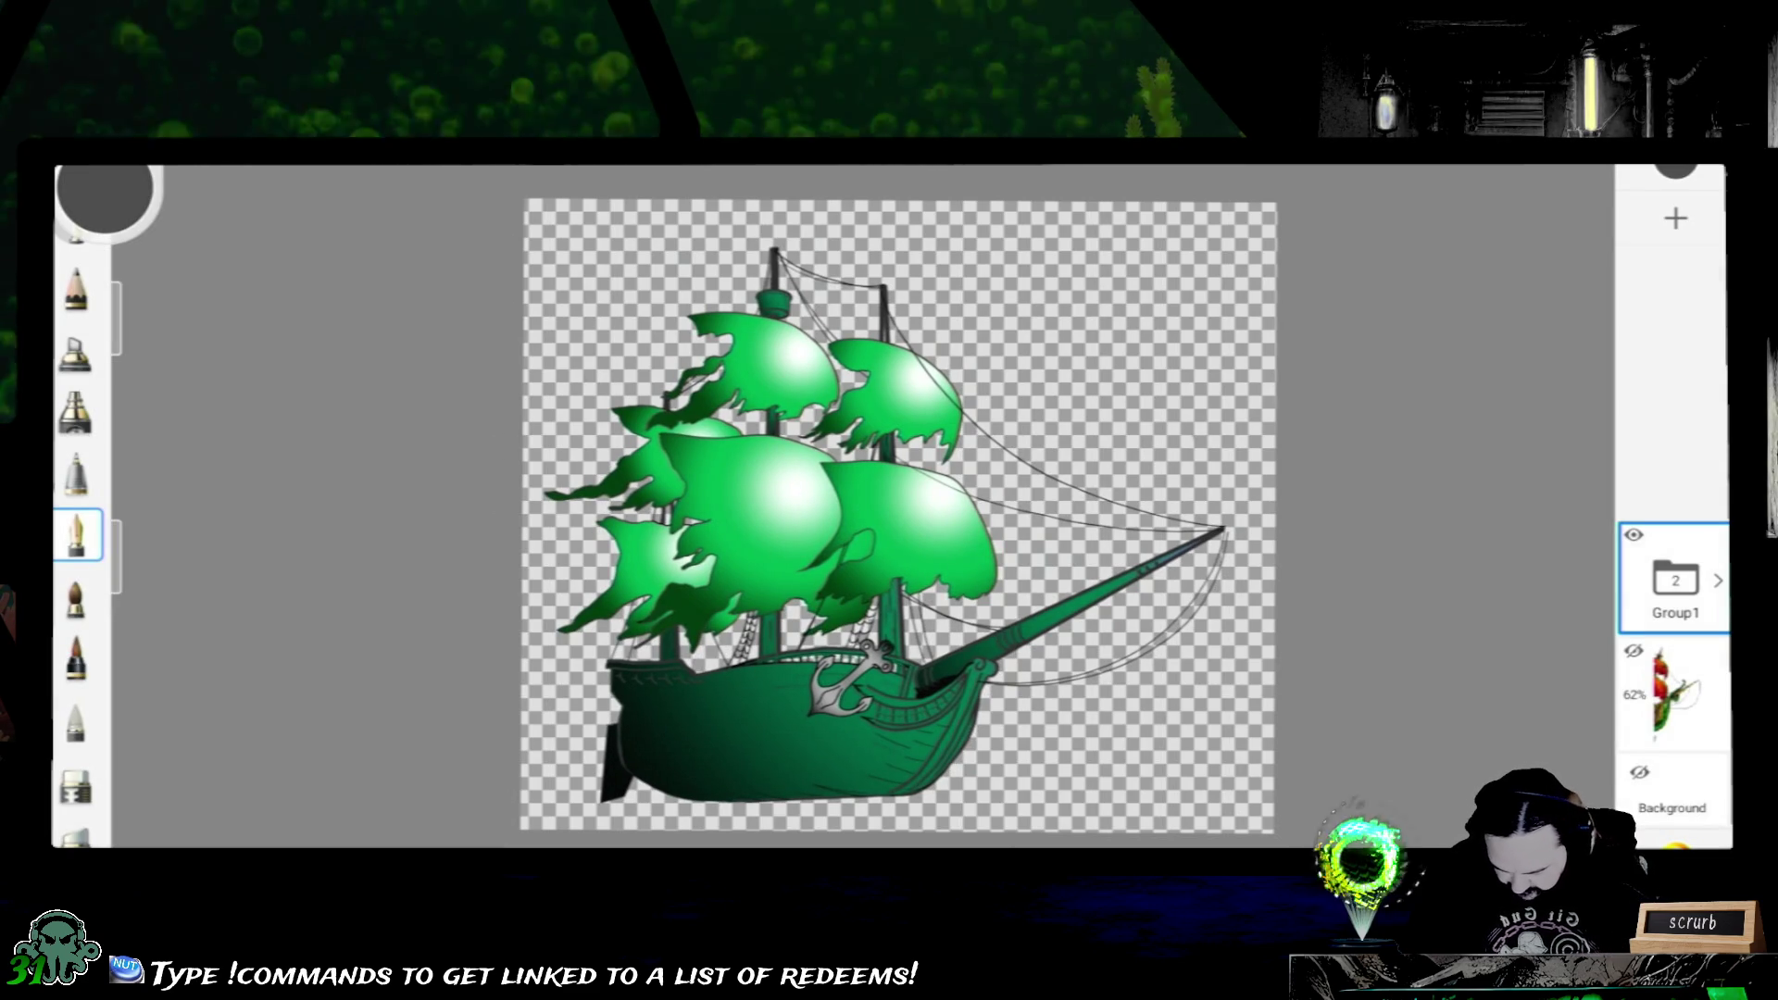
left_click(105, 195)
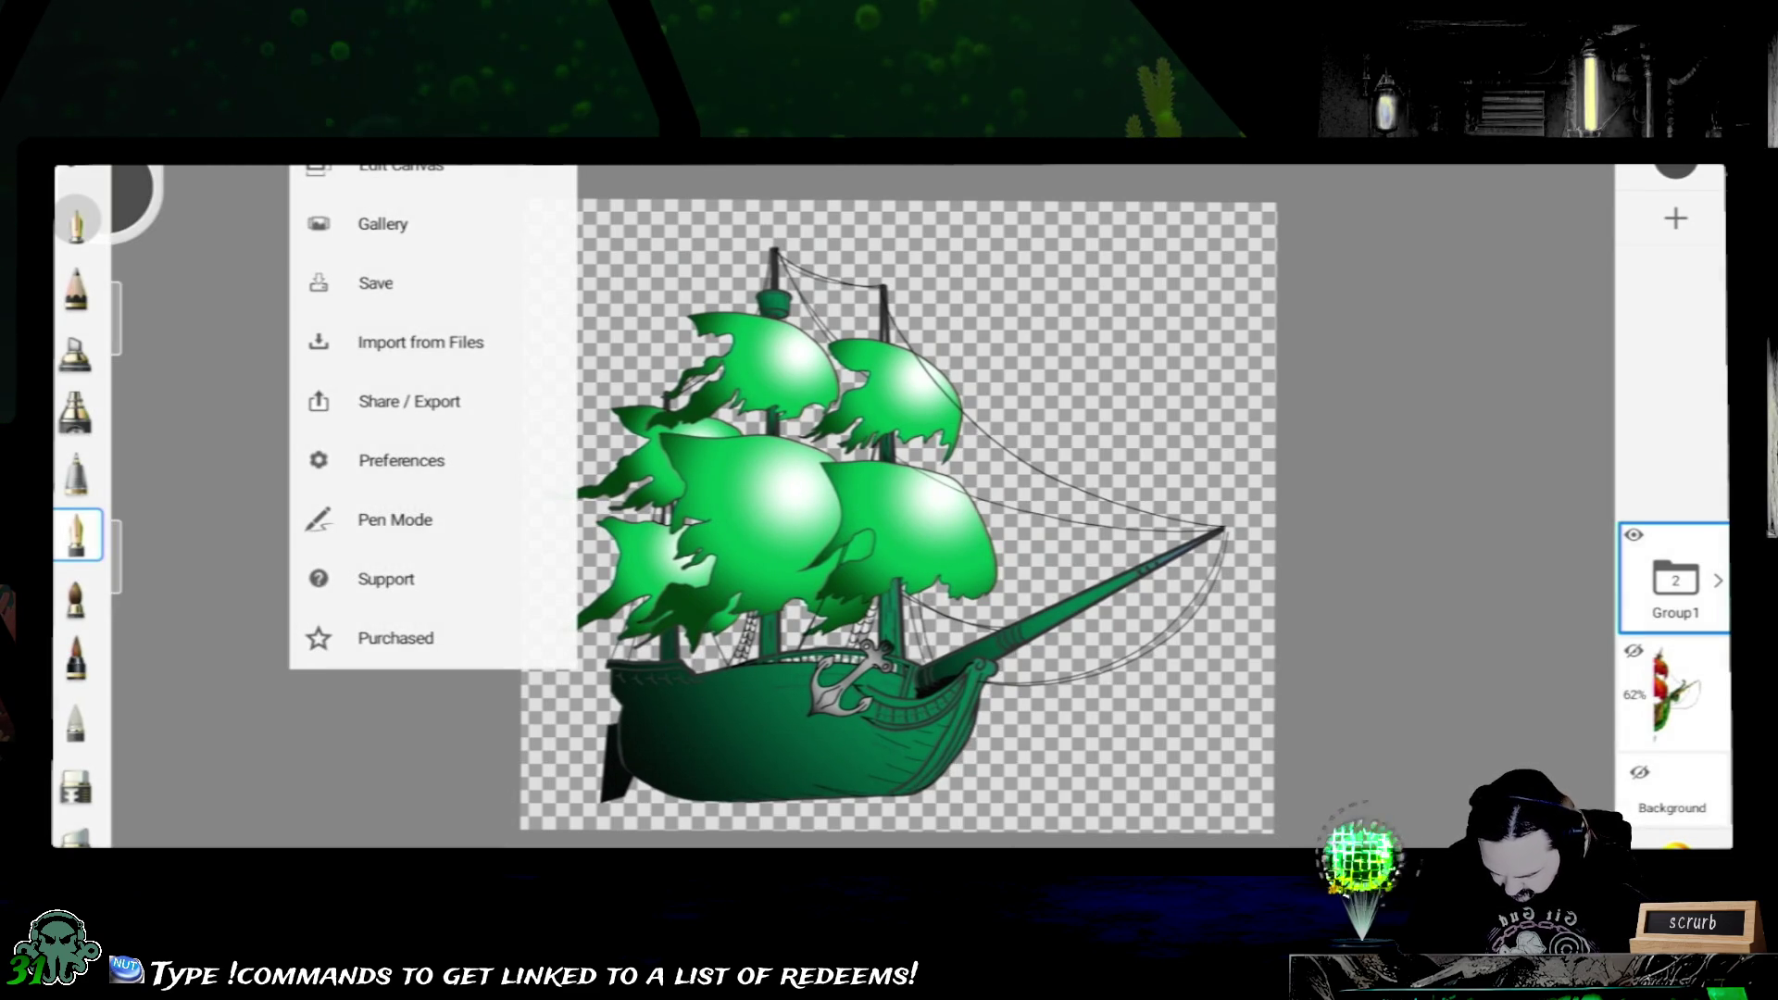
left_click(428, 298)
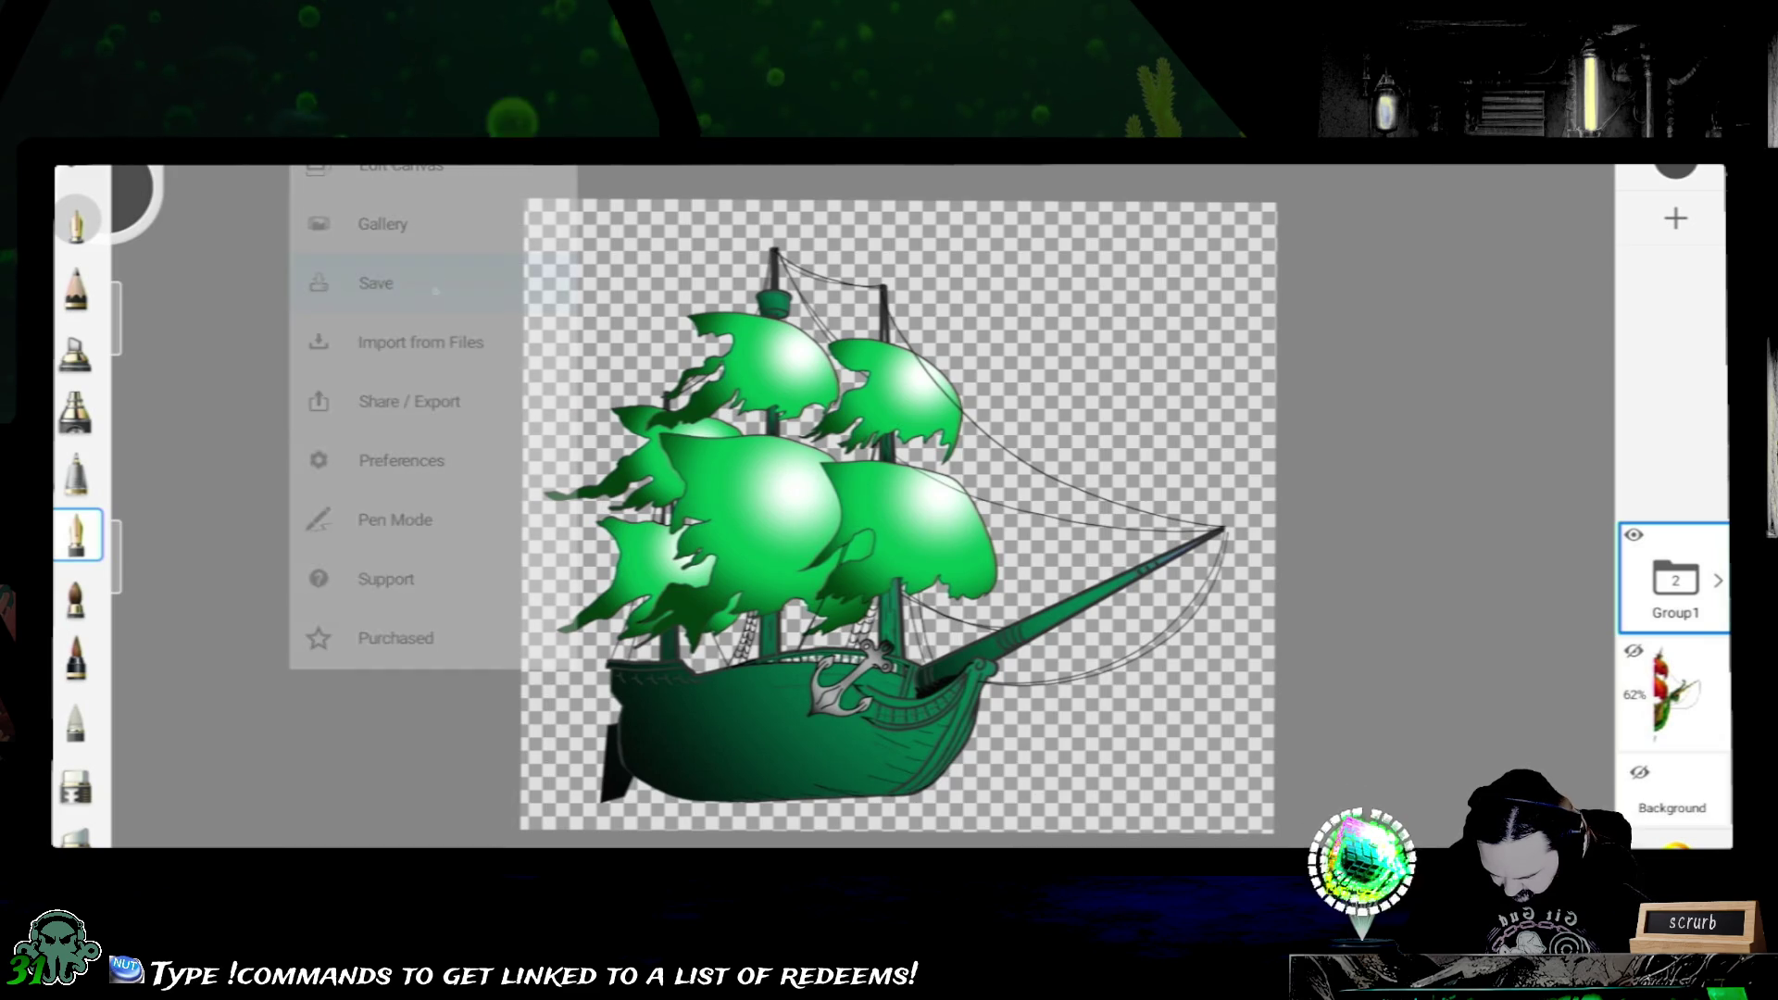
left_click(428, 170)
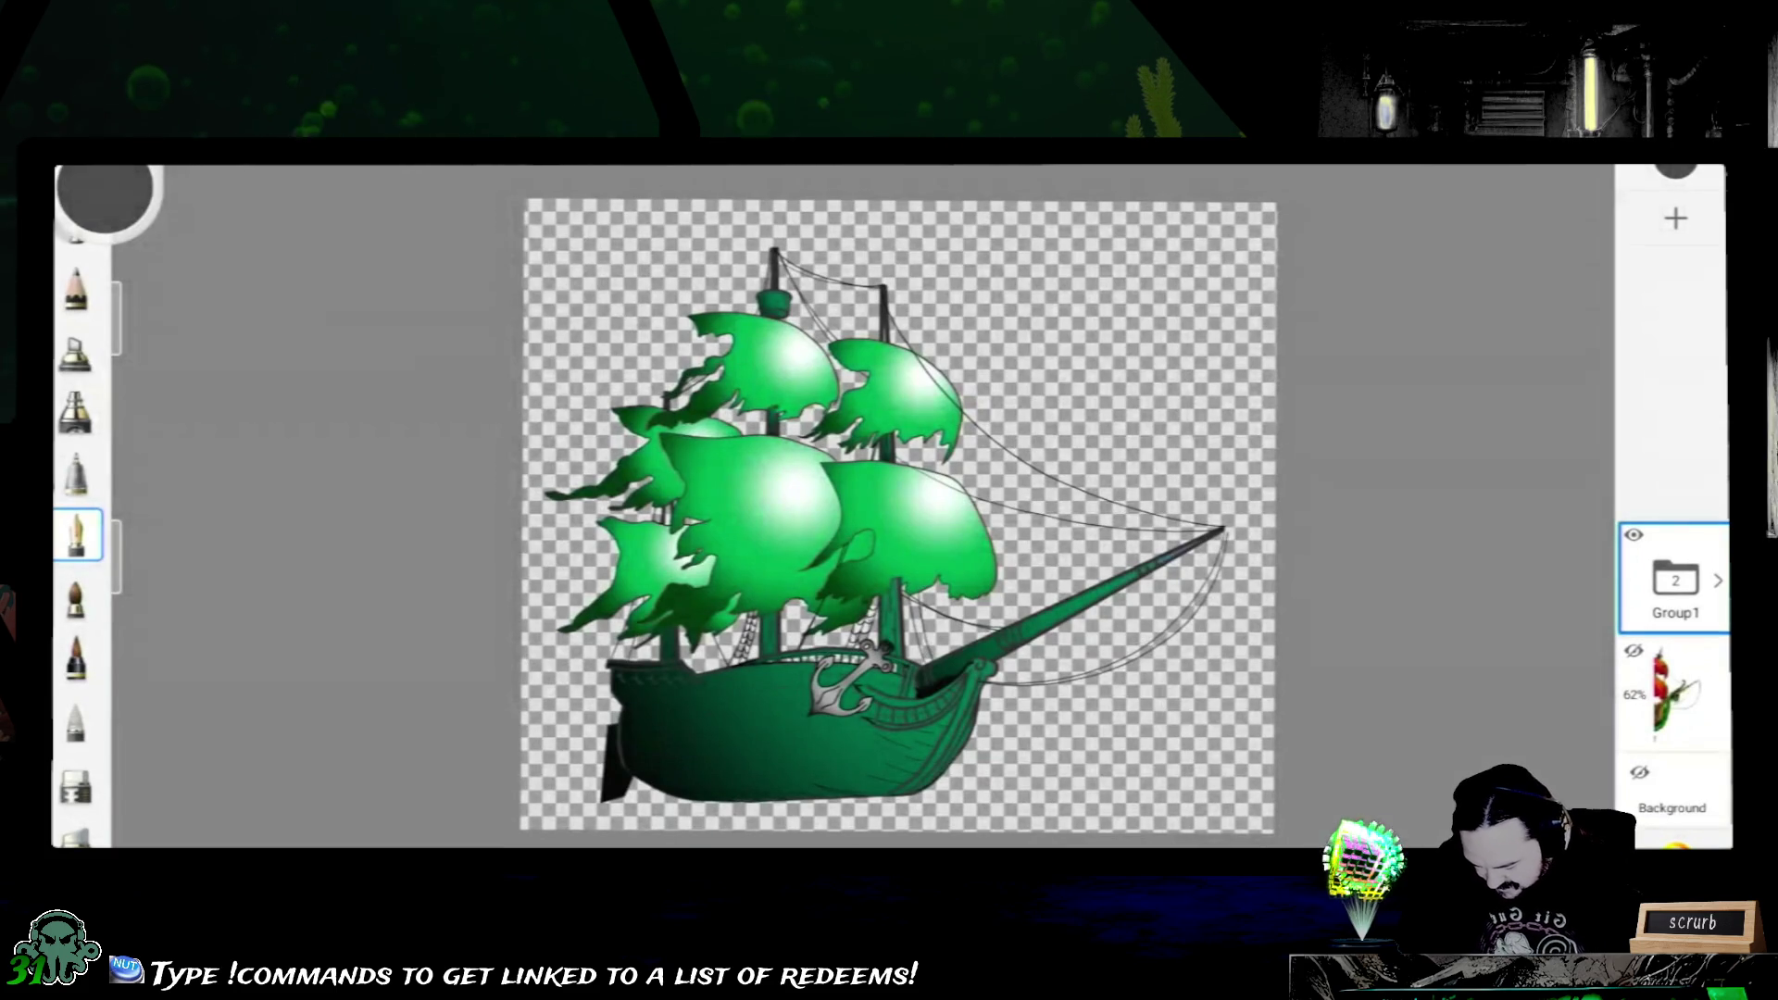
- Reopen the main menu and start Share / Export to export the drawing to a file
left_click(105, 196)
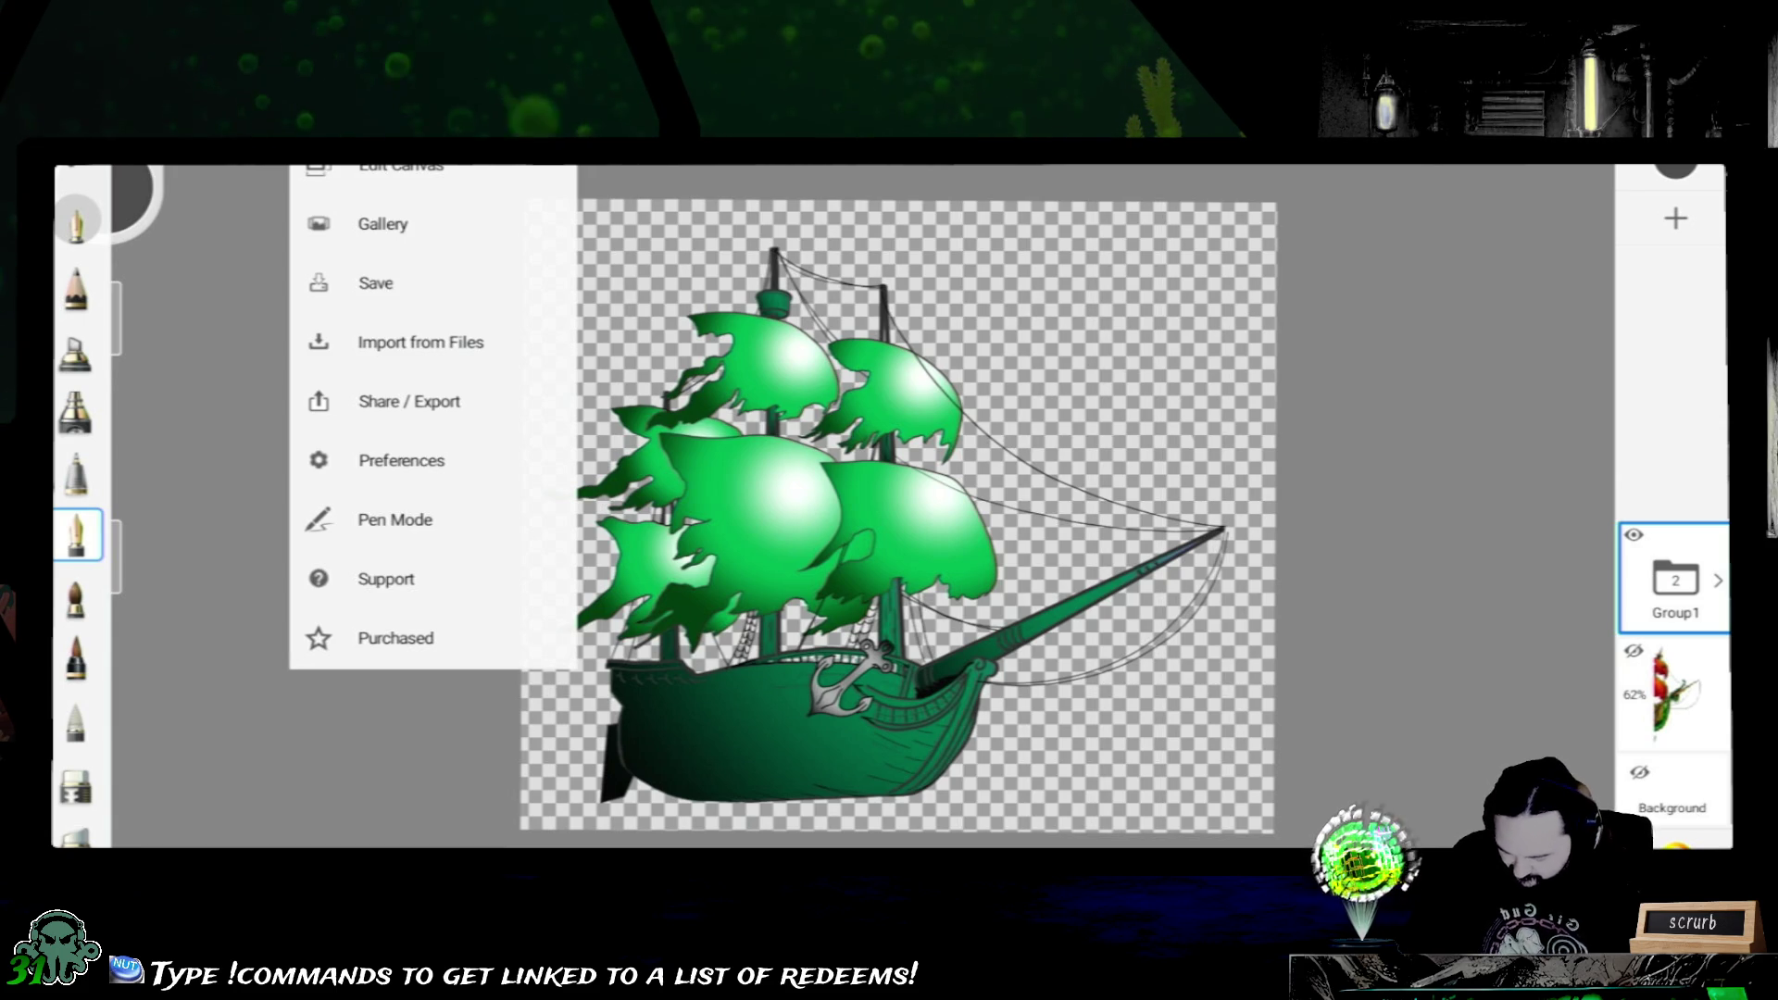
key("Escape")
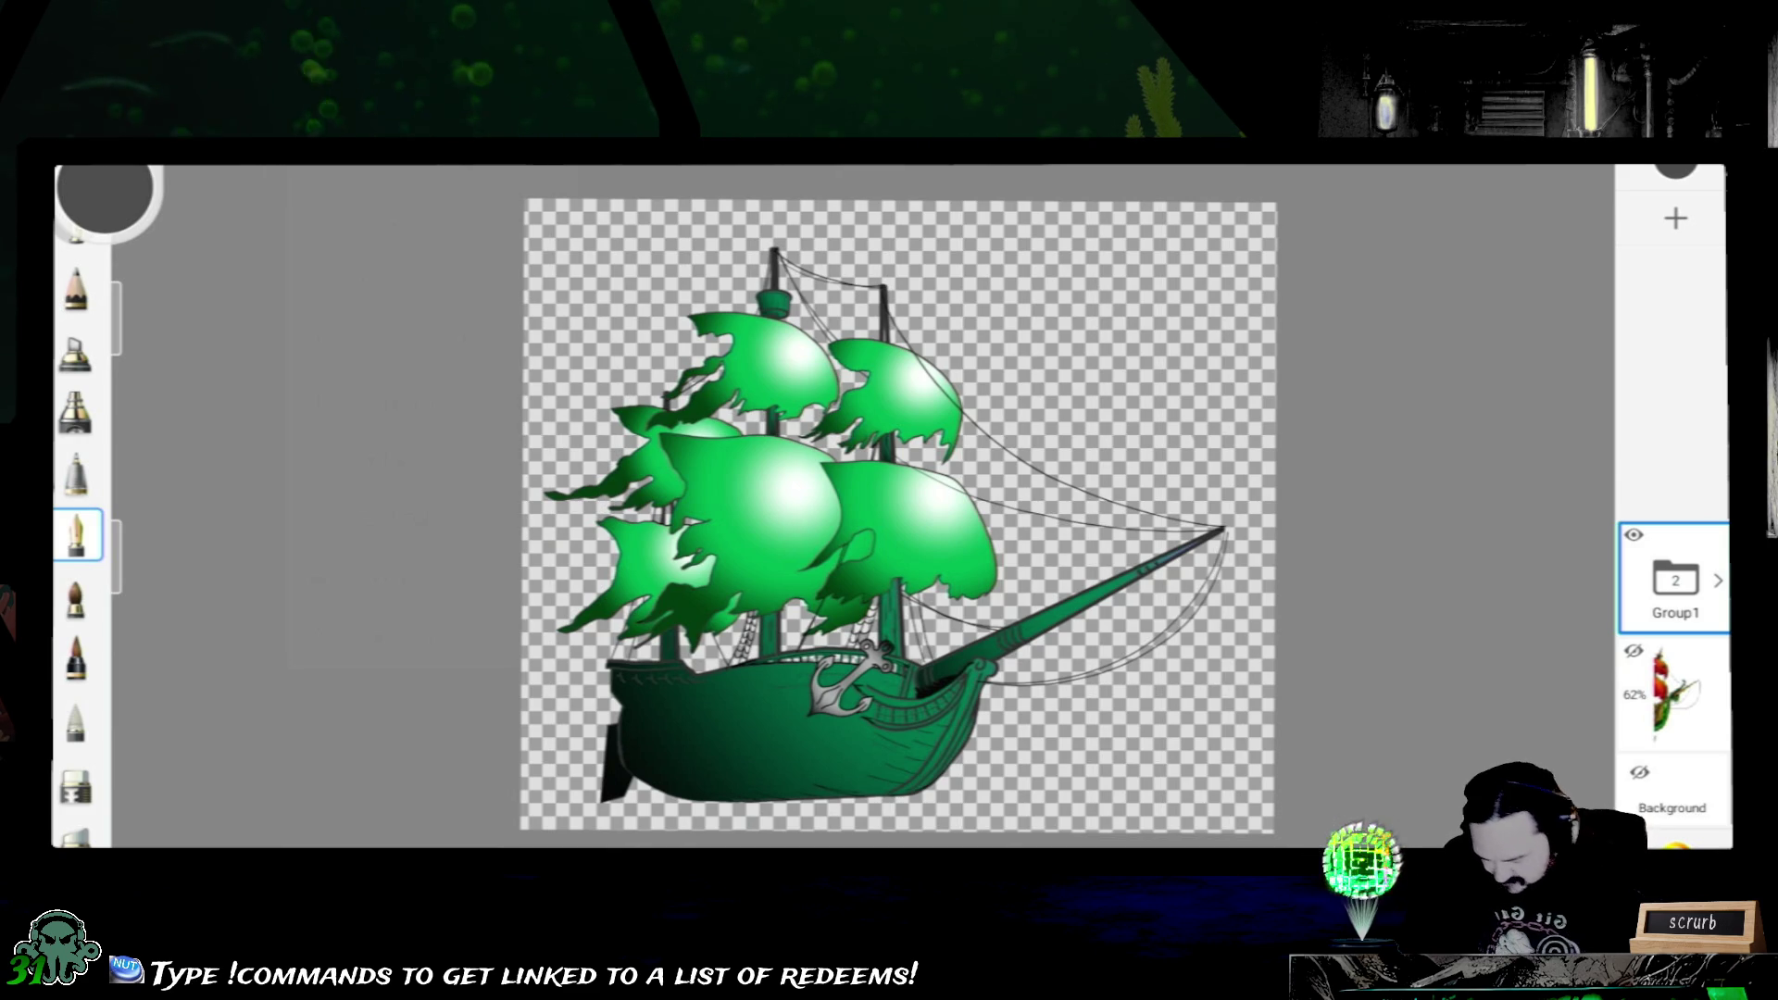
left_click(105, 195)
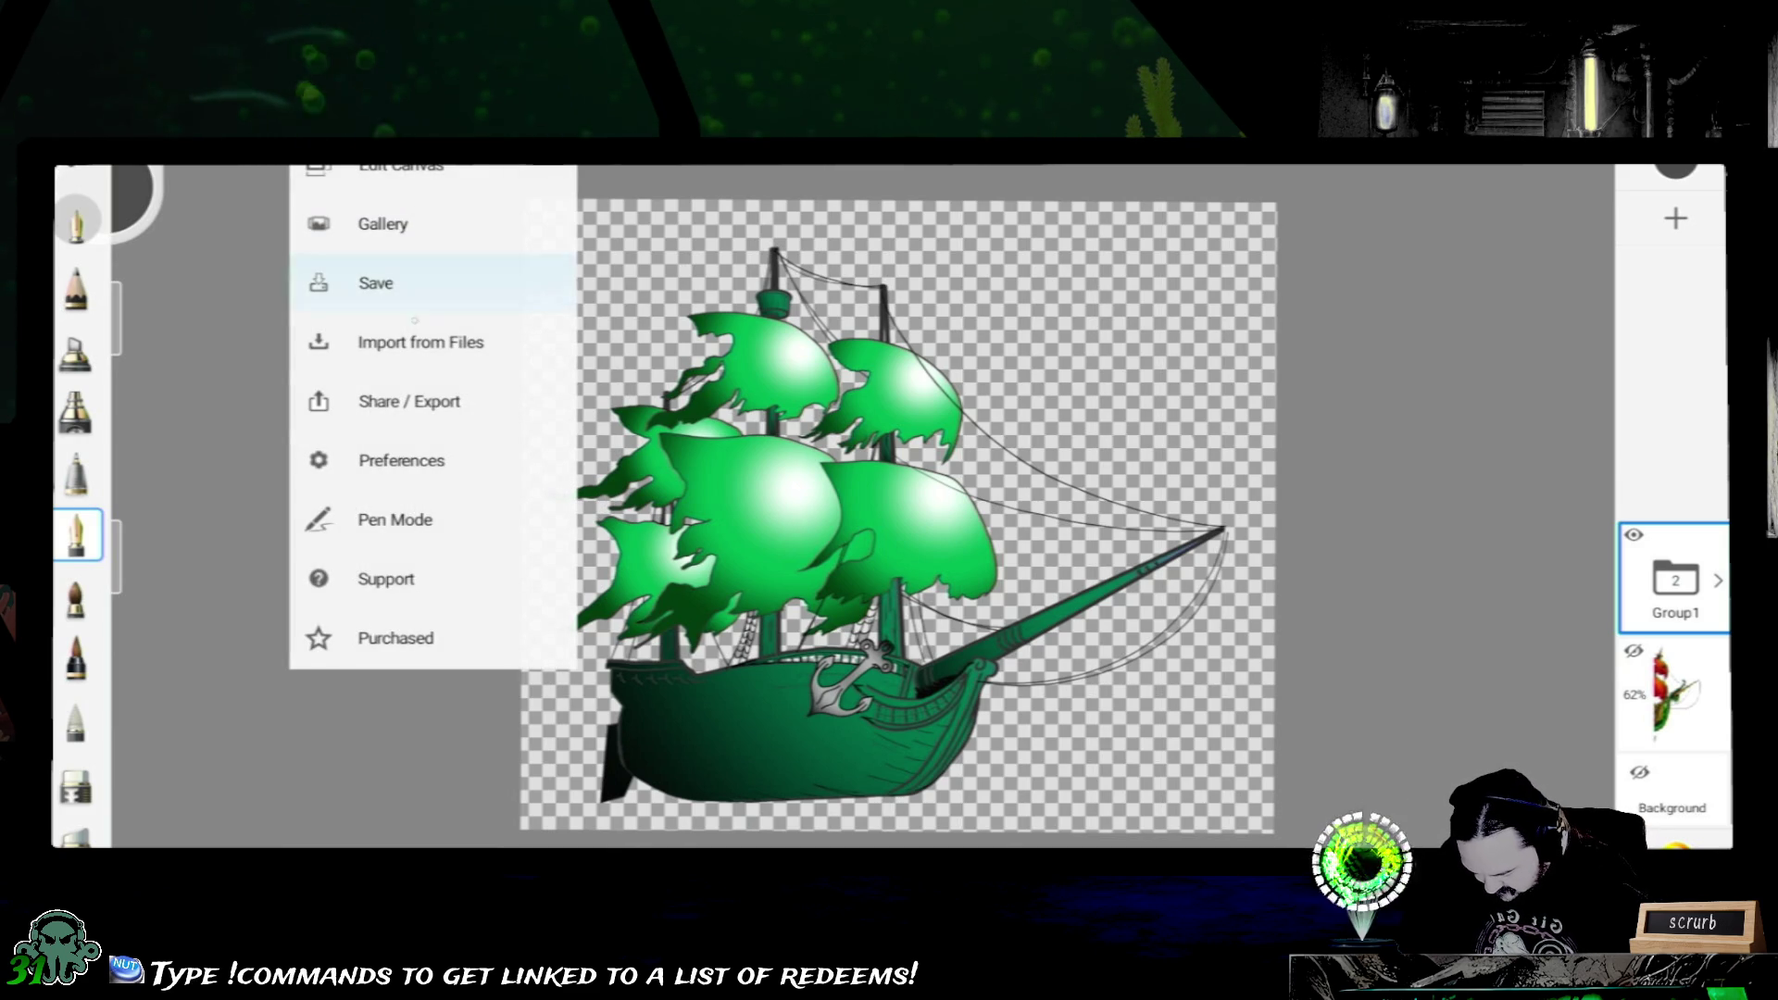
left_click(410, 400)
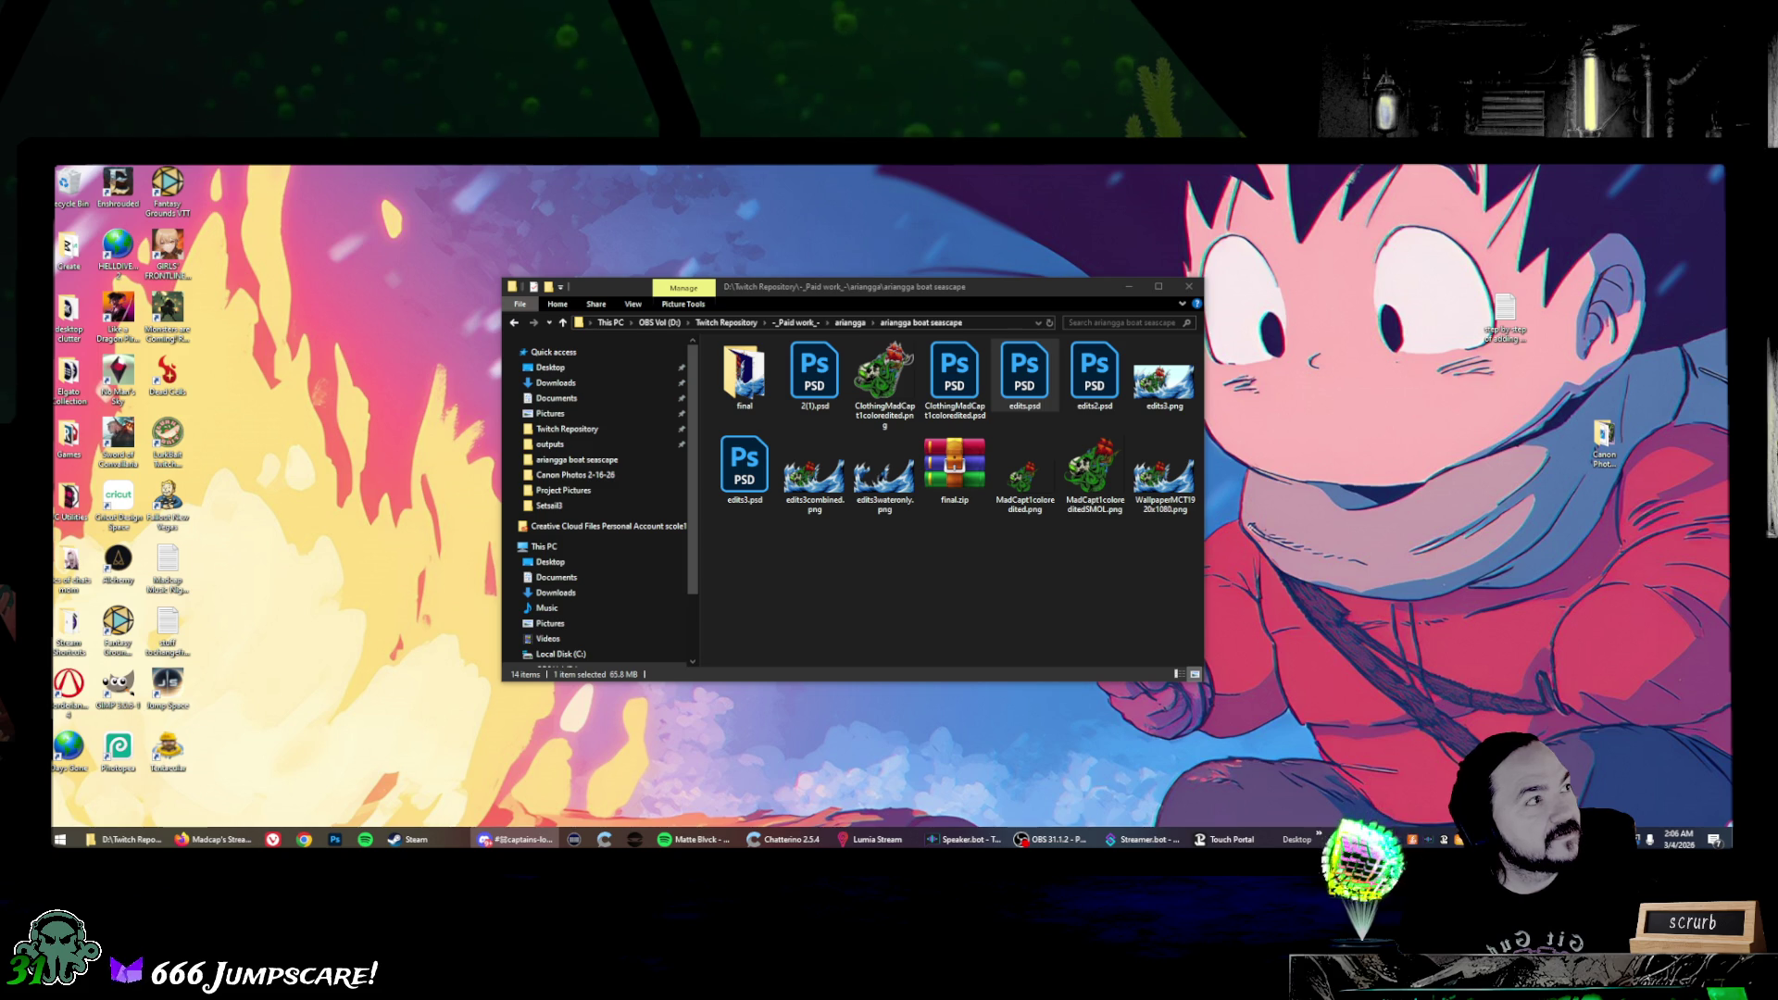
- Save the exported PNG to Downloads and open it in the image viewer
key("ctrl+s")
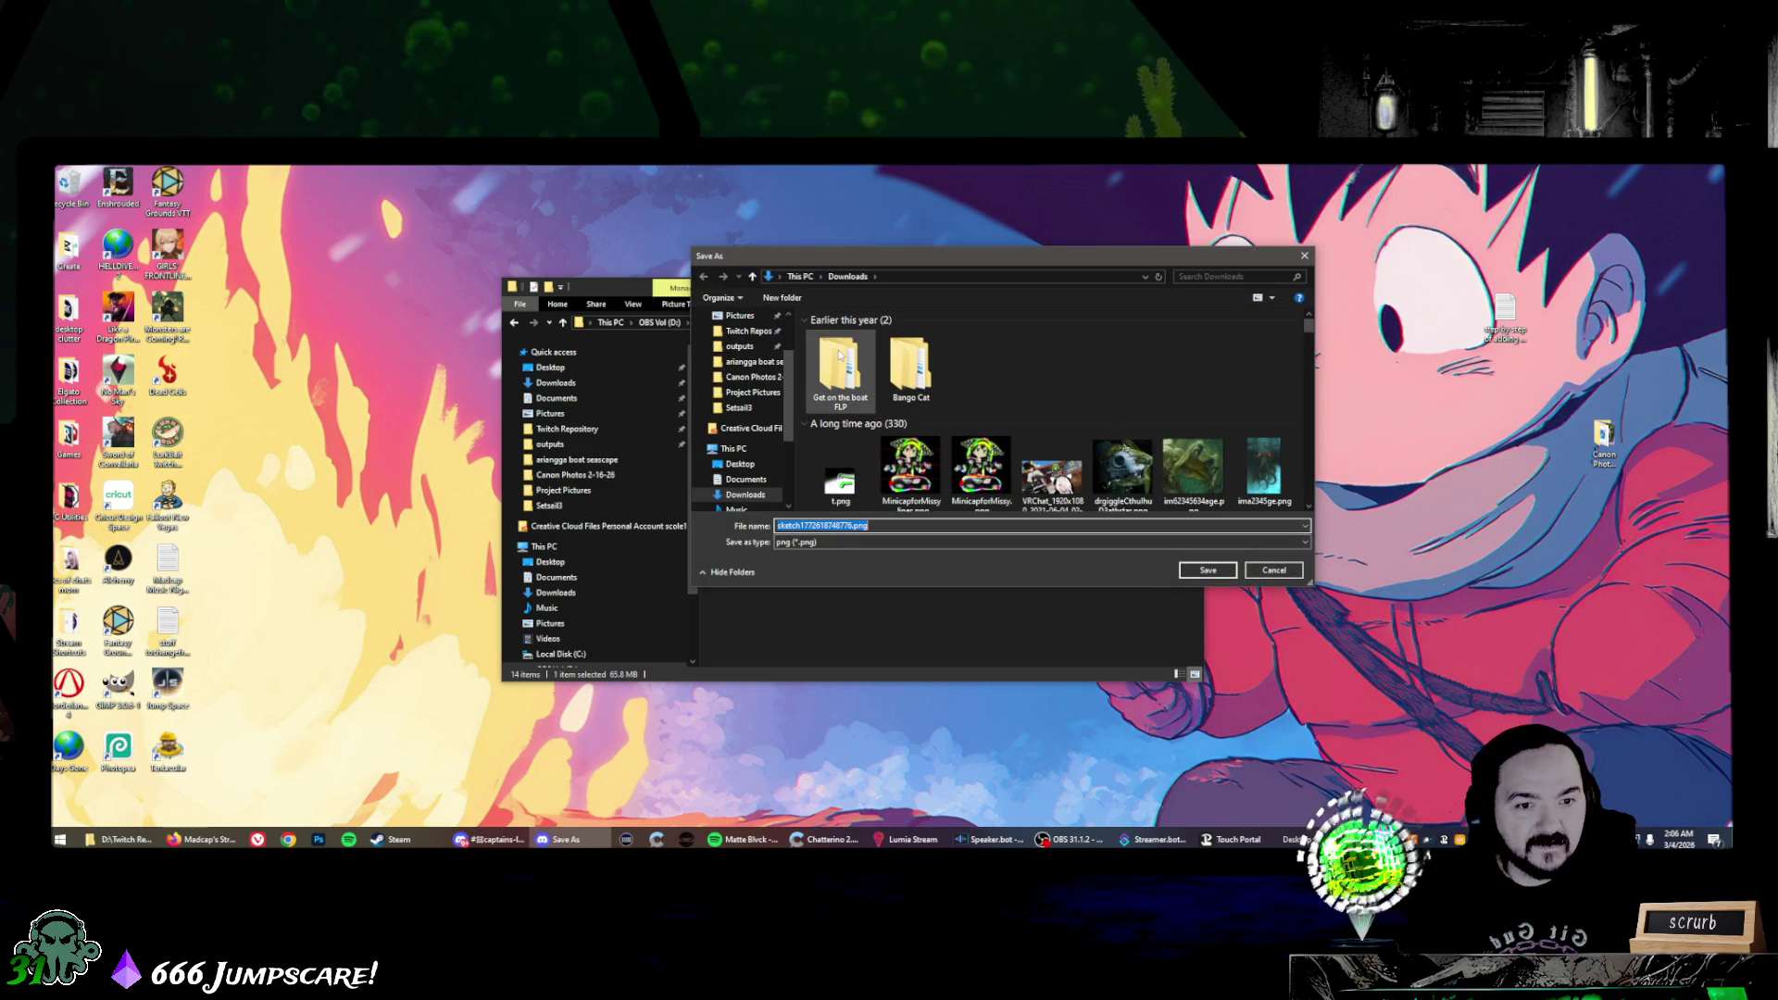
left_click(1200, 569)
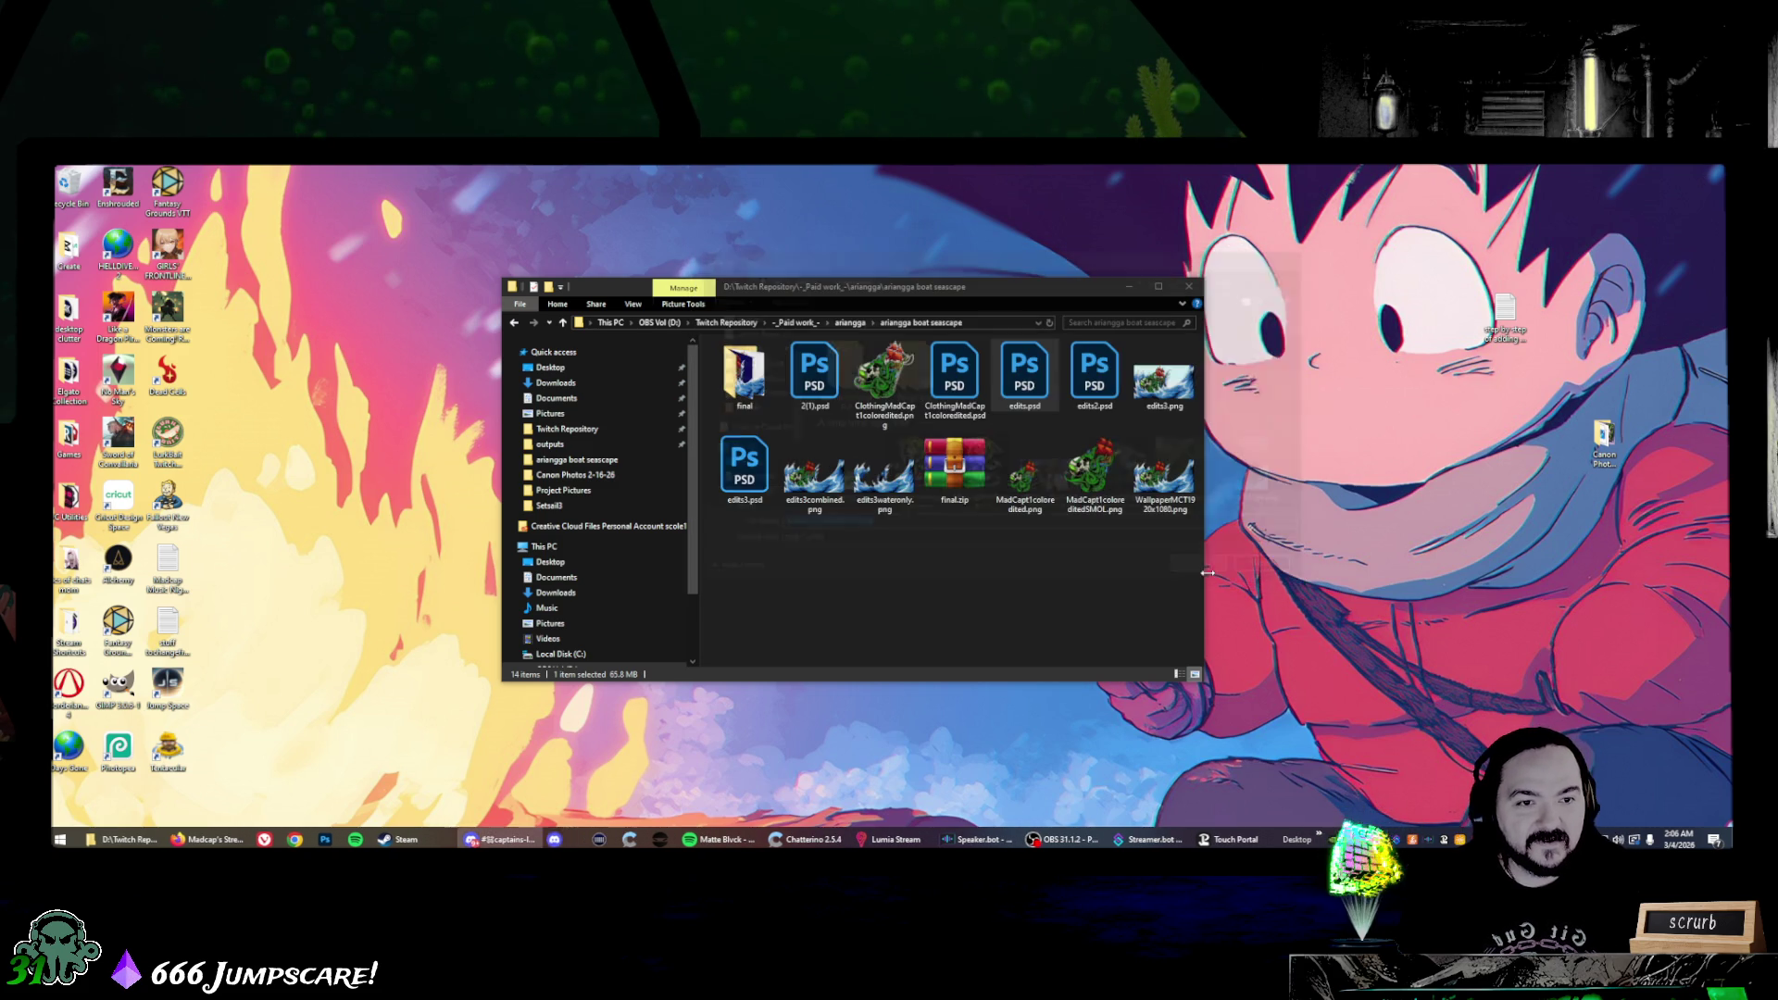
left_click(629, 596)
double_click(746, 403)
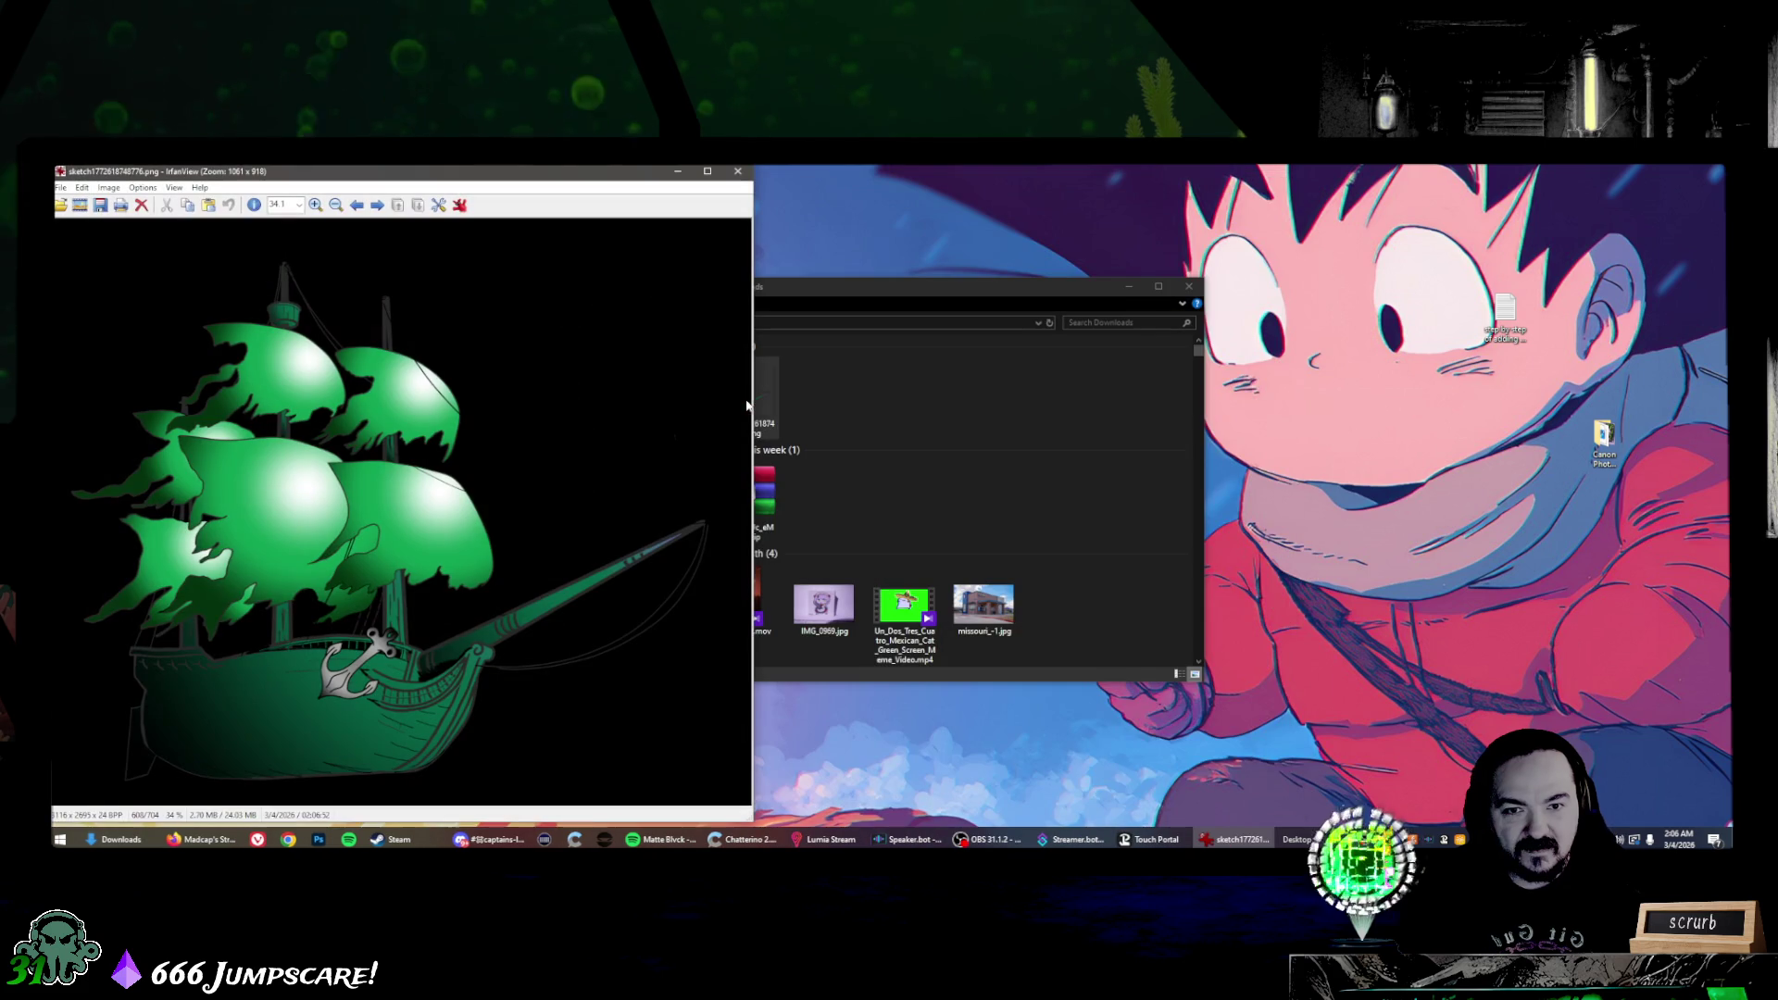
- Maximize IrfanView to review the ghost ship PNG, then close the viewer
left_click_drag(418, 170, 1037, 168)
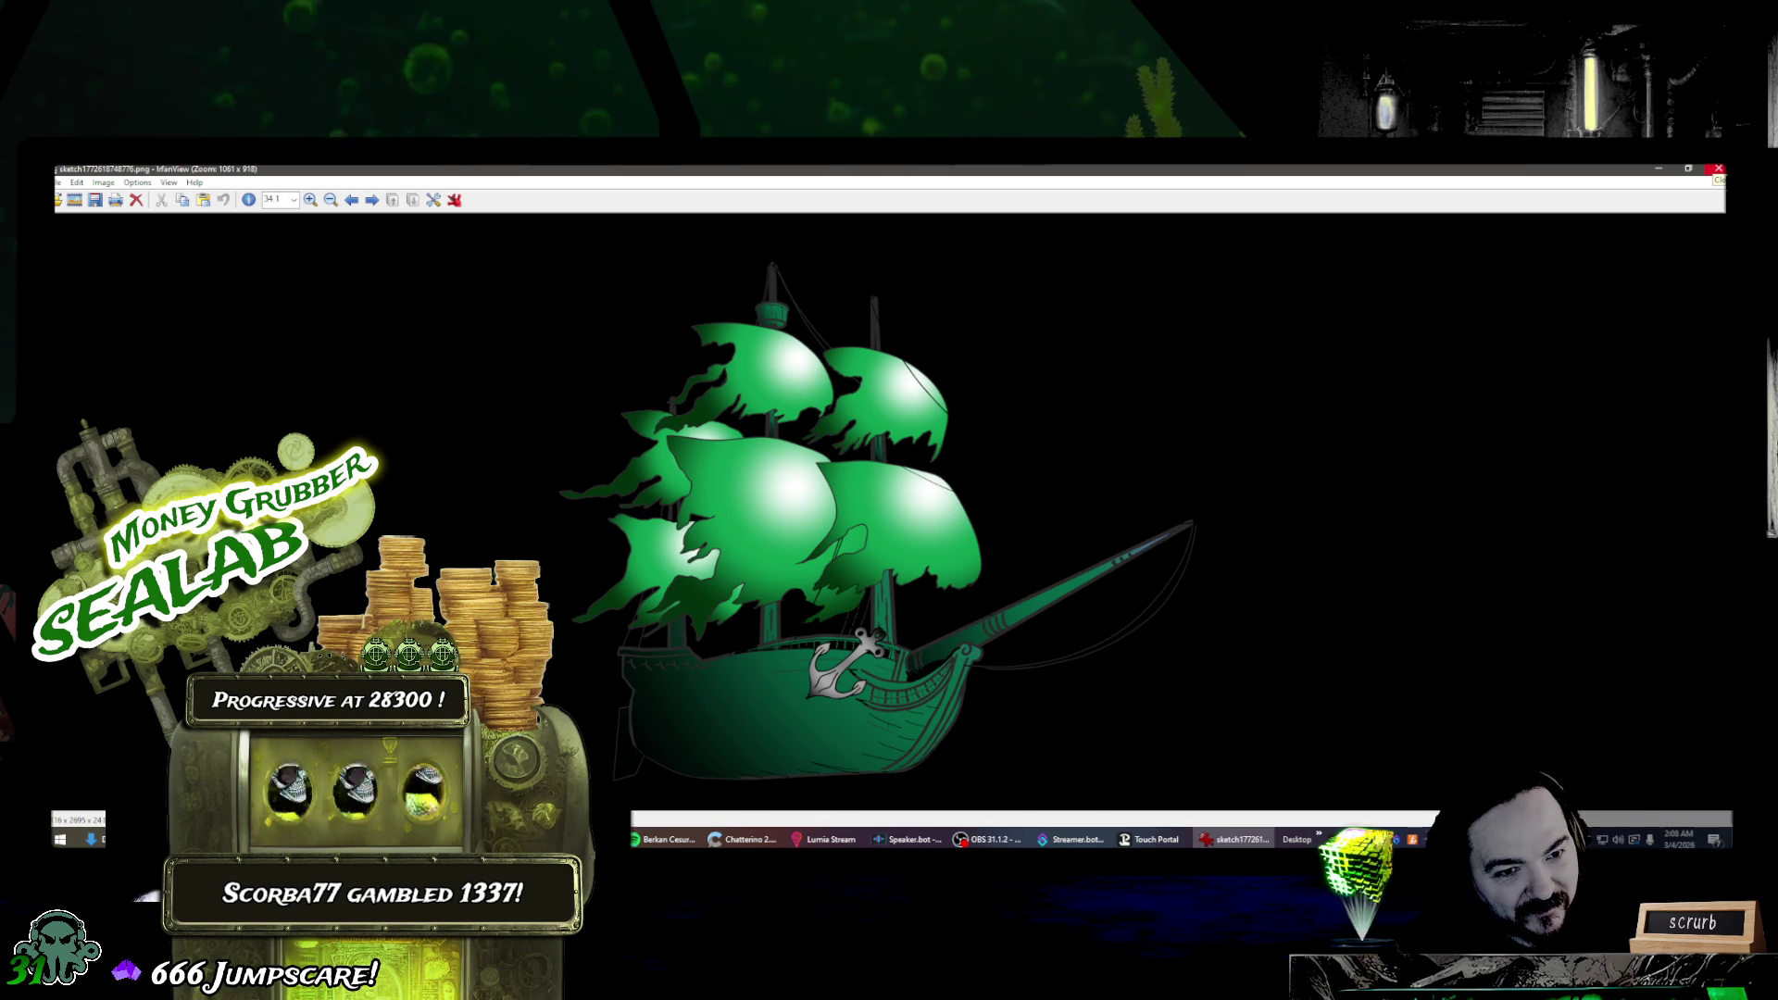
left_click(1719, 169)
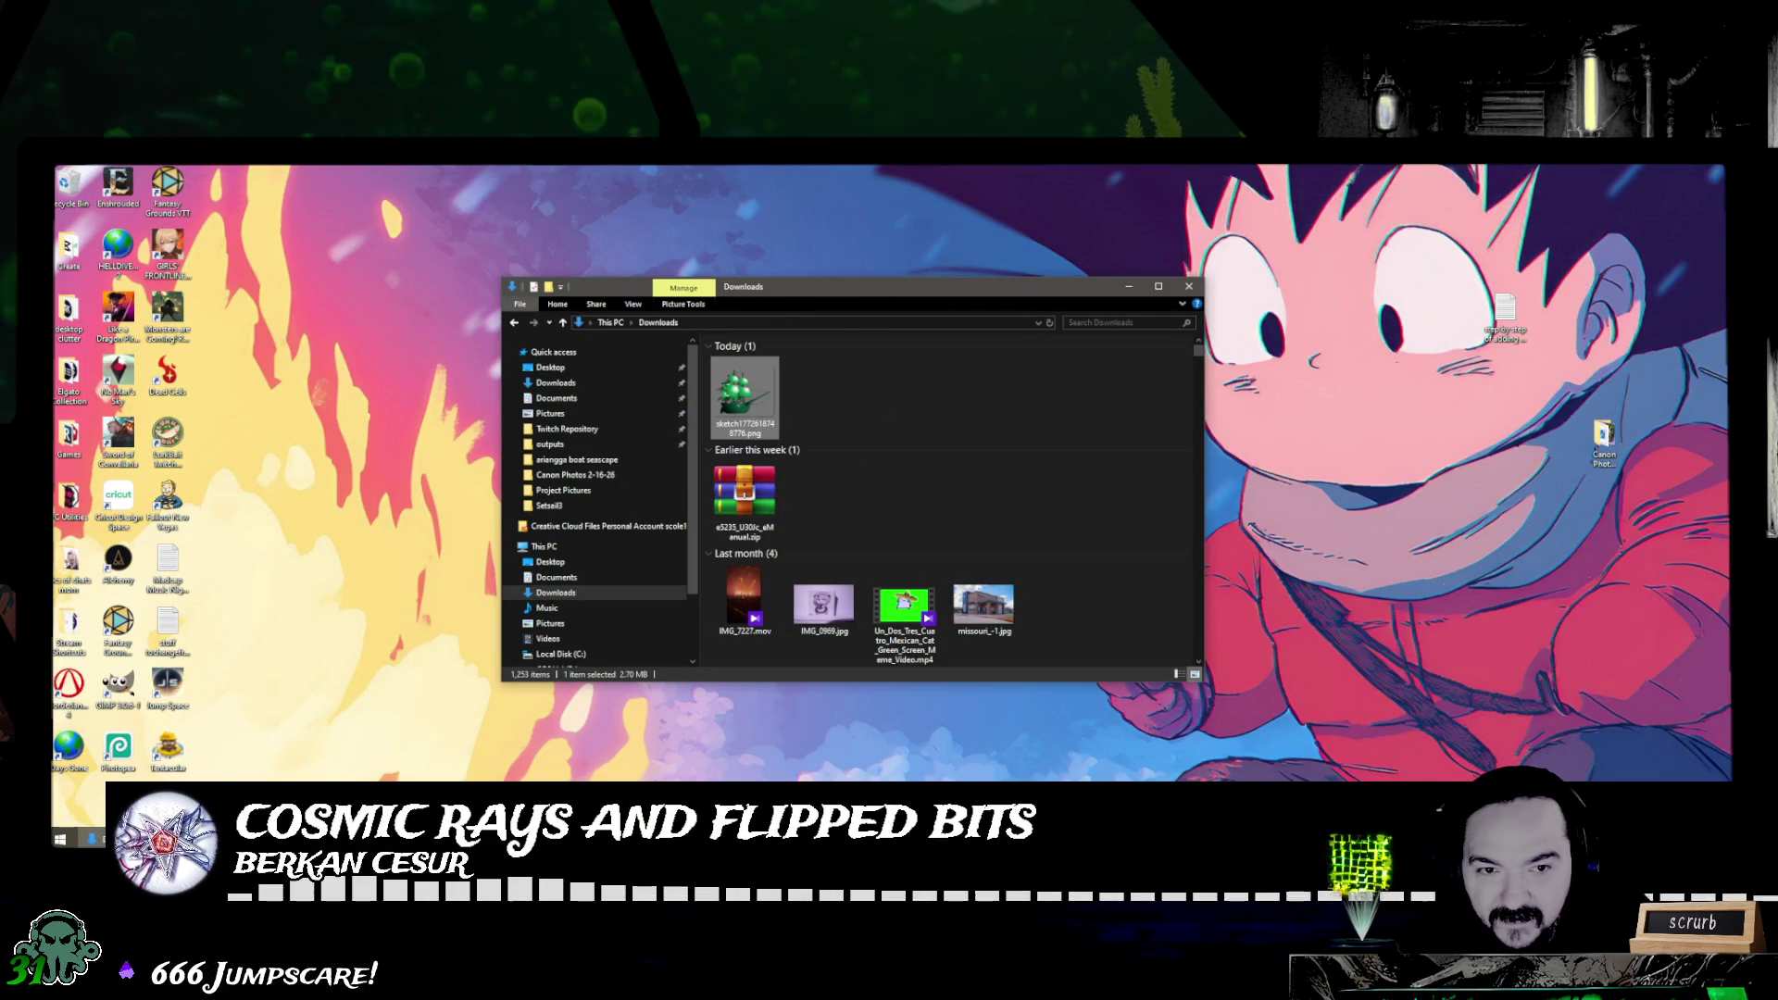
- Rename the sketch PNG in Downloads to monster_ghostship.png
right_click(713, 409)
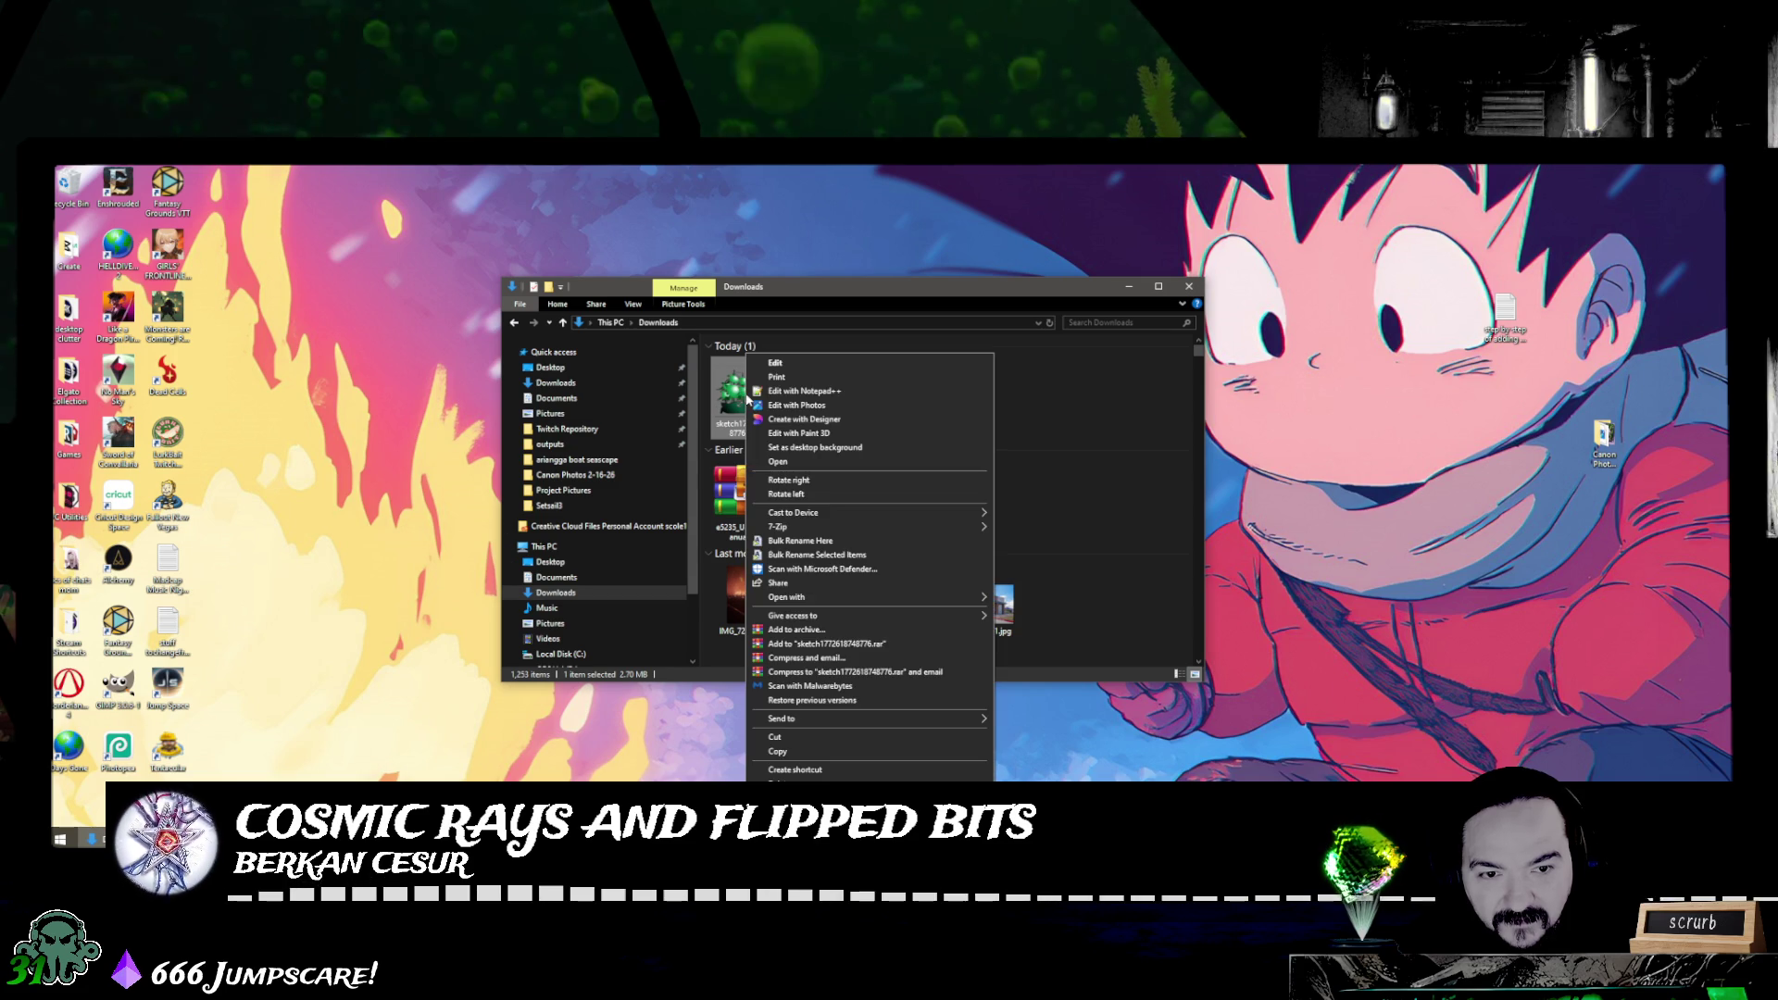
left_click(1033, 402)
left_click(746, 428)
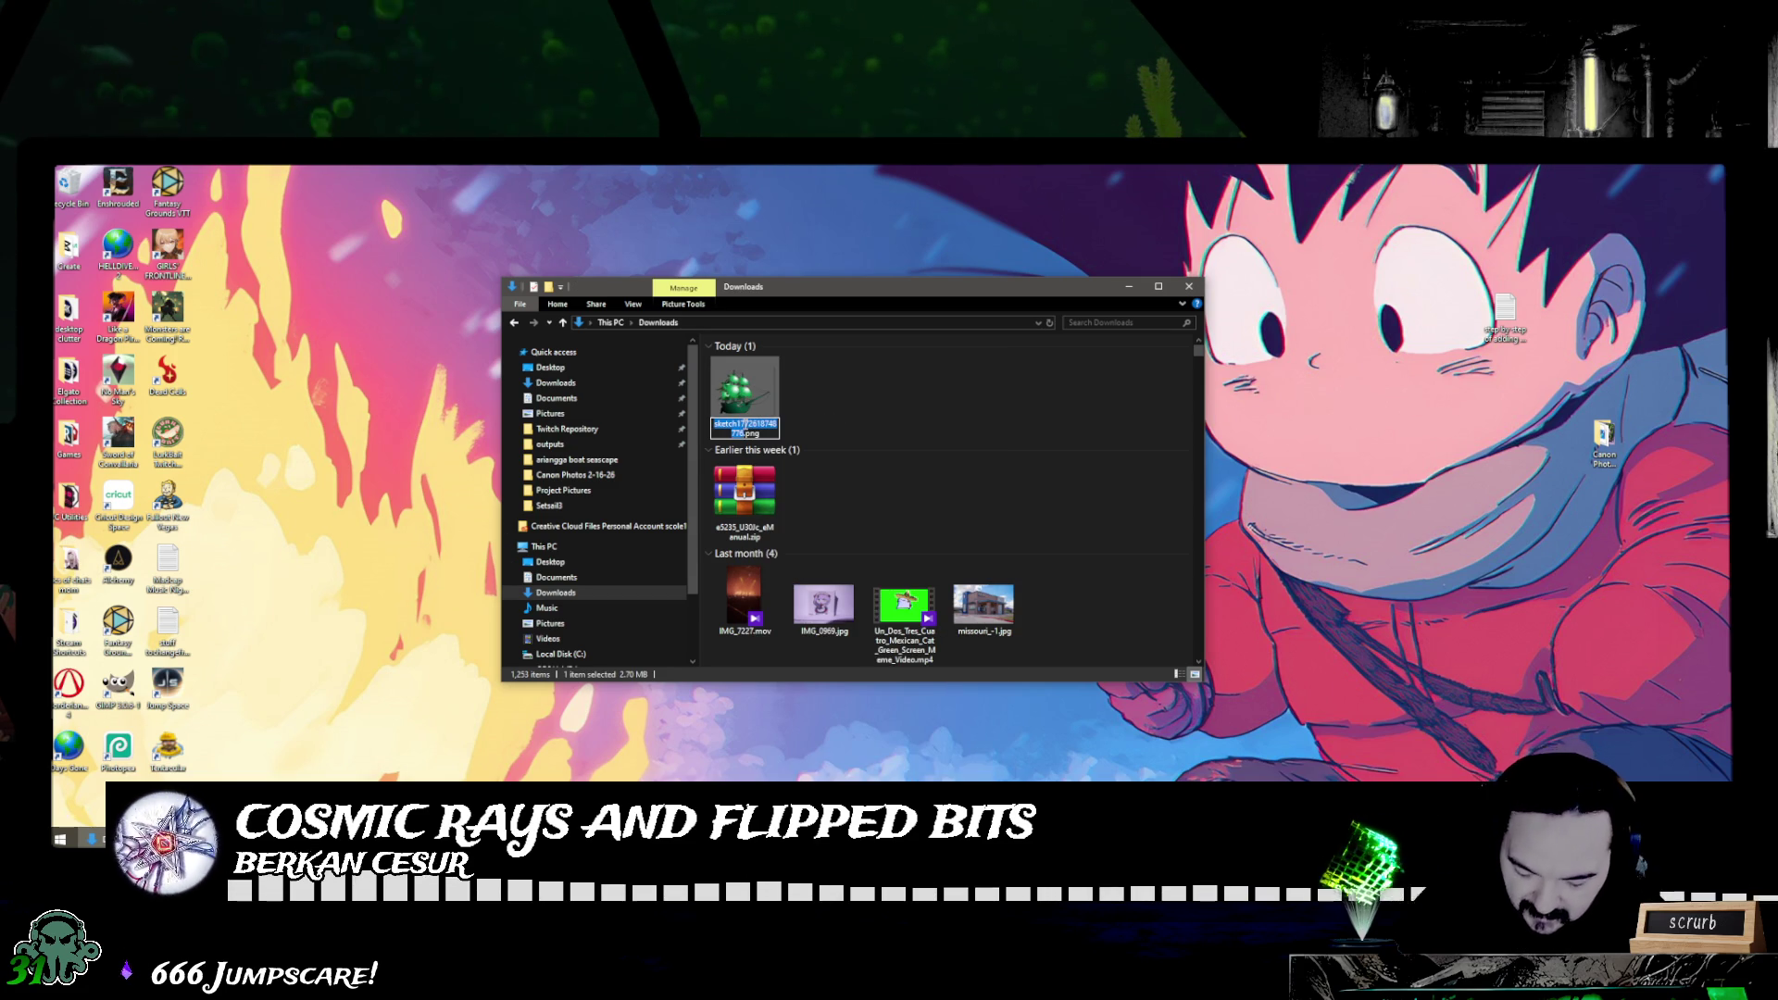
key("F2")
type("Ghost")
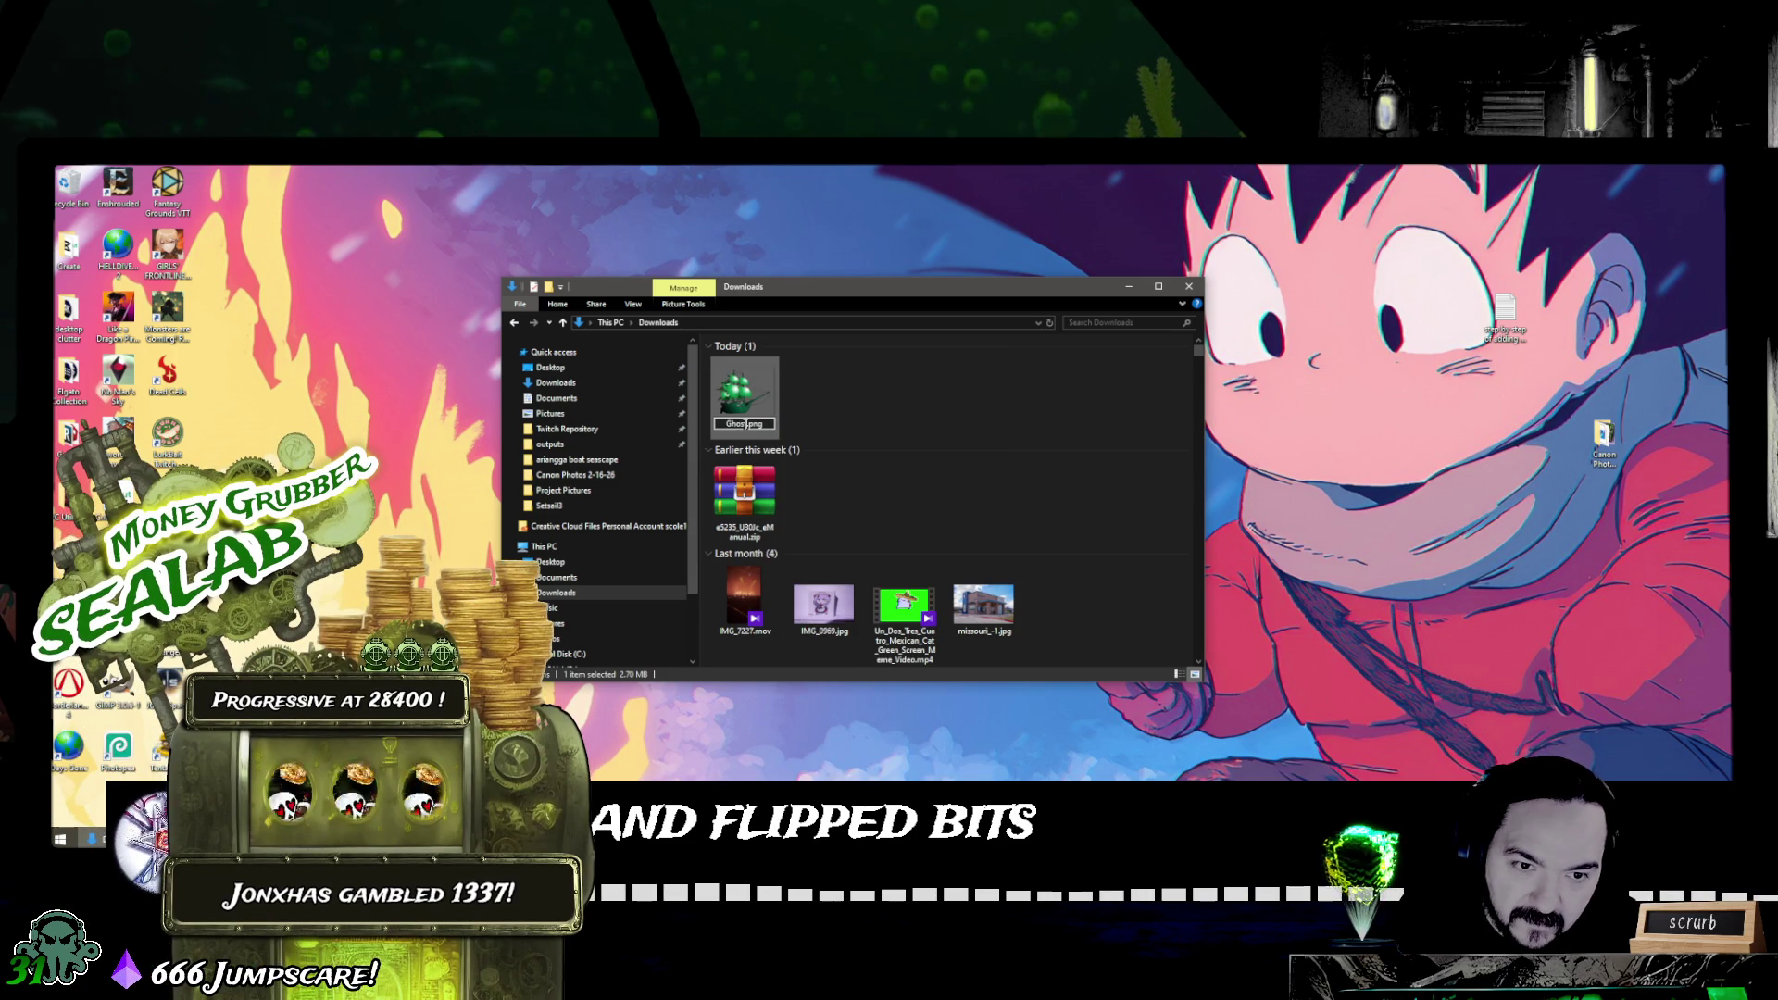
key("BackSpace")
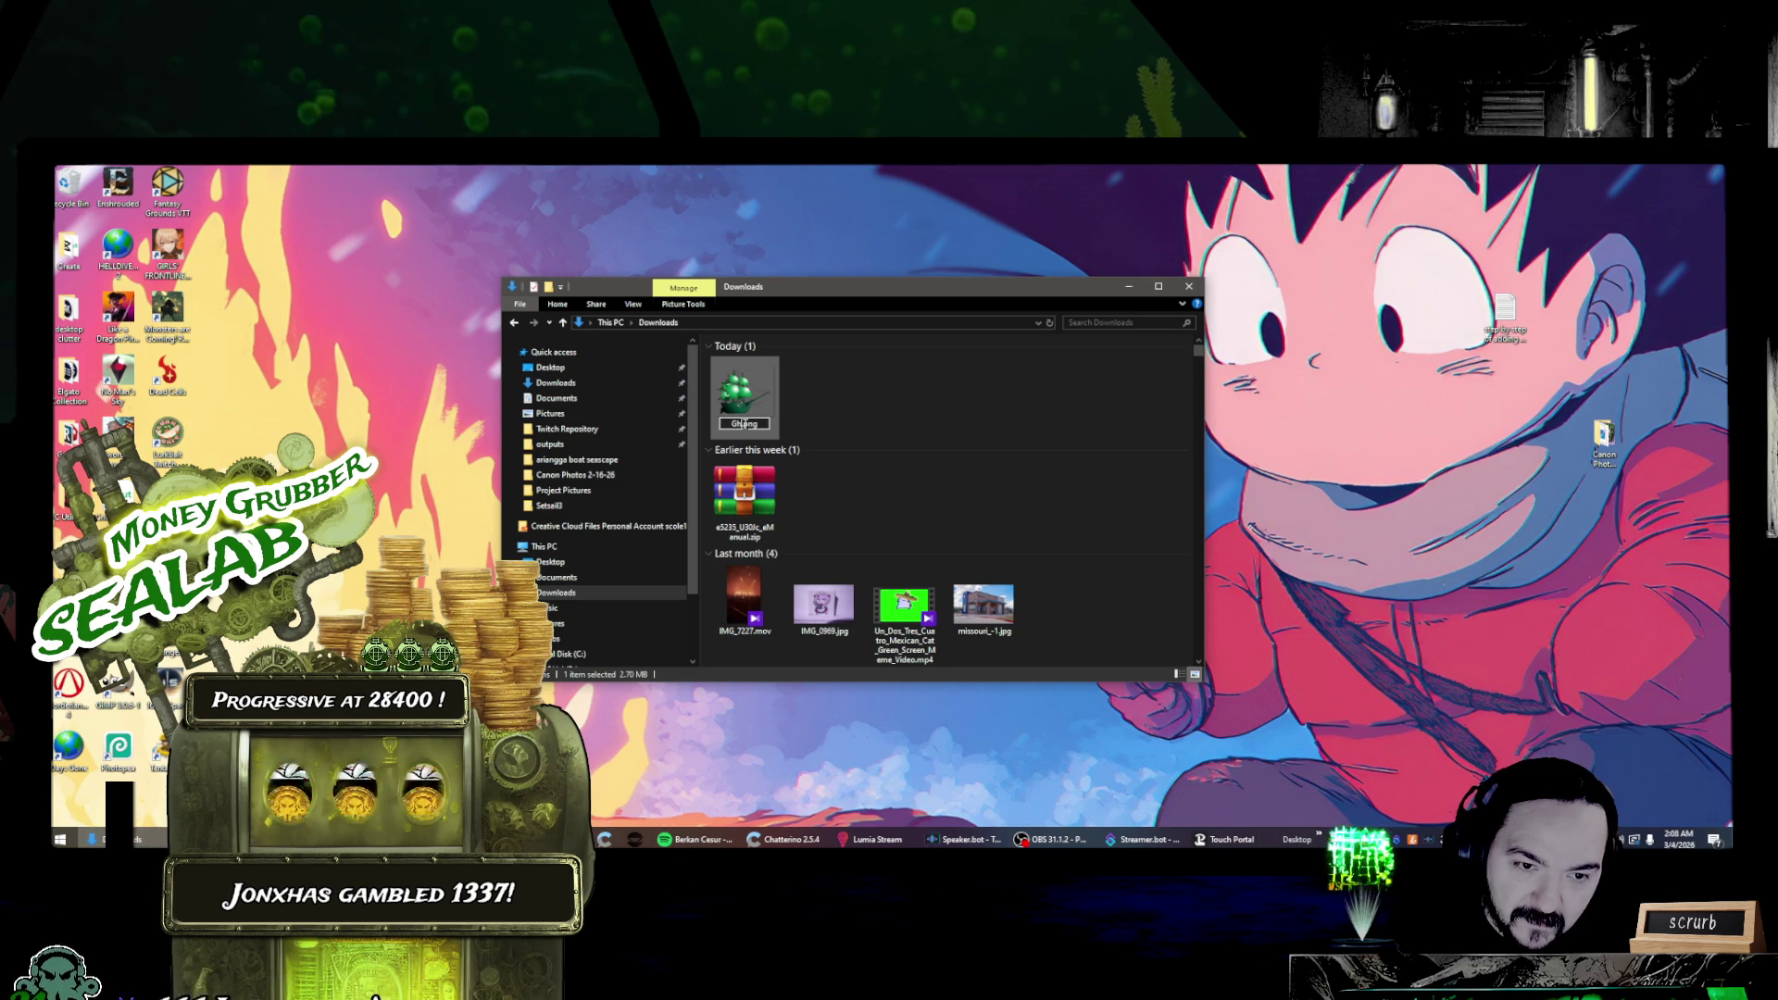
type("monster_")
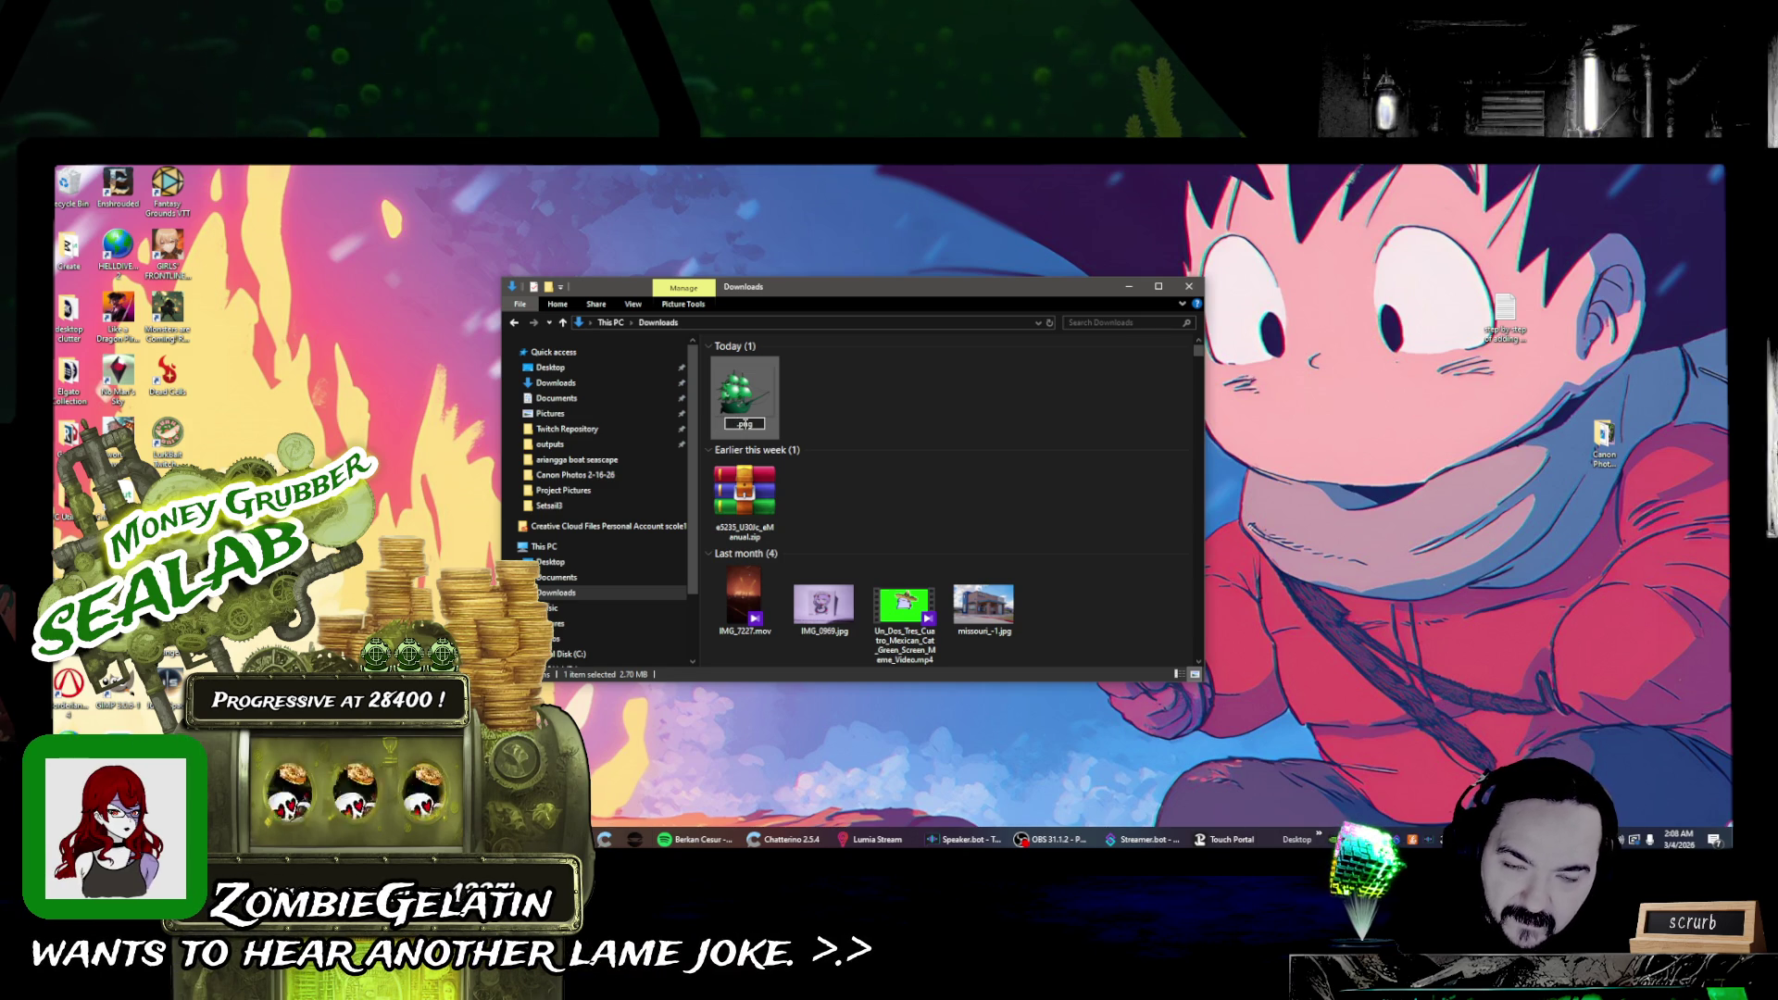
type("sketch")
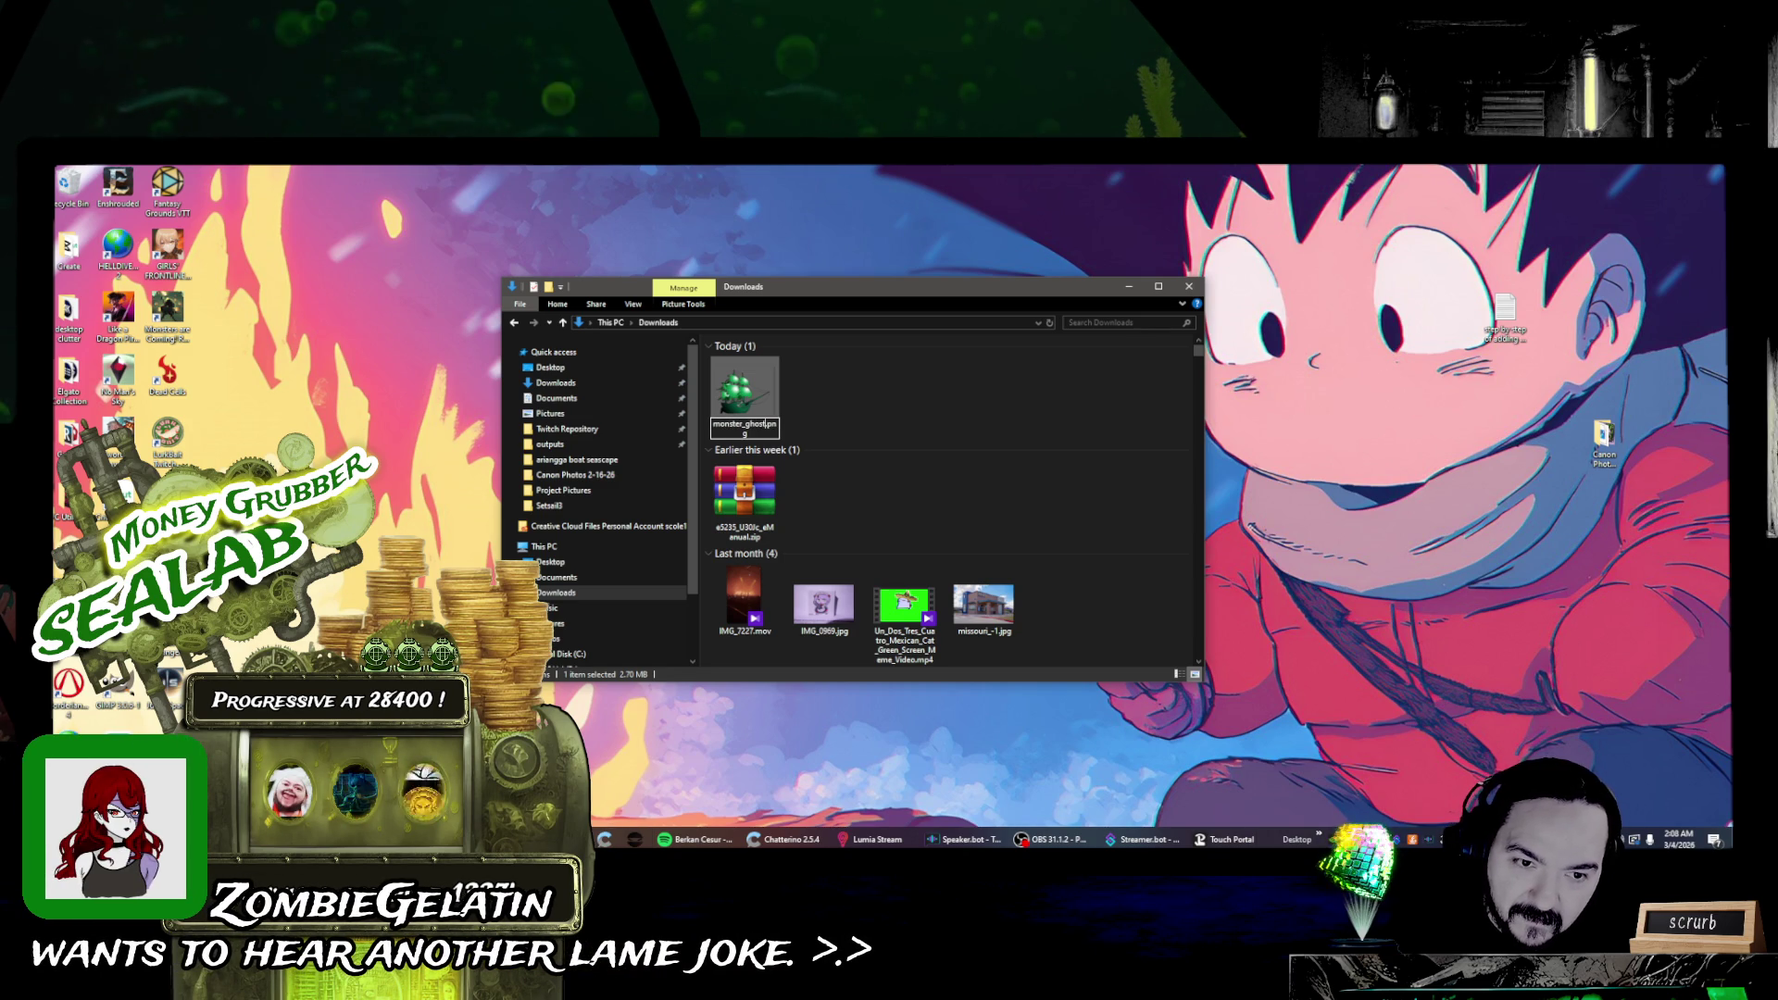
key("Return")
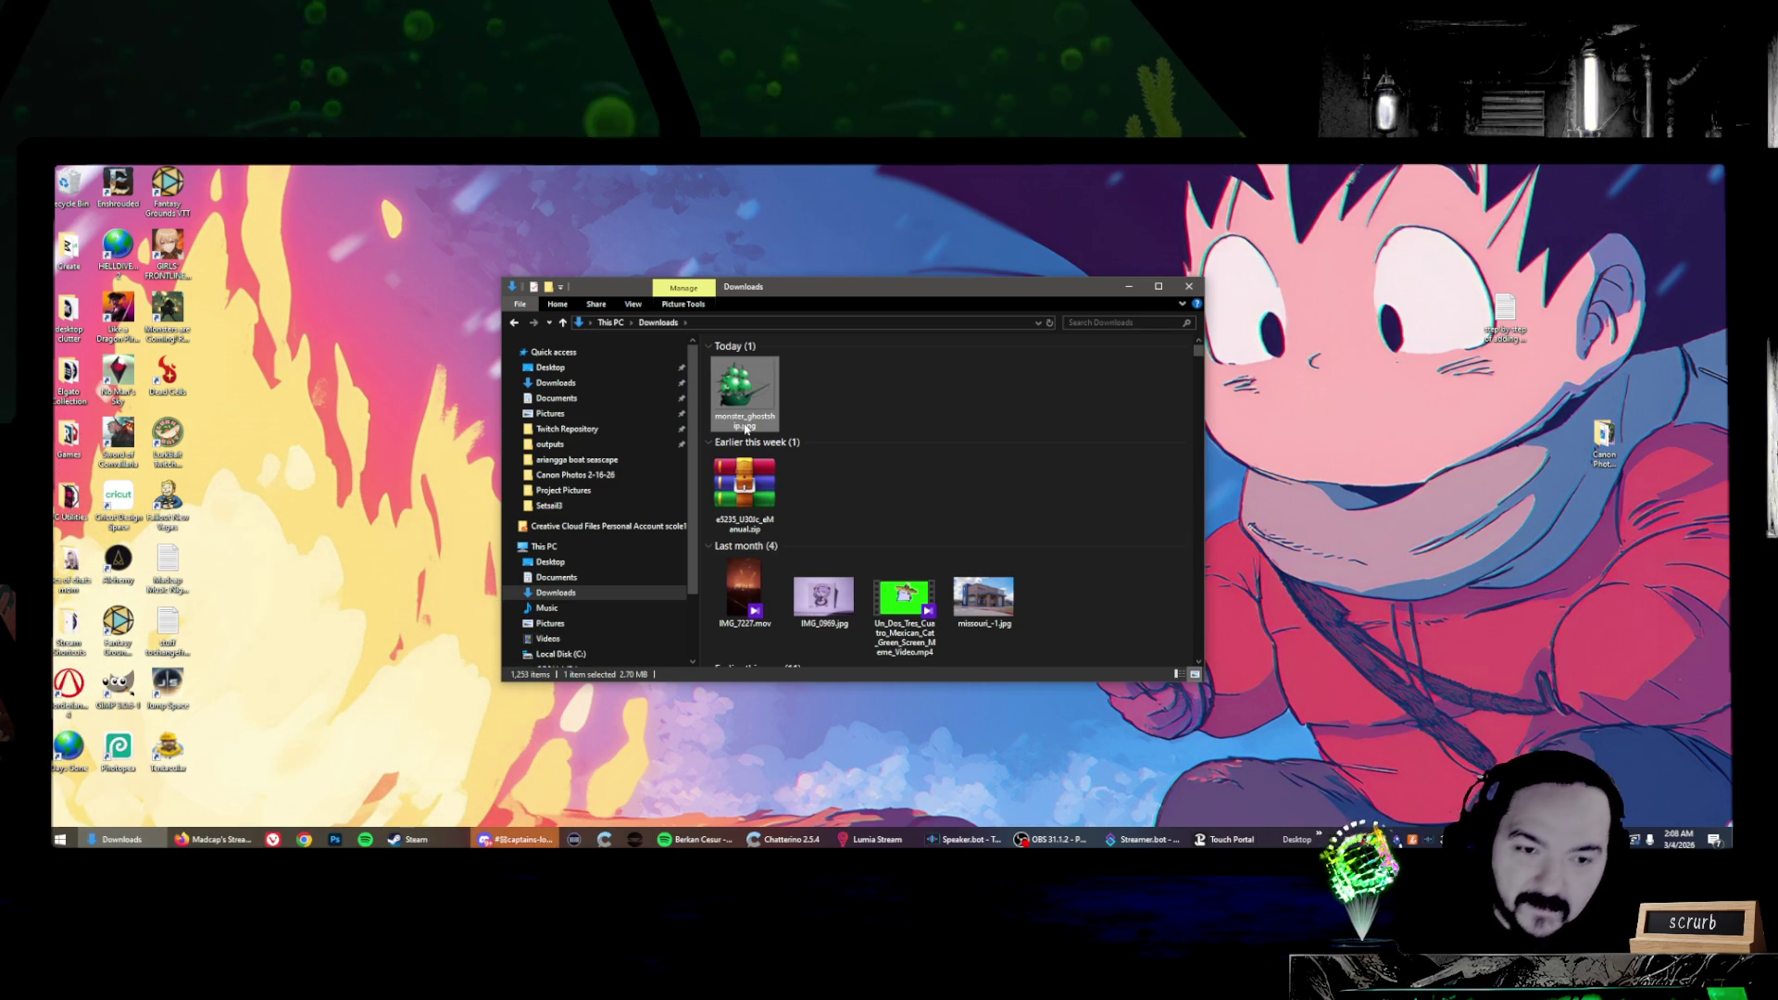
- Open the Twitch Repository folder on OBS Vol (D:)
right_click(747, 430)
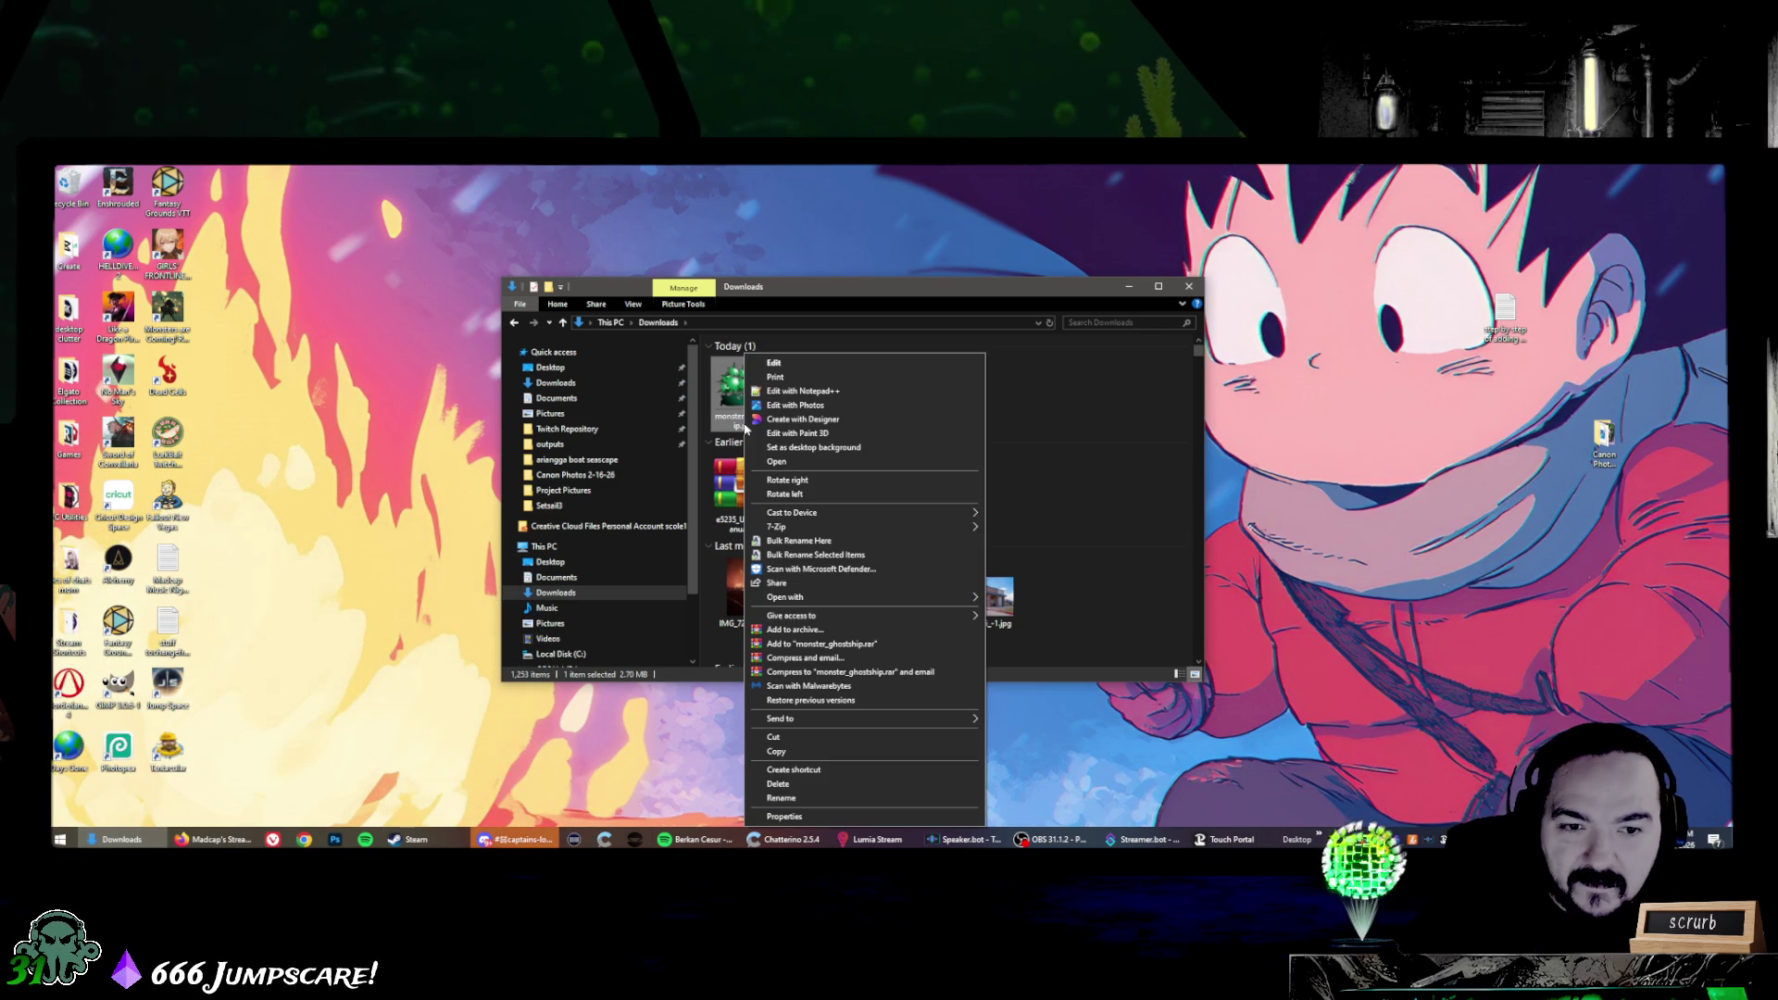
left_click(779, 736)
scroll(595, 624, "down", 1)
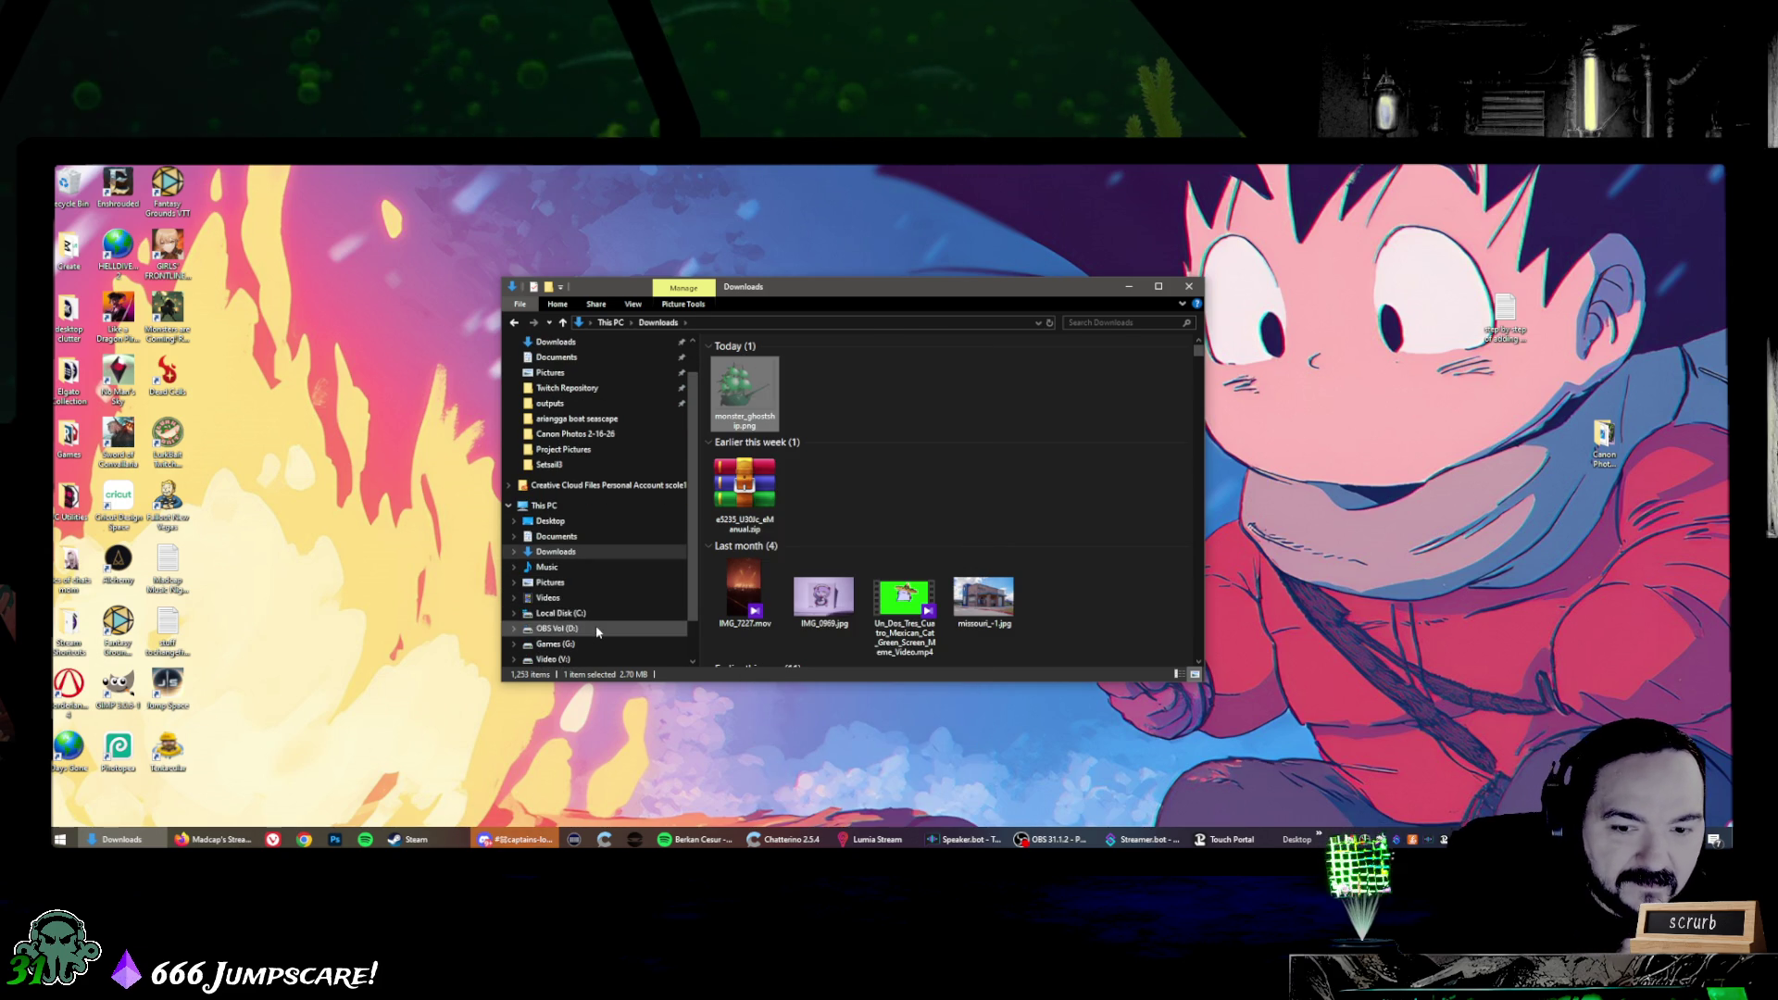
left_click(595, 628)
double_click(758, 482)
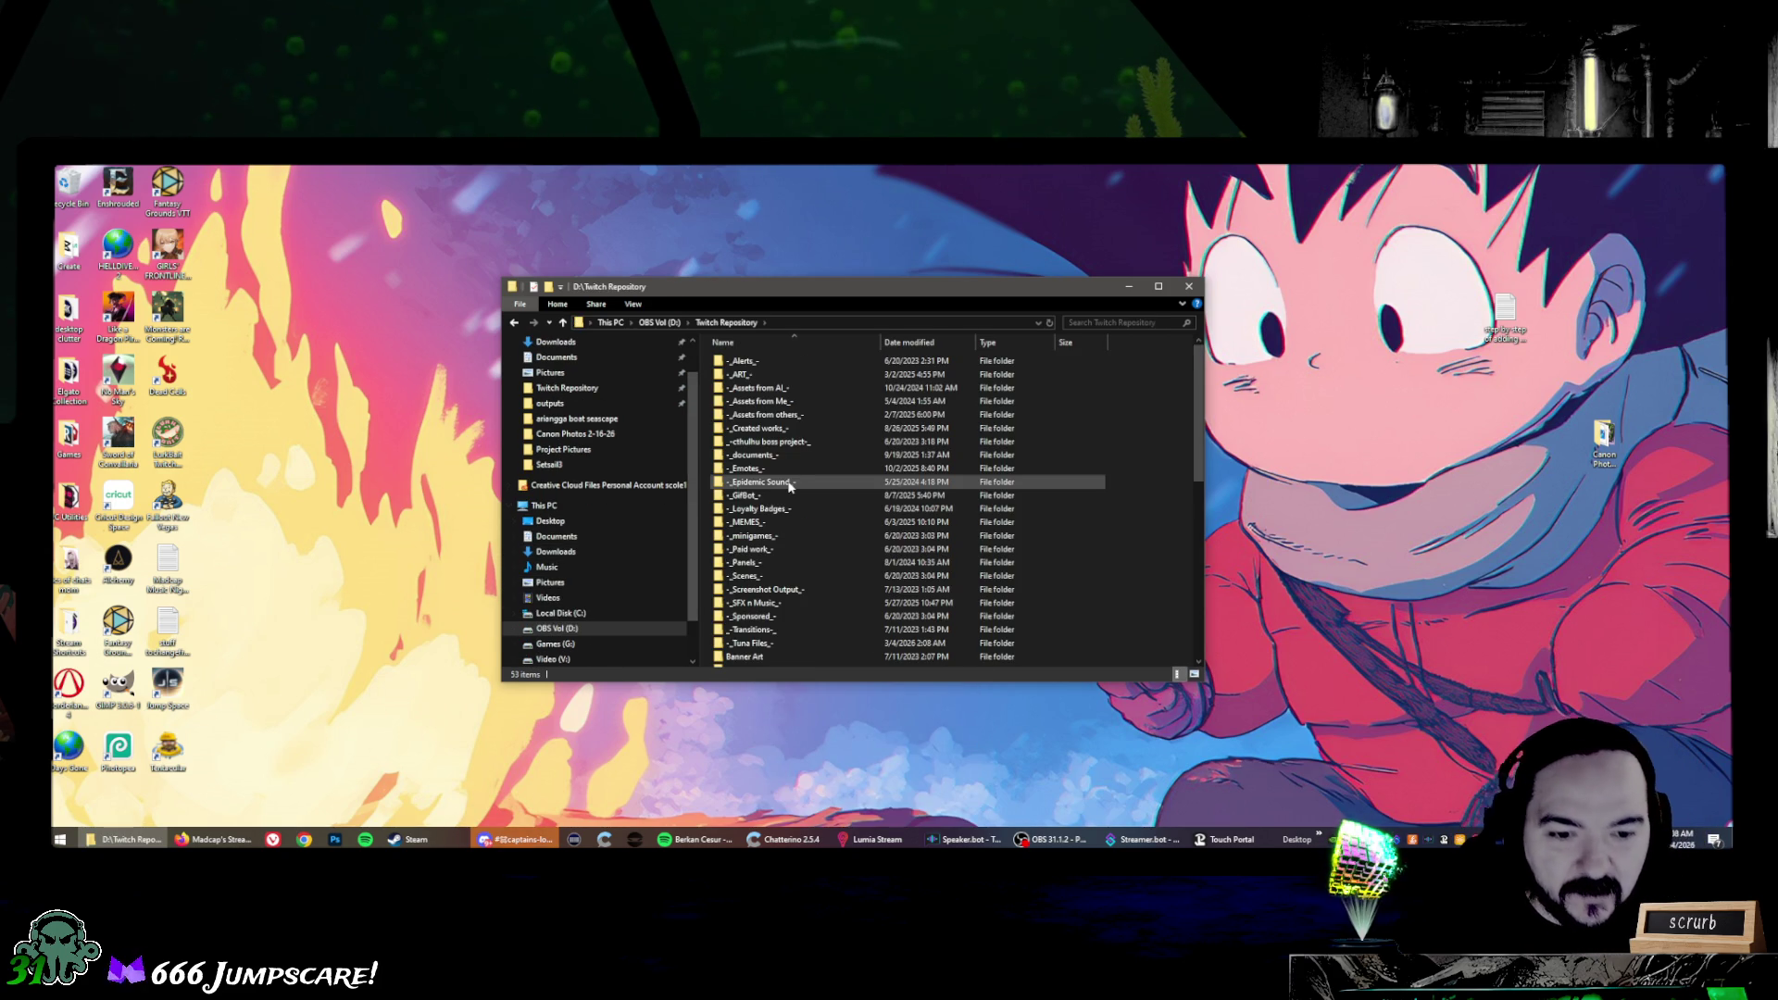
scroll(789, 486, "down", 10)
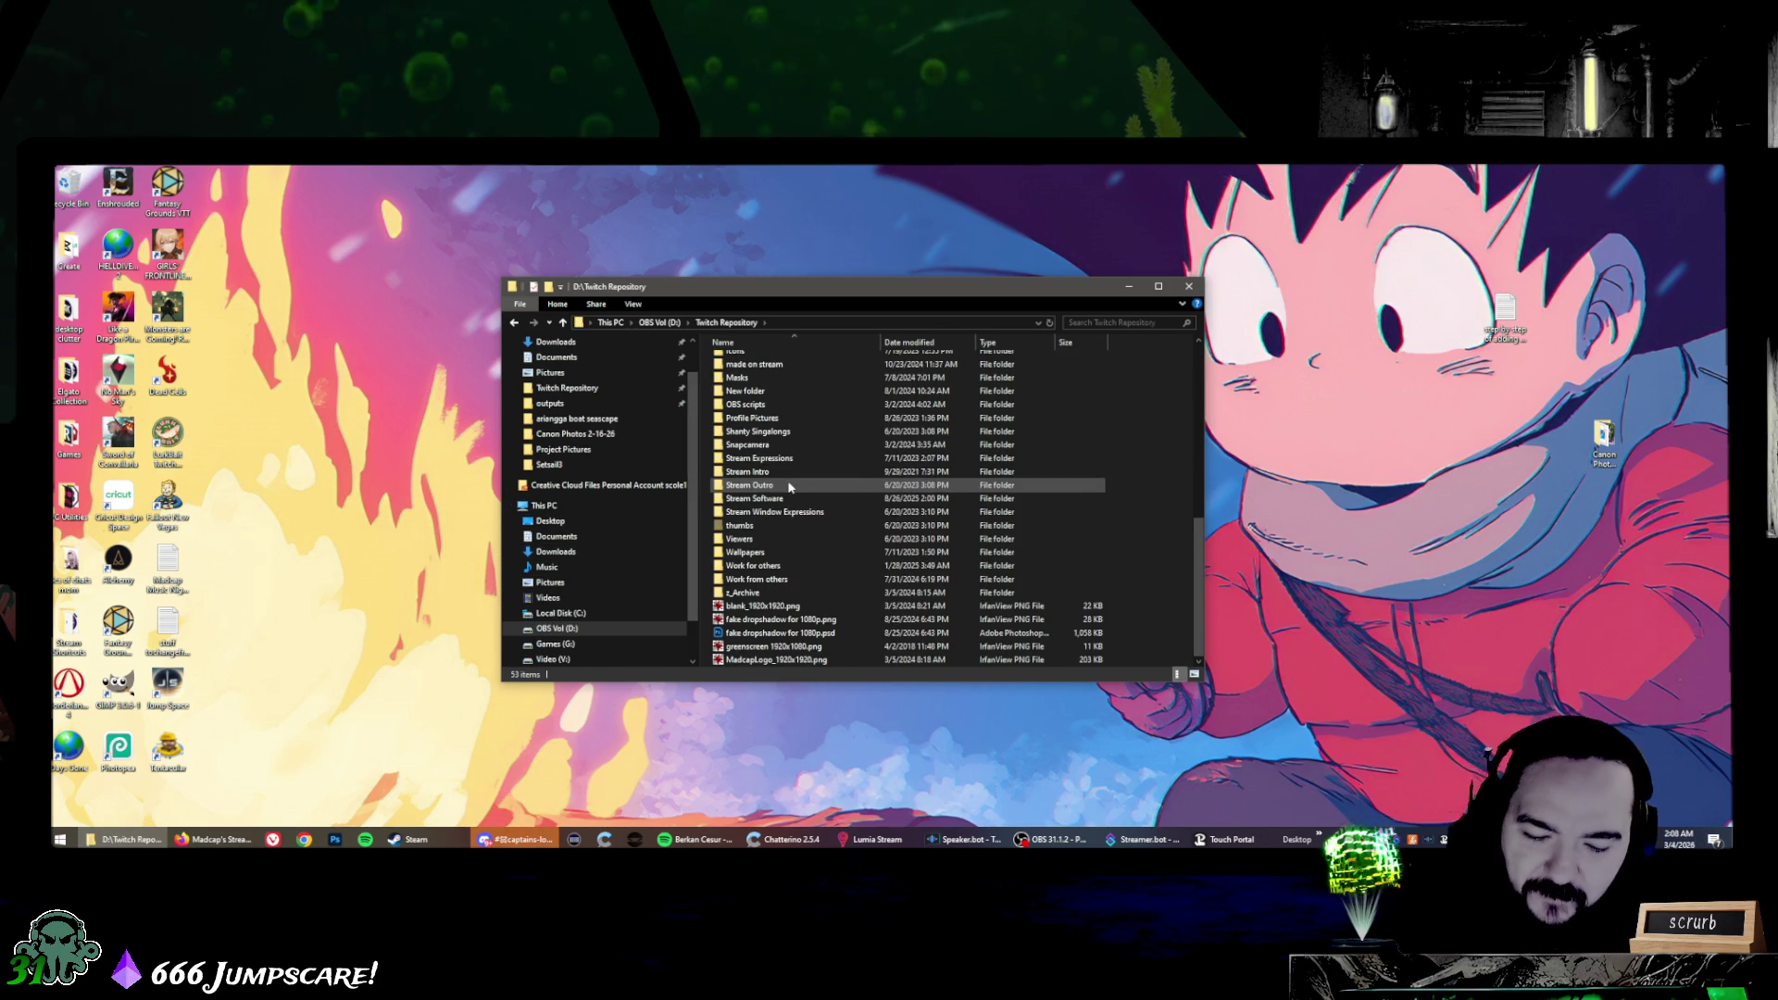